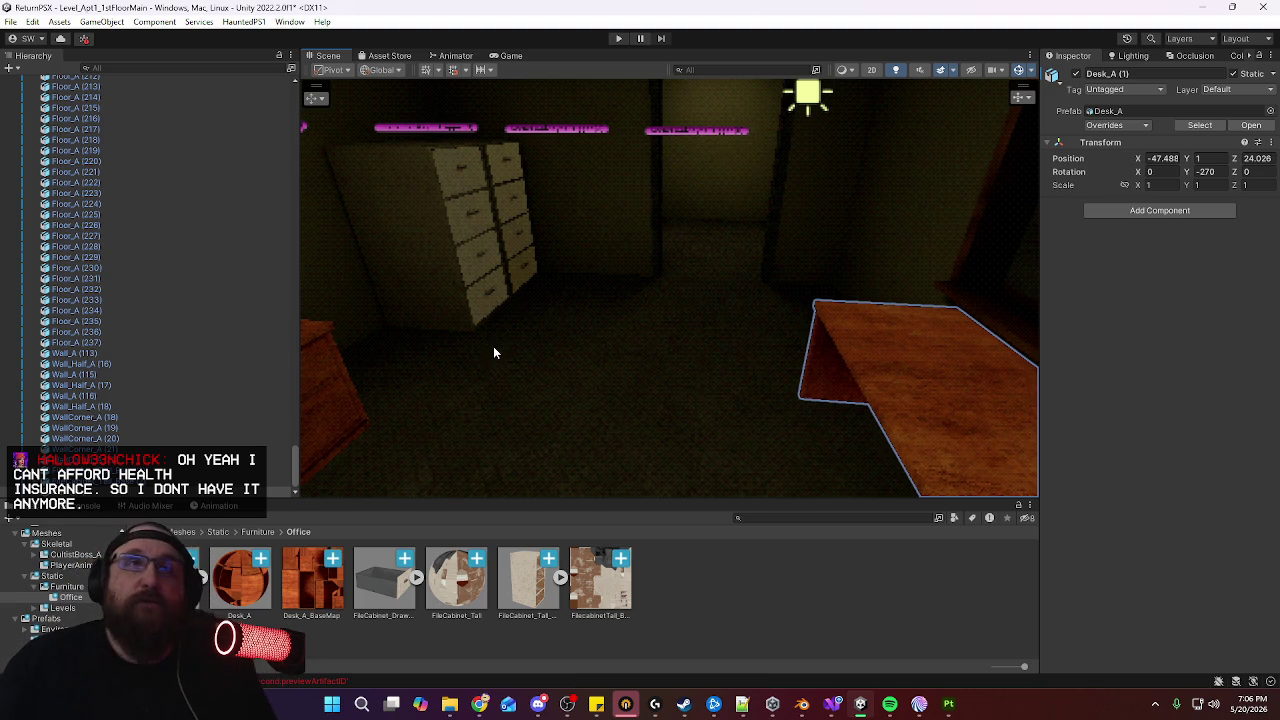
Orbit Unity's Scene view around the desk, cabinets and lights, then bring up the Blender desk model
mouse_move(554, 319)
alt+mouse_down()
mouse_move(592, 314)
mouse_move(406, 284)
mouse_move(611, 329)
mouse_move(689, 310)
mouse_move(951, 320)
mouse_move(997, 337)
mouse_move(636, 303)
mouse_move(689, 346)
mouse_move(677, 331)
mouse_move(383, 354)
mouse_move(704, 367)
mouse_move(713, 381)
alt+mouse_up()
scroll(636, 303, down, 3)
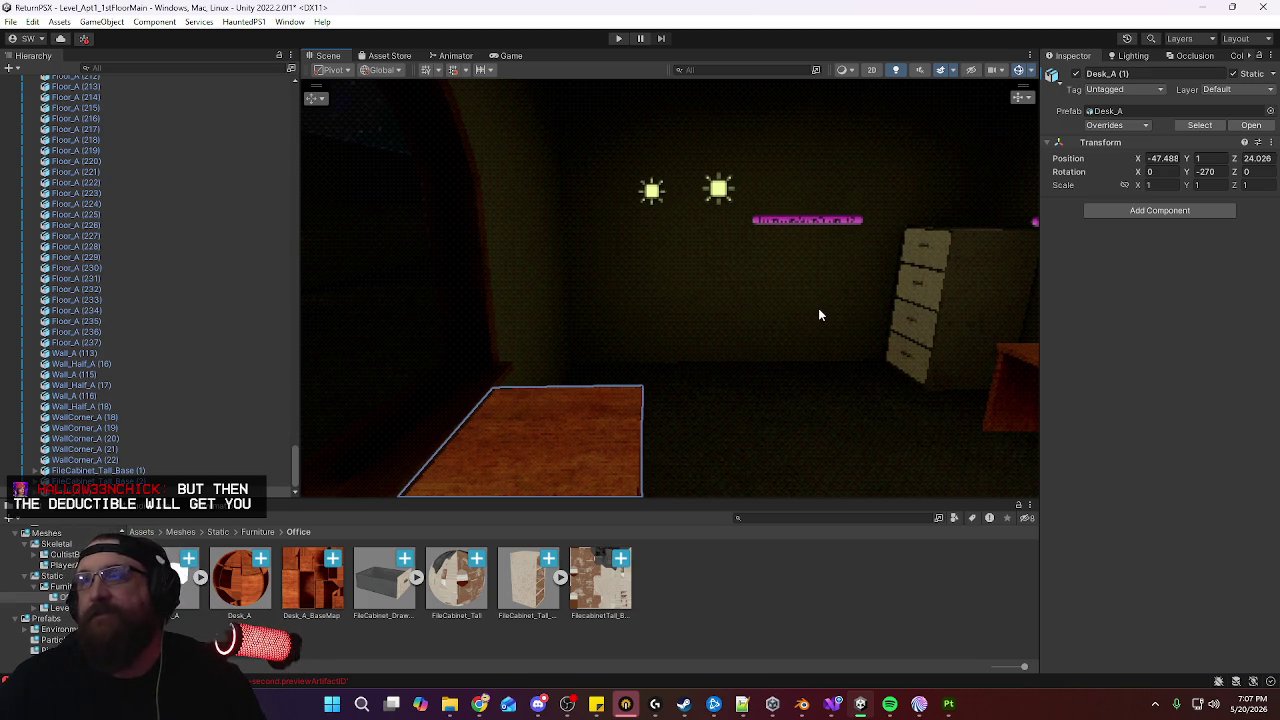
mouse_move(833, 342)
right_down()
mouse_move(849, 323)
mouse_move(1022, 307)
mouse_move(870, 333)
right_up()
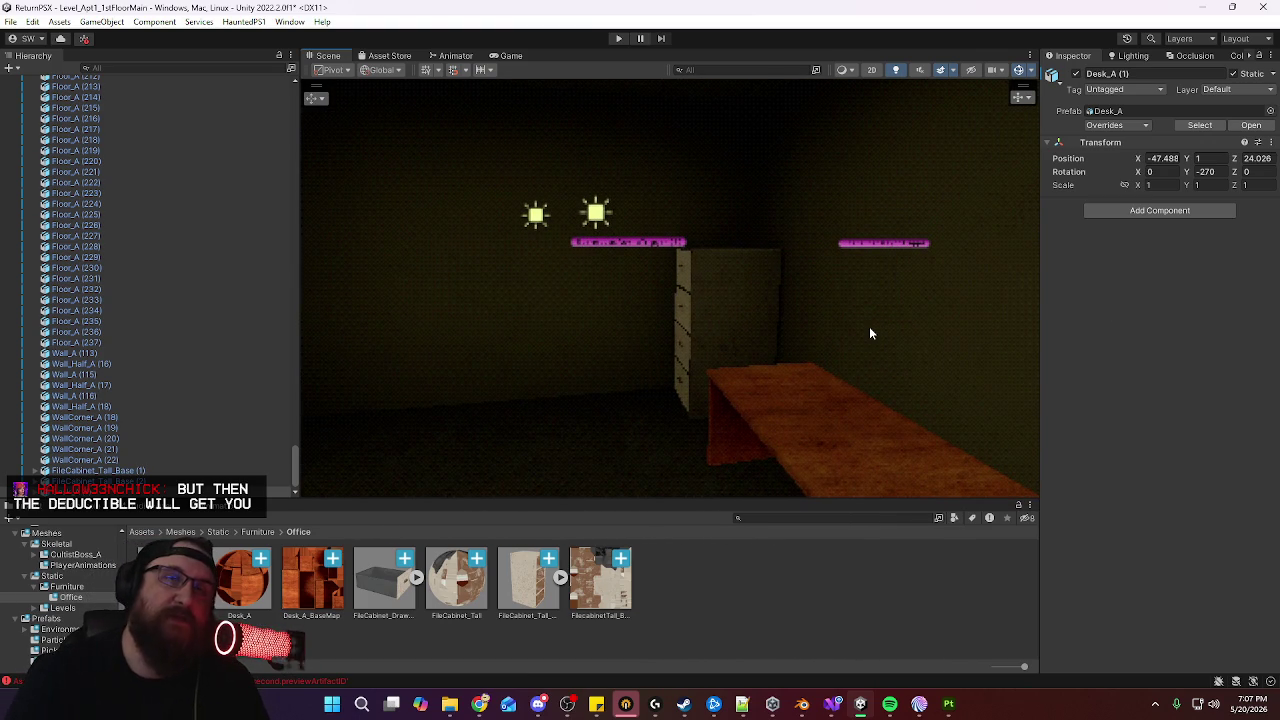
mouse_move(870, 333)
right_down()
mouse_move(1057, 355)
mouse_move(1154, 329)
right_up()
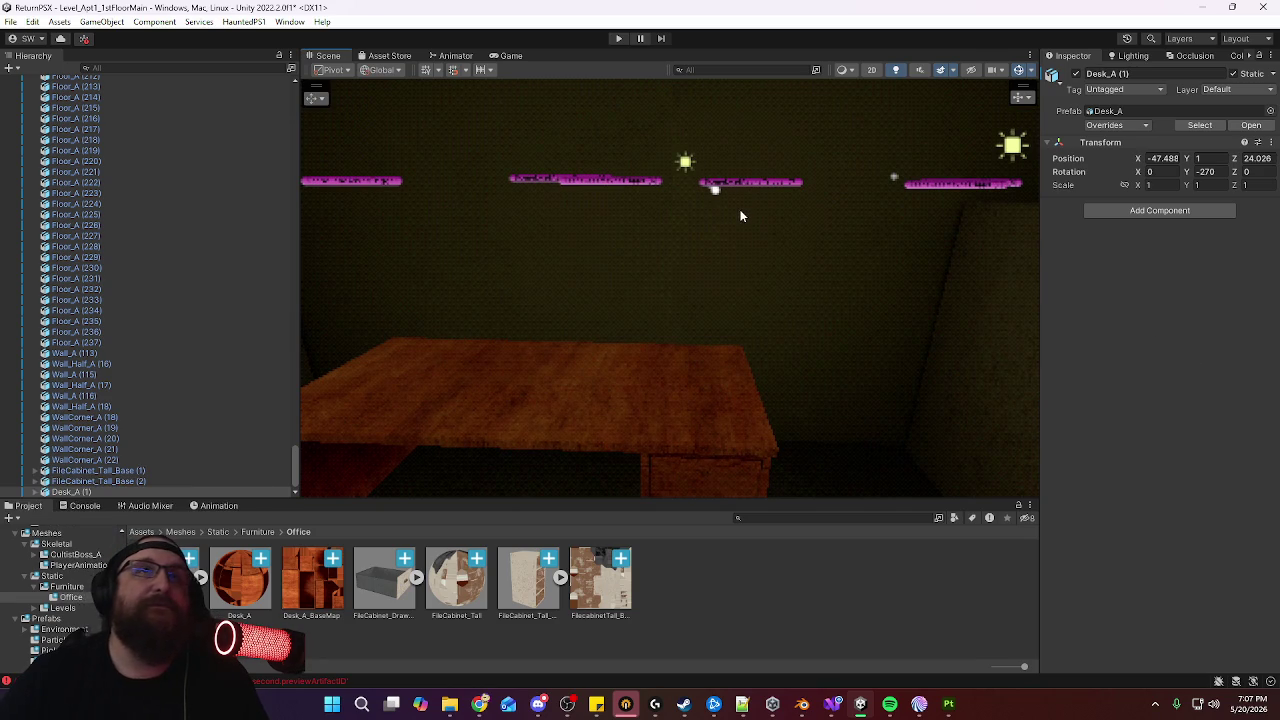
click(802, 704)
scroll(772, 406, down, 3)
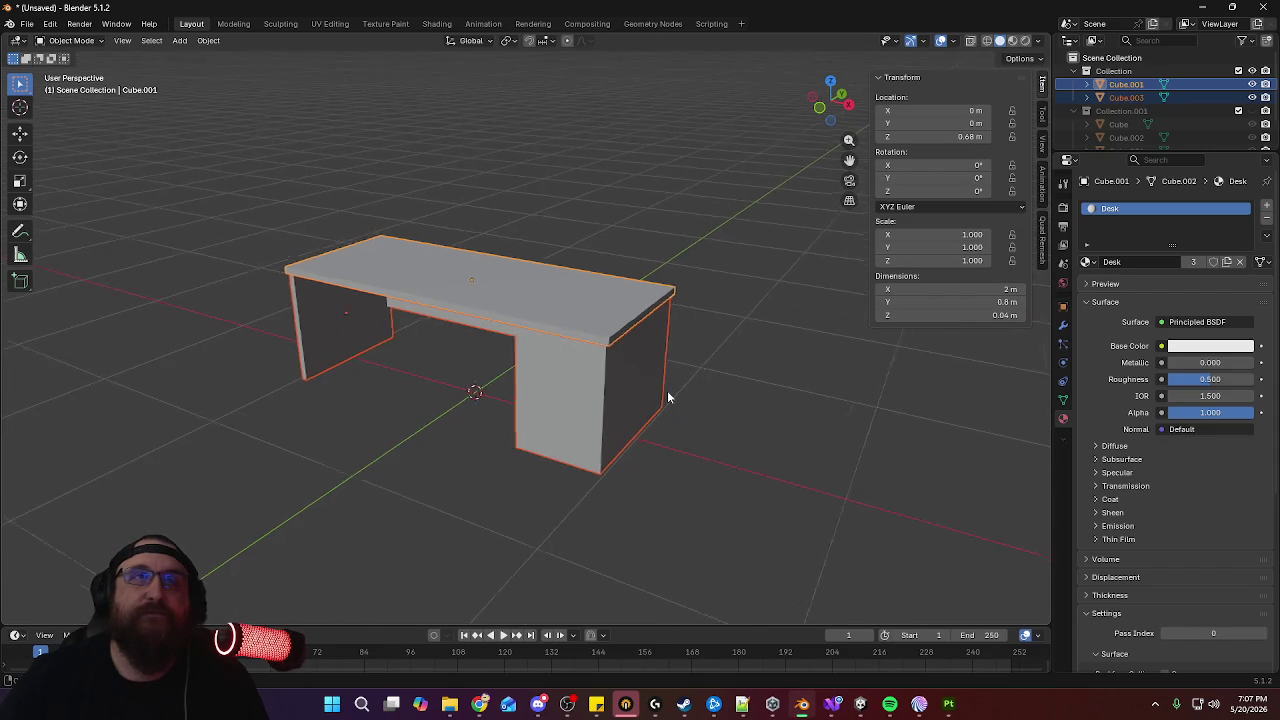
scroll(689, 471, down, 2)
mouse_move(689, 471)
middle_down()
mouse_move(820, 466)
mouse_move(608, 423)
mouse_move(706, 446)
middle_up()
scroll(707, 367, up, 4)
middle_drag(707, 367, 713, 344)
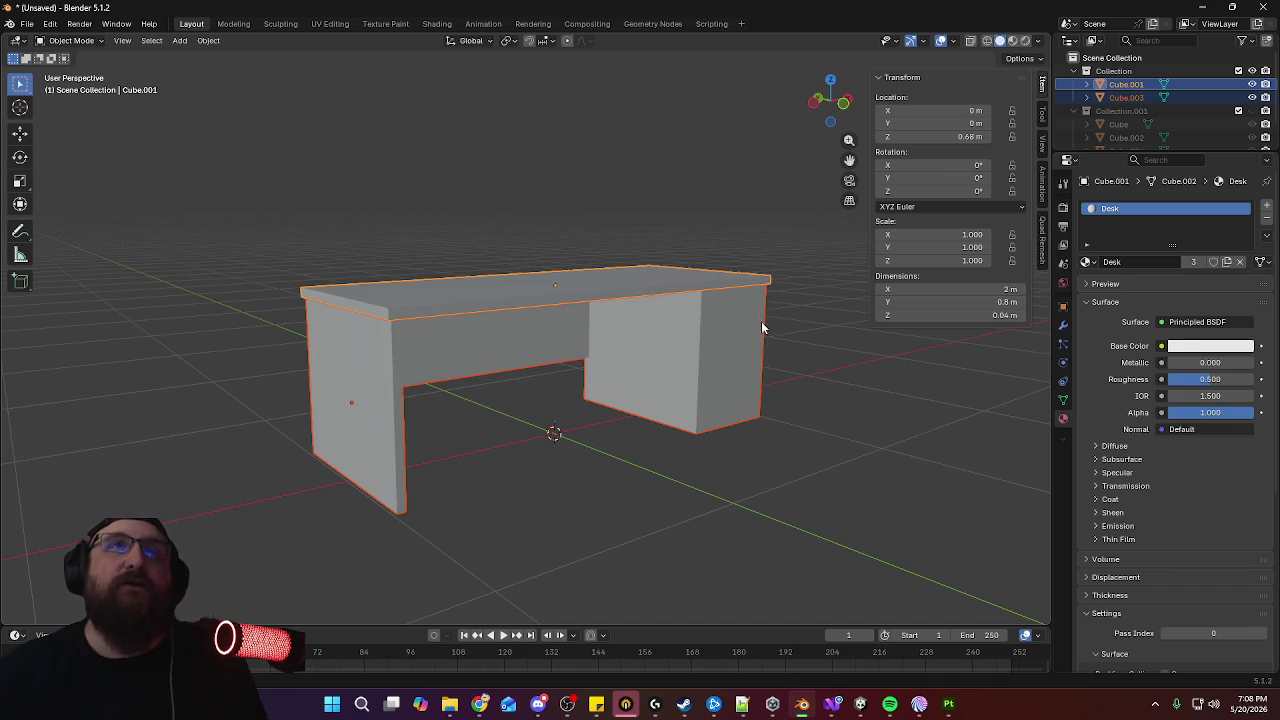
mouse_move(772, 330)
middle_down()
mouse_move(630, 335)
mouse_move(652, 340)
mouse_move(466, 324)
mouse_move(521, 281)
middle_up()
scroll(521, 288, down, 2)
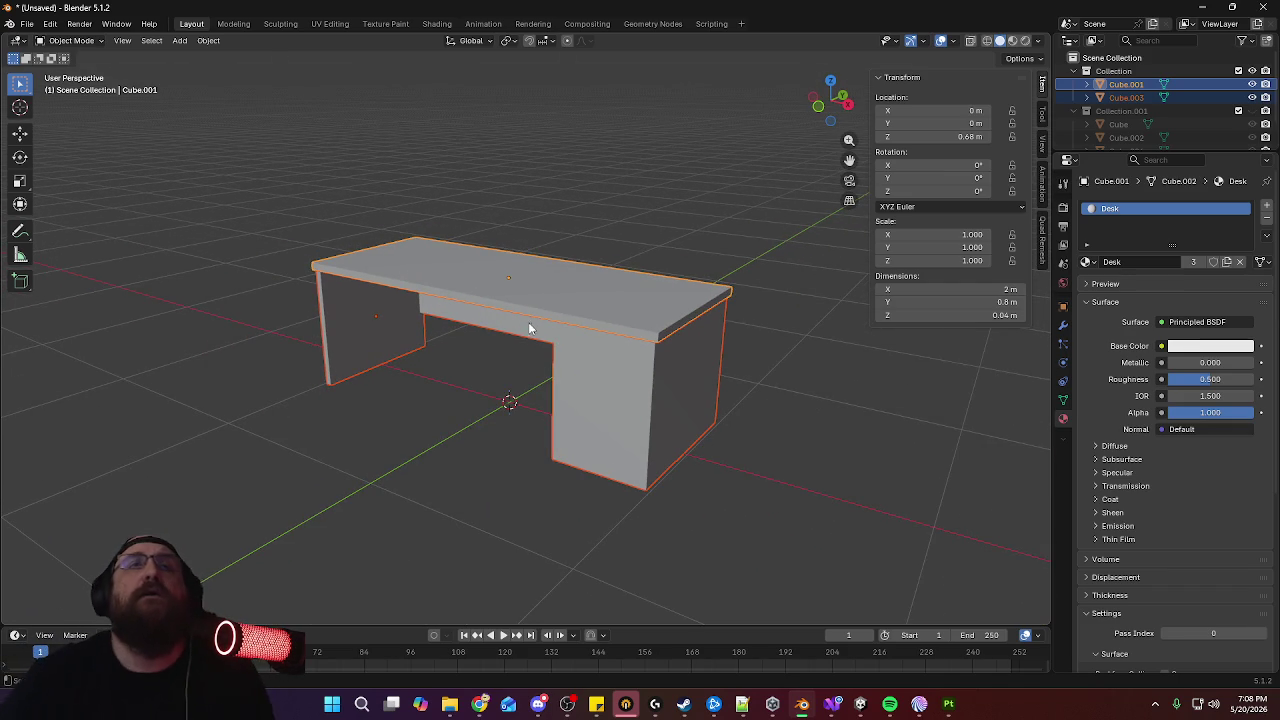
mouse_move(612, 217)
middle_down()
mouse_move(569, 212)
mouse_move(642, 254)
mouse_move(584, 258)
mouse_move(723, 274)
mouse_move(657, 237)
mouse_move(620, 236)
mouse_move(700, 260)
middle_up()
click(596, 223)
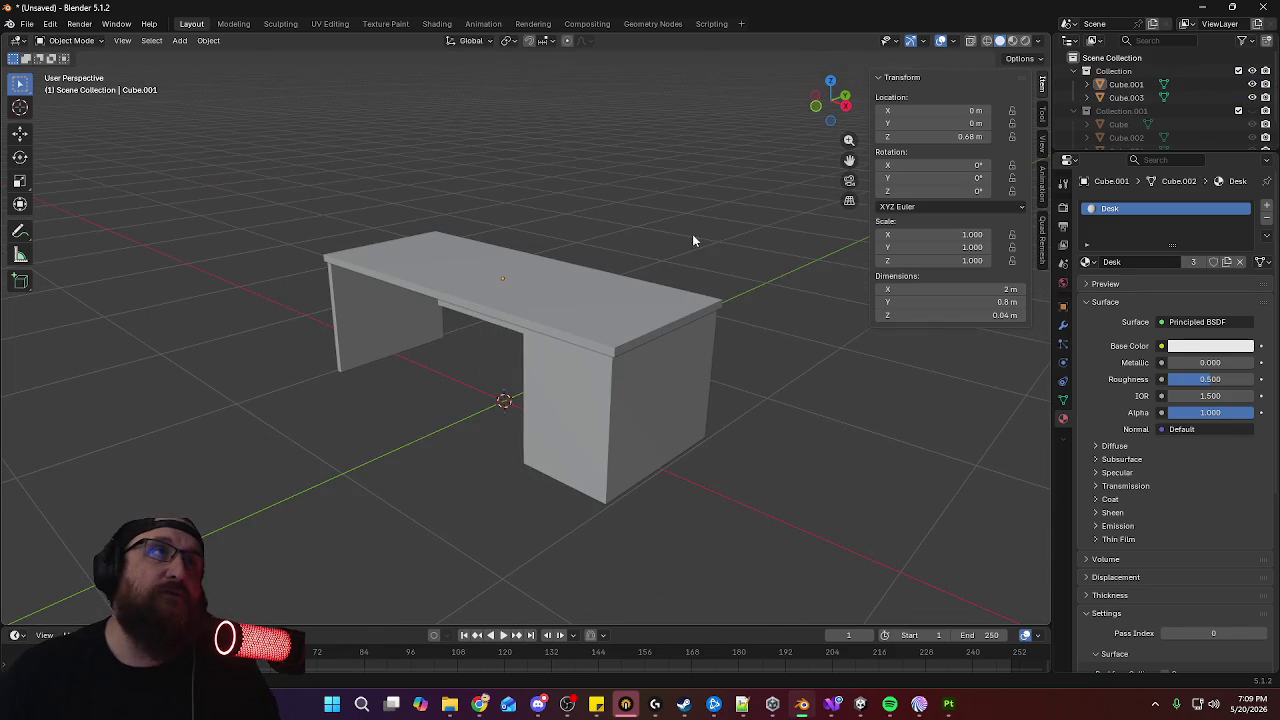
click(180, 41)
mouse_move(198, 56)
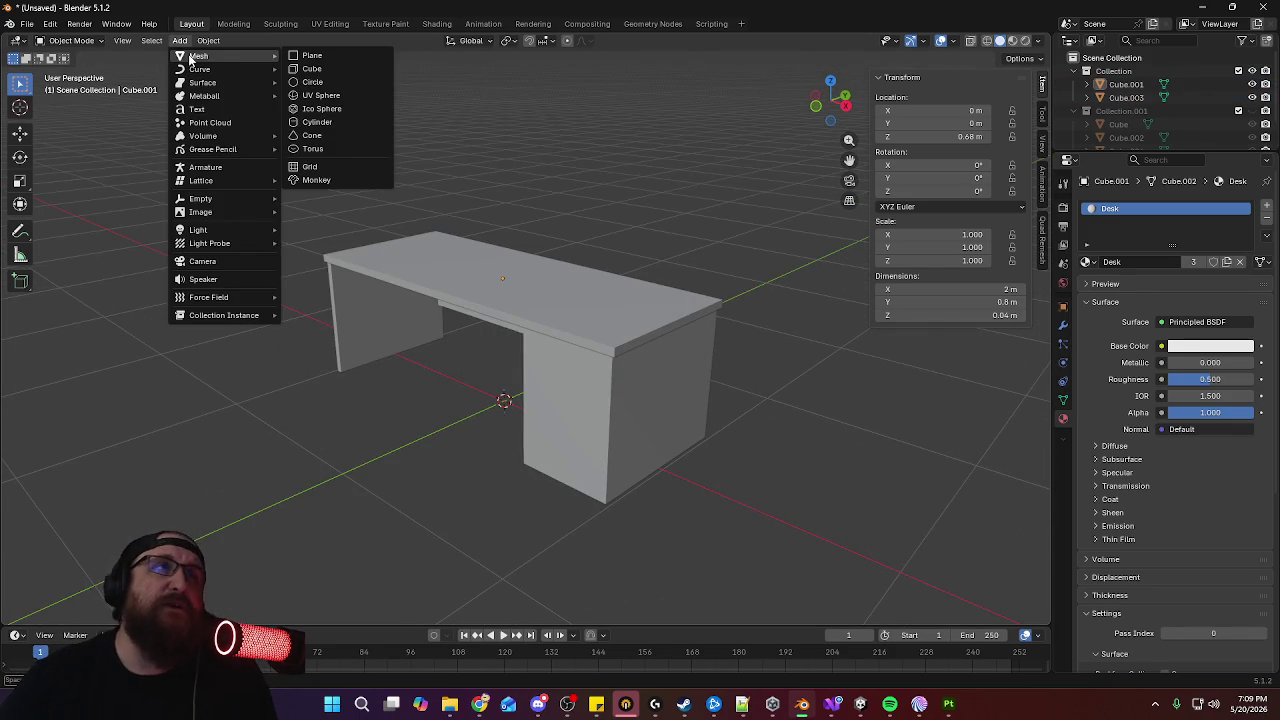
Add a cube, scale it to 0.3 and flatten it along Z into a thin slab
click(334, 68)
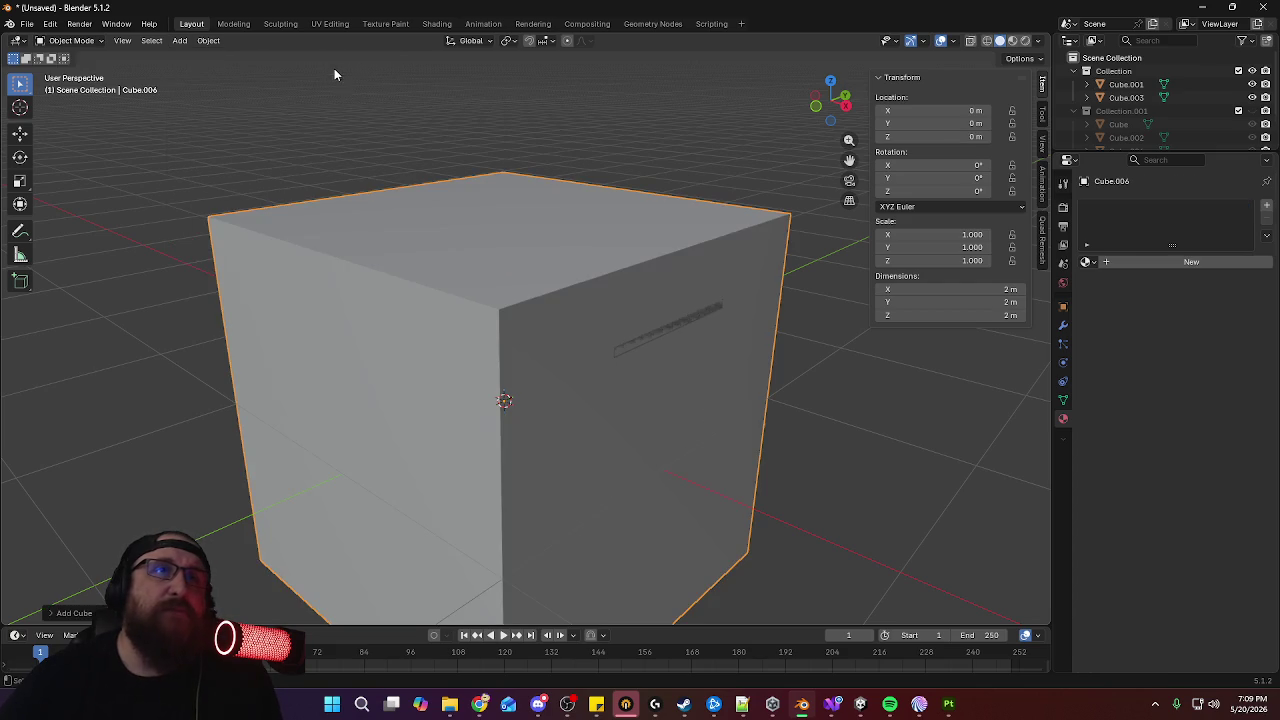
key(KP_1)
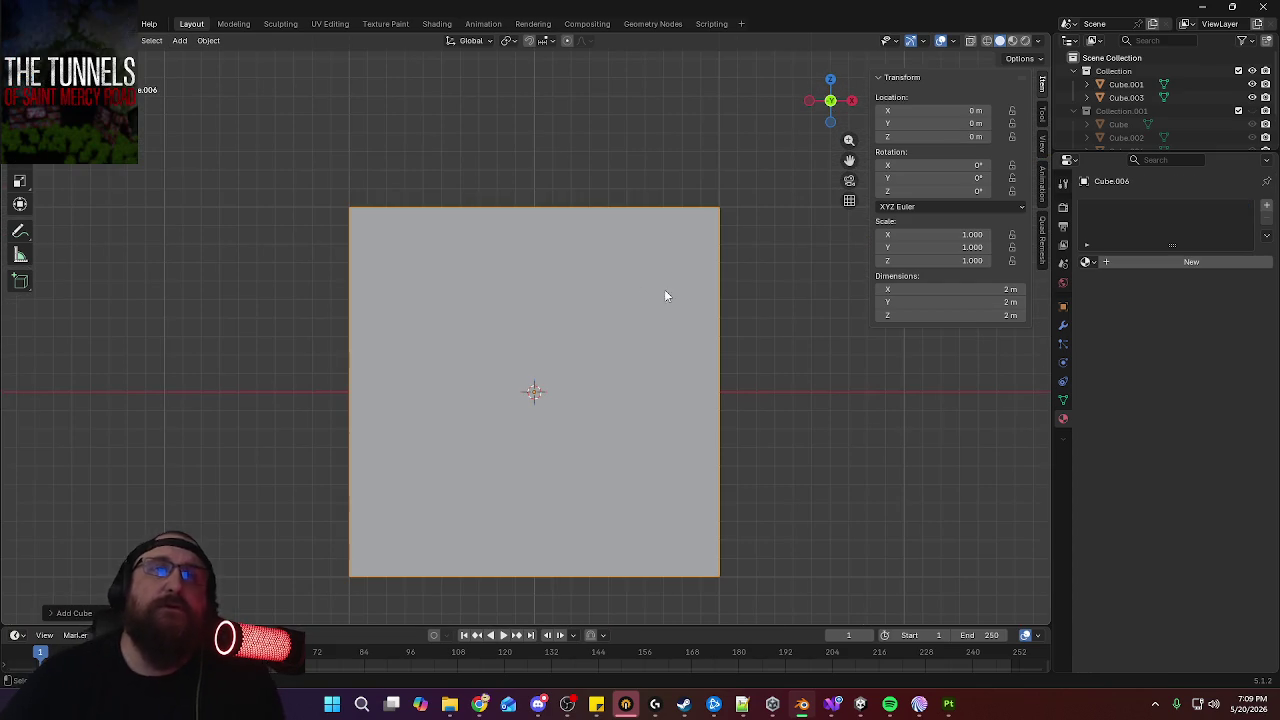
key(s)
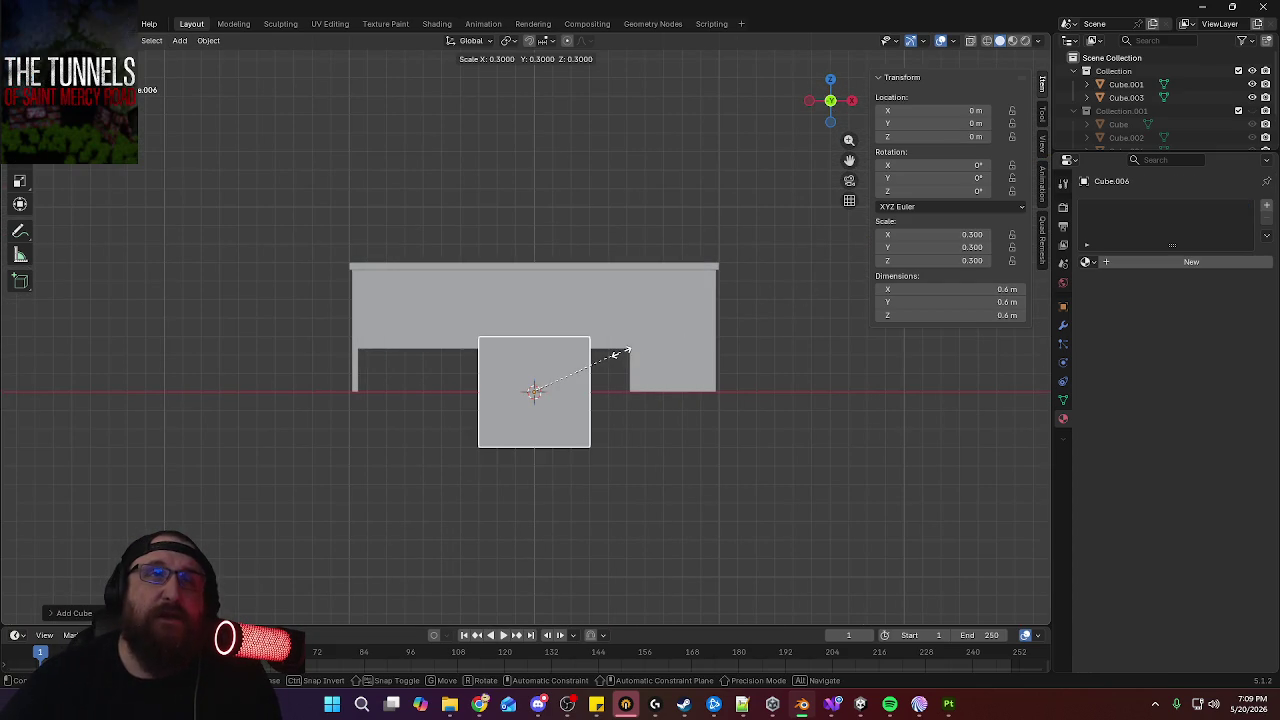
click(600, 362)
key(s)
key(z)
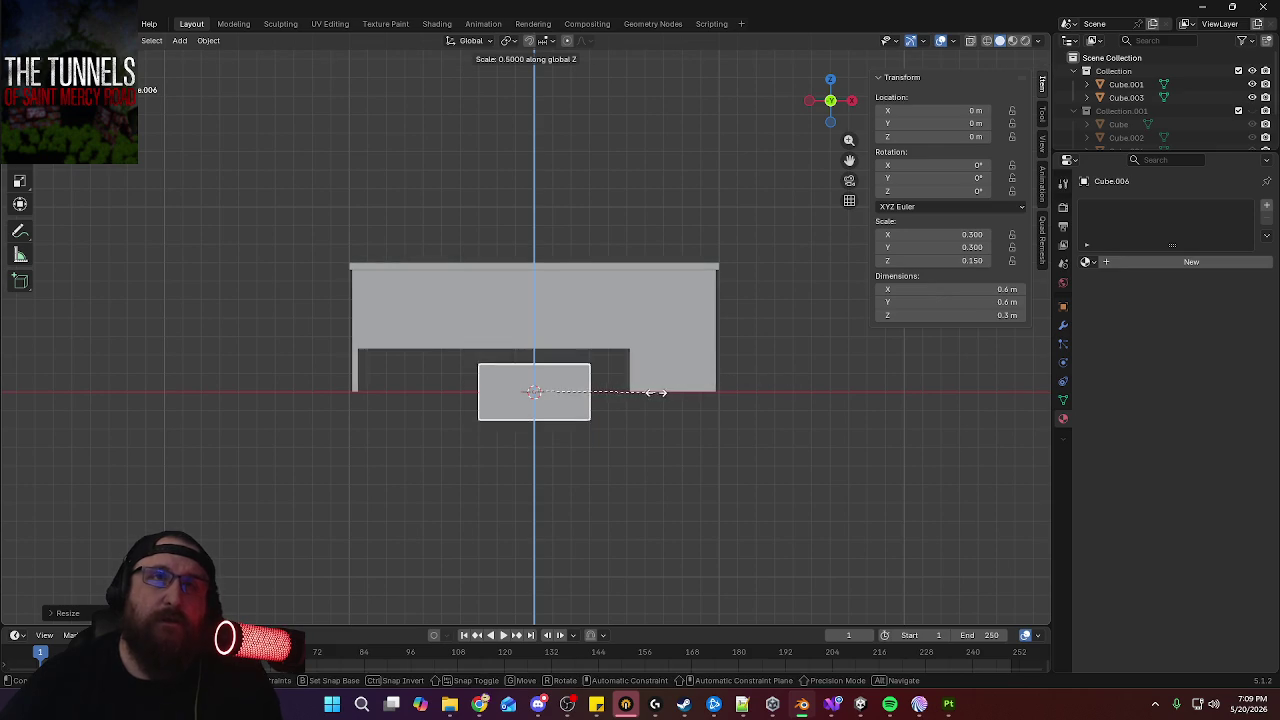
click(605, 398)
scroll(697, 420, up, 2)
scroll(723, 400, up, 3)
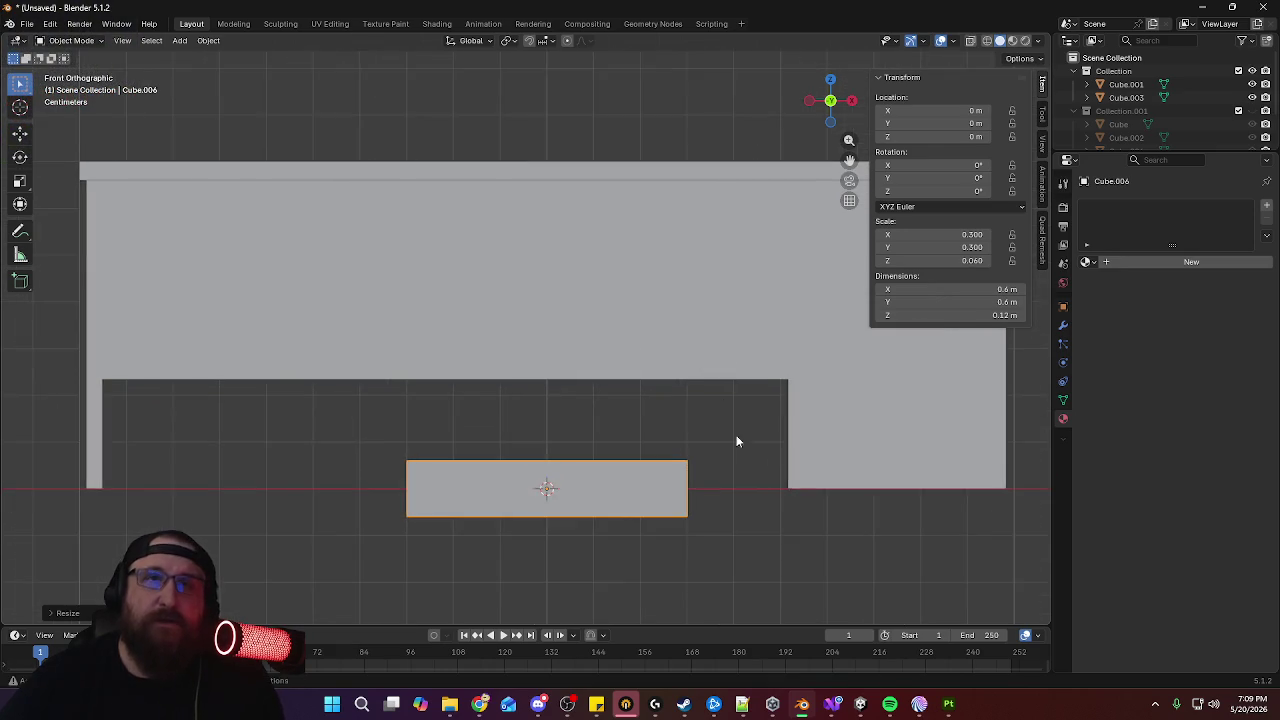
shift+middle_drag(725, 407, 703, 355)
key(s)
key(z)
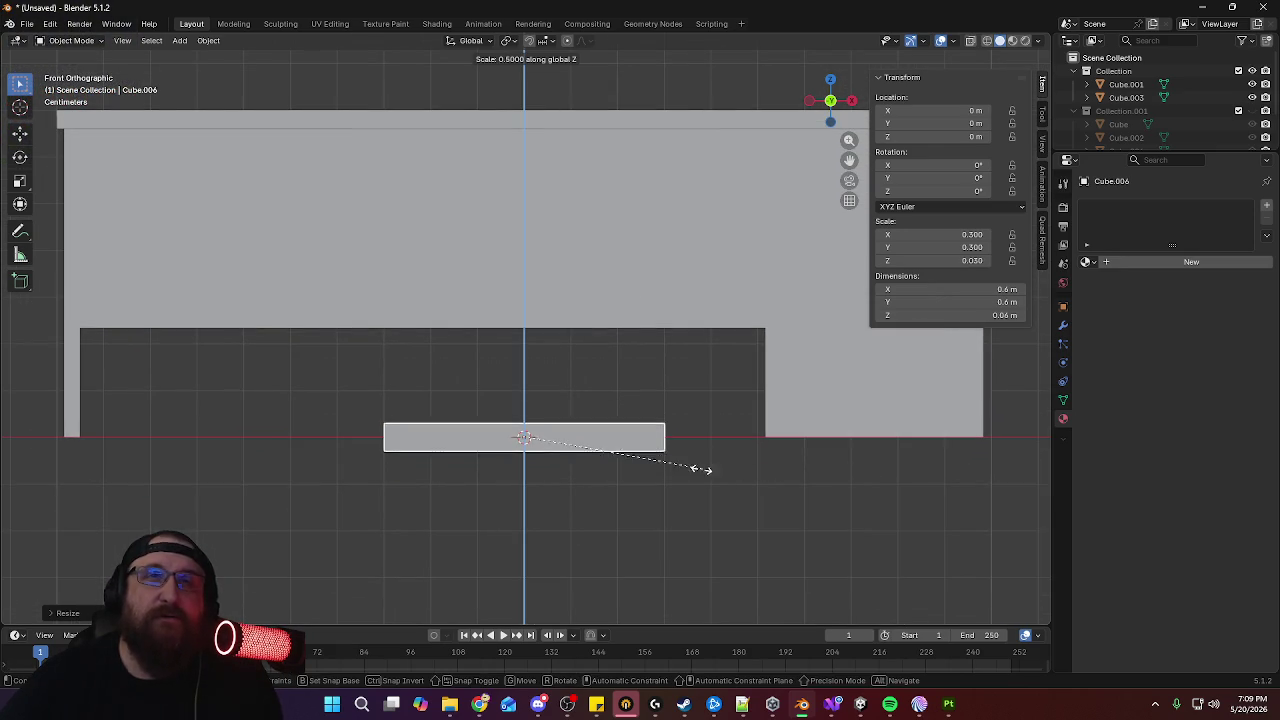
click(635, 459)
mouse_move(635, 459)
middle_down()
mouse_move(698, 334)
mouse_move(702, 358)
mouse_move(637, 263)
middle_up()
key(KP_7)
Move the slab along Y to sit in front of the desk at Y −0.79 m
key(g)
key(y)
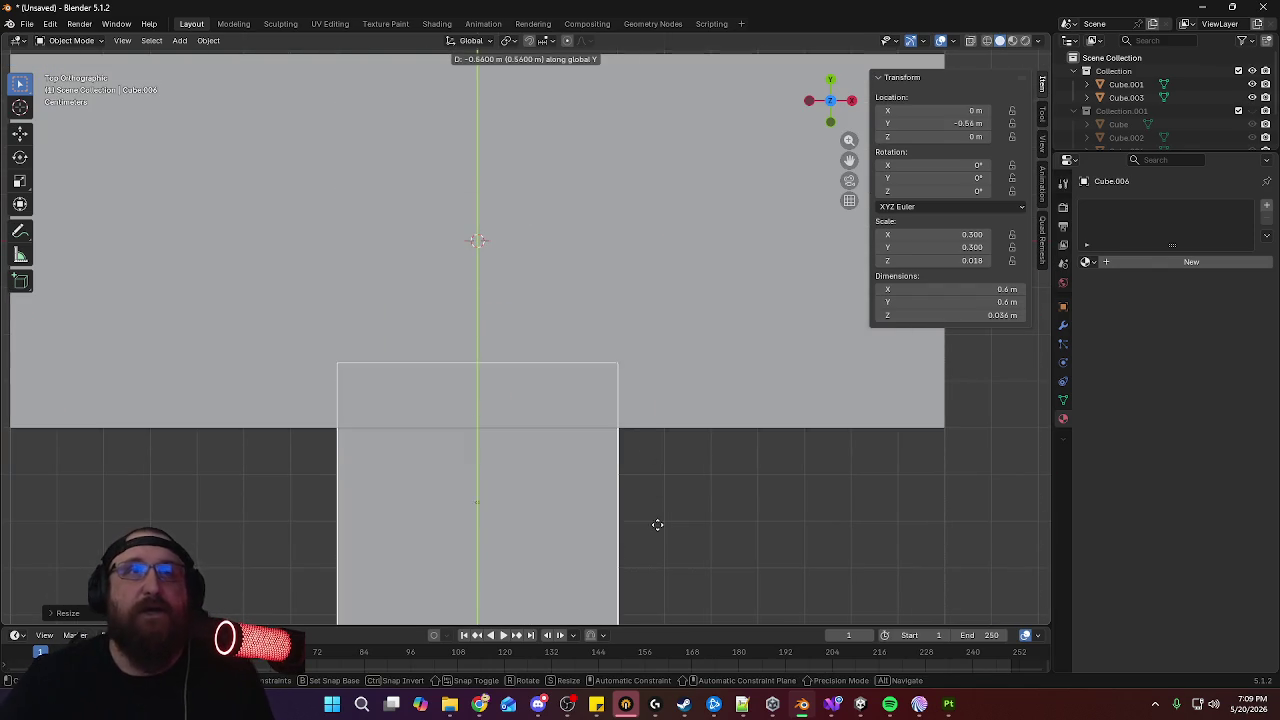
click(664, 35)
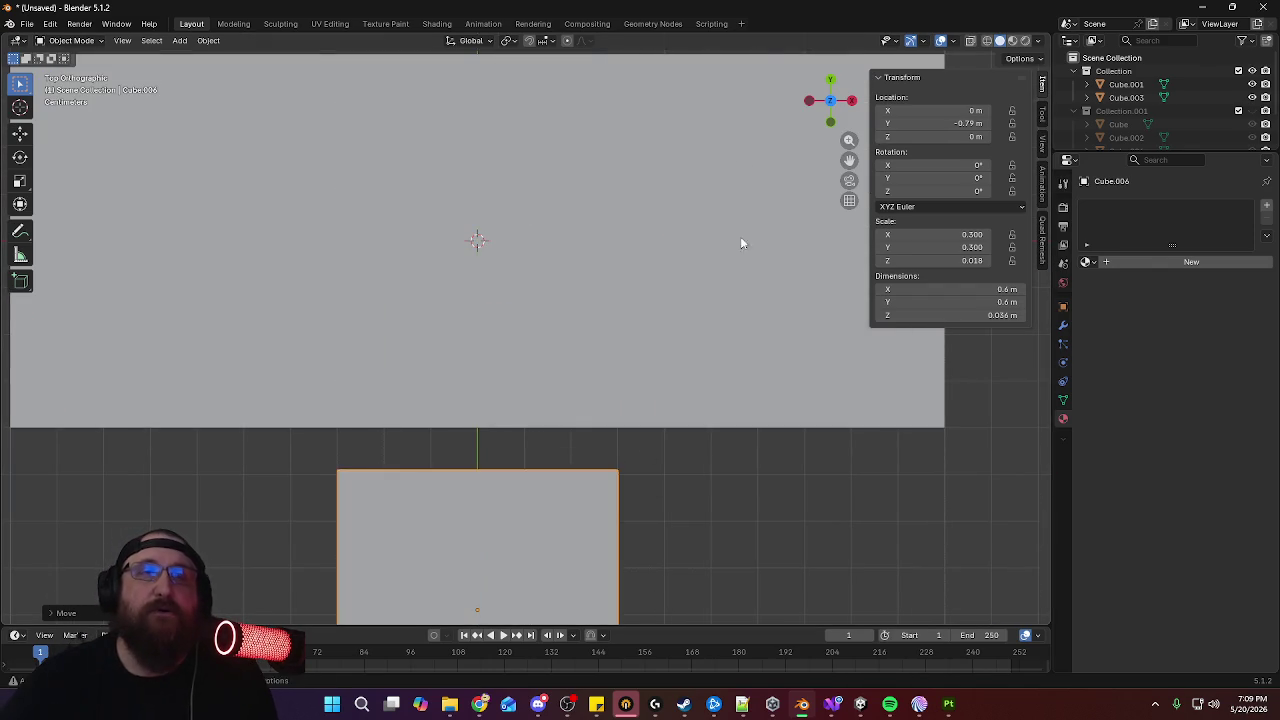
key(KP_Decimal)
scroll(720, 400, down, 3)
scroll(737, 469, down, 1)
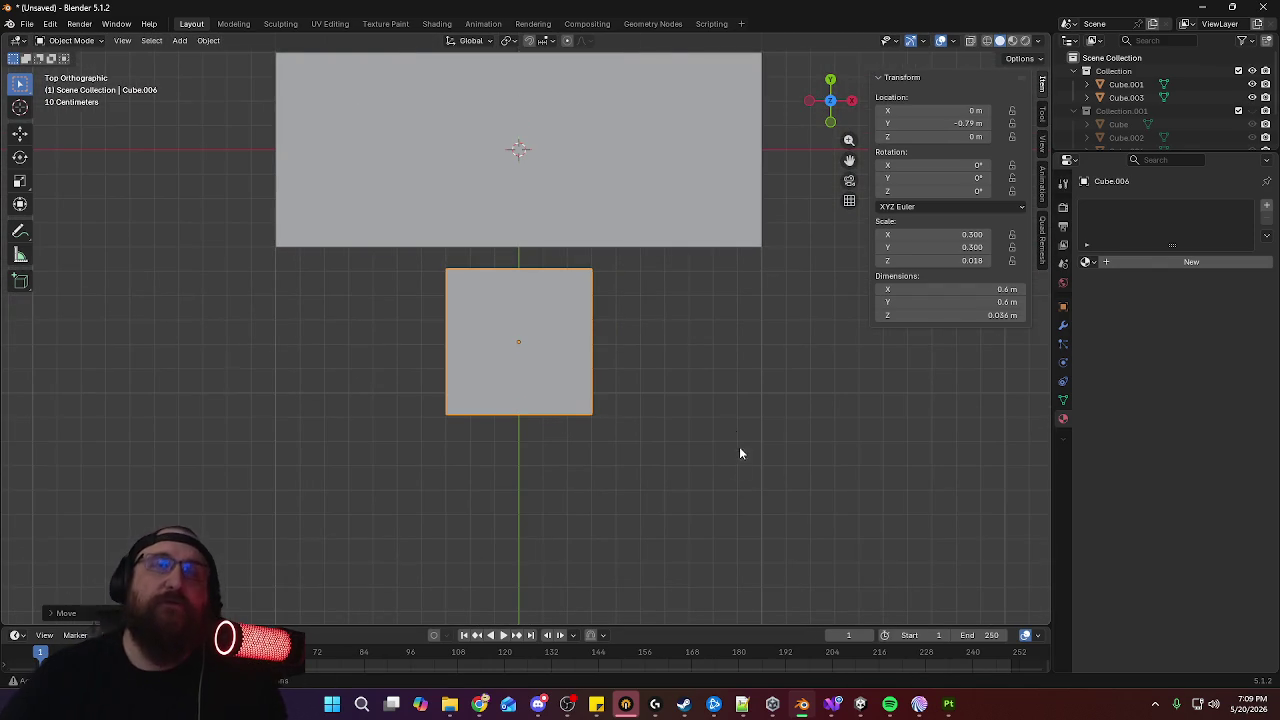
Resize the slab to 0.42 m deep and 0.42 m wide
key(s)
key(y)
click(651, 326)
key(s)
key(x)
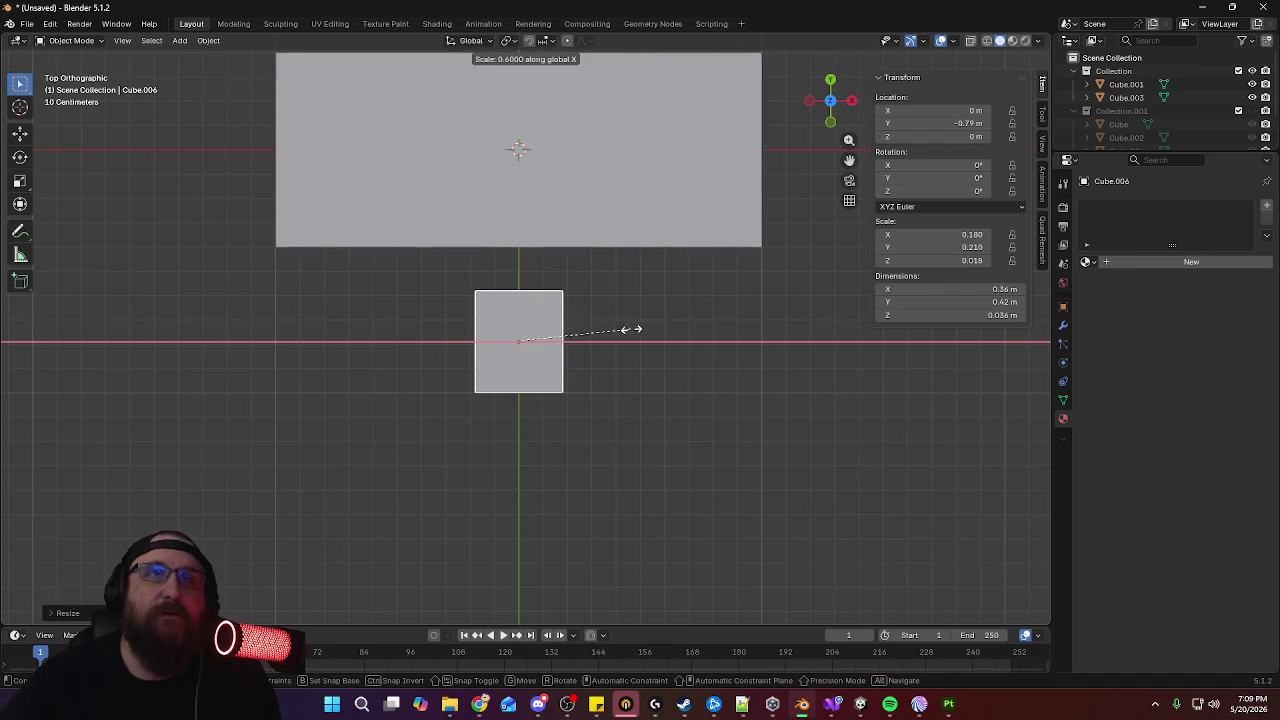
click(632, 329)
mouse_move(632, 329)
middle_down()
mouse_move(700, 360)
mouse_move(609, 260)
mouse_move(651, 432)
middle_up()
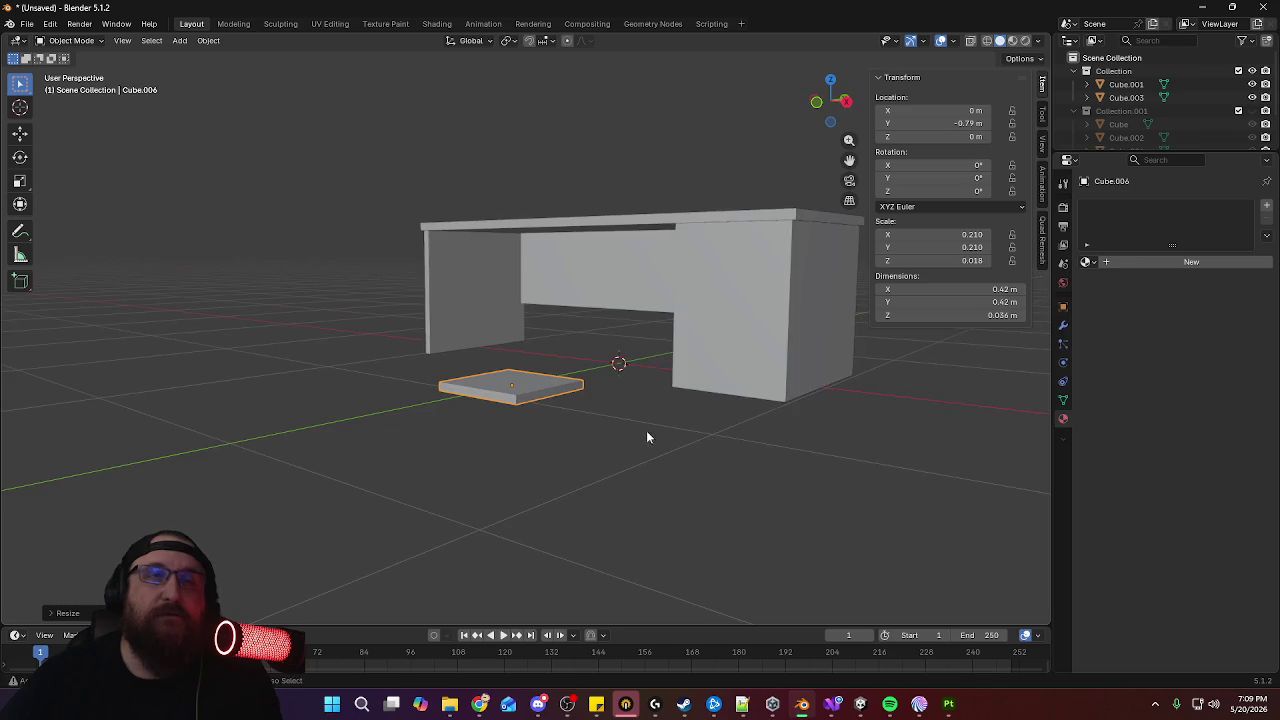
scroll(660, 370, up, 4)
Raise the slab along Z to about 0.26 m off the floor
key(KP_1)
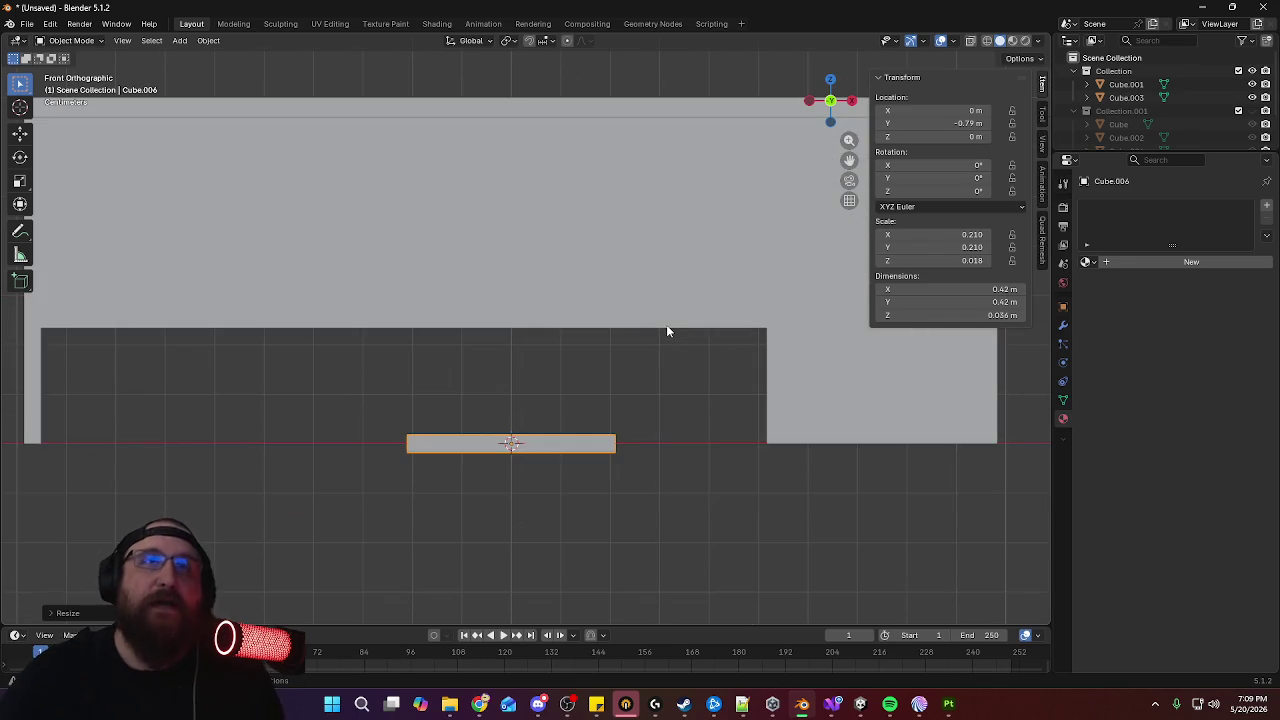
key(g)
key(z)
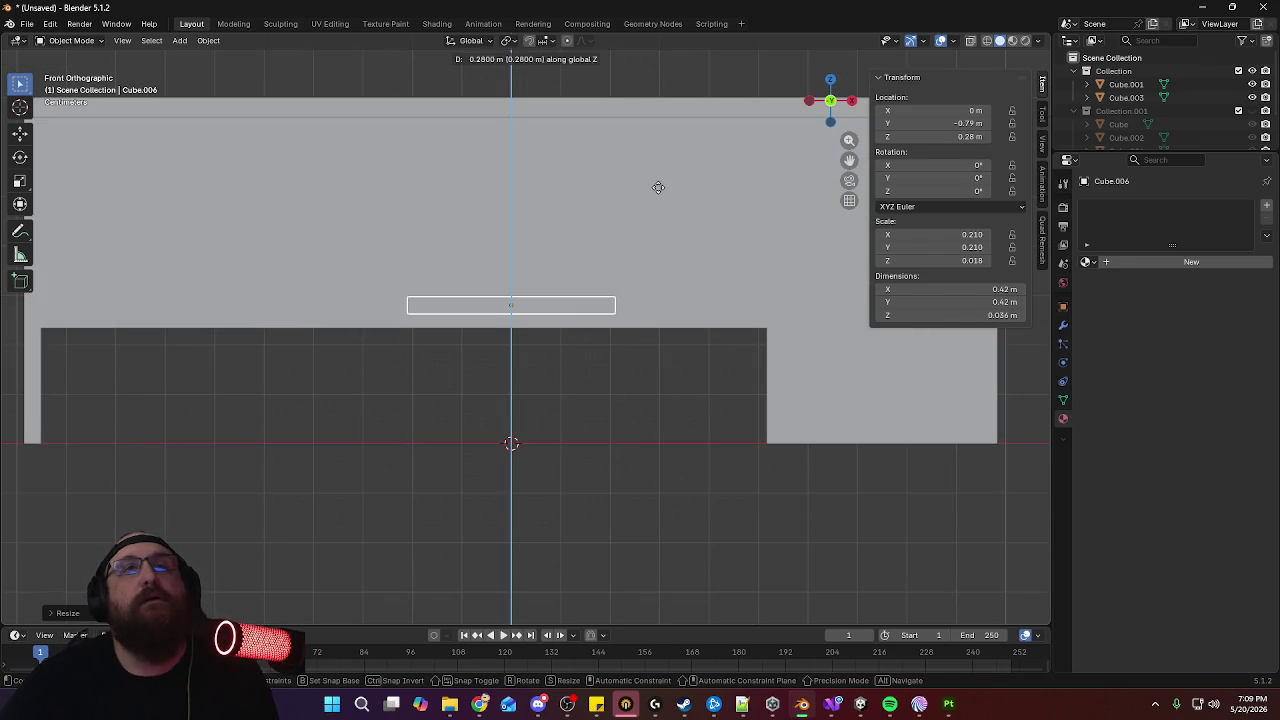
click(657, 194)
mouse_move(657, 194)
middle_down()
mouse_move(693, 298)
mouse_move(654, 356)
mouse_move(731, 366)
mouse_move(703, 386)
middle_up()
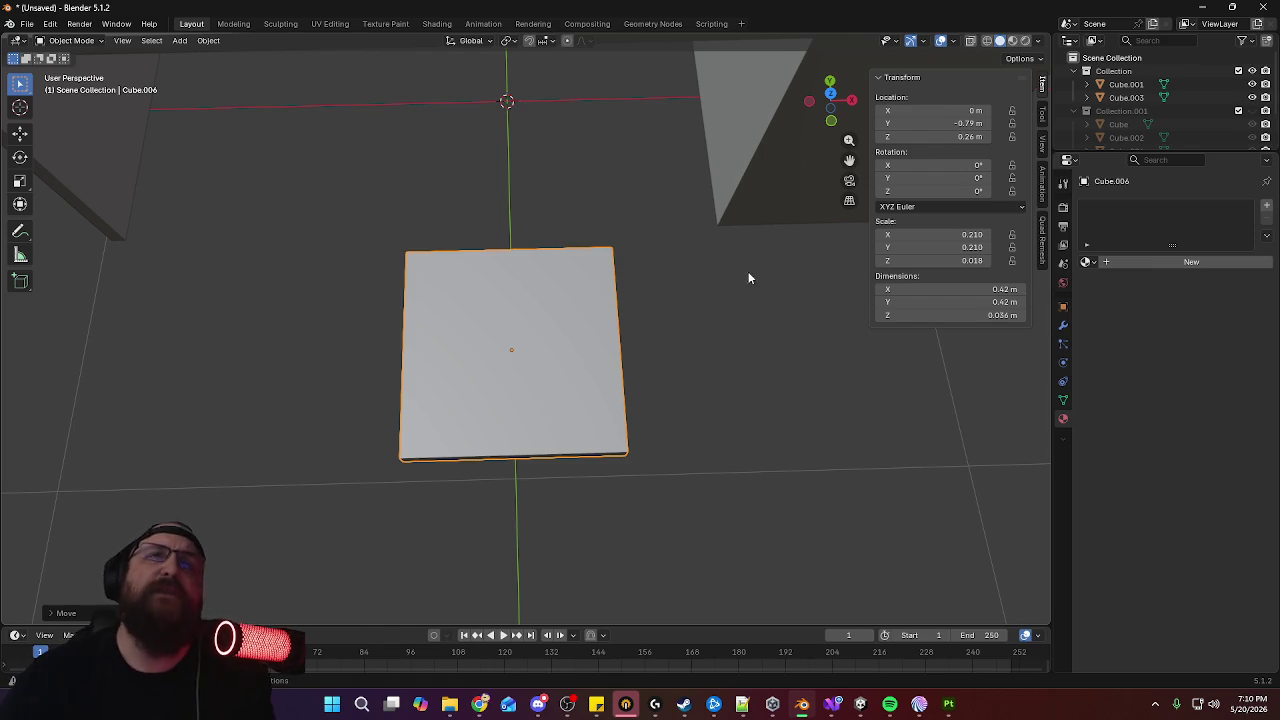
In Edit Mode, loop-cut two edge loops across the slab and spread them toward its sides
middle_drag(748, 277, 771, 328)
key(KP_7)
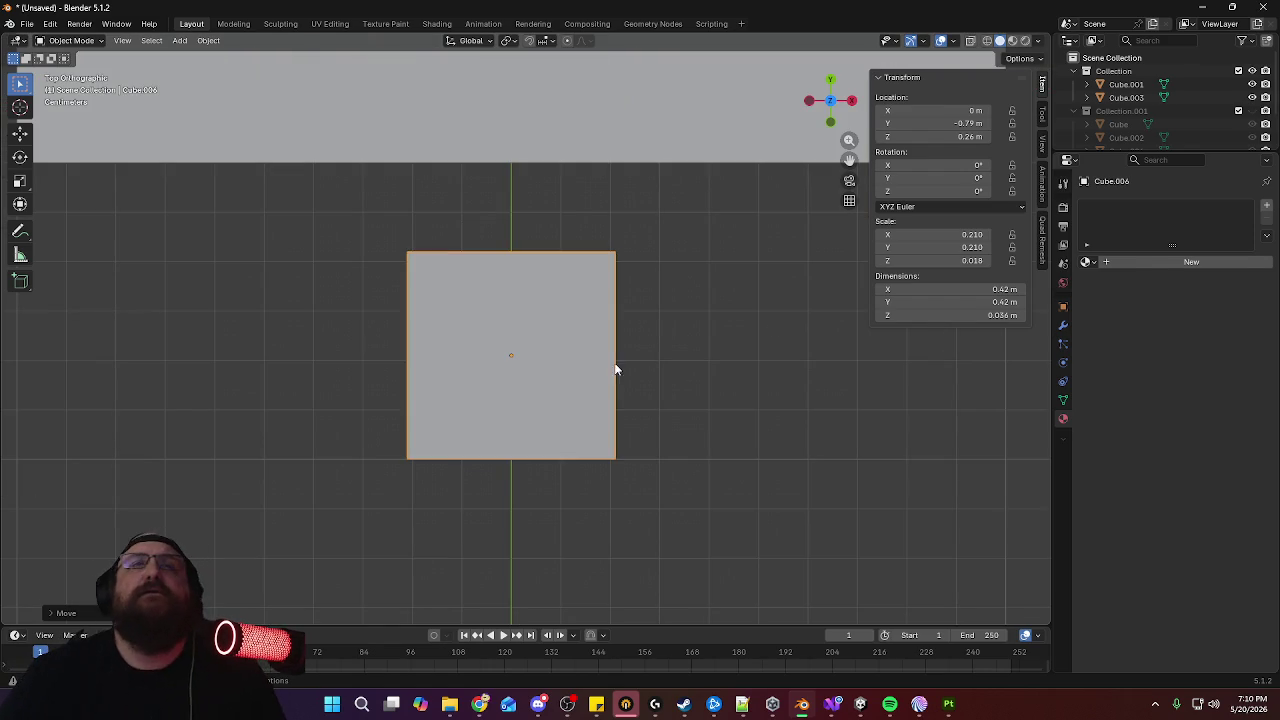
key(Tab)
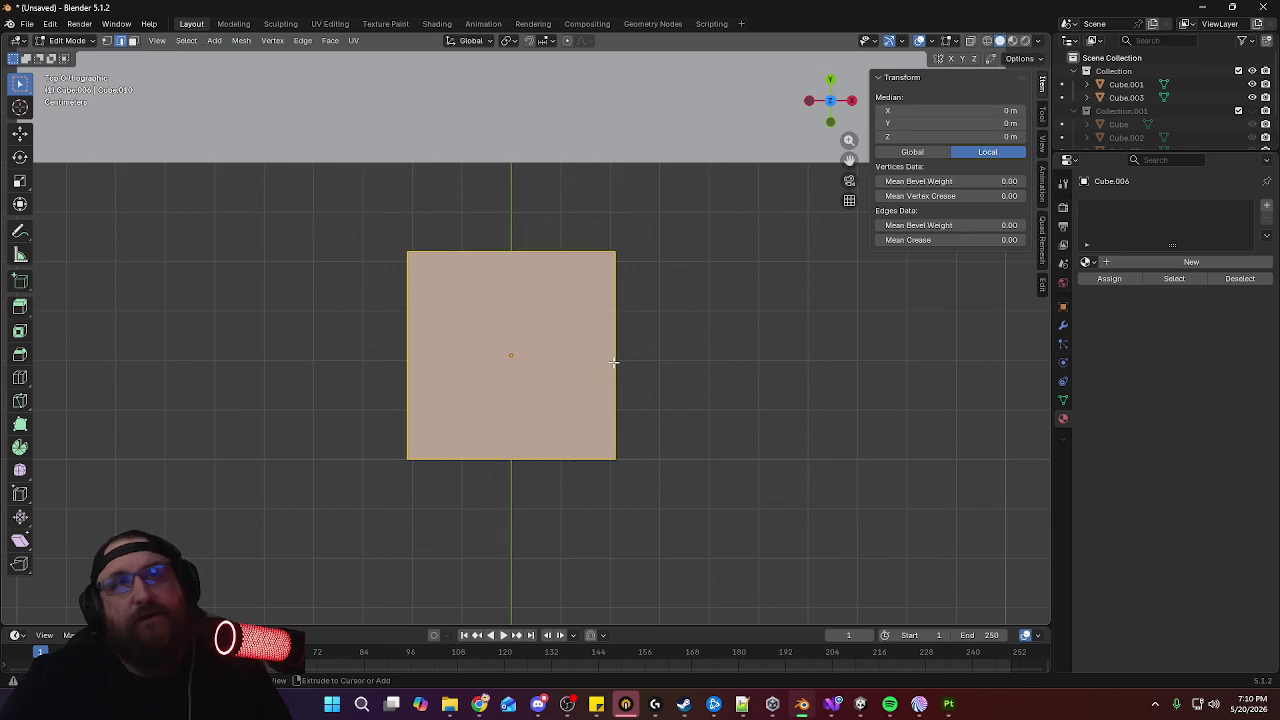
key(ctrl+r)
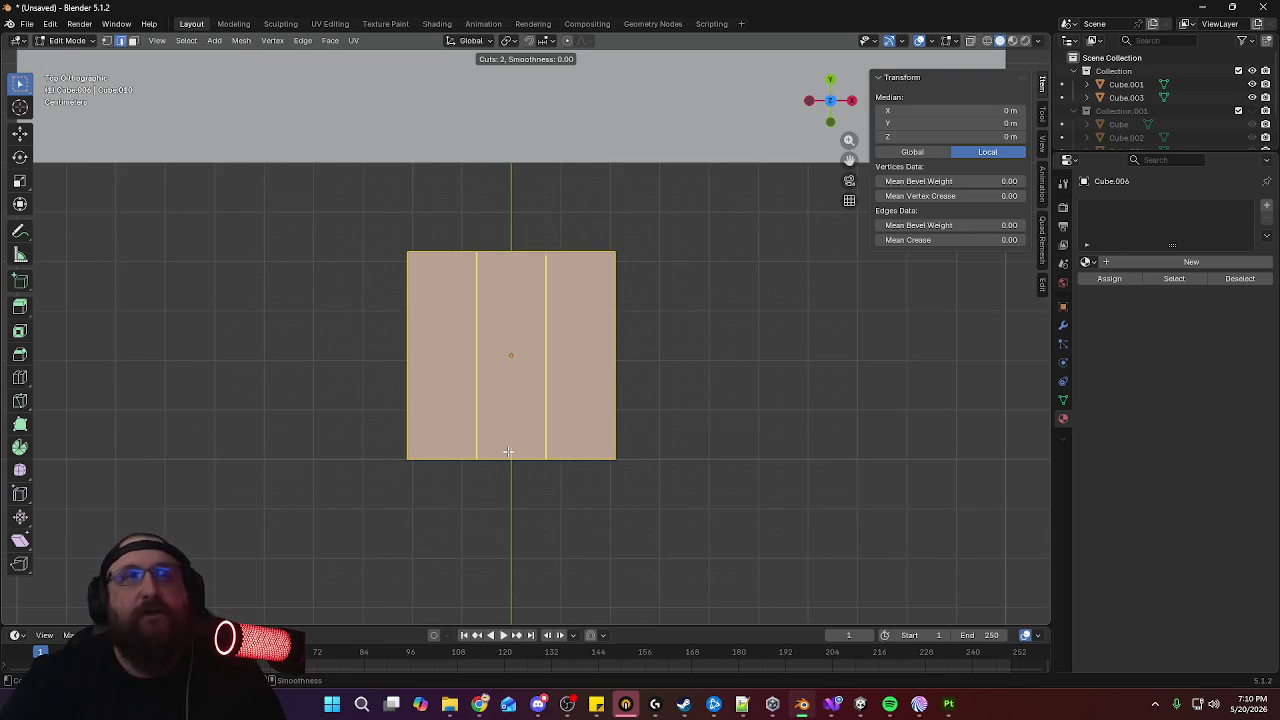
scroll(508, 452, up, 1)
click(508, 452)
right_click(508, 452)
key(s)
key(x)
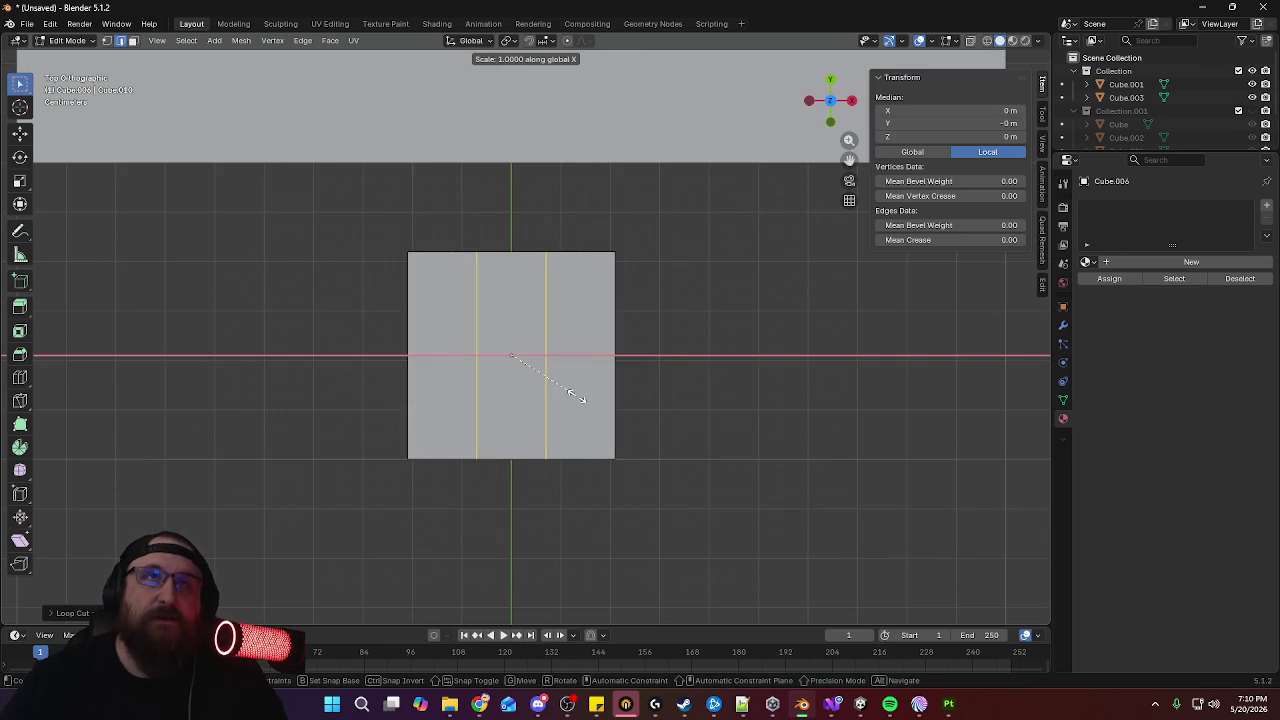
click(698, 406)
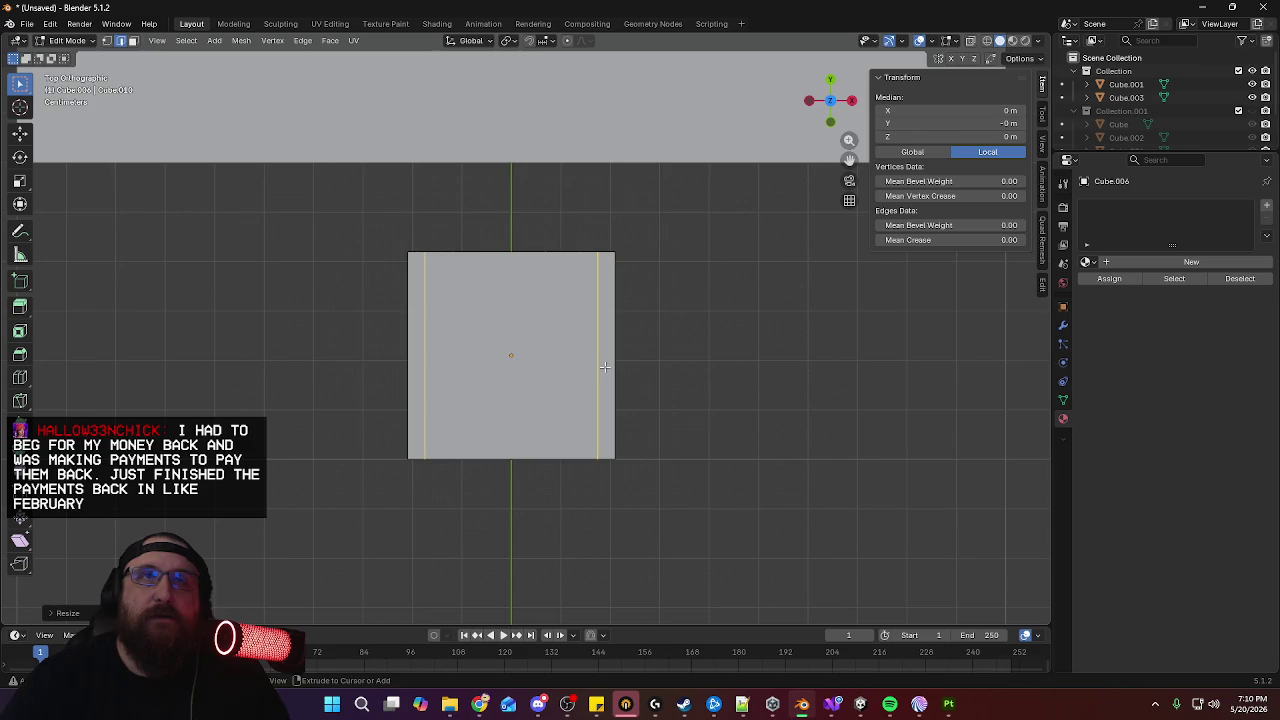
Add a single edge loop down the slab's centre
key(ctrl+r)
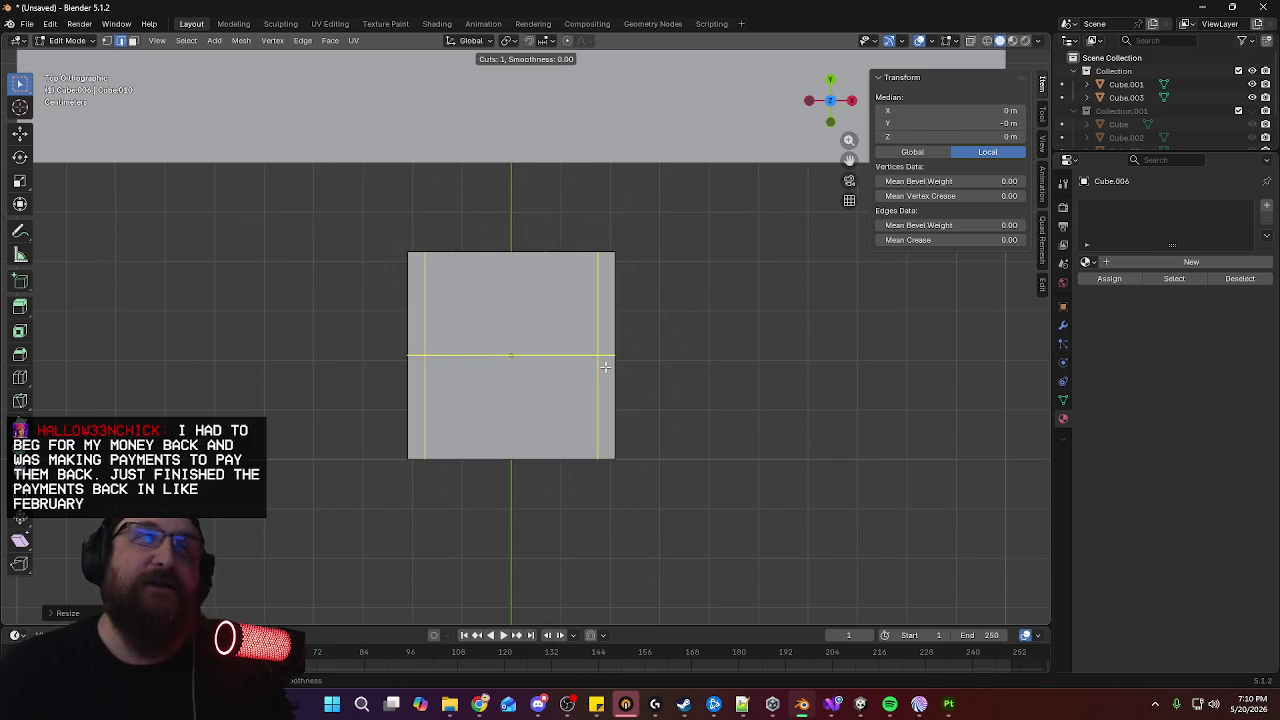
key(Escape)
mouse_move(643, 271)
middle_down()
mouse_move(691, 286)
mouse_move(629, 234)
mouse_move(577, 224)
mouse_move(714, 273)
middle_up()
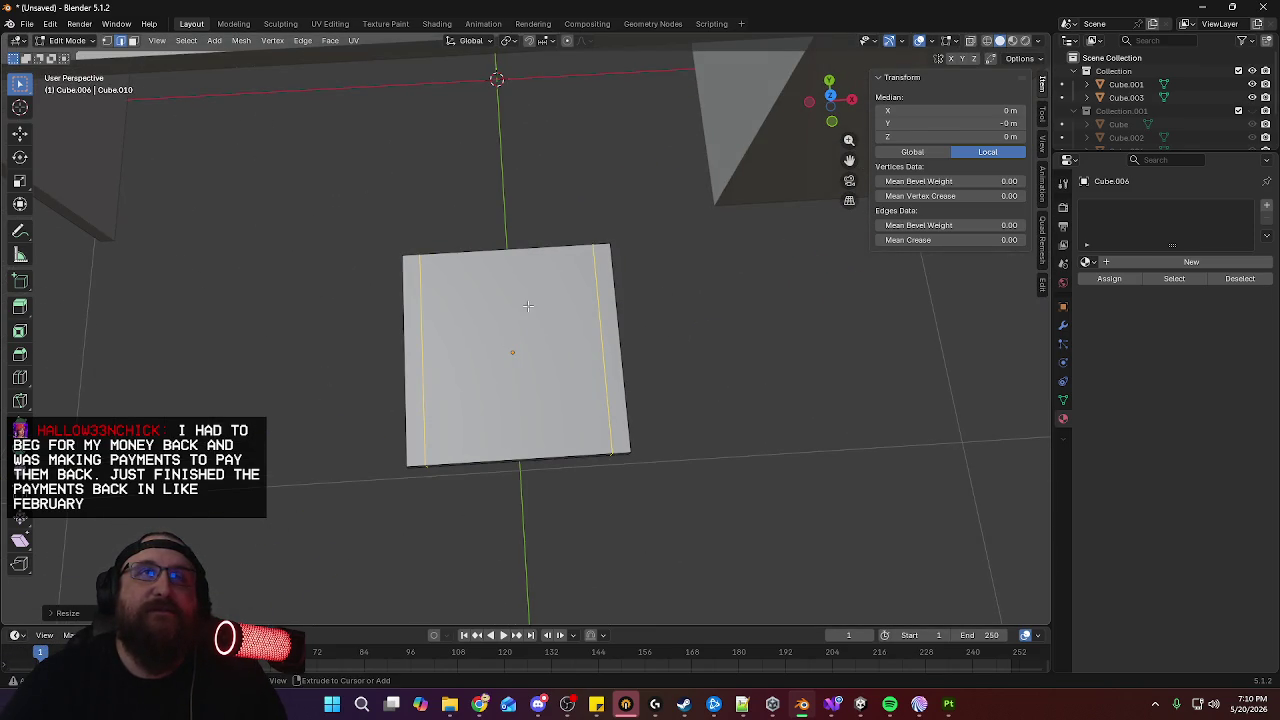
key(ctrl+r)
click(525, 450)
right_click(573, 422)
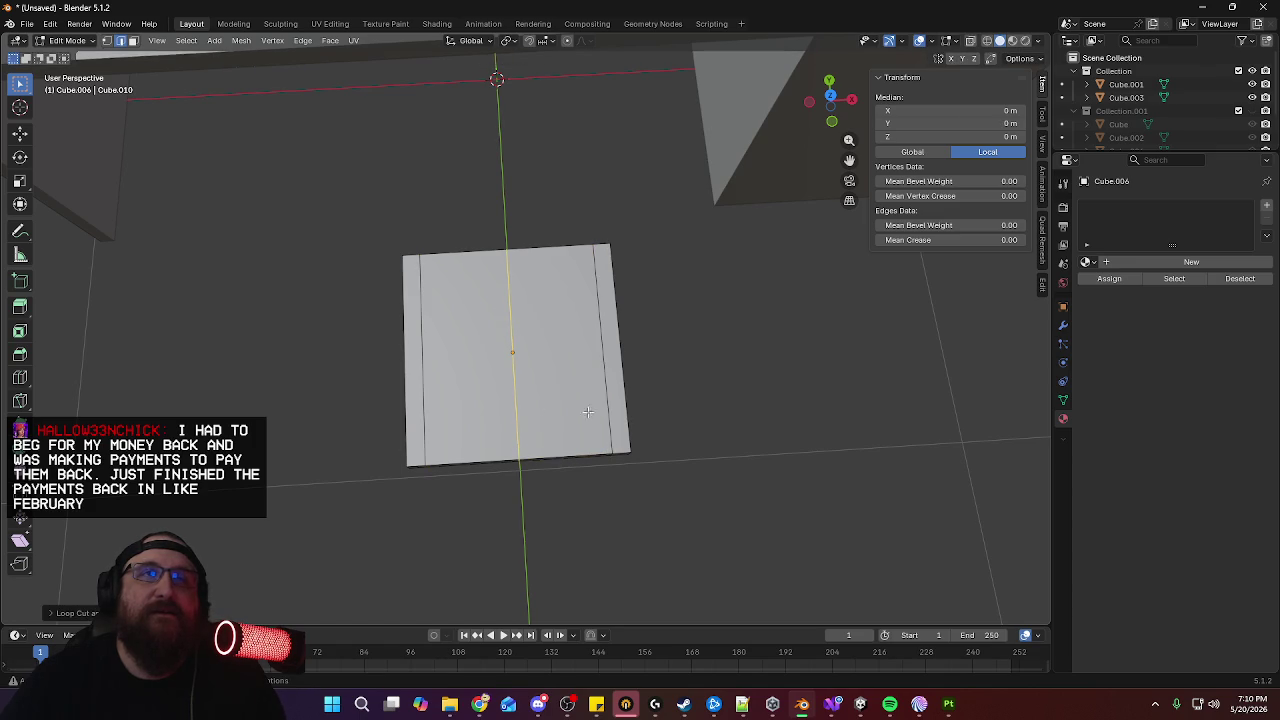
Select both side edge loops and dissolve them, keeping only the centre edge
alt+shift+click(431, 409)
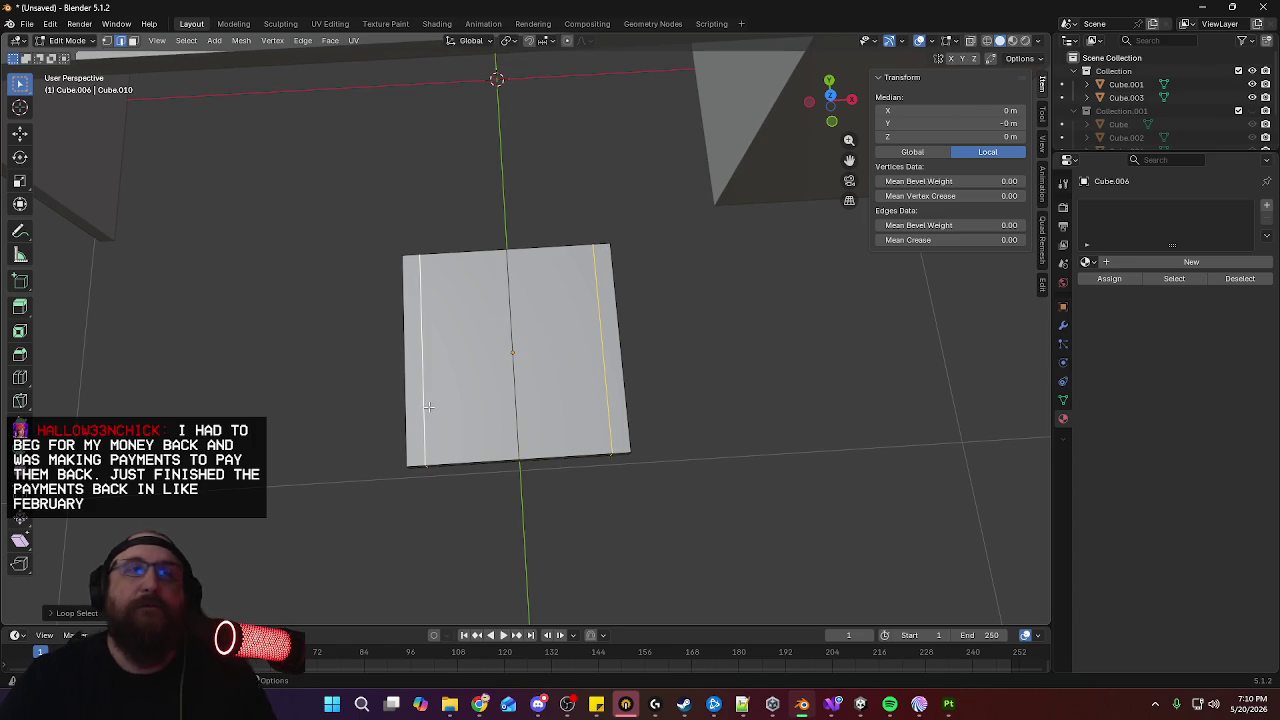
key(x)
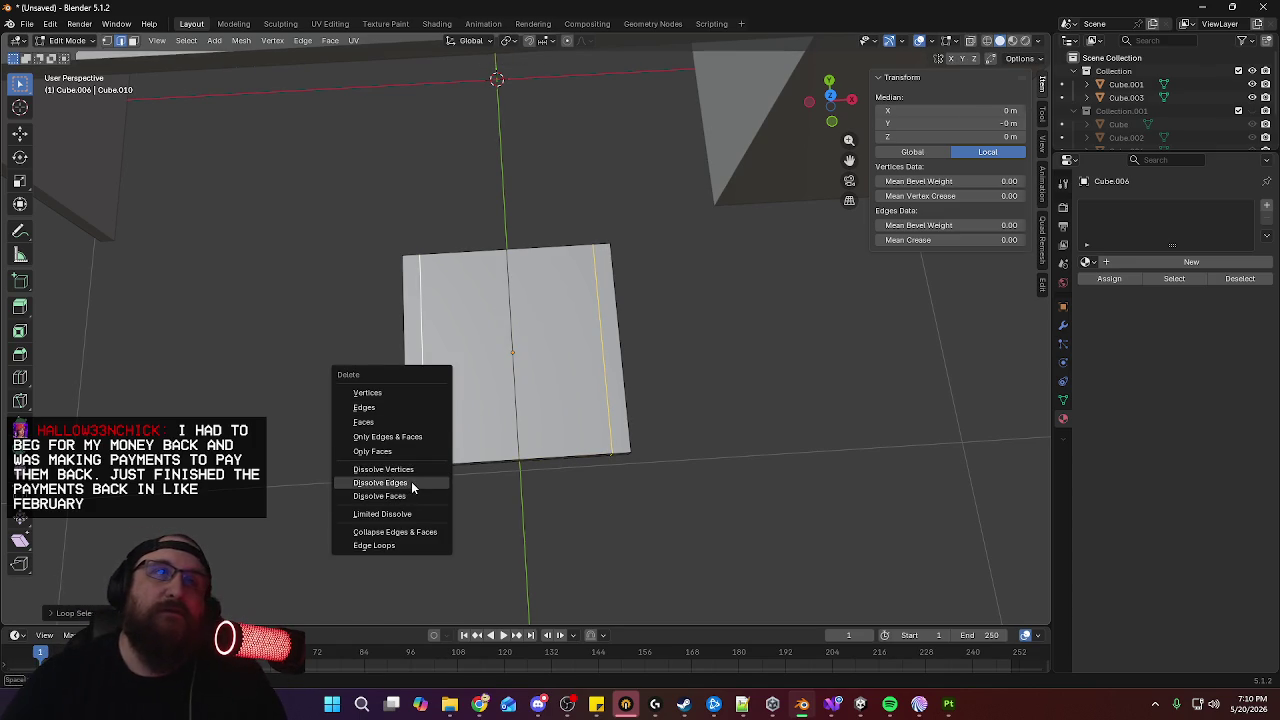
click(412, 487)
middle_drag(697, 409, 683, 343)
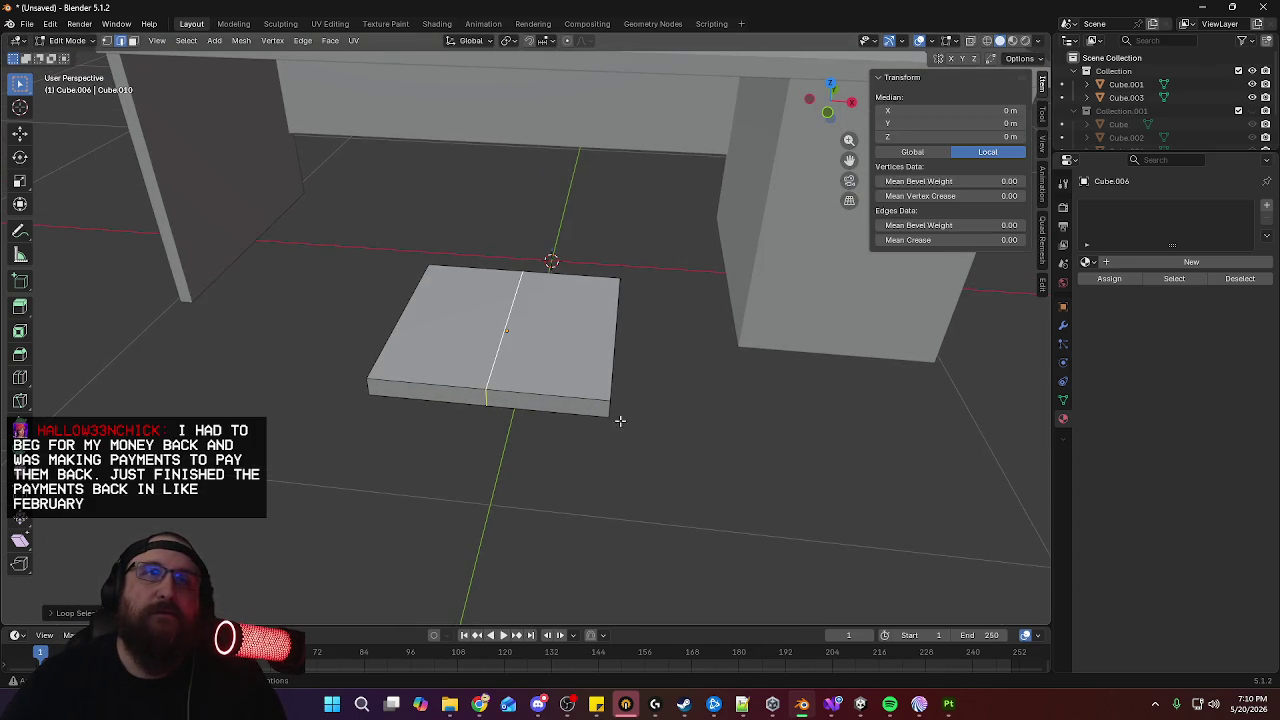
mouse_move(620, 421)
middle_down()
mouse_move(737, 357)
mouse_move(653, 356)
mouse_move(674, 357)
middle_up()
Raise the selected geometry along Z and add a slightly scaled loop cut around the slab
key(g)
key(z)
click(652, 396)
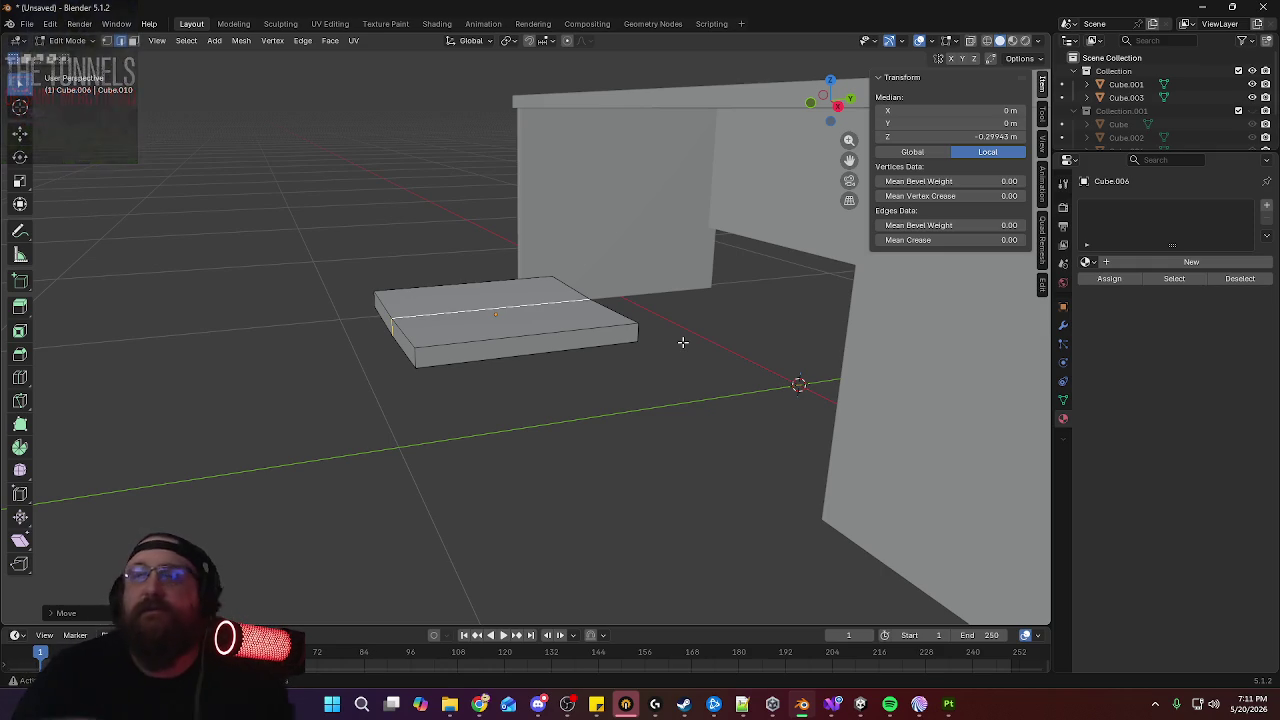
key(ctrl+r)
click(635, 331)
middle_drag(606, 358, 673, 350)
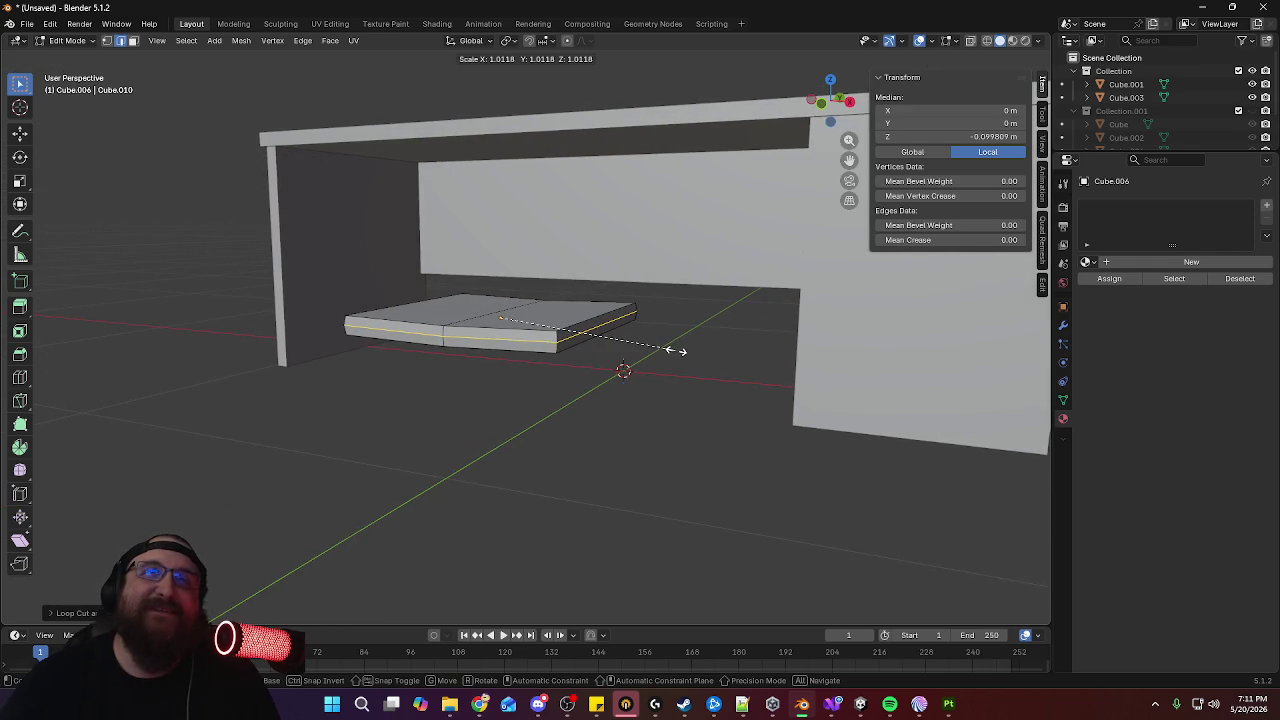
click(677, 352)
mouse_move(677, 352)
middle_down()
mouse_move(640, 357)
mouse_move(603, 400)
mouse_move(678, 374)
middle_up()
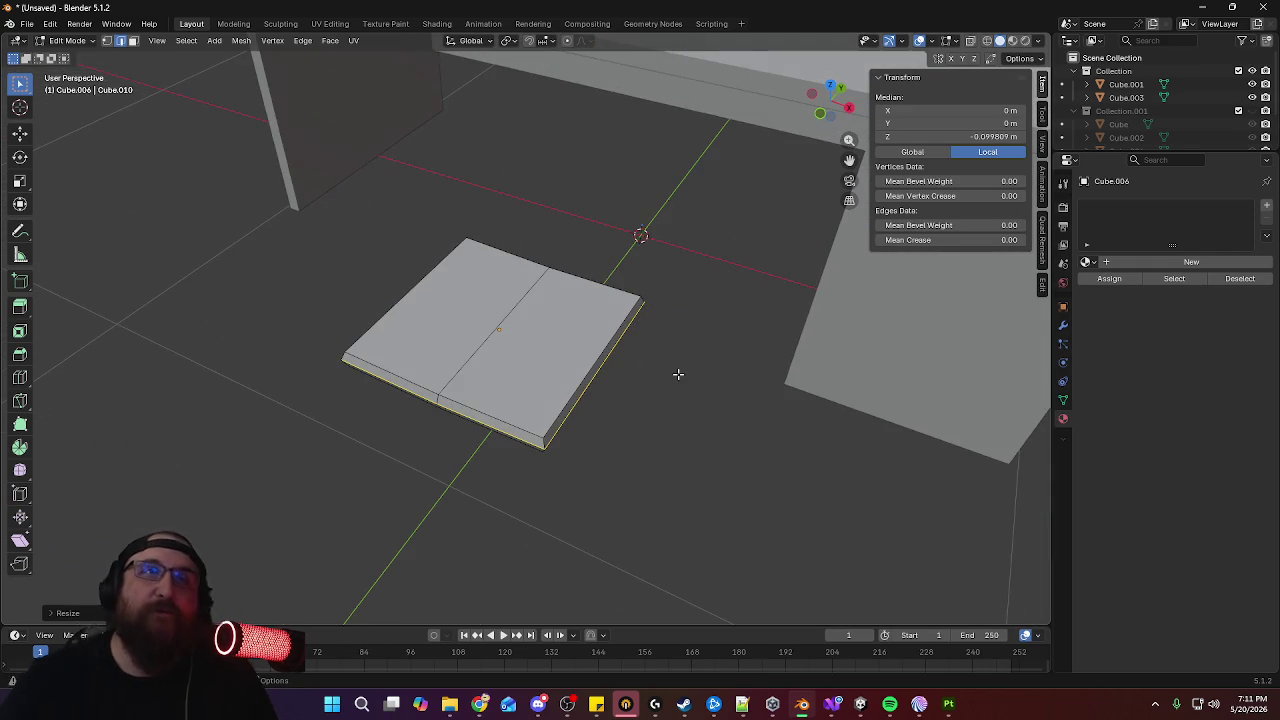
Push the slab's front middle edge forward along Y
click(438, 397)
mouse_move(438, 397)
middle_down()
mouse_move(508, 380)
mouse_move(516, 337)
middle_up()
middle_drag(587, 319, 537, 371)
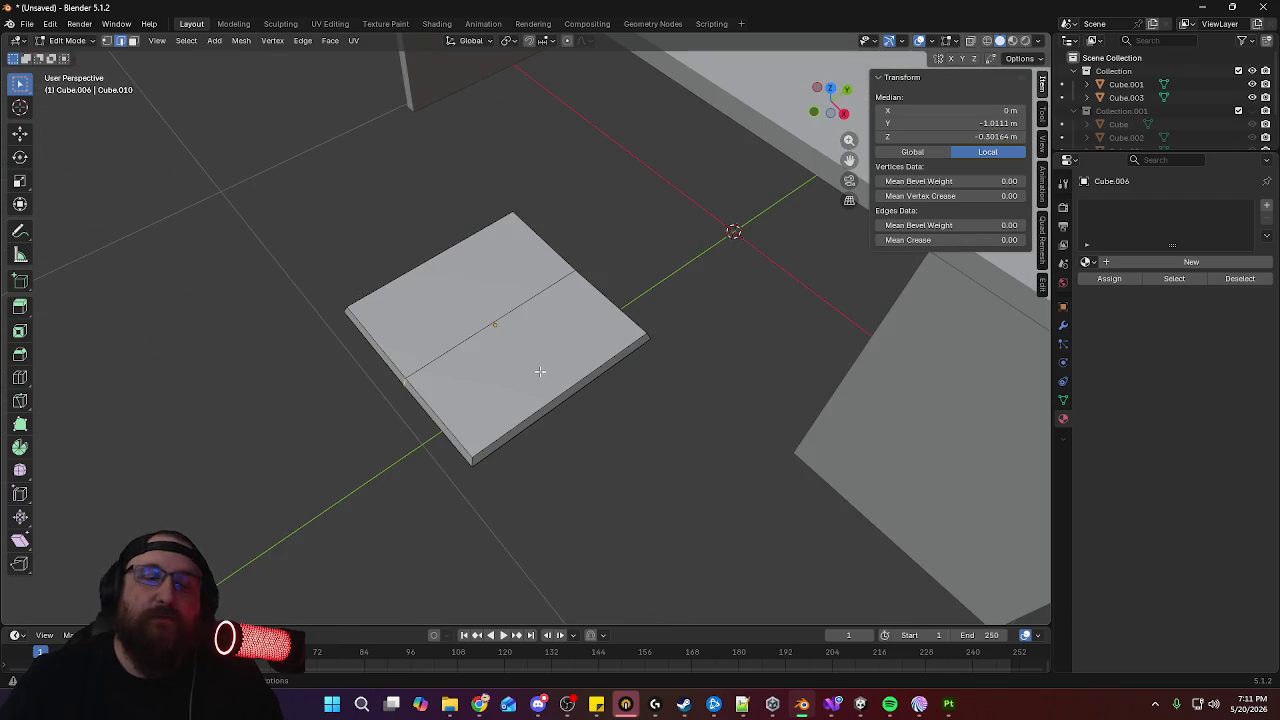
key(g)
key(y)
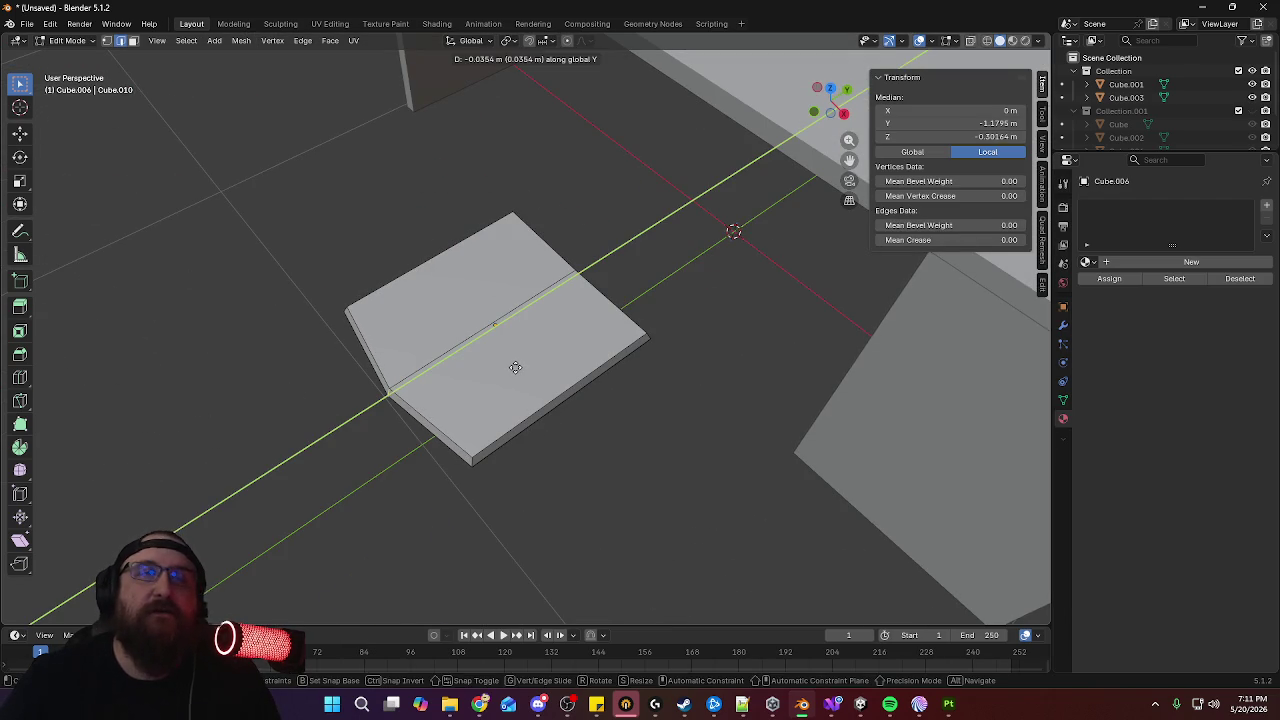
click(512, 367)
Move the back middle edge along Y so that side bows too
mouse_move(501, 374)
middle_down()
mouse_move(594, 300)
mouse_move(594, 357)
mouse_move(447, 360)
mouse_move(569, 333)
middle_up()
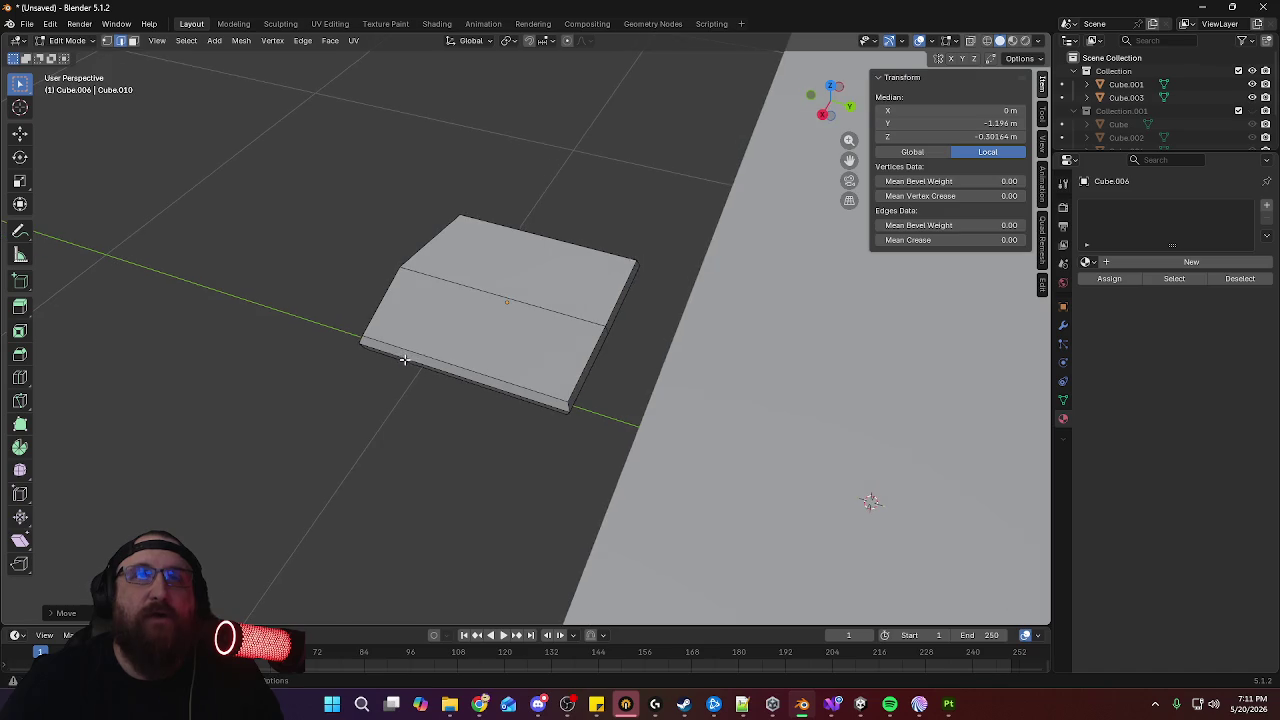
mouse_move(600, 355)
middle_down()
mouse_move(583, 342)
mouse_move(811, 397)
mouse_move(958, 332)
middle_up()
shift+click(583, 325)
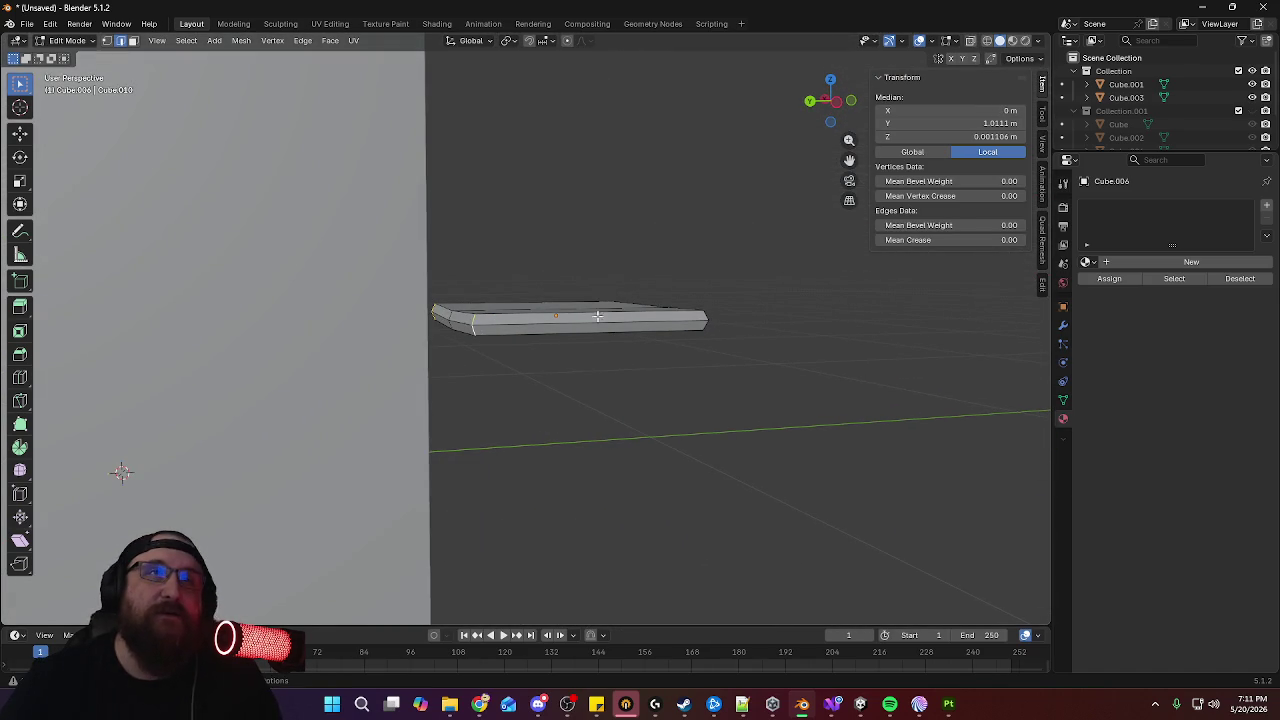
middle_drag(597, 316, 580, 355)
key(g)
key(y)
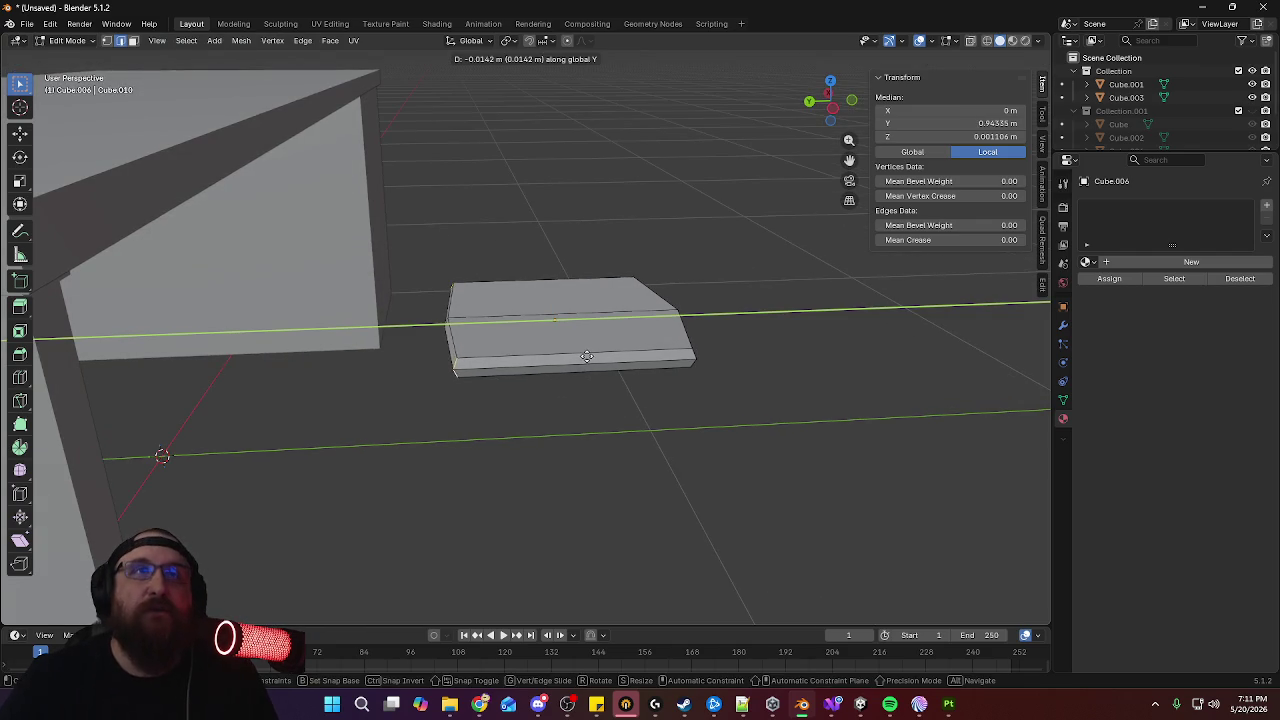
click(591, 358)
Bevel the slab's centre edge and return to Object Mode
mouse_move(591, 358)
middle_down()
mouse_move(401, 379)
mouse_move(521, 389)
middle_up()
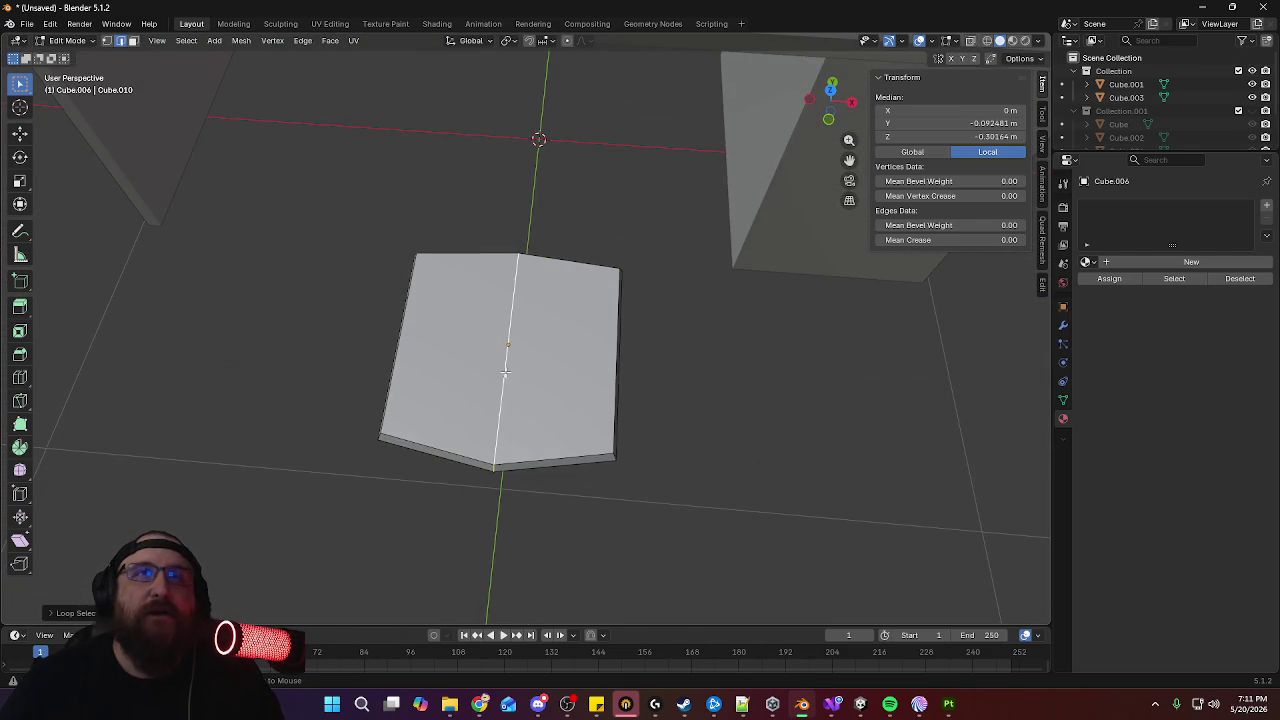
key(ctrl+b)
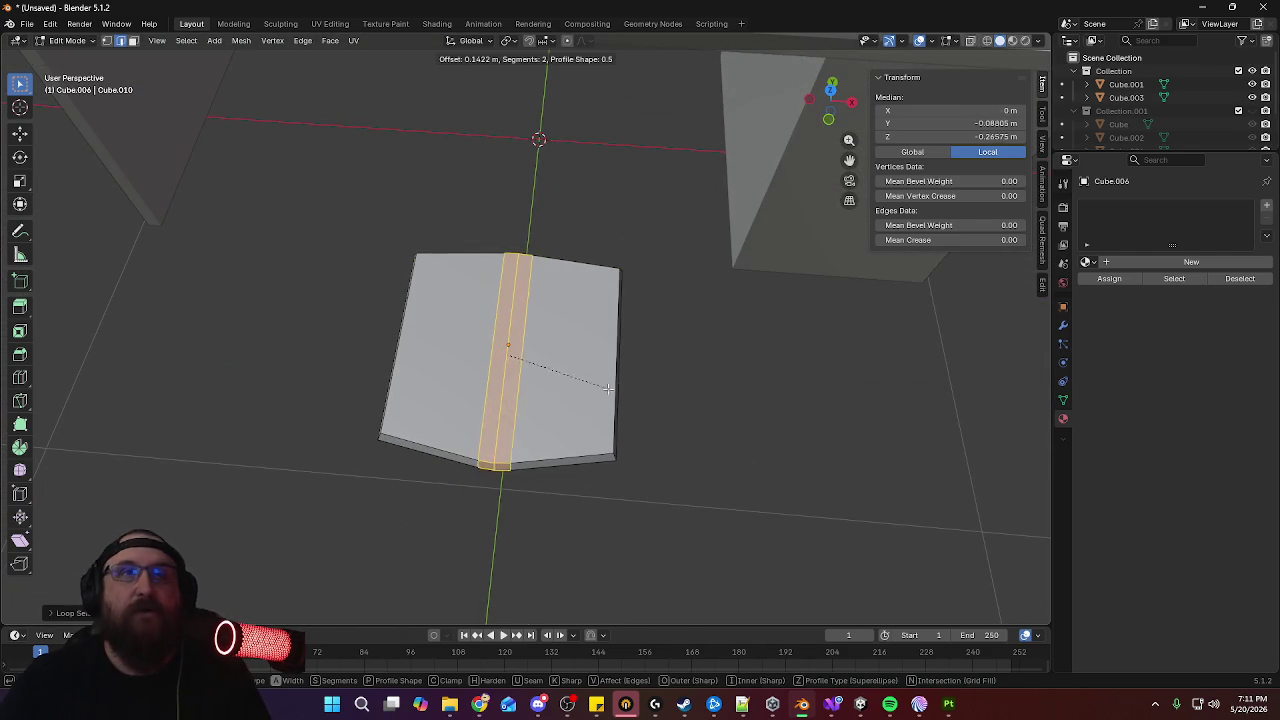
click(643, 386)
mouse_move(643, 386)
middle_down()
mouse_move(646, 305)
mouse_move(634, 397)
mouse_move(677, 386)
mouse_move(543, 343)
mouse_move(600, 414)
mouse_move(660, 349)
mouse_move(711, 320)
mouse_move(708, 294)
mouse_move(733, 344)
middle_up()
key(Tab)
middle_drag(655, 309, 616, 274)
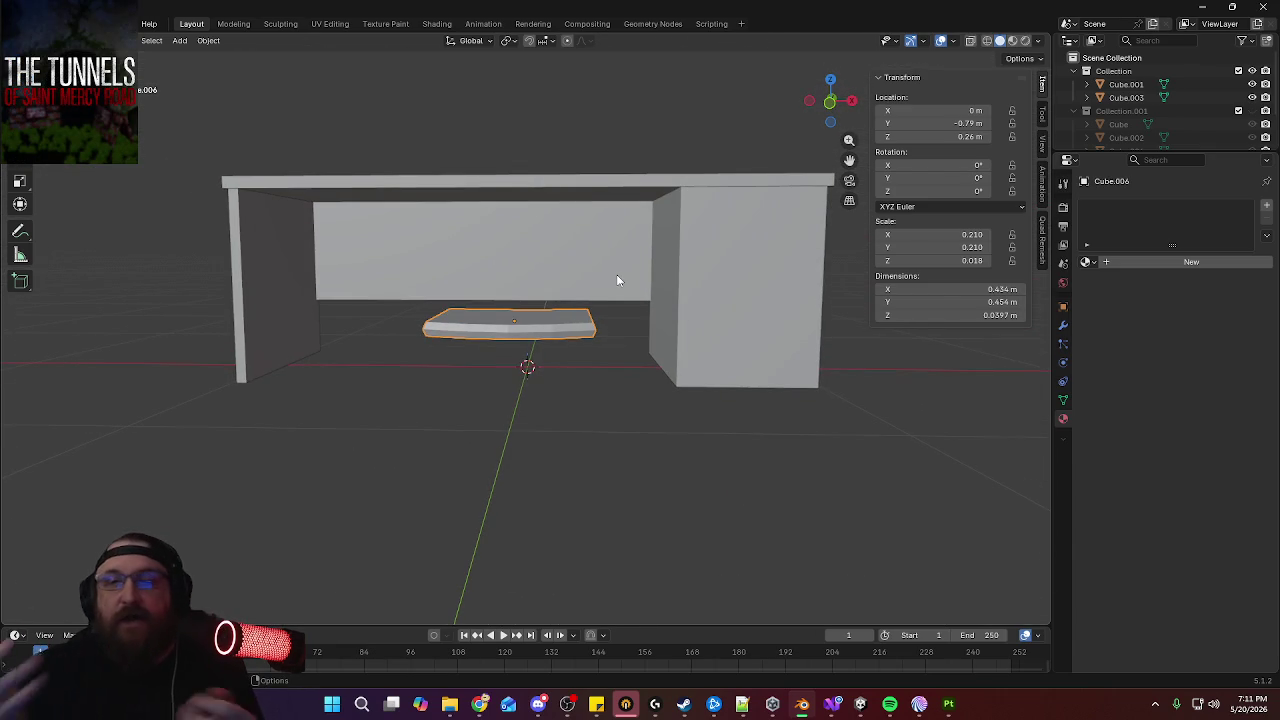
mouse_move(640, 285)
middle_down()
mouse_move(677, 300)
mouse_move(697, 334)
mouse_move(650, 318)
middle_up()
click(208, 42)
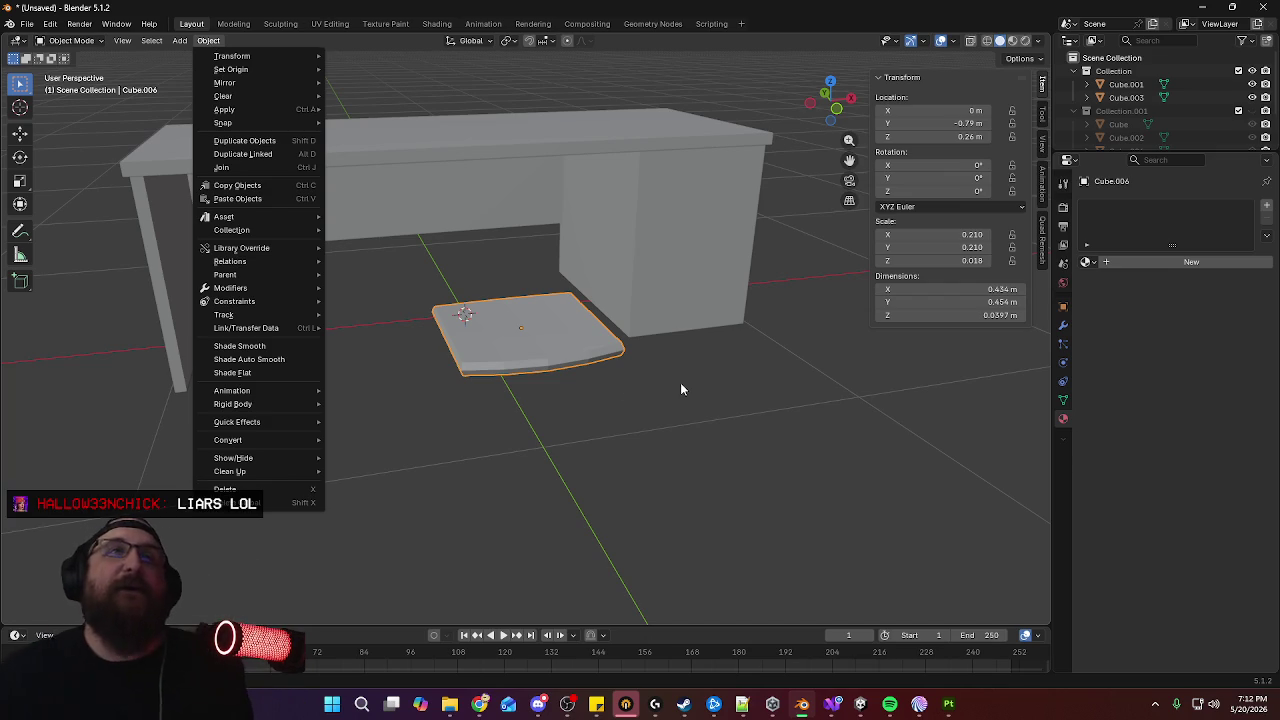
mouse_move(523, 380)
middle_down()
mouse_move(584, 392)
mouse_move(513, 378)
mouse_move(501, 488)
mouse_move(490, 458)
mouse_move(537, 418)
middle_up()
In Edit Mode, select the face loops forming the seat's left half
scroll(537, 418, up, 3)
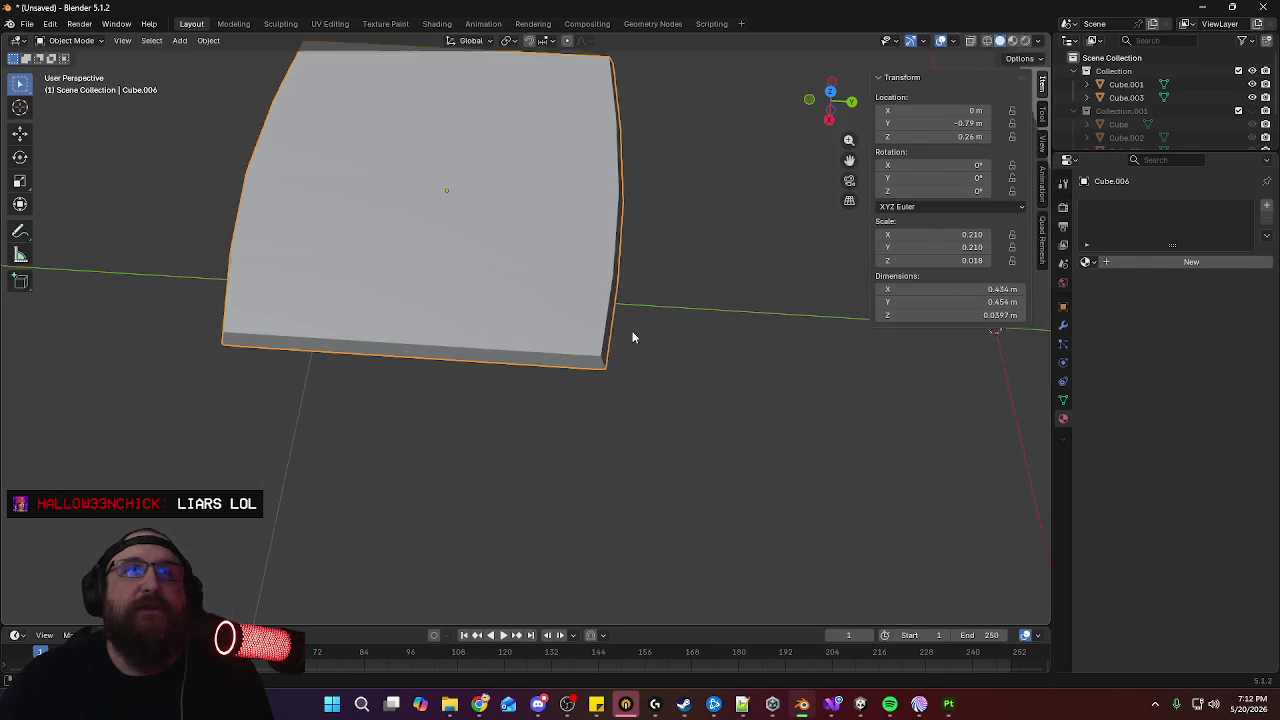
key(Tab)
scroll(640, 390, up, 4)
scroll(594, 332, down, 5)
click(583, 283)
scroll(665, 291, up, 3)
mouse_move(665, 291)
middle_down()
mouse_move(597, 423)
mouse_move(470, 360)
mouse_move(683, 434)
mouse_move(609, 408)
middle_up()
scroll(609, 408, down, 2)
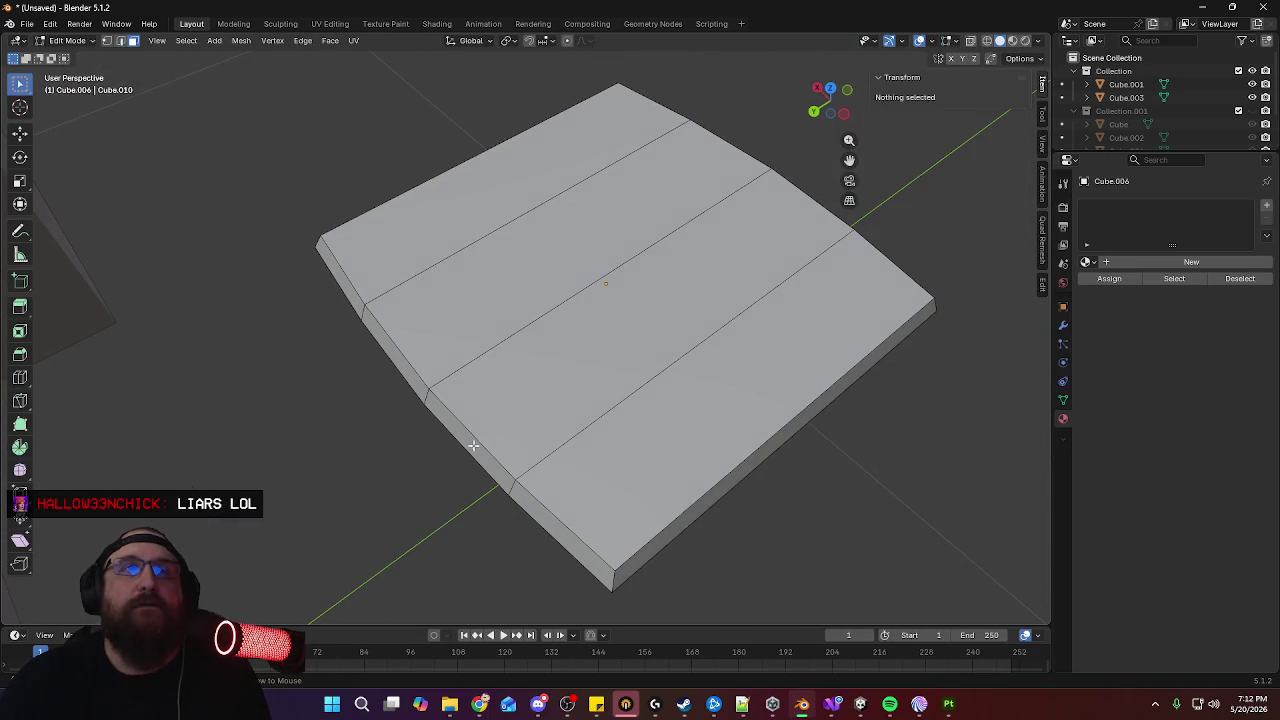
alt+click(471, 440)
alt+shift+click(746, 520)
mouse_move(746, 531)
middle_down()
mouse_move(752, 476)
mouse_move(729, 325)
mouse_move(800, 424)
mouse_move(714, 366)
mouse_move(520, 413)
middle_up()
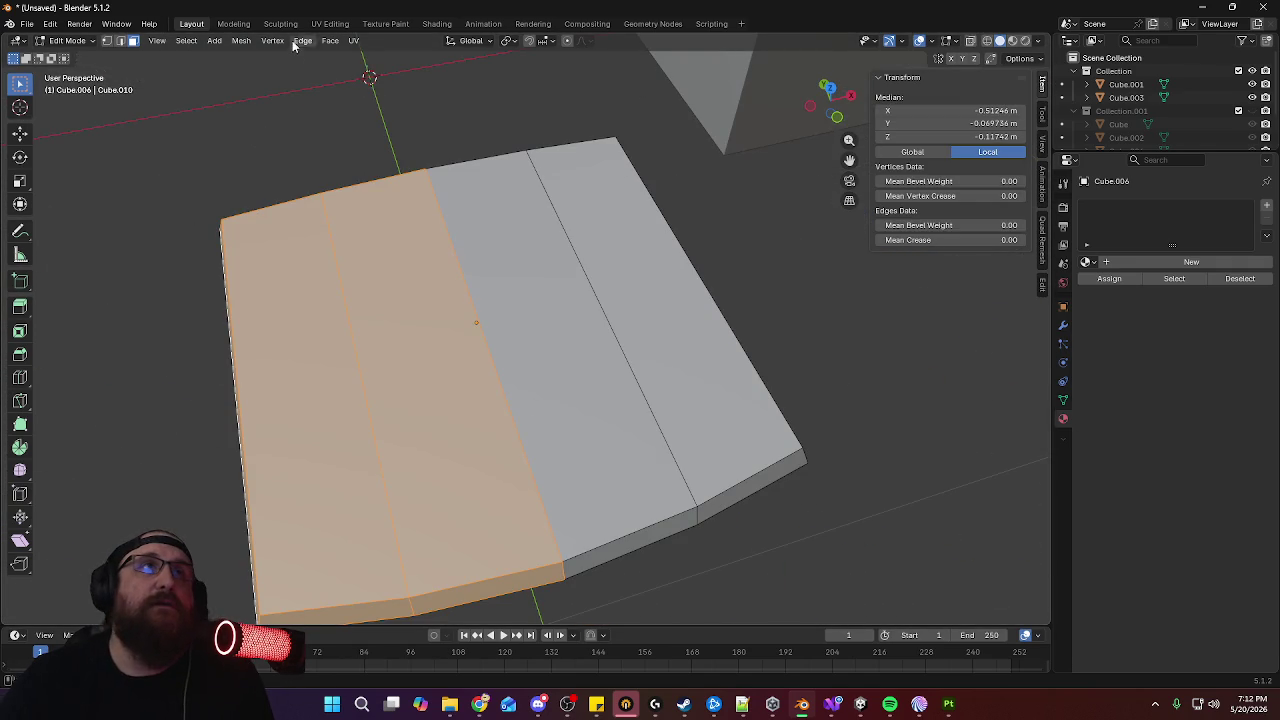
Invert the selection and delete the right-half faces
click(186, 40)
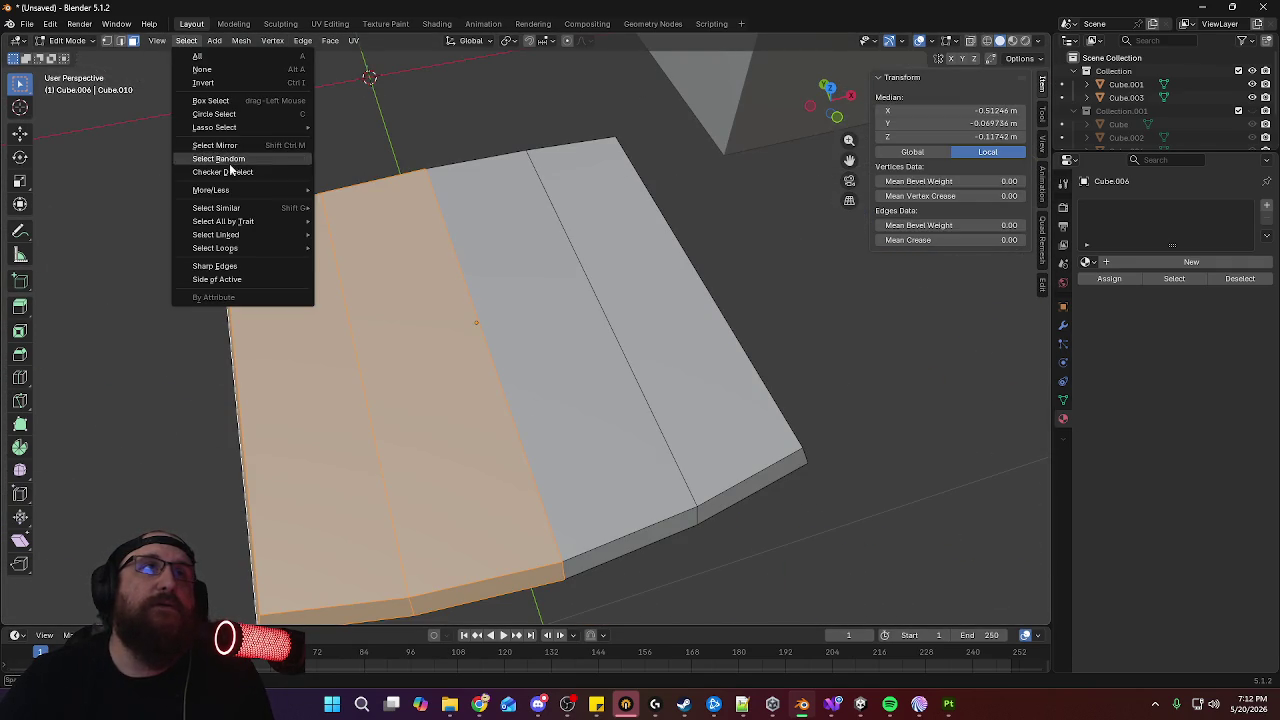
click(205, 86)
key(x)
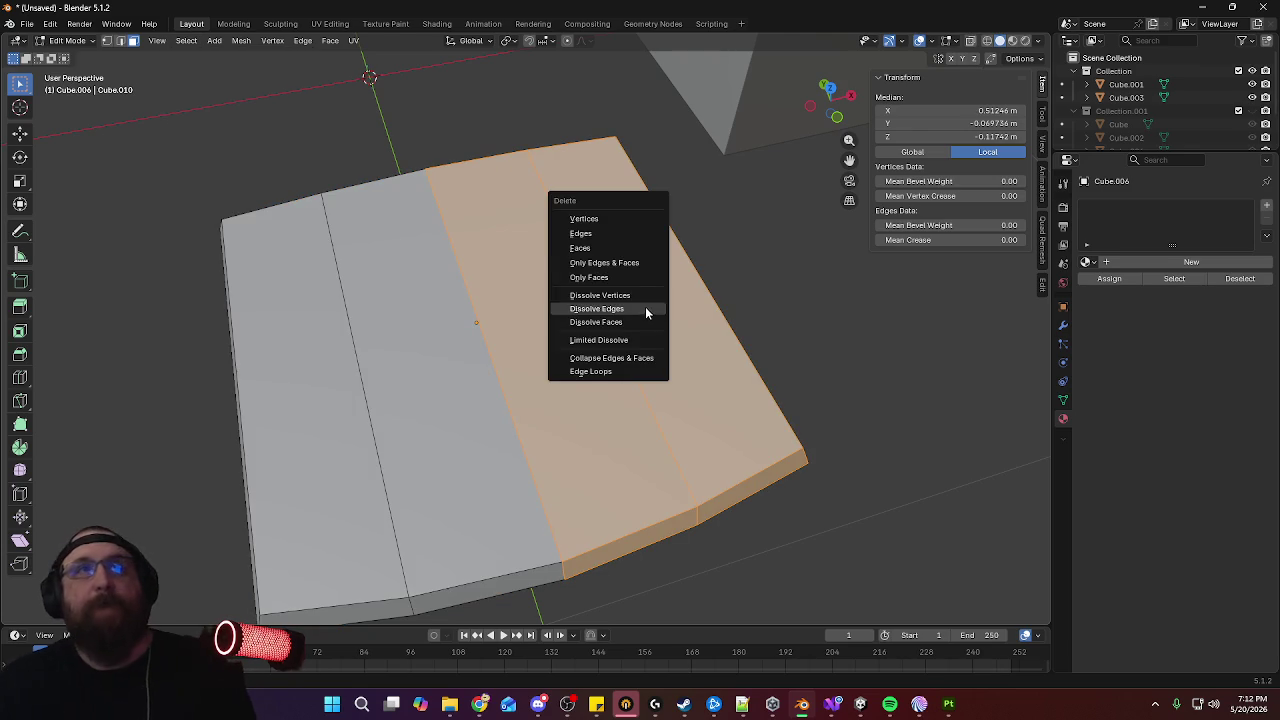
click(580, 248)
click(1063, 325)
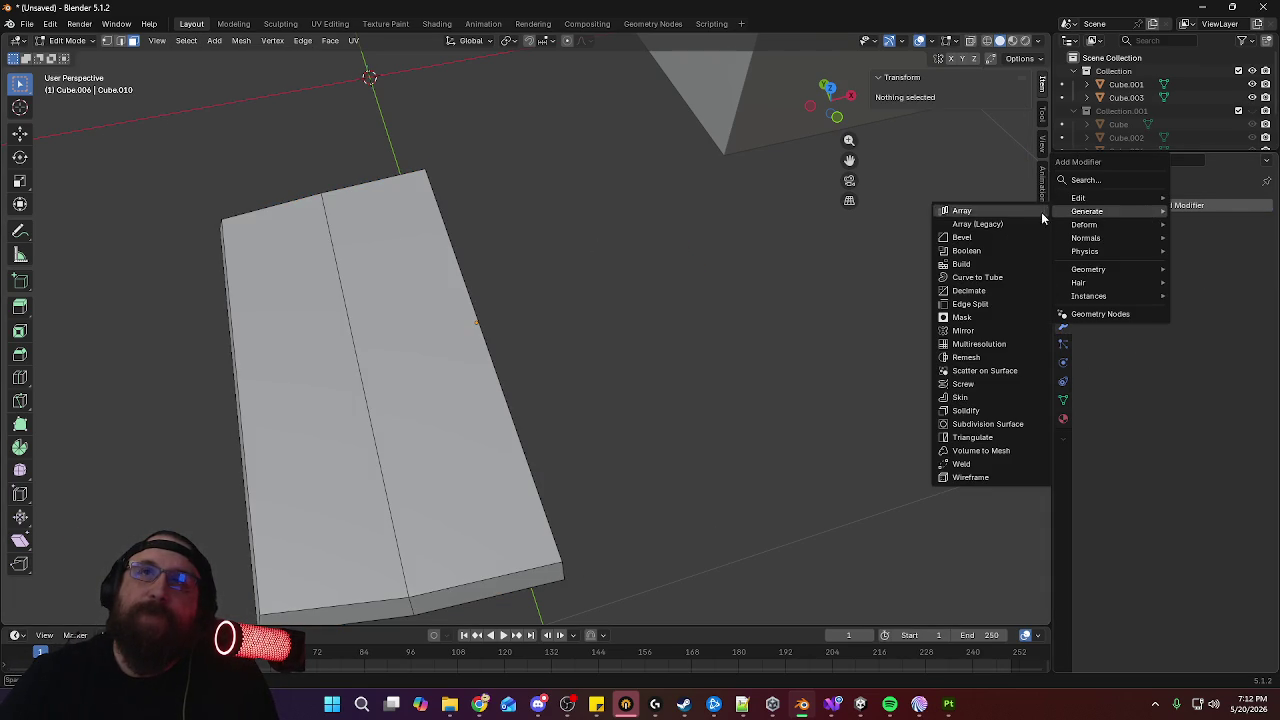
Add a Mirror modifier on X and bevel the seat's corner edges with one segment
click(990, 330)
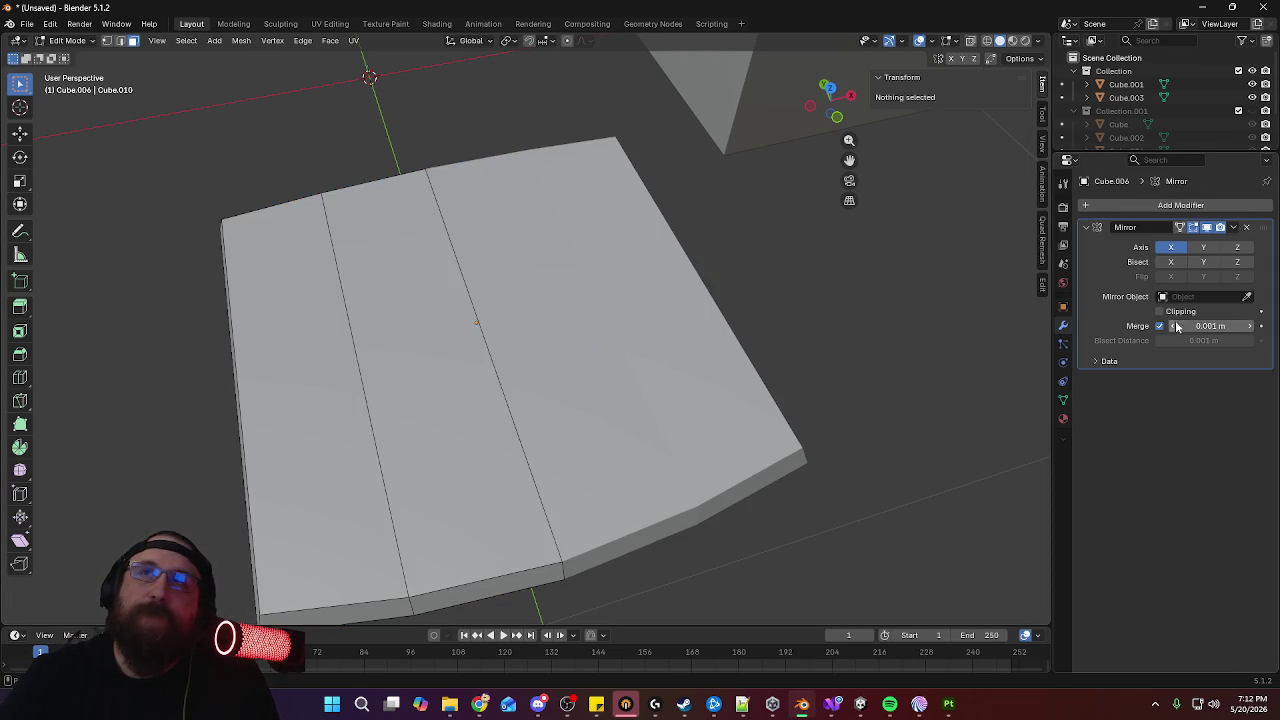
mouse_move(768, 342)
middle_down()
mouse_move(779, 314)
mouse_move(657, 274)
middle_up()
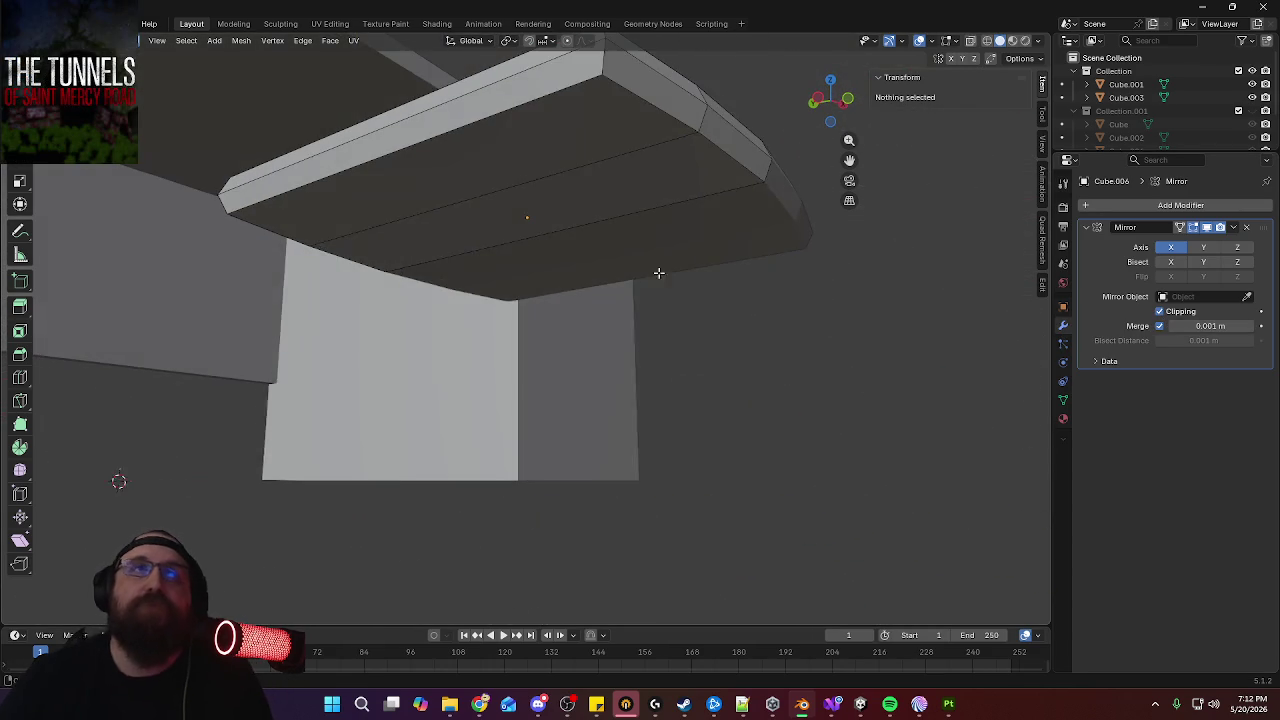
mouse_move(651, 166)
middle_down()
mouse_move(665, 216)
mouse_move(645, 165)
middle_up()
click(634, 160)
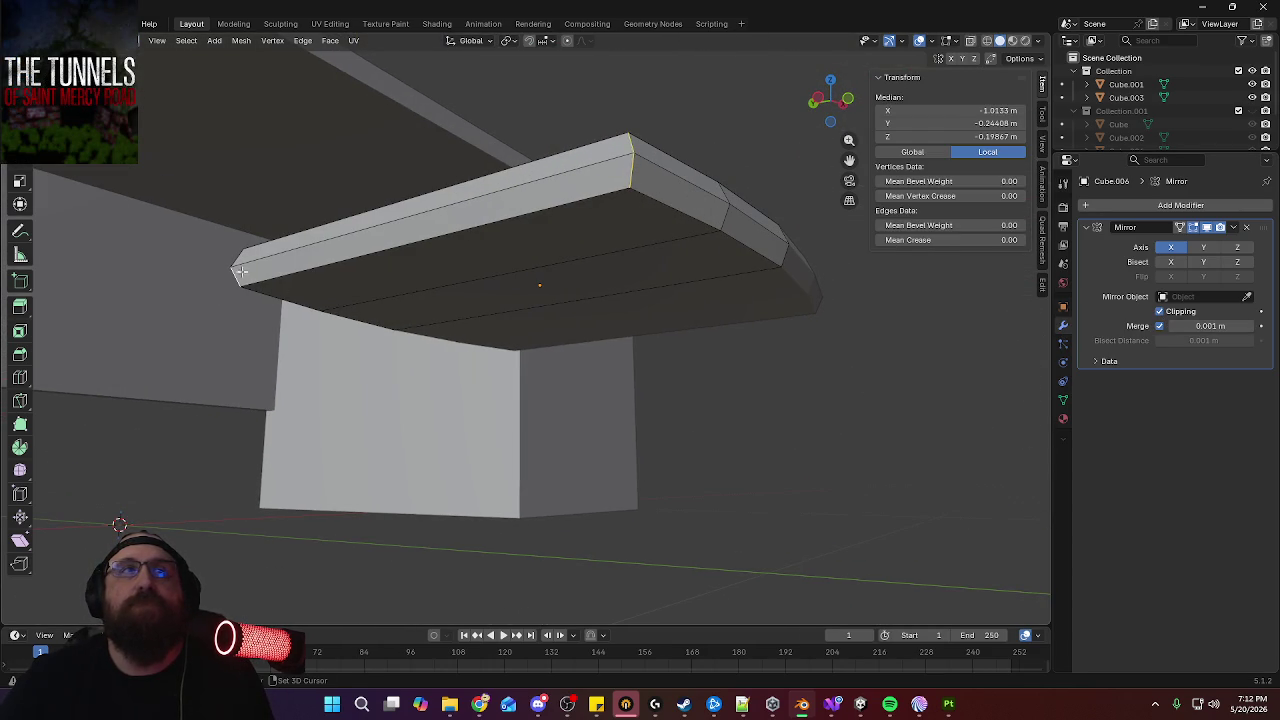
key(ctrl+b)
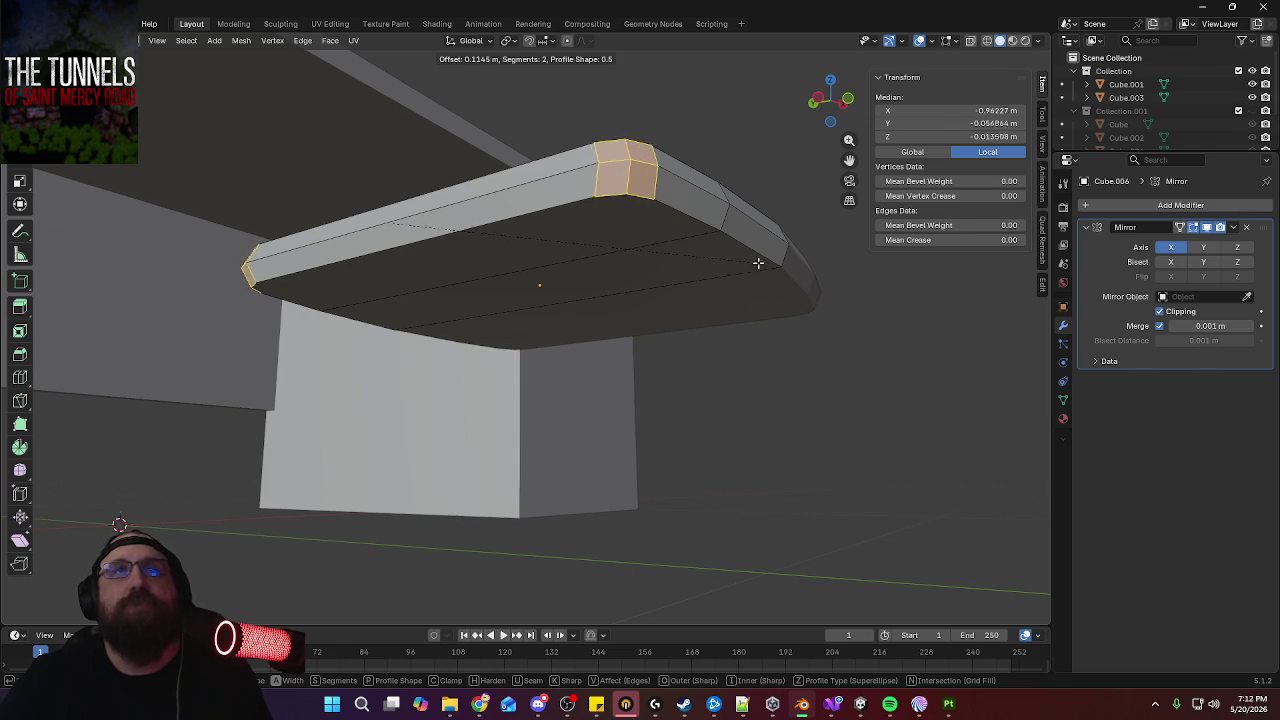
scroll(765, 263, down, 1)
click(766, 263)
Knife-cut the seat's top face to connect the bevel vertices
middle_drag(652, 246, 670, 343)
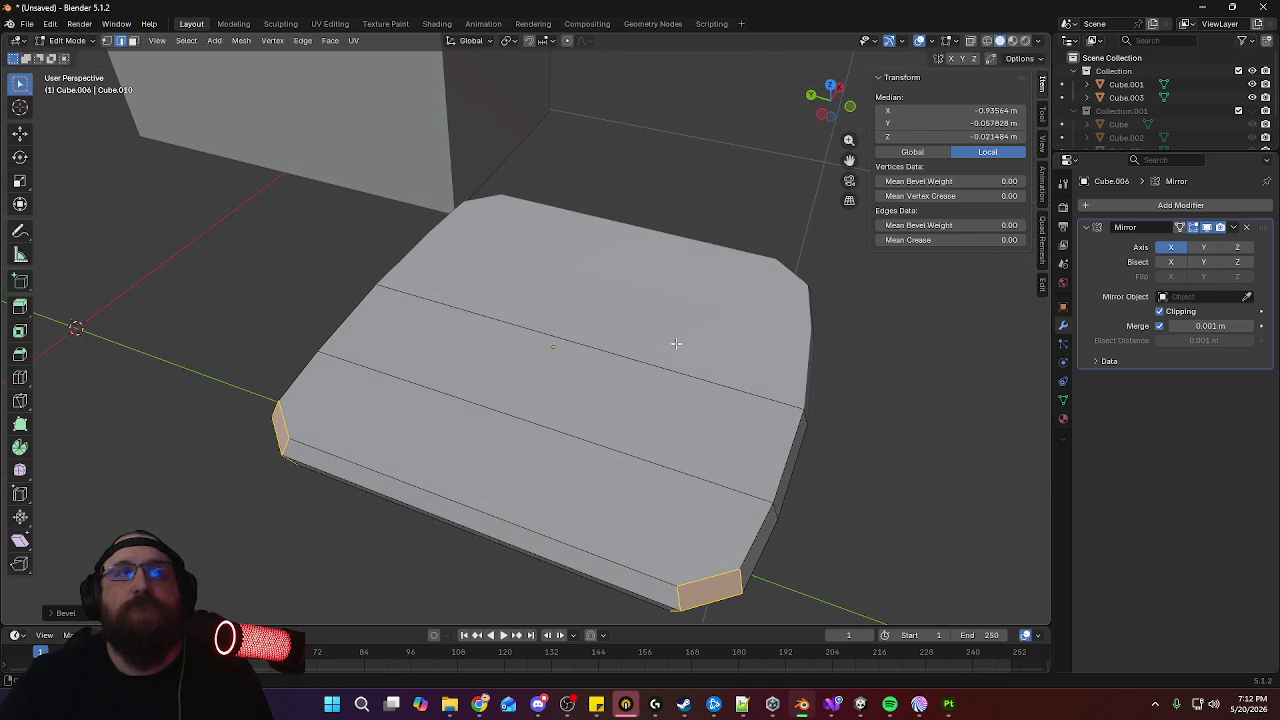
key(k)
click(274, 388)
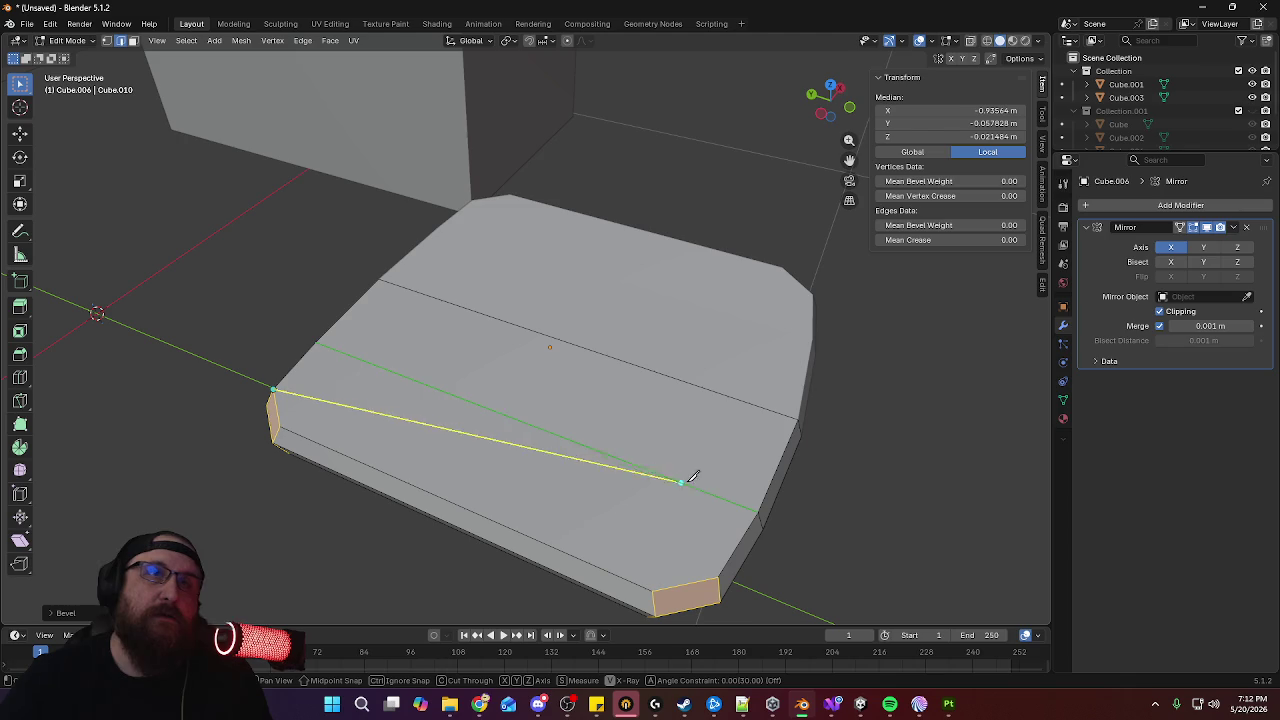
click(719, 576)
key(Return)
middle_drag(806, 549, 811, 424)
Knife-cut the underside between the bevel vertices and return to Object Mode
key(k)
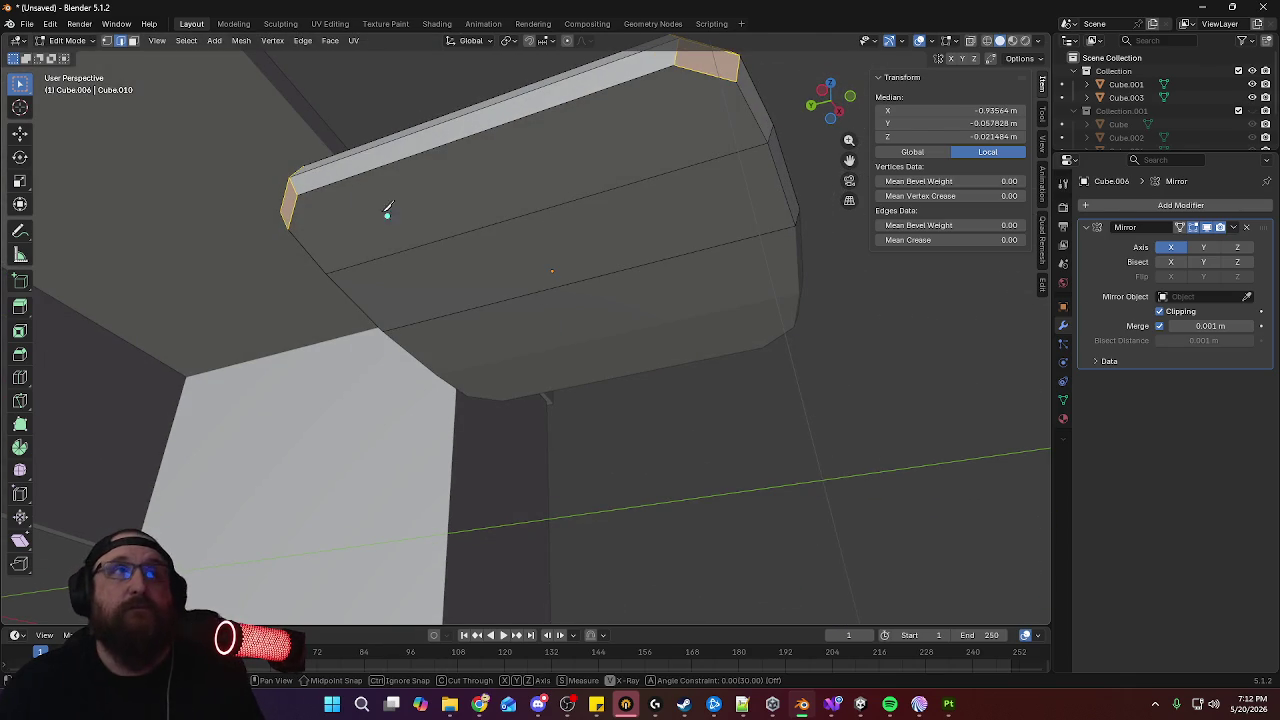
click(288, 226)
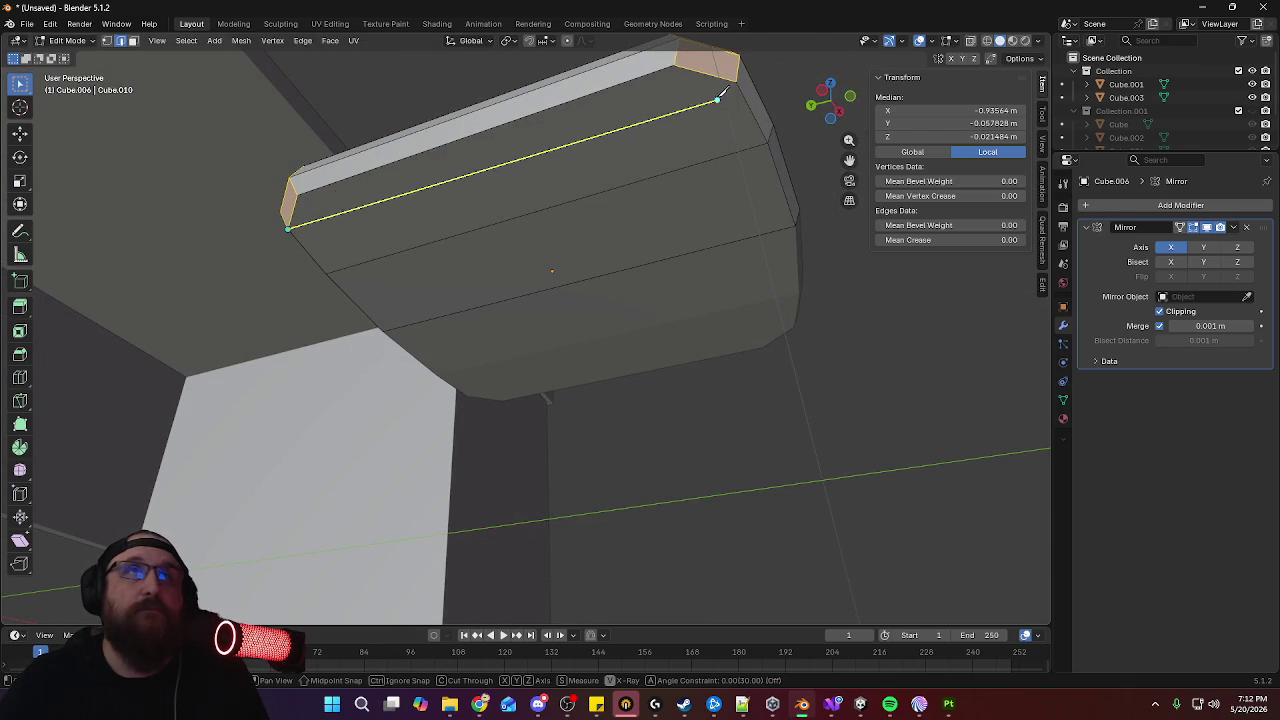
click(736, 80)
key(Return)
mouse_move(736, 80)
middle_down()
mouse_move(732, 233)
mouse_move(623, 330)
middle_up()
key(Tab)
scroll(623, 333, down, 3)
mouse_move(606, 418)
middle_down()
mouse_move(584, 336)
mouse_move(528, 277)
mouse_move(548, 243)
mouse_move(609, 301)
mouse_move(678, 326)
mouse_move(760, 314)
middle_up()
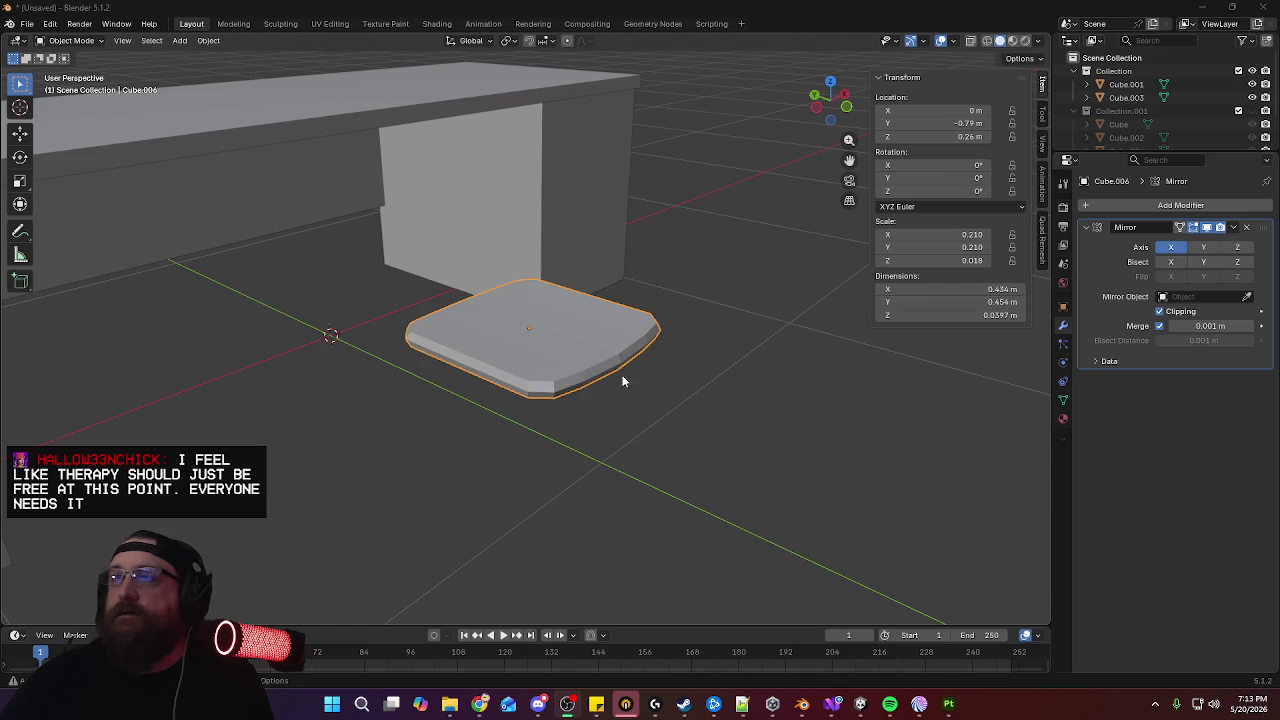
Inspect the mirrored seat Cube.006 in and out of Edit Mode, then list the mesh primitives
mouse_move(679, 404)
middle_down()
mouse_move(666, 406)
mouse_move(687, 417)
middle_up()
key(Tab)
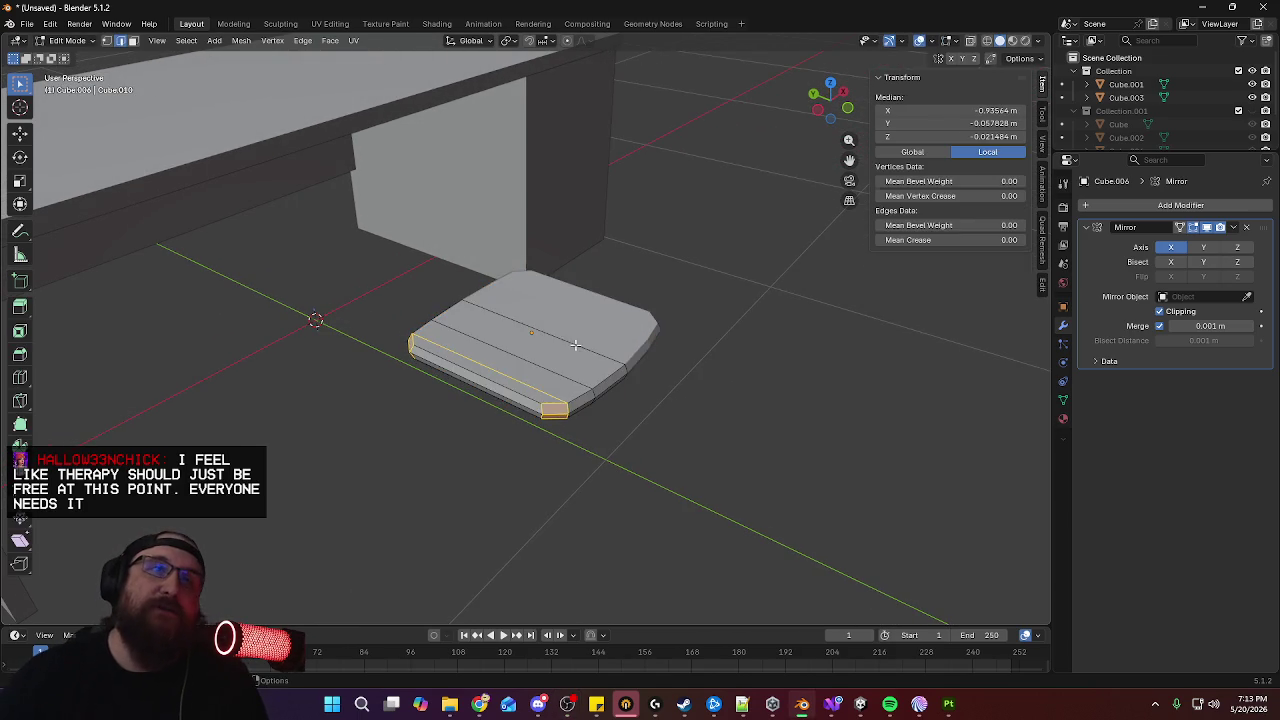
middle_drag(575, 344, 597, 399)
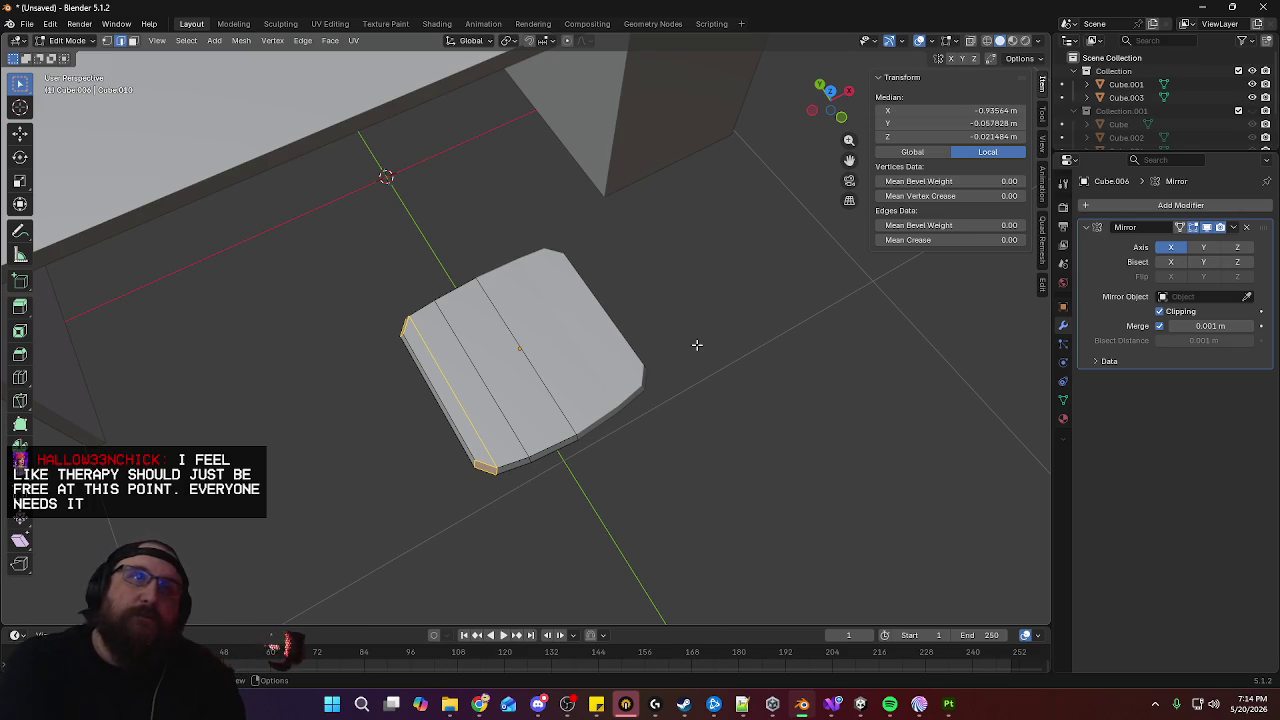
mouse_move(674, 345)
middle_down()
mouse_move(705, 226)
mouse_move(679, 228)
middle_up()
key(Tab)
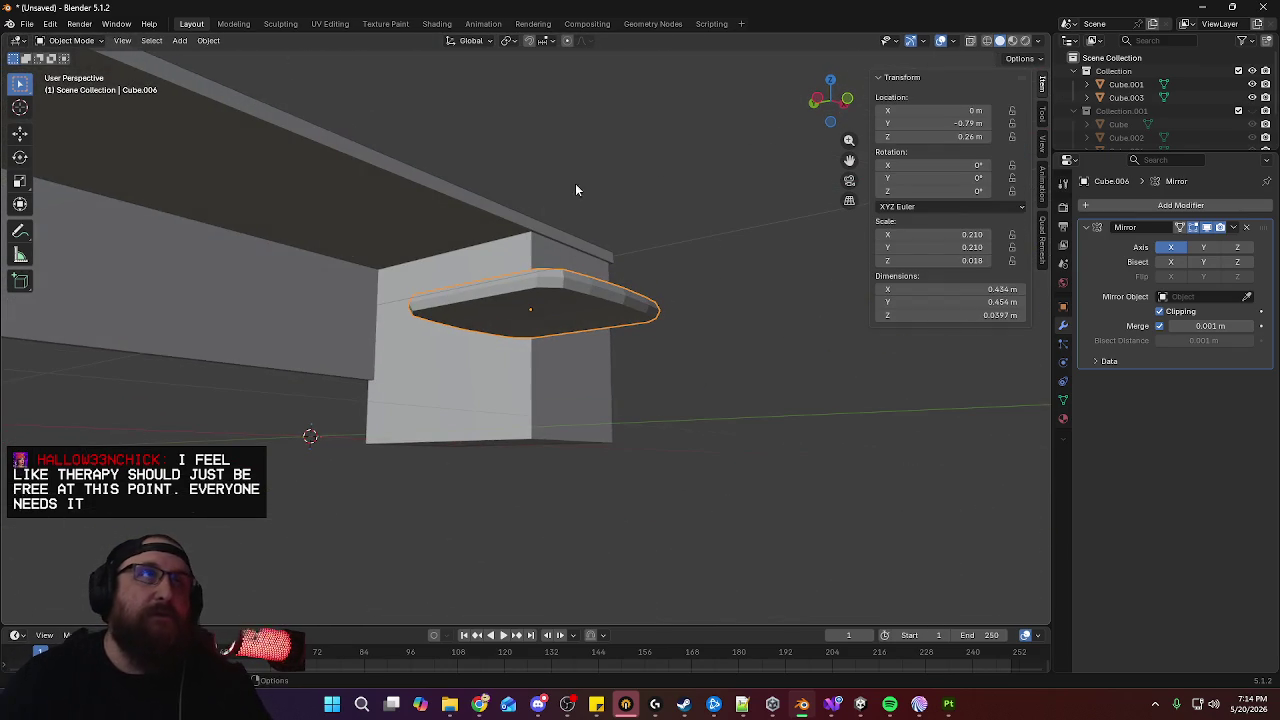
click(182, 41)
mouse_move(200, 56)
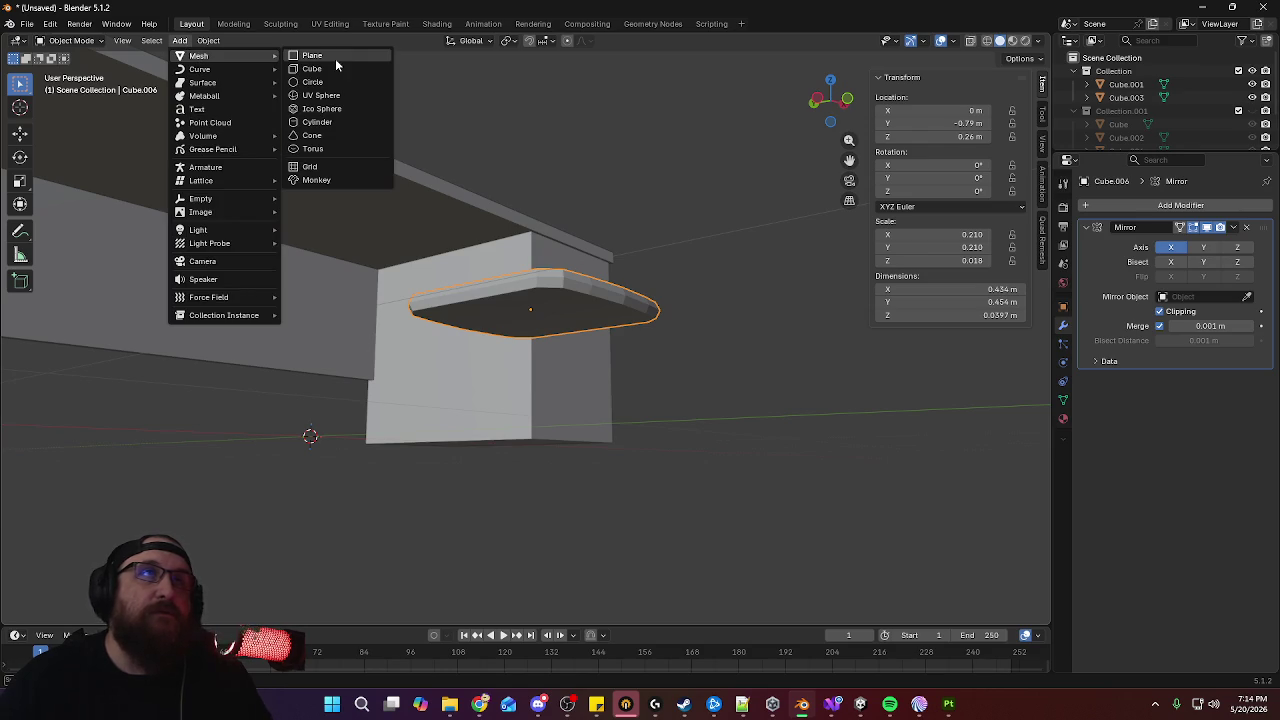
Add a first cylinder, shrink it and move it under the seat, then delete it
key(Return)
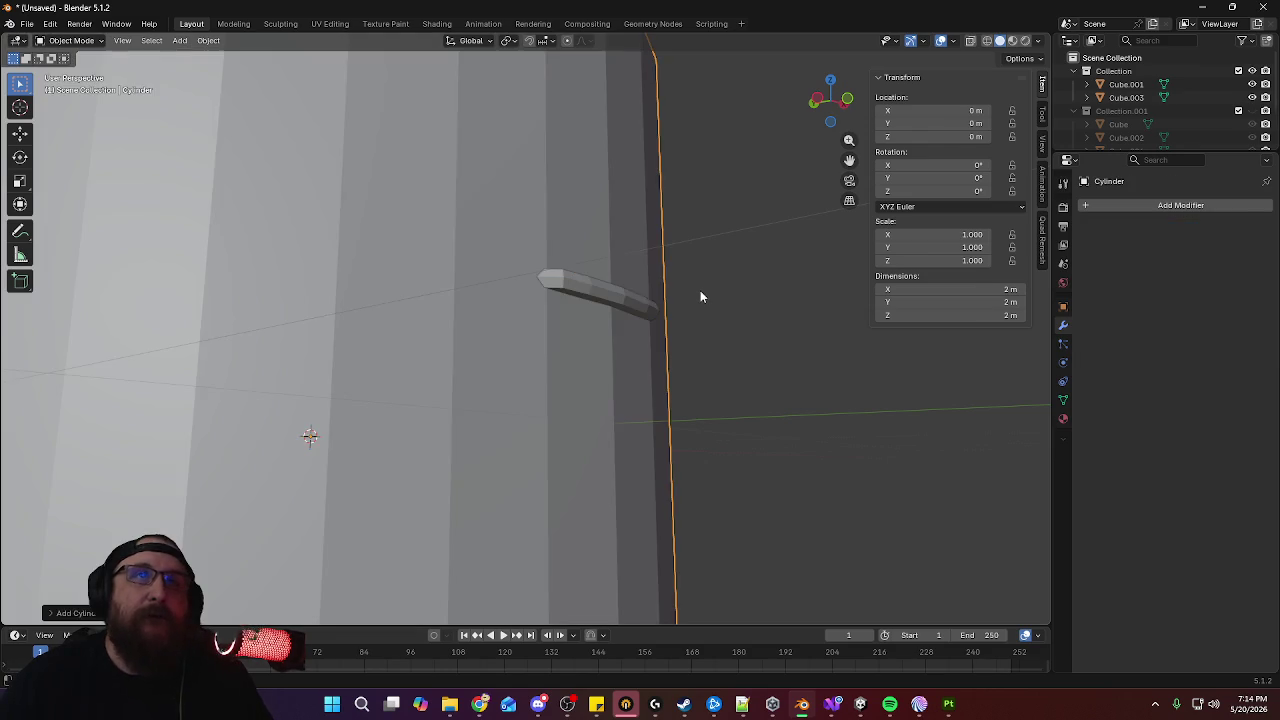
alt+middle_drag(634, 278, 688, 370)
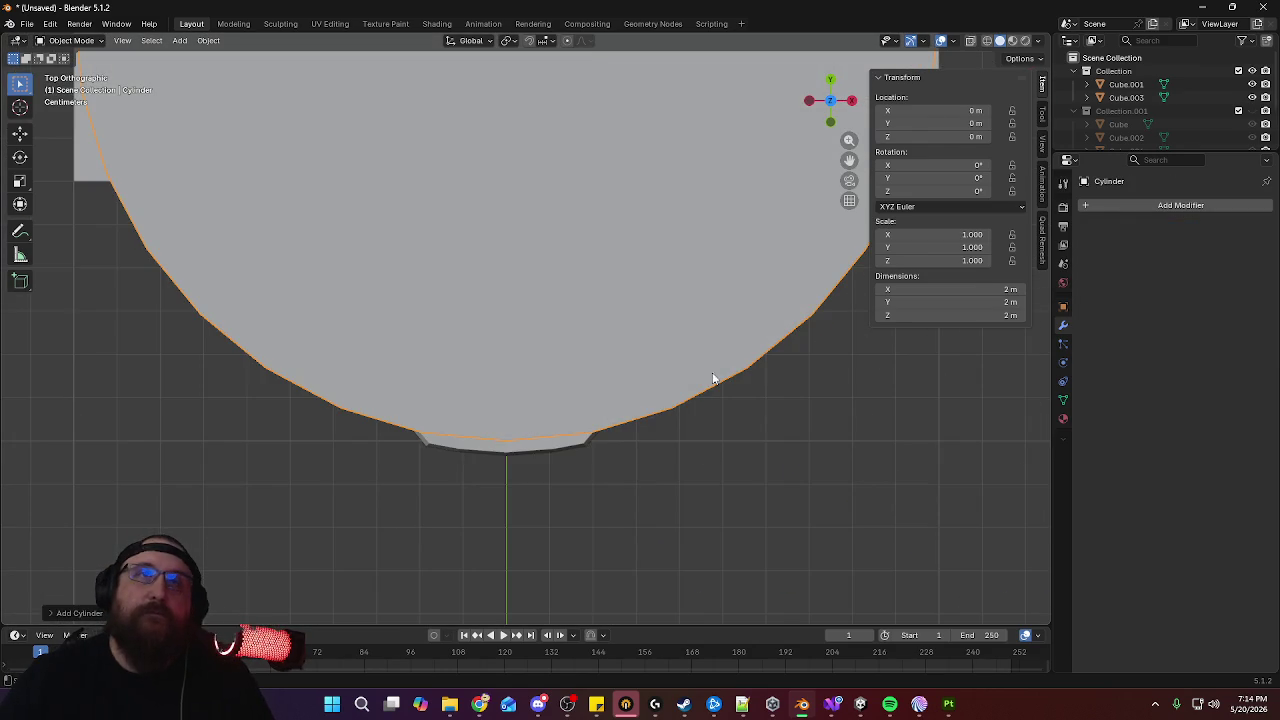
key(s)
click(542, 85)
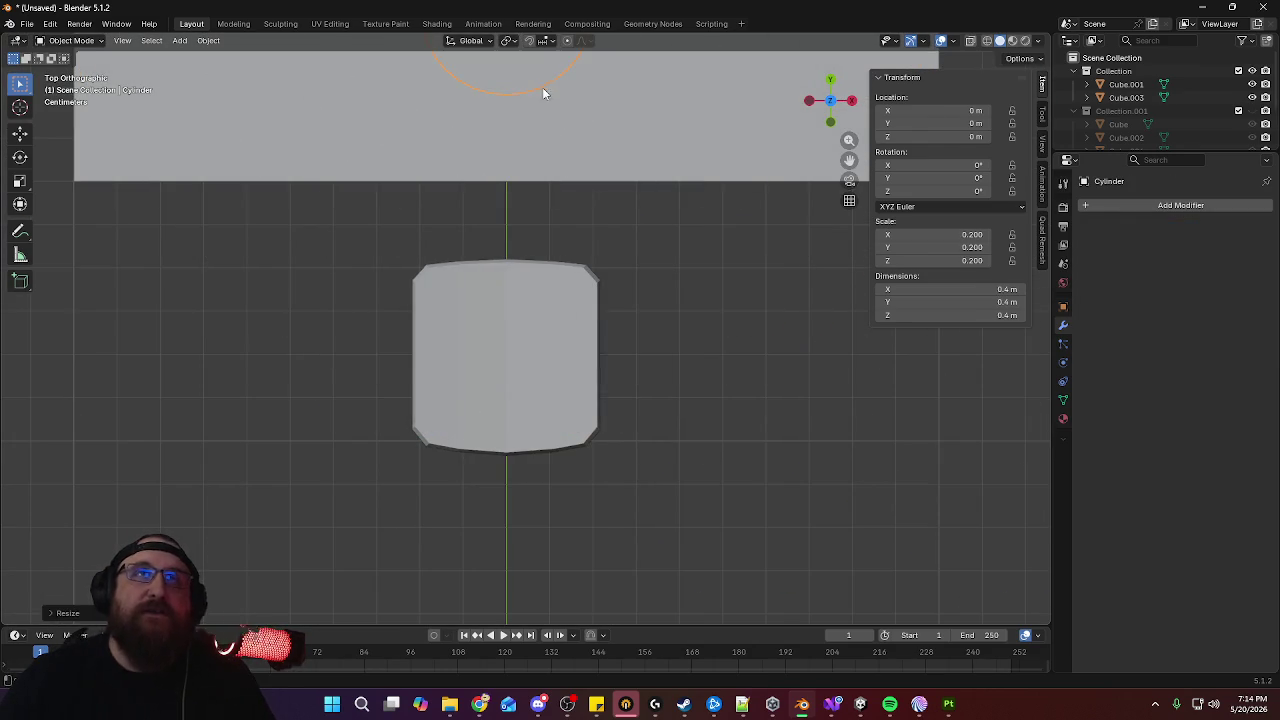
key(g)
key(y)
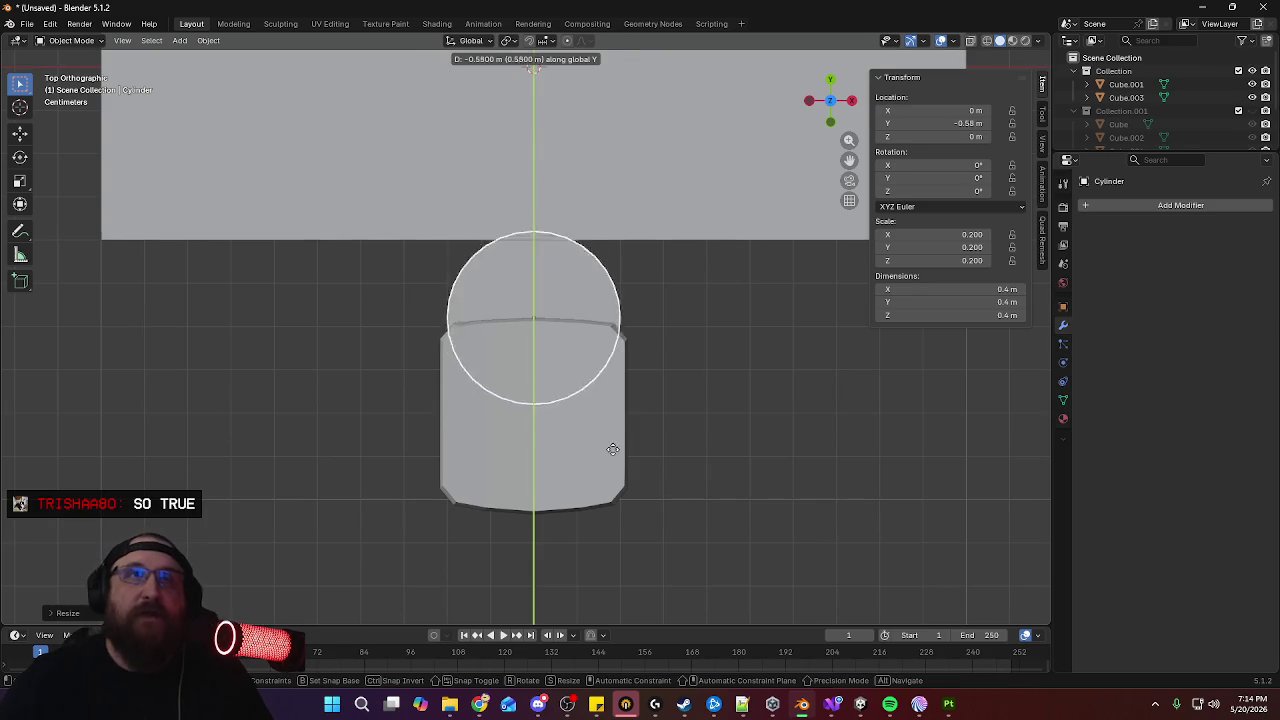
click(622, 543)
key(s)
click(652, 422)
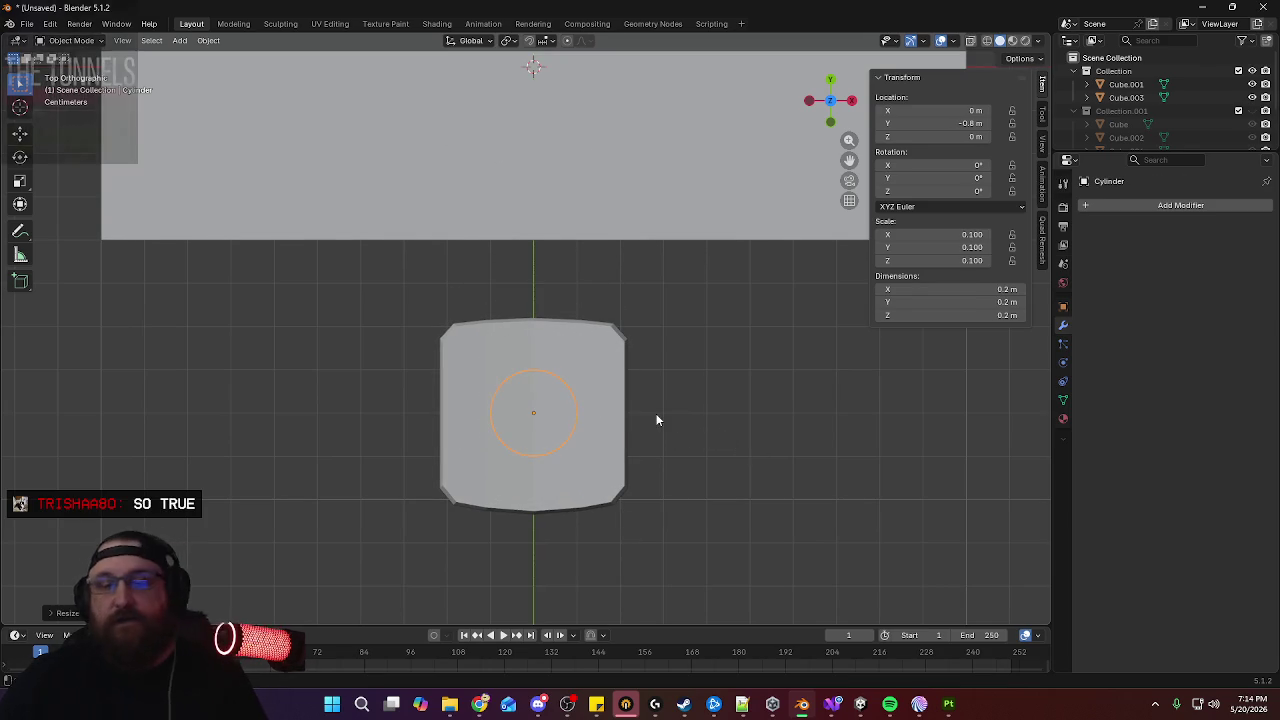
key(Delete)
Add a fresh cylinder with 12 vertices
click(208, 41)
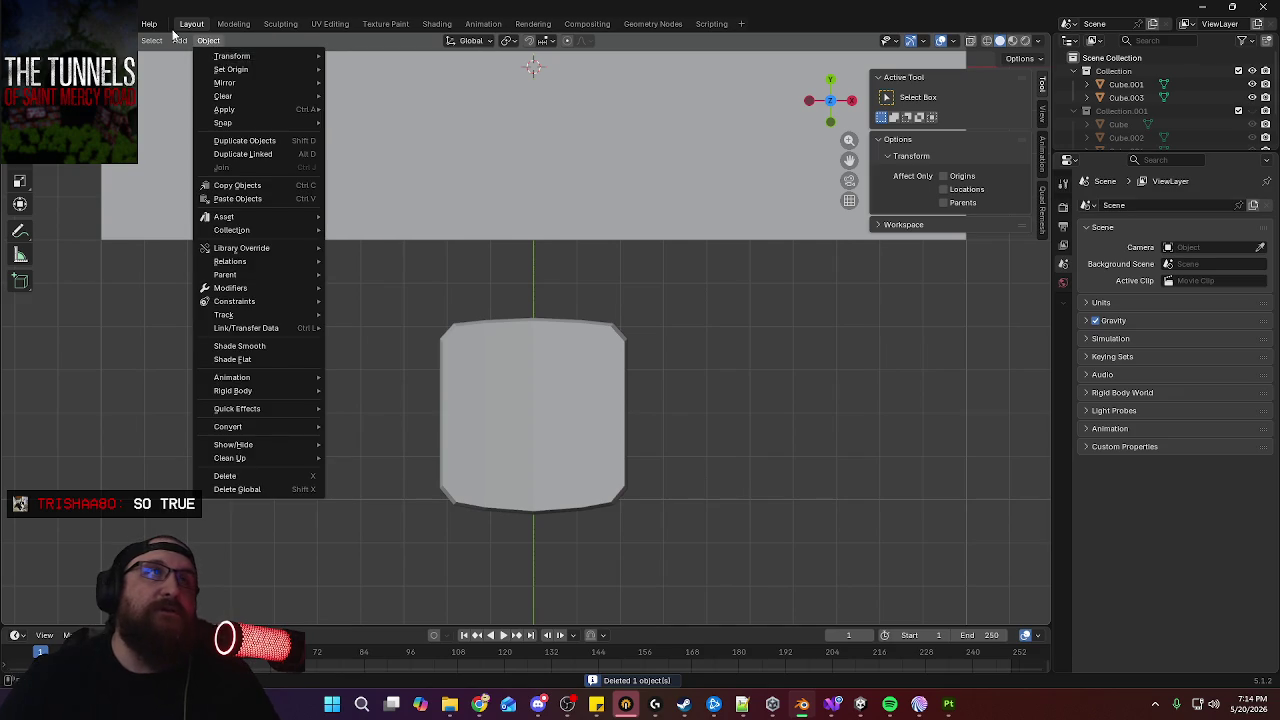
click(355, 122)
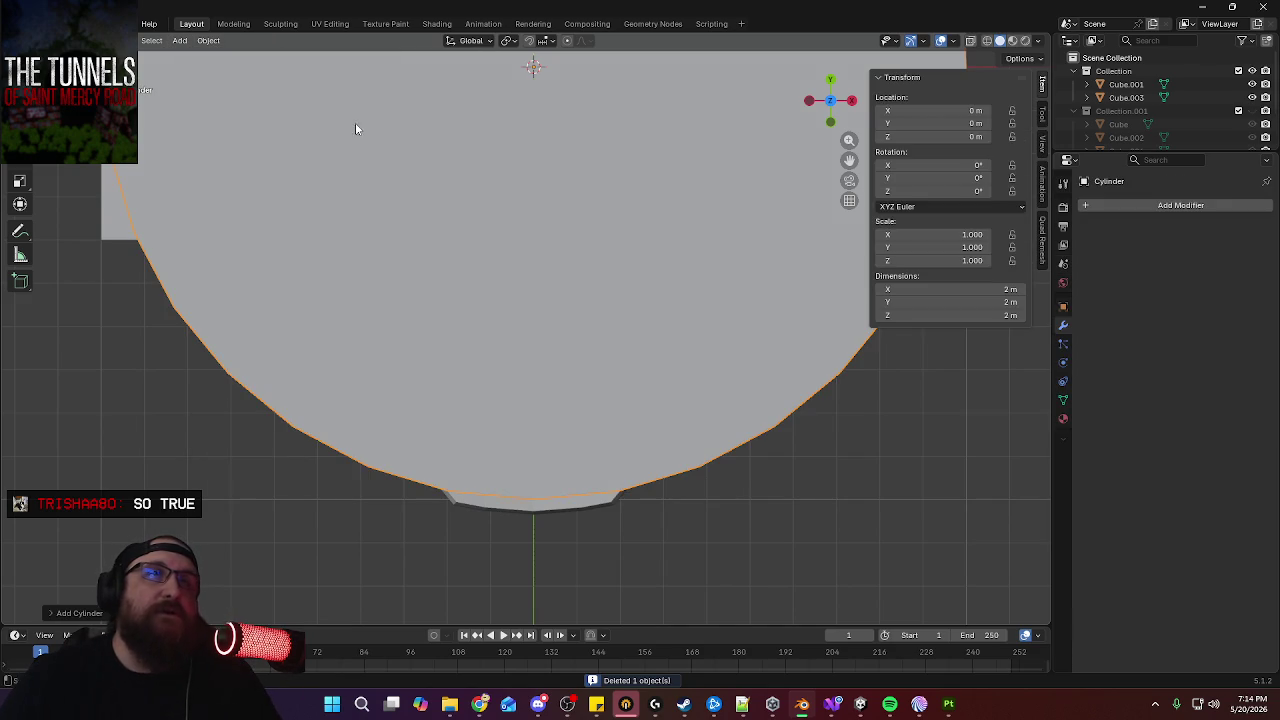
click(58, 614)
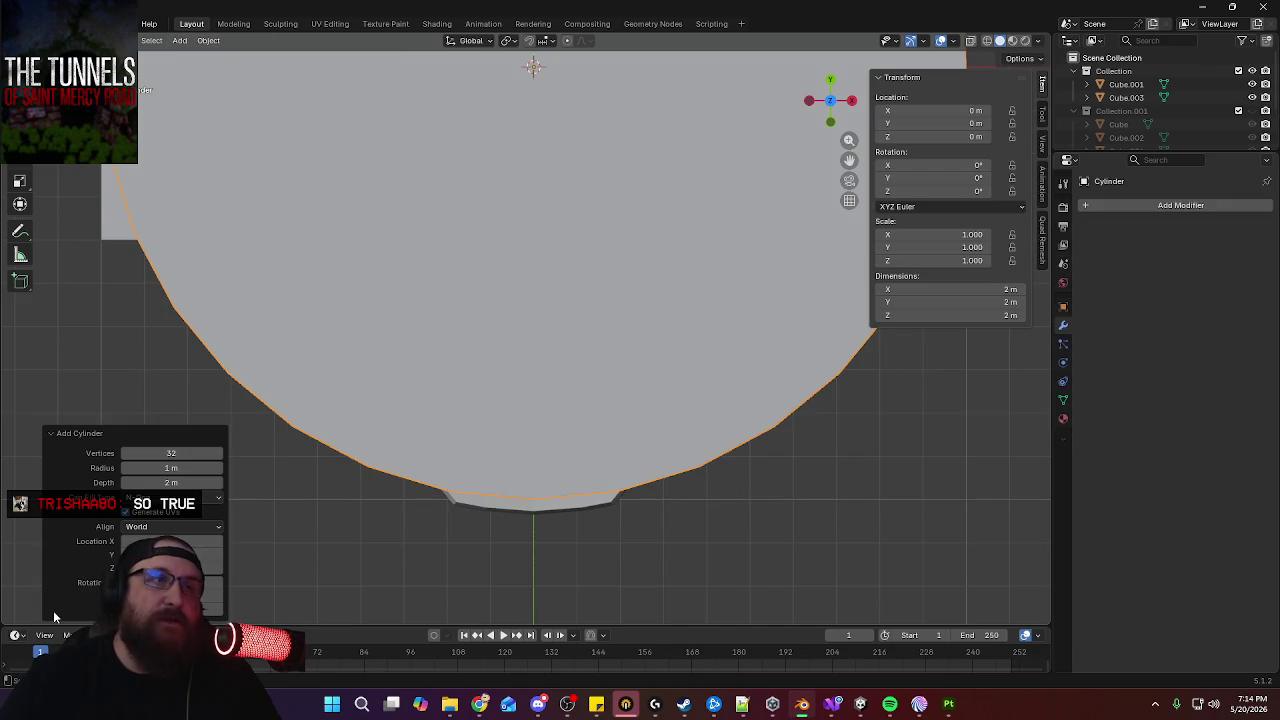
click(170, 453)
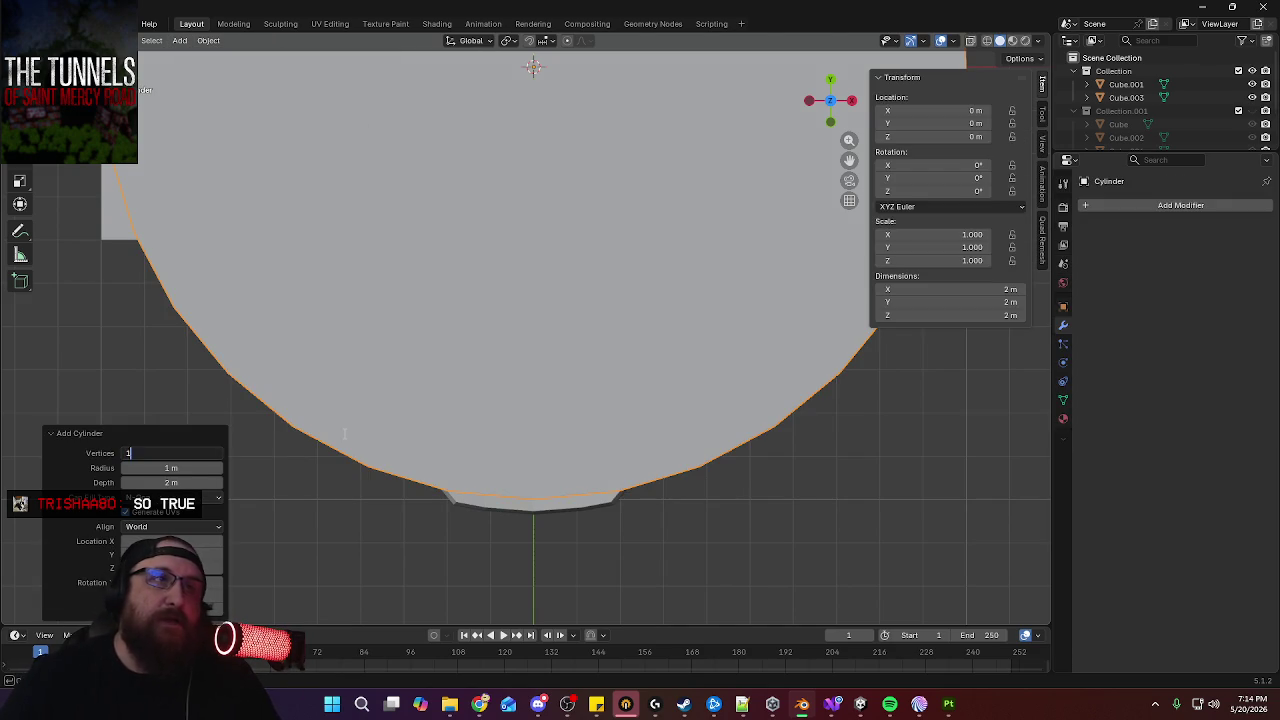
text(2)
key(Return)
Scale the 12-sided cylinder to 0.2 m across and move it to Y -0.81 m
key(s)
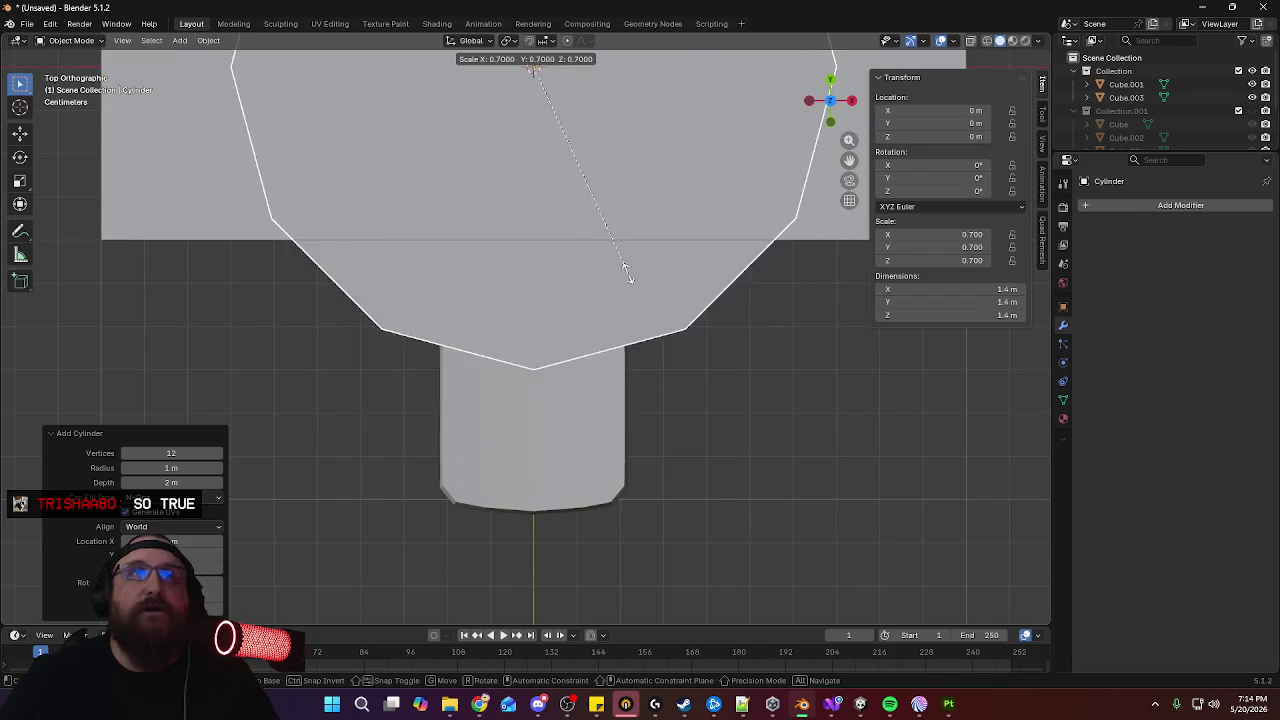
click(533, 121)
key(s)
key(Escape)
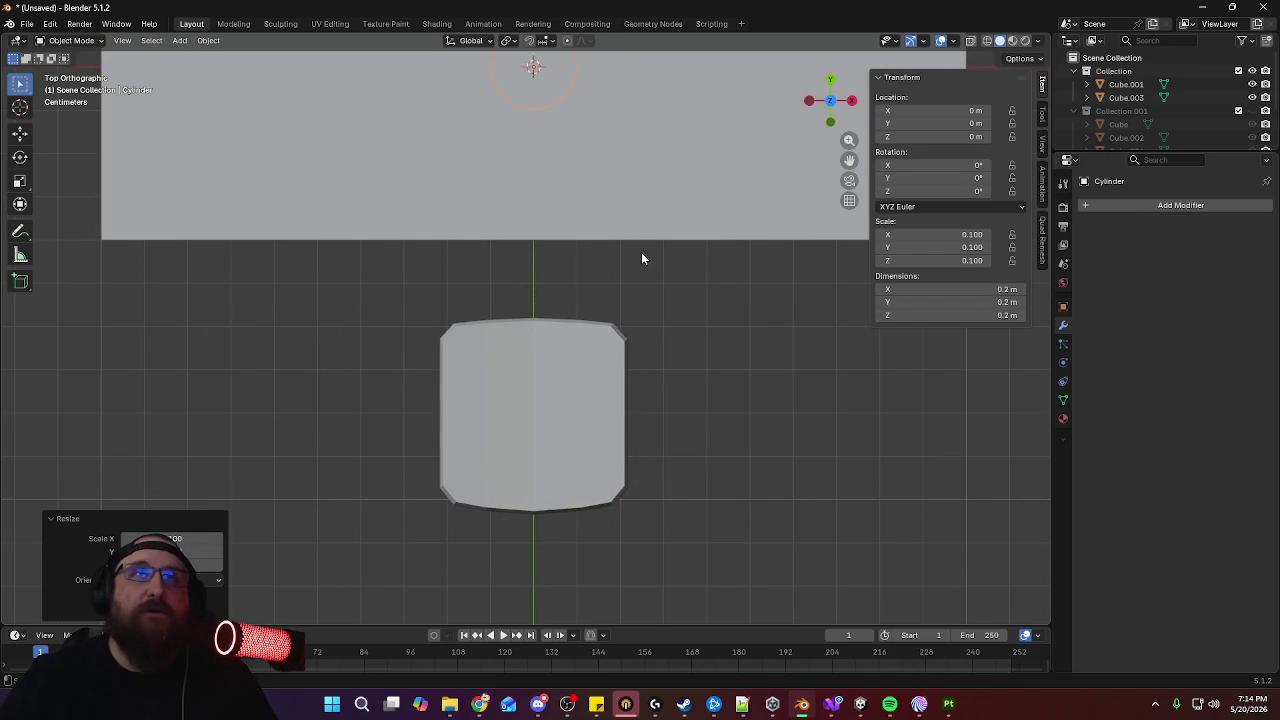
shift+middle_drag(642, 252, 653, 308)
key(g)
key(y)
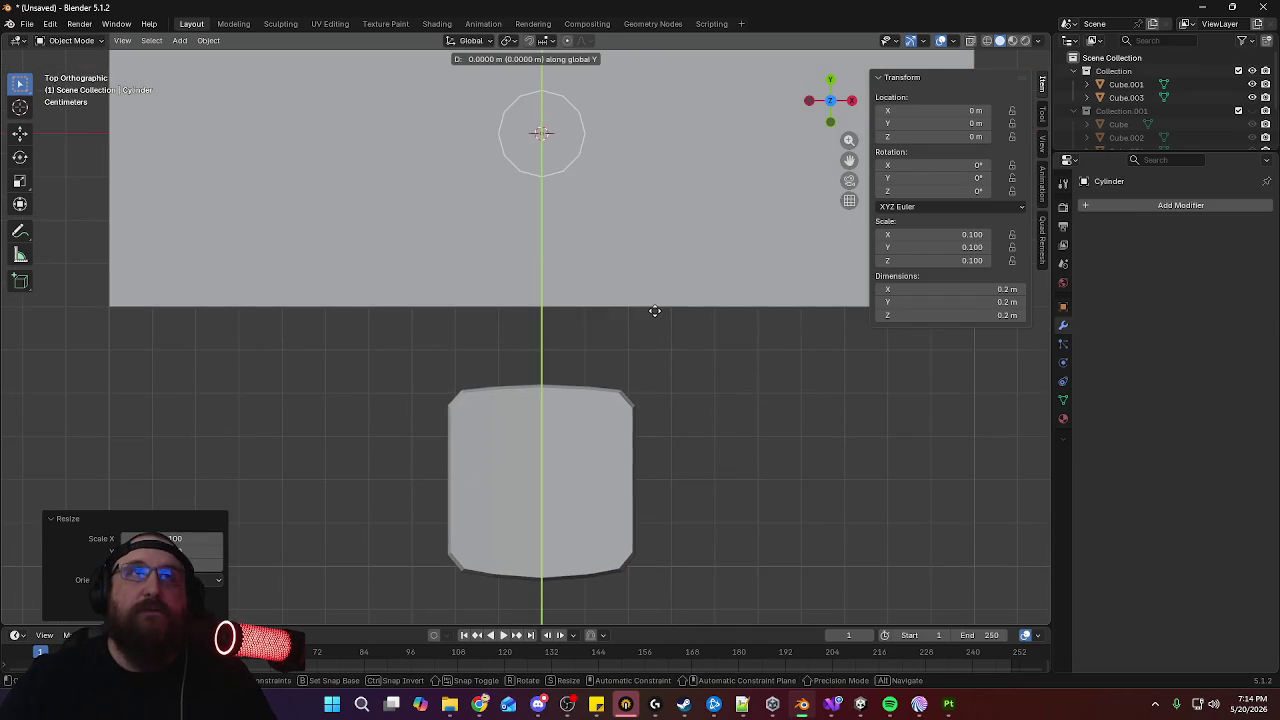
click(641, 74)
middle_drag(739, 374, 762, 152)
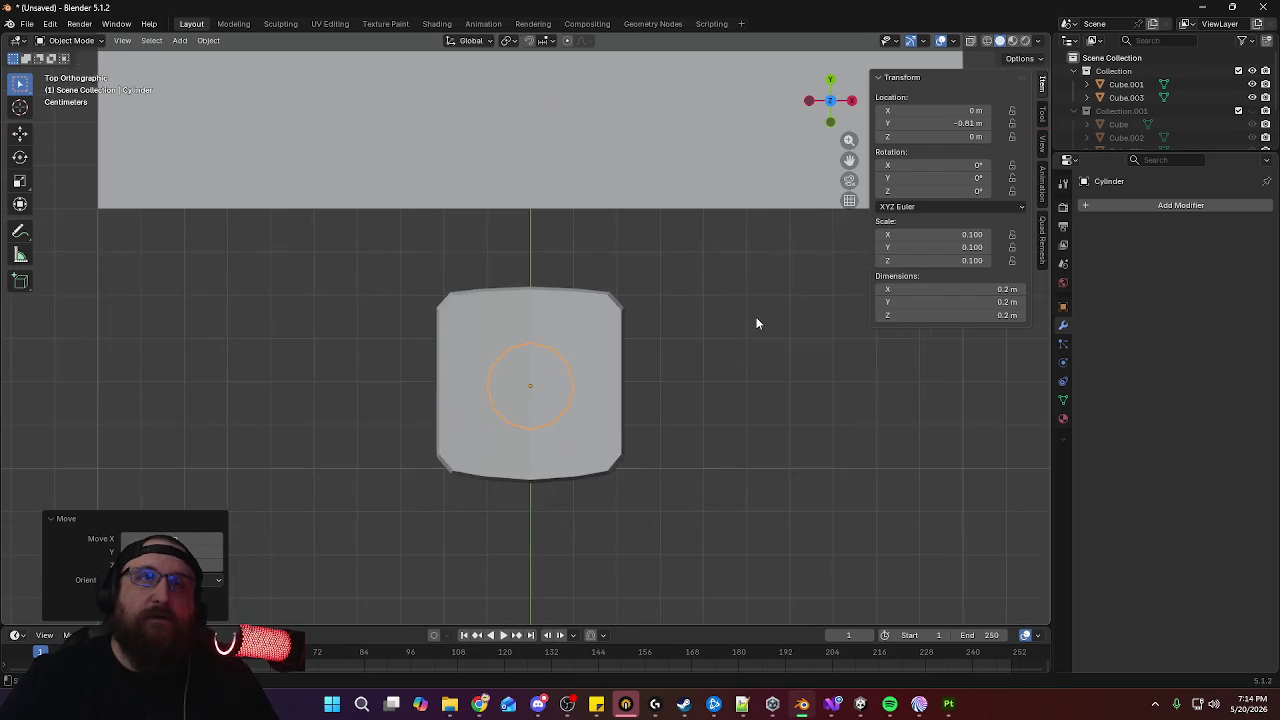
Scale the cylinder to 0.06 m wide, 0.036 m tall, and raise it to Z 0.23 m
key(KP_1)
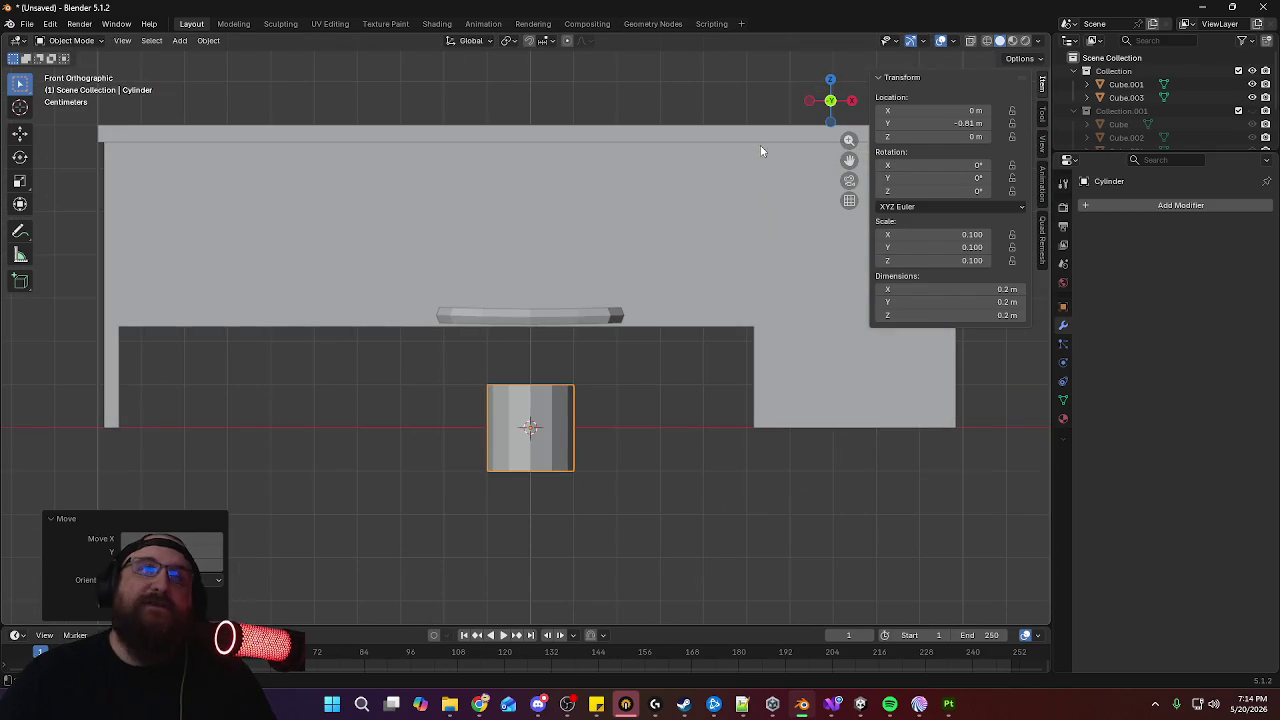
key(s)
right_click(792, 343)
key(s)
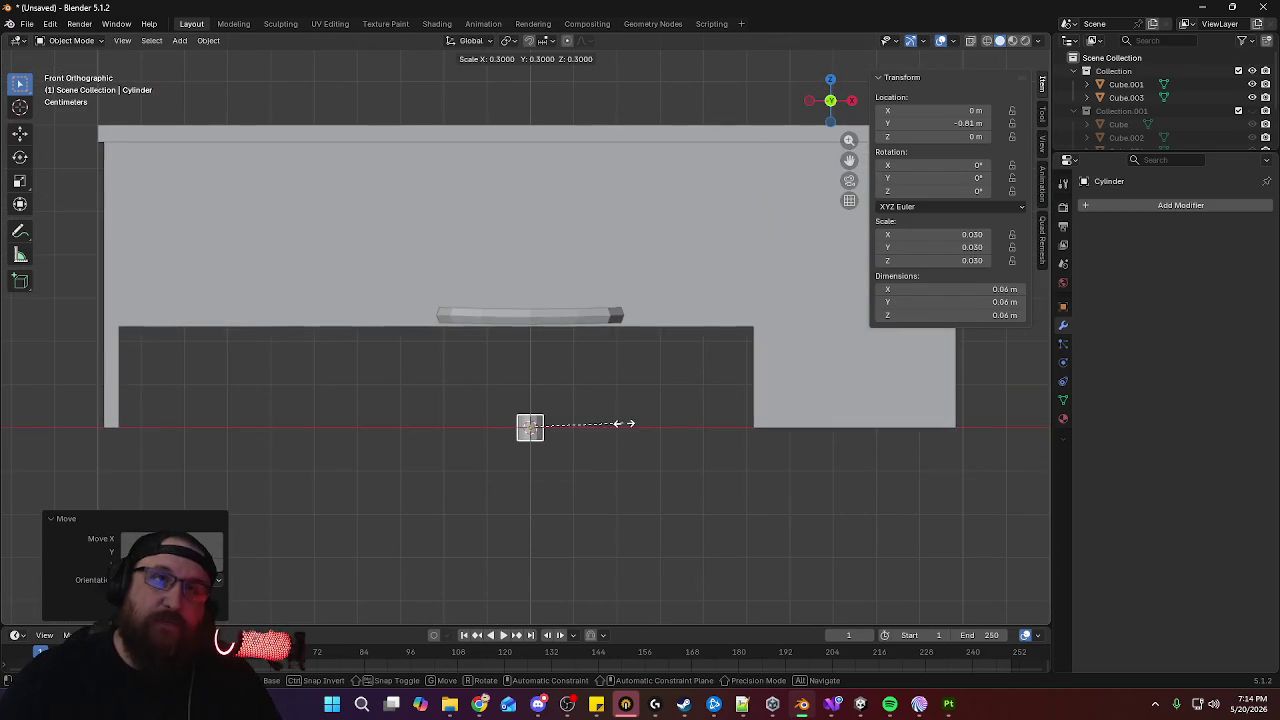
click(629, 423)
key(s)
key(z)
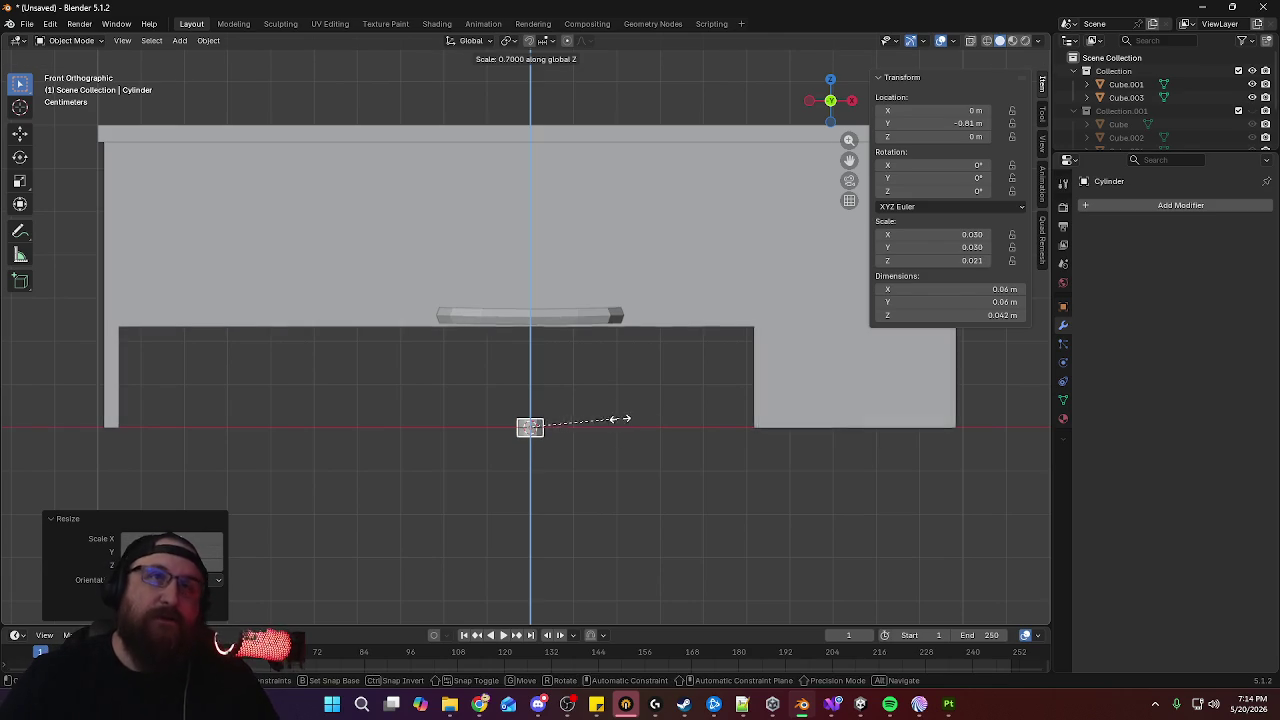
click(609, 423)
key(g)
key(z)
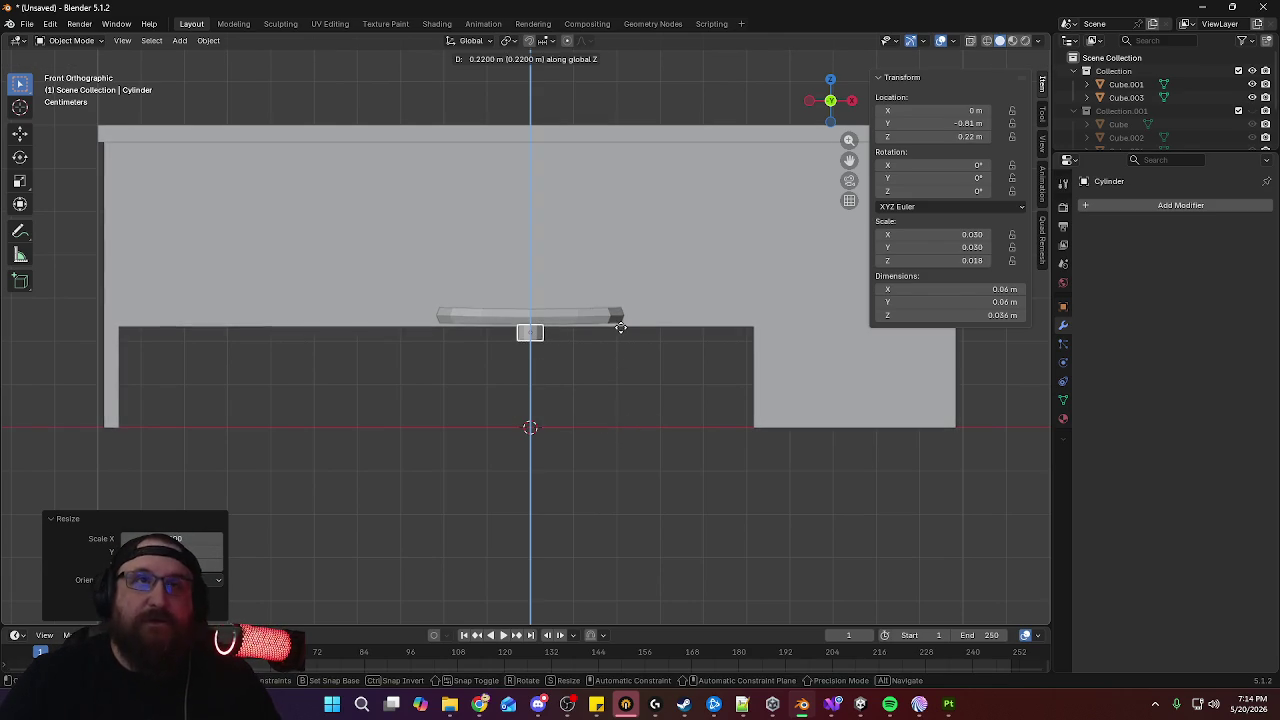
click(622, 322)
mouse_move(623, 320)
middle_down()
mouse_move(511, 311)
mouse_move(537, 420)
mouse_move(569, 457)
mouse_move(634, 401)
mouse_move(549, 311)
mouse_move(687, 346)
mouse_move(714, 271)
mouse_move(703, 320)
mouse_move(691, 303)
middle_up()
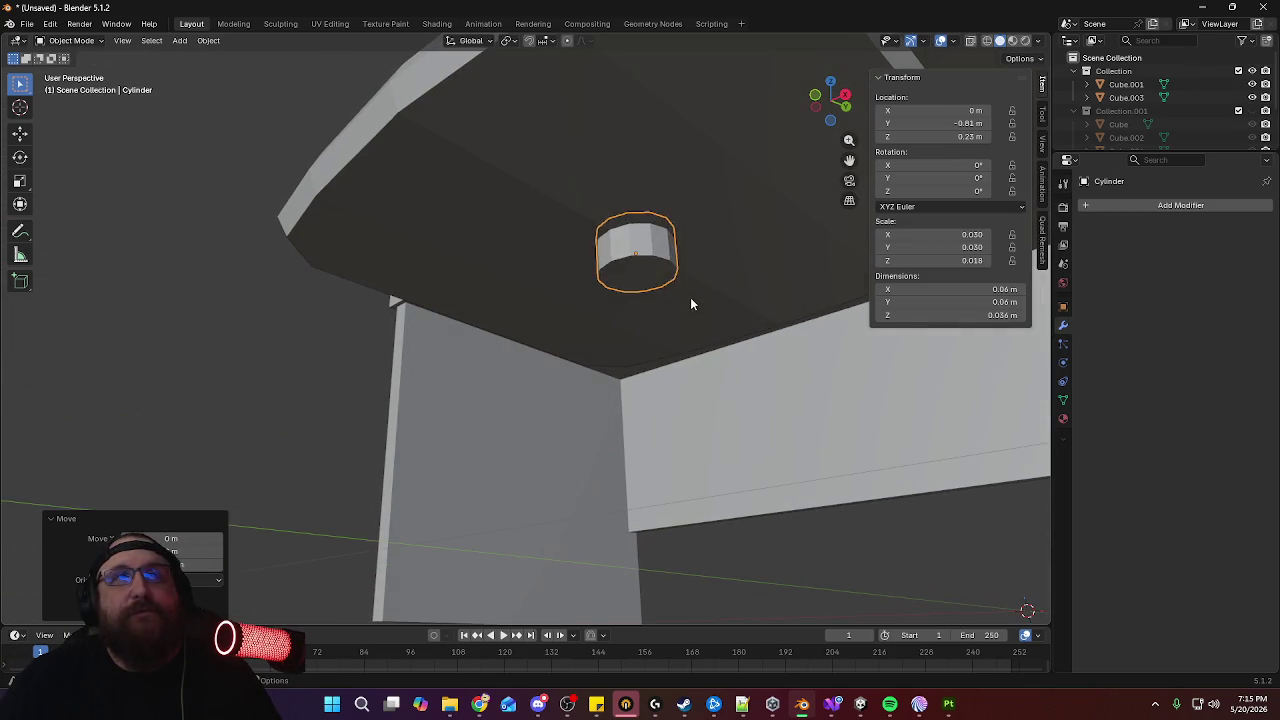
In Edit Mode, select the cylinder's bottom face and turn on X-ray
key(Tab)
click(646, 271)
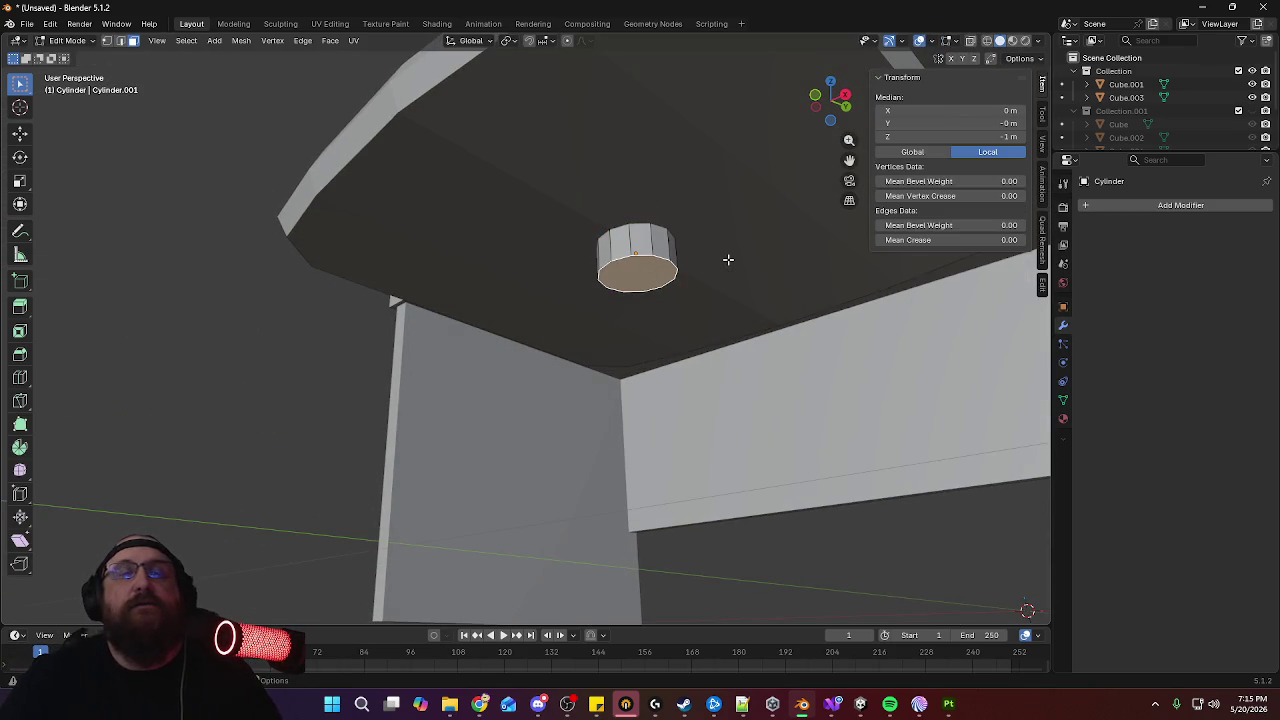
key(KP_1)
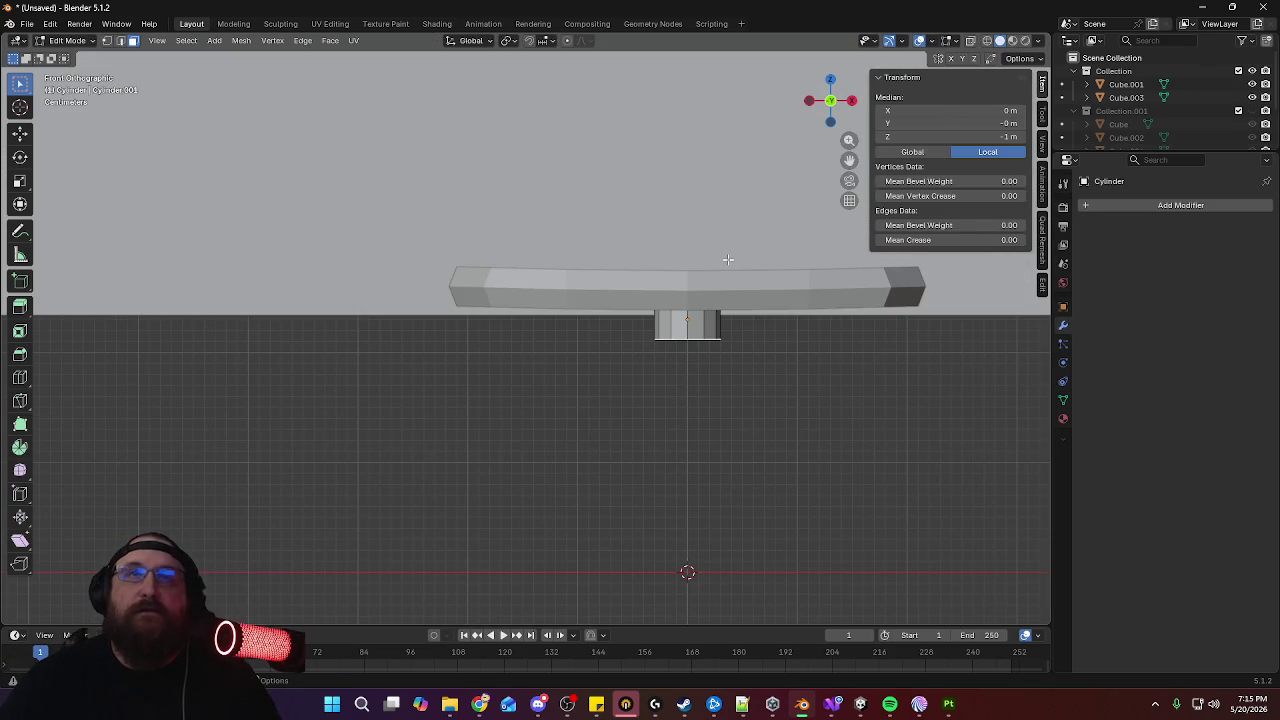
key(KP_7)
click(989, 42)
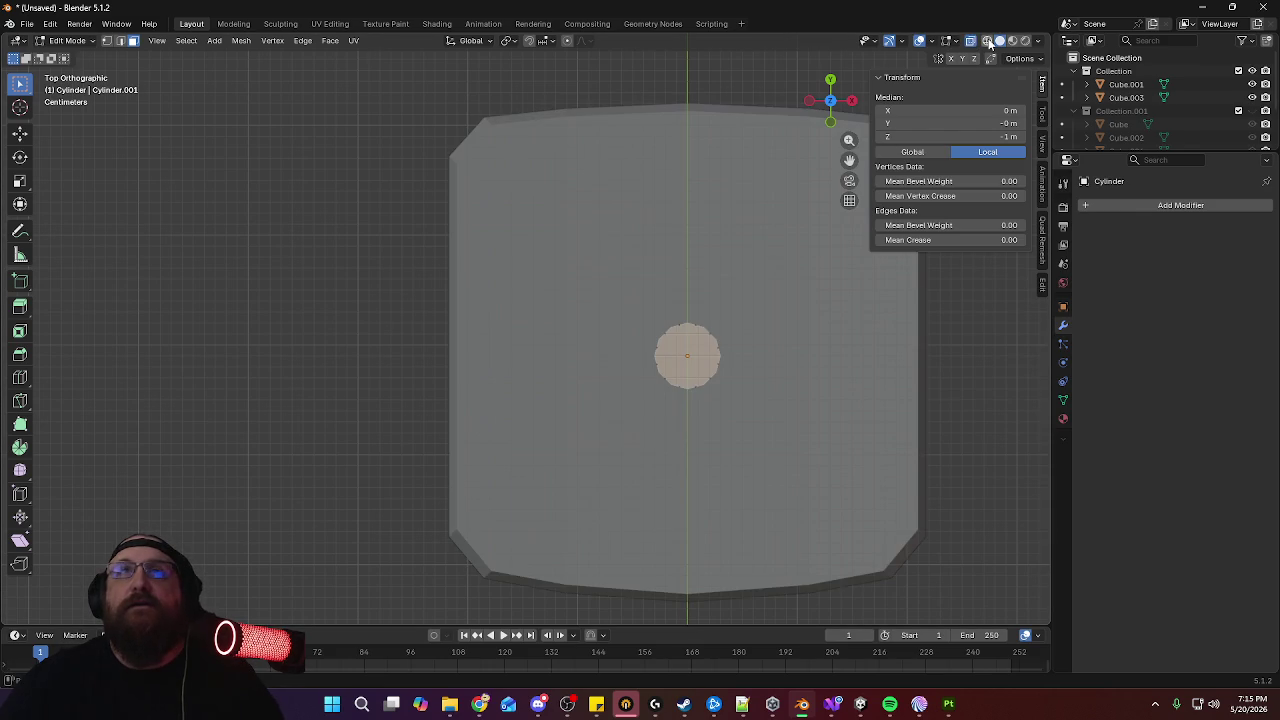
Inset the bottom face and extrude it downward into a narrow post
key(shift+z)
key(e)
right_click(771, 323)
key(s)
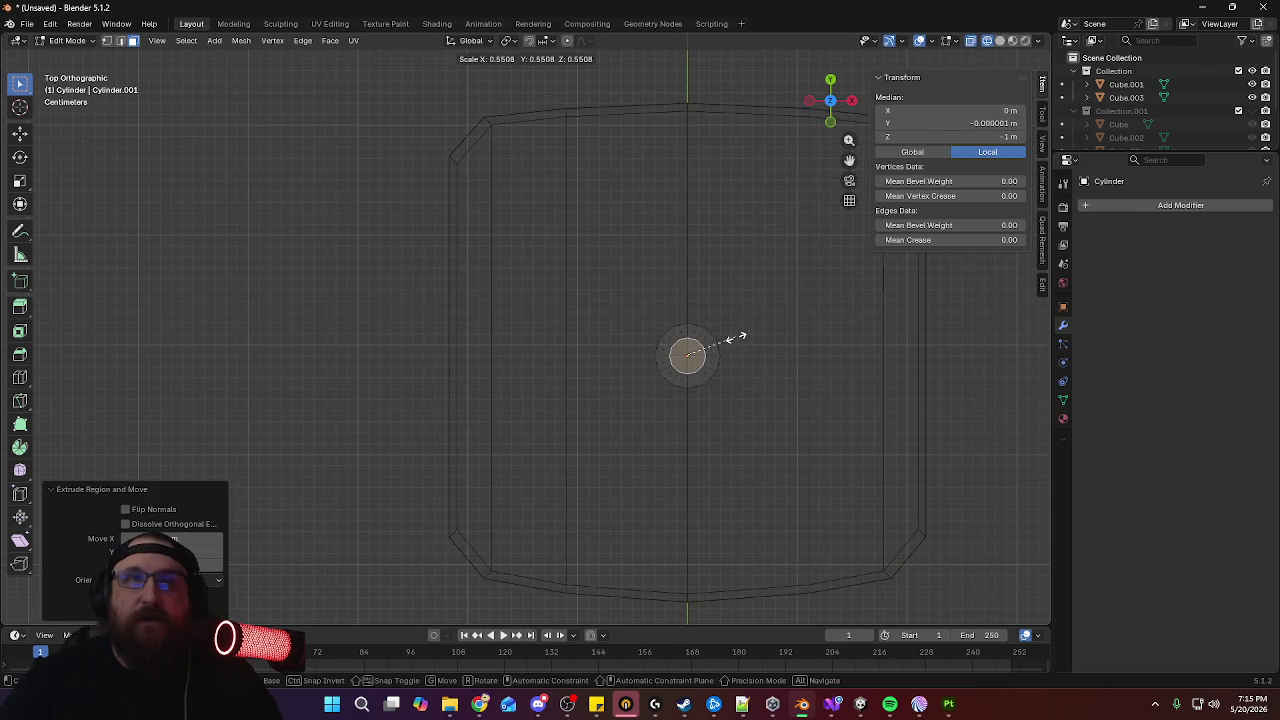
click(735, 338)
key(KP_1)
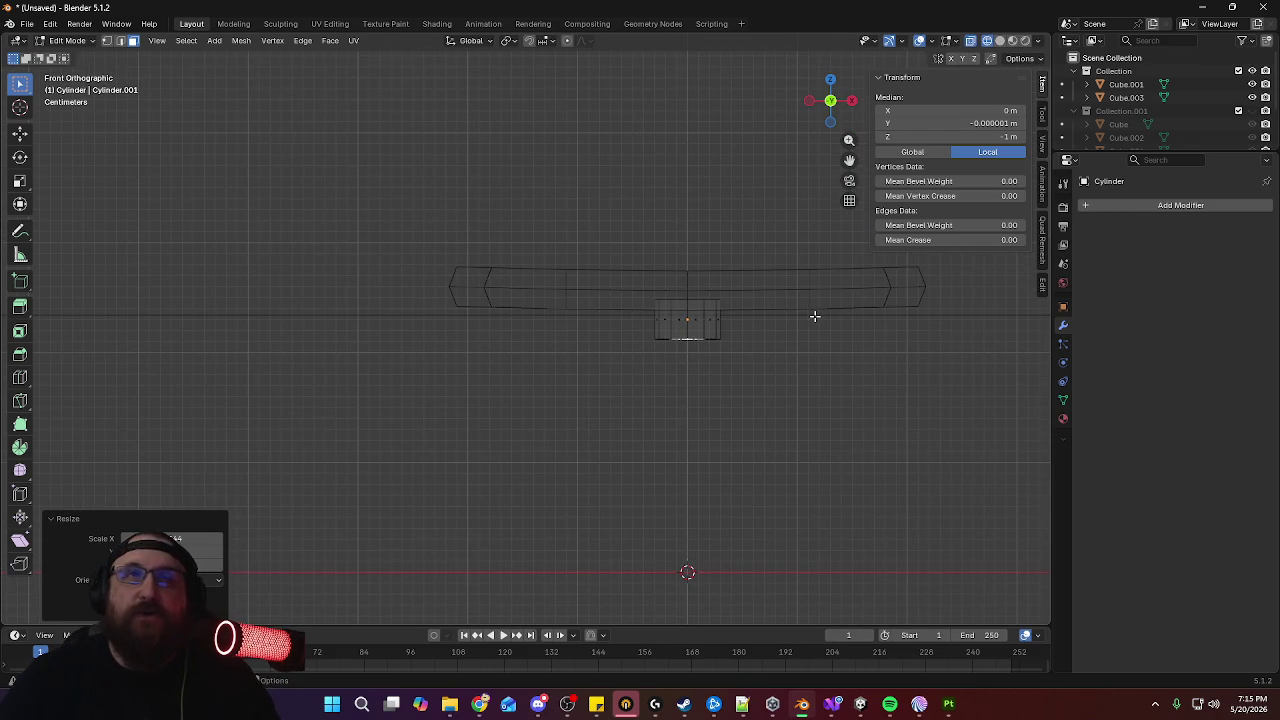
key(e)
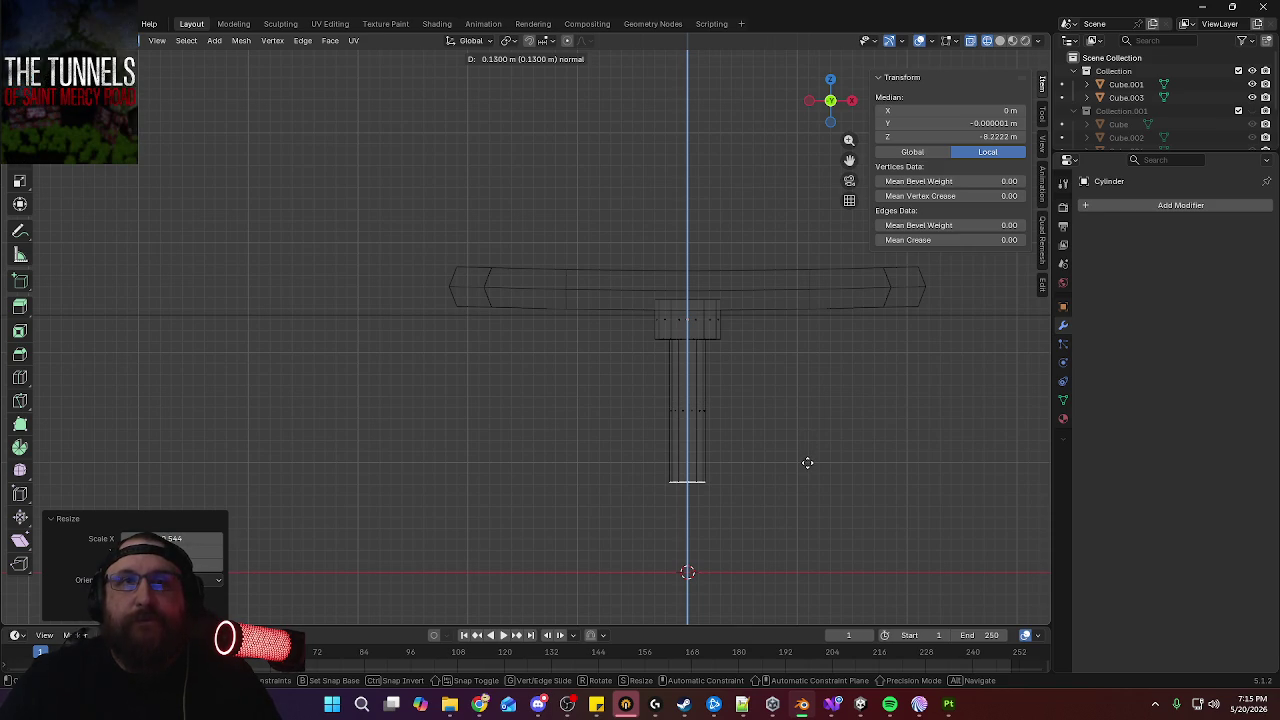
click(807, 463)
mouse_move(812, 463)
shift+middle_down()
mouse_move(715, 347)
mouse_move(717, 366)
mouse_move(631, 383)
mouse_move(637, 409)
shift+middle_up()
Delete the cylinder's top face and return to Object Mode
click(564, 249)
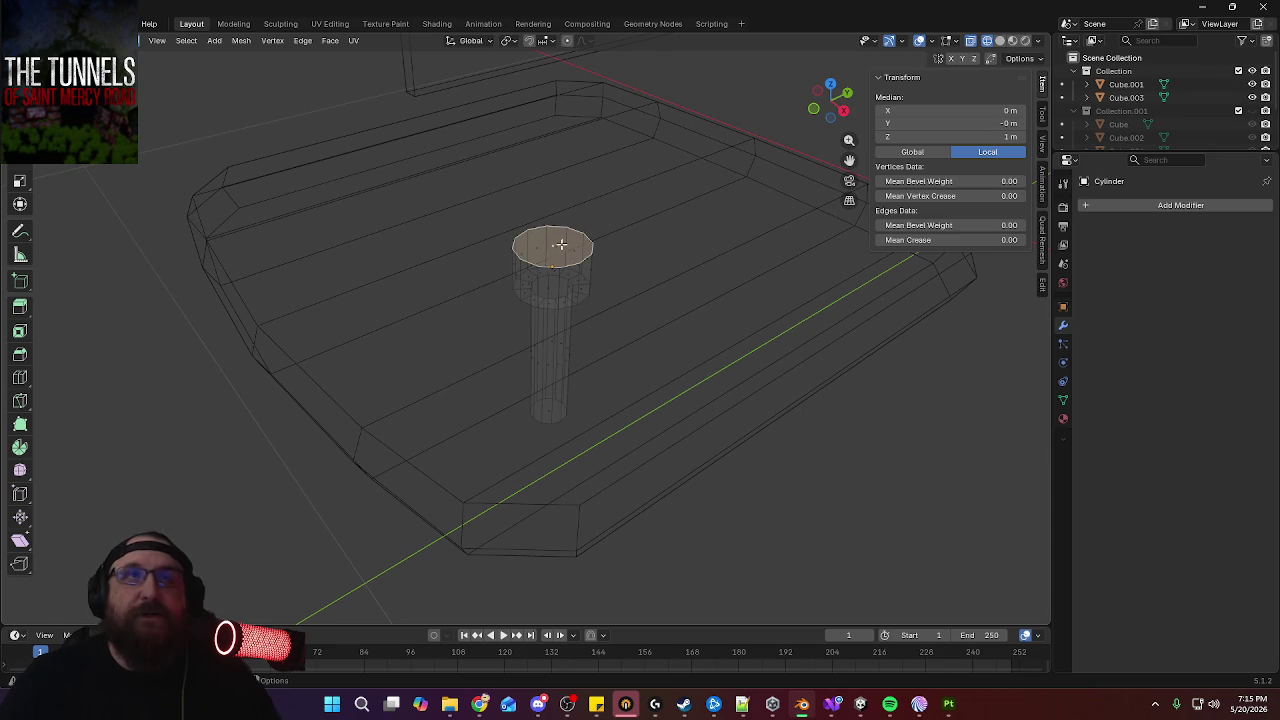
key(x)
click(664, 226)
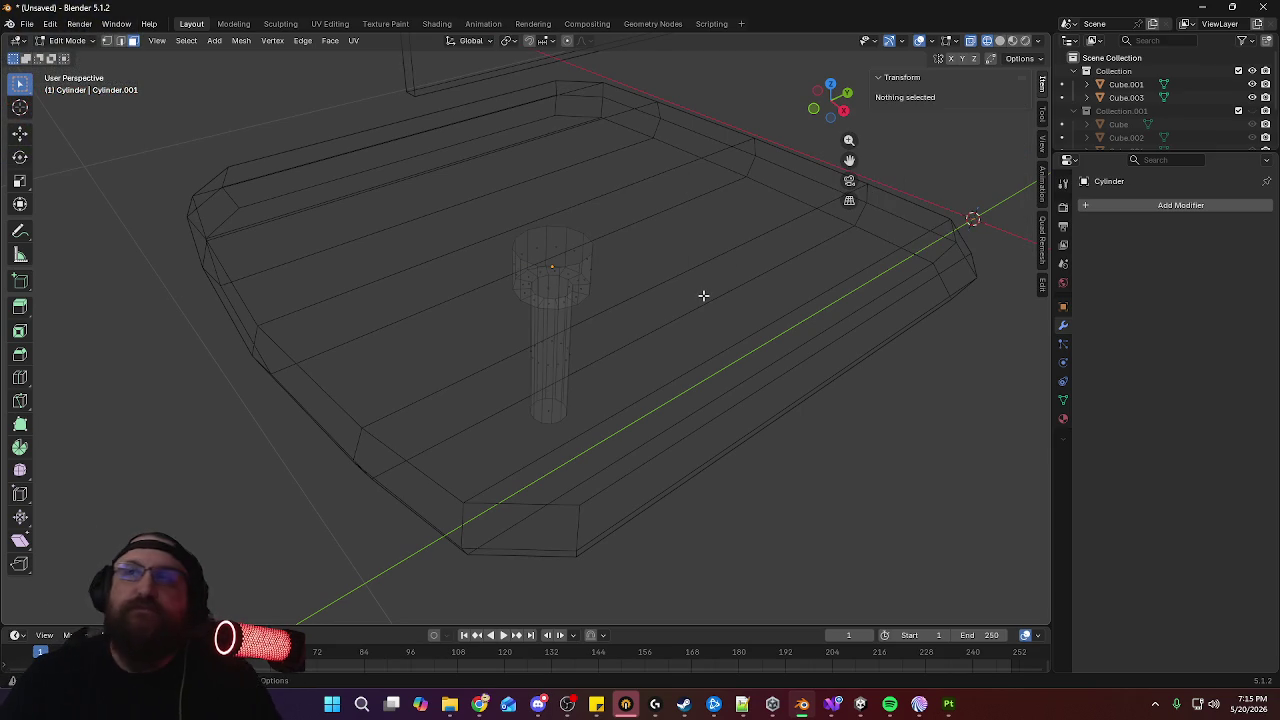
middle_drag(703, 296, 708, 277)
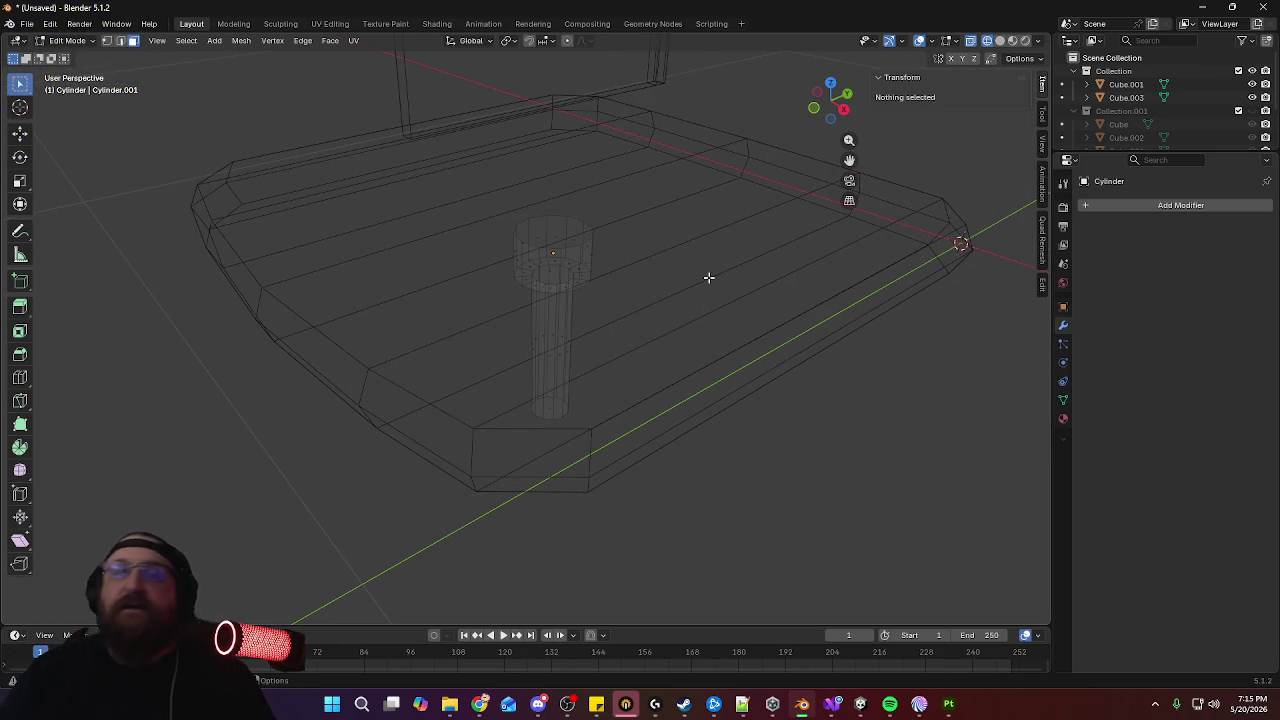
mouse_move(708, 277)
middle_down()
mouse_move(663, 303)
mouse_move(713, 283)
mouse_move(729, 258)
mouse_move(677, 297)
mouse_move(680, 310)
middle_up()
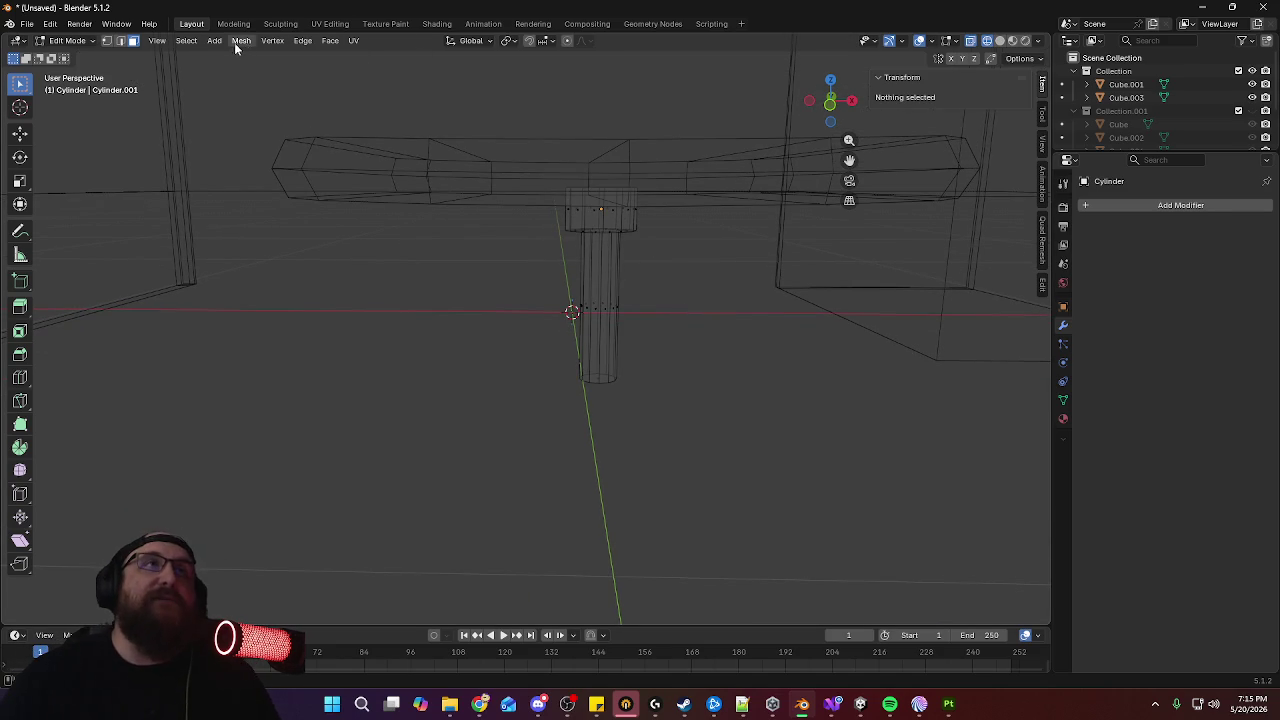
middle_drag(699, 286, 702, 288)
key(Tab)
key(KP_7)
scroll(708, 285, down, 4)
Add a cube, shrink it to 0.08 m per side and place it at Y -0.81 m
click(180, 41)
mouse_move(199, 56)
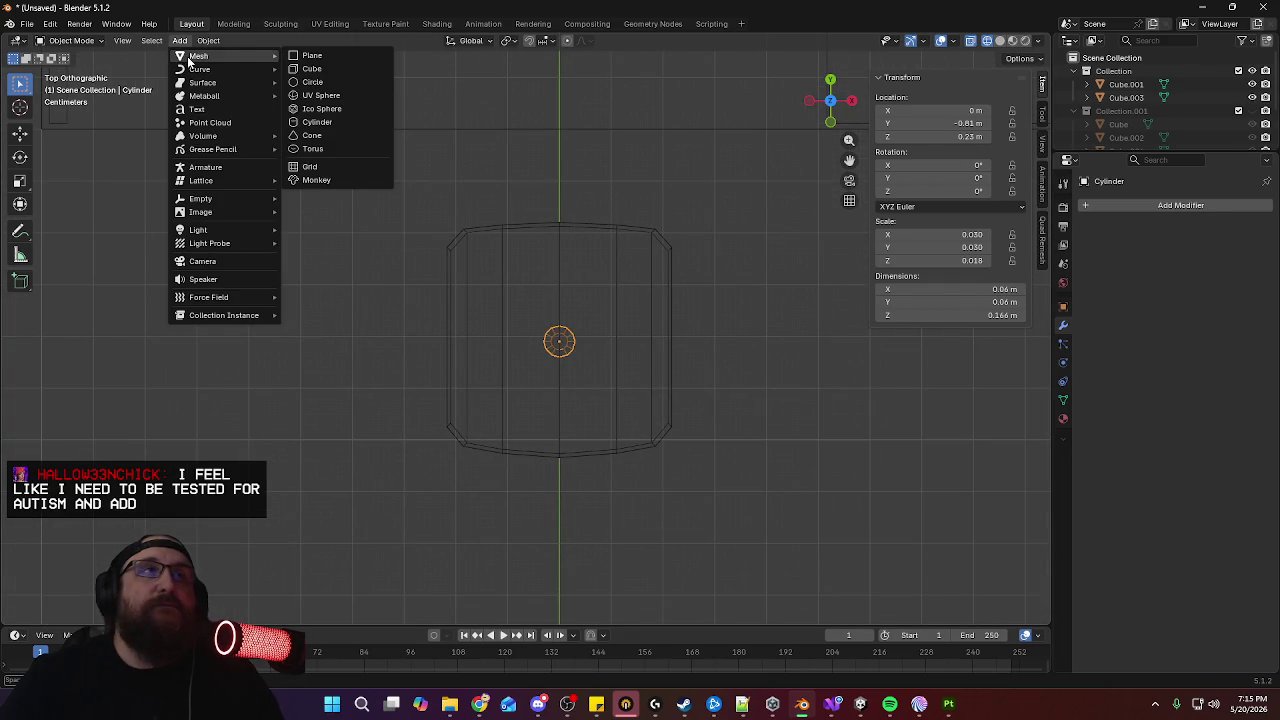
click(347, 68)
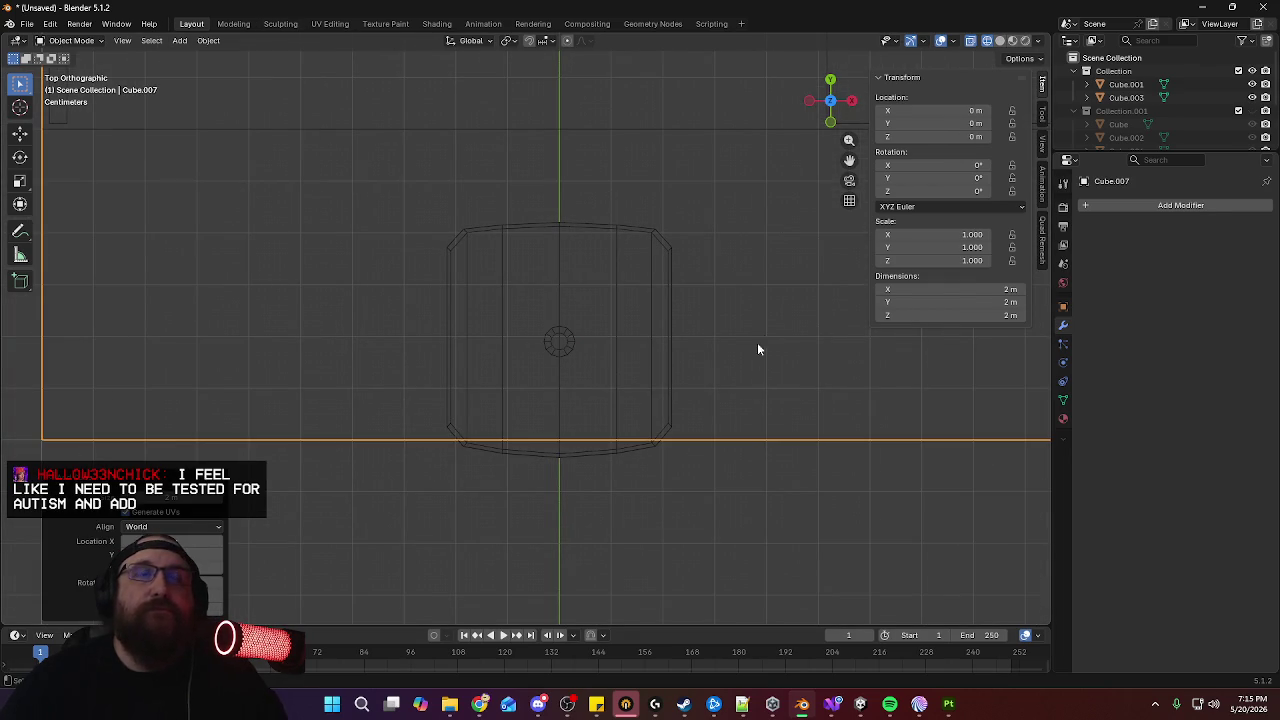
key(s)
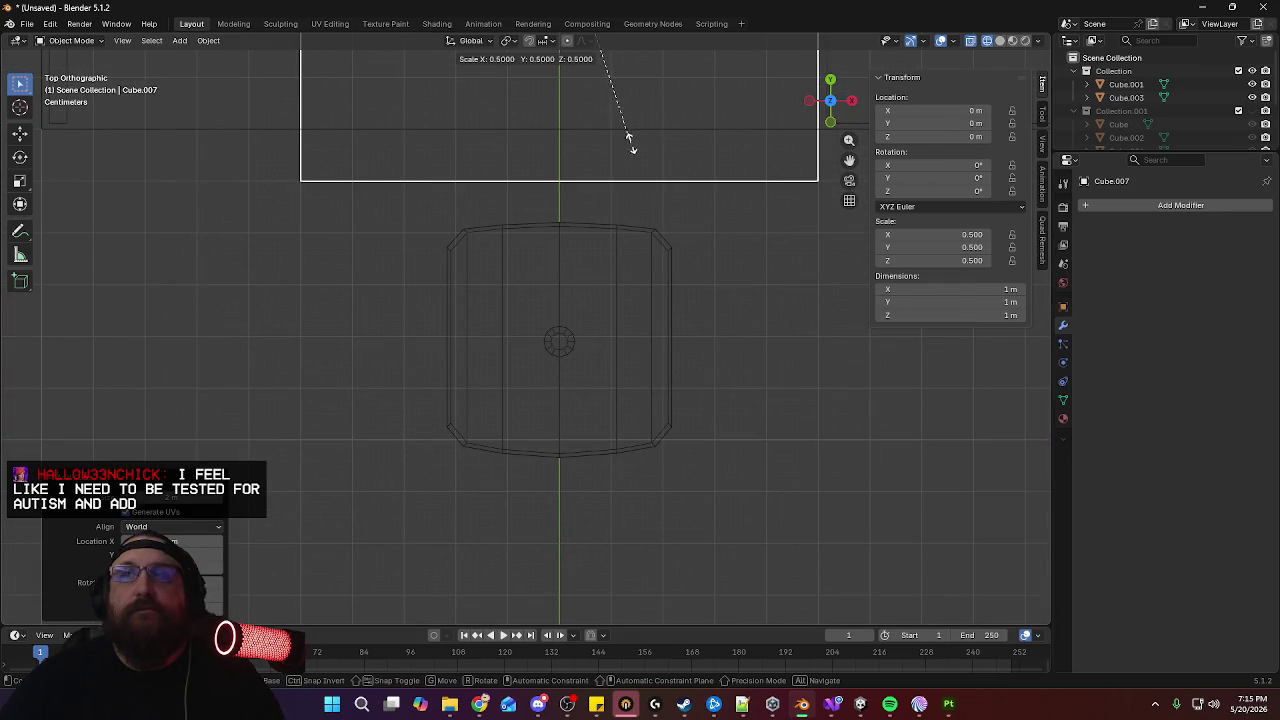
click(604, 76)
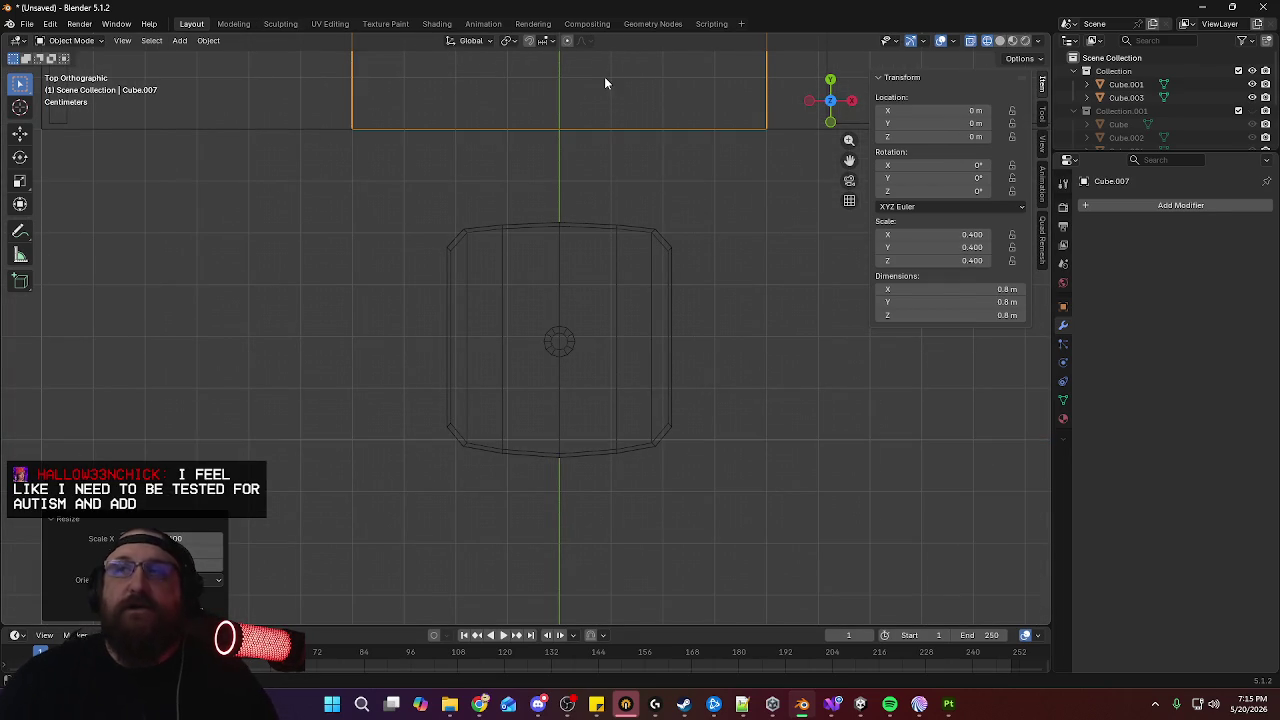
key(g)
key(y)
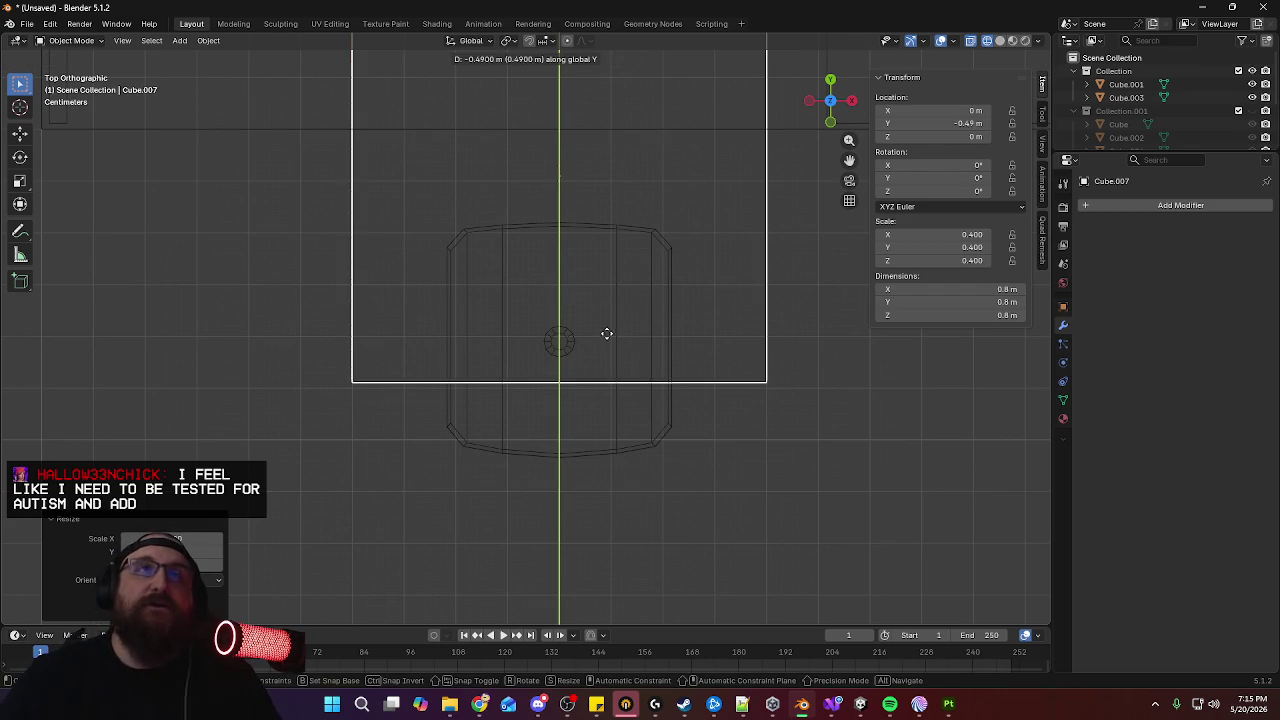
click(612, 502)
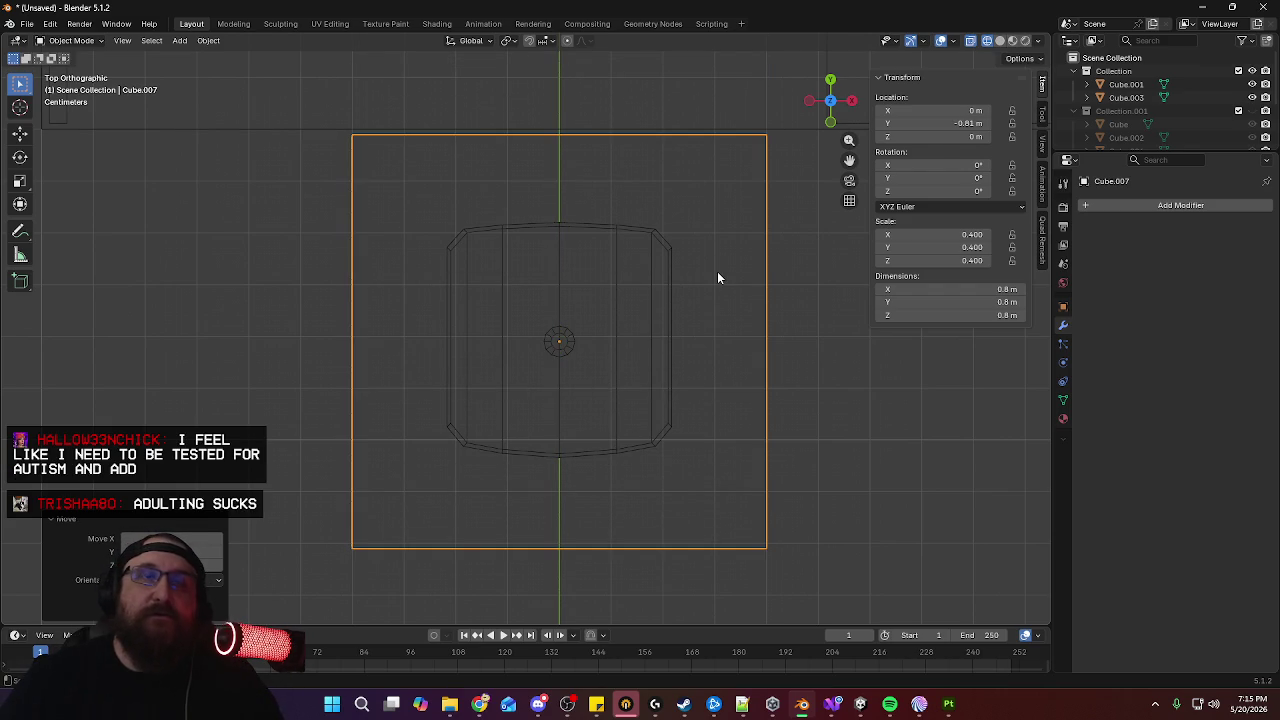
key(s)
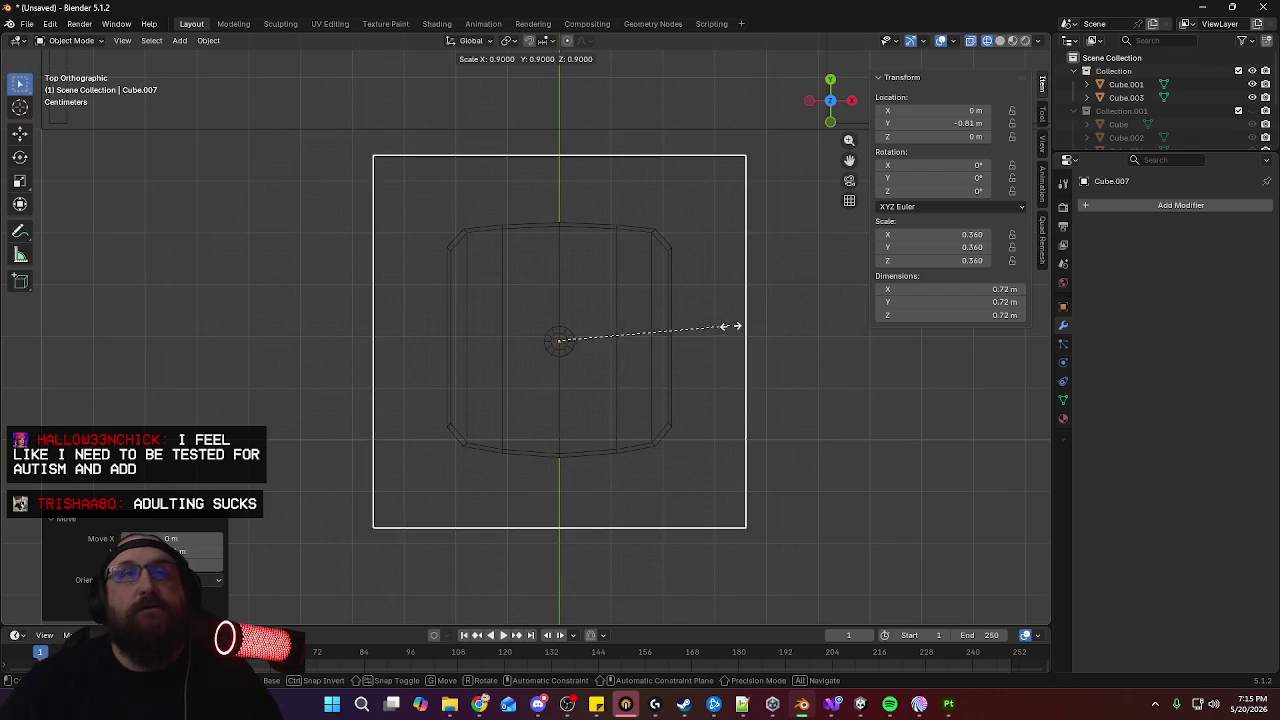
click(588, 341)
key(KP_1)
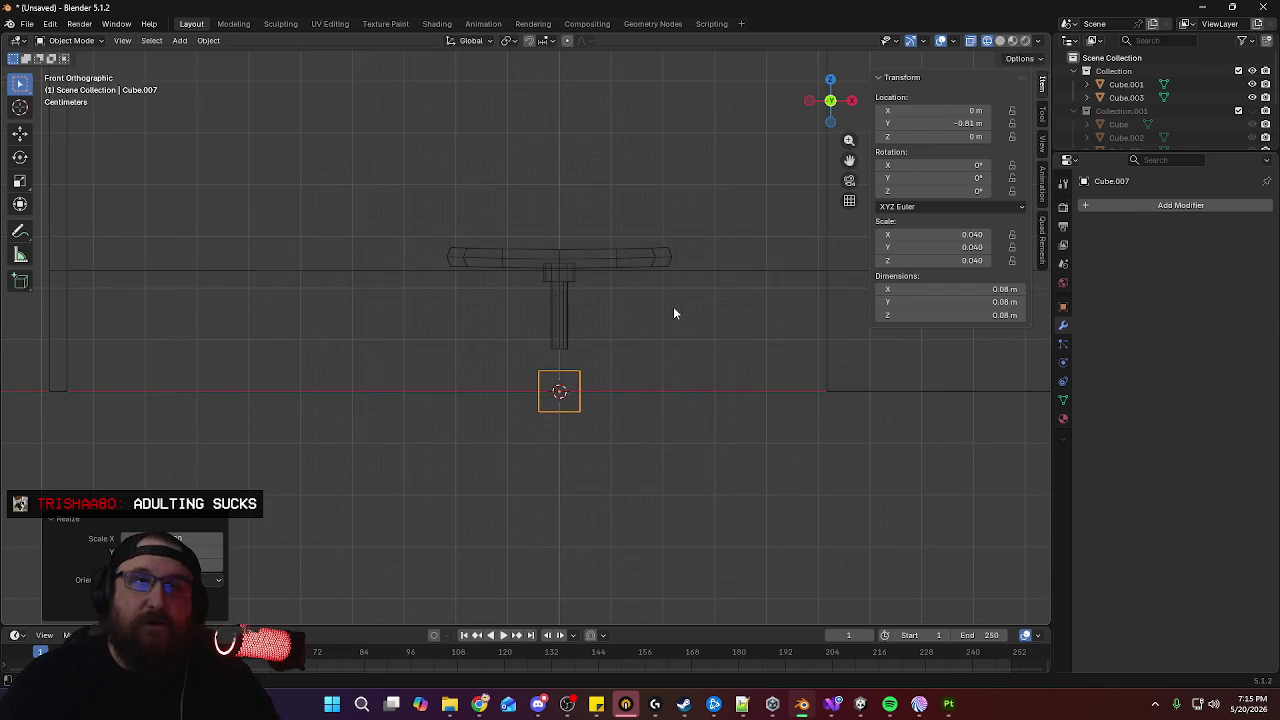
Flatten the cube to 0.3 of its height and raise it 0.07 m
key(s)
key(z)
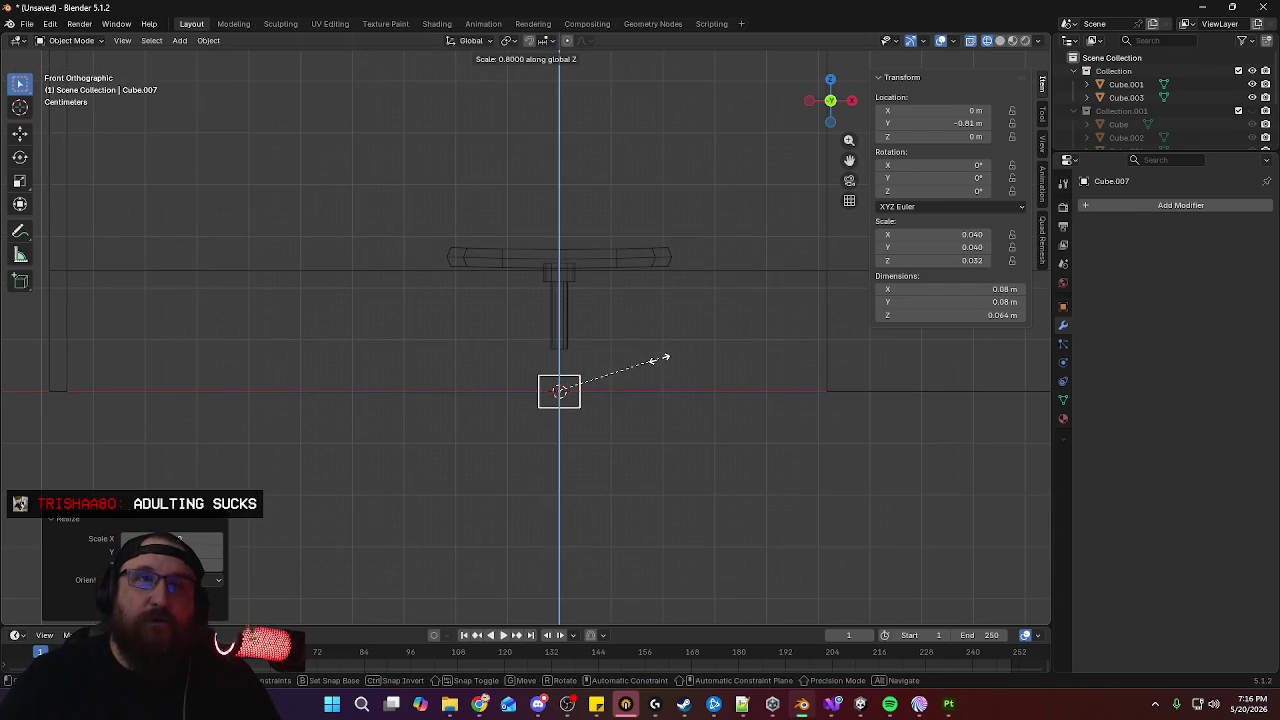
click(598, 377)
key(g)
key(z)
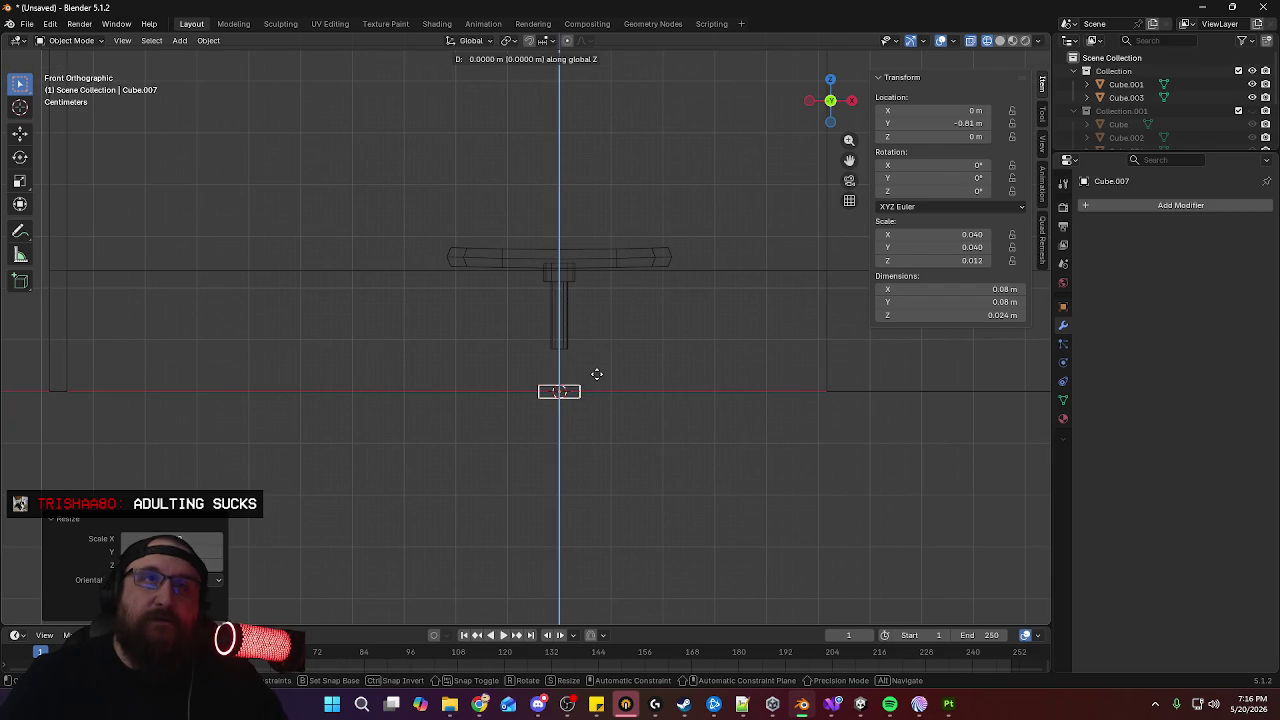
click(600, 335)
scroll(608, 271, up, 5)
scroll(607, 240, up, 5)
scroll(611, 290, down, 8)
scroll(620, 350, down, 1)
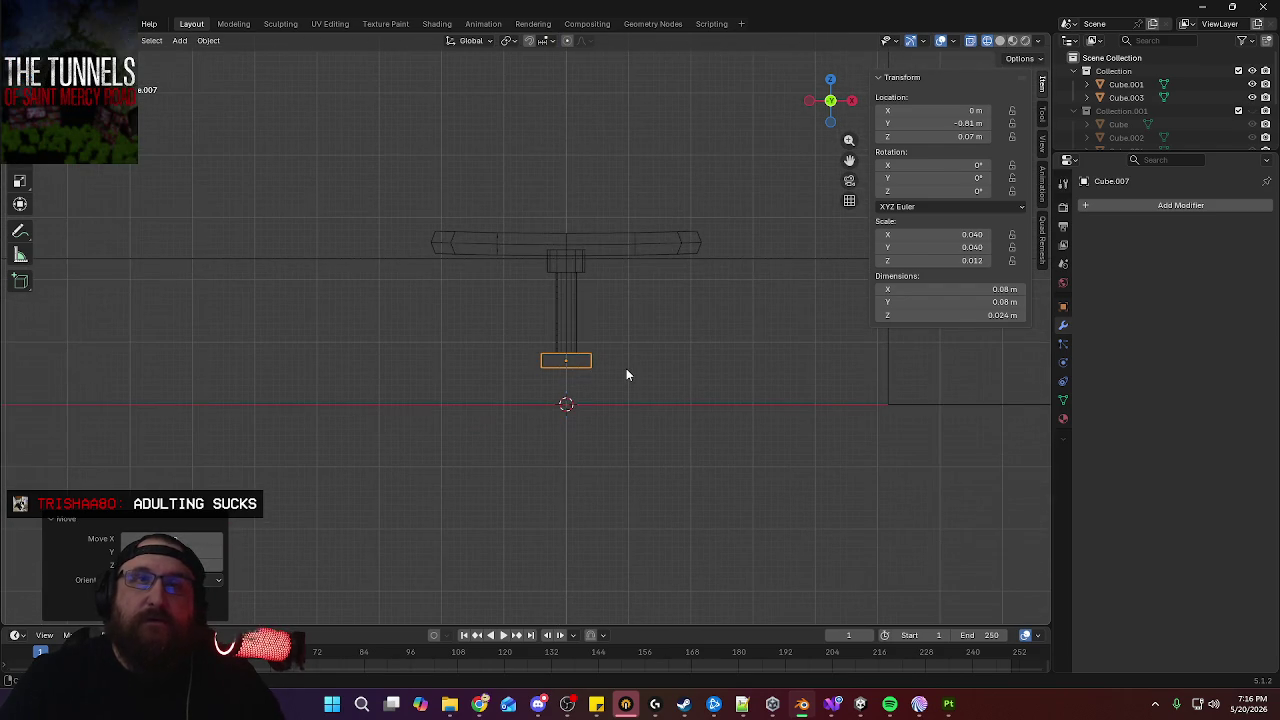
key(KP_5)
mouse_move(631, 355)
middle_down()
mouse_move(626, 320)
mouse_move(611, 337)
mouse_move(633, 391)
mouse_move(631, 364)
middle_up()
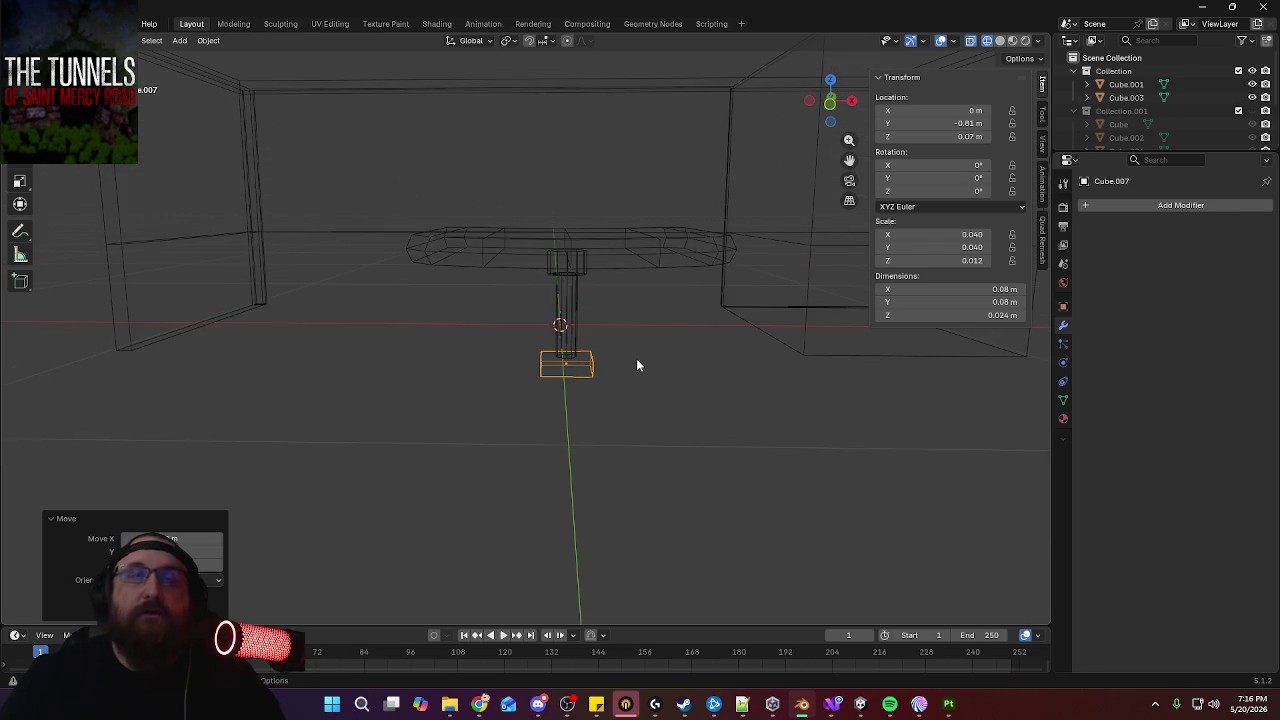
key(KP_1)
scroll(709, 360, up, 4)
Resize the block to 0.056 × 0.056 × 0.027 m and lower it to Z 0.05 m
key(s)
key(z)
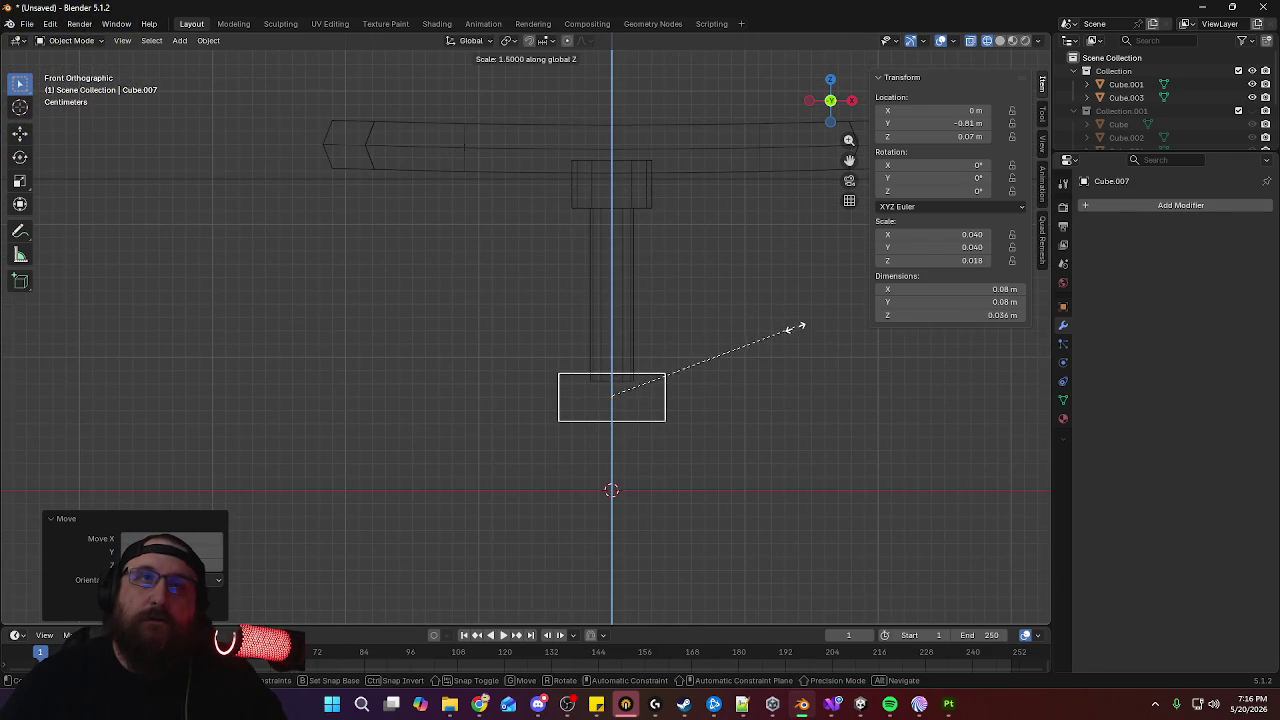
click(806, 340)
key(s)
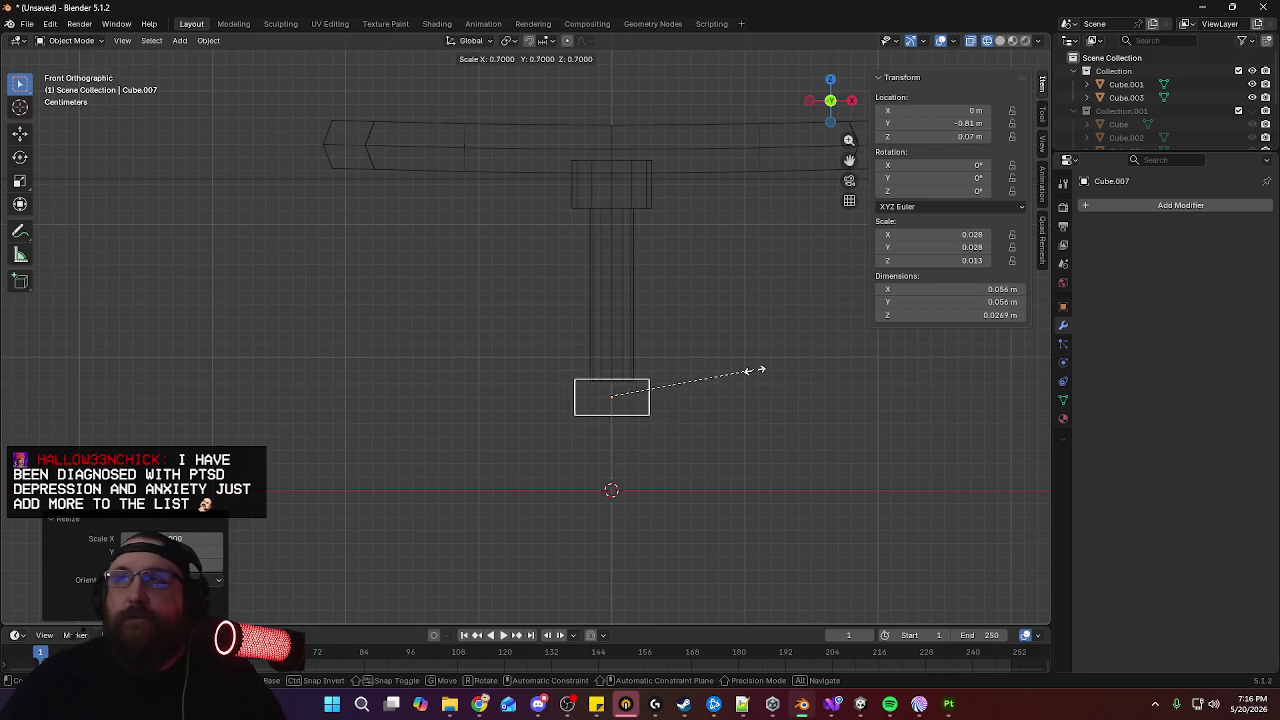
click(758, 375)
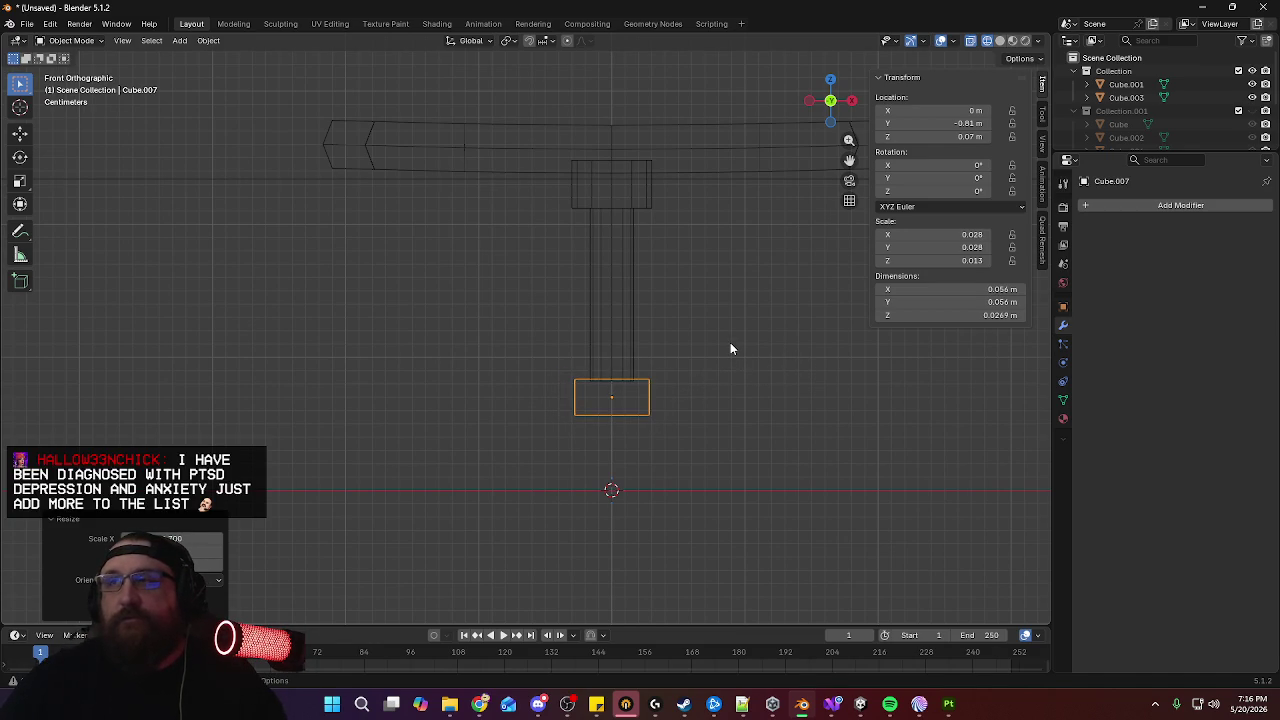
key(g)
key(z)
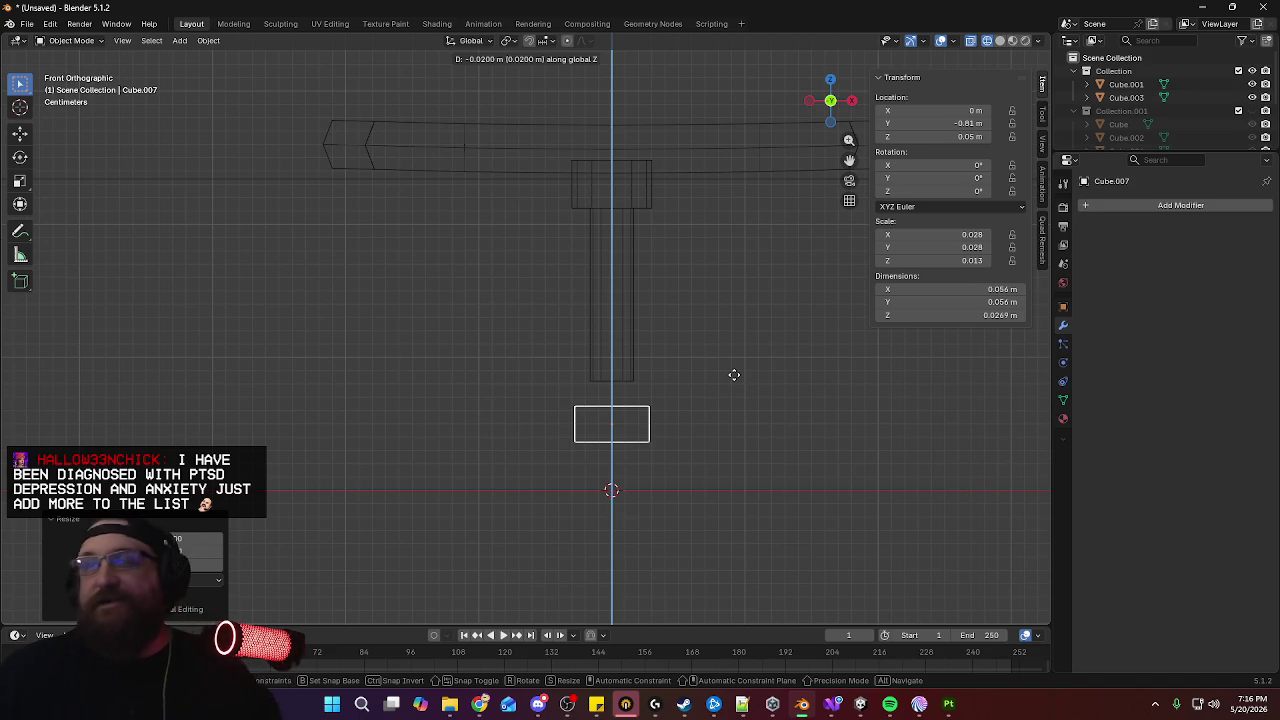
click(734, 374)
mouse_move(712, 334)
middle_down()
mouse_move(643, 367)
mouse_move(628, 429)
middle_up()
key(Tab)
Add a loop cut through the middle of the block
click(605, 449)
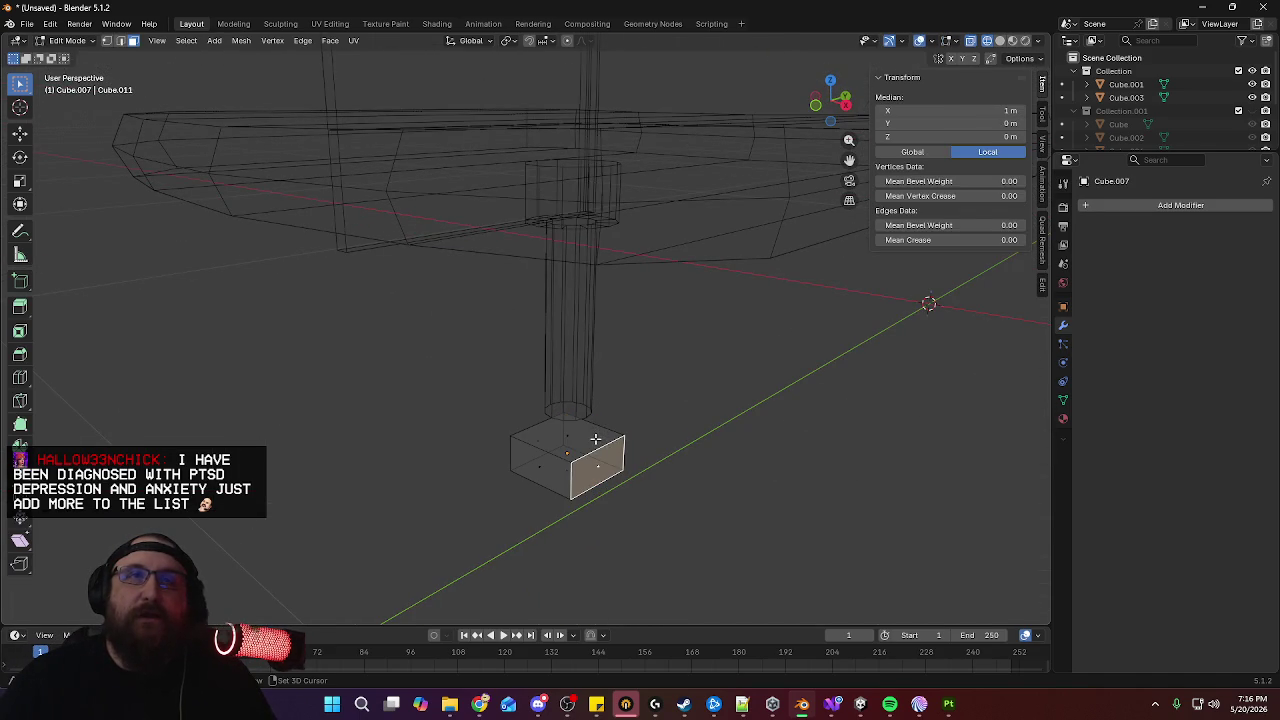
click(595, 467)
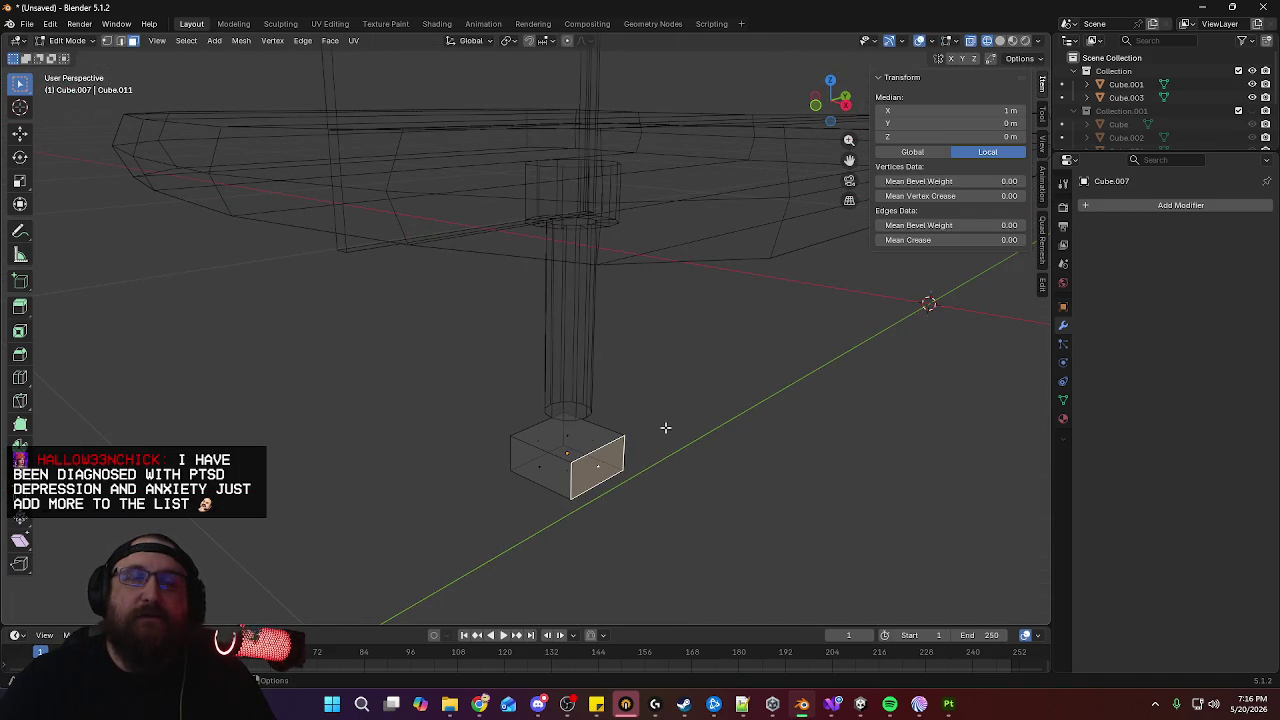
mouse_move(613, 428)
middle_down()
mouse_move(717, 446)
mouse_move(708, 453)
mouse_move(711, 428)
mouse_move(610, 437)
middle_up()
key(2)
click(610, 437)
key(g)
click(615, 437)
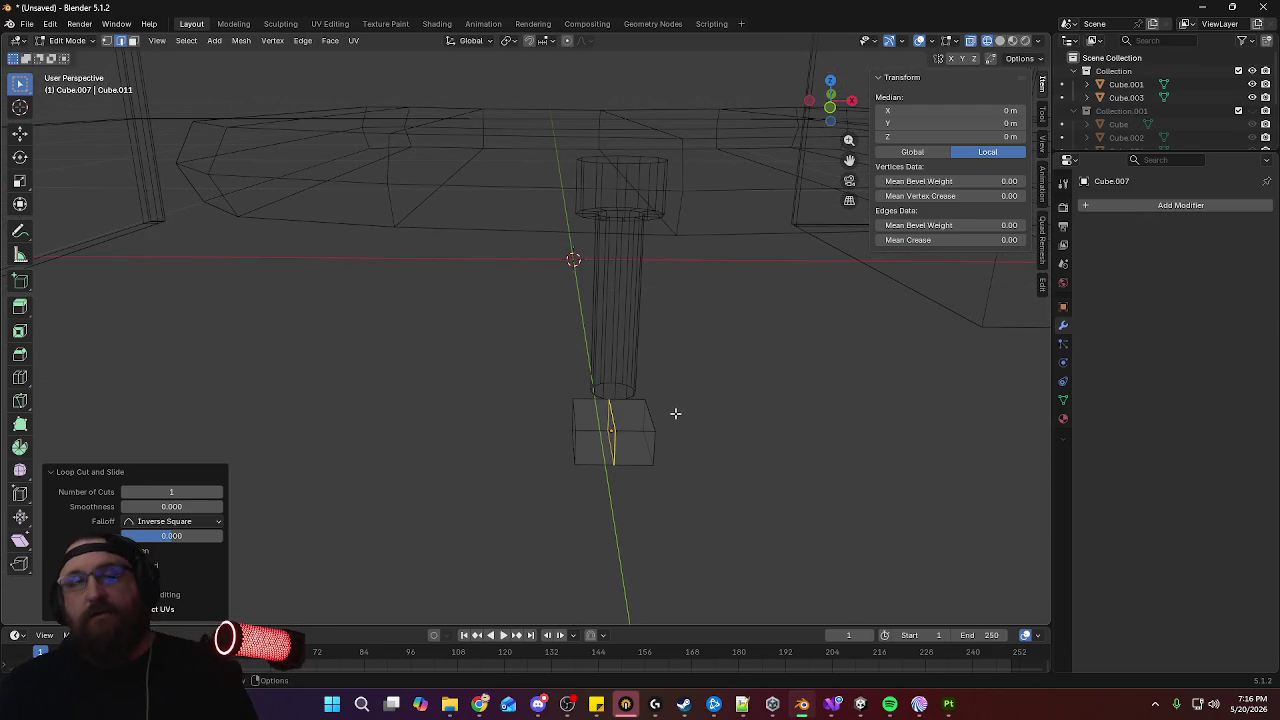
Delete the block's right-half faces and select the remaining half's open face
key(alt+a)
alt+click(641, 426)
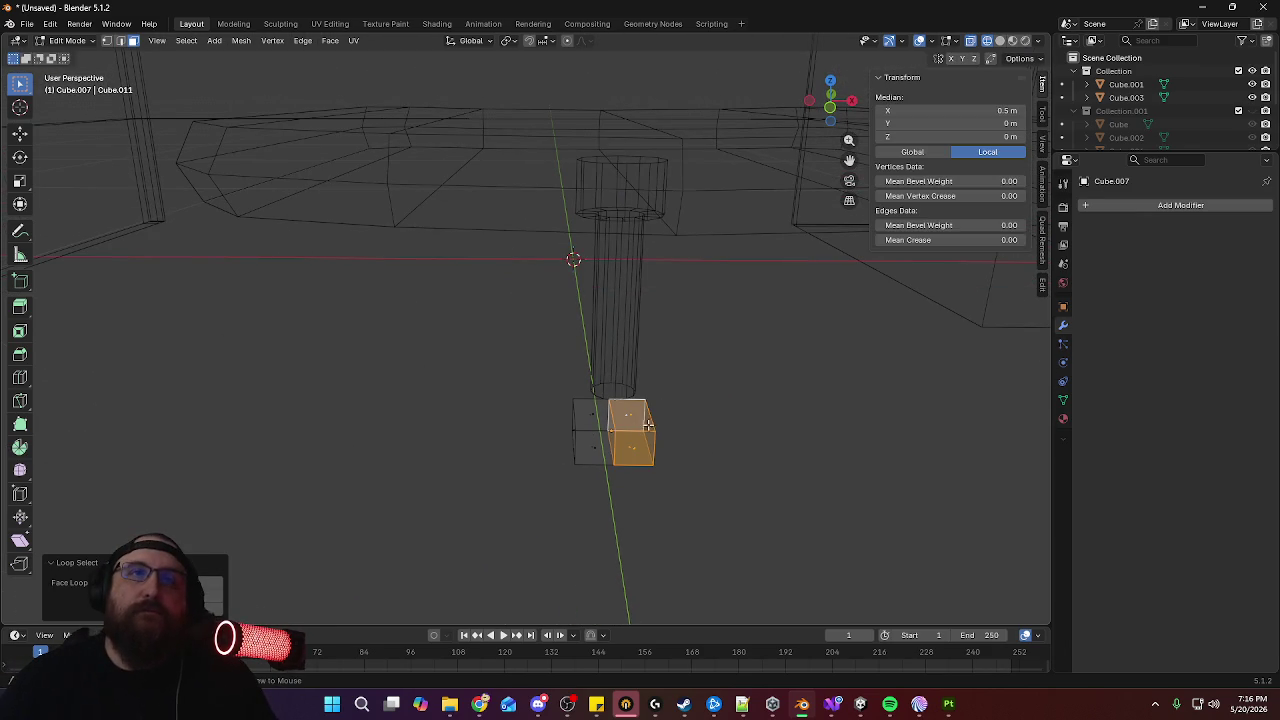
middle_drag(719, 414, 658, 397)
key(x)
click(748, 401)
mouse_move(748, 401)
middle_down()
mouse_move(579, 323)
mouse_move(634, 371)
middle_up()
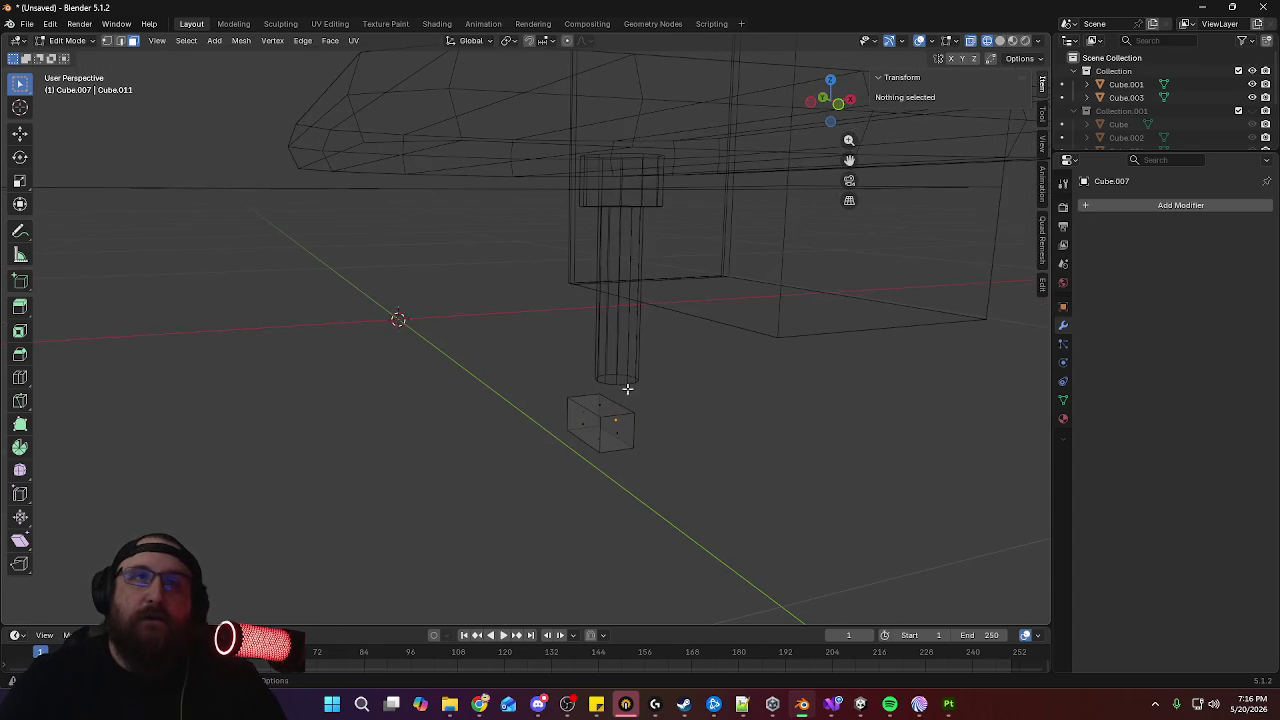
click(585, 424)
key(KP_7)
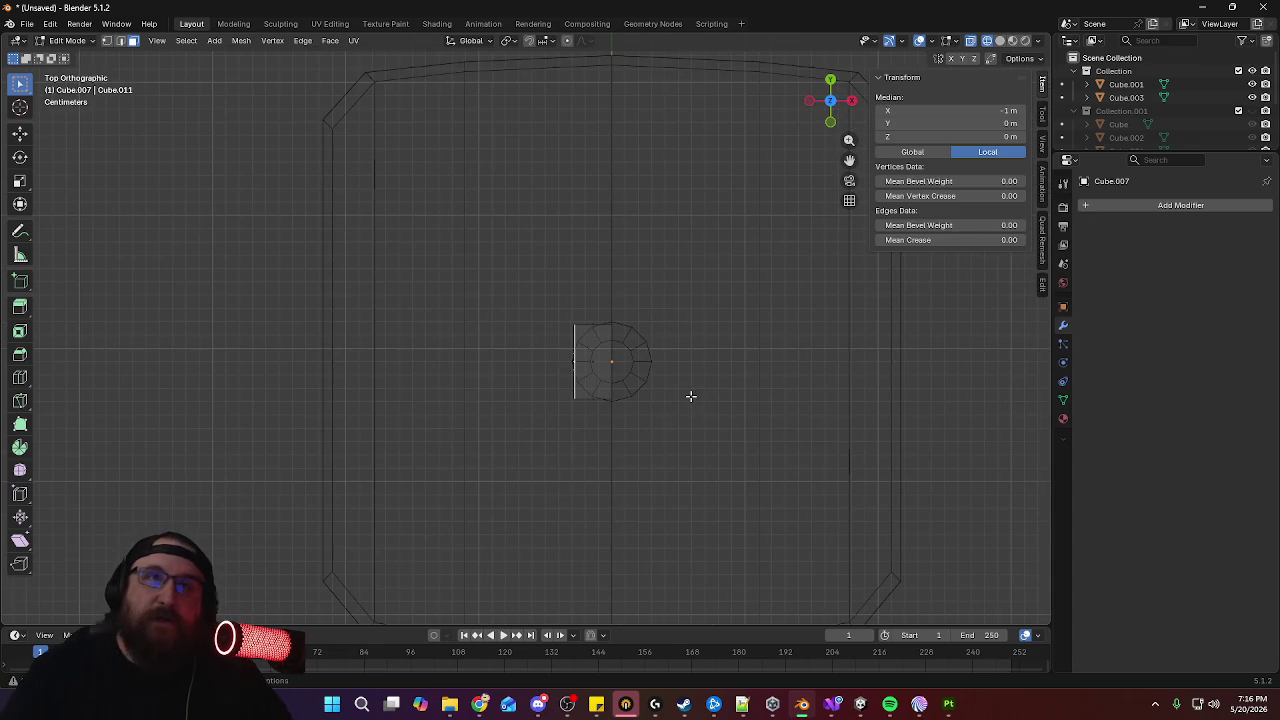
Extrude the face into a leg and taper its tip to half width along Y
key(e)
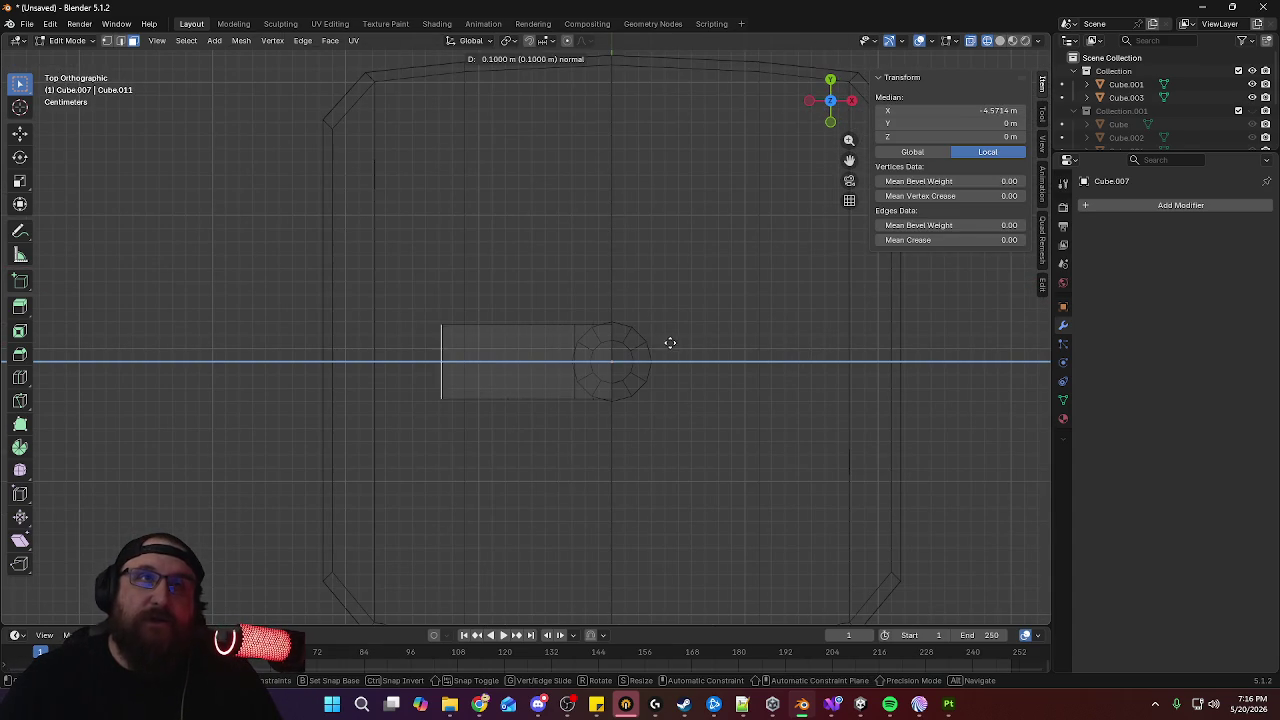
click(594, 340)
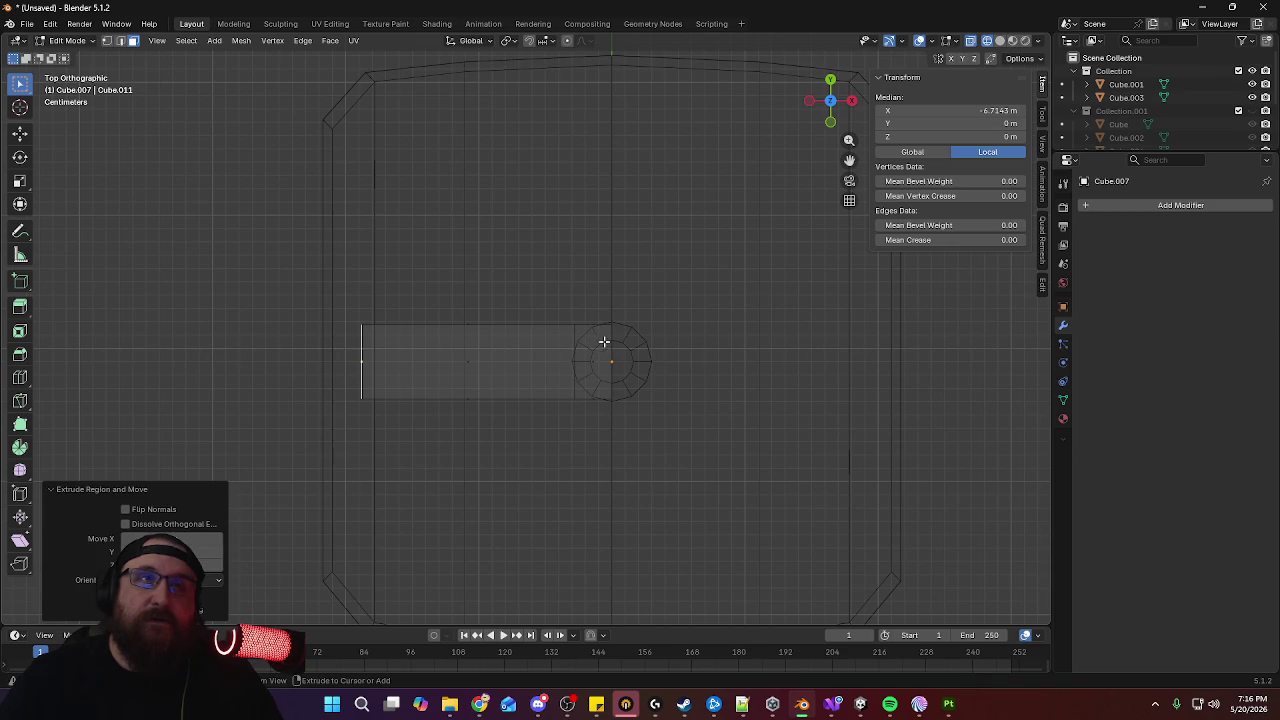
key(s)
key(y)
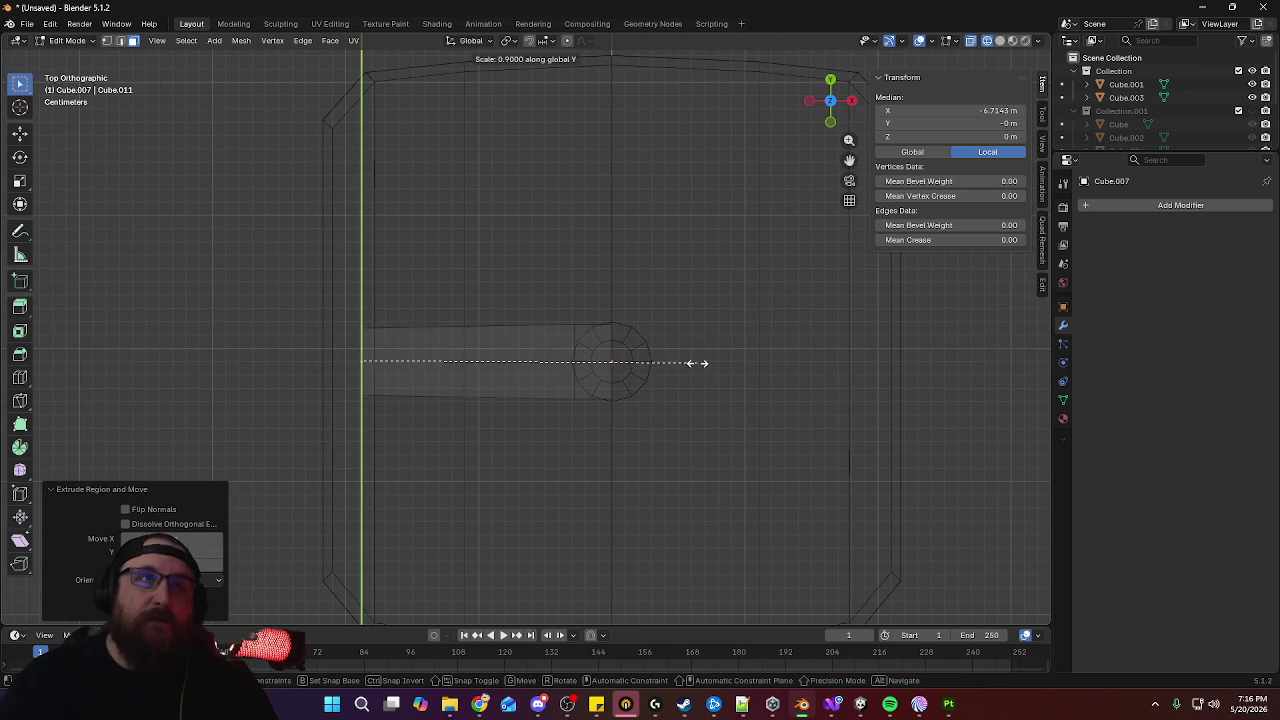
click(555, 357)
middle_drag(709, 443, 712, 430)
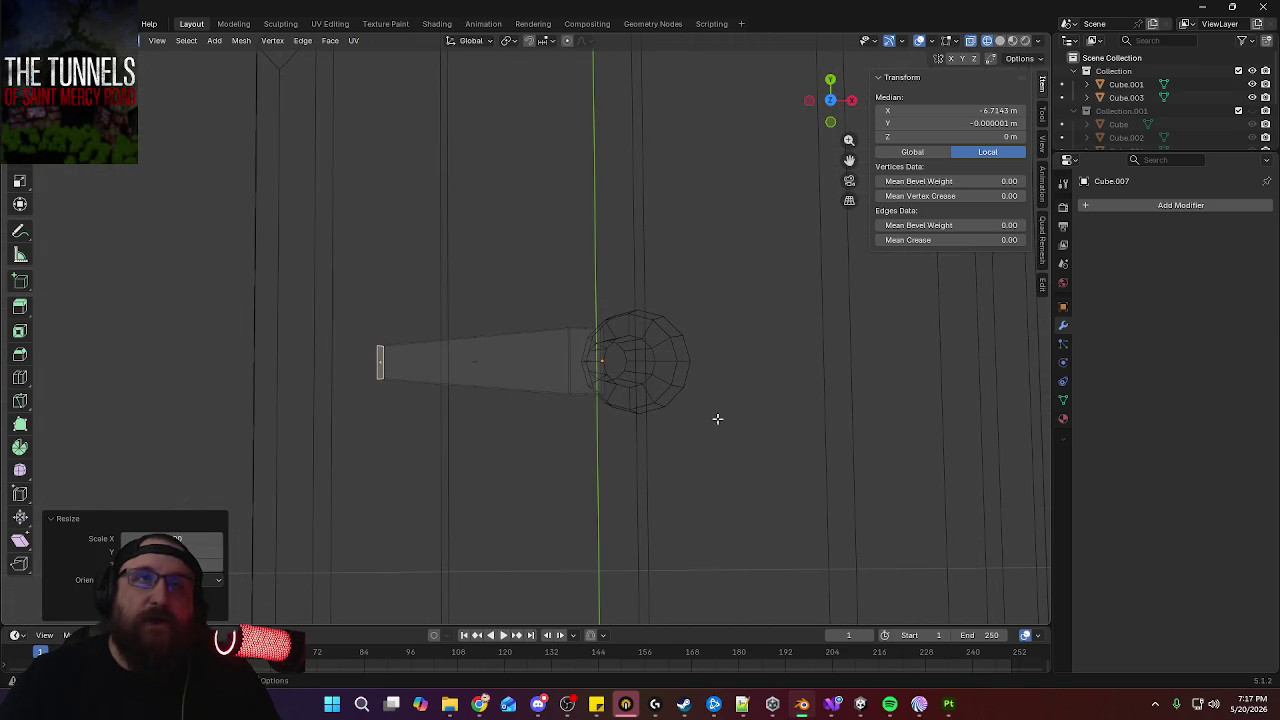
key(KP_7)
Select the half-block's side face beside the post
mouse_move(576, 302)
middle_down()
mouse_move(614, 314)
mouse_move(771, 274)
mouse_move(496, 298)
middle_up()
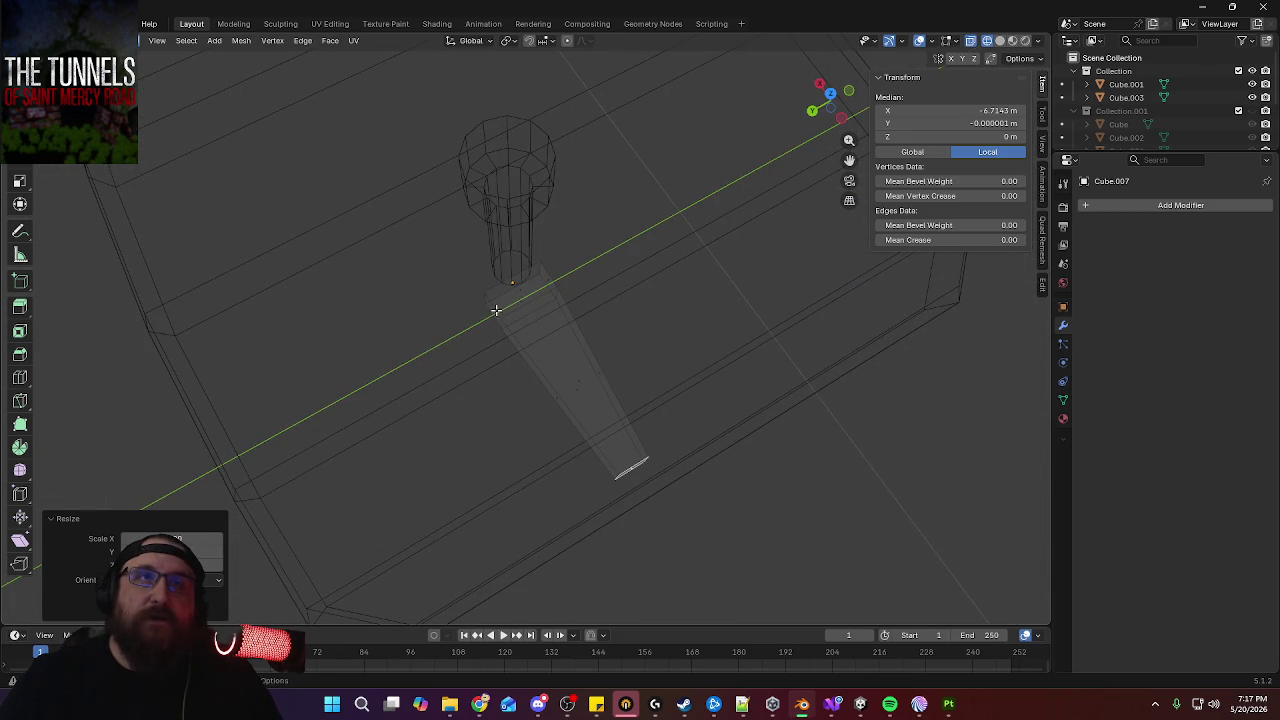
click(494, 312)
middle_drag(668, 266, 637, 370)
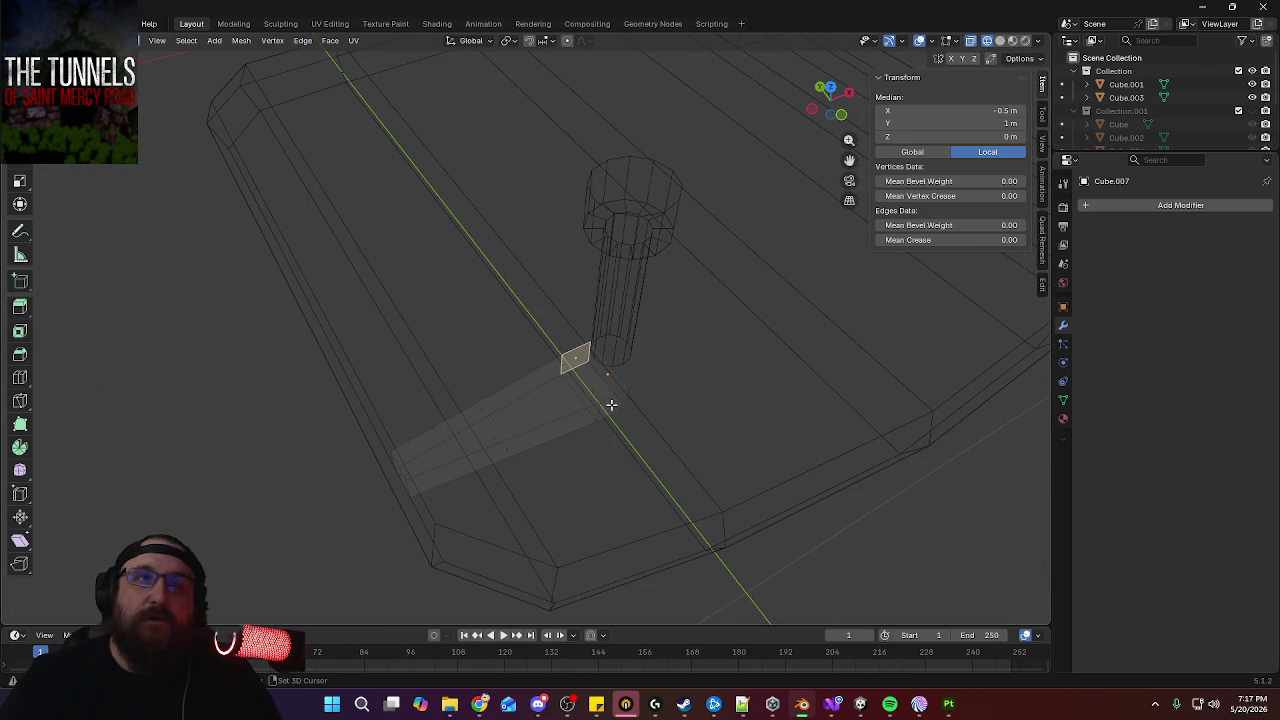
key(KP_7)
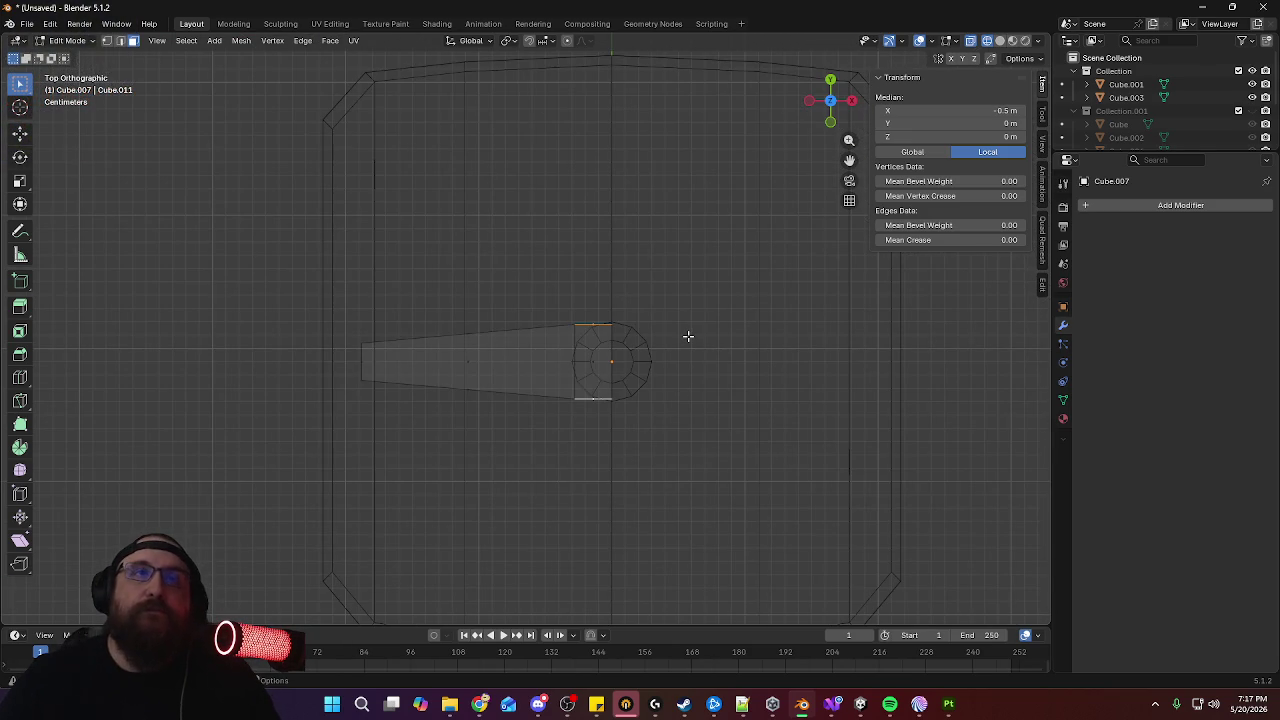
Try extruding the side face and stretching it along Y, then undo back to the half-block
key(s)
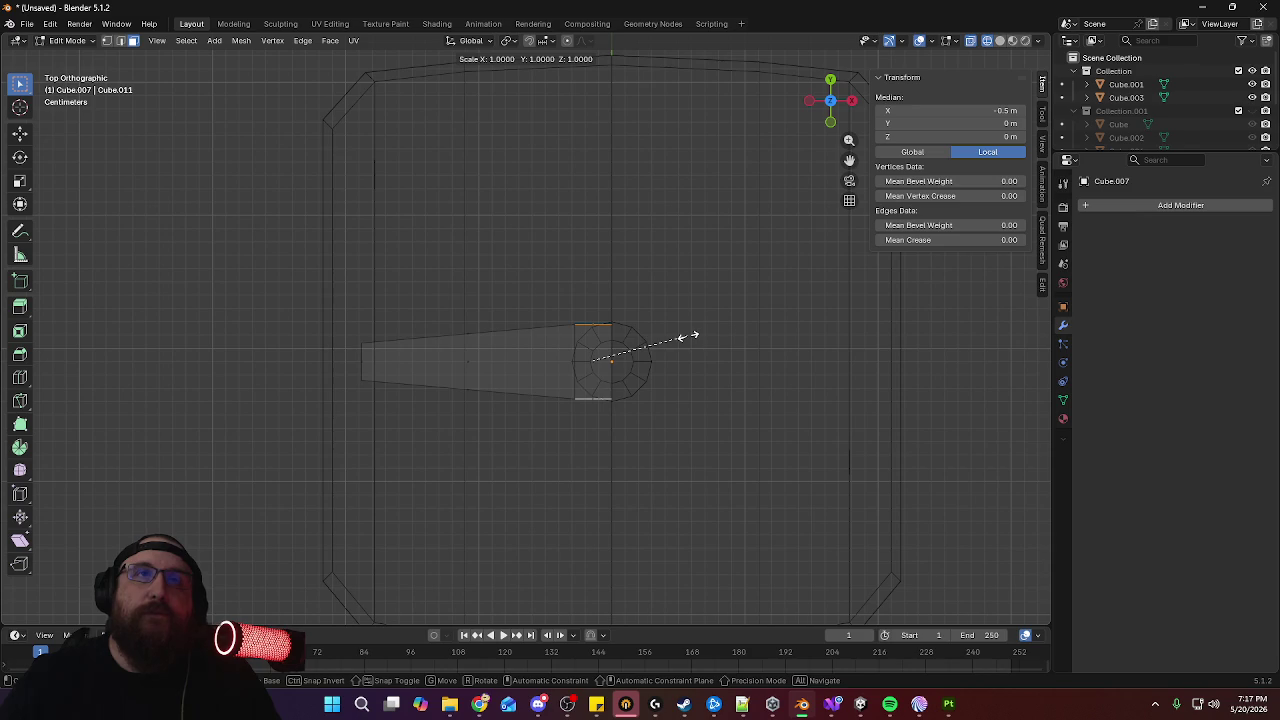
click(760, 341)
key(s)
key(y)
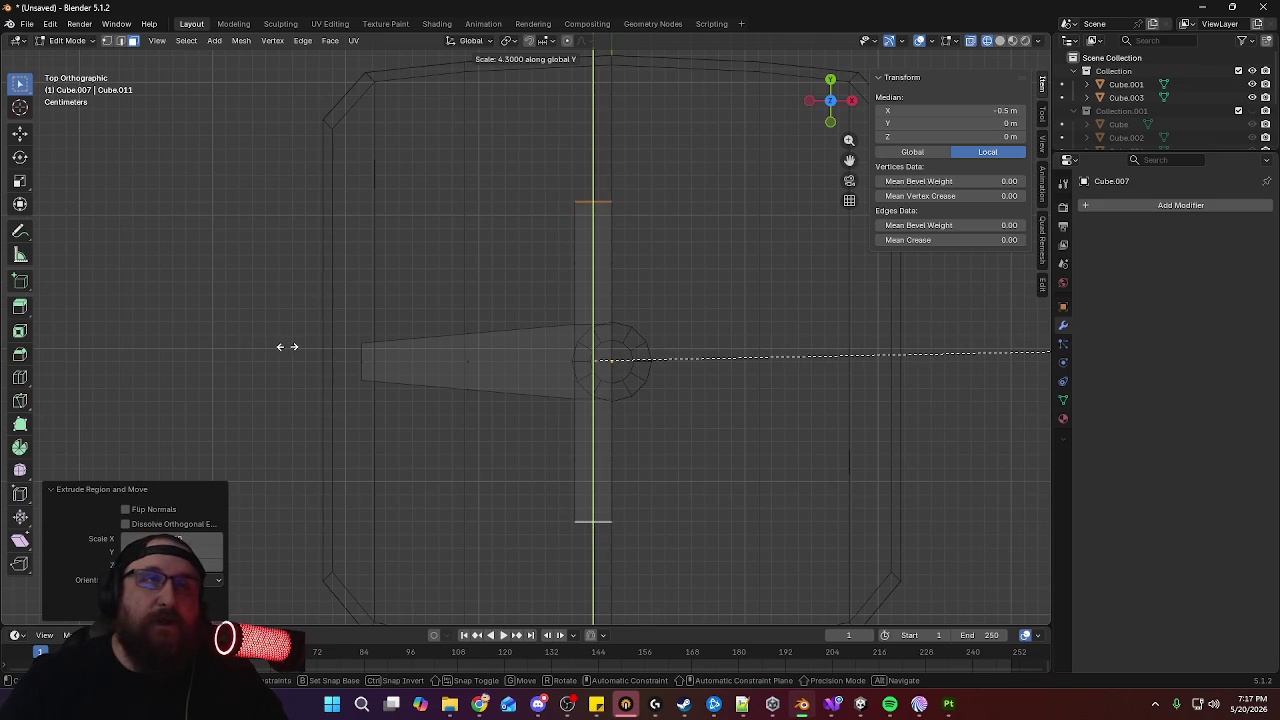
key(Escape)
key(ctrl+z)
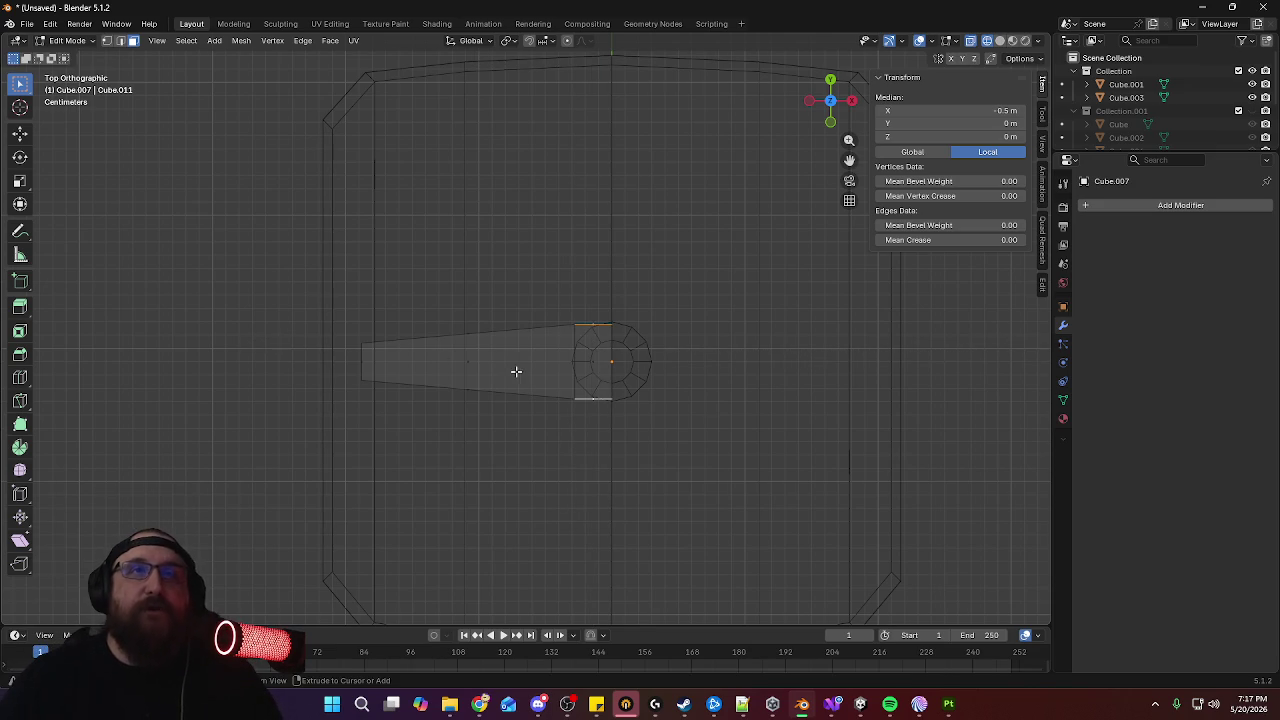
key(ctrl+z)
key(ctrl+z)
Reposition the selected edge of the half-block along Y
middle_drag(565, 345, 632, 291)
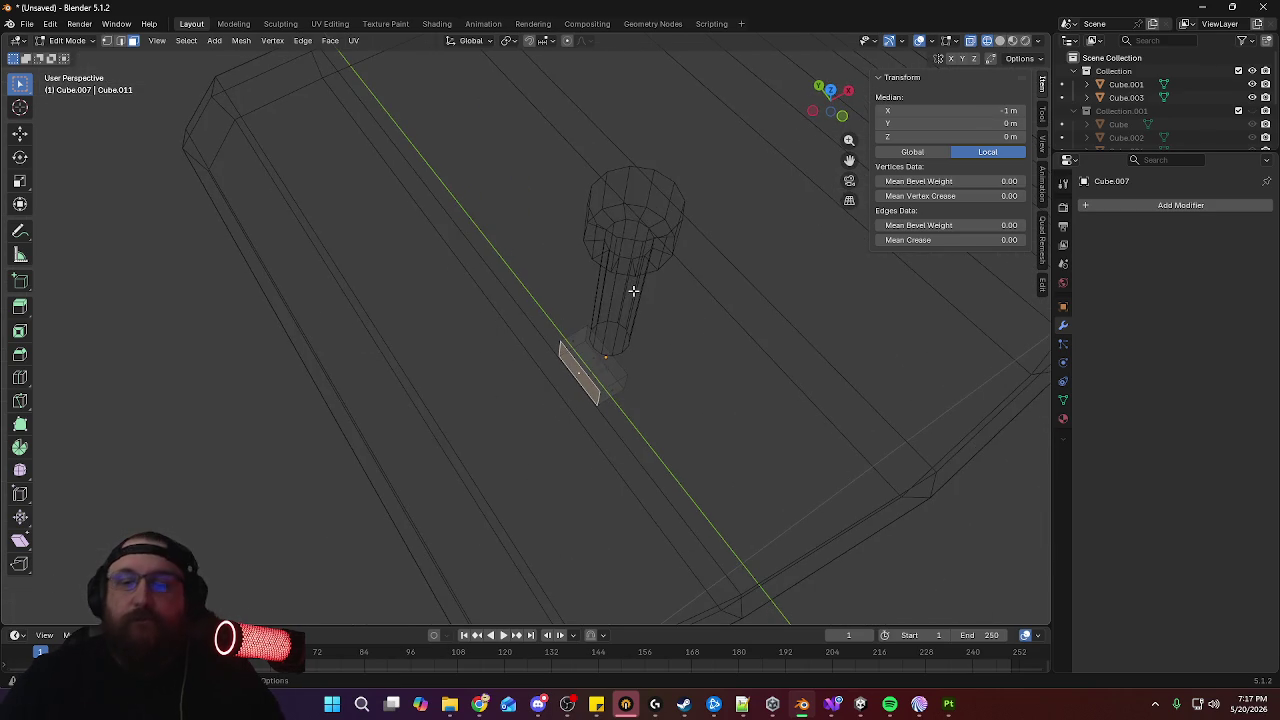
key(KP_7)
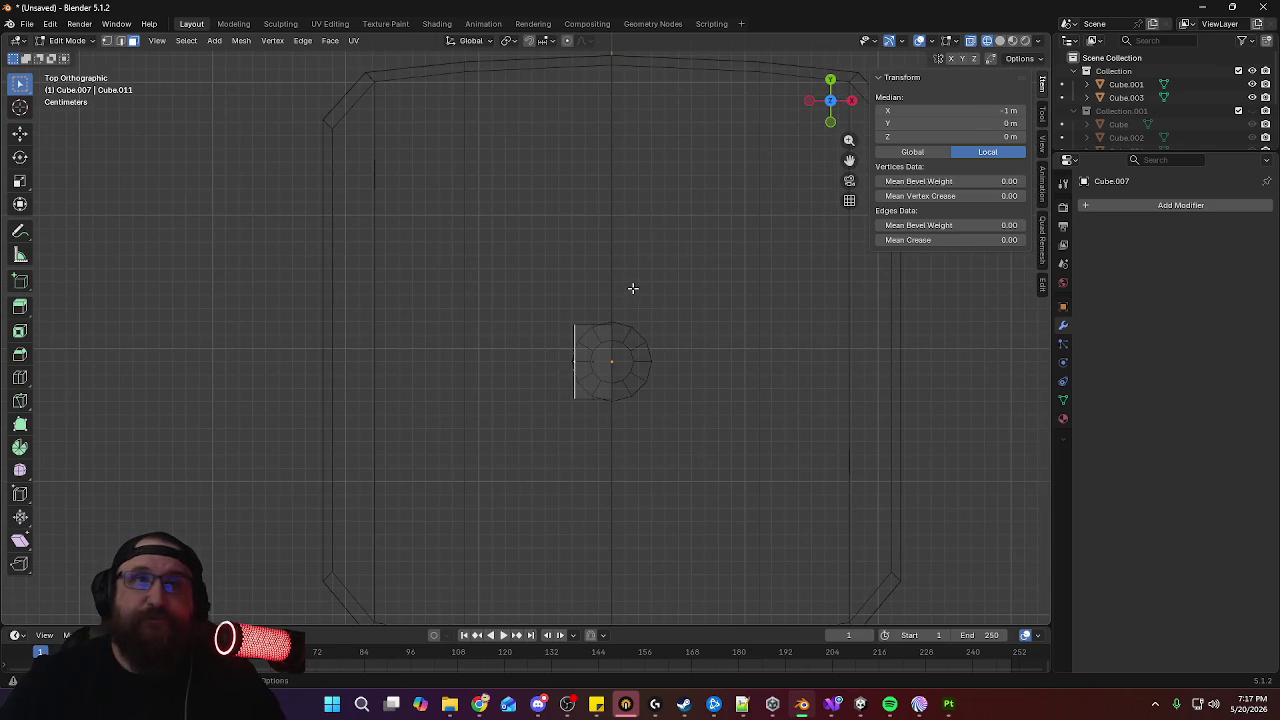
key(g)
key(x)
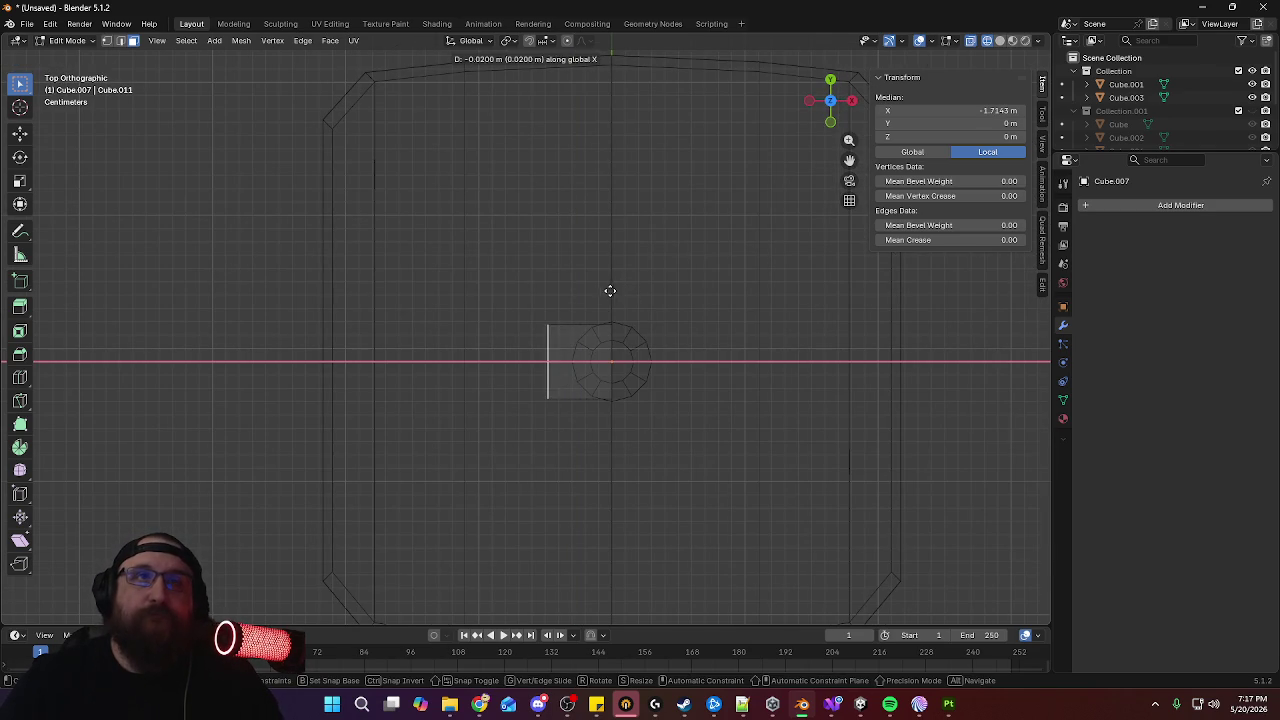
key(Escape)
middle_drag(620, 290, 630, 330)
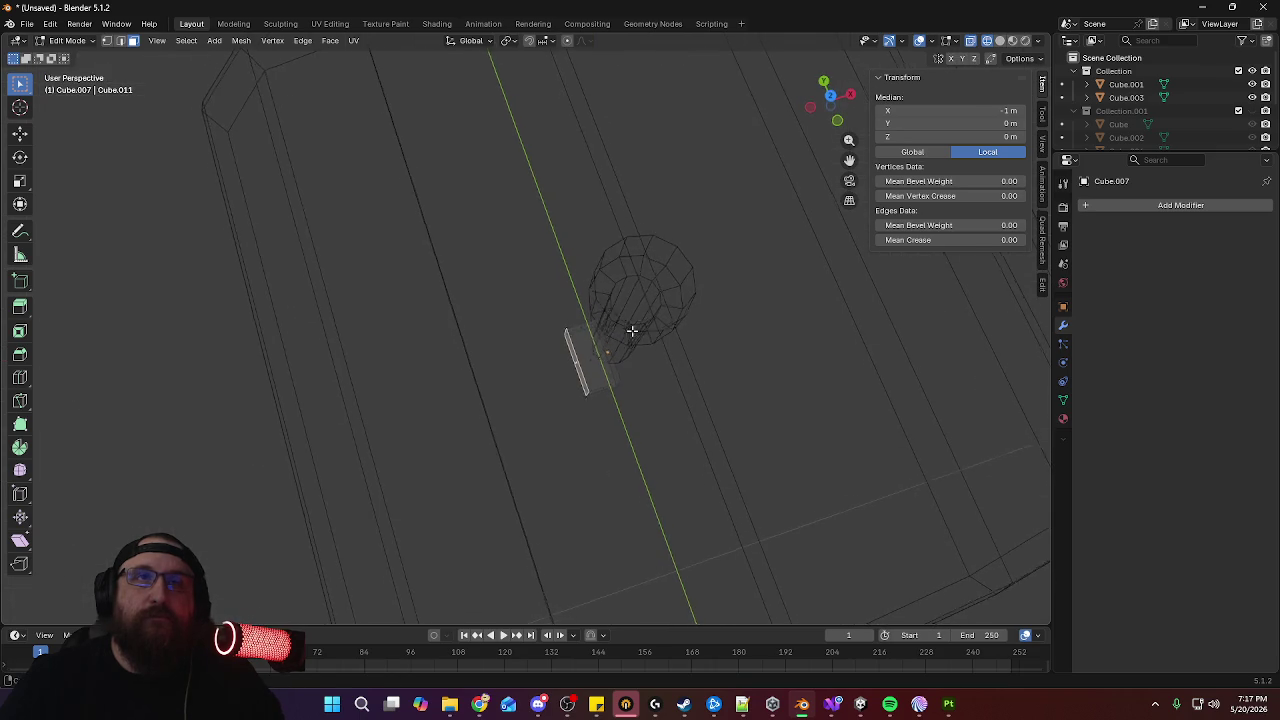
click(605, 335)
key(KP_7)
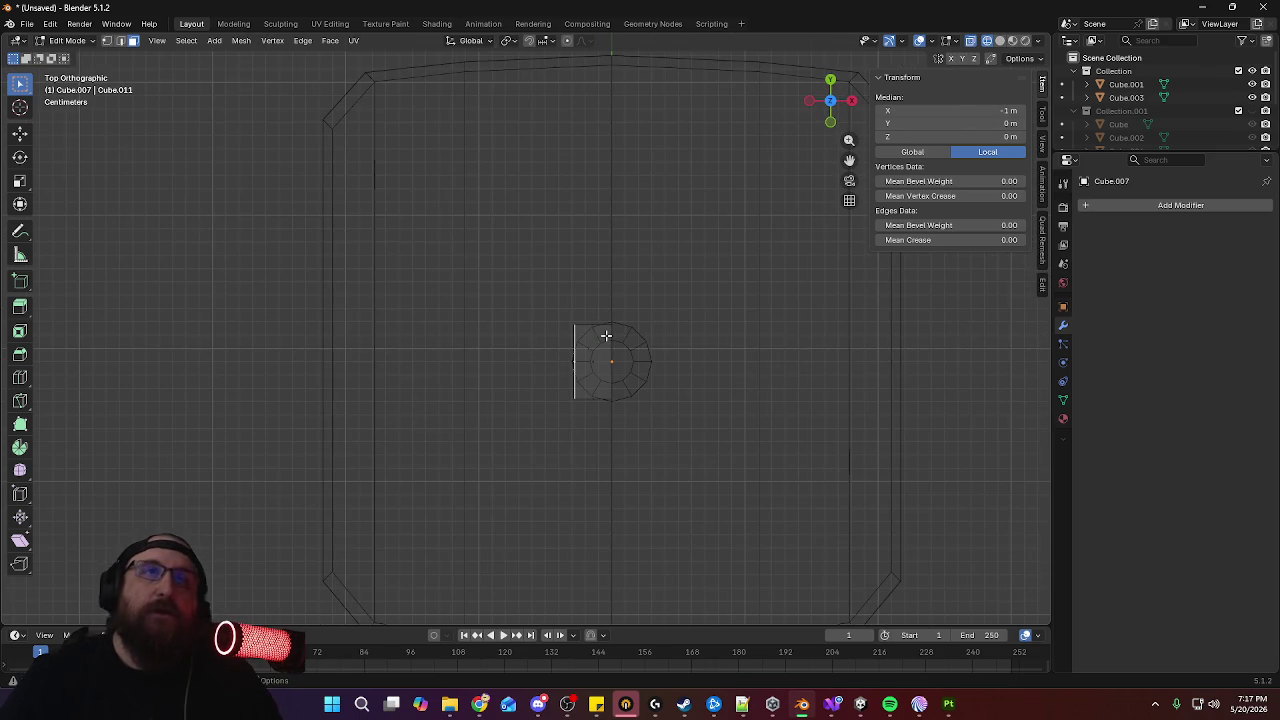
Try moving the edge outward, undo it, and add the opposite face to the selection
key(g)
key(z)
key(z)
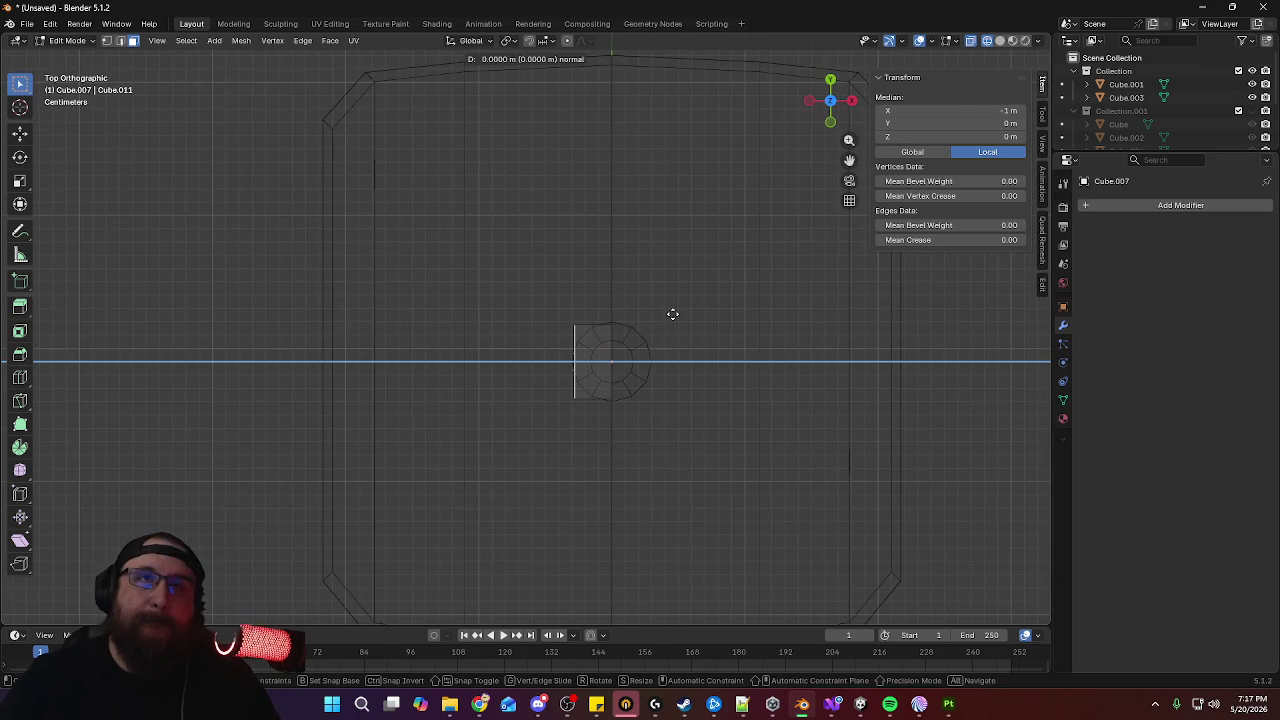
click(653, 314)
mouse_move(583, 300)
middle_down()
mouse_move(777, 280)
mouse_move(540, 300)
mouse_move(443, 329)
mouse_move(633, 411)
middle_up()
key(ctrl+z)
shift+click(607, 393)
key(KP_7)
Extrude both faces in place and stretch them along Y into a small box
key(e)
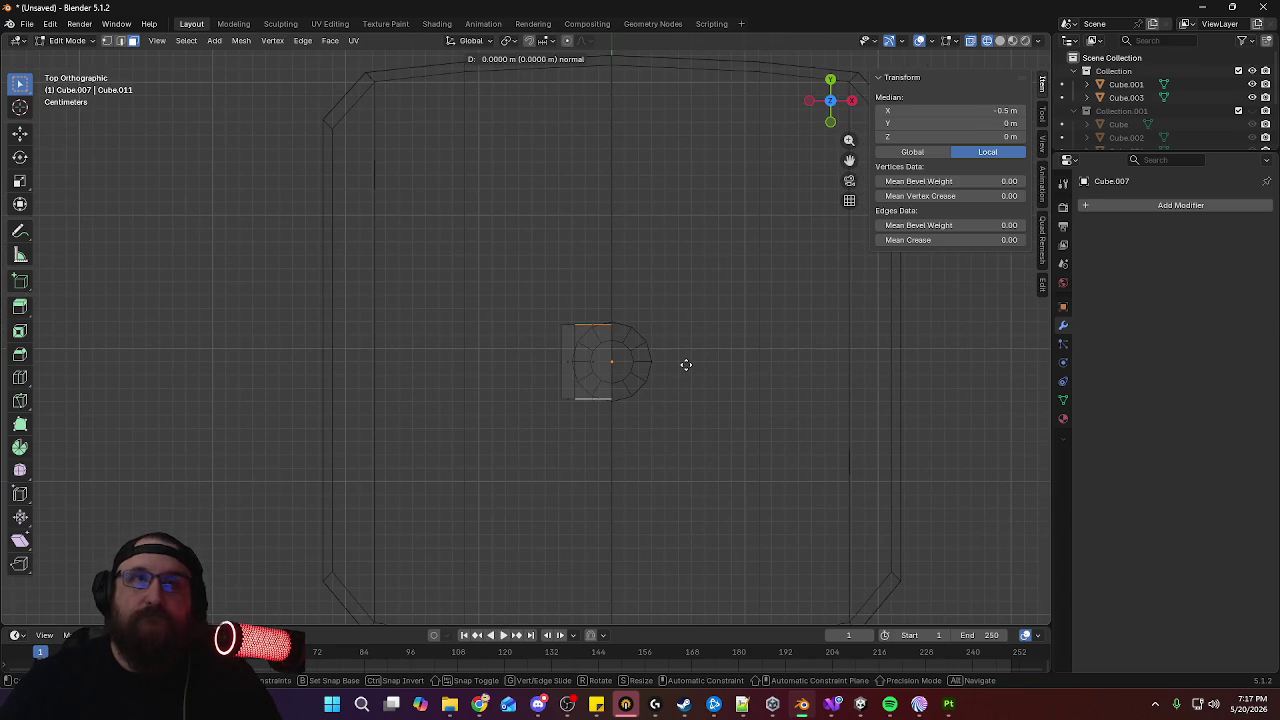
right_click(686, 364)
key(s)
key(y)
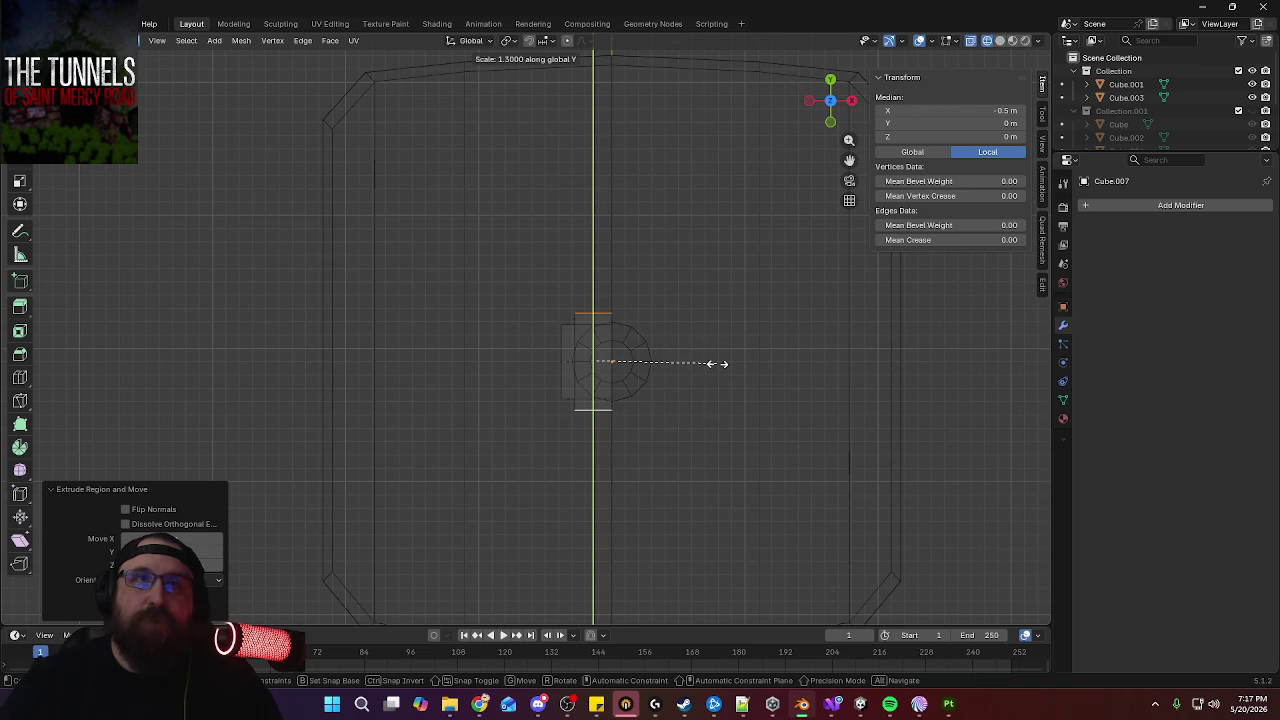
click(728, 364)
Select the box's front face and start a scale, then cancel it
middle_drag(566, 406, 663, 311)
click(570, 402)
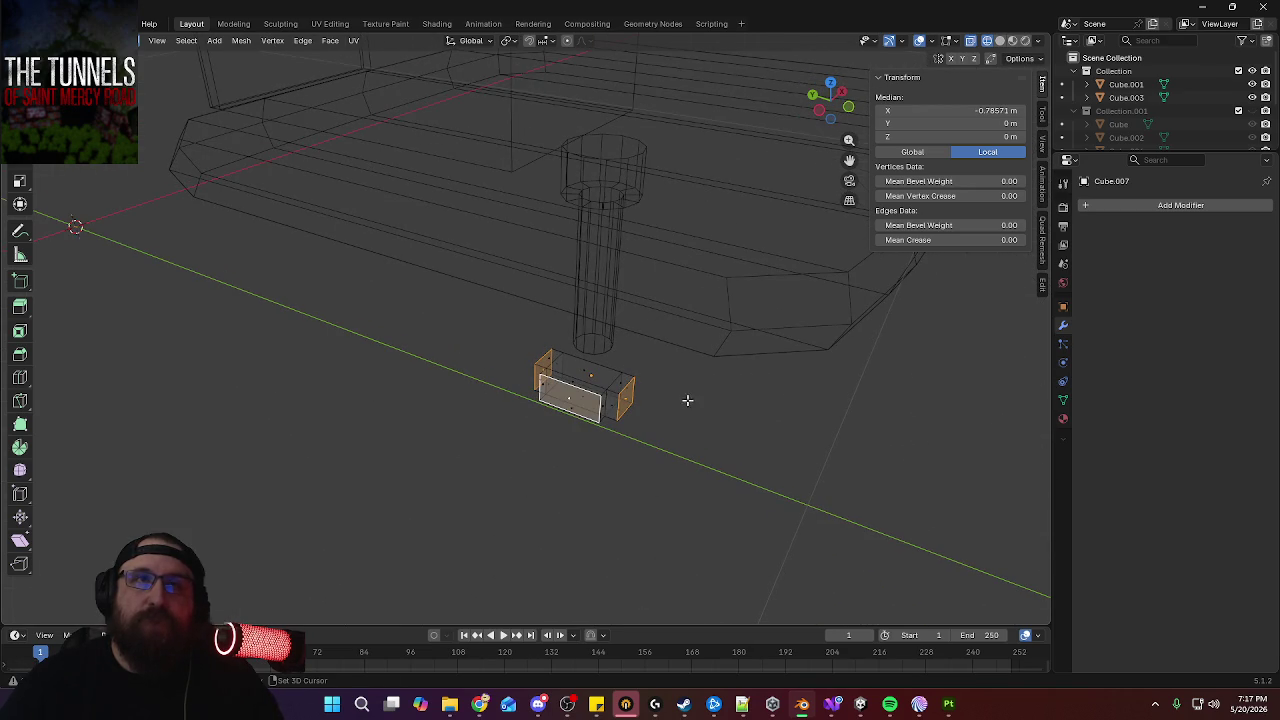
key(KP_7)
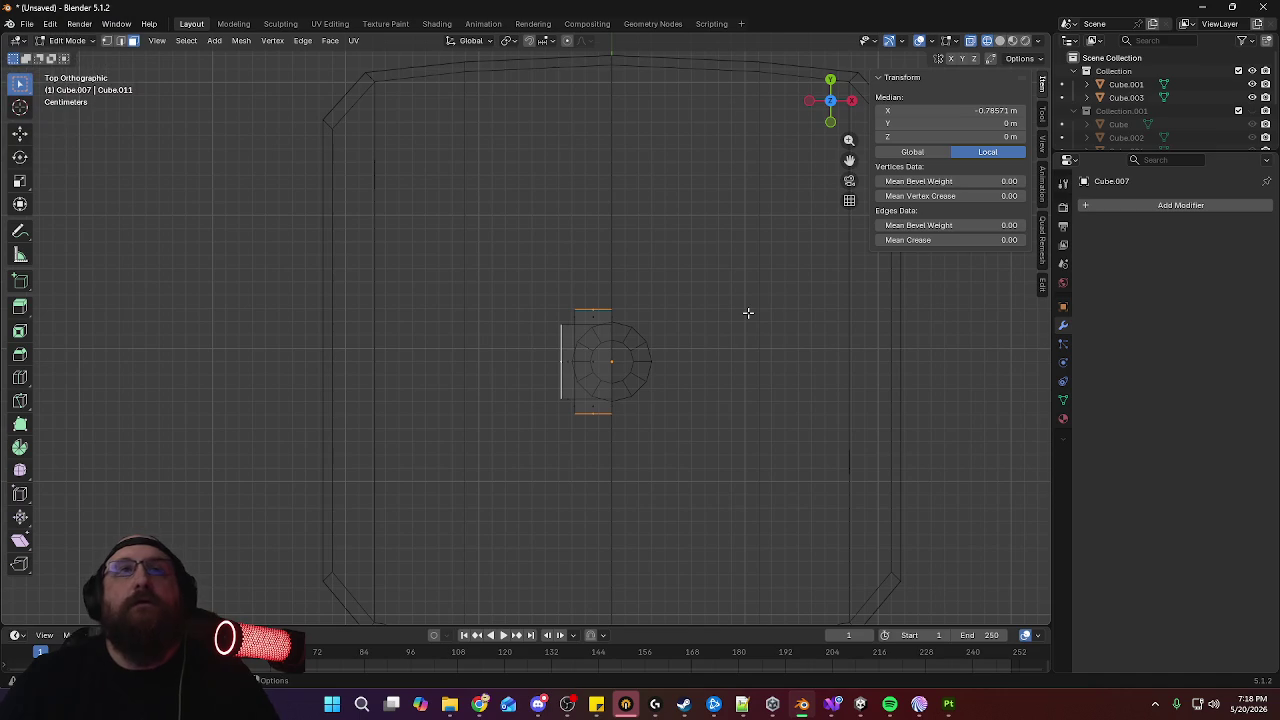
key(s)
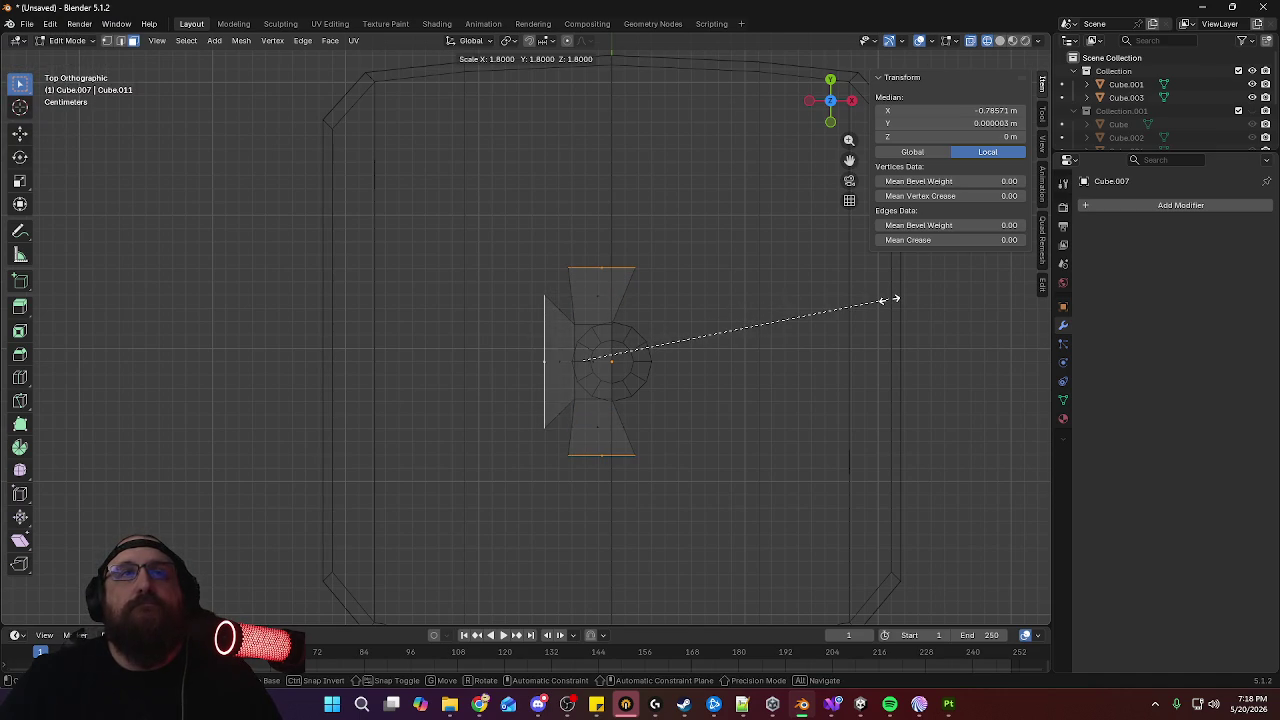
key(Escape)
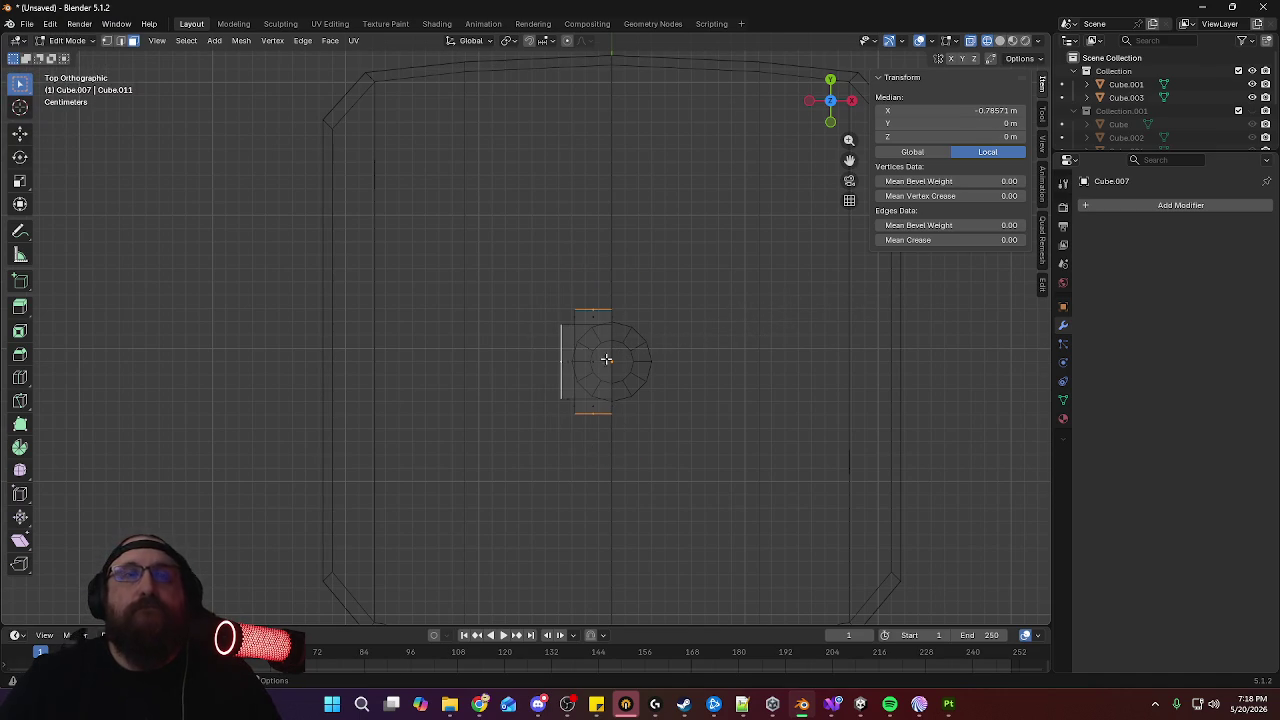
Add a Mirror modifier to the base block
click(1126, 207)
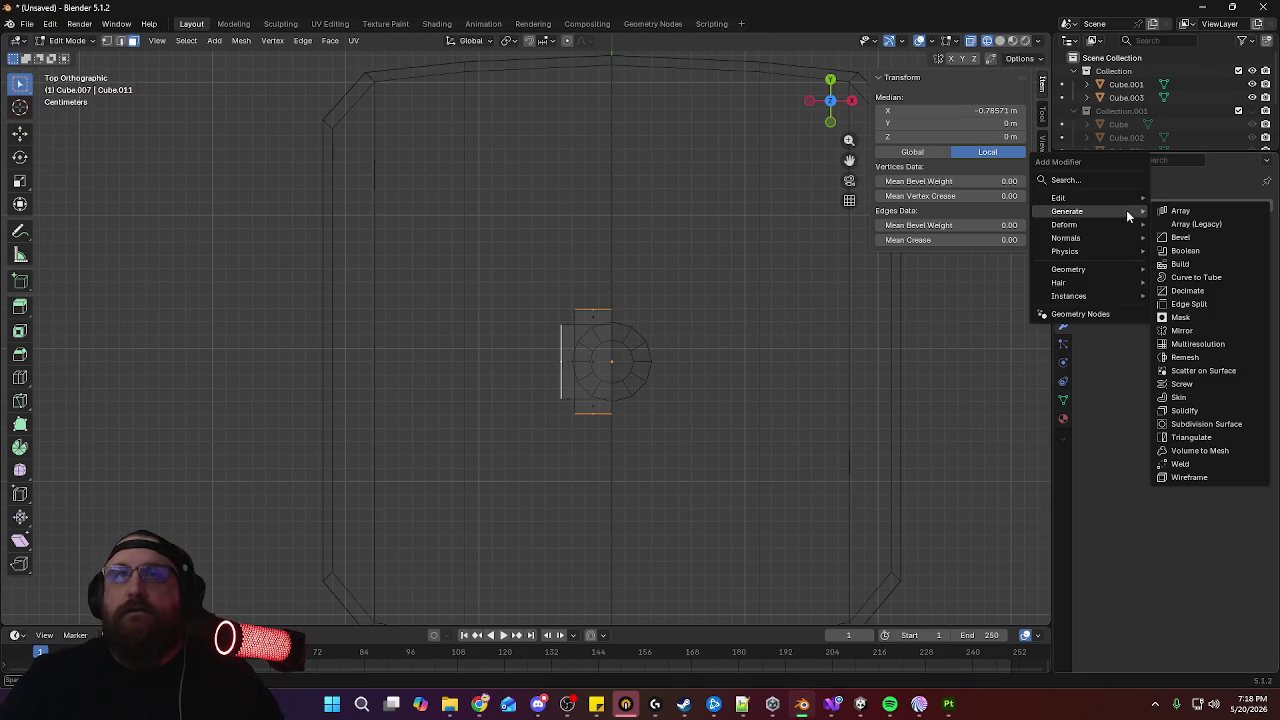
click(1218, 330)
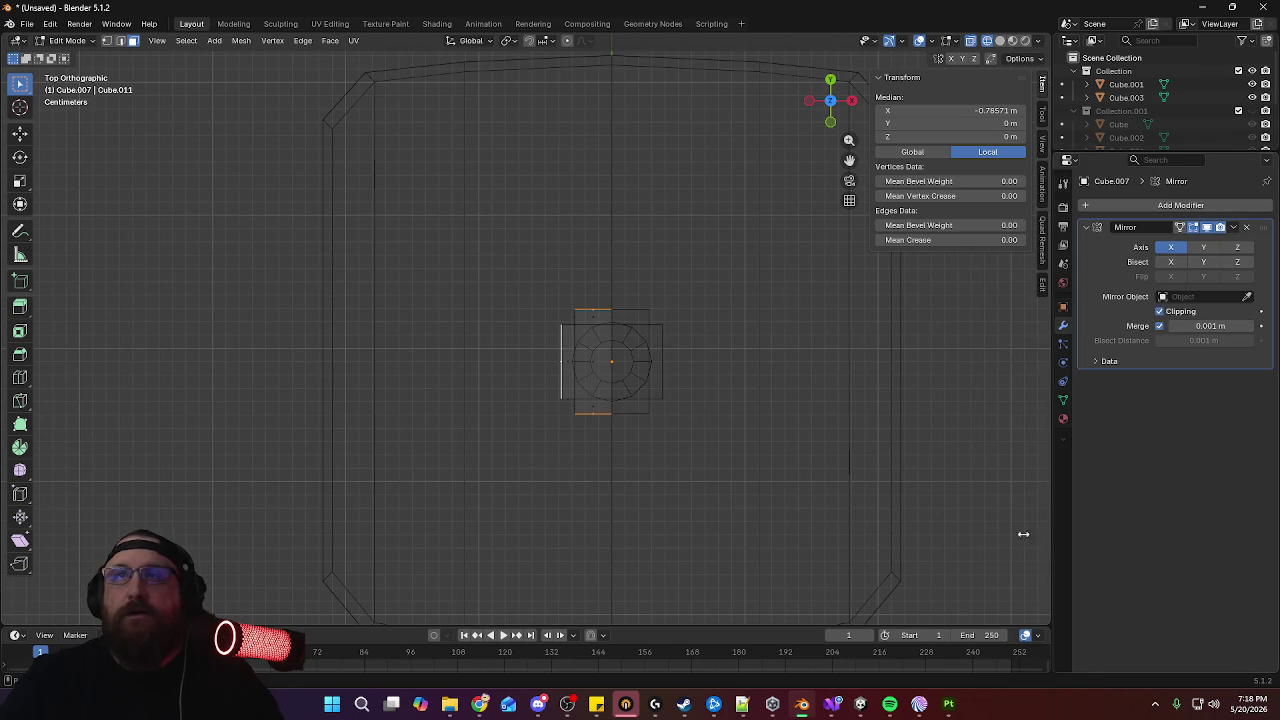
key(s)
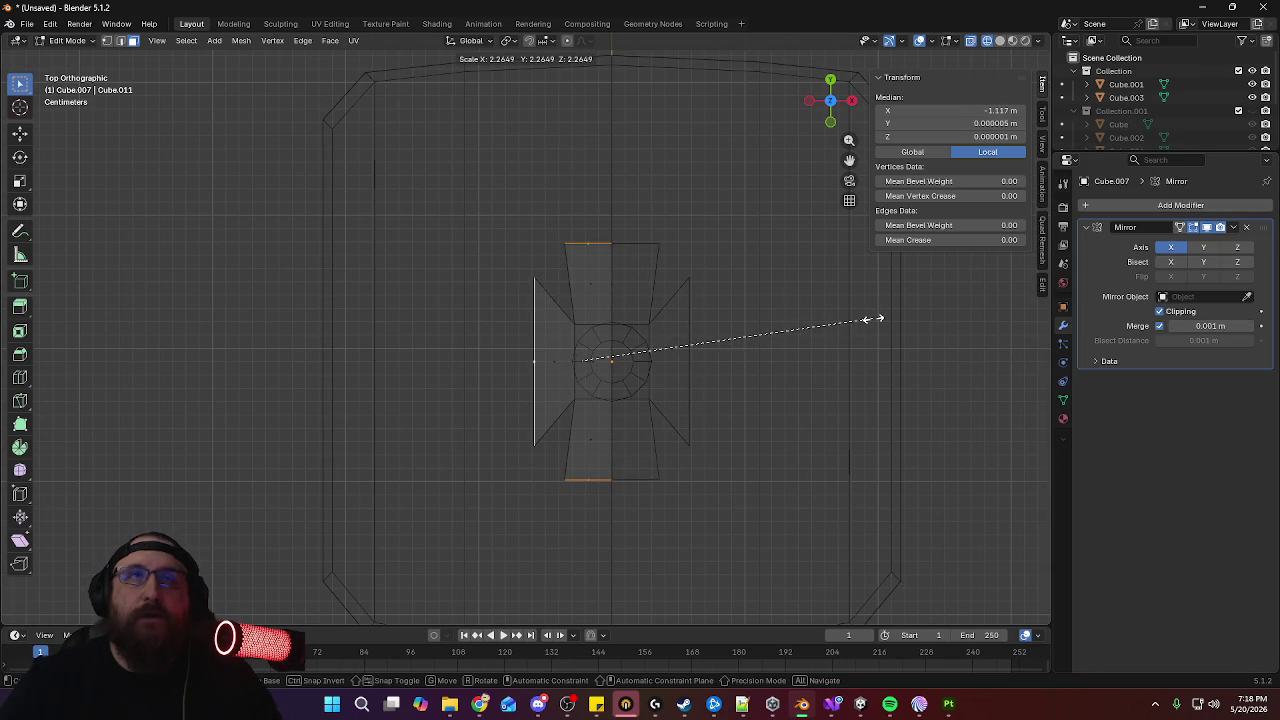
key(Escape)
In Object Mode, nudge the base object along Y to -0.8
key(Tab)
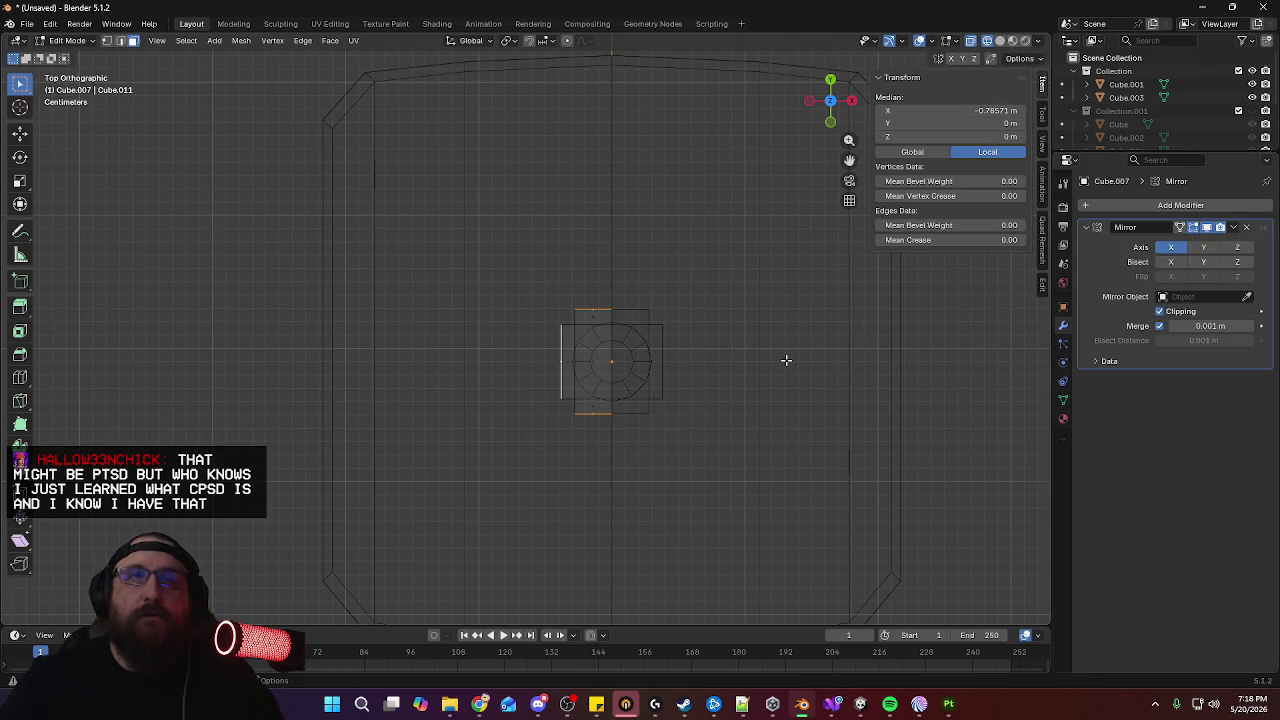
key(g)
key(y)
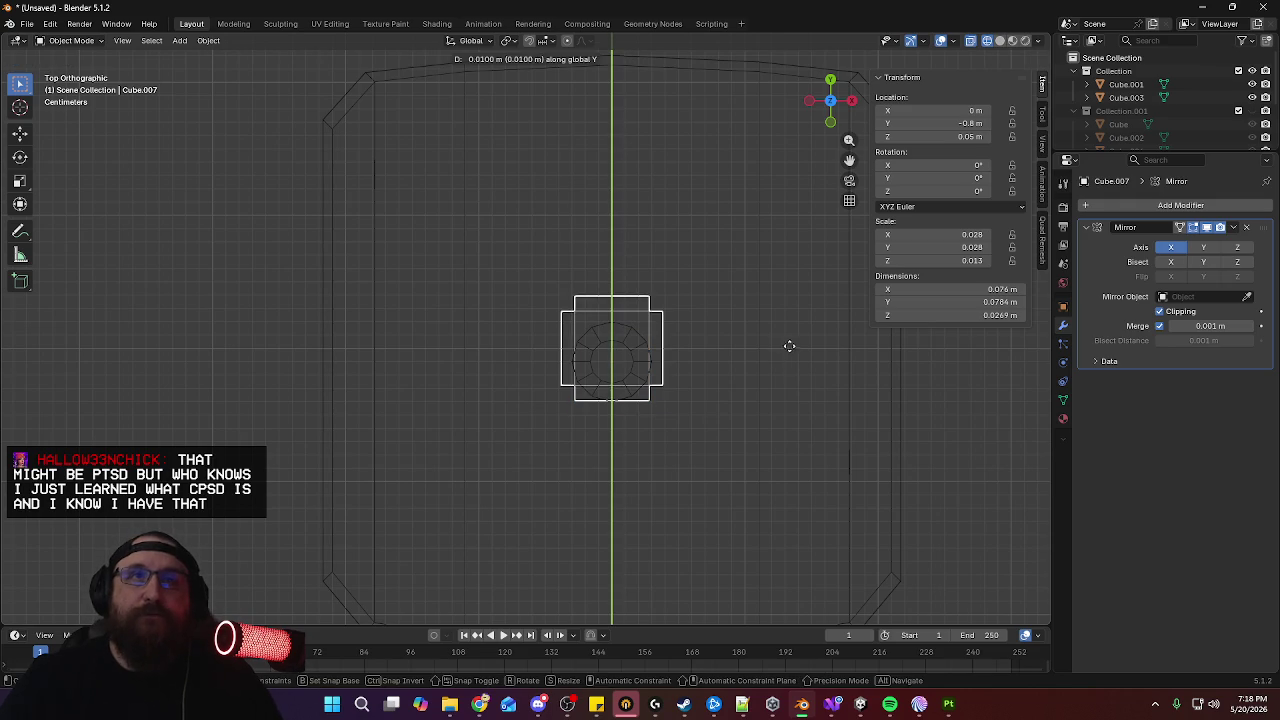
click(790, 349)
Back in Edit Mode, scale the outer end edges up by 2.6 to flare the arms
key(s)
key(Escape)
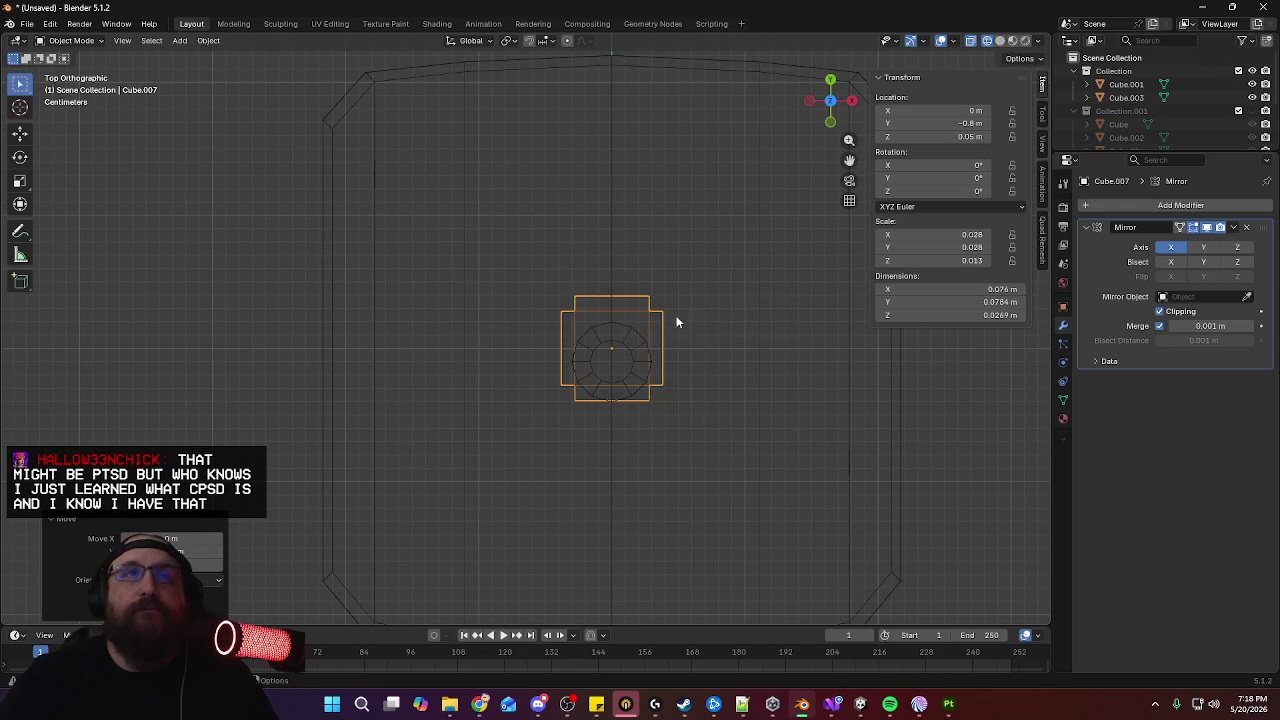
key(Tab)
key(s)
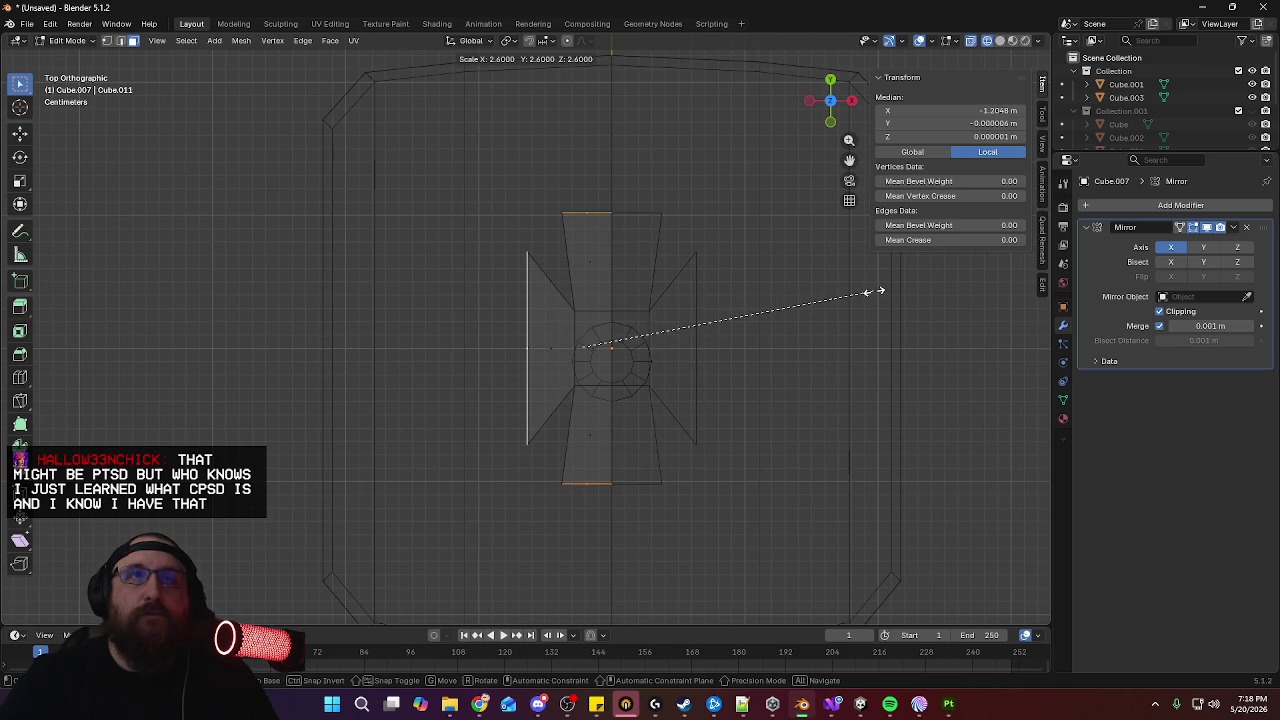
click(879, 291)
mouse_move(560, 320)
middle_down()
mouse_move(537, 320)
mouse_move(535, 355)
middle_up()
Lengthen the left leg along X and taper its tip along Y
key(KP_7)
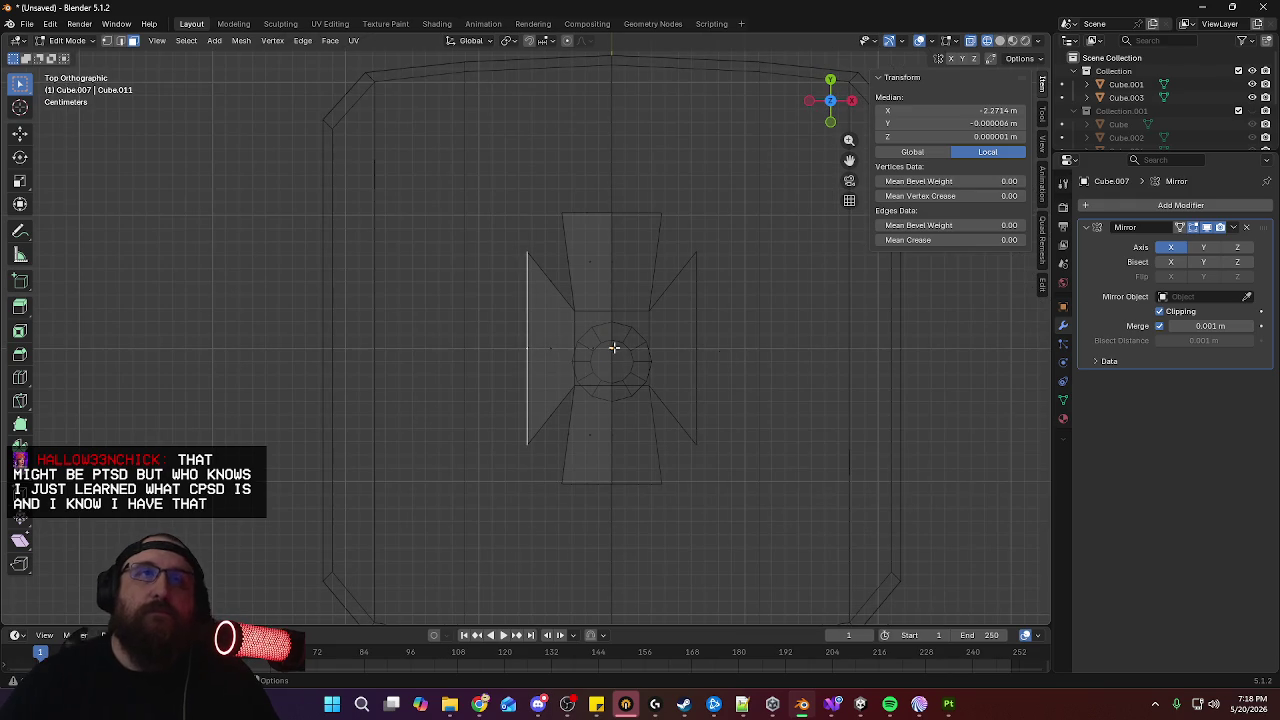
key(g)
key(x)
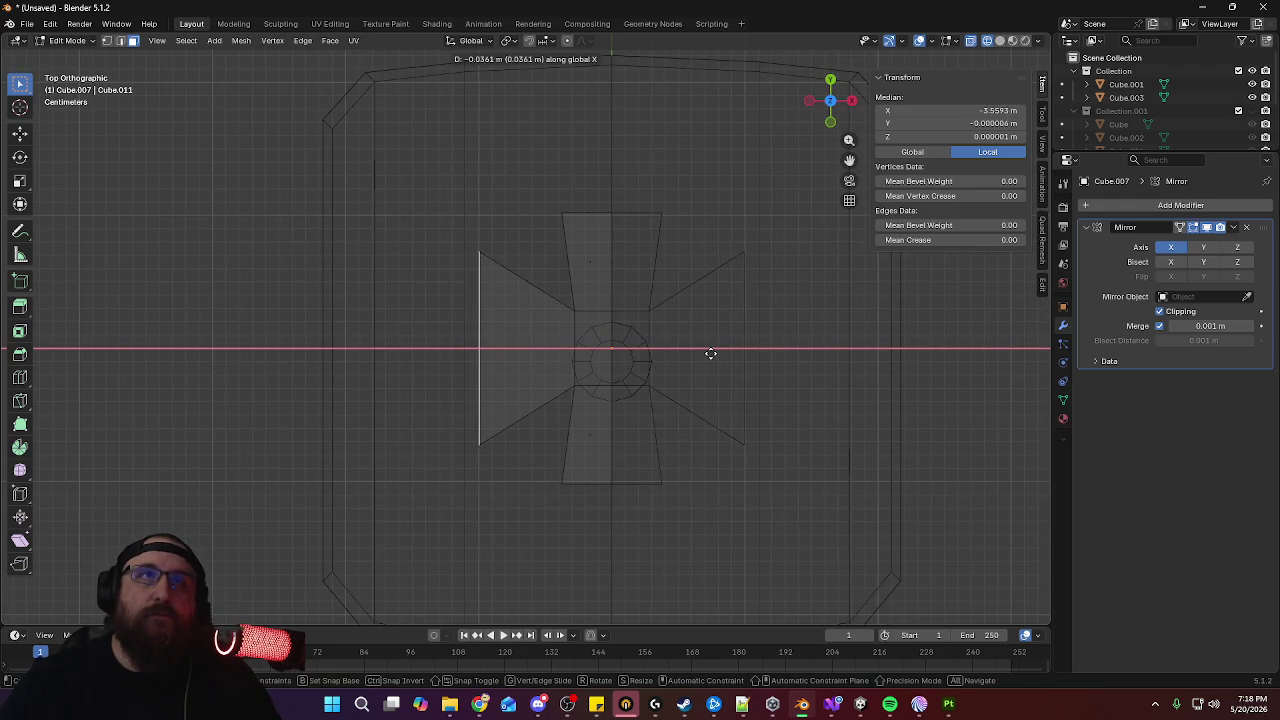
click(708, 352)
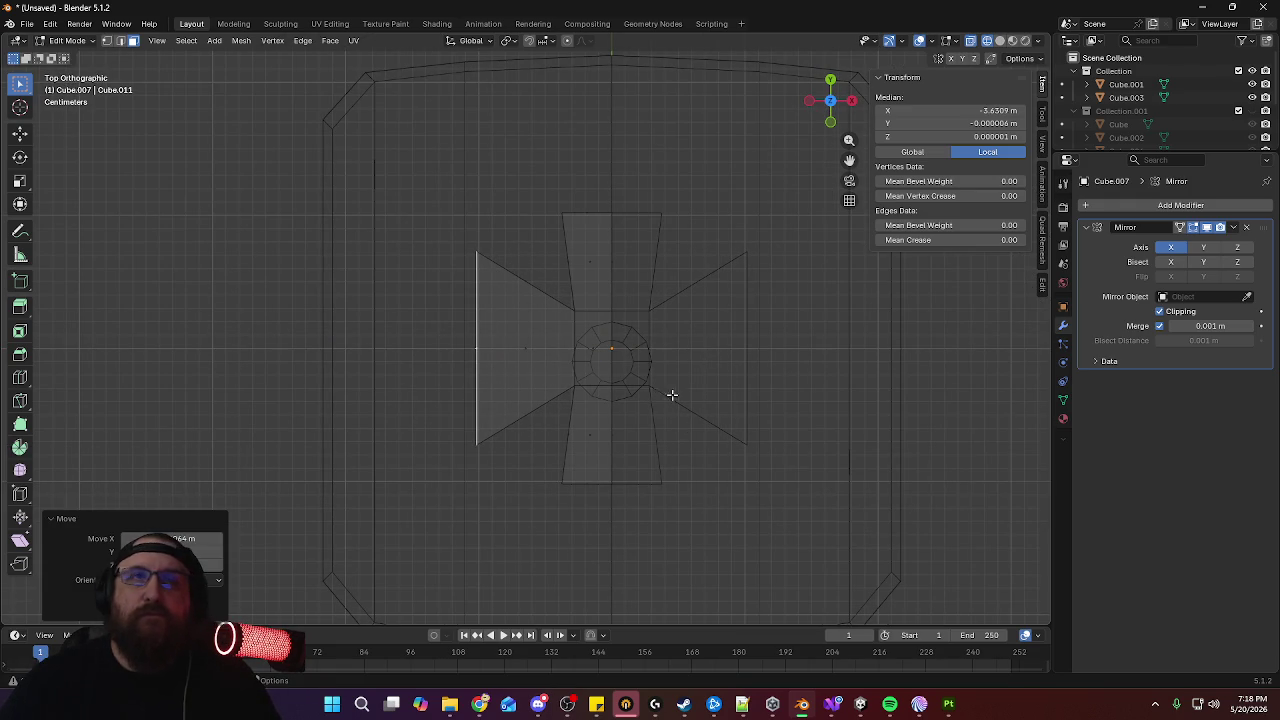
key(s)
key(y)
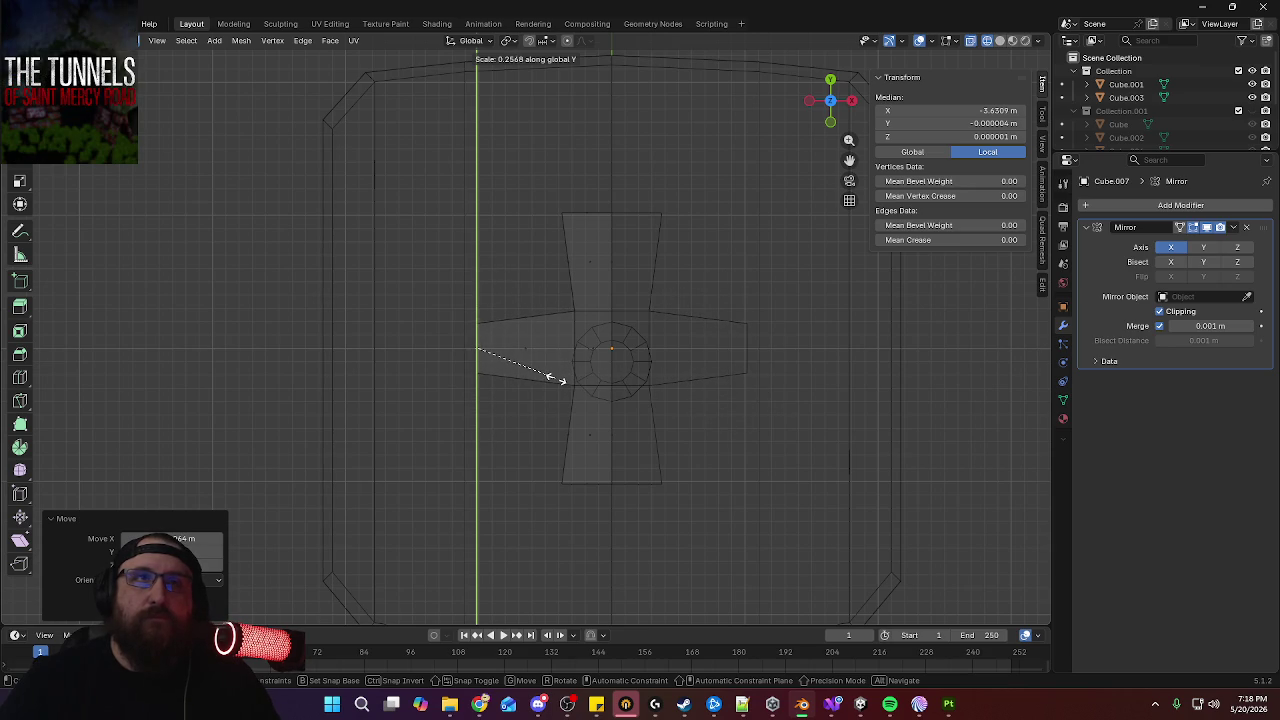
click(564, 377)
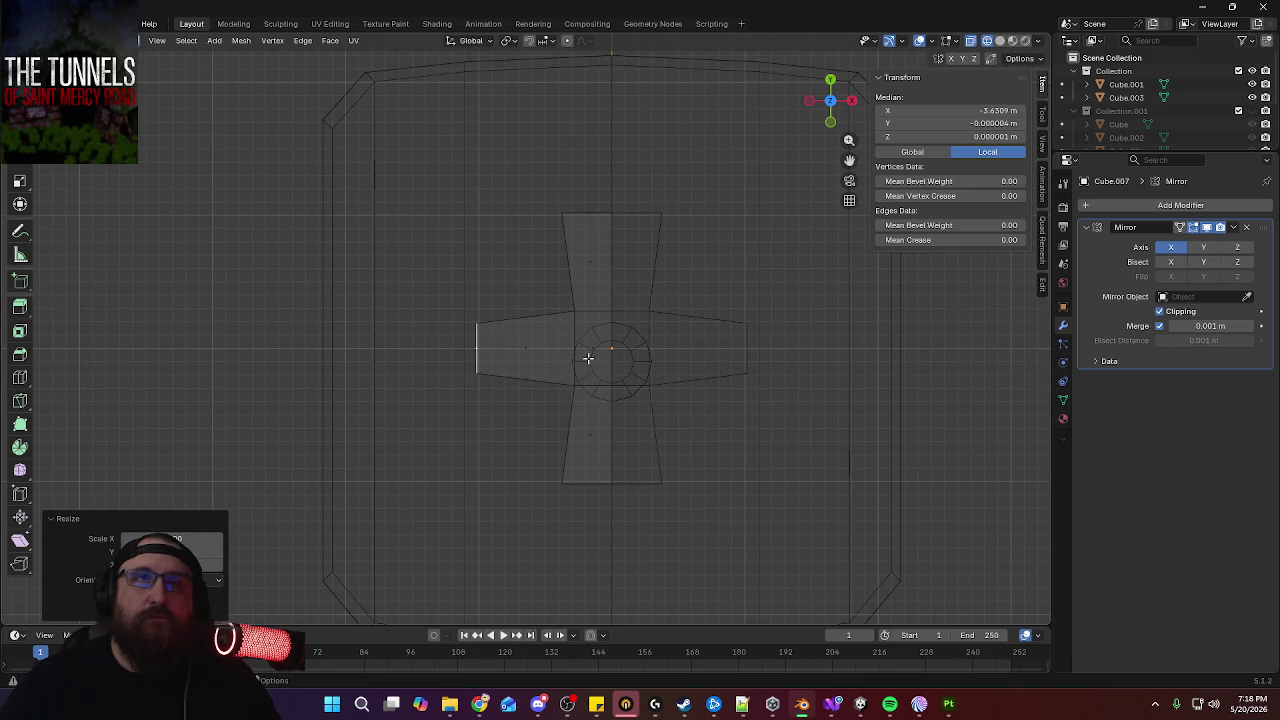
Select the left and right leg end faces, then clear the selection
mouse_move(593, 217)
middle_down()
mouse_move(749, 171)
mouse_move(463, 417)
middle_up()
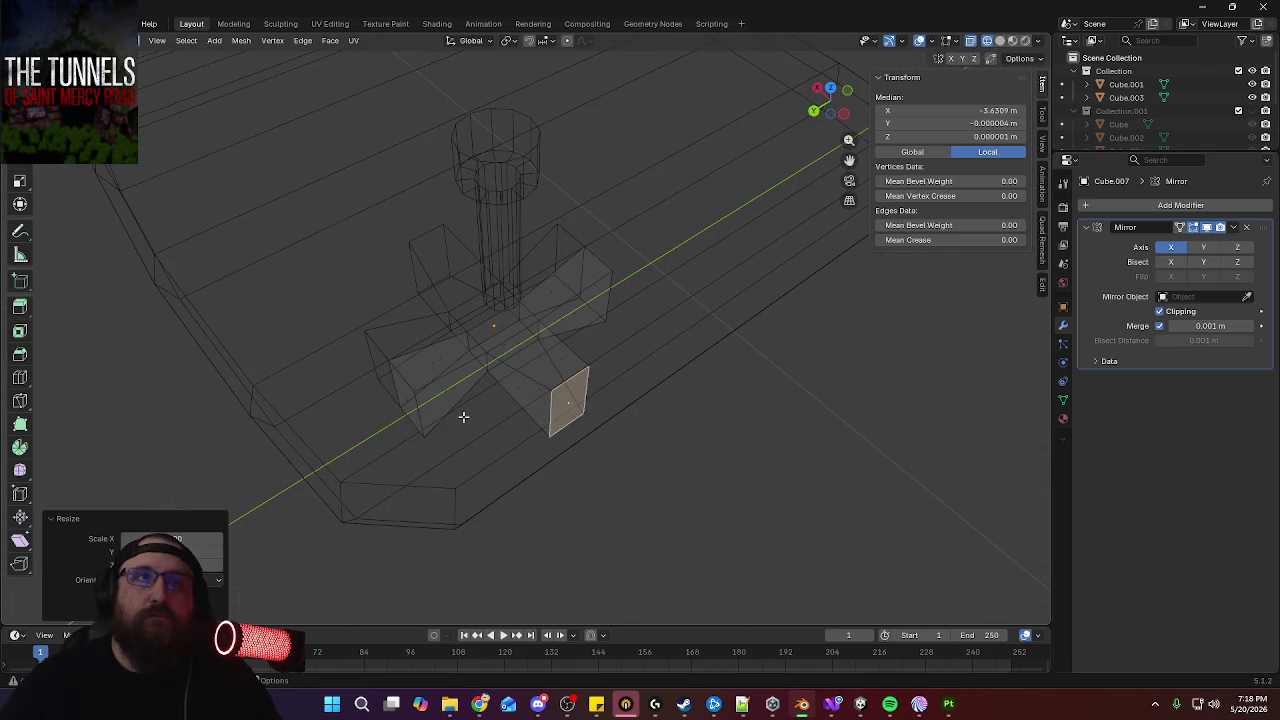
click(407, 397)
shift+click(593, 280)
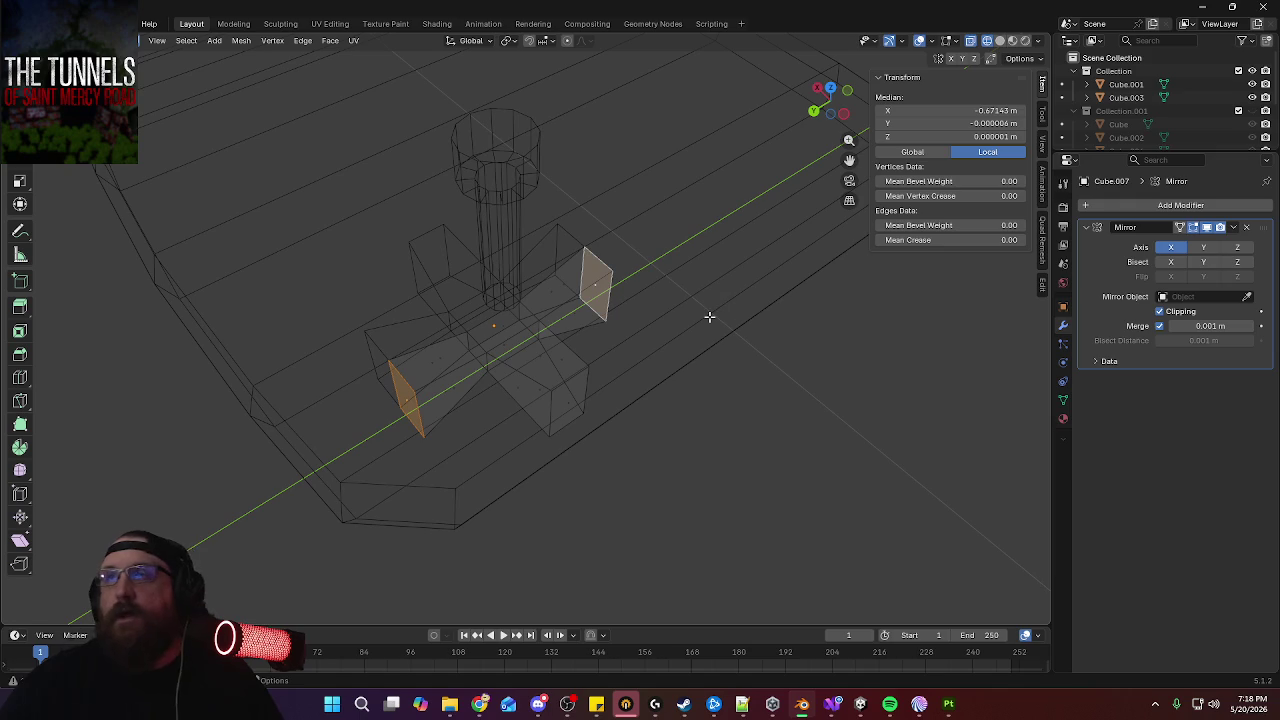
key(KP_7)
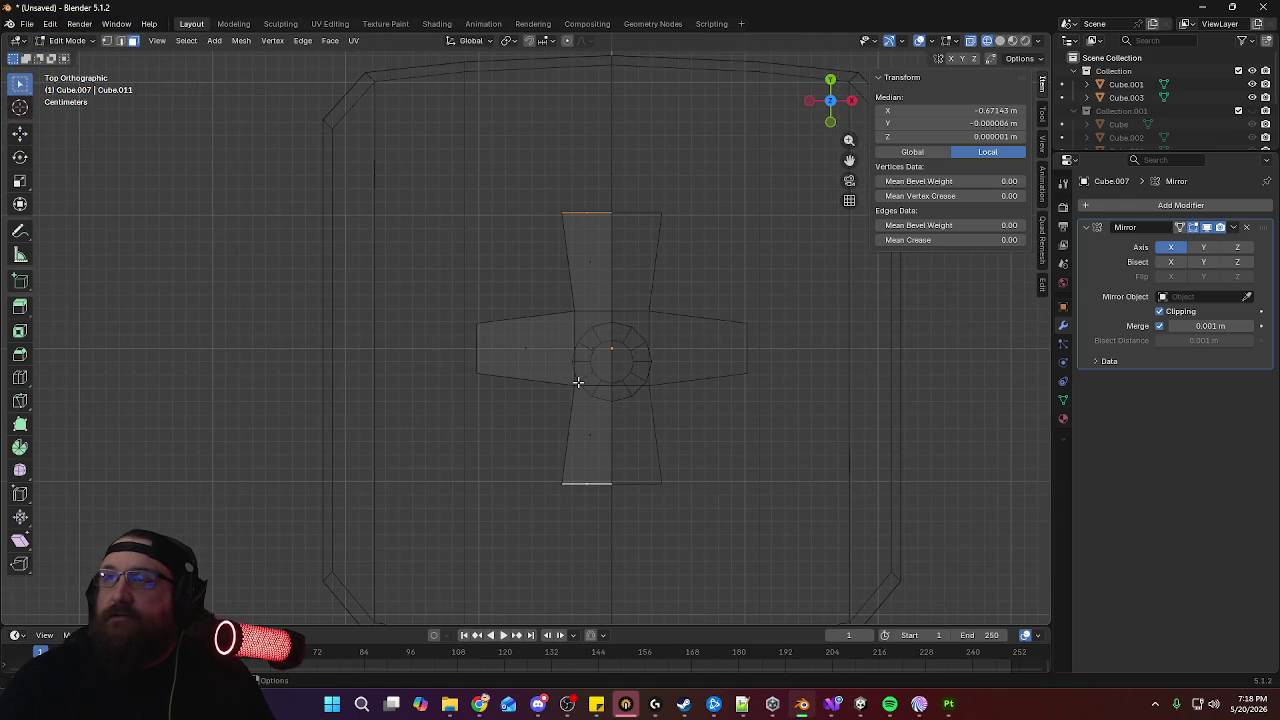
mouse_move(537, 405)
middle_down()
mouse_move(597, 326)
mouse_move(629, 471)
middle_up()
key(alt+a)
Shift the left leg's end face 0.02 m along X to narrow the tip
click(505, 322)
middle_drag(505, 322, 505, 324)
key(KP_7)
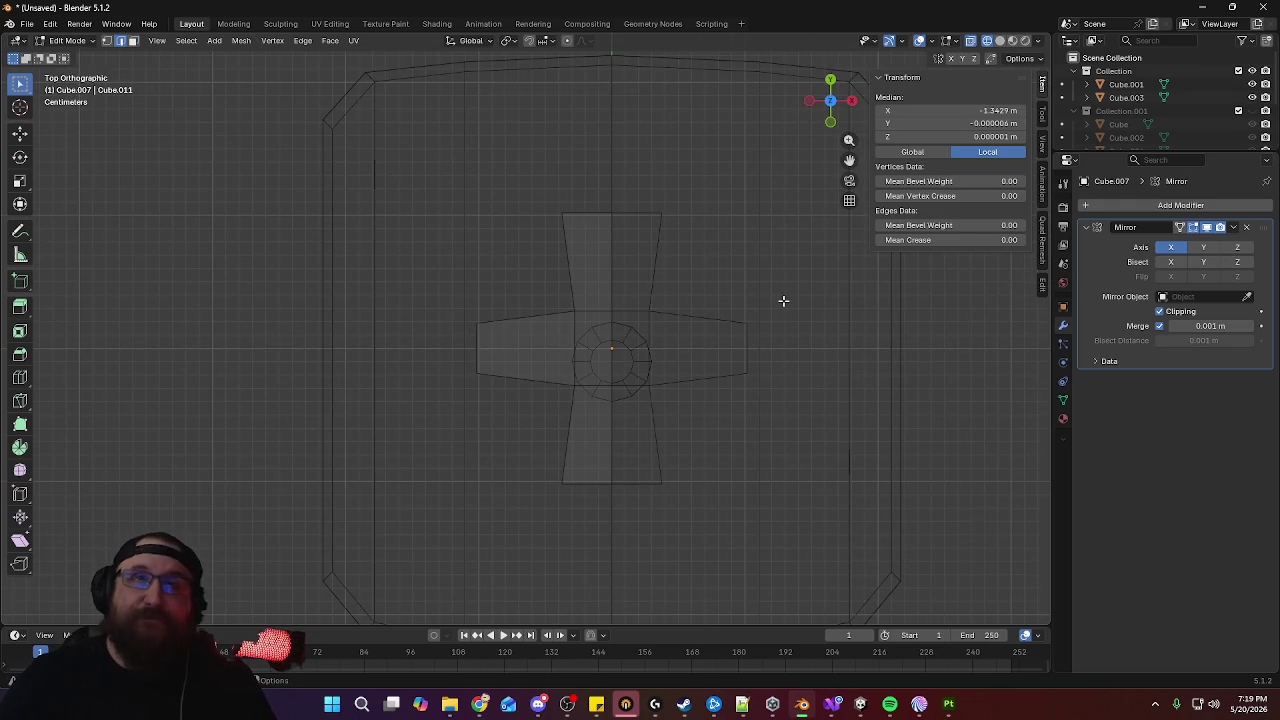
key(g)
key(x)
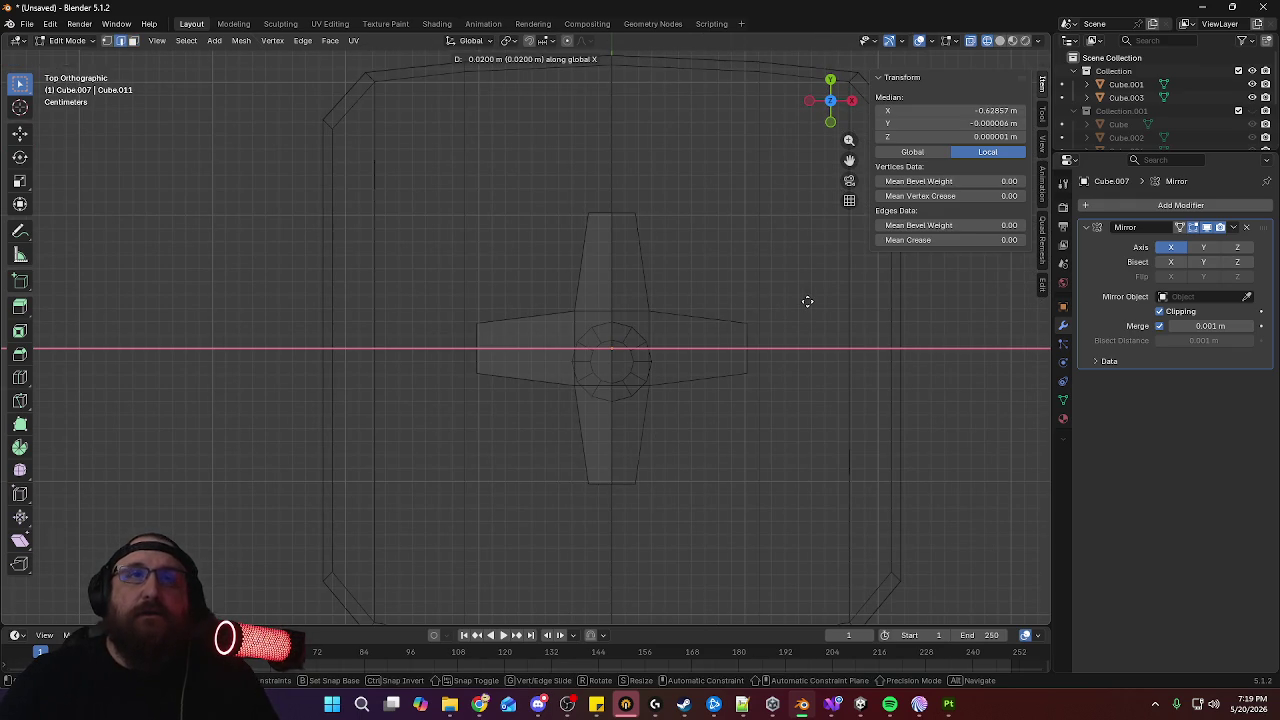
click(807, 301)
mouse_move(406, 359)
middle_down()
mouse_move(494, 334)
mouse_move(543, 266)
mouse_move(563, 437)
middle_up()
key(alt+a)
Select three leg end faces and flatten them vertically along Z
click(531, 441)
middle_drag(729, 429, 698, 497)
shift+click(660, 476)
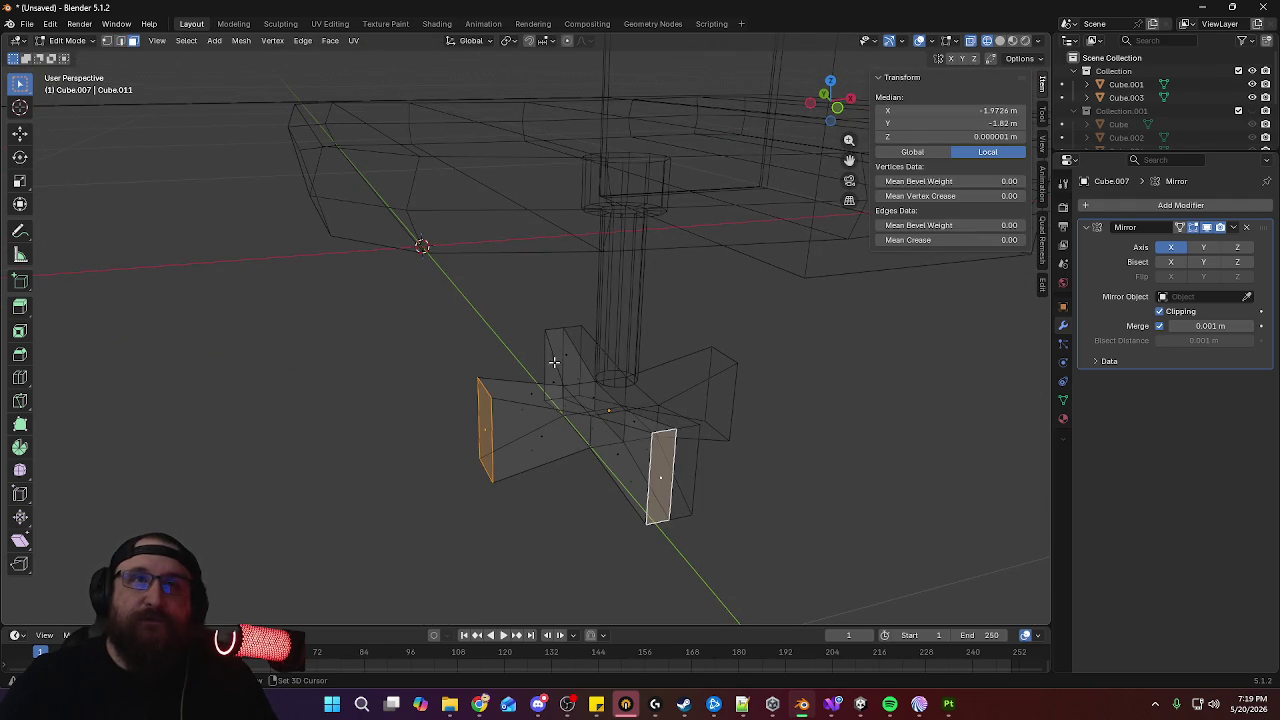
shift+click(553, 364)
key(KP_1)
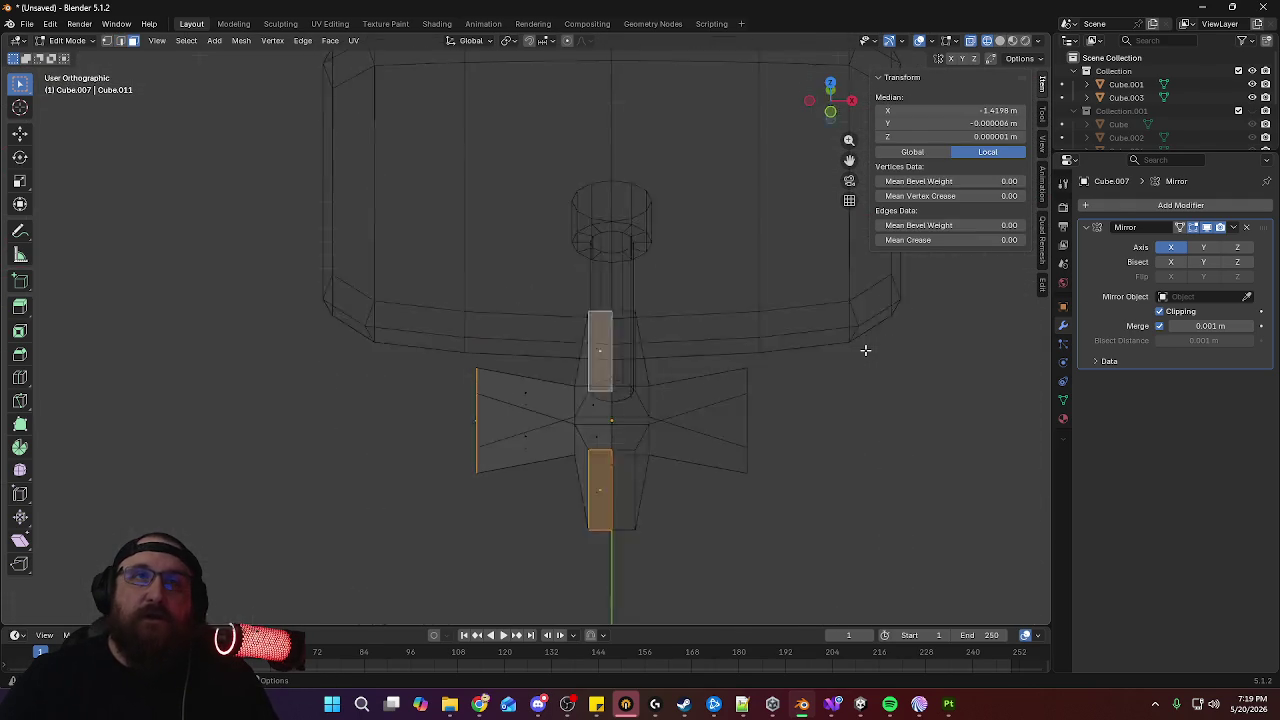
key(s)
key(z)
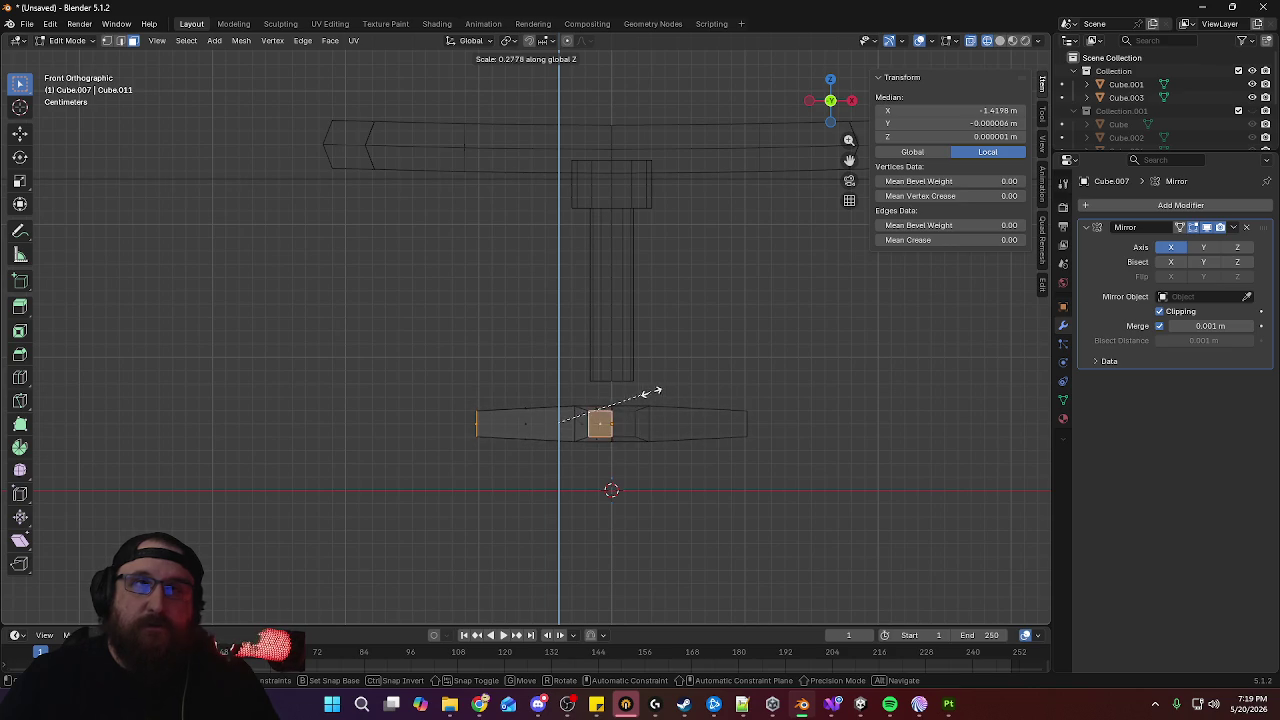
click(640, 390)
Lower the leg tips along Z so the legs slope downward
key(g)
key(z)
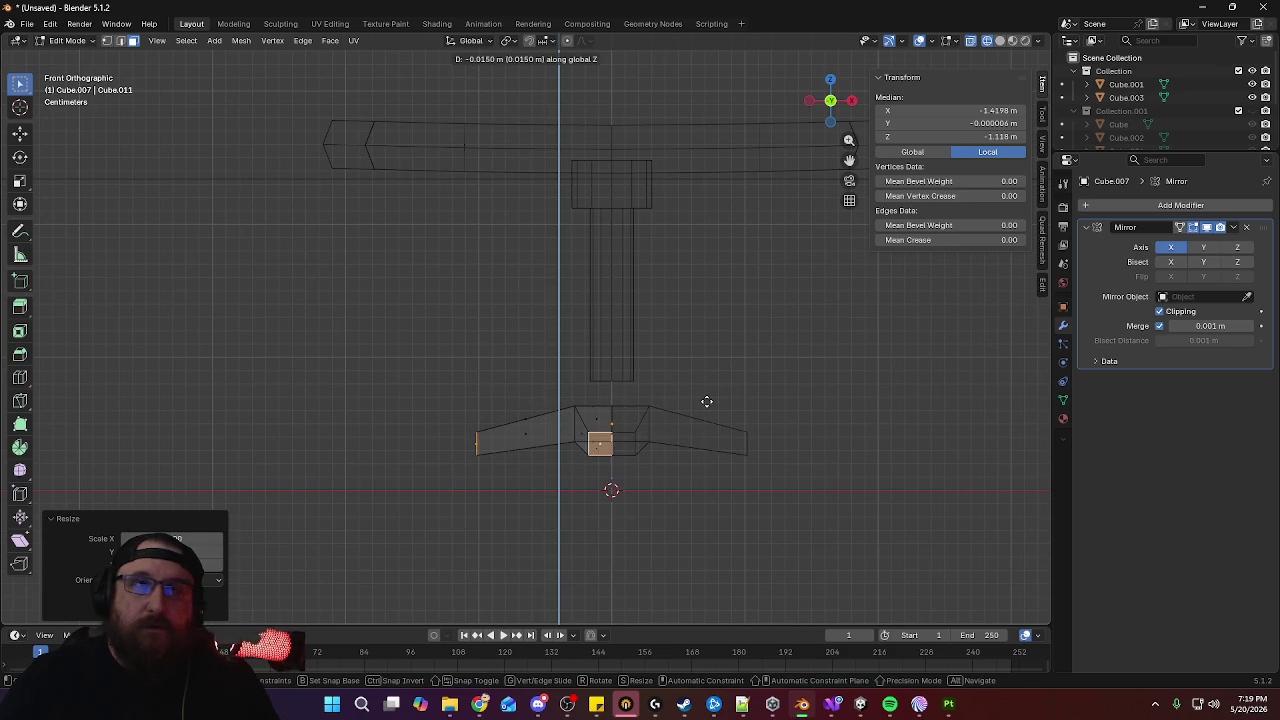
click(706, 401)
mouse_move(519, 390)
middle_down()
mouse_move(471, 291)
mouse_move(657, 437)
mouse_move(654, 470)
middle_up()
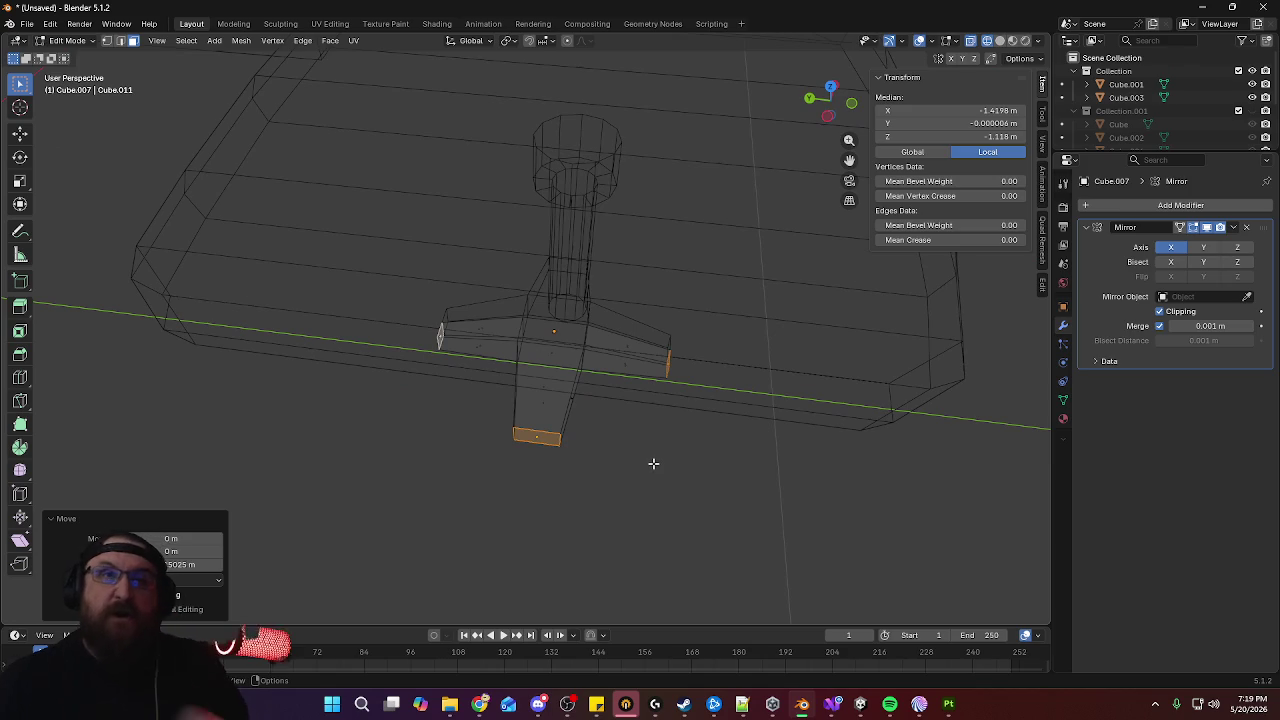
key(KP_7)
mouse_move(618, 391)
middle_down()
mouse_move(737, 337)
mouse_move(629, 416)
middle_up()
Stretch the front and back leg ends farther out along Y
click(393, 457)
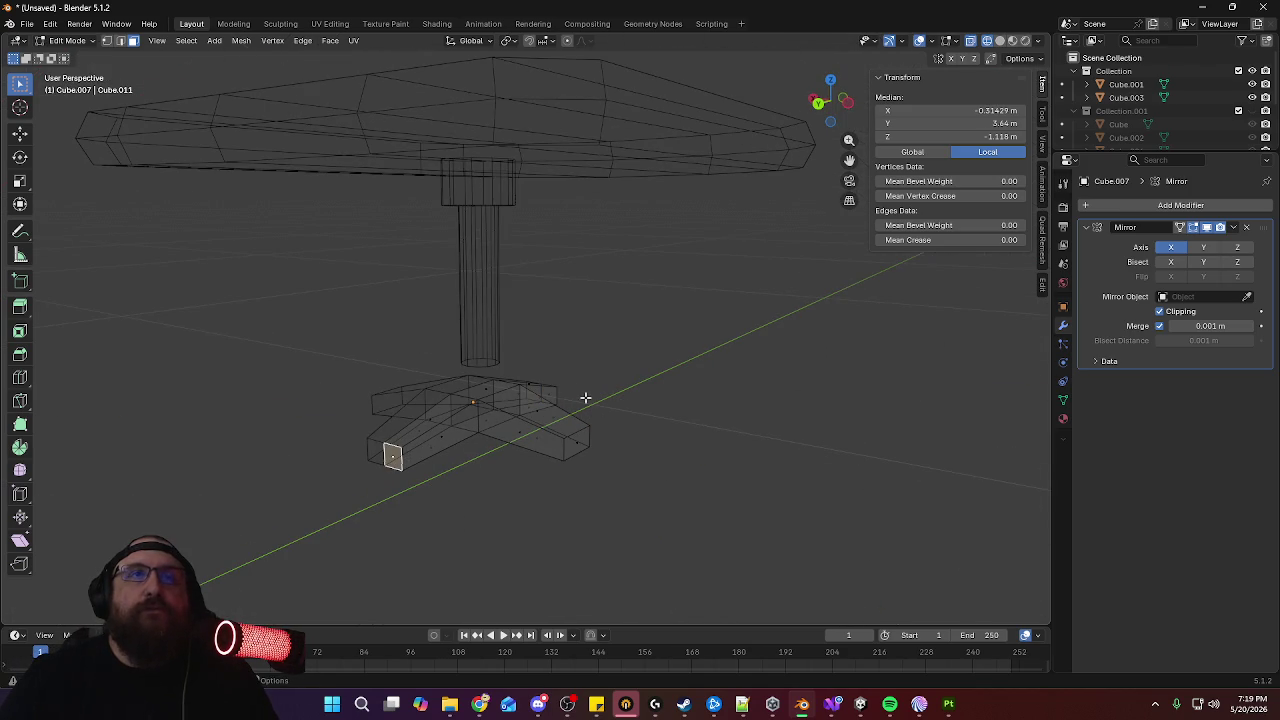
shift+click(545, 394)
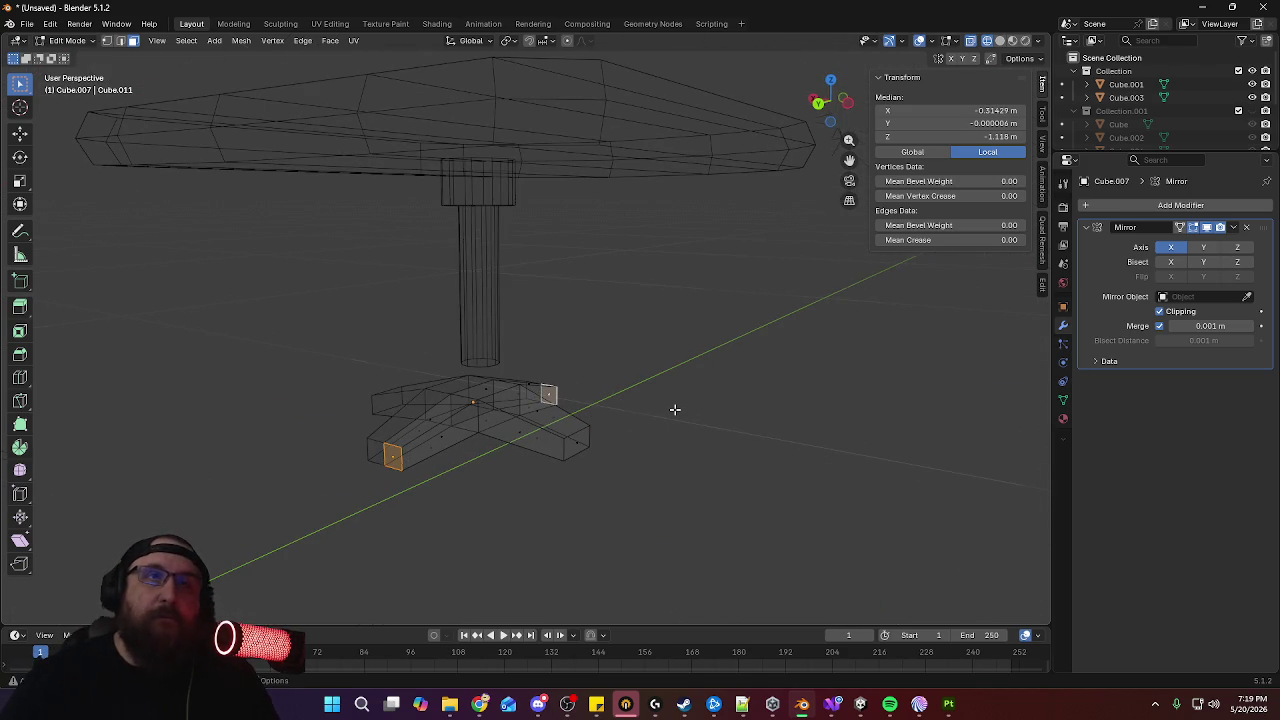
key(KP_7)
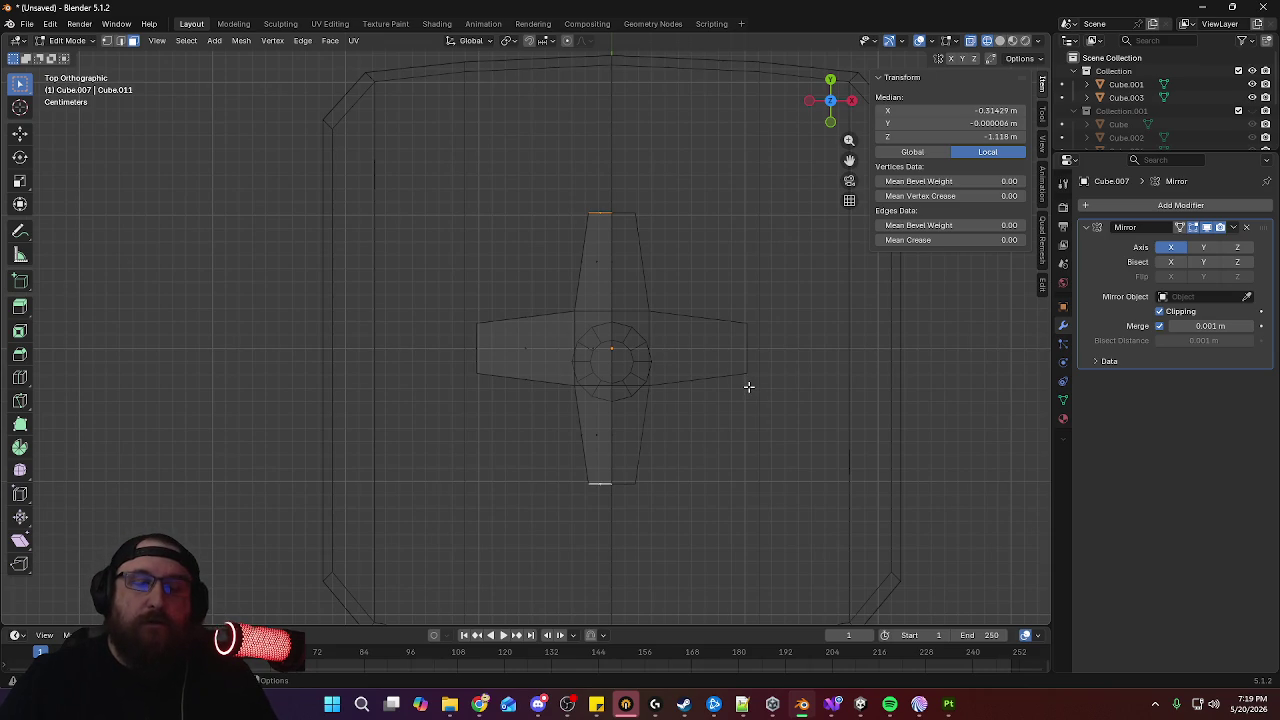
key(s)
key(y)
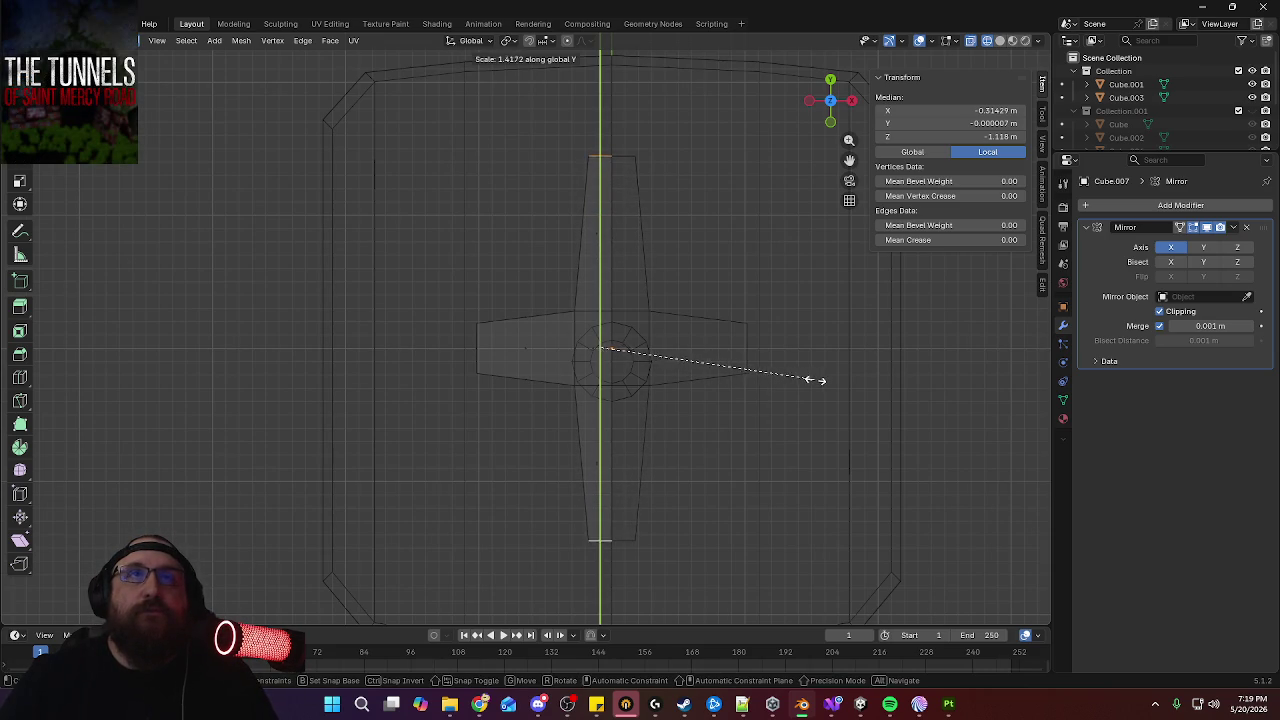
click(810, 378)
mouse_move(417, 372)
middle_down()
mouse_move(543, 425)
mouse_move(683, 406)
middle_up()
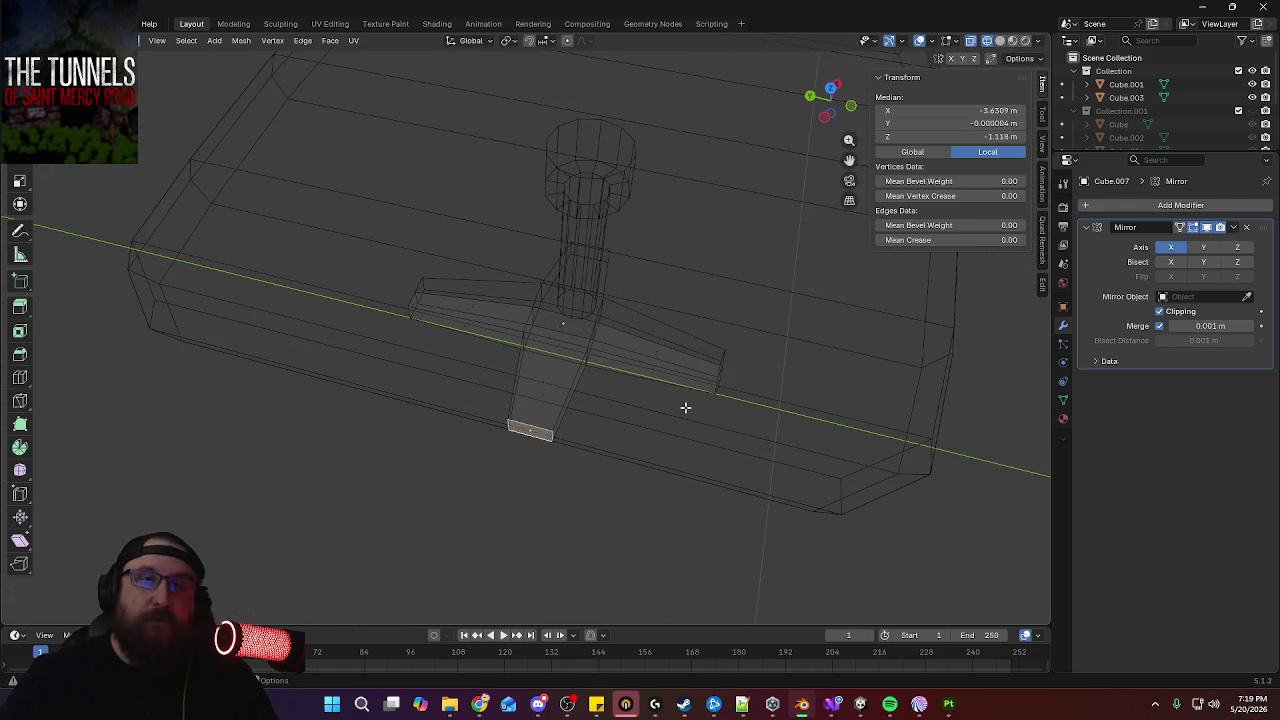
Extend the side leg's end along X, making the base 0.279 × 0.281 × 0.0572 m
key(KP_7)
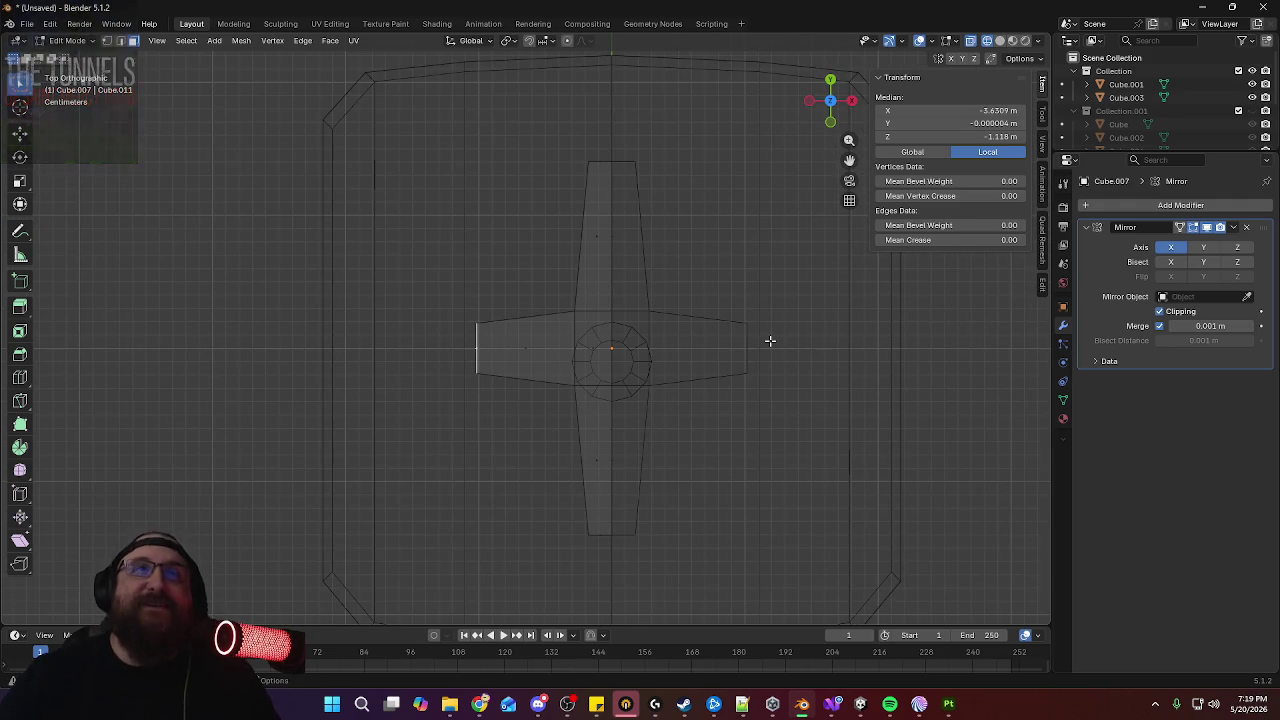
key(g)
key(x)
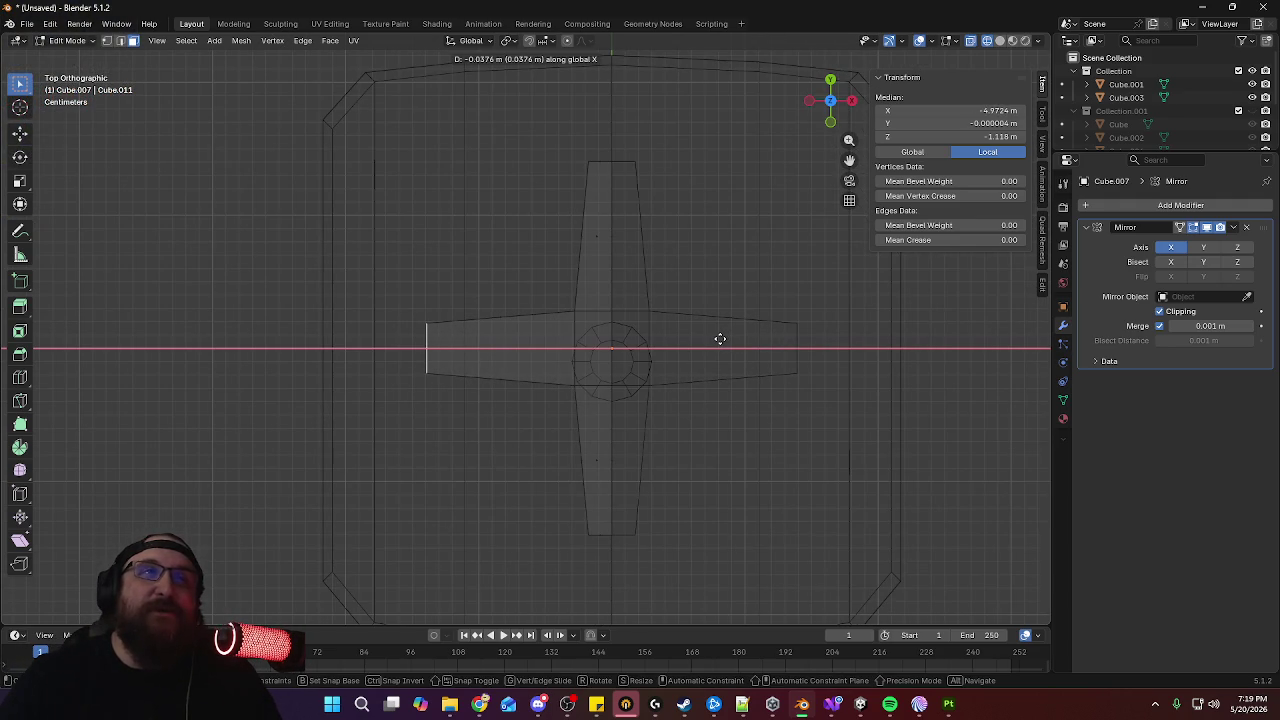
click(719, 339)
mouse_move(723, 346)
middle_down()
mouse_move(640, 437)
mouse_move(717, 320)
mouse_move(715, 302)
mouse_move(580, 306)
mouse_move(887, 319)
middle_up()
mouse_move(594, 377)
middle_down()
mouse_move(580, 408)
mouse_move(406, 463)
mouse_move(332, 437)
mouse_move(289, 403)
mouse_move(306, 371)
mouse_move(420, 378)
mouse_move(466, 431)
middle_up()
key(Tab)
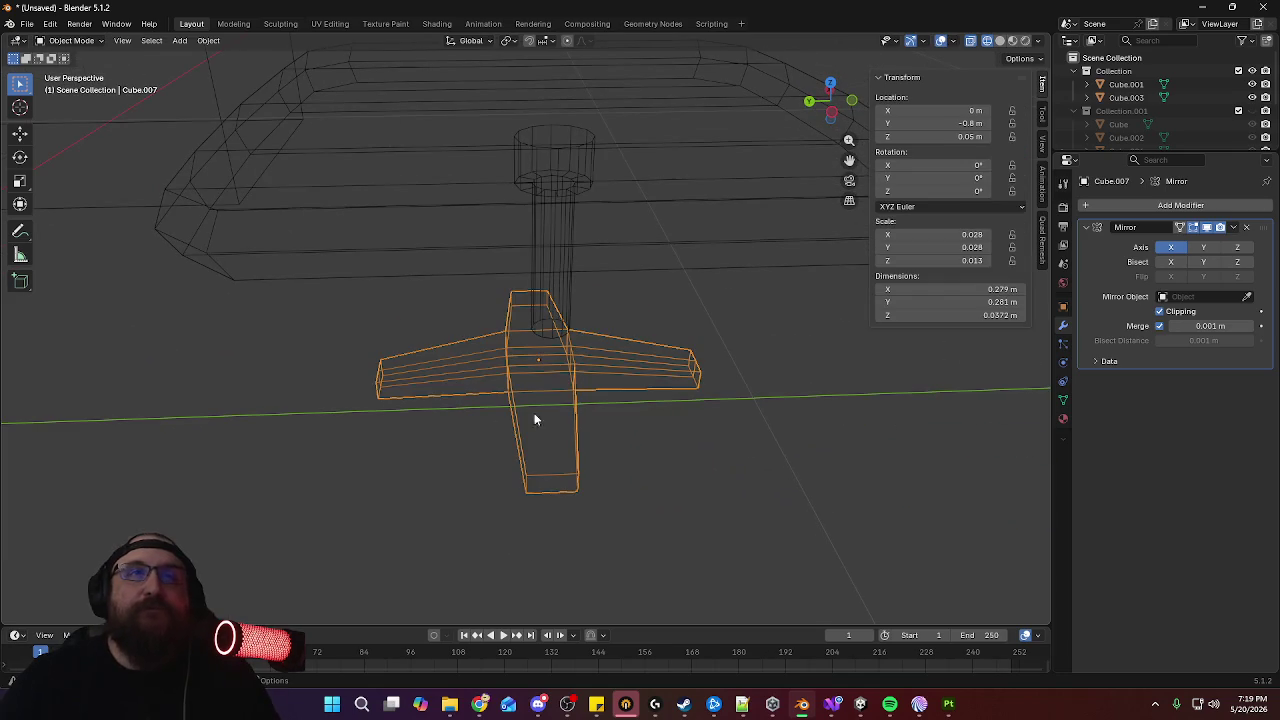
Nudge the base object along Y to -0.81 m and check it under the seat
key(KP_7)
key(g)
key(y)
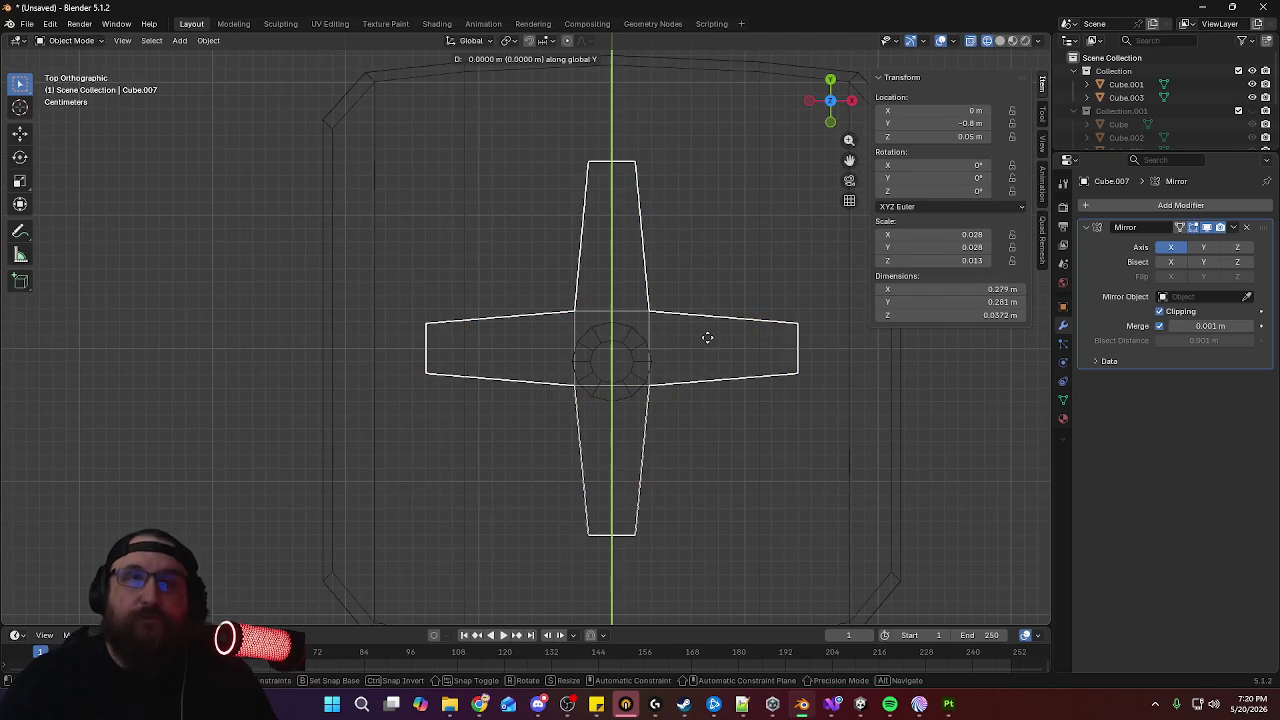
click(709, 351)
mouse_move(706, 482)
middle_down()
mouse_move(766, 318)
mouse_move(859, 322)
mouse_move(826, 363)
mouse_move(680, 449)
mouse_move(710, 347)
mouse_move(650, 377)
middle_up()
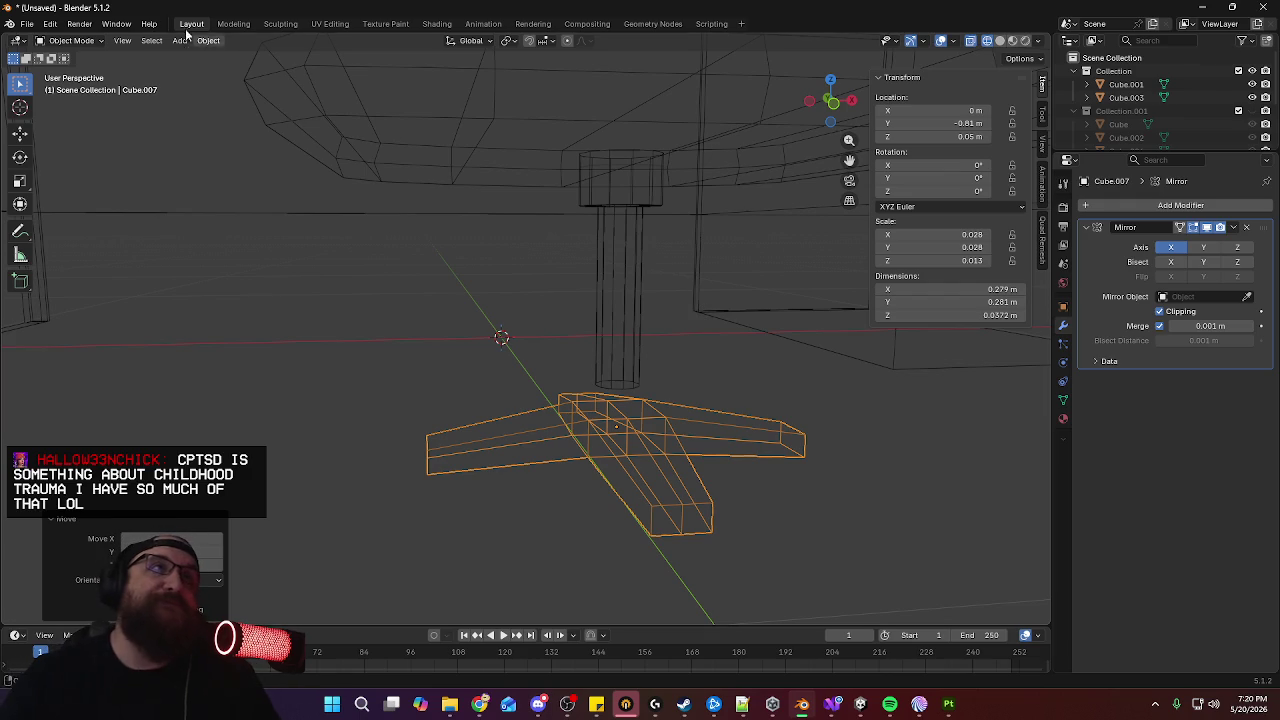
mouse_move(526, 213)
middle_down()
mouse_move(684, 378)
mouse_move(678, 393)
middle_up()
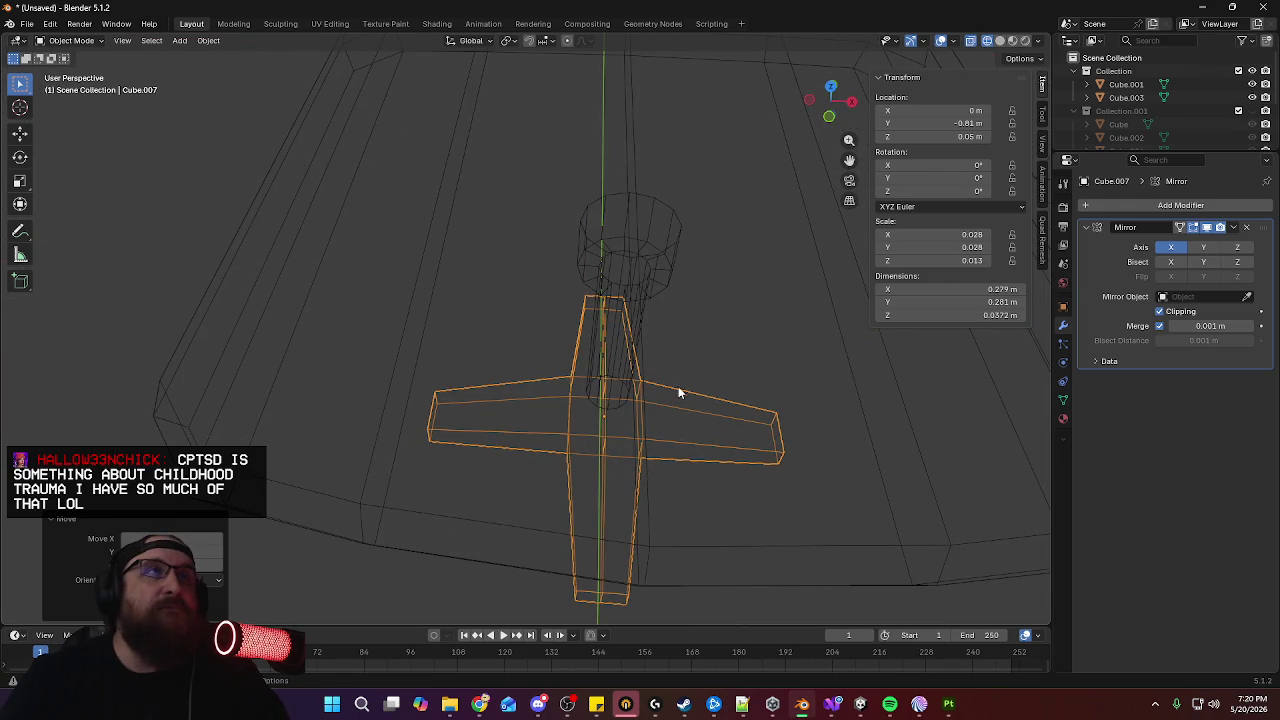
Scale the whole cross base down to 0.204 × 0.205 × 0.0271 m
mouse_move(706, 440)
middle_down()
mouse_move(834, 383)
mouse_move(871, 403)
mouse_move(876, 425)
mouse_move(797, 434)
middle_up()
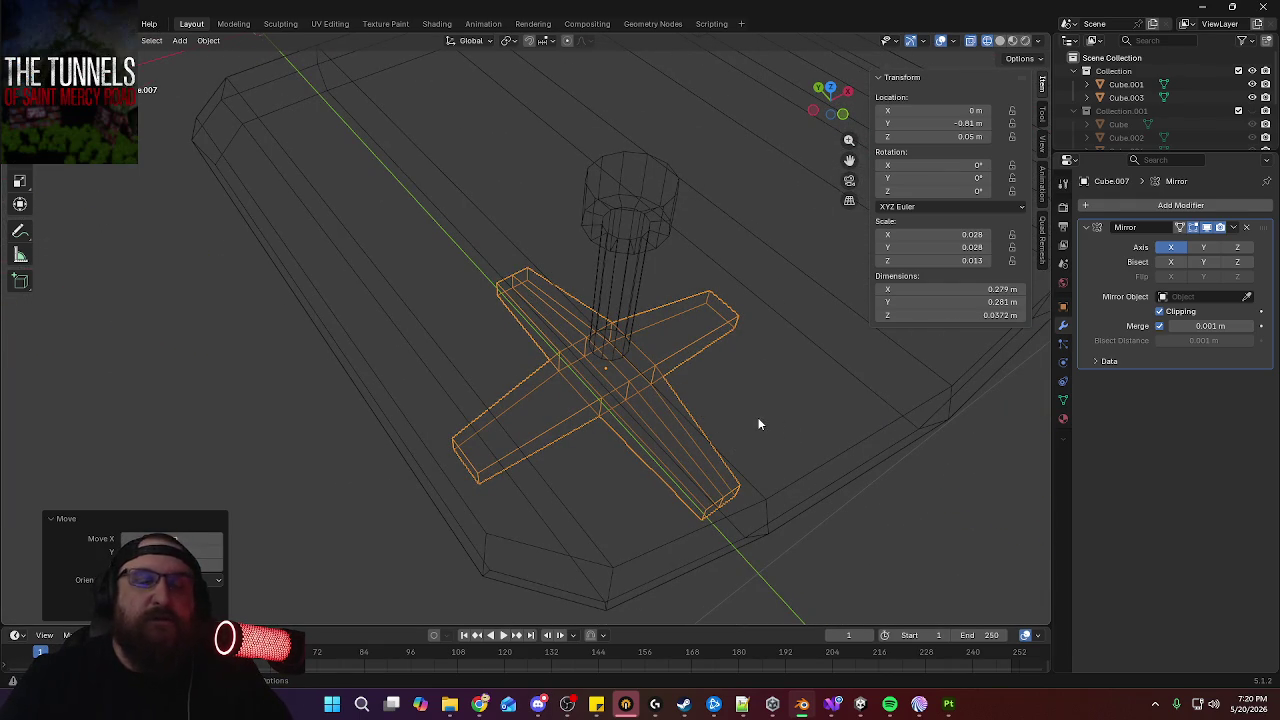
key(KP_7)
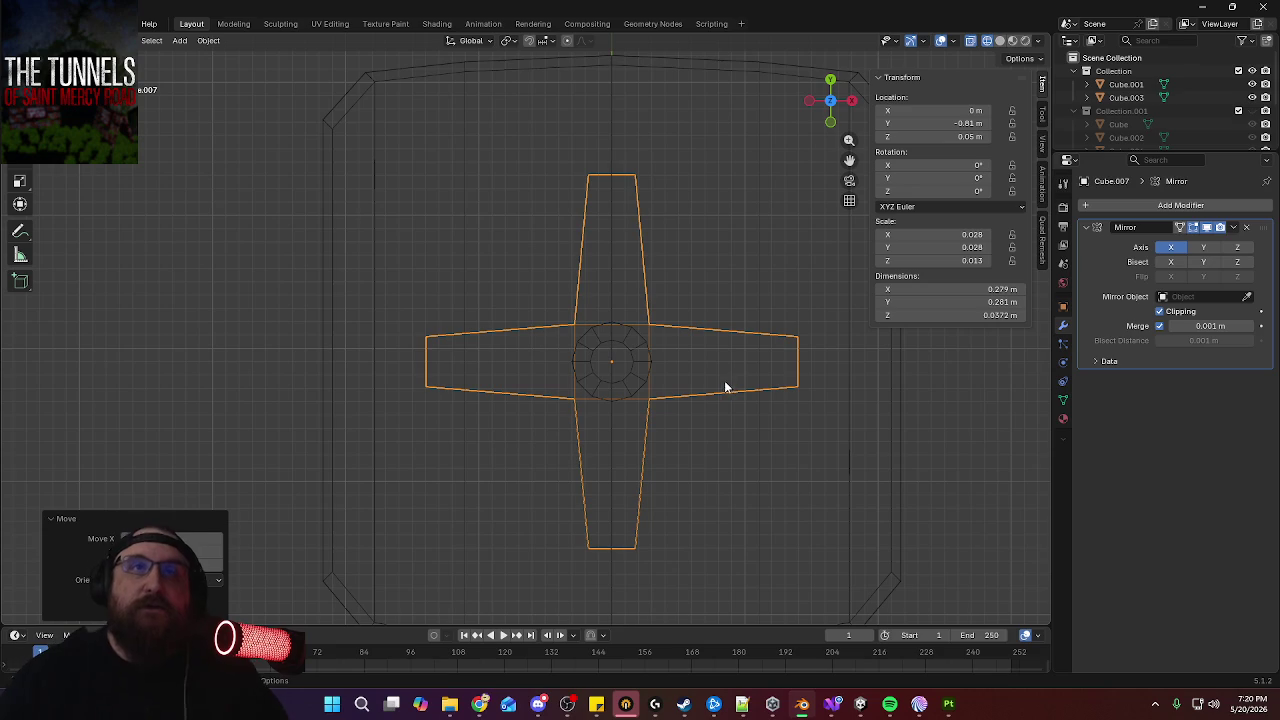
key(s)
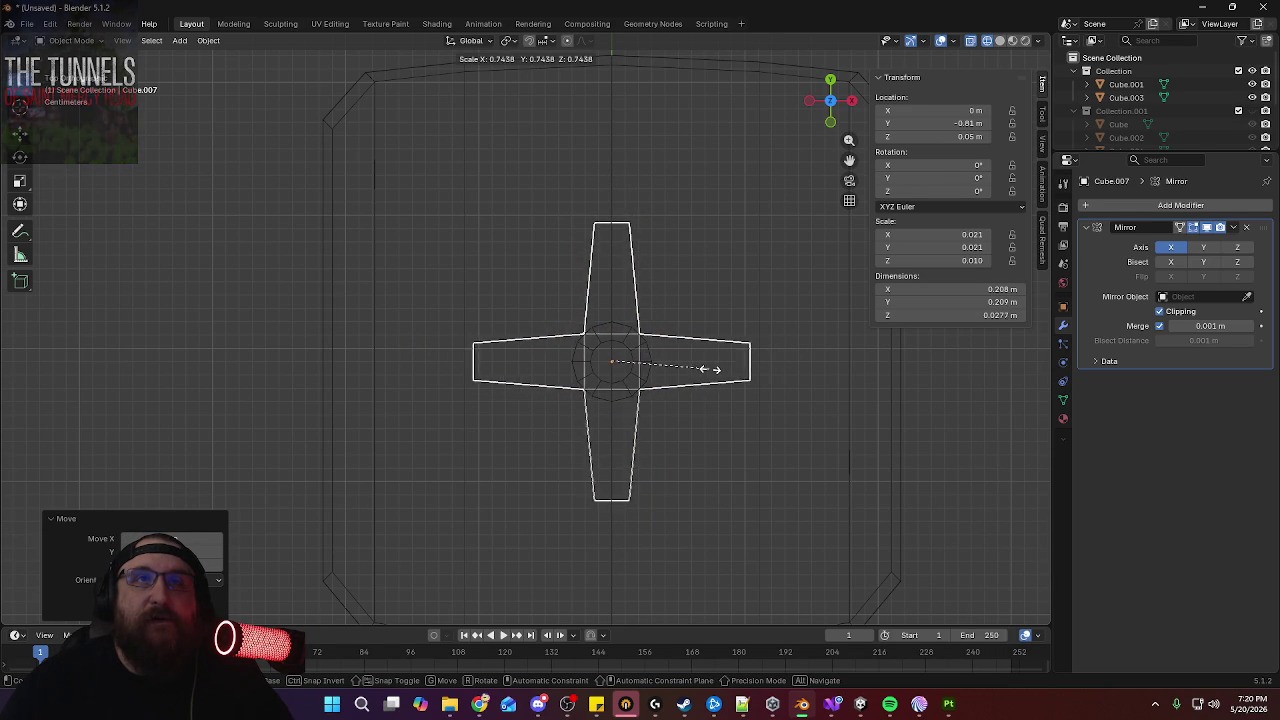
click(708, 369)
mouse_move(713, 414)
middle_down()
mouse_move(761, 258)
mouse_move(748, 371)
mouse_move(766, 347)
middle_up()
key(Tab)
click(537, 375)
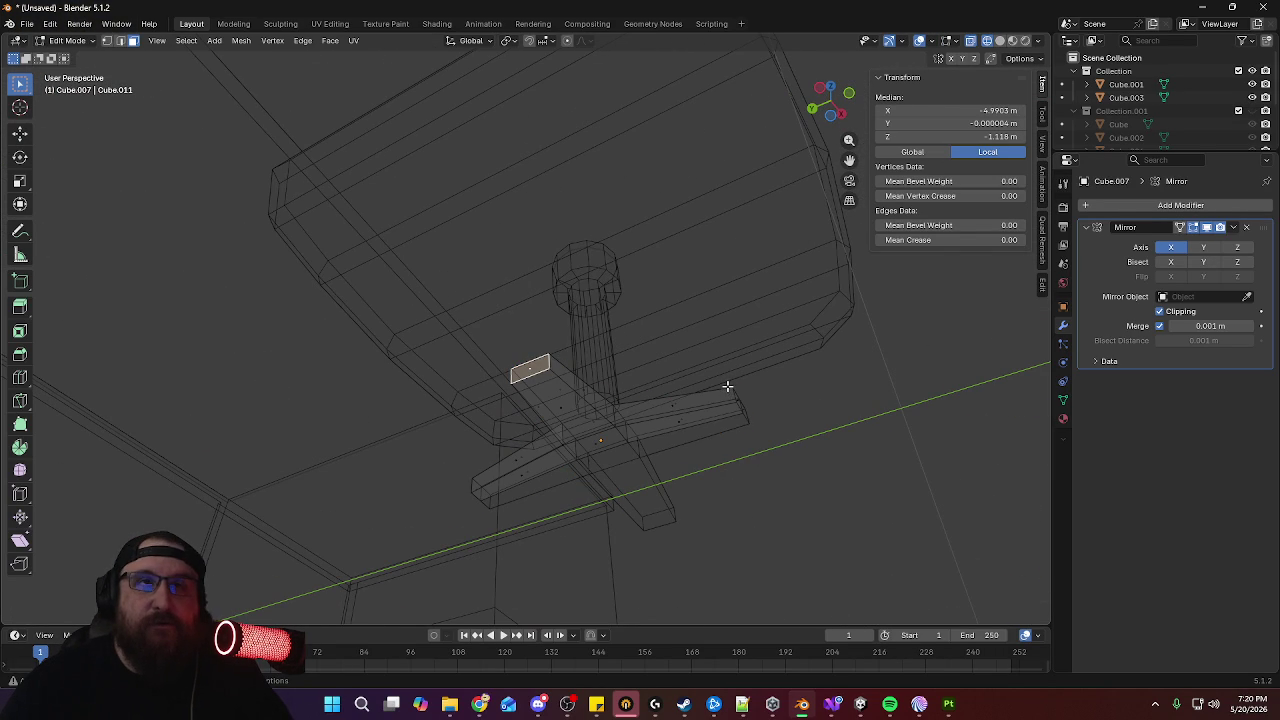
Extend the side leg's end farther out along X
key(KP_7)
key(g)
key(x)
click(696, 393)
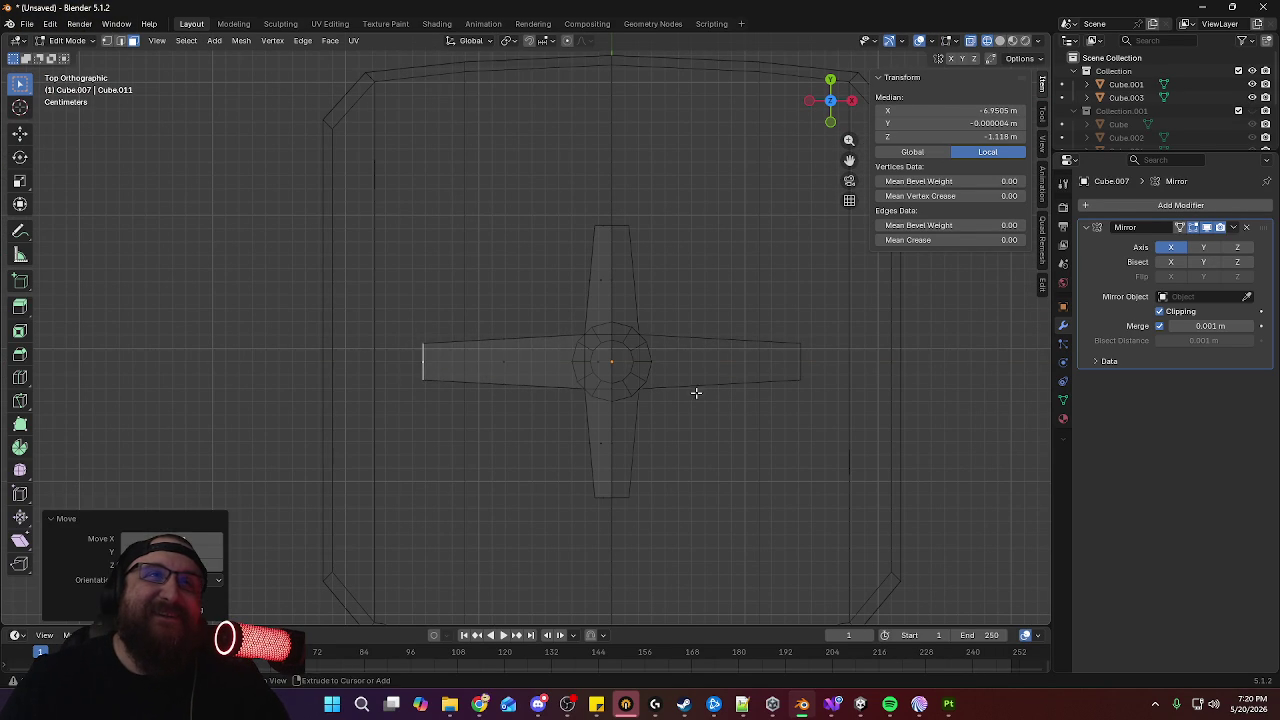
mouse_move(651, 262)
middle_down()
mouse_move(789, 211)
mouse_move(699, 295)
middle_up()
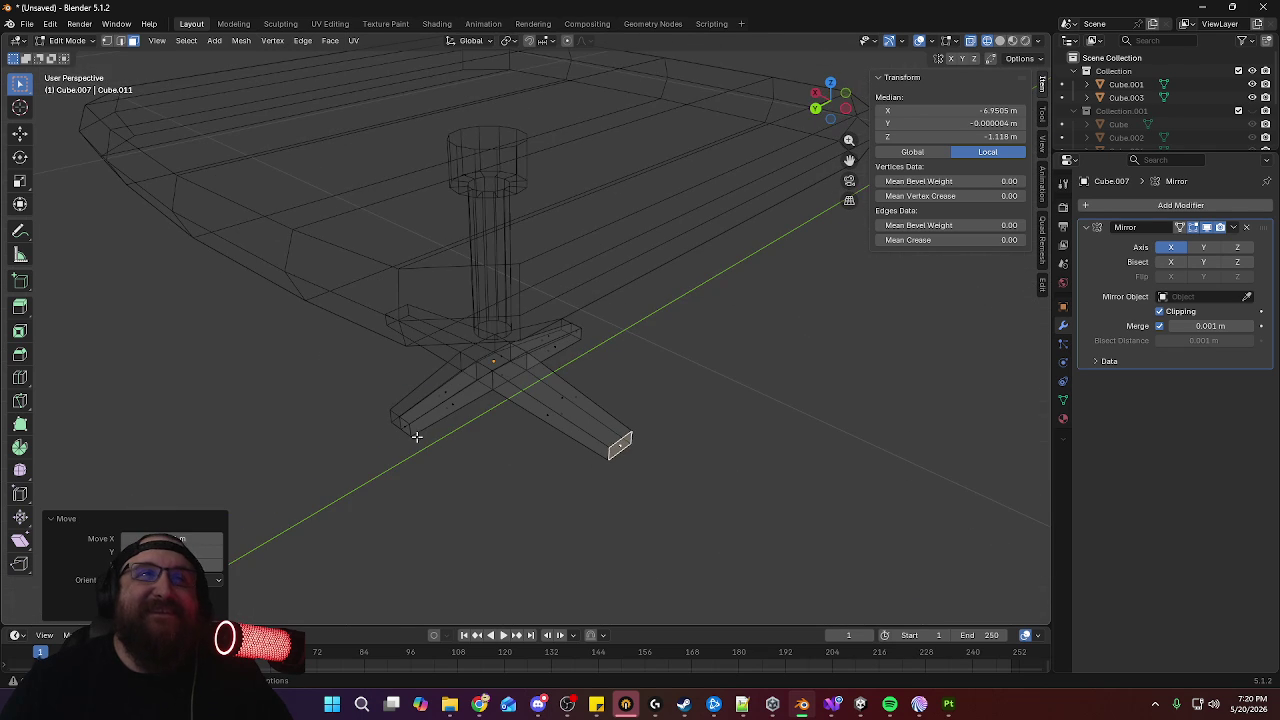
middle_drag(771, 371, 586, 366)
Extend the top leg's end farther out along Y
key(KP_7)
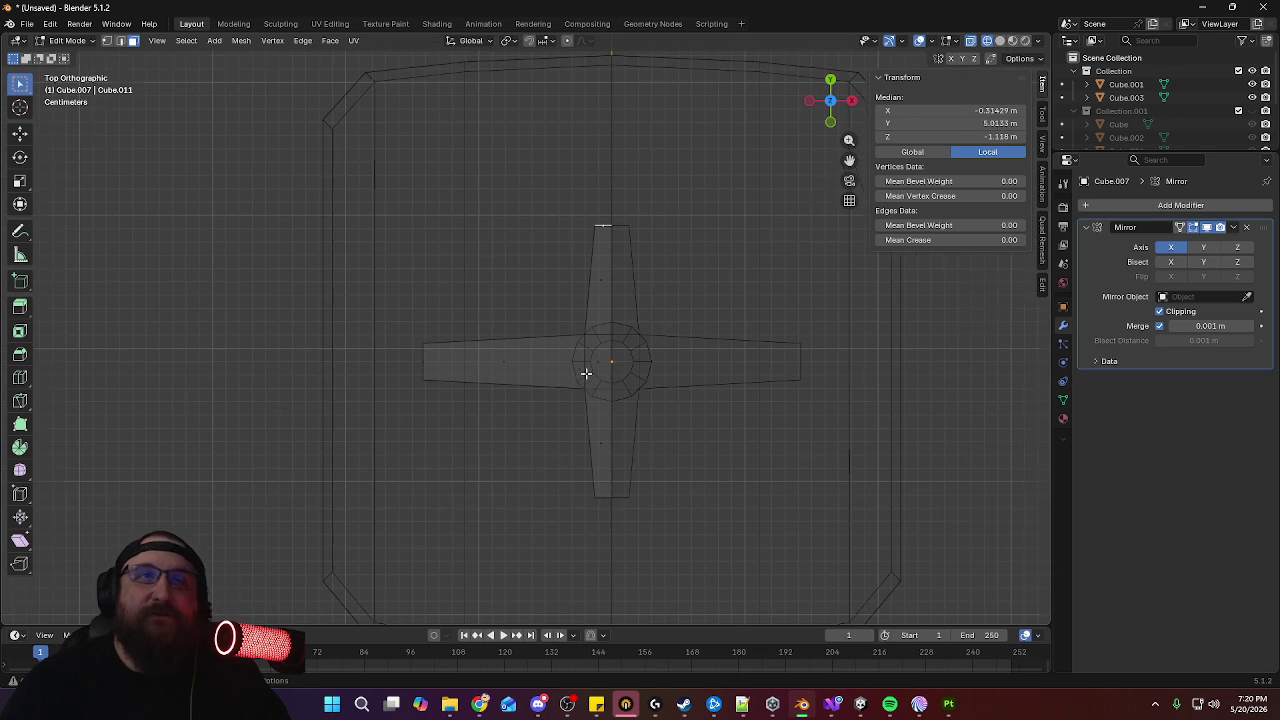
key(g)
key(y)
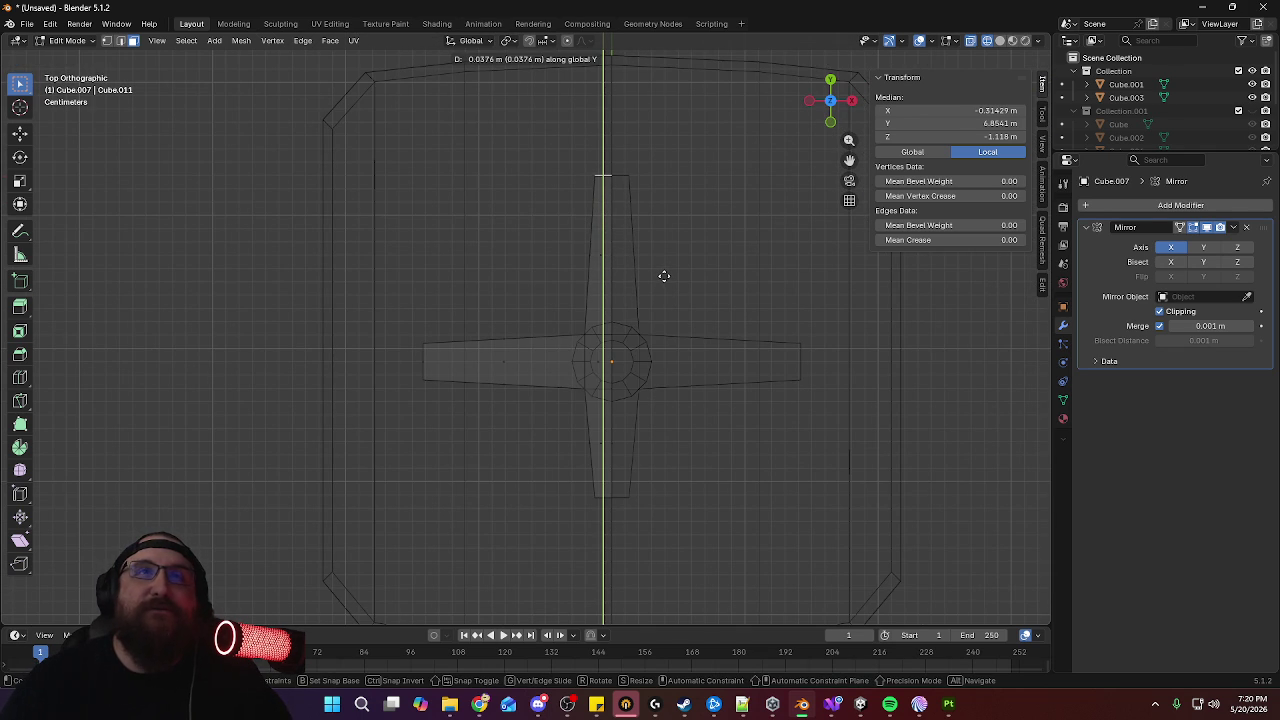
click(664, 275)
mouse_move(633, 428)
middle_down()
mouse_move(660, 414)
mouse_move(689, 480)
middle_up()
key(KP_7)
In Object Mode, move the base back to Y -0.8 m
key(Tab)
key(g)
key(y)
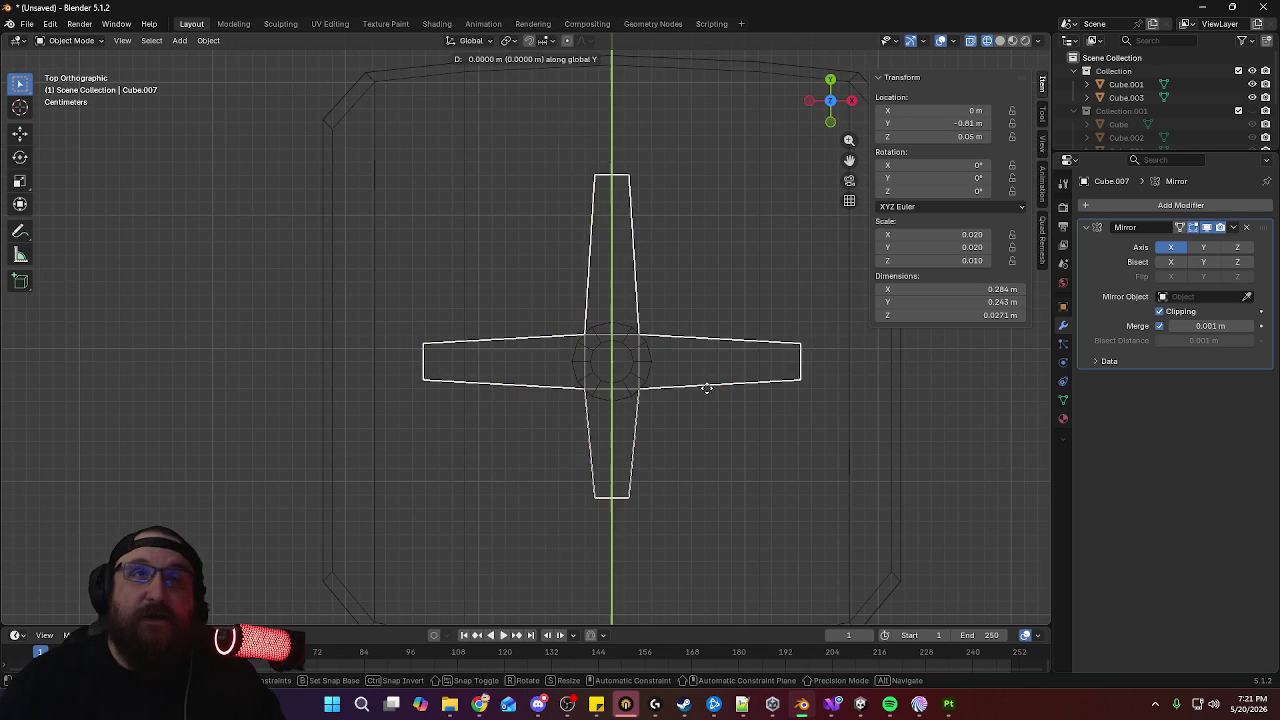
click(705, 371)
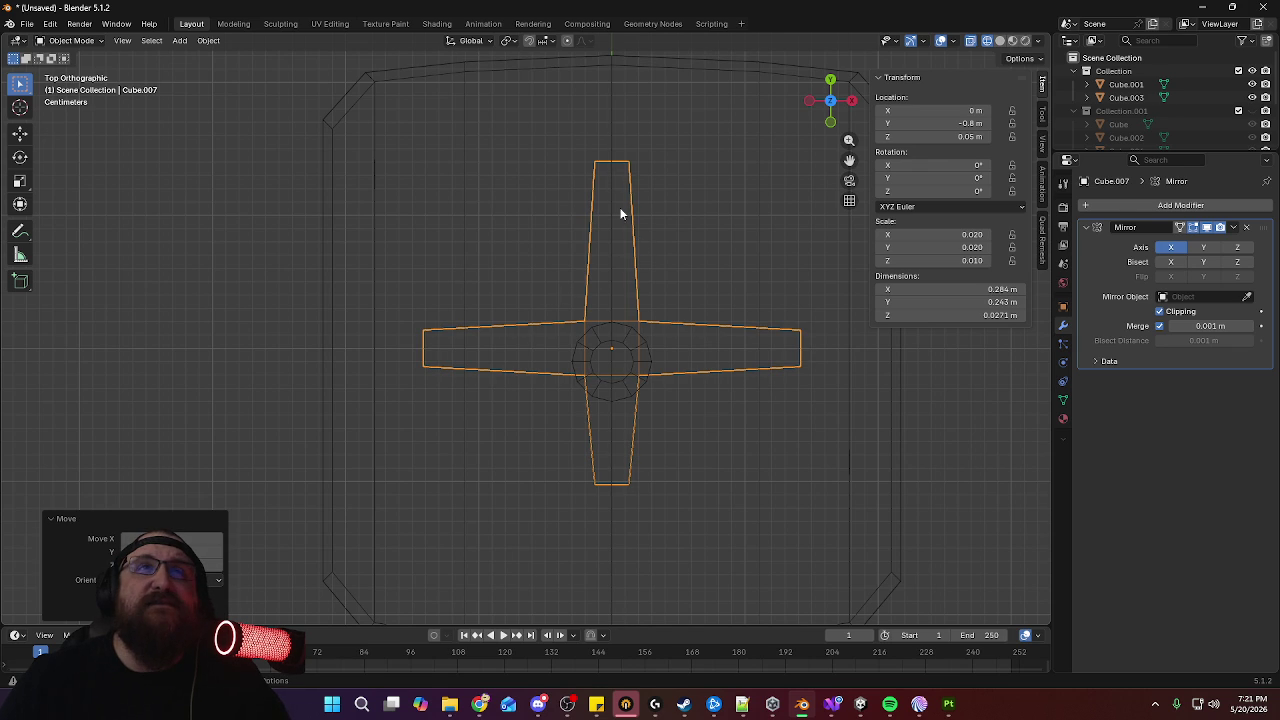
mouse_move(649, 394)
middle_down()
mouse_move(694, 437)
mouse_move(684, 498)
middle_up()
Back in Edit Mode, lengthen the bottom leg's end along Y
key(Tab)
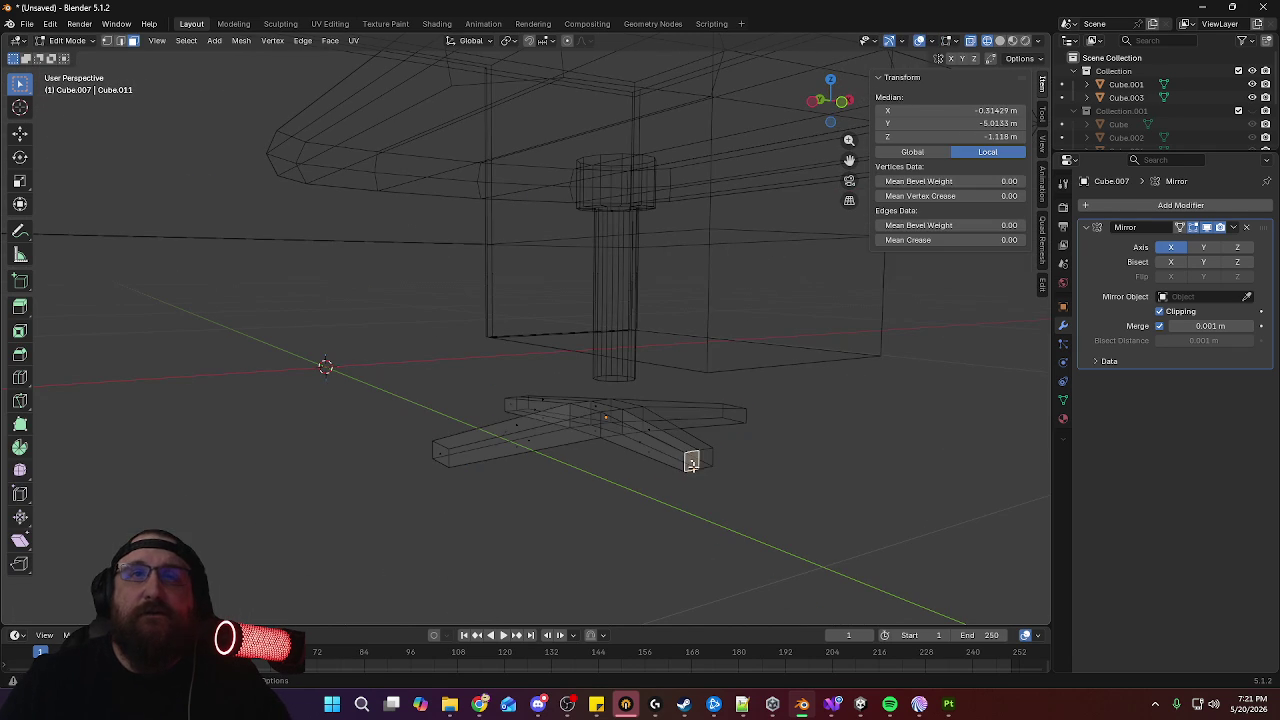
key(KP_7)
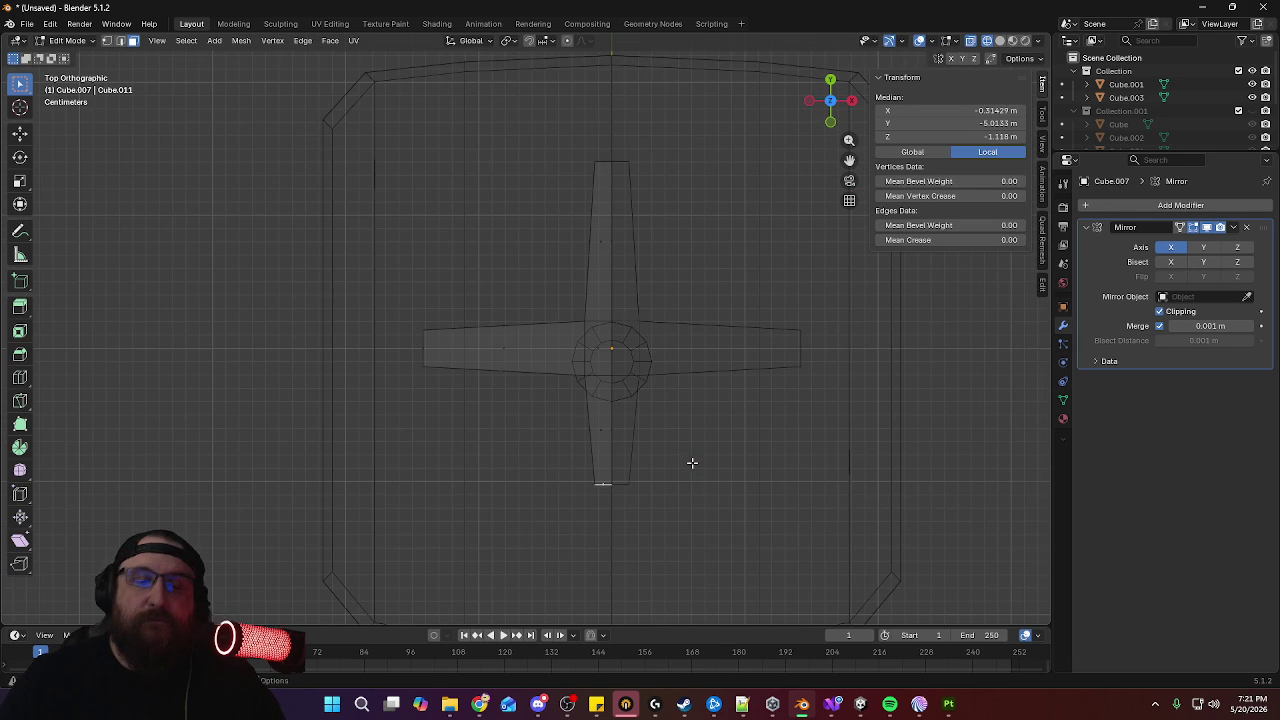
key(g)
key(y)
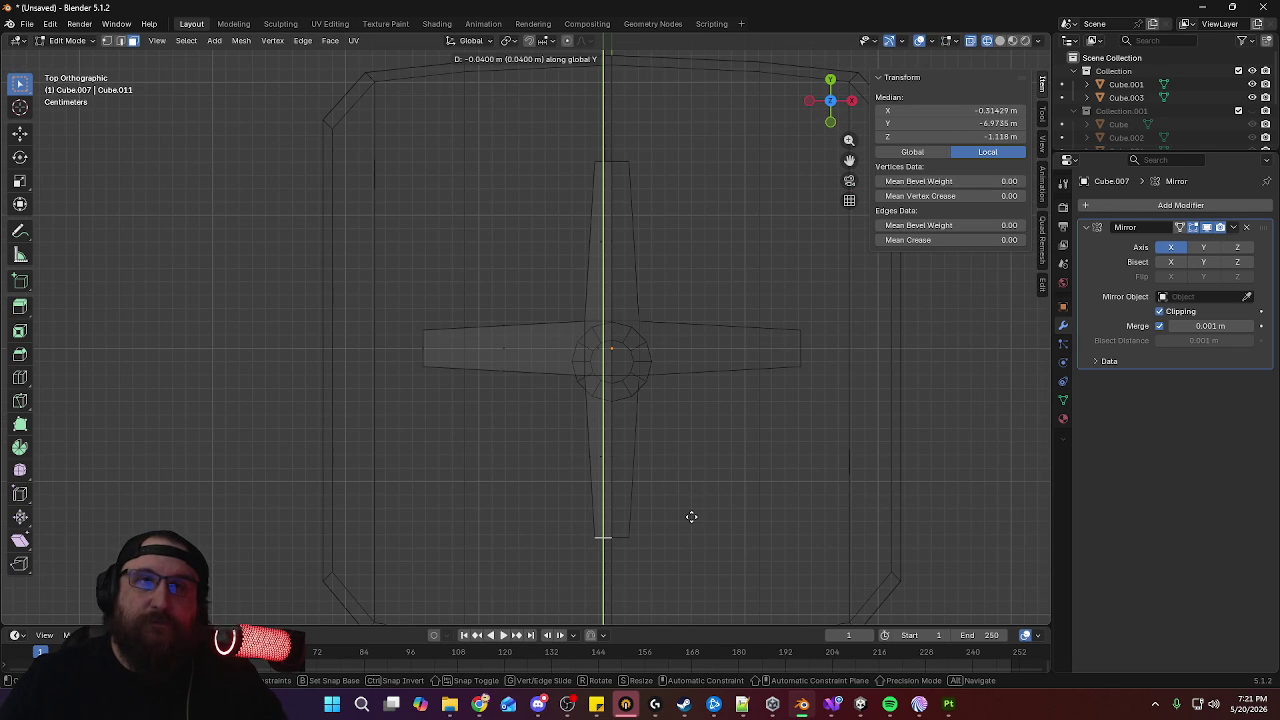
click(690, 513)
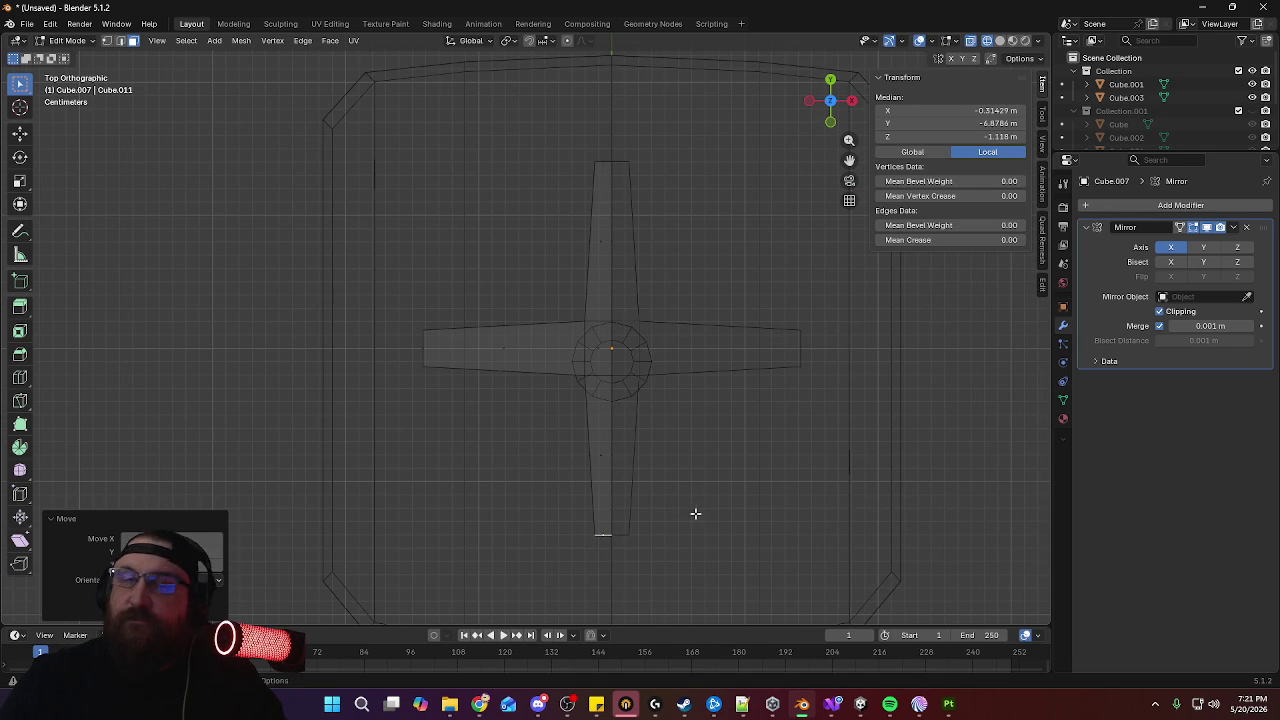
mouse_move(669, 525)
middle_down()
mouse_move(689, 357)
mouse_move(834, 383)
mouse_move(700, 540)
middle_up()
scroll(663, 434, down, 2)
scroll(652, 402, down, 1)
middle_drag(652, 402, 624, 505)
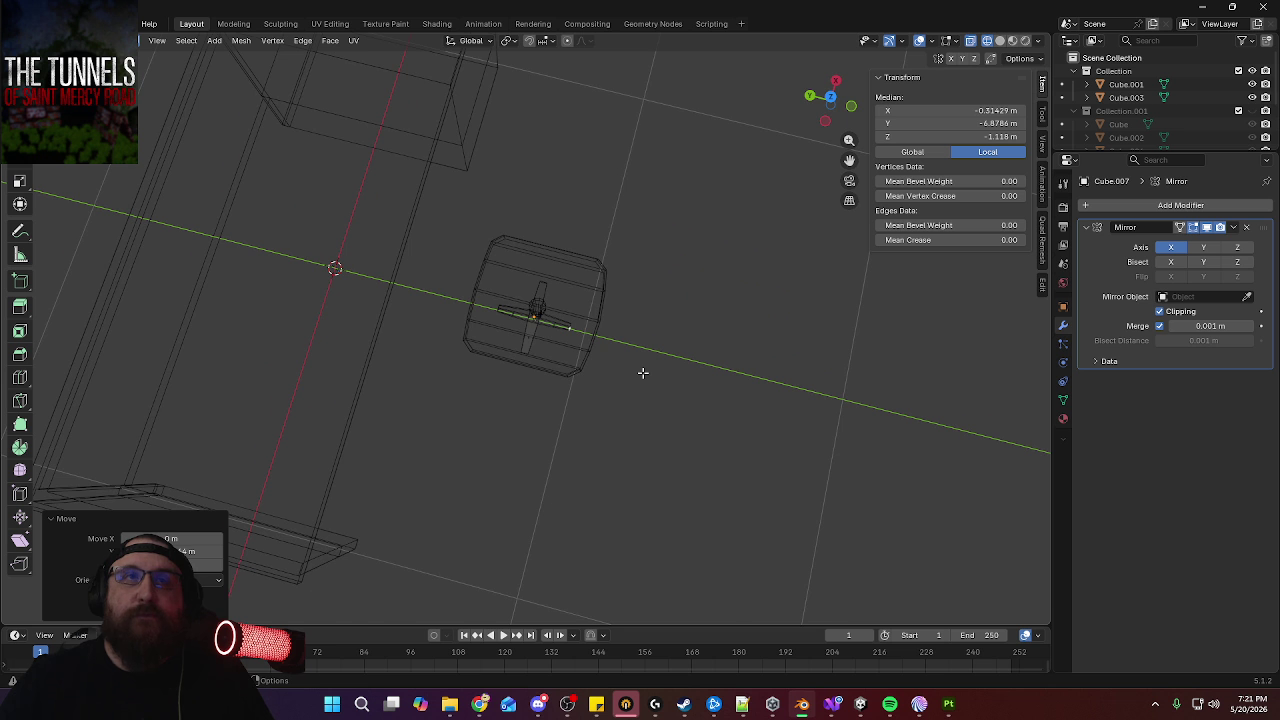
key(KP_7)
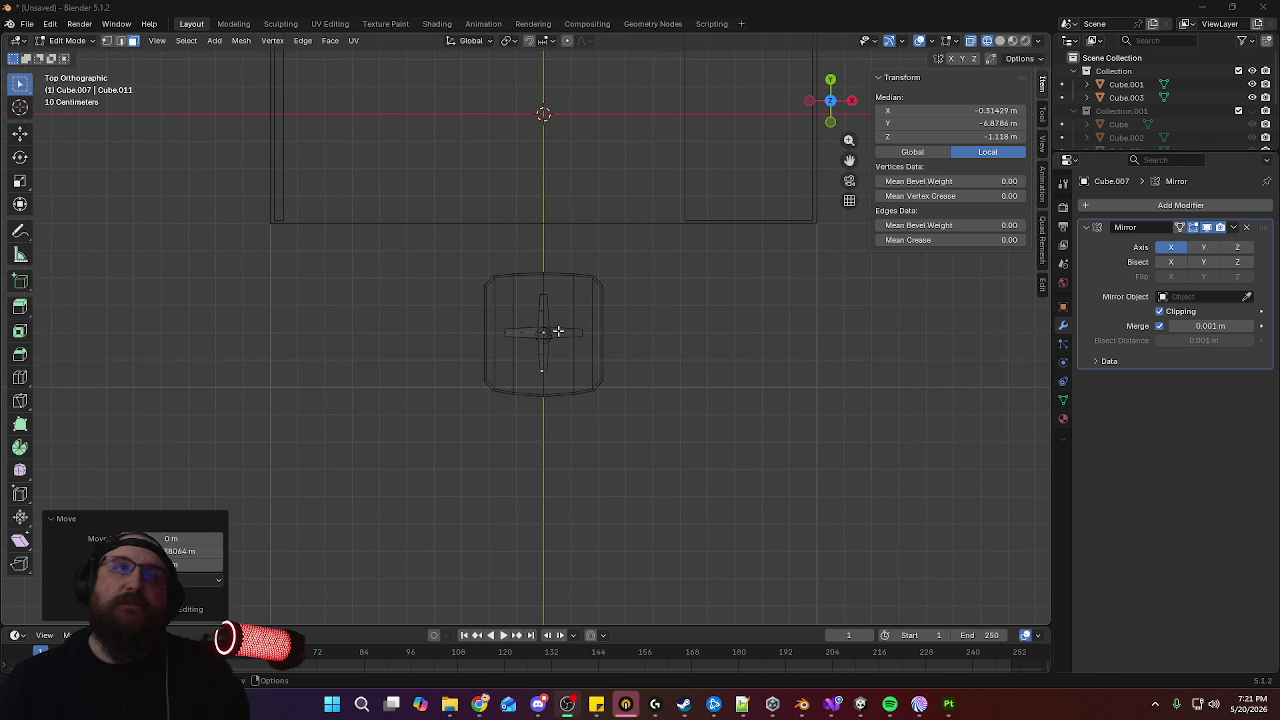
Lengthen the bottom leg of the cross base by moving its end along Y
scroll(534, 340, up, 4)
scroll(600, 263, up, 2)
ctrl+middle_drag(701, 349, 705, 315)
middle_drag(625, 358, 666, 266)
key(KP_7)
key(g)
key(y)
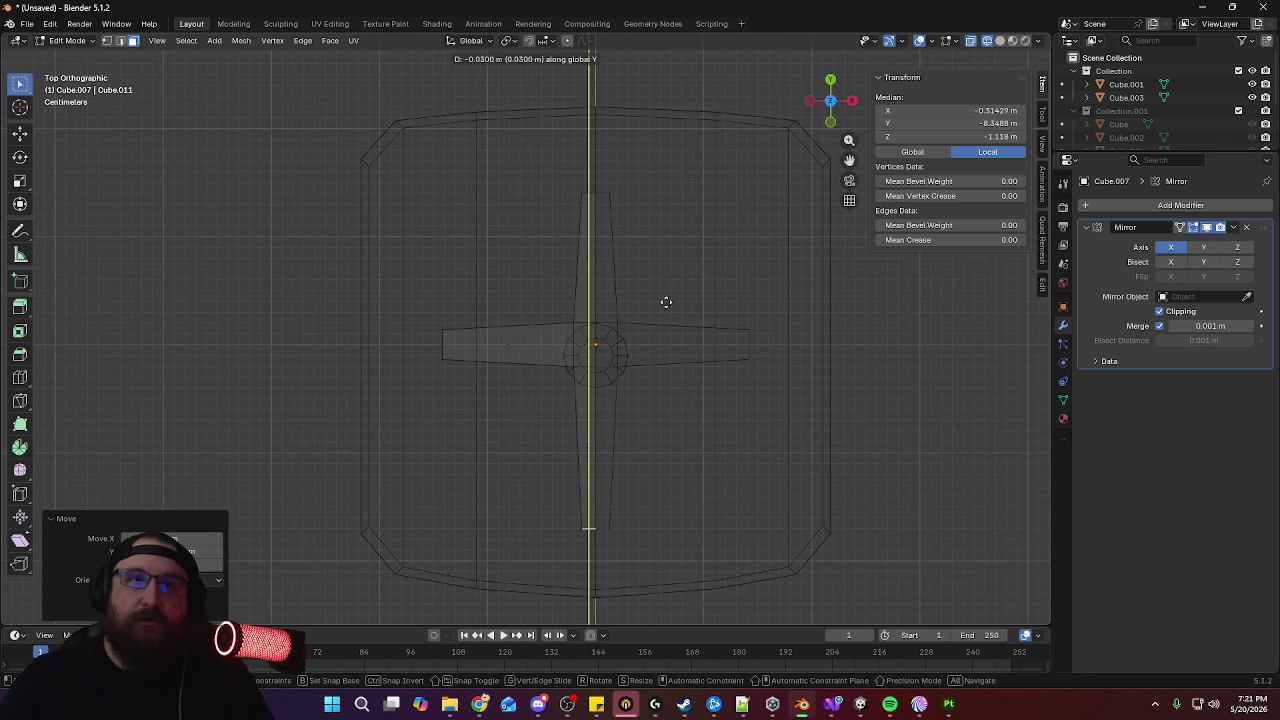
click(655, 331)
mouse_move(652, 329)
middle_down()
mouse_move(729, 243)
mouse_move(402, 433)
middle_up()
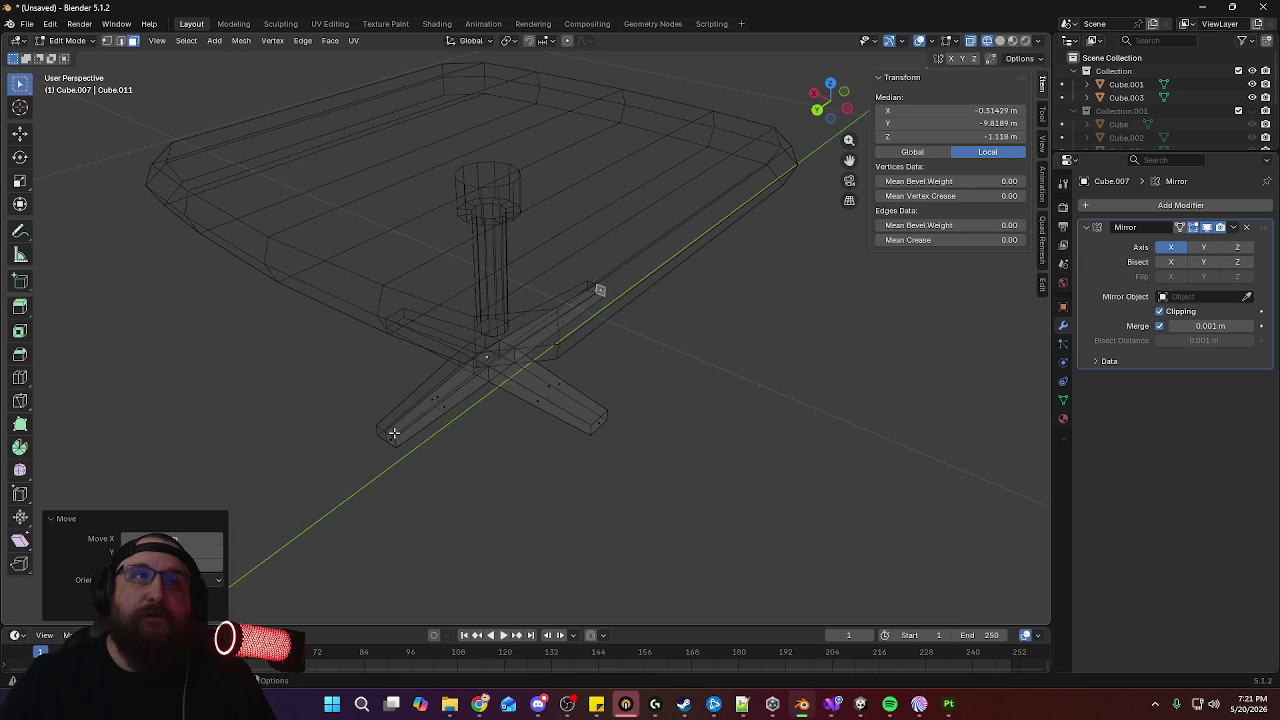
Select the opposite leg's end and lengthen the top leg along Y
click(391, 438)
key(KP_7)
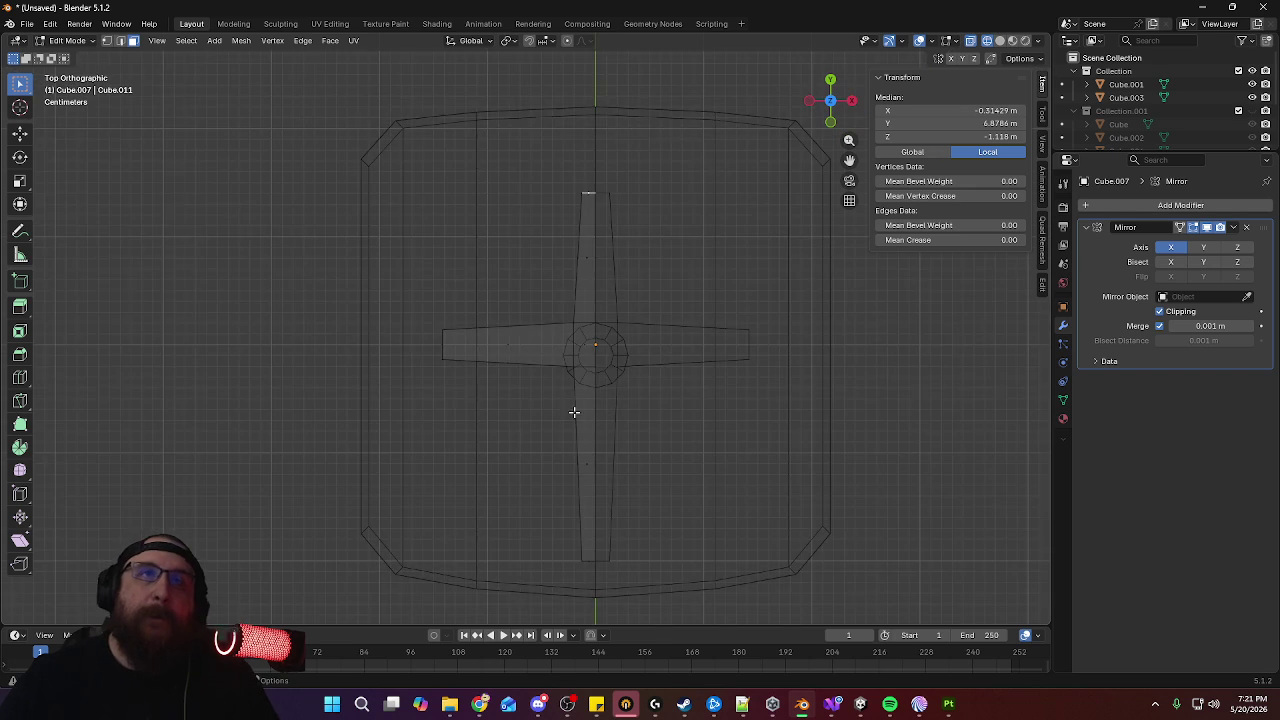
shift+middle_drag(749, 307, 746, 359)
key(g)
key(y)
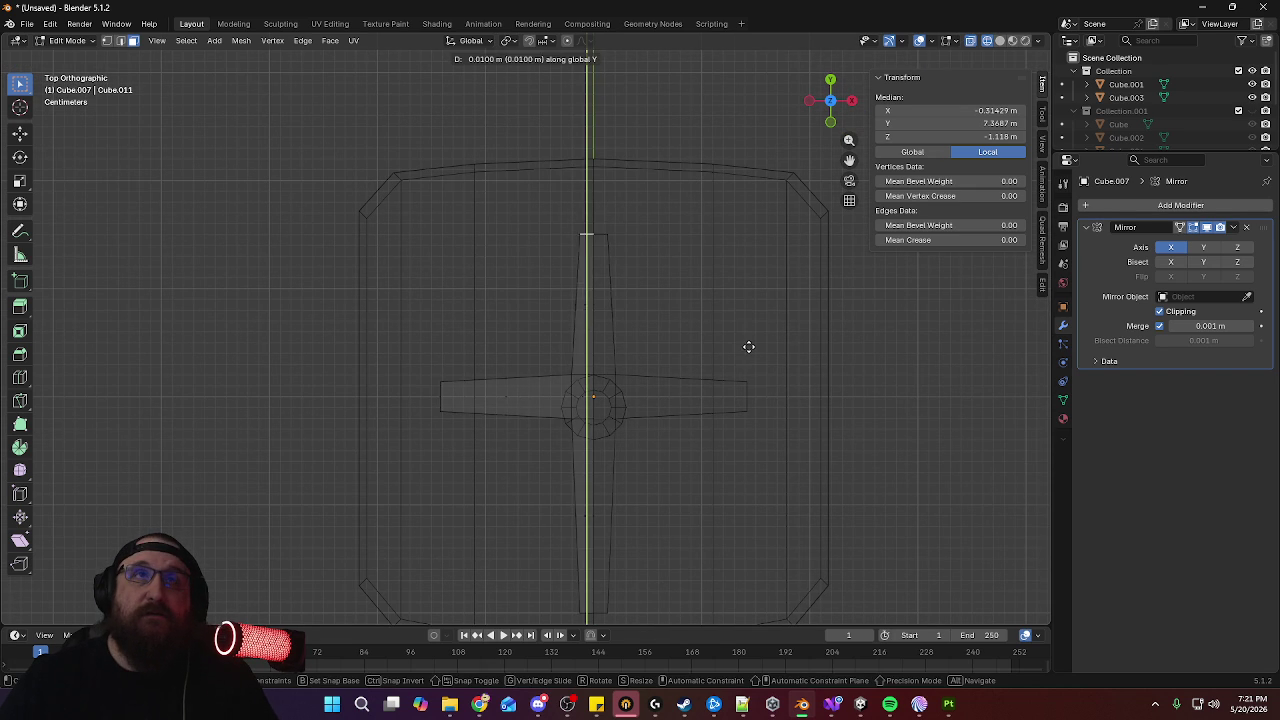
click(753, 295)
mouse_move(752, 291)
middle_down()
mouse_move(849, 460)
mouse_move(770, 396)
middle_up()
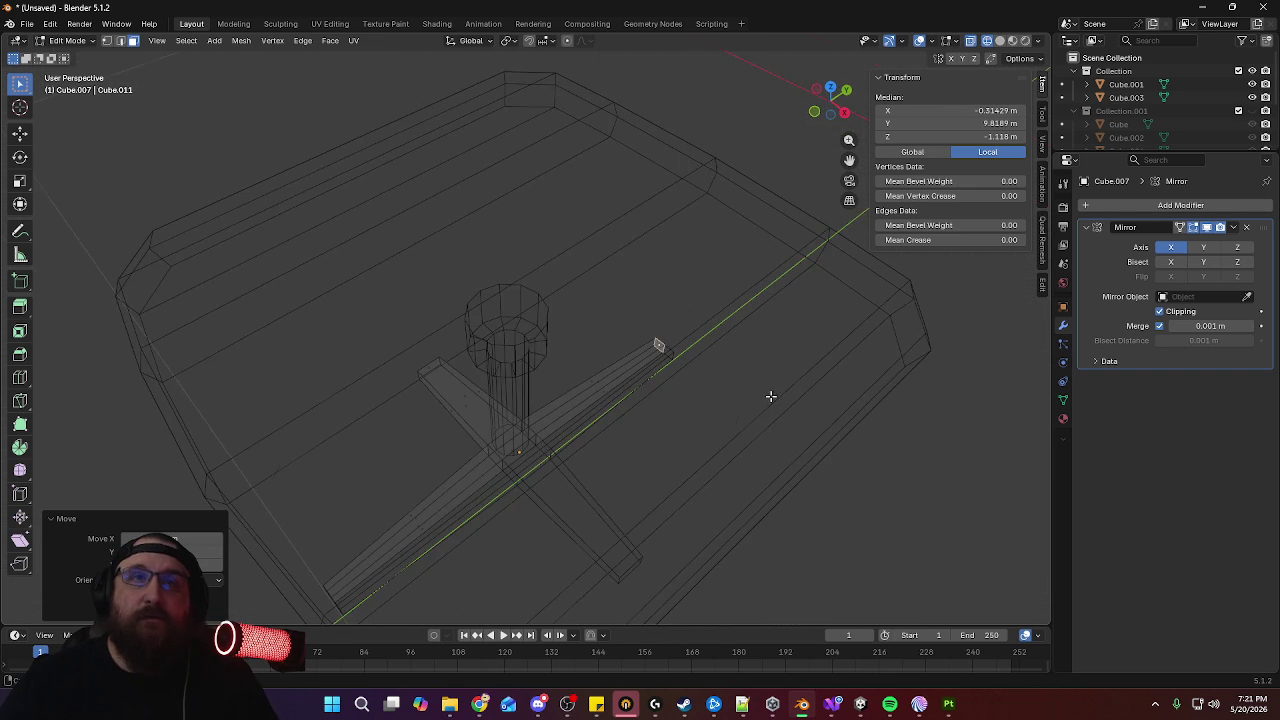
Nudge the left leg's tip along the X axis in two small moves
mouse_move(603, 503)
middle_down()
mouse_move(480, 397)
mouse_move(546, 438)
middle_up()
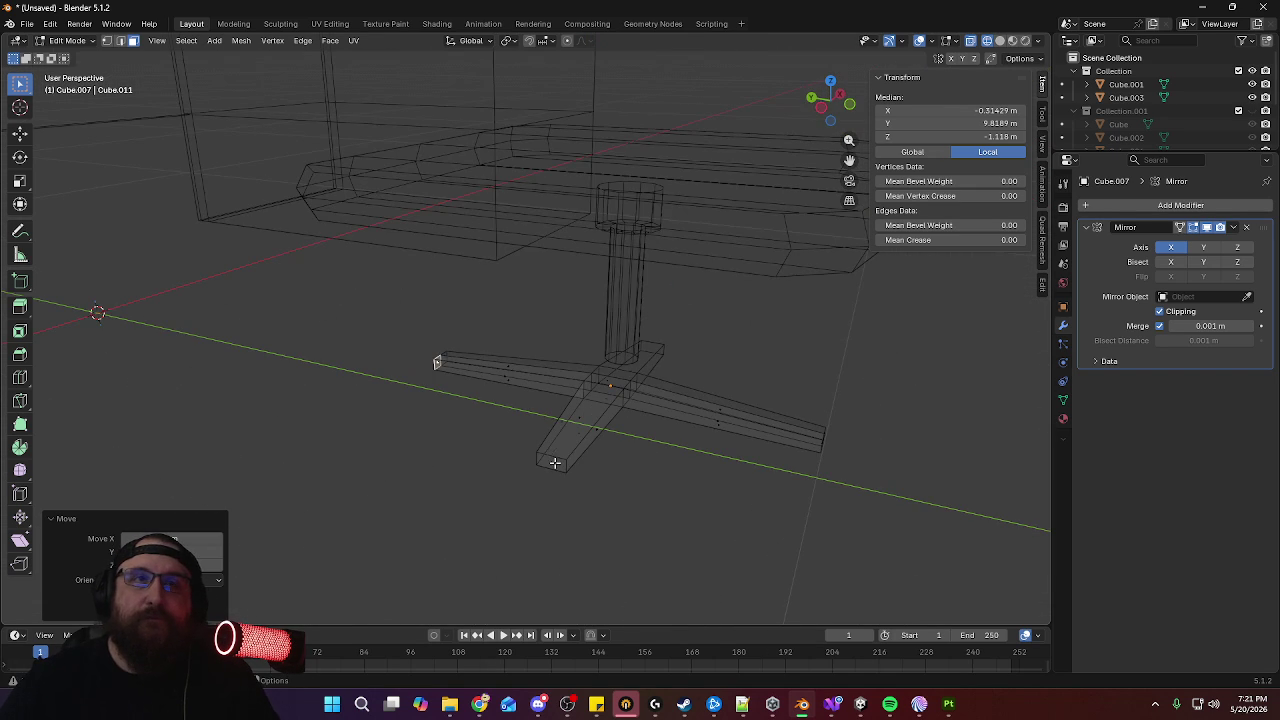
key(KP_7)
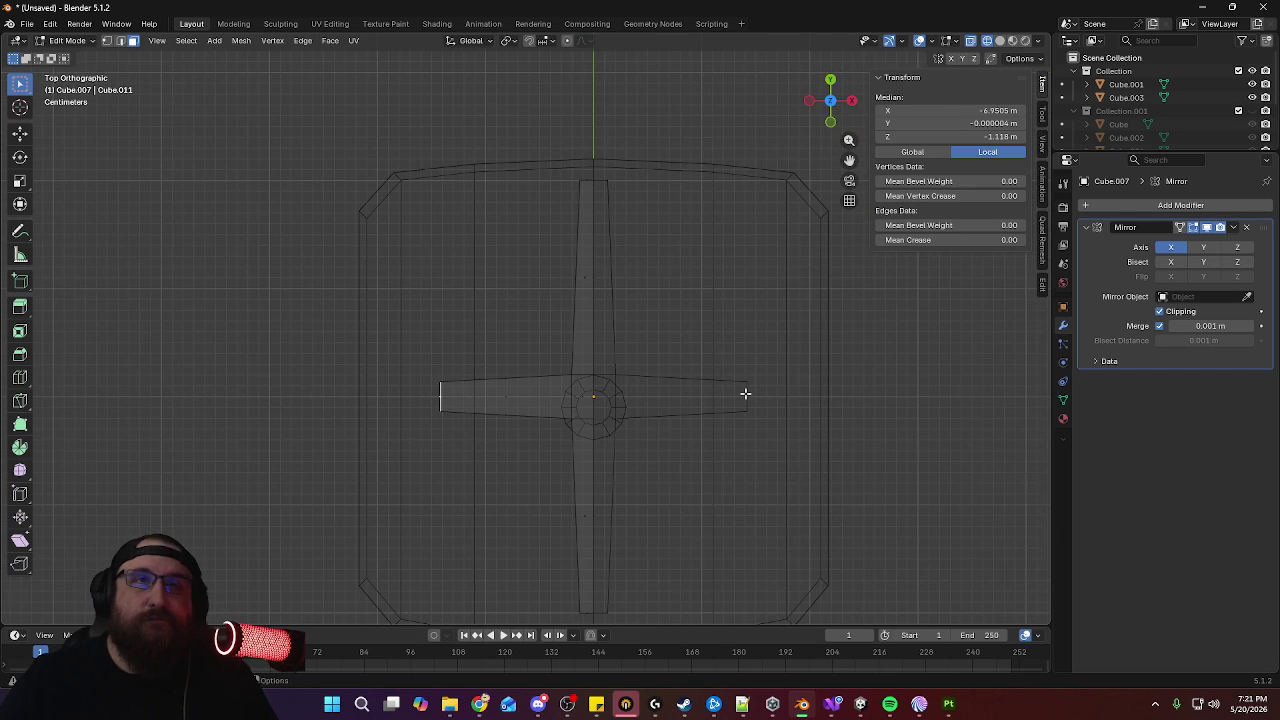
key(g)
key(x)
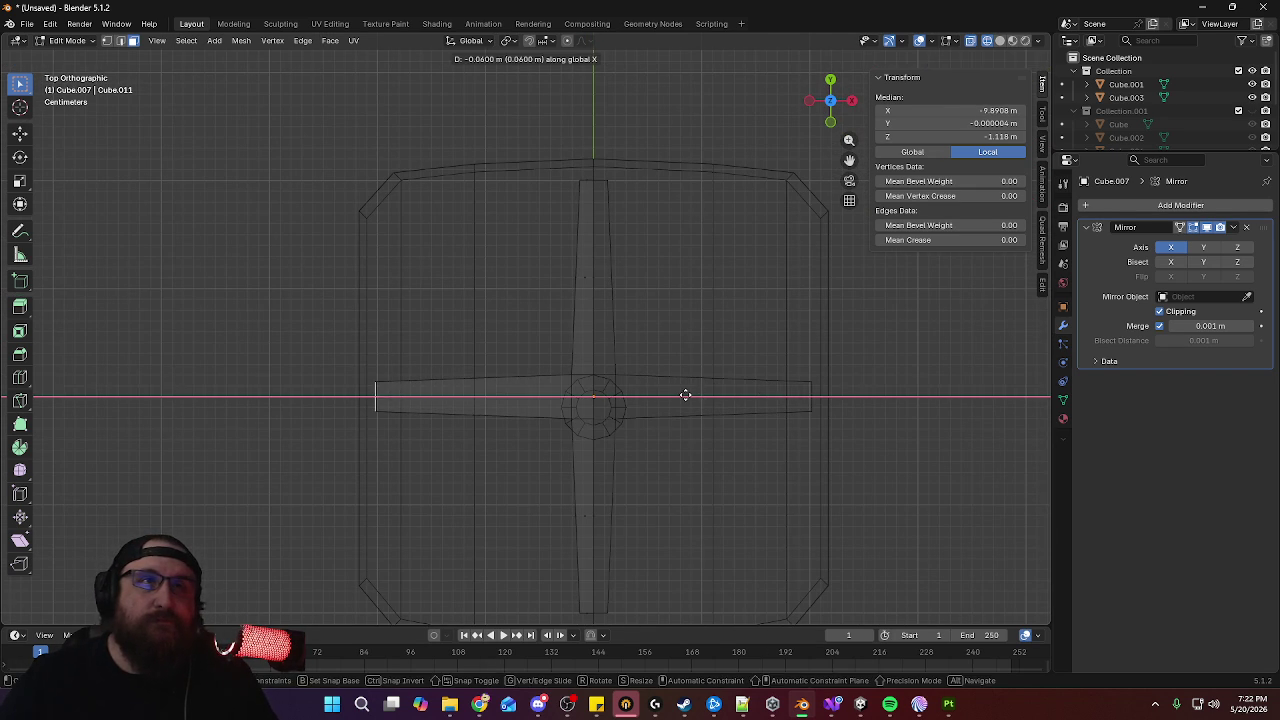
click(684, 395)
key(g)
key(x)
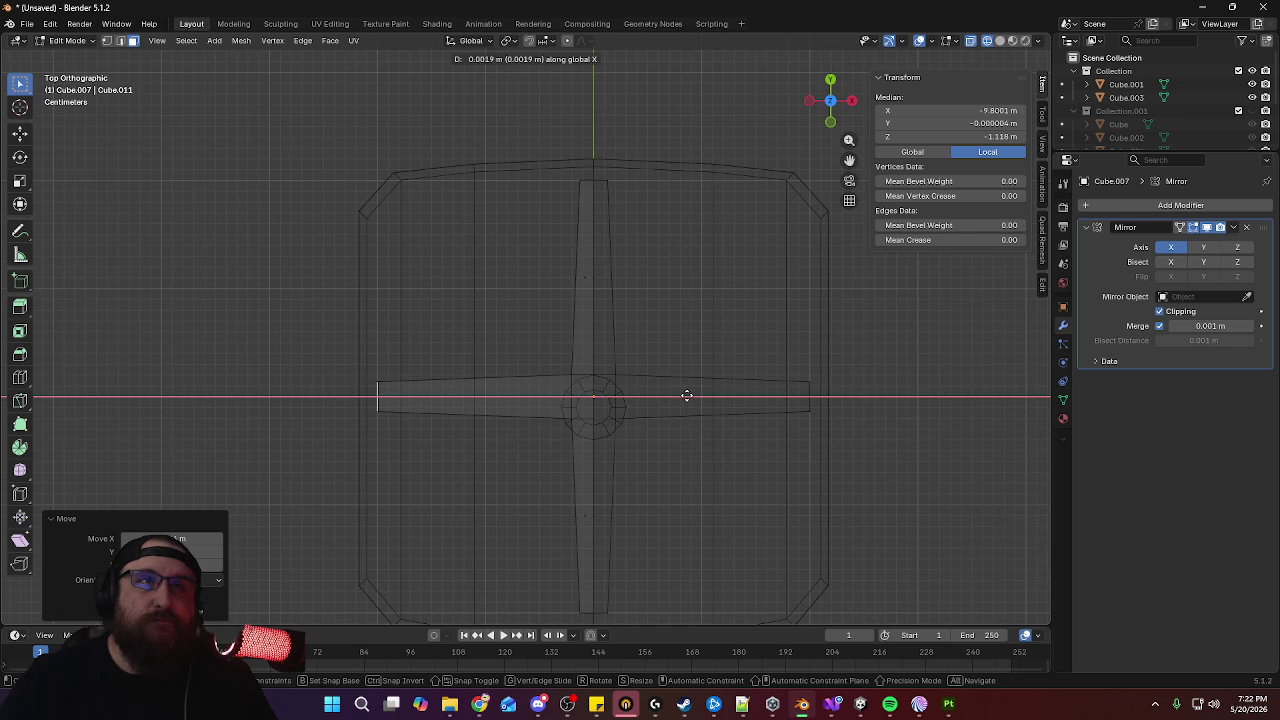
click(687, 396)
mouse_move(694, 391)
middle_down()
mouse_move(817, 403)
mouse_move(826, 366)
mouse_move(728, 391)
middle_up()
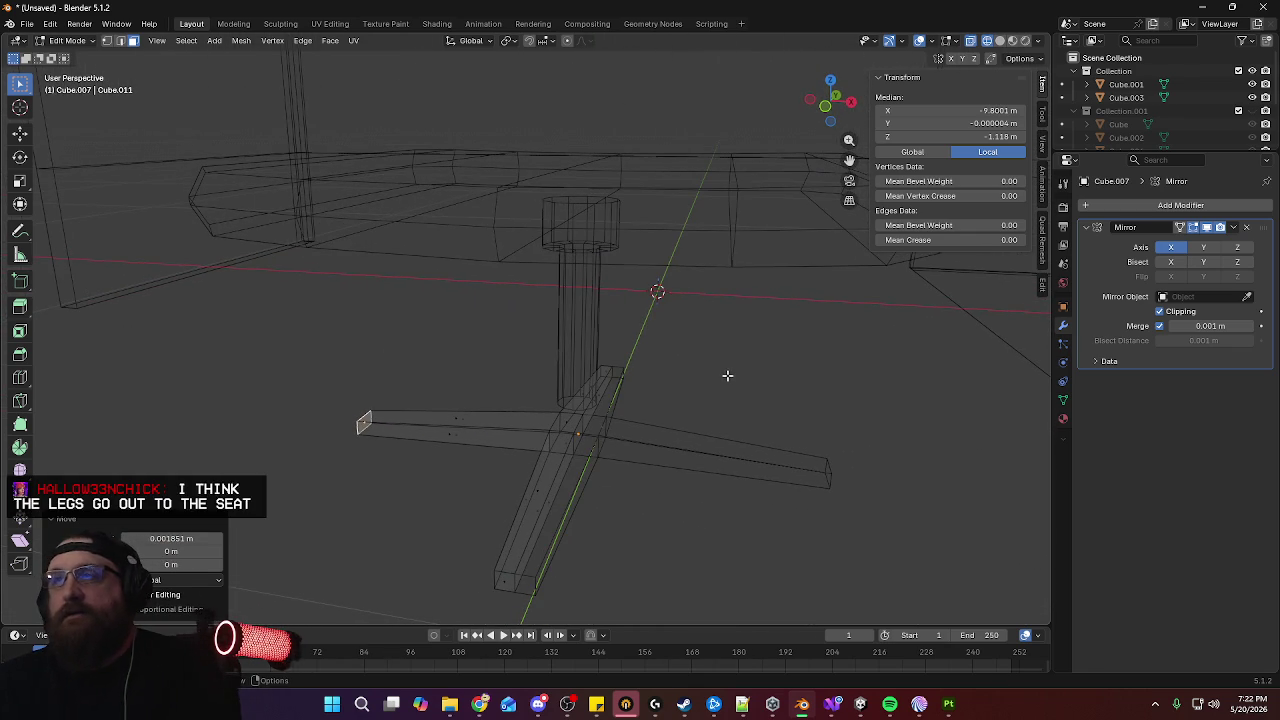
Check the base from top and side views, then switch to the reference images
key(KP_7)
key(KP_3)
middle_drag(897, 387, 986, 404)
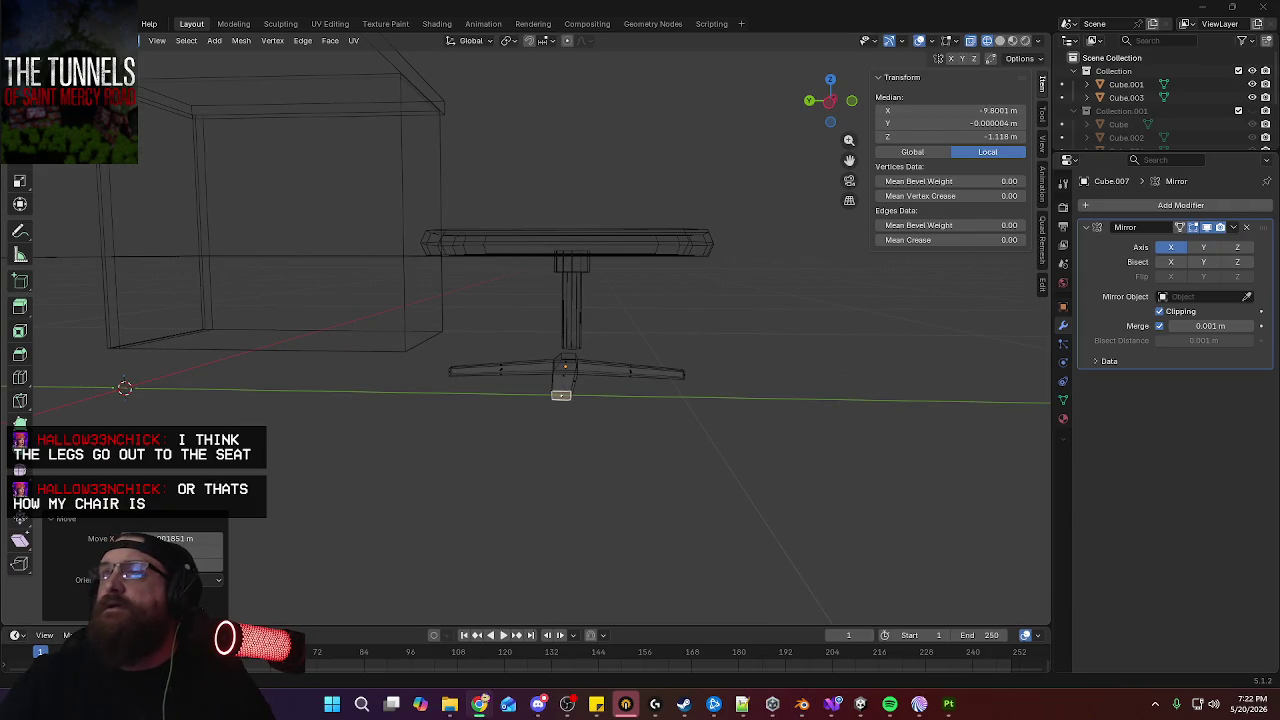
key(alt+Tab)
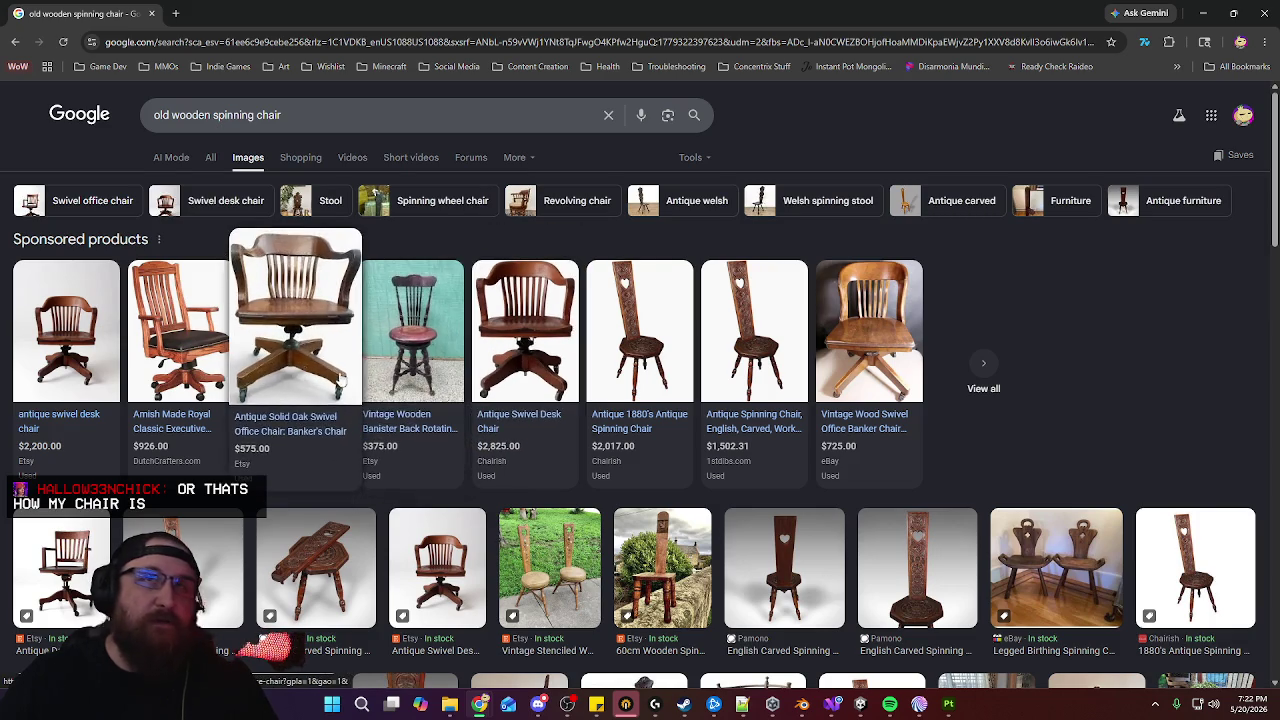
key(alt+Tab)
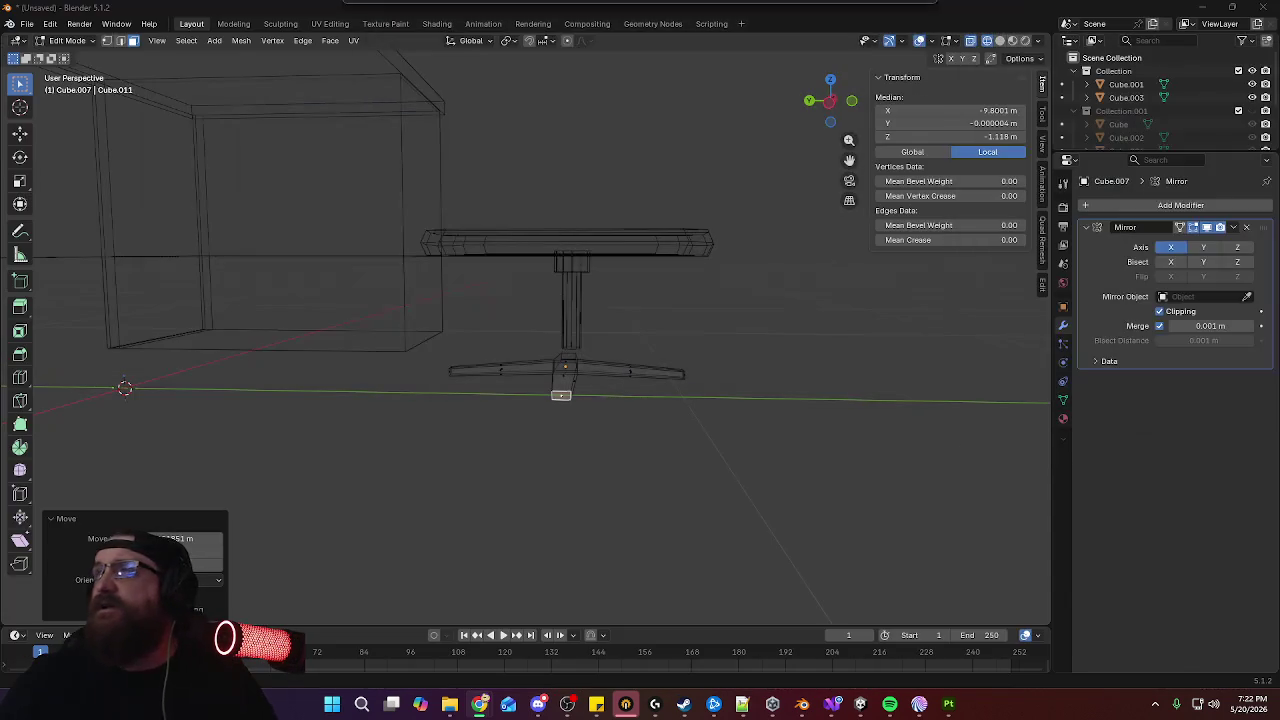
Inspect the star base from angled, low and top views, then select one leg's top face
mouse_move(784, 340)
middle_down()
mouse_move(700, 360)
mouse_move(713, 345)
middle_up()
mouse_move(695, 322)
middle_down()
mouse_move(650, 404)
mouse_move(420, 363)
mouse_move(447, 383)
middle_up()
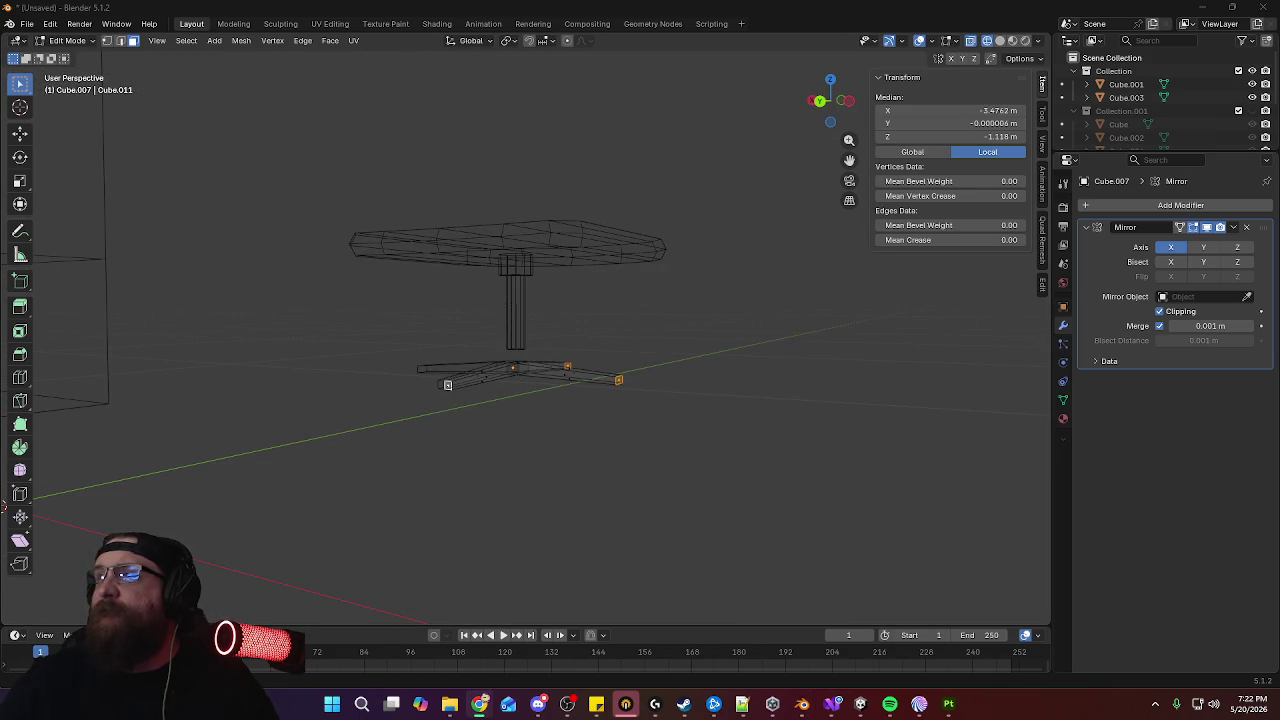
mouse_move(646, 300)
middle_down()
mouse_move(551, 306)
mouse_move(540, 291)
mouse_move(659, 331)
mouse_move(606, 349)
mouse_move(580, 340)
mouse_move(651, 320)
mouse_move(677, 320)
mouse_move(674, 337)
mouse_move(523, 377)
mouse_move(554, 359)
mouse_move(543, 380)
mouse_move(734, 334)
mouse_move(743, 303)
mouse_move(720, 372)
middle_up()
key(KP_7)
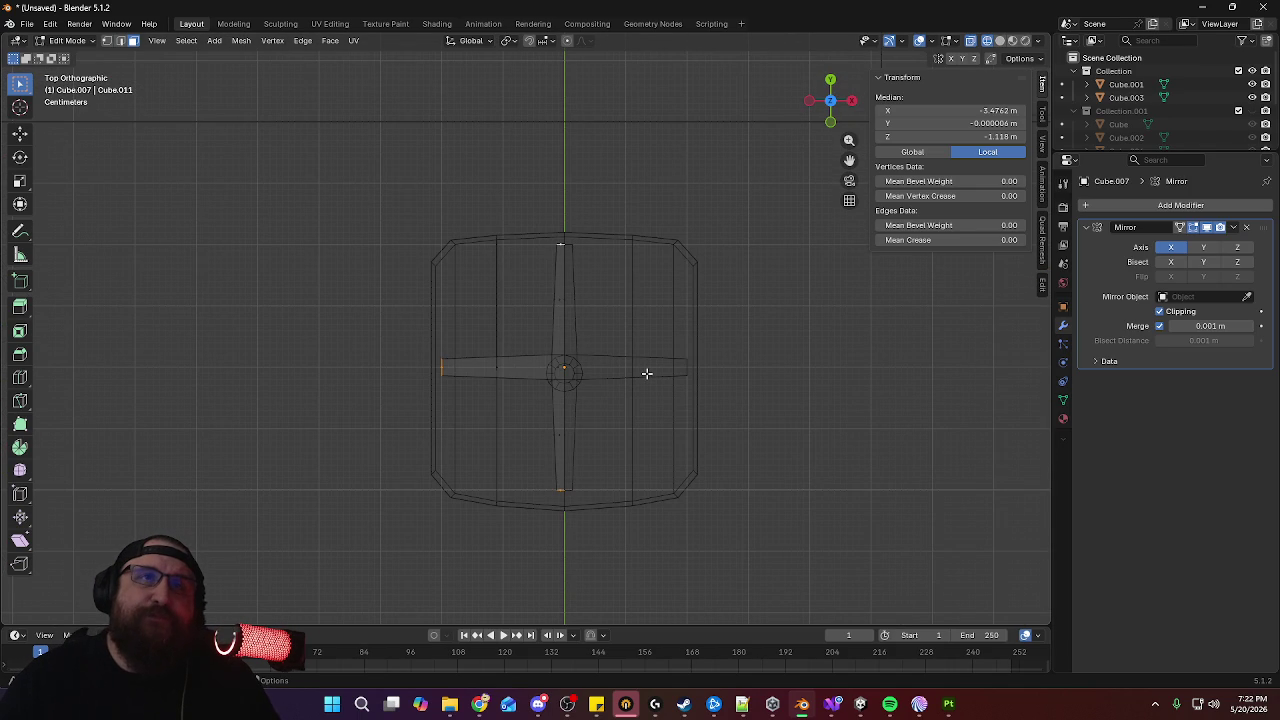
mouse_move(647, 373)
middle_down()
mouse_move(637, 403)
mouse_move(677, 269)
mouse_move(631, 354)
mouse_move(621, 296)
middle_up()
click(510, 341)
mouse_move(510, 341)
middle_down()
mouse_move(575, 357)
mouse_move(586, 420)
mouse_move(631, 437)
mouse_move(518, 393)
middle_up()
Add the lower bar edge and right leg to the selection and move them up along Z
shift+click(518, 393)
shift+click(638, 366)
mouse_move(706, 380)
middle_down()
mouse_move(631, 463)
mouse_move(621, 454)
middle_up()
key(KP_1)
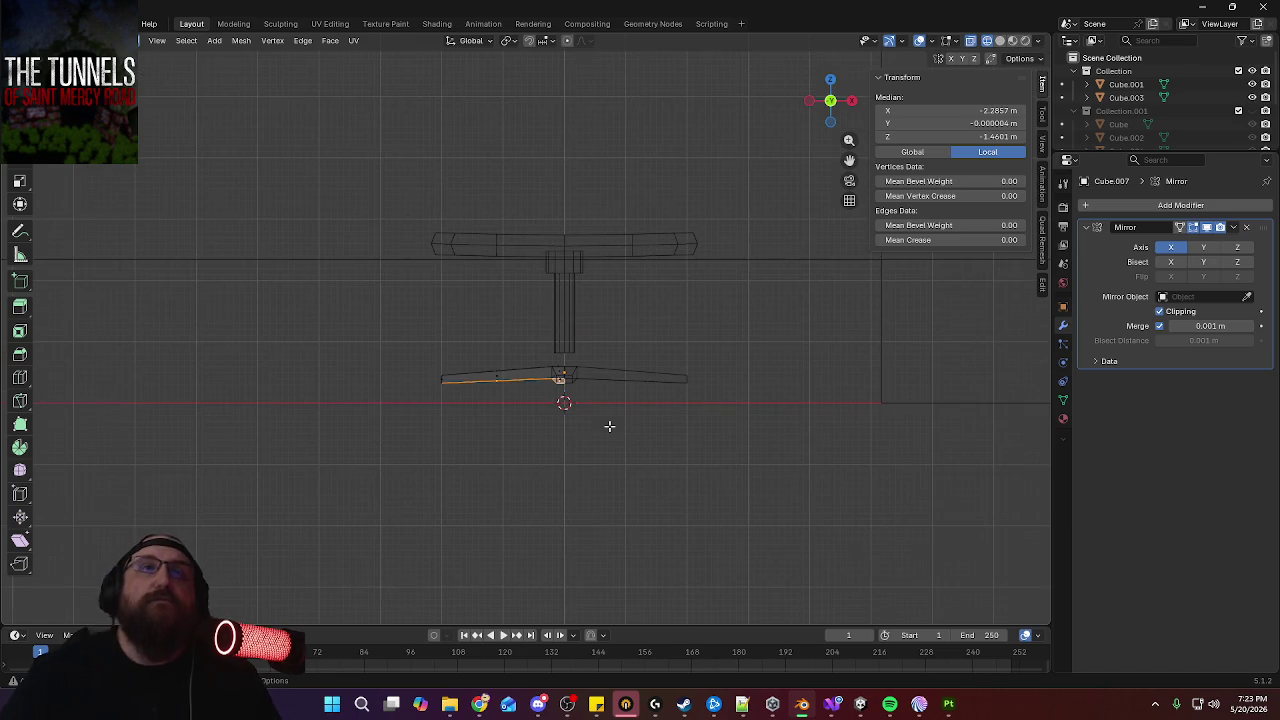
key(g)
key(z)
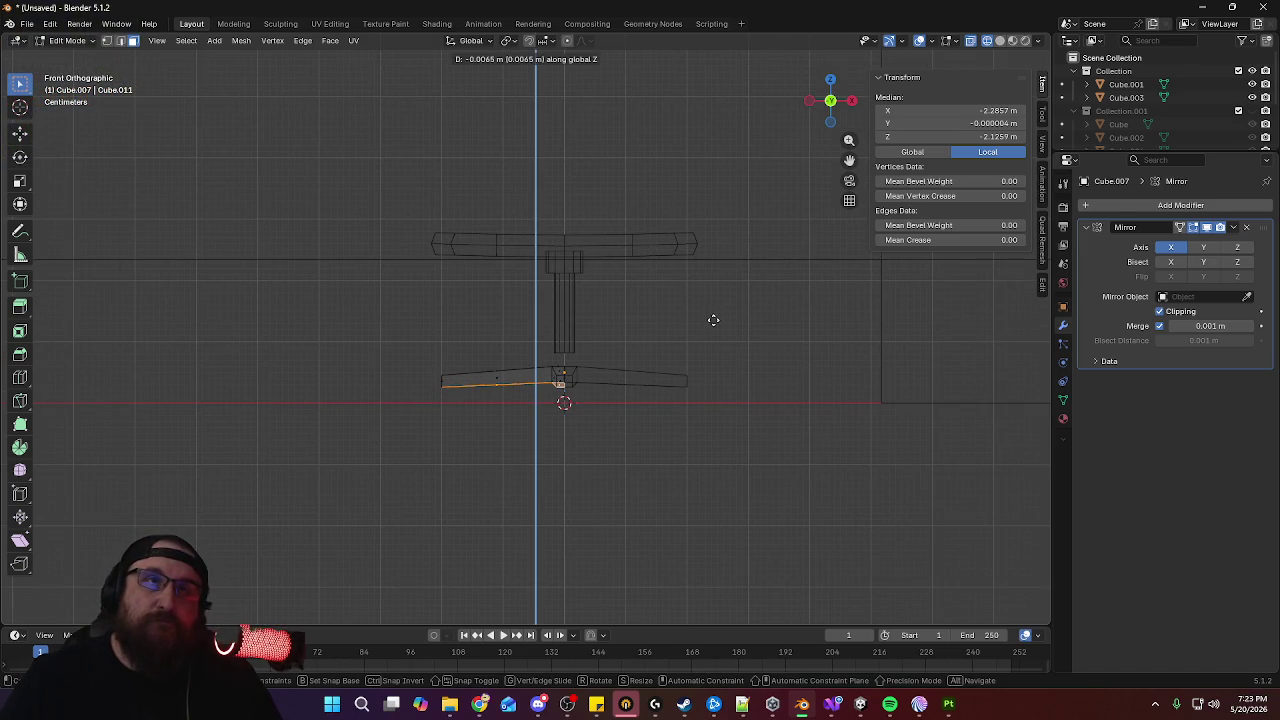
click(713, 320)
middle_drag(429, 377, 500, 408)
Raise the left leg, a second leg and the centre face vertically in front view
click(525, 387)
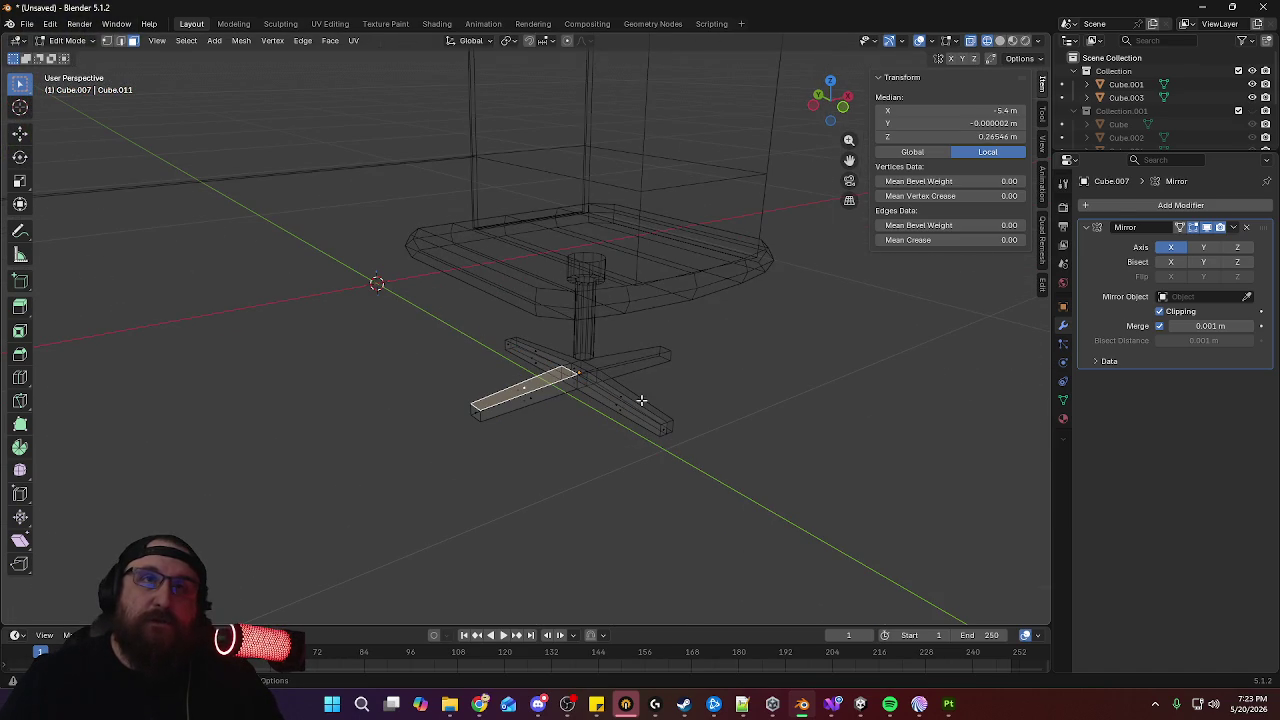
shift+click(620, 397)
mouse_move(620, 397)
middle_down()
mouse_move(666, 429)
mouse_move(557, 382)
mouse_move(619, 382)
middle_up()
shift+click(557, 382)
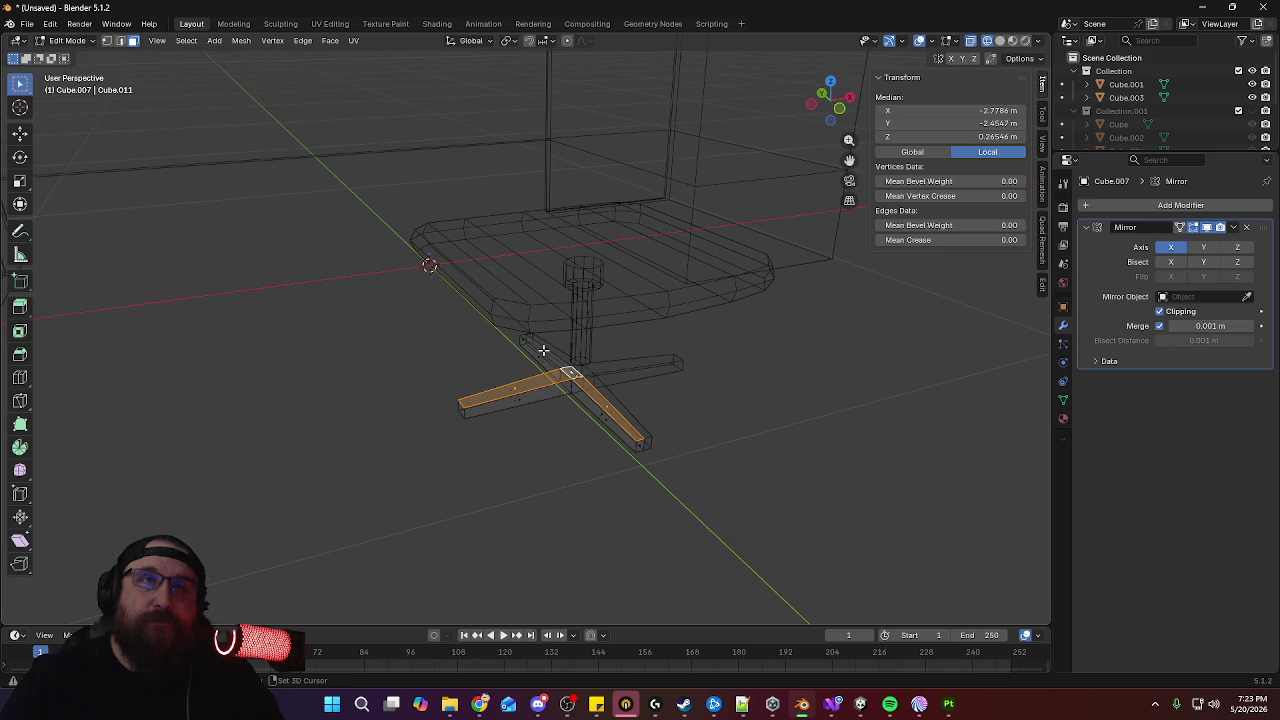
key(KP_1)
key(g)
key(z)
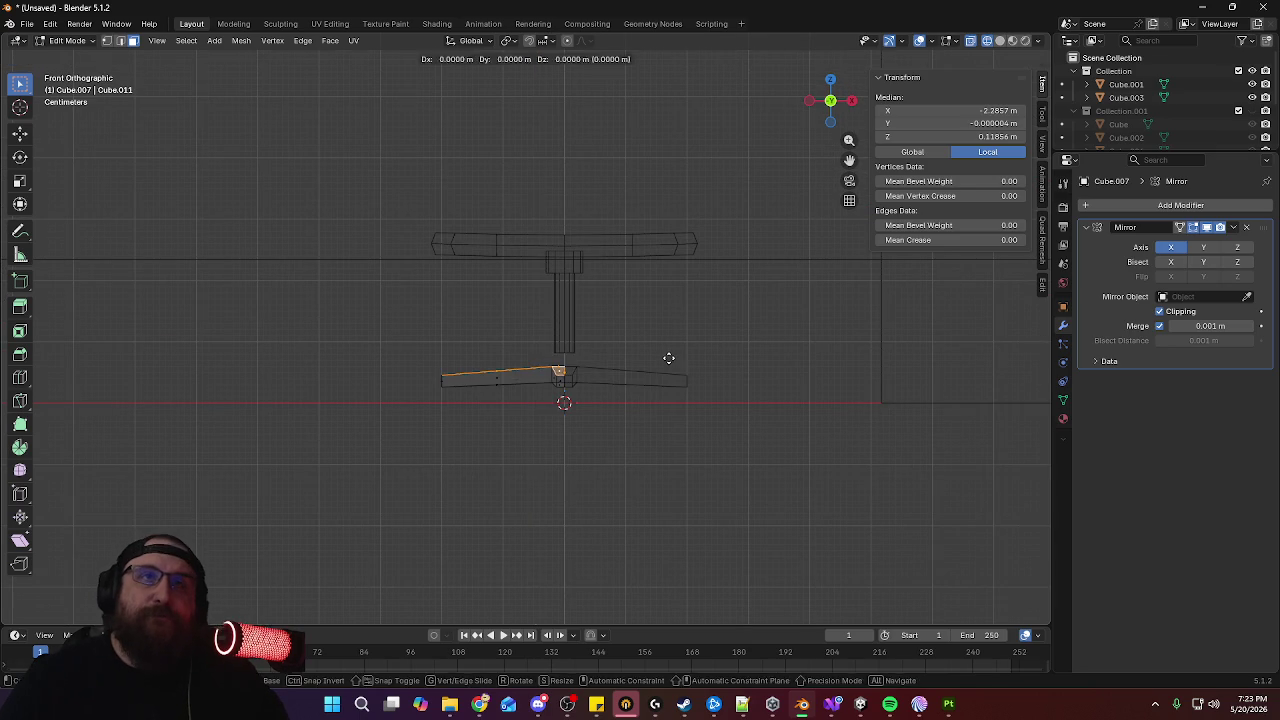
click(670, 353)
middle_drag(670, 353, 499, 388)
Lower one leg's end along Z from the right view so it slopes to the tip
click(487, 384)
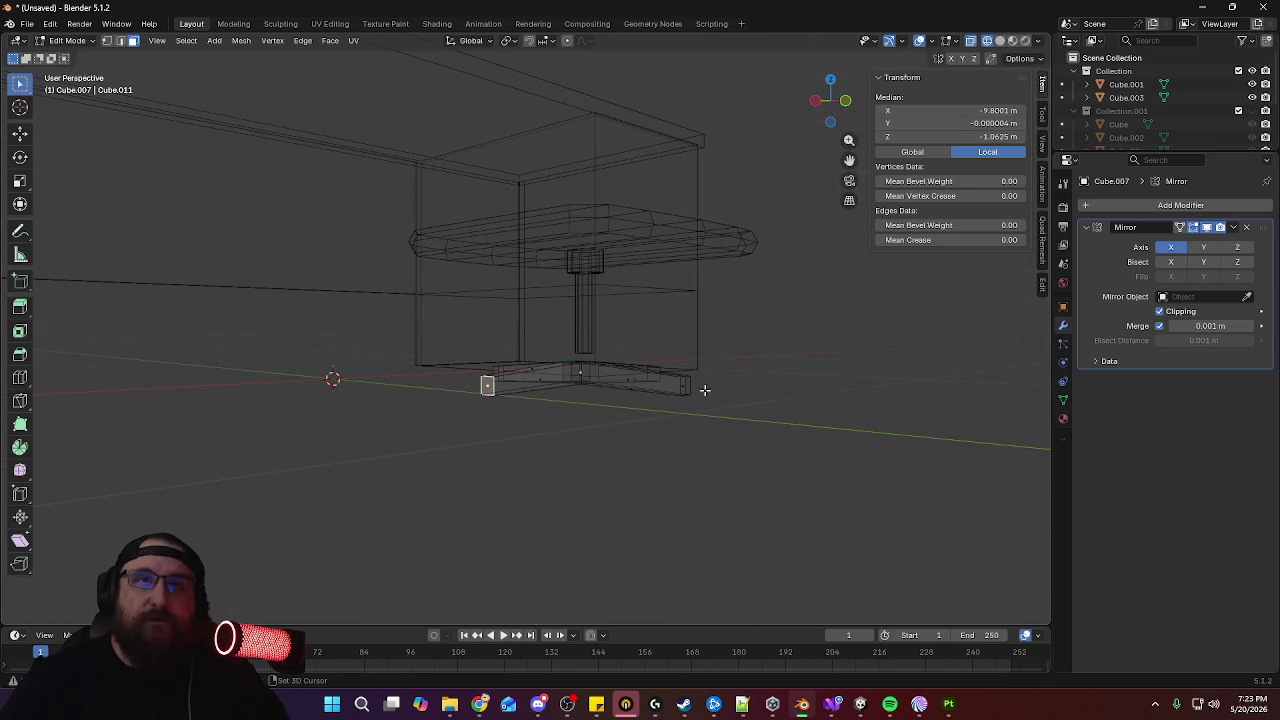
click(680, 385)
mouse_move(680, 385)
middle_down()
mouse_move(546, 420)
mouse_move(448, 392)
middle_up()
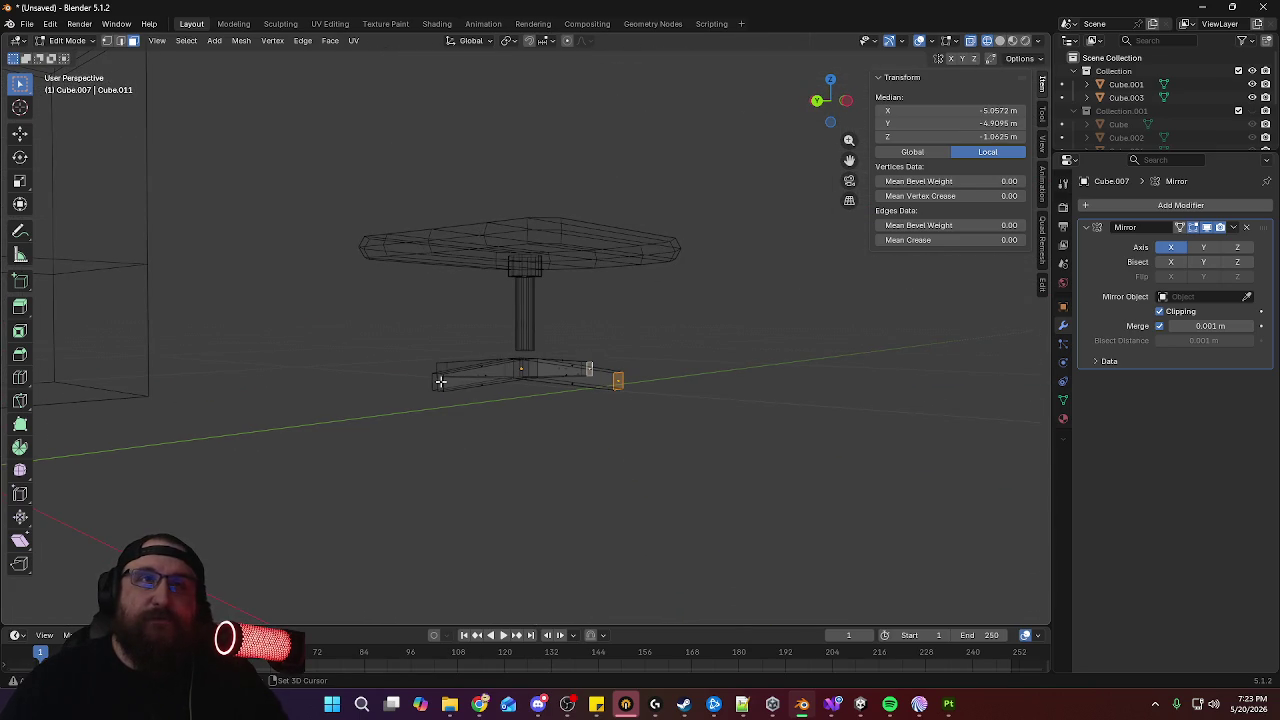
key(KP_3)
key(g)
key(z)
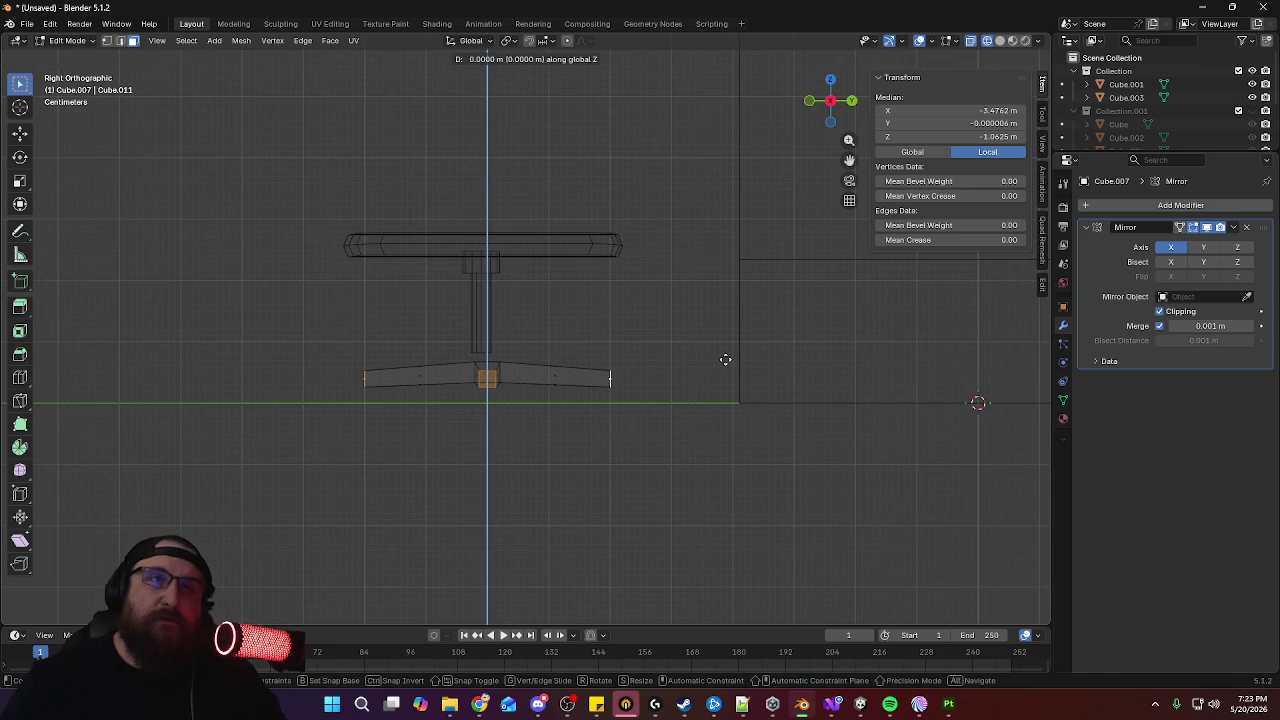
click(726, 361)
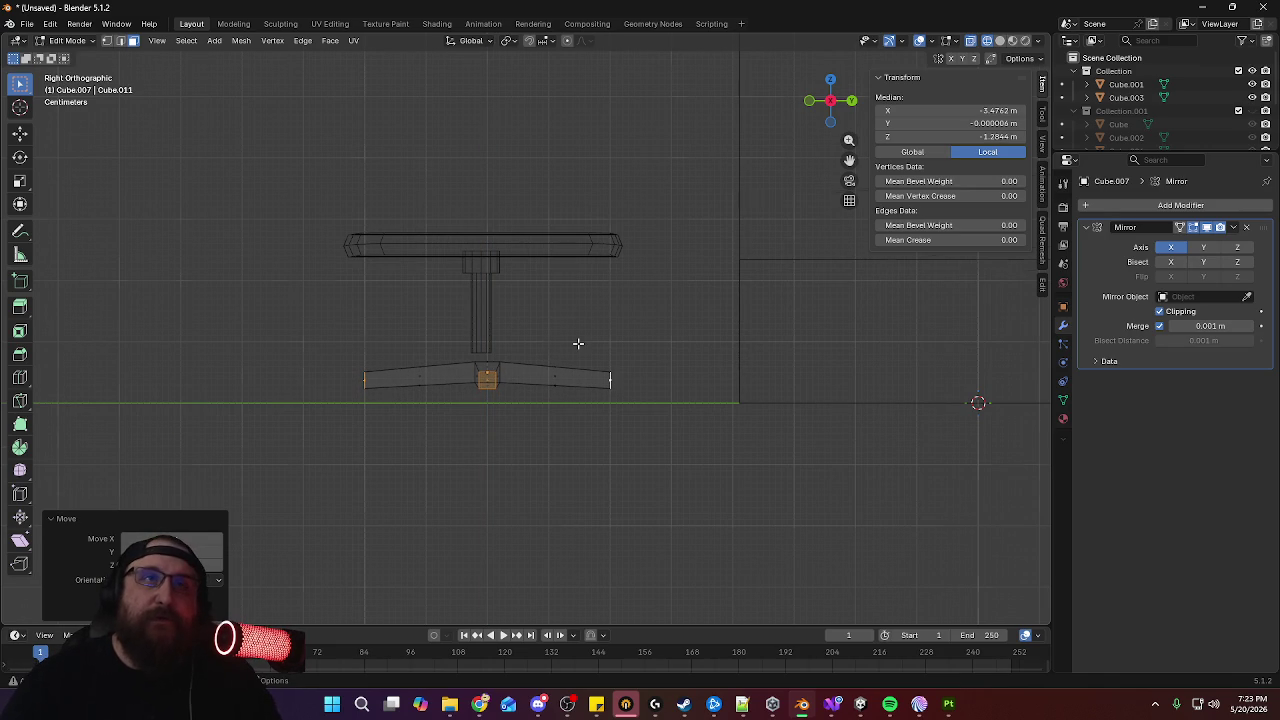
key(KP_7)
In Object Mode, shift the whole base along Y to Y -0.81 m under the post
key(Tab)
scroll(722, 336, up, 5)
scroll(722, 322, up, 1)
key(g)
key(y)
click(720, 337)
scroll(738, 395, down, 3)
scroll(722, 470, down, 2)
mouse_move(700, 505)
middle_down()
mouse_move(798, 326)
mouse_move(769, 364)
middle_up()
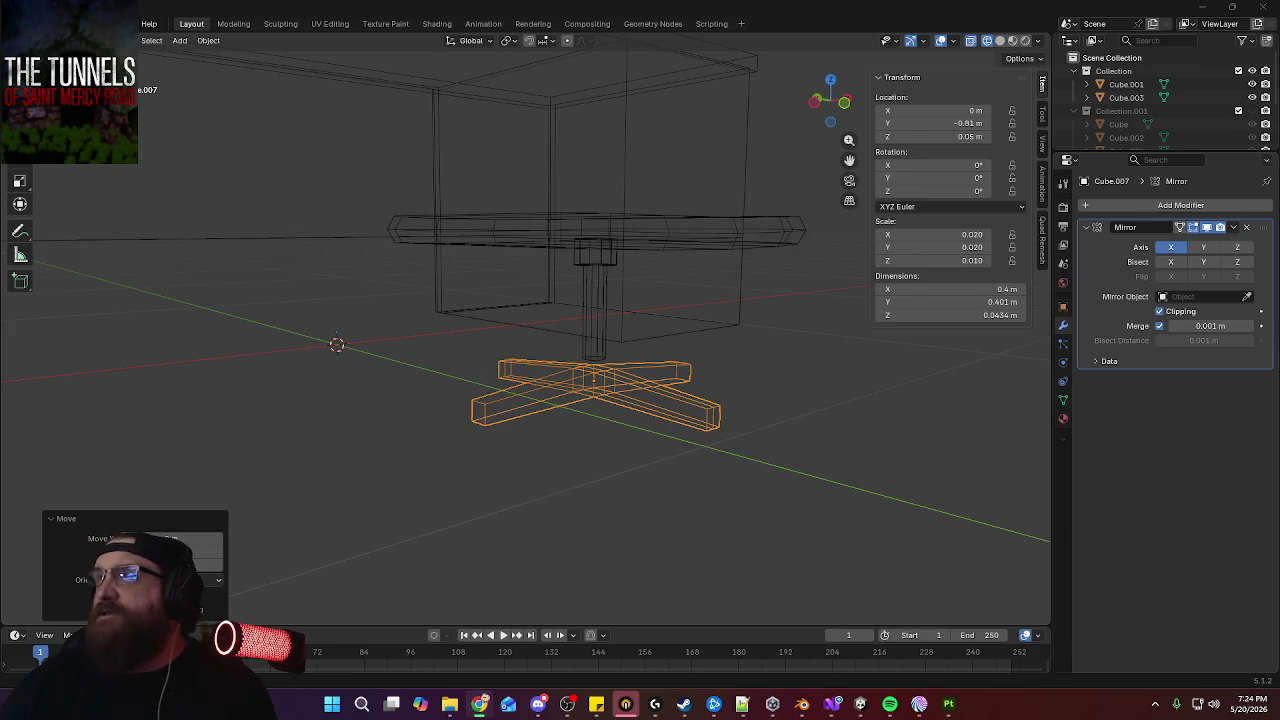
Raise the star base 0.01 m to Z 0.06 m, deselect it, and open Add > Mesh
mouse_move(700, 373)
middle_down()
mouse_move(615, 369)
mouse_move(654, 337)
mouse_move(703, 357)
mouse_move(663, 403)
mouse_move(756, 342)
middle_up()
key(KP_1)
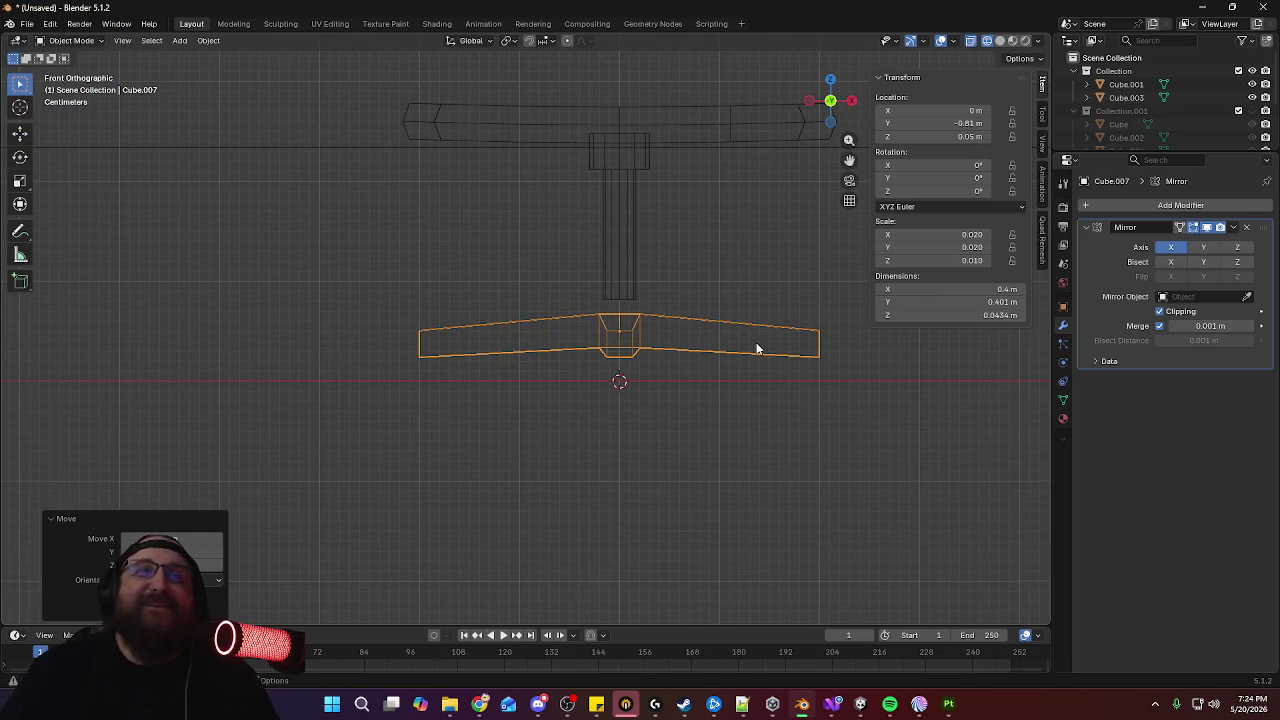
key(g)
key(z)
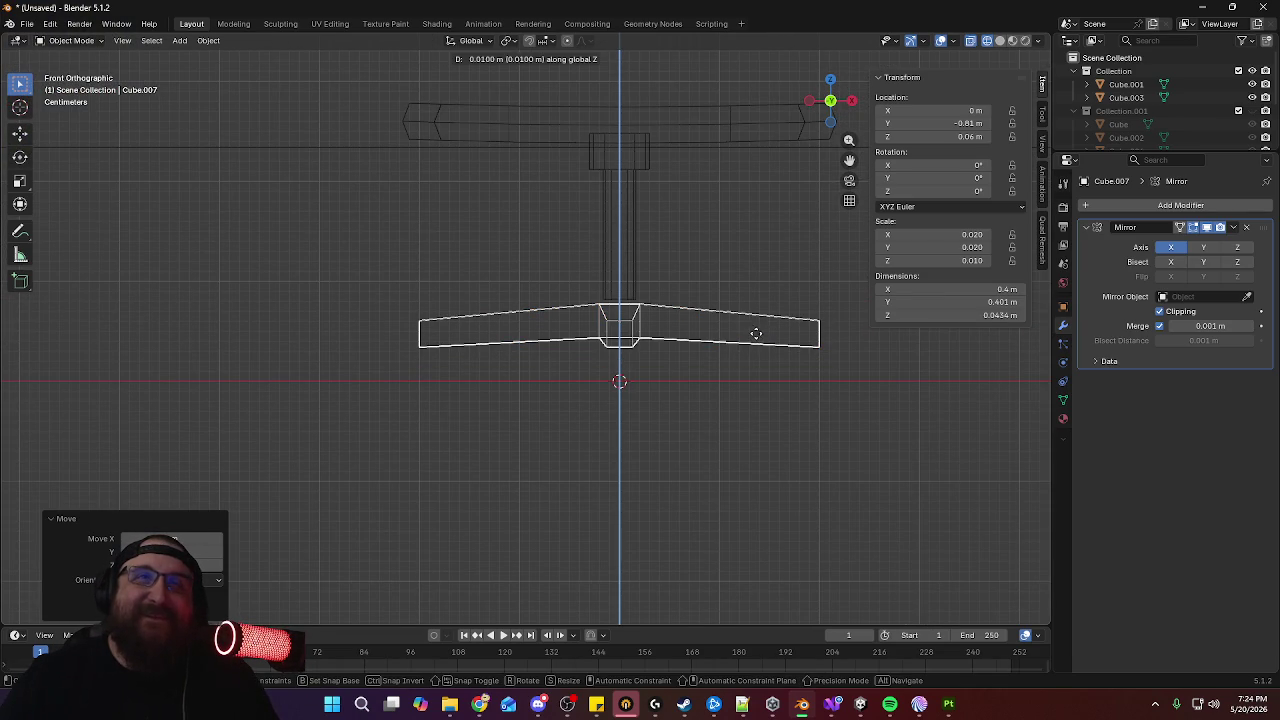
click(754, 331)
click(527, 295)
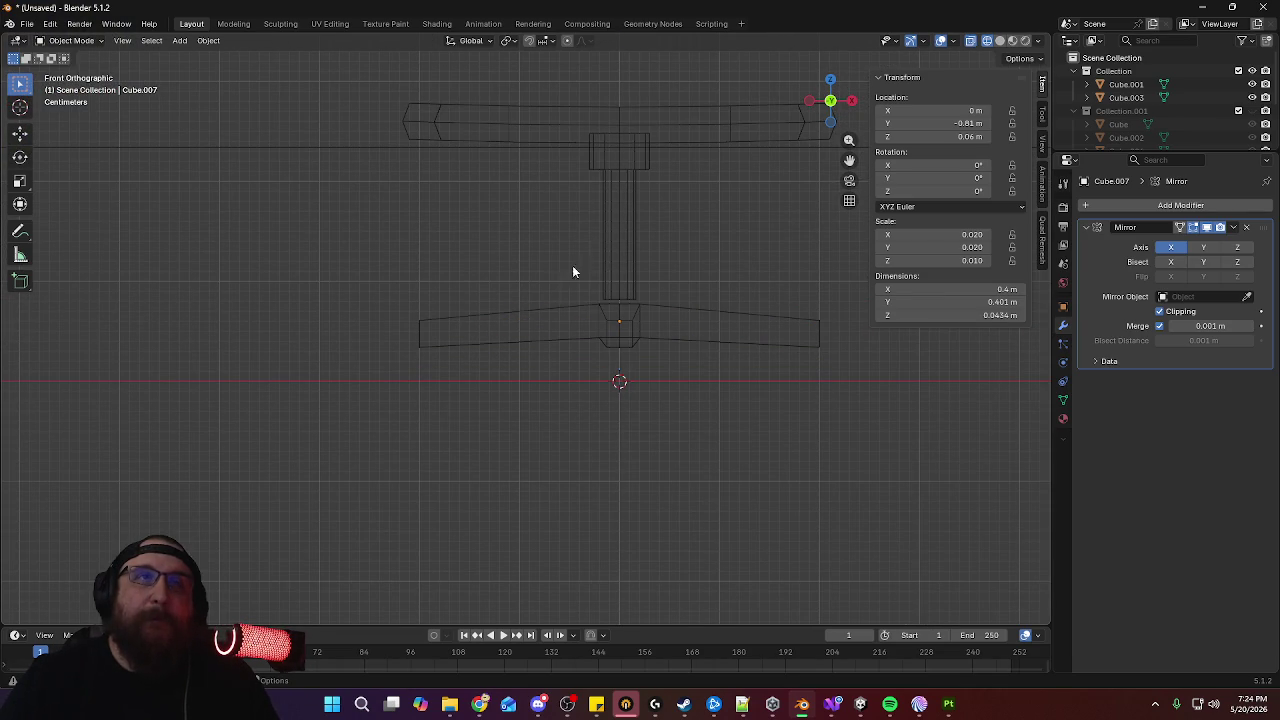
click(190, 42)
mouse_move(199, 56)
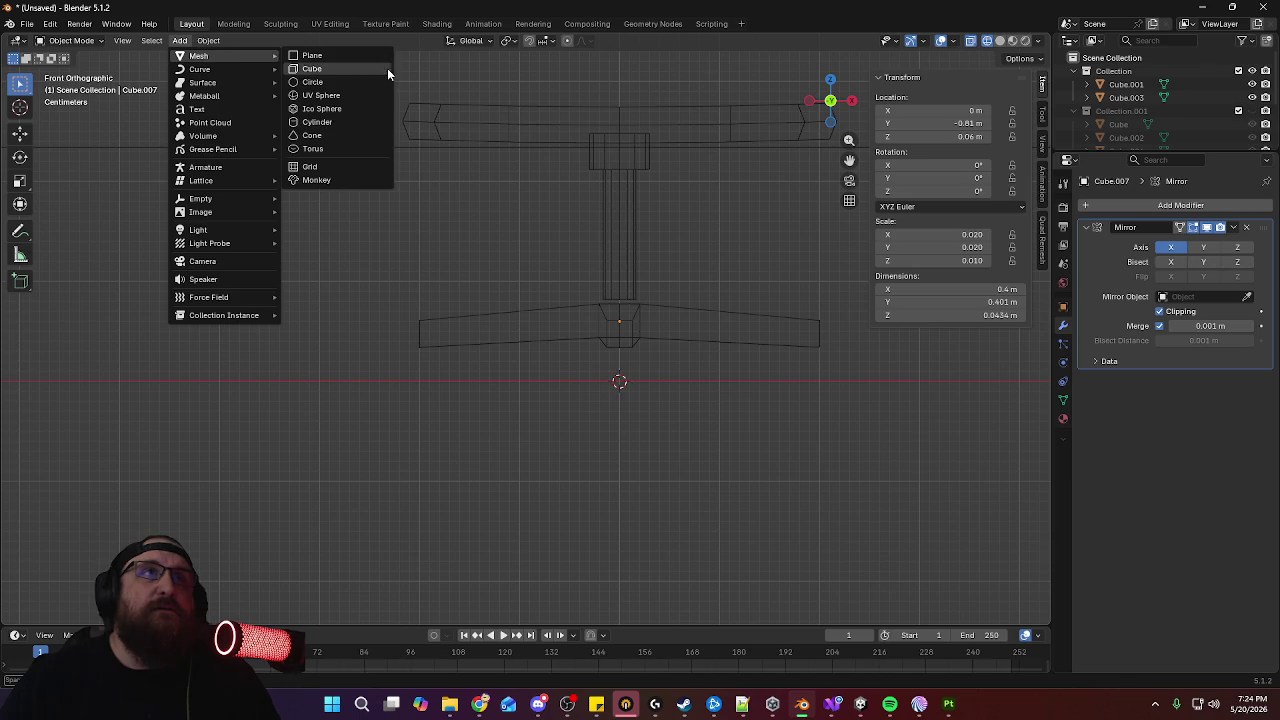
Add a cylinder and set it to 8 vertices
click(361, 122)
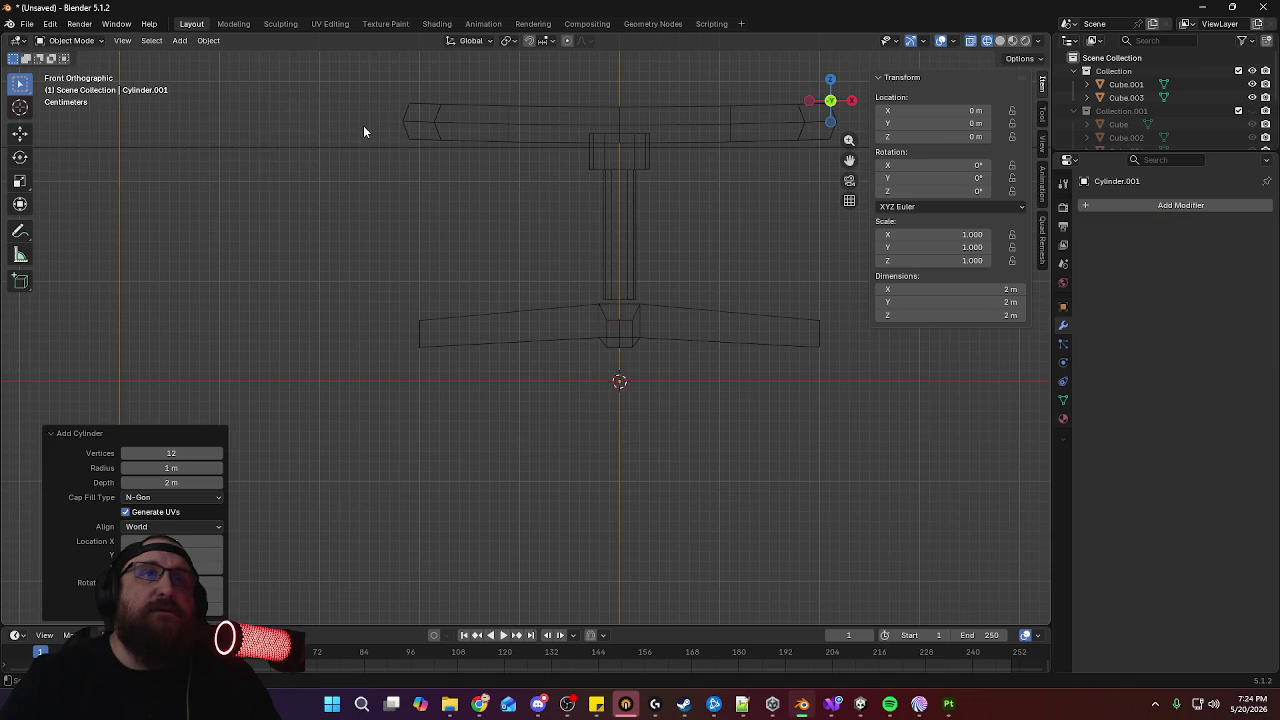
click(180, 455)
text(6)
key(Return)
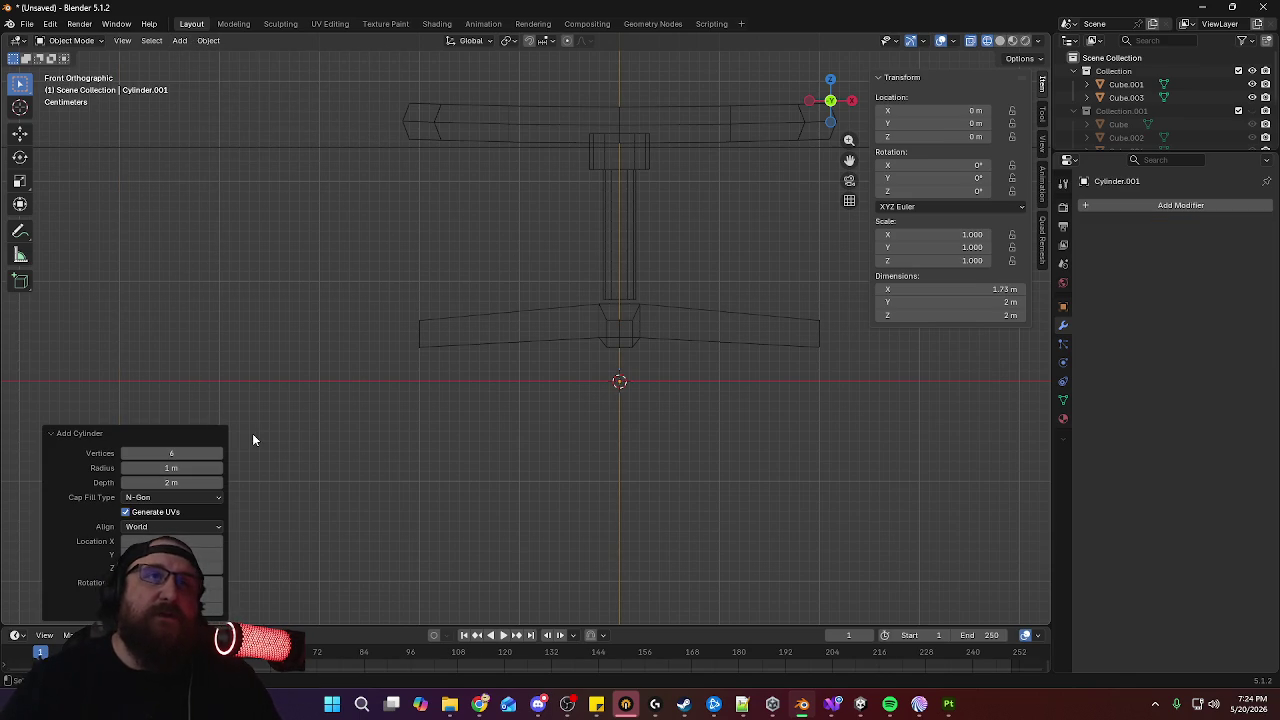
key(KP_Decimal)
key(KP_7)
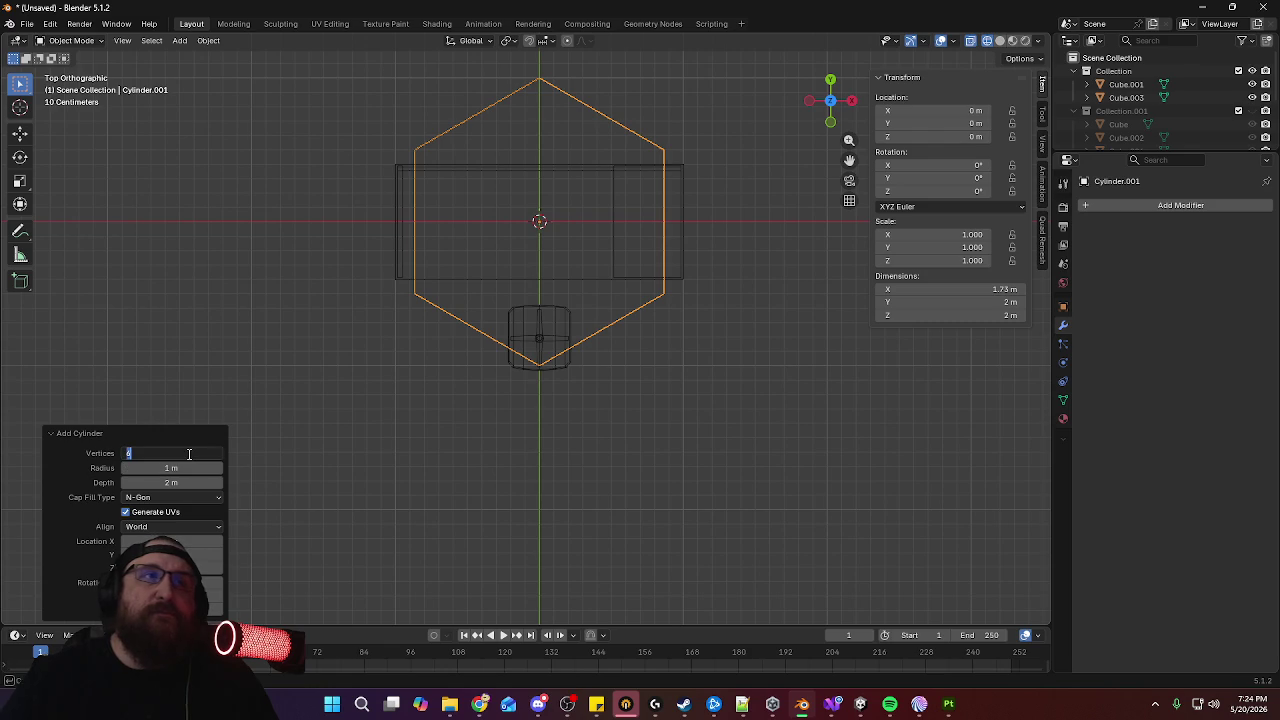
text(8)
key(Return)
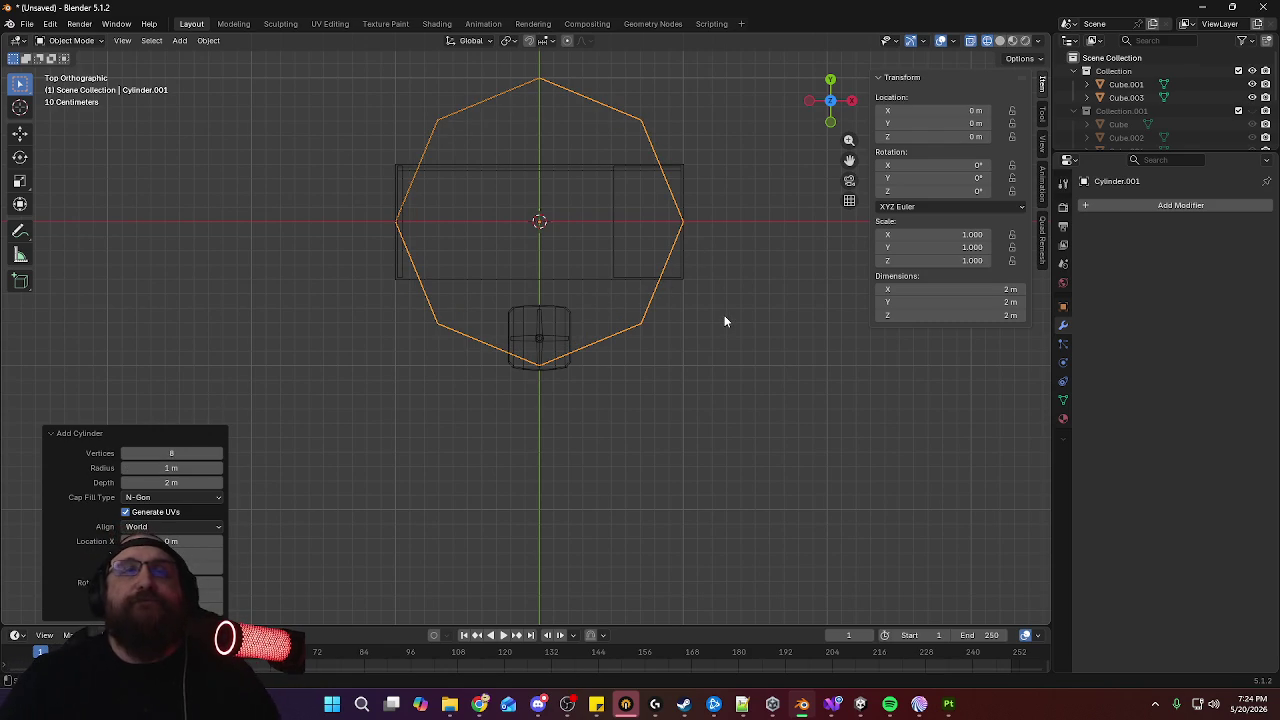
Flatten the cylinder along Z and shrink it to a tenth of its size
key(KP_1)
key(s)
key(z)
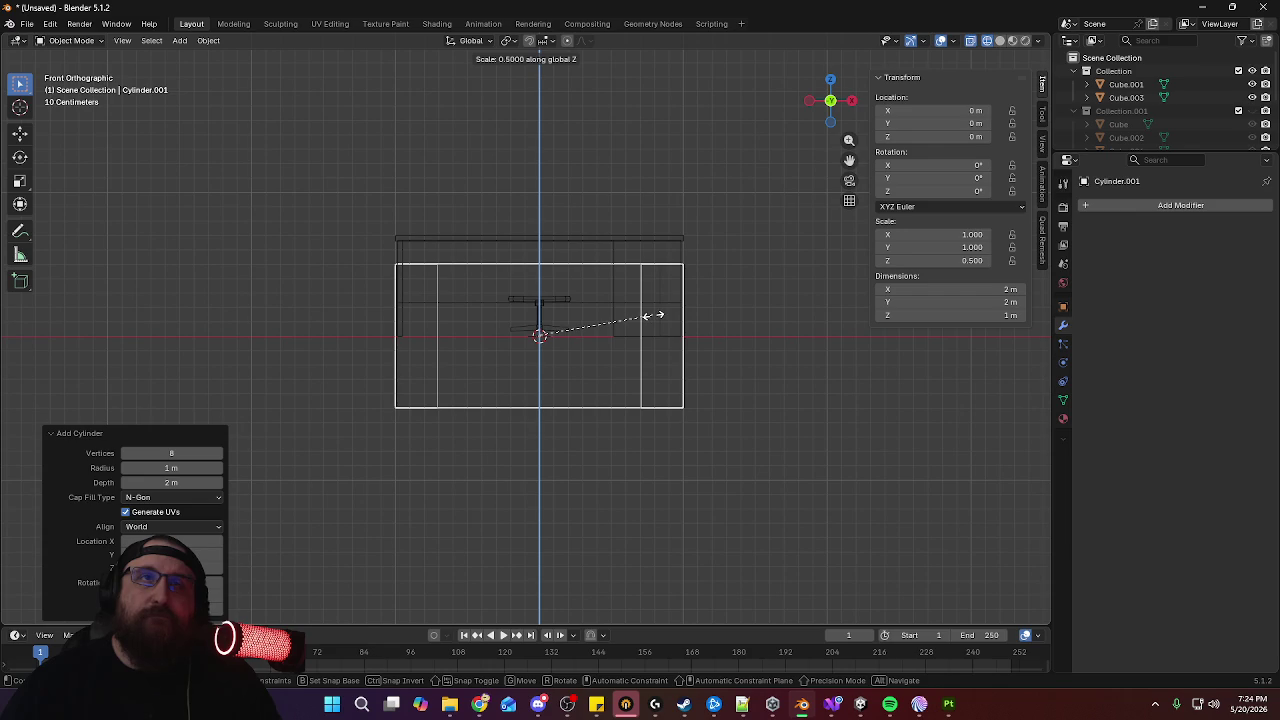
click(636, 315)
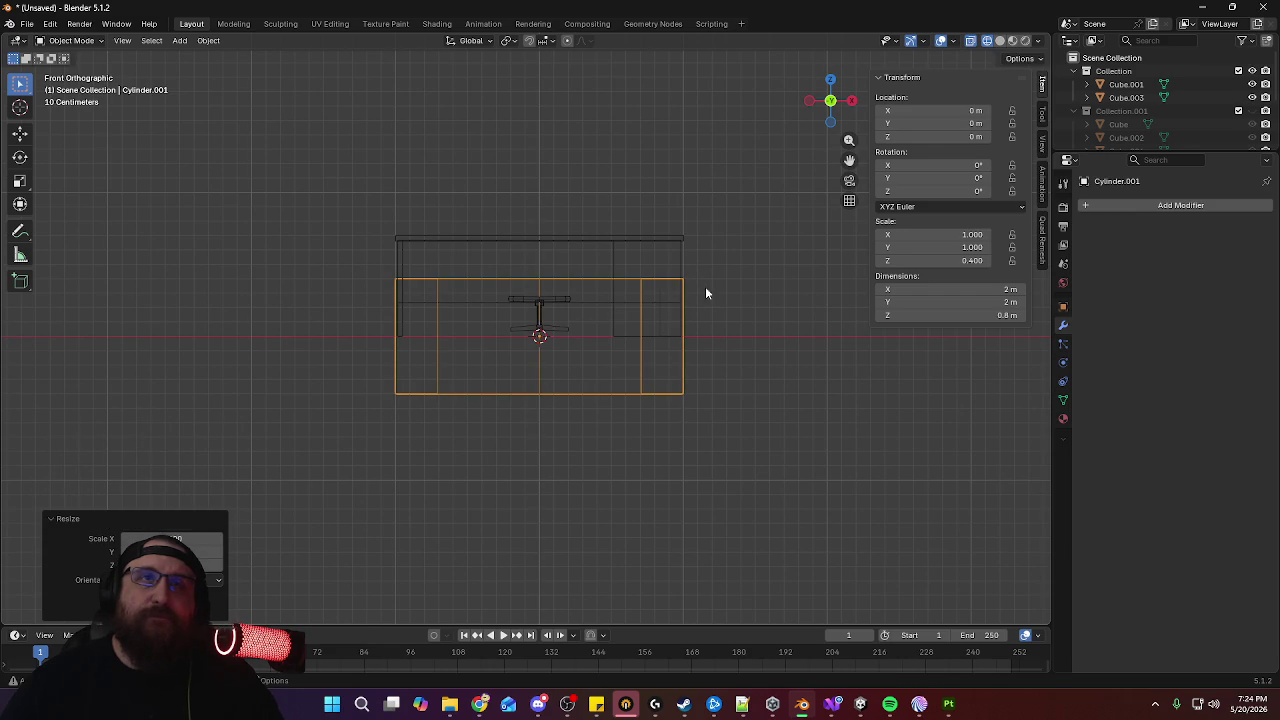
key(s)
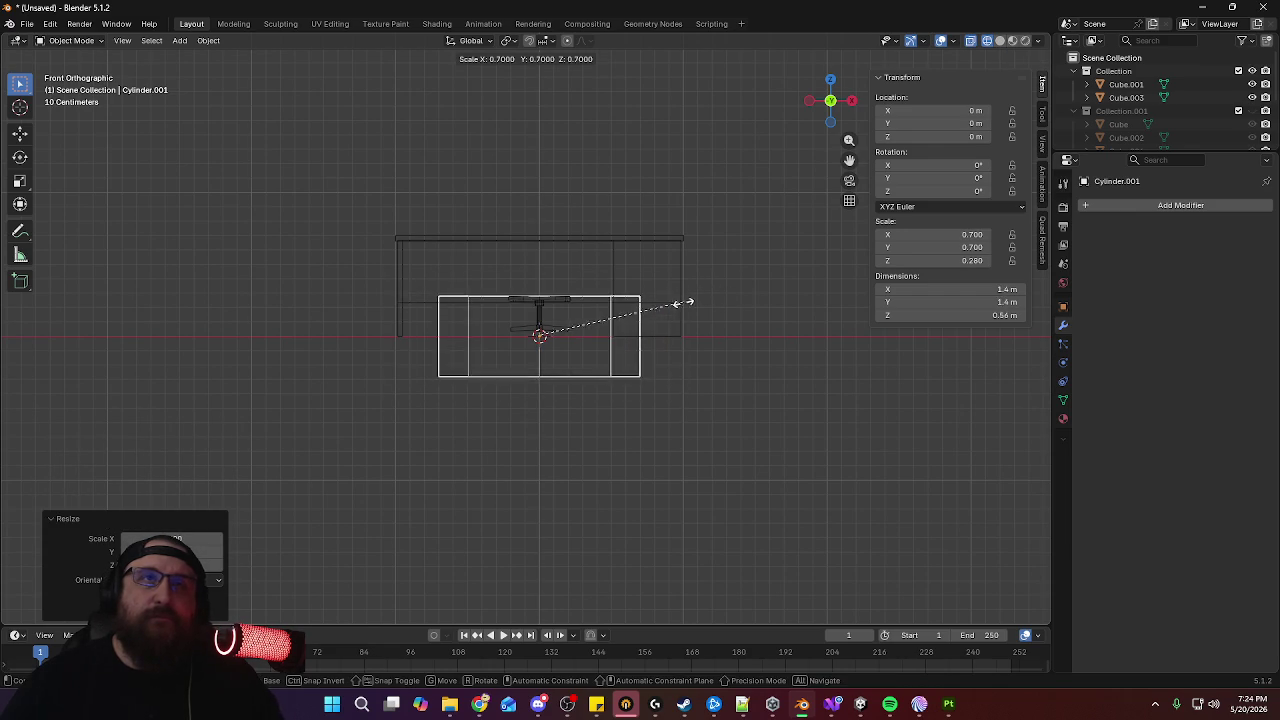
click(555, 337)
scroll(612, 373, up, 5)
Rotate the wheel 90° to stand upright and move it under the chair
key(KP_3)
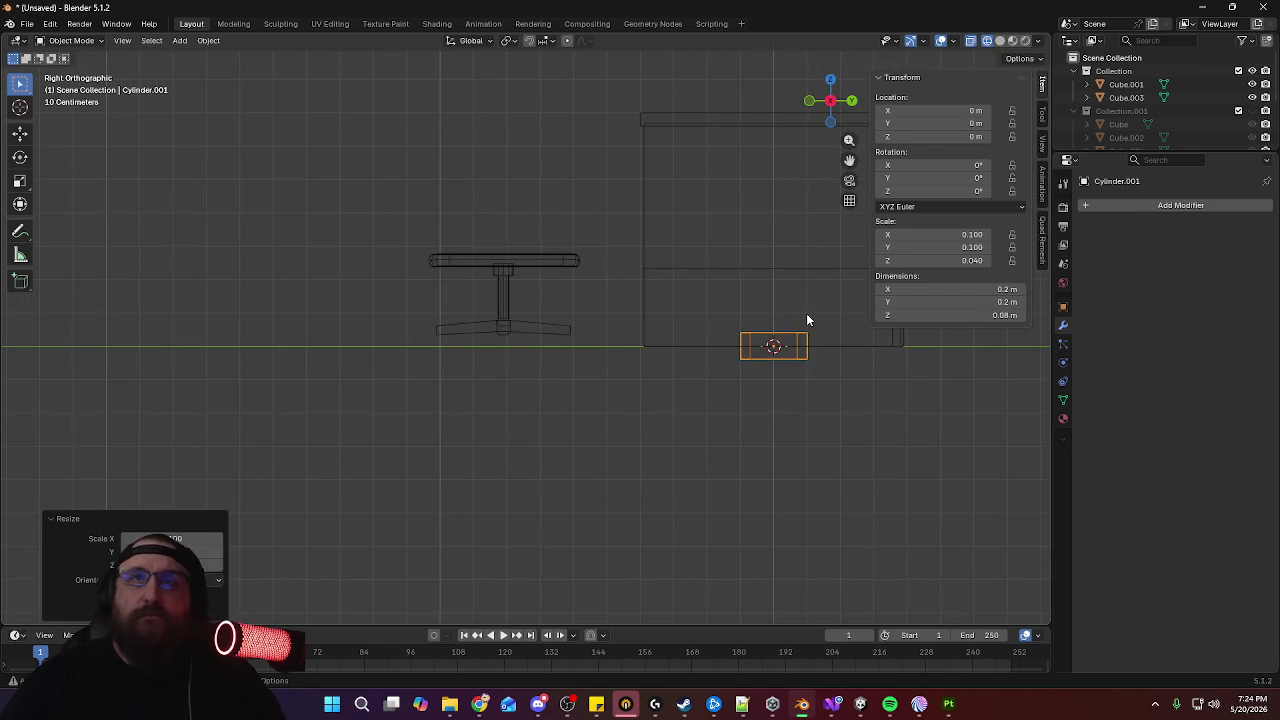
key(r)
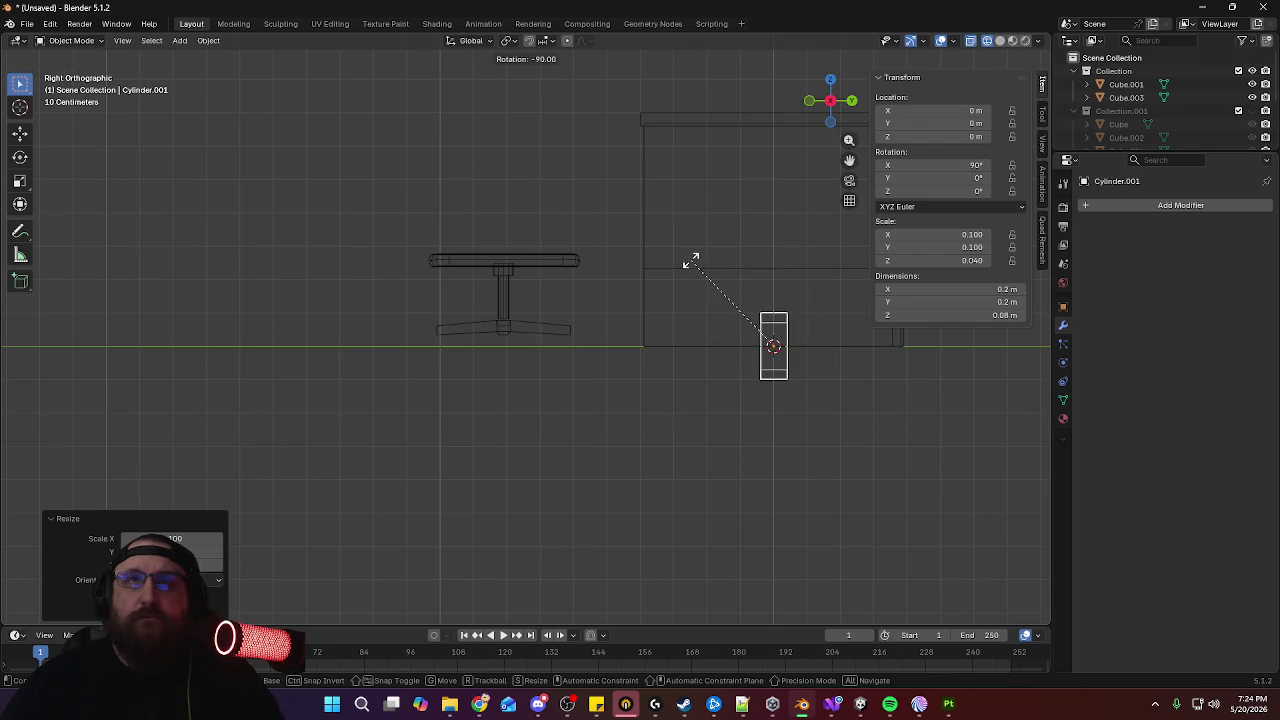
click(703, 268)
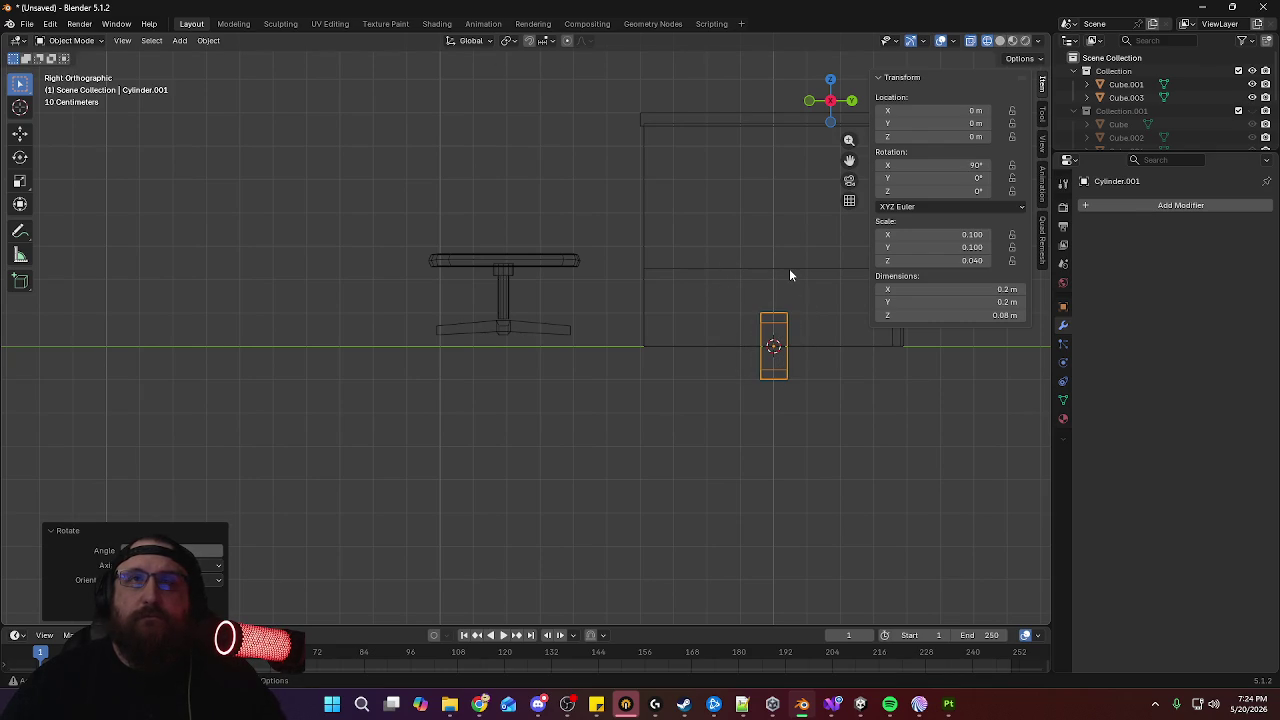
key(g)
key(x)
key(y)
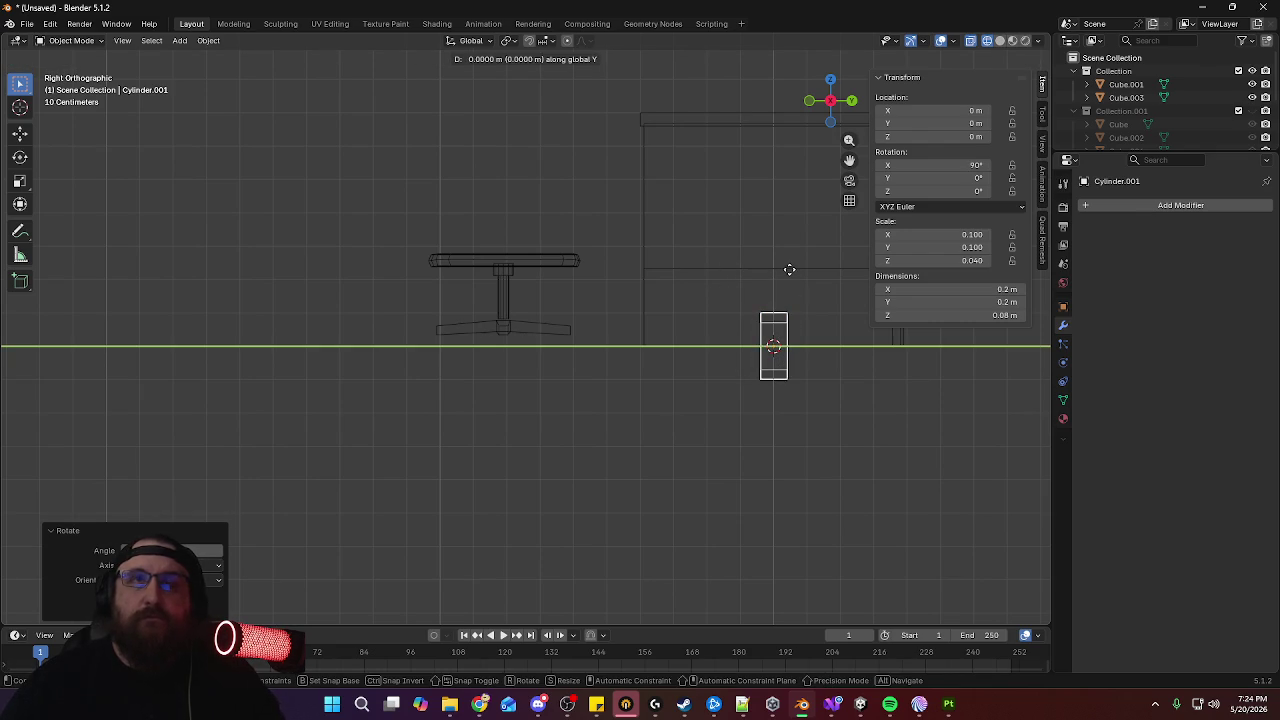
click(520, 290)
Move the wheel along Y to Y -0.81 m beneath the leg tip
scroll(520, 292, up, 7)
scroll(586, 286, up, 2)
mouse_move(583, 268)
shift+middle_down()
mouse_move(574, 360)
mouse_move(644, 357)
shift+middle_up()
key(g)
key(y)
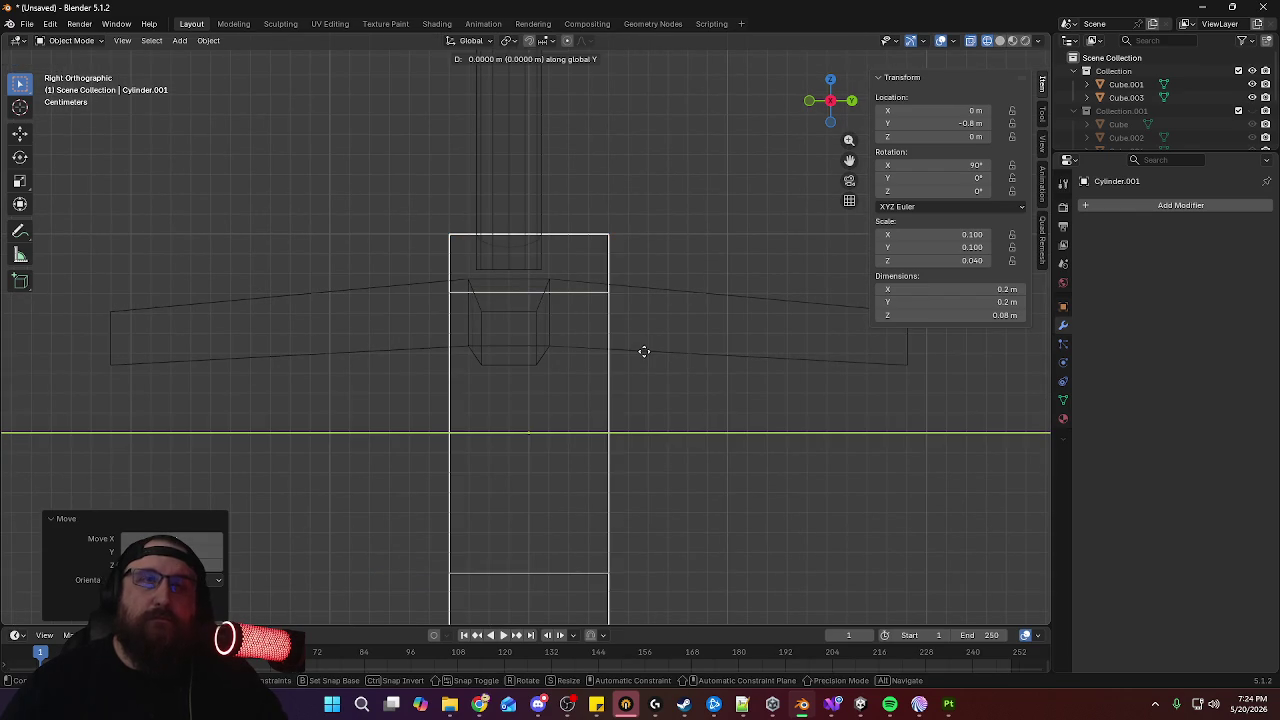
click(630, 352)
Shrink the wheel further, raise it slightly, and scale it by 0.9
key(s)
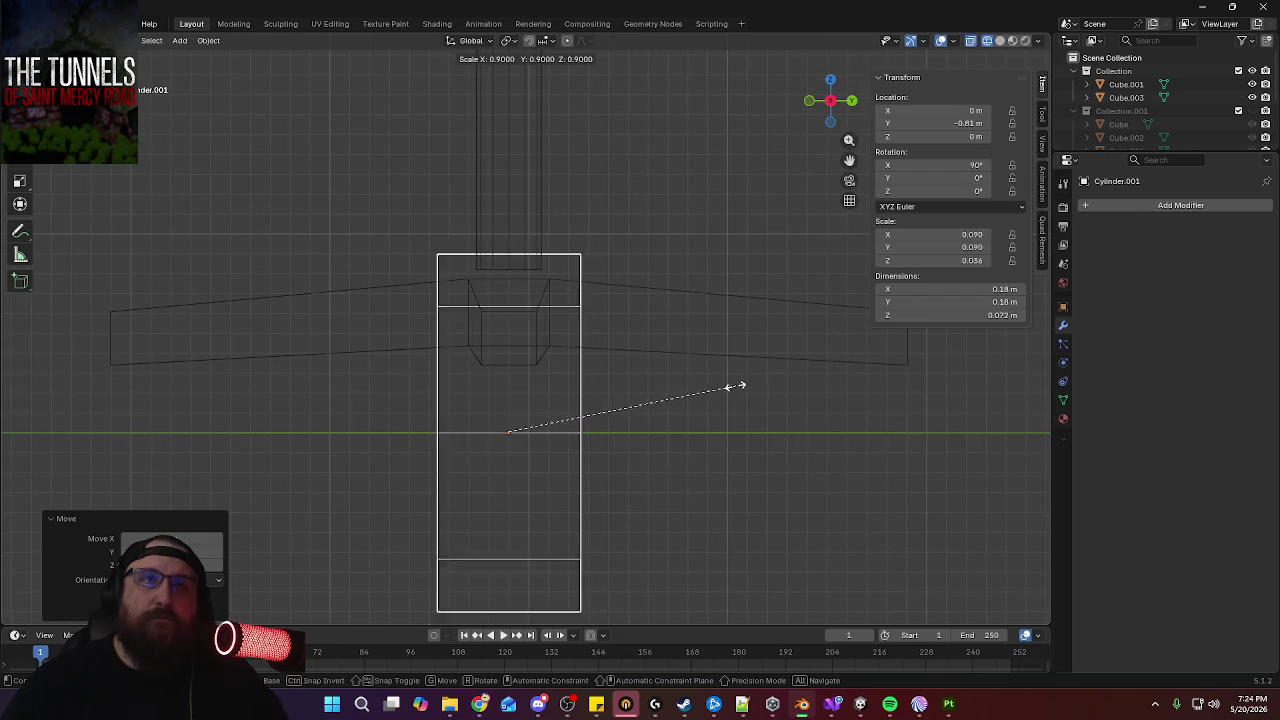
click(566, 448)
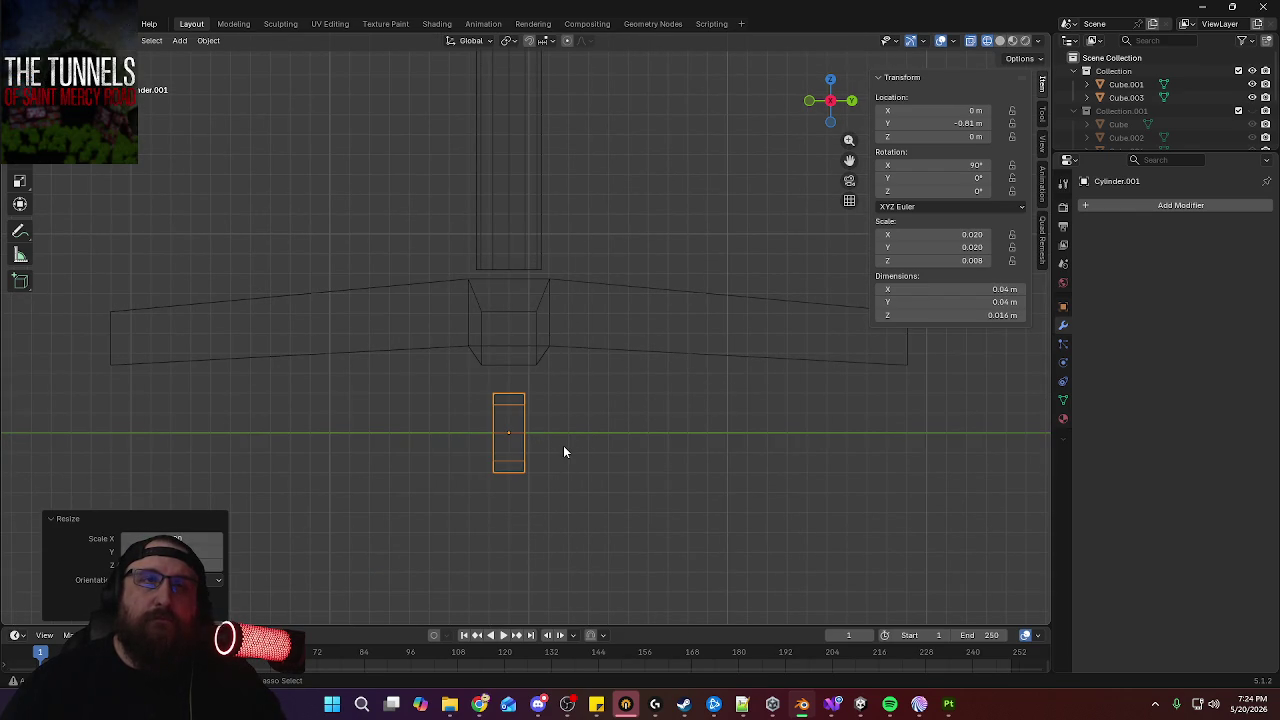
key(g)
key(z)
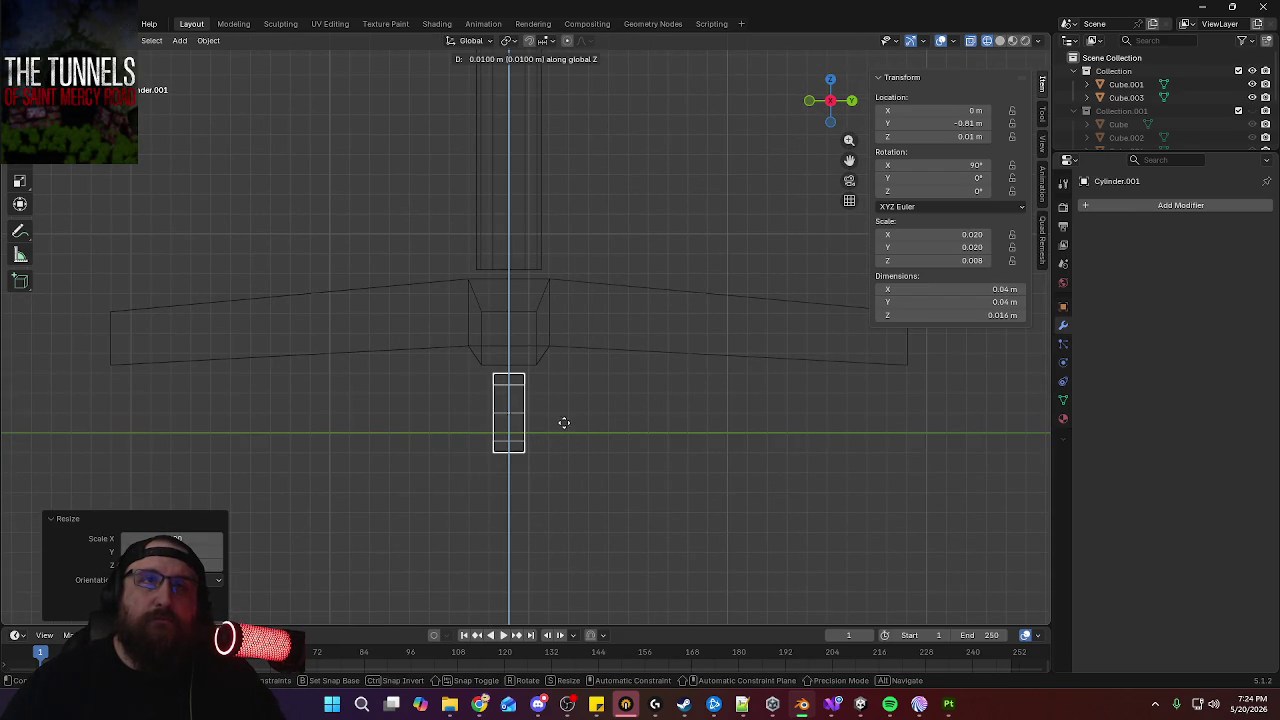
click(564, 421)
key(s)
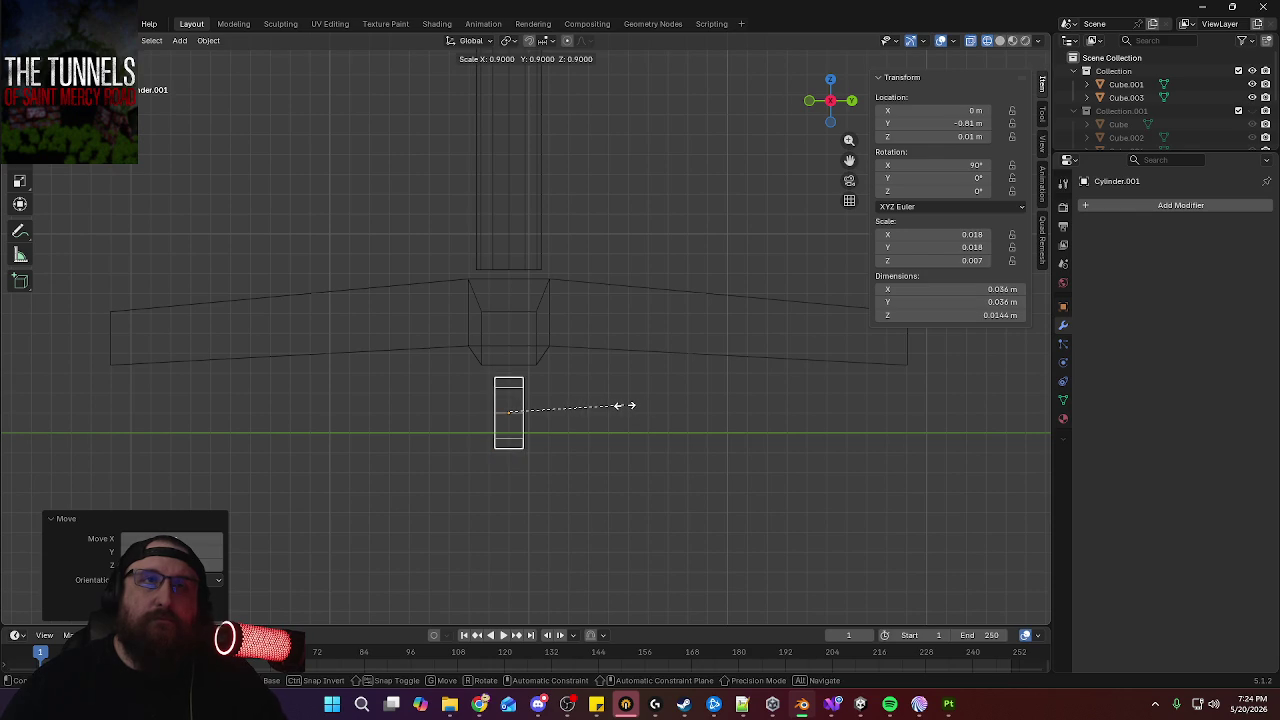
click(626, 406)
Check the wheel from the front view and begin another rotation
mouse_move(626, 406)
middle_down()
mouse_move(616, 394)
mouse_move(688, 385)
middle_up()
key(KP_1)
scroll(805, 374, down, 2)
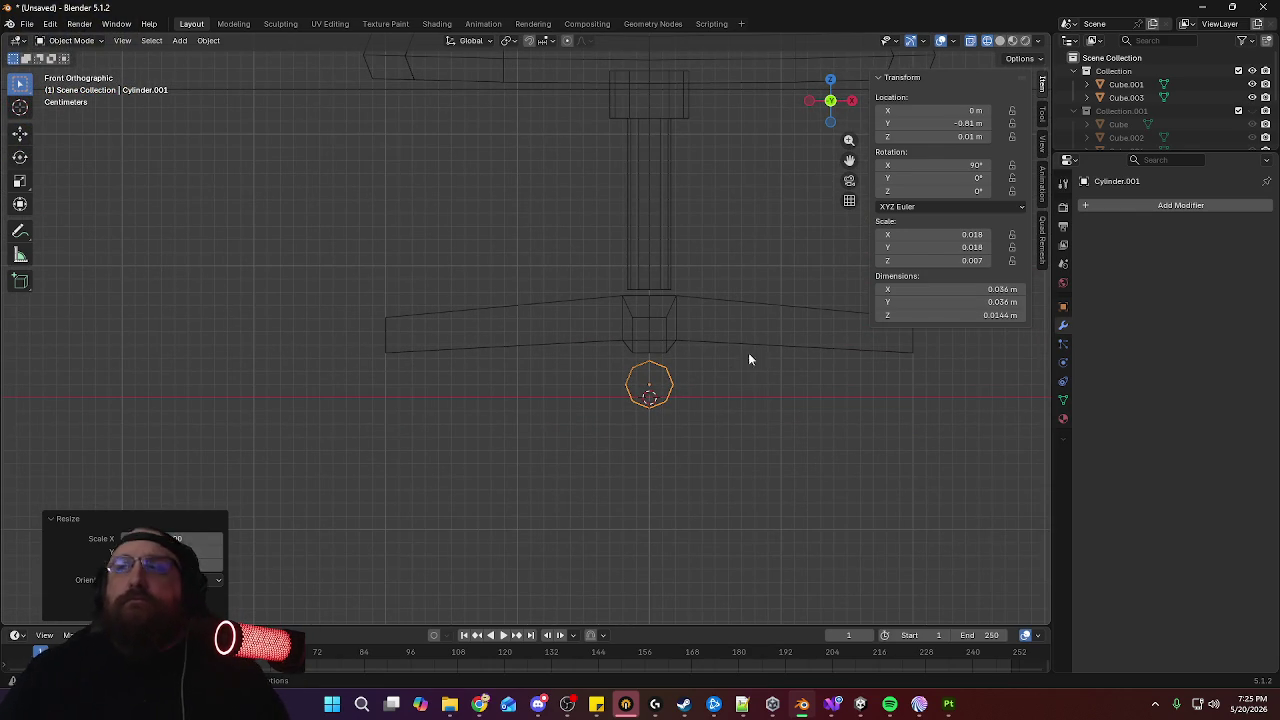
key(r)
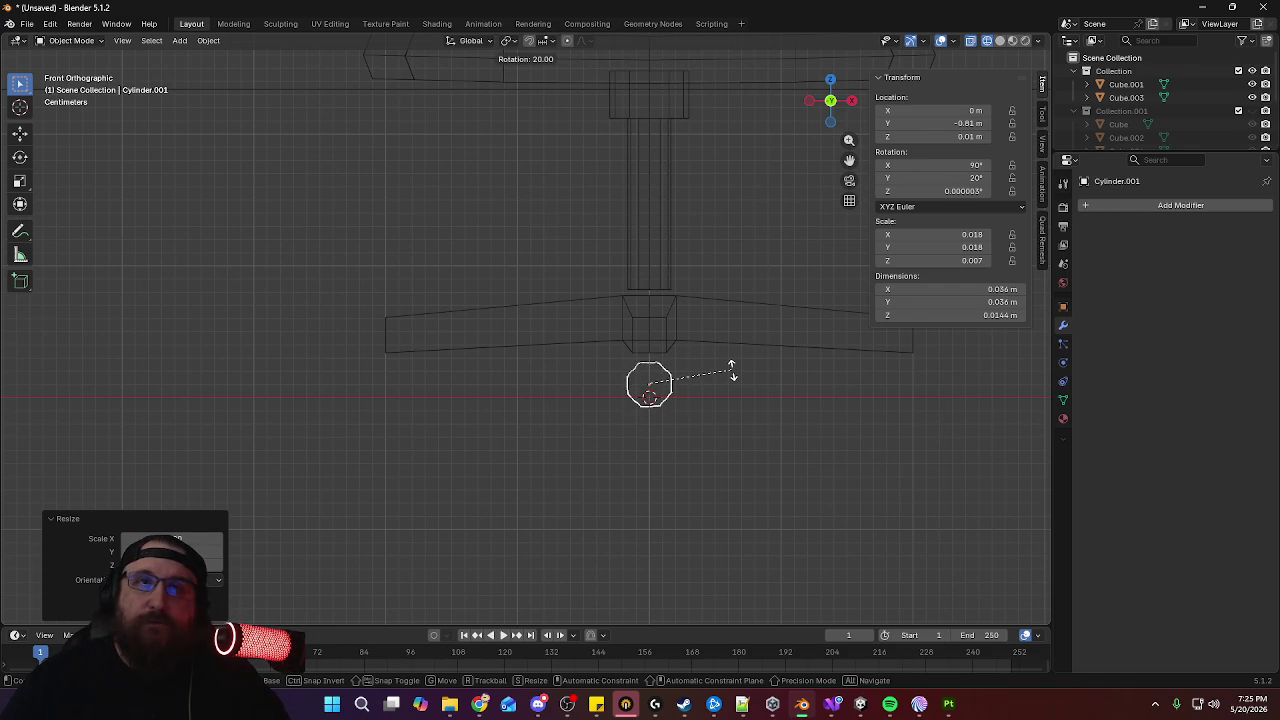
Rotate the caster wheel so it rests on one of its flat faces
key(Escape)
scroll(724, 398, up, 1)
scroll(724, 398, up, 3)
scroll(741, 309, up, 2)
shift+middle_drag(651, 318, 509, 291)
key(r)
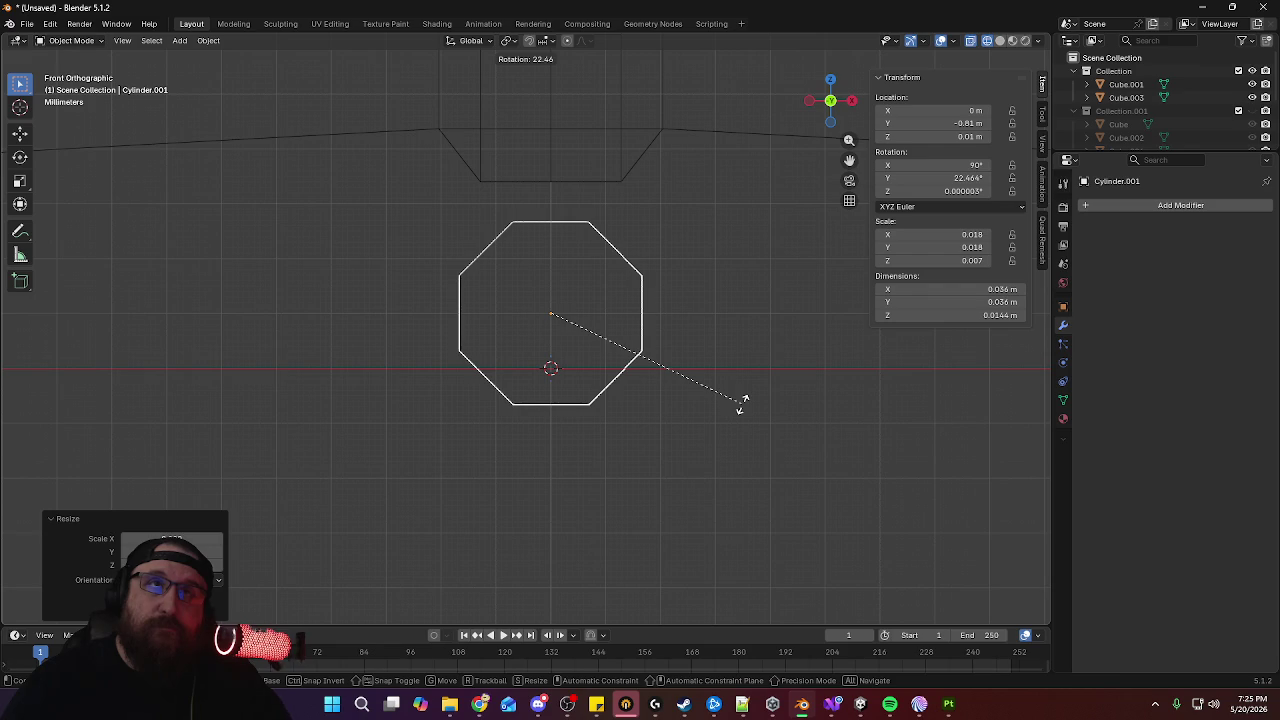
click(741, 403)
Switch to front orthographic view and raise the wheel along Z
scroll(690, 269, down, 3)
scroll(682, 303, down, 2)
middle_drag(670, 267, 547, 284)
key(KP_1)
key(KP_5)
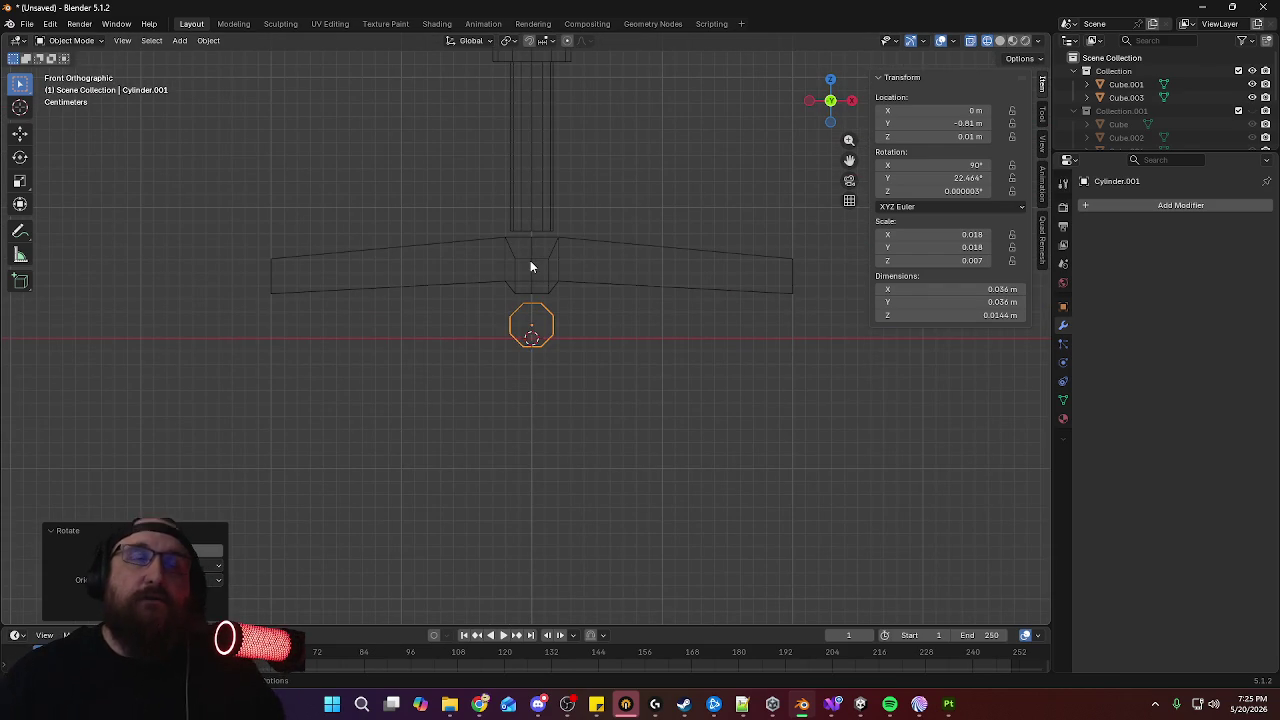
scroll(558, 300, up, 3)
scroll(554, 257, up, 1)
key(g)
key(z)
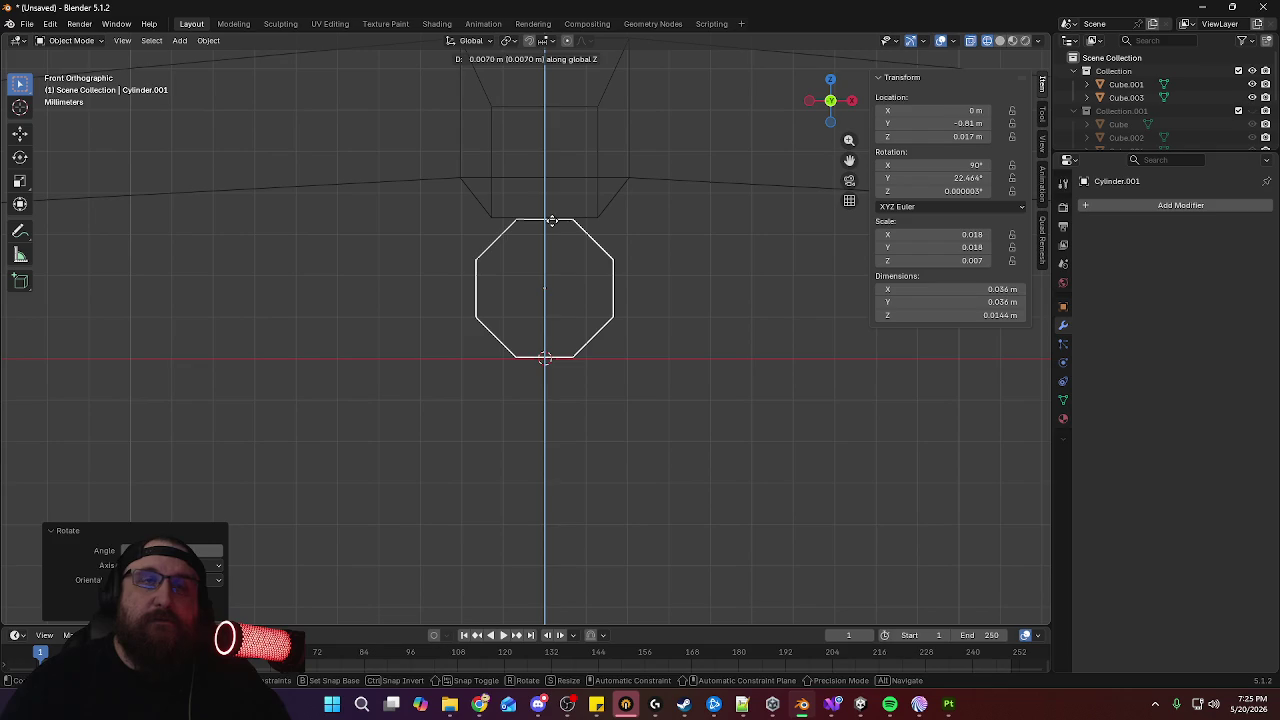
click(552, 220)
Adjust the wheel vertically so it sits on the ground line at Z 0.007 m
scroll(679, 249, up, 5)
key(g)
key(z)
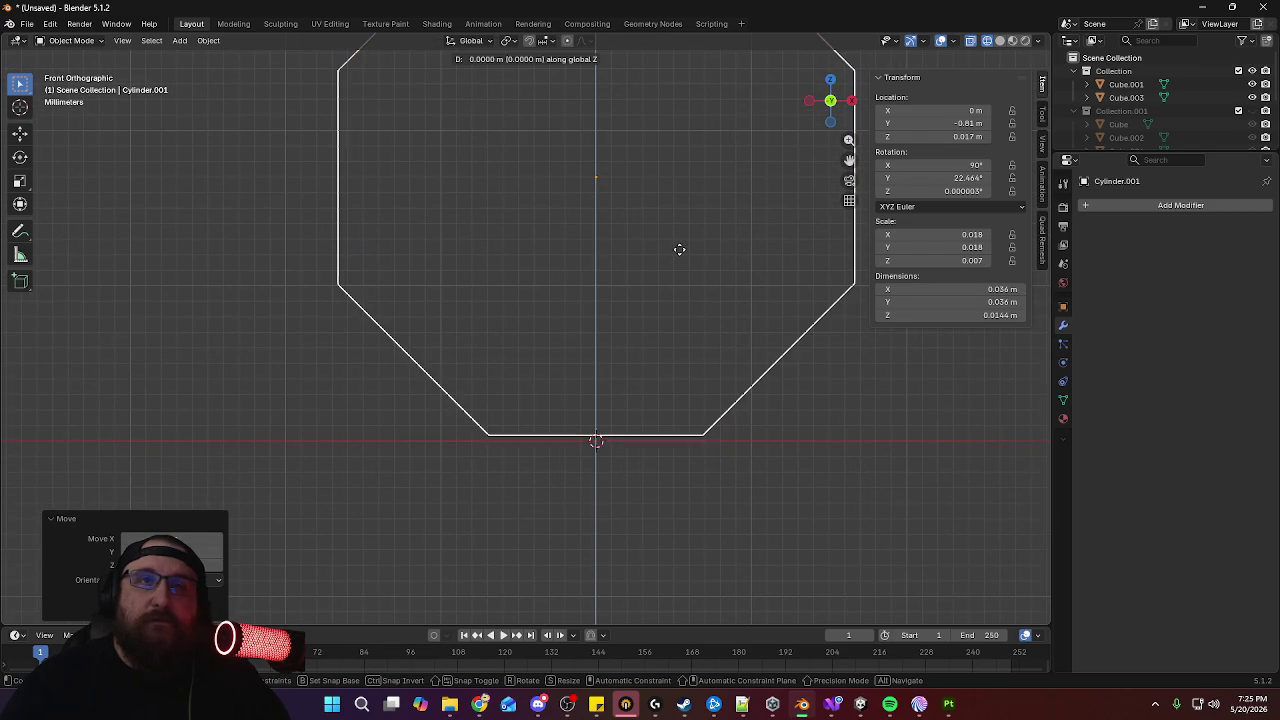
click(677, 251)
scroll(671, 194, down, 10)
Move the wheel along X to -0.19 m, under the left leg tip
mouse_move(687, 437)
middle_down()
mouse_move(651, 334)
mouse_move(540, 316)
mouse_move(646, 320)
mouse_move(755, 348)
mouse_move(724, 330)
middle_up()
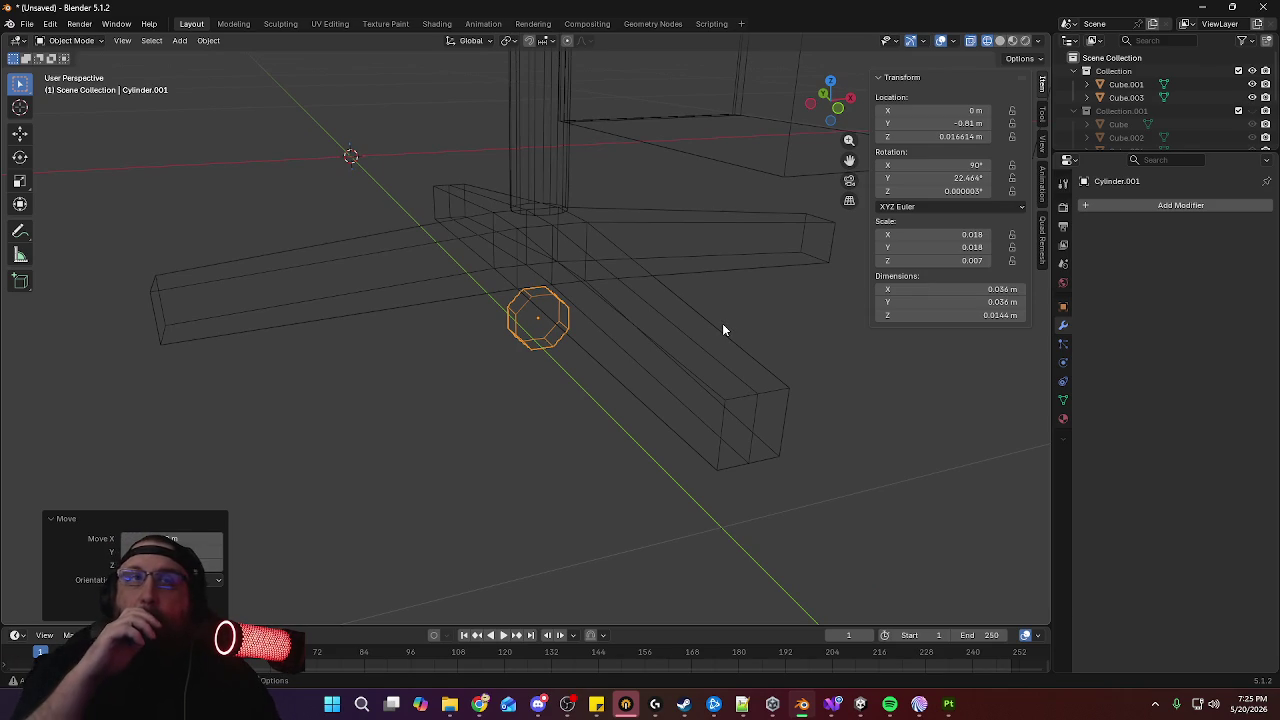
mouse_move(724, 327)
middle_down()
mouse_move(671, 360)
mouse_move(591, 489)
middle_up()
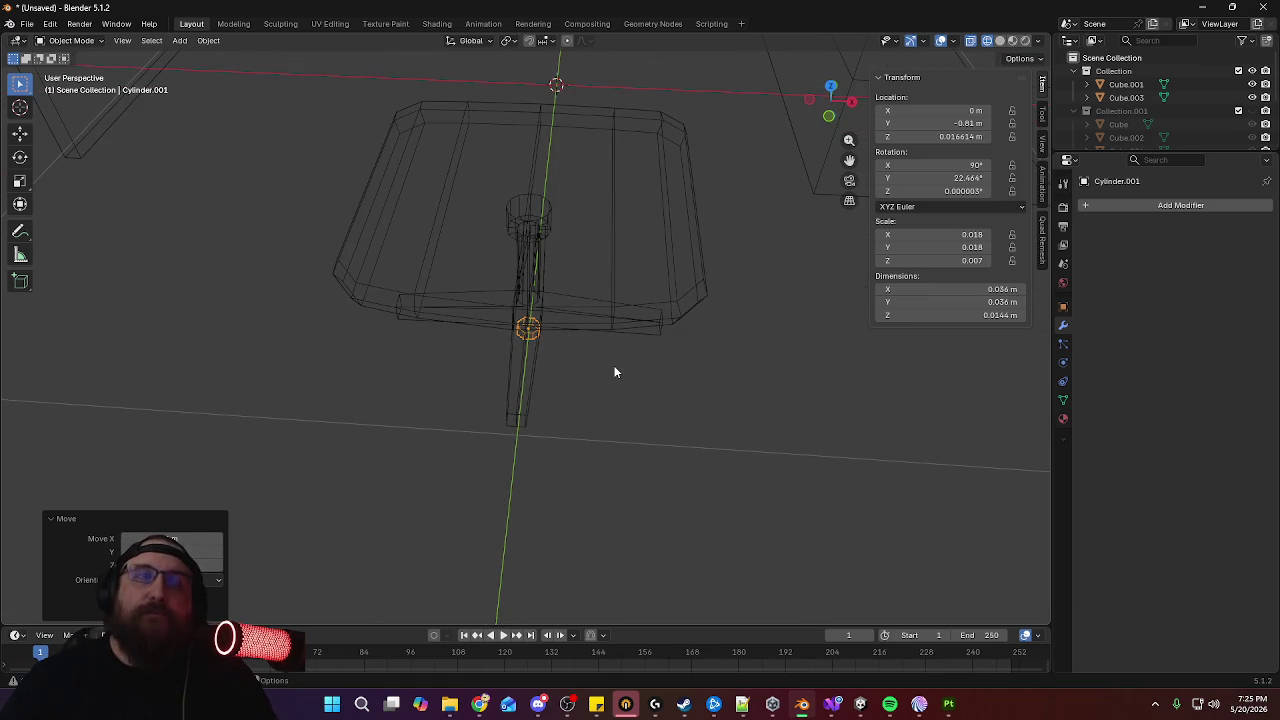
key(g)
key(x)
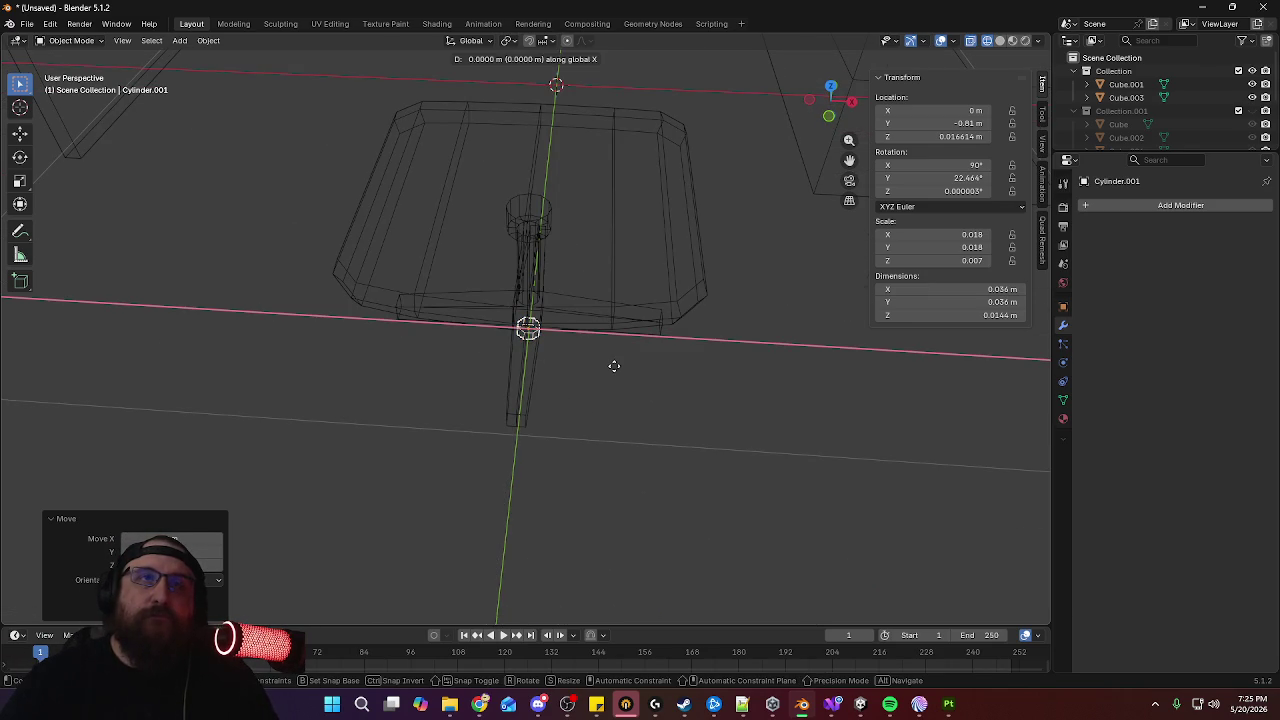
key(Escape)
key(KP_1)
scroll(504, 357, up, 2)
shift+middle_drag(638, 322, 690, 345)
key(g)
key(x)
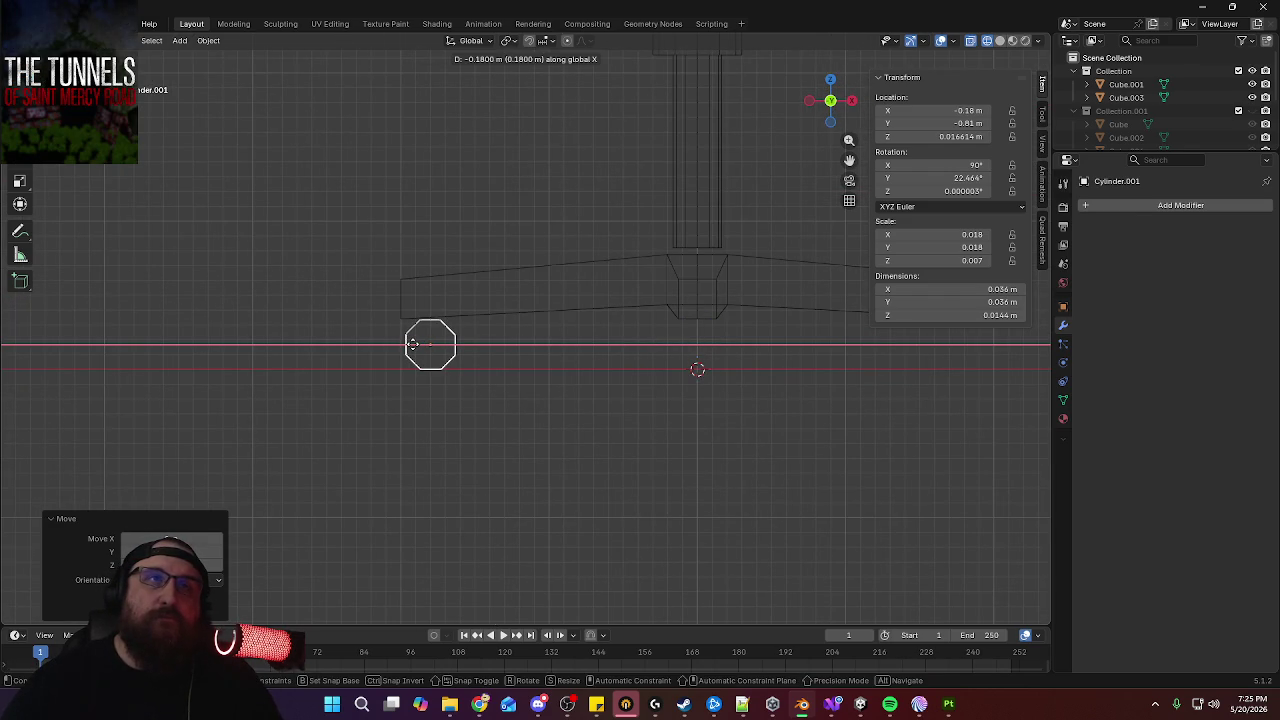
click(410, 344)
Rotate the wheel -75° about Z to follow the leg
mouse_move(410, 344)
middle_down()
mouse_move(588, 398)
mouse_move(571, 430)
middle_up()
key(r)
key(z)
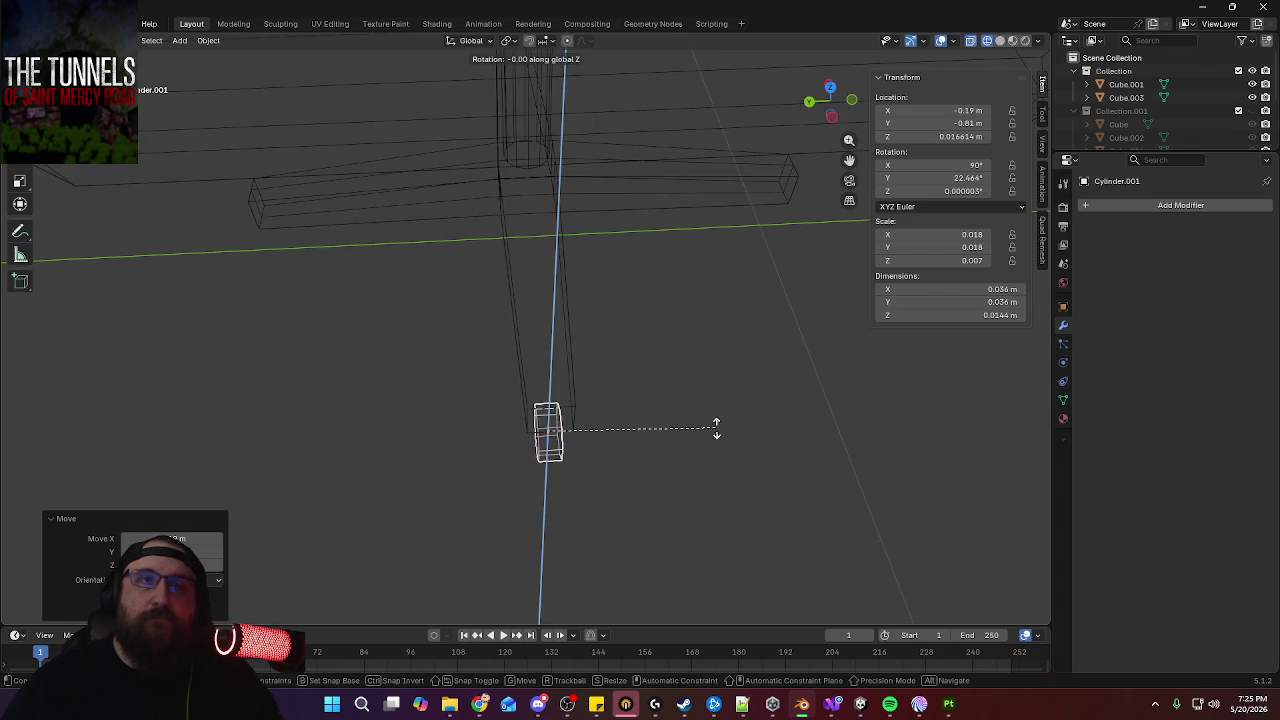
click(686, 404)
In front view, duplicate the wheel and constrain the copy's move to X
mouse_move(686, 404)
middle_down()
mouse_move(606, 357)
mouse_move(471, 340)
mouse_move(523, 323)
middle_up()
key(KP_1)
shift+middle_drag(620, 320, 380, 339)
key(shift+d)
key(x)
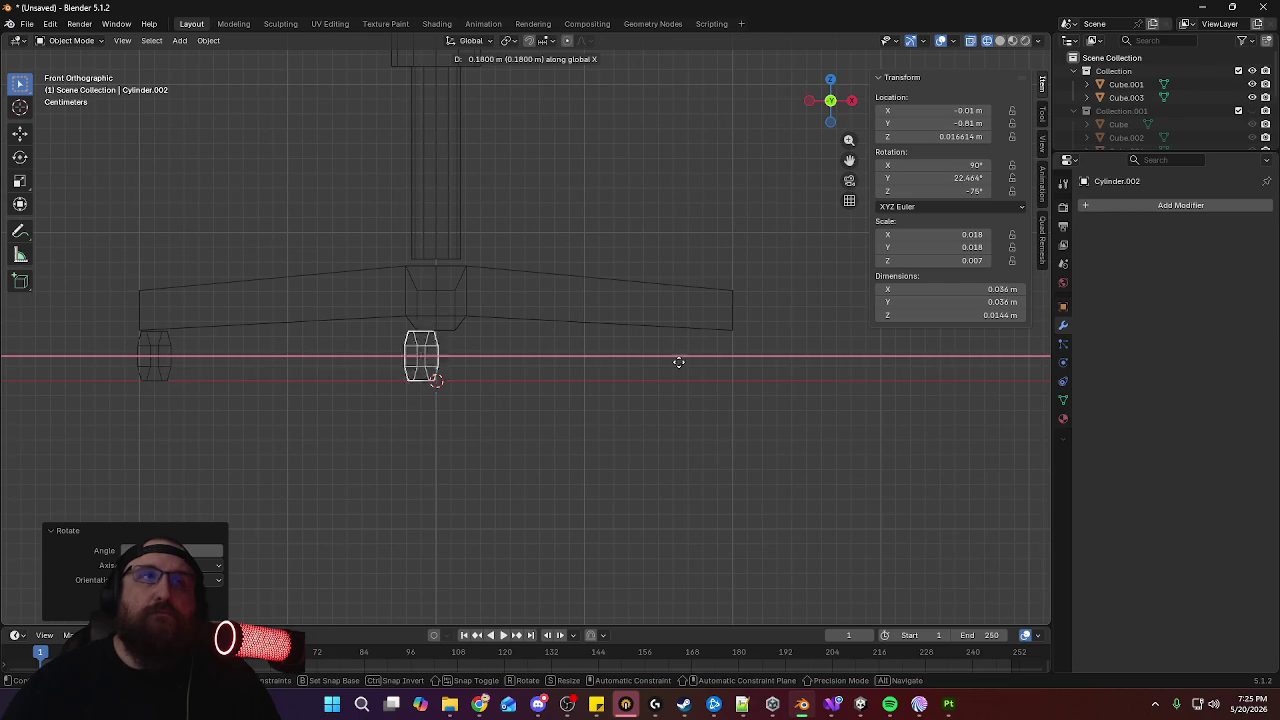
Place the duplicated wheel at X 0.19 m under the opposite leg tip
click(947, 386)
scroll(631, 431, down, 3)
mouse_move(631, 431)
middle_down()
mouse_move(517, 354)
mouse_move(624, 390)
middle_up()
scroll(624, 390, up, 3)
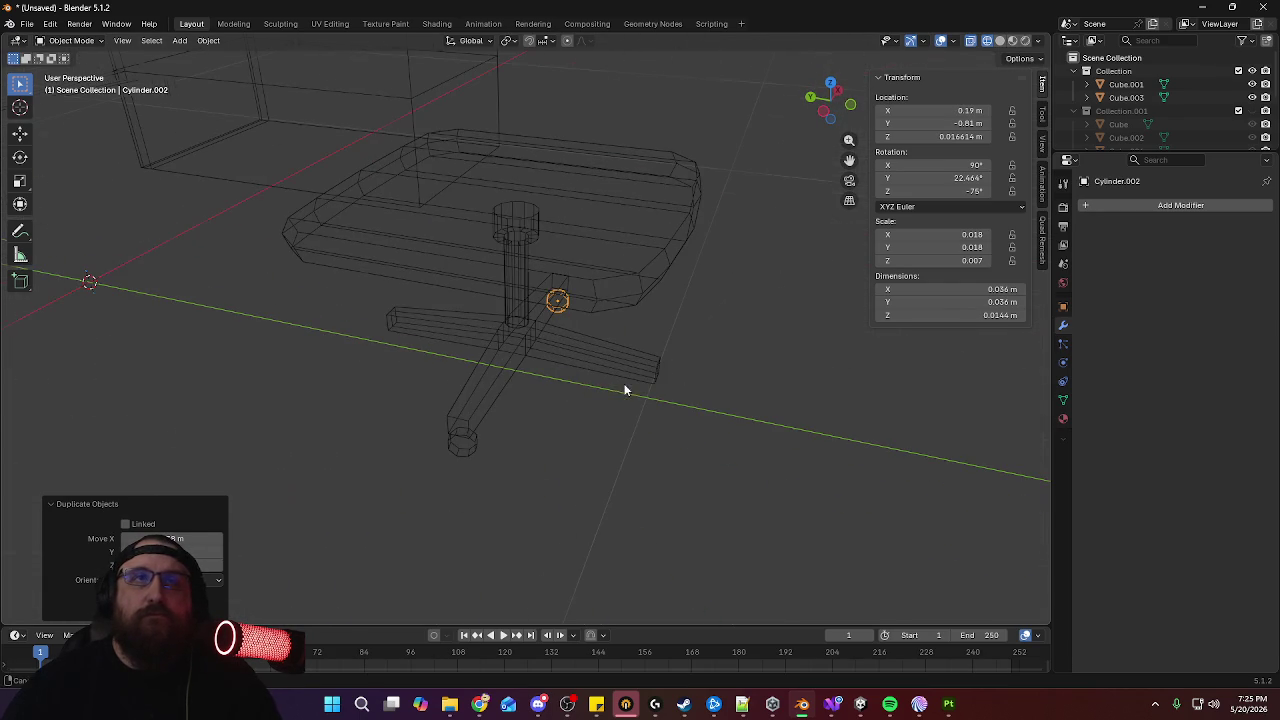
Duplicate both wheels and rotate the copies -90° on Z under the remaining two legs
click(474, 440)
key(shift+d)
key(z)
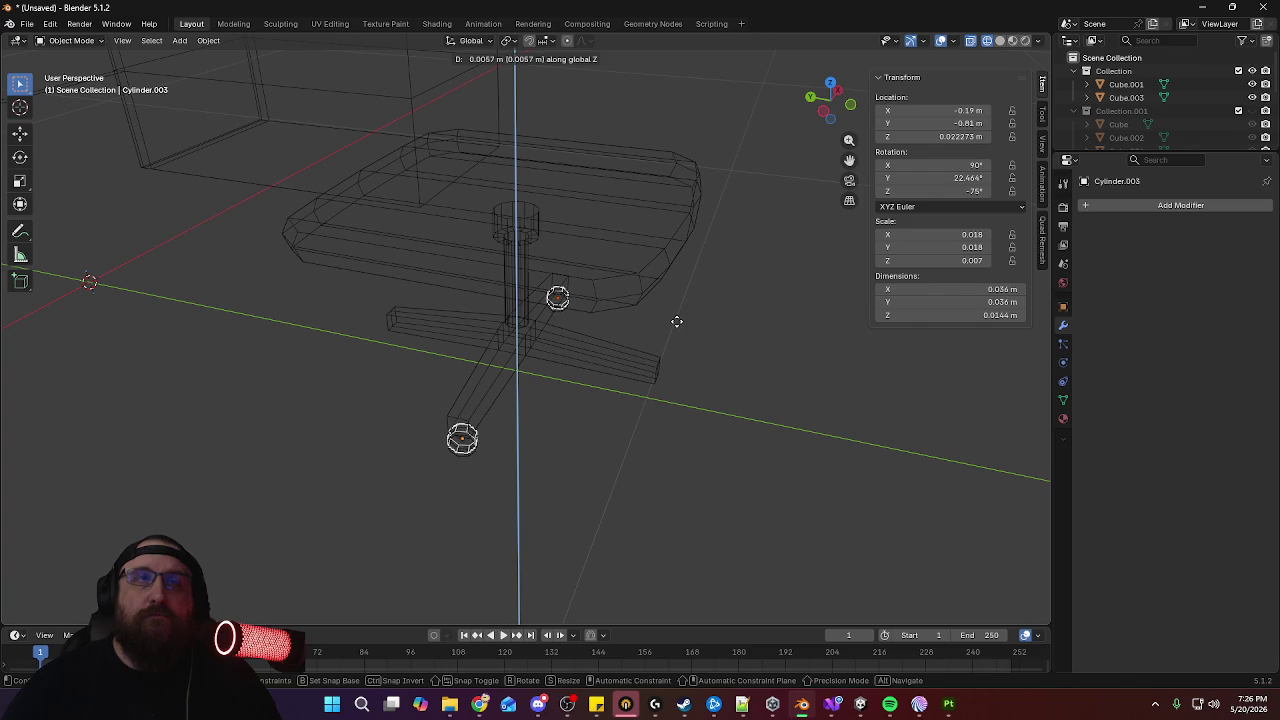
click(677, 321)
key(r)
key(z)
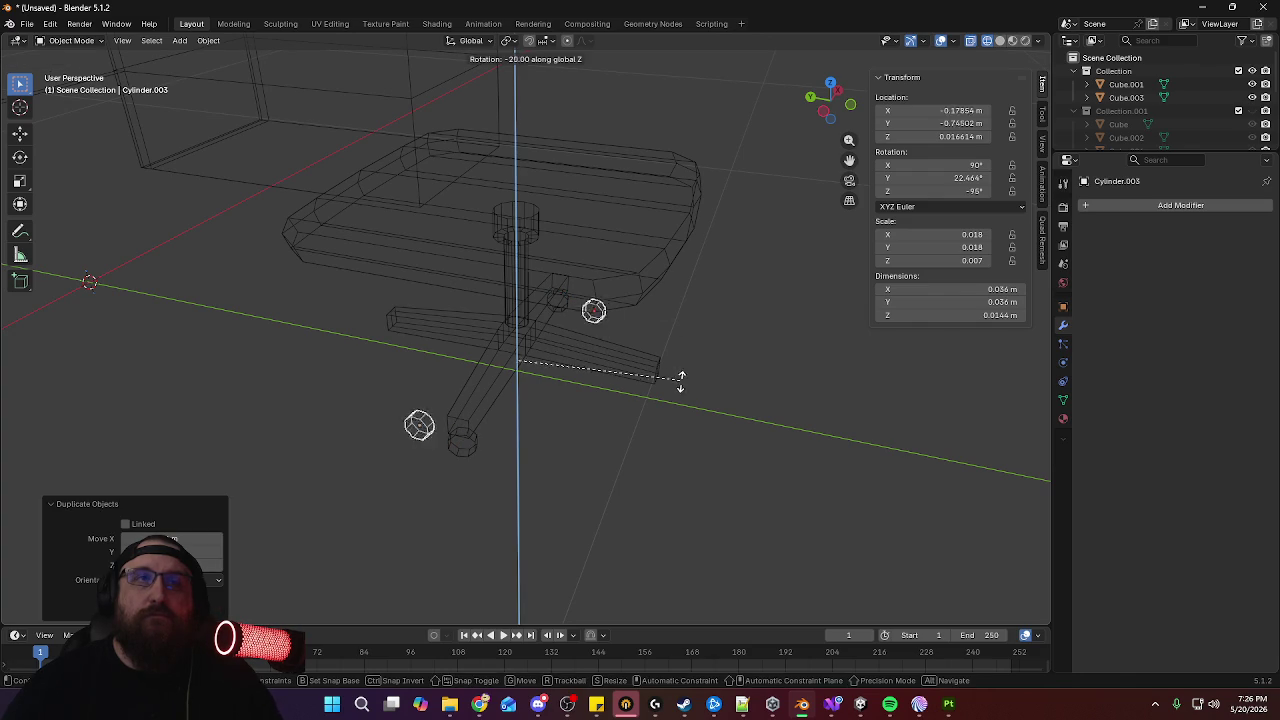
click(548, 467)
key(KP_7)
mouse_move(629, 380)
middle_down()
mouse_move(677, 360)
mouse_move(691, 311)
mouse_move(746, 292)
mouse_move(788, 305)
middle_up()
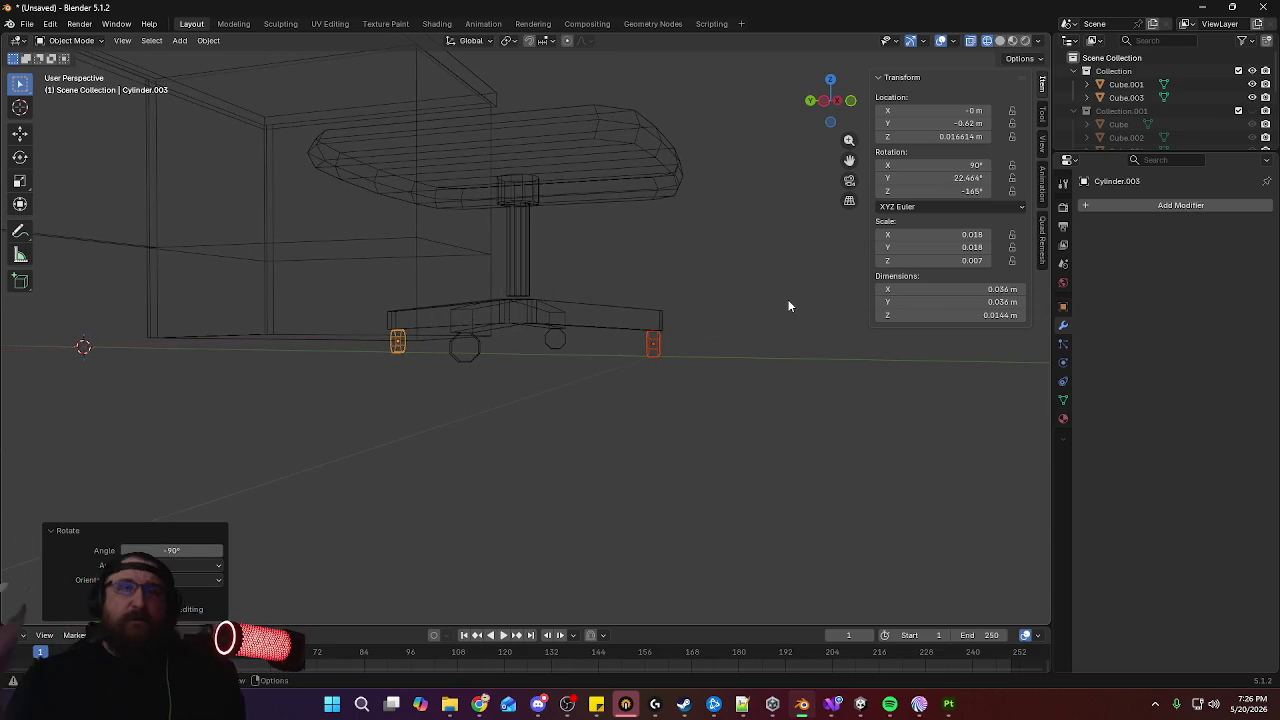
mouse_move(751, 260)
middle_down()
mouse_move(643, 323)
mouse_move(437, 258)
mouse_move(646, 291)
mouse_move(655, 316)
mouse_move(766, 277)
mouse_move(600, 280)
mouse_move(606, 251)
mouse_move(752, 256)
middle_up()
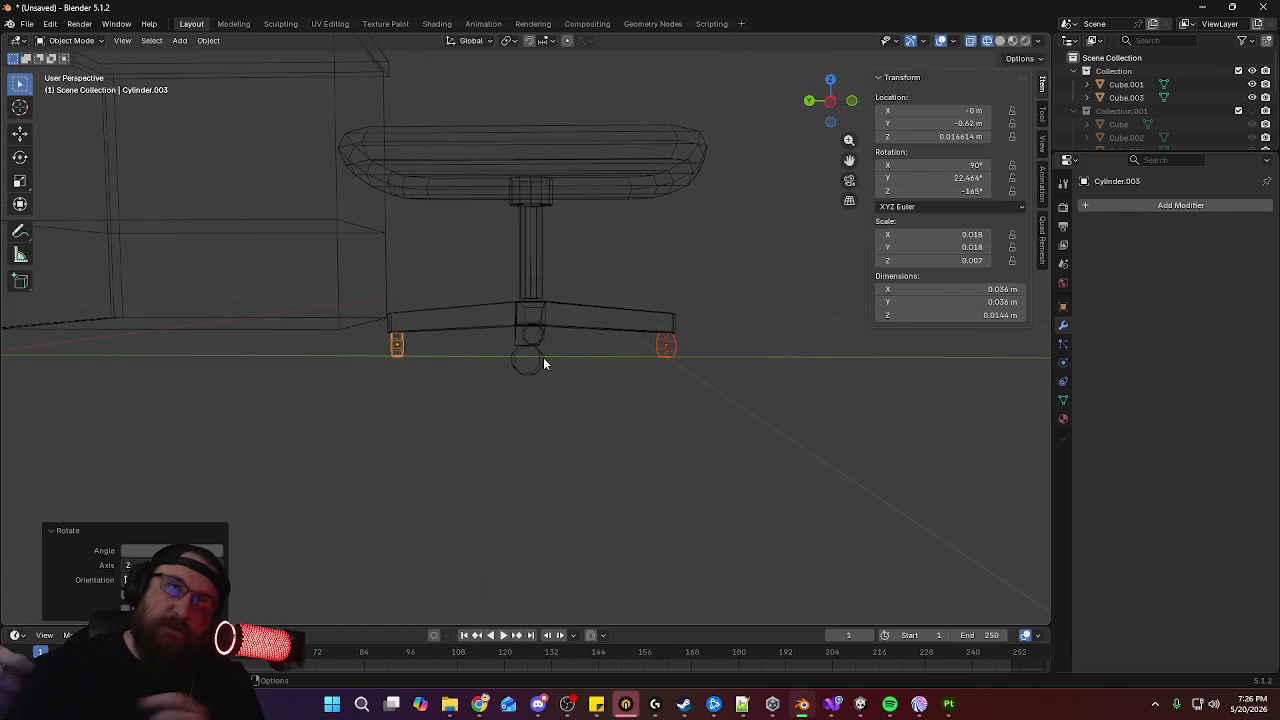
mouse_move(757, 206)
middle_down()
mouse_move(606, 249)
mouse_move(614, 346)
mouse_move(629, 217)
middle_up()
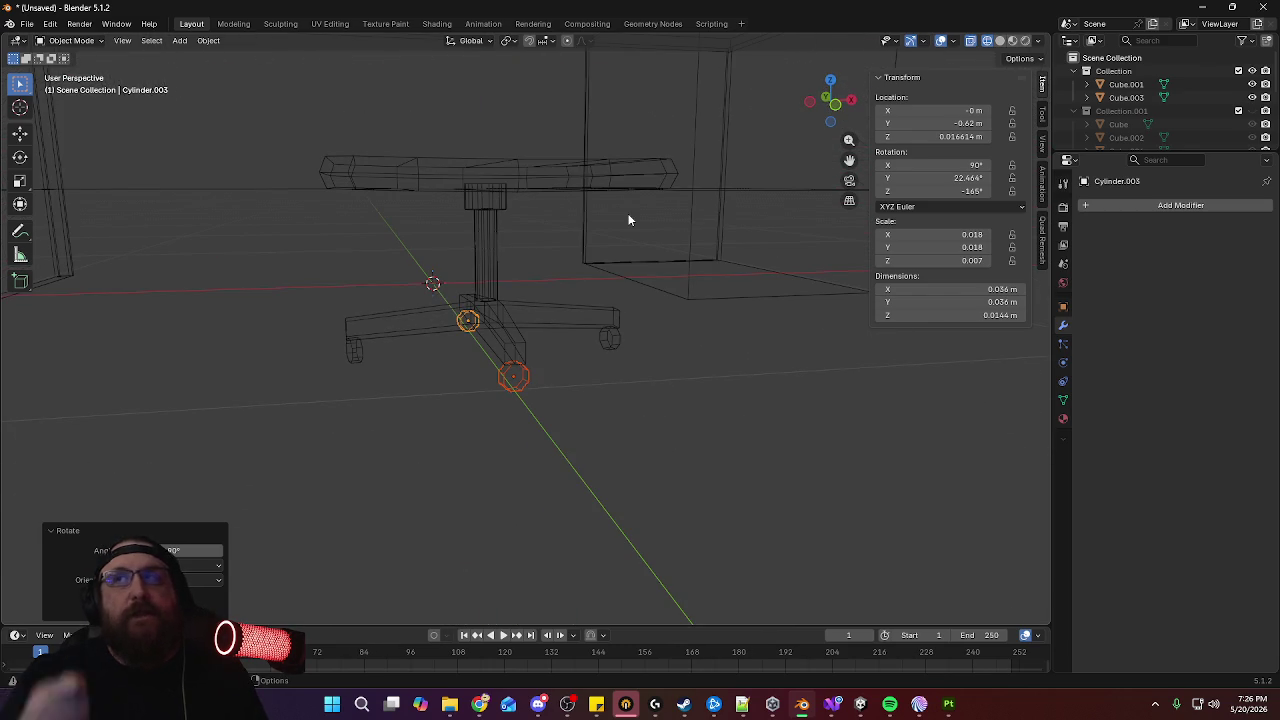
mouse_move(601, 203)
middle_down()
mouse_move(623, 243)
mouse_move(671, 249)
mouse_move(688, 327)
mouse_move(674, 246)
mouse_move(720, 246)
mouse_move(604, 254)
mouse_move(668, 294)
mouse_move(660, 268)
mouse_move(674, 264)
middle_up()
scroll(688, 327, down, 4)
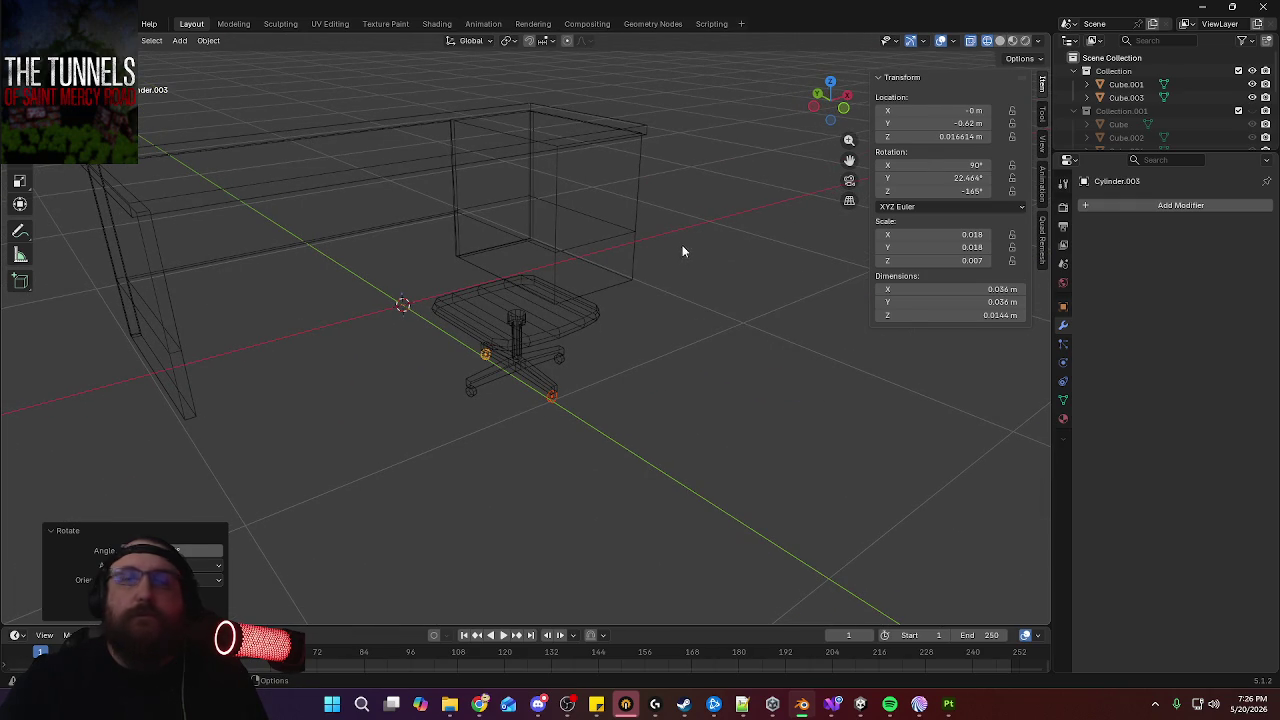
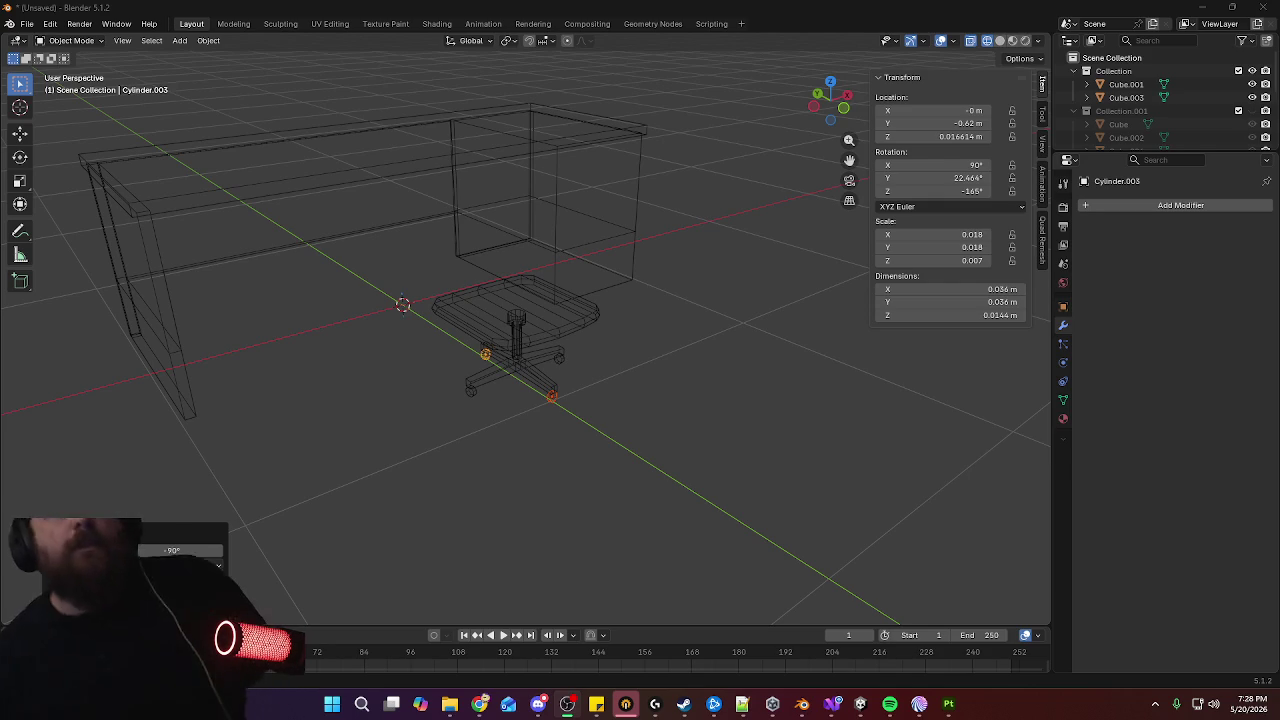
Orbit and zoom around the chair to inspect it from several angles
mouse_move(701, 388)
middle_down()
mouse_move(634, 366)
mouse_move(640, 354)
mouse_move(660, 408)
middle_up()
scroll(673, 329, up, 3)
mouse_move(673, 329)
middle_down()
mouse_move(672, 314)
mouse_move(671, 374)
mouse_move(691, 317)
mouse_move(767, 331)
mouse_move(752, 332)
middle_up()
mouse_move(700, 274)
middle_down()
mouse_move(660, 406)
mouse_move(571, 400)
mouse_move(700, 331)
mouse_move(354, 283)
mouse_move(311, 296)
mouse_move(371, 337)
mouse_move(720, 303)
mouse_move(643, 300)
mouse_move(666, 303)
mouse_move(660, 340)
mouse_move(575, 393)
mouse_move(514, 277)
mouse_move(654, 249)
mouse_move(664, 303)
mouse_move(506, 316)
mouse_move(474, 302)
mouse_move(565, 283)
middle_up()
scroll(690, 322, down, 3)
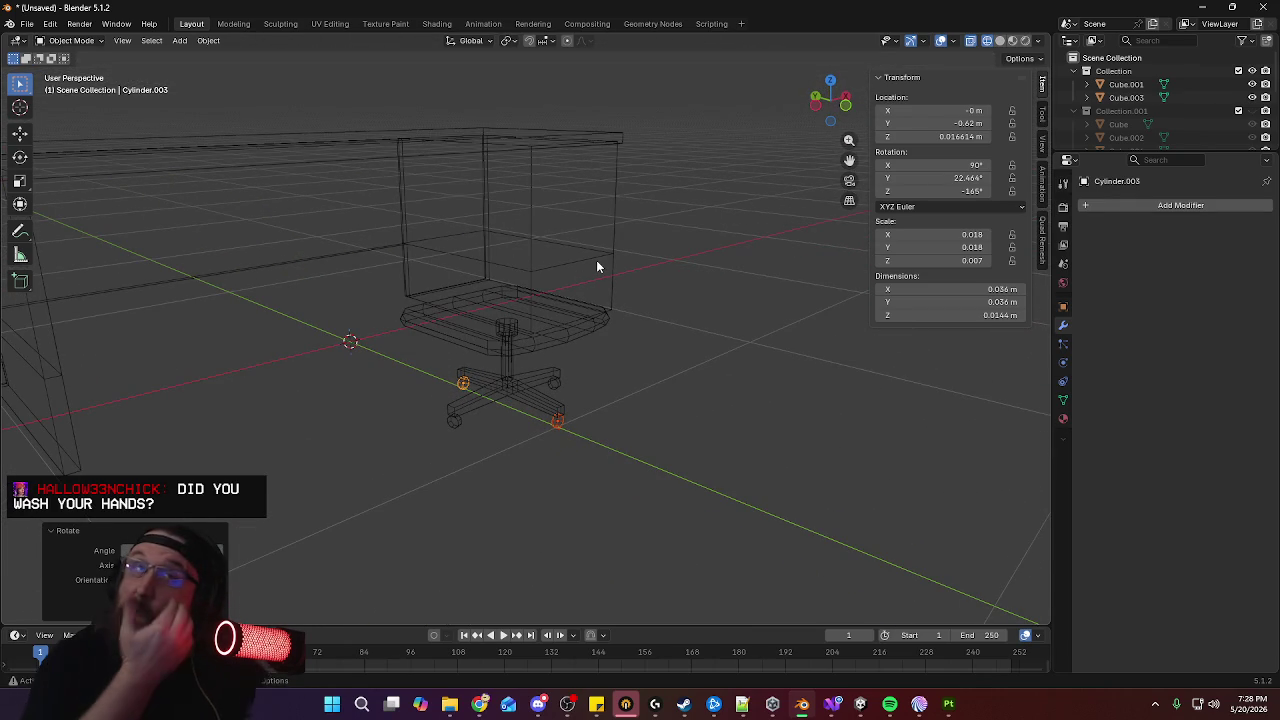
mouse_move(597, 266)
middle_down()
mouse_move(617, 257)
mouse_move(435, 297)
mouse_move(600, 331)
mouse_move(600, 348)
mouse_move(645, 313)
middle_up()
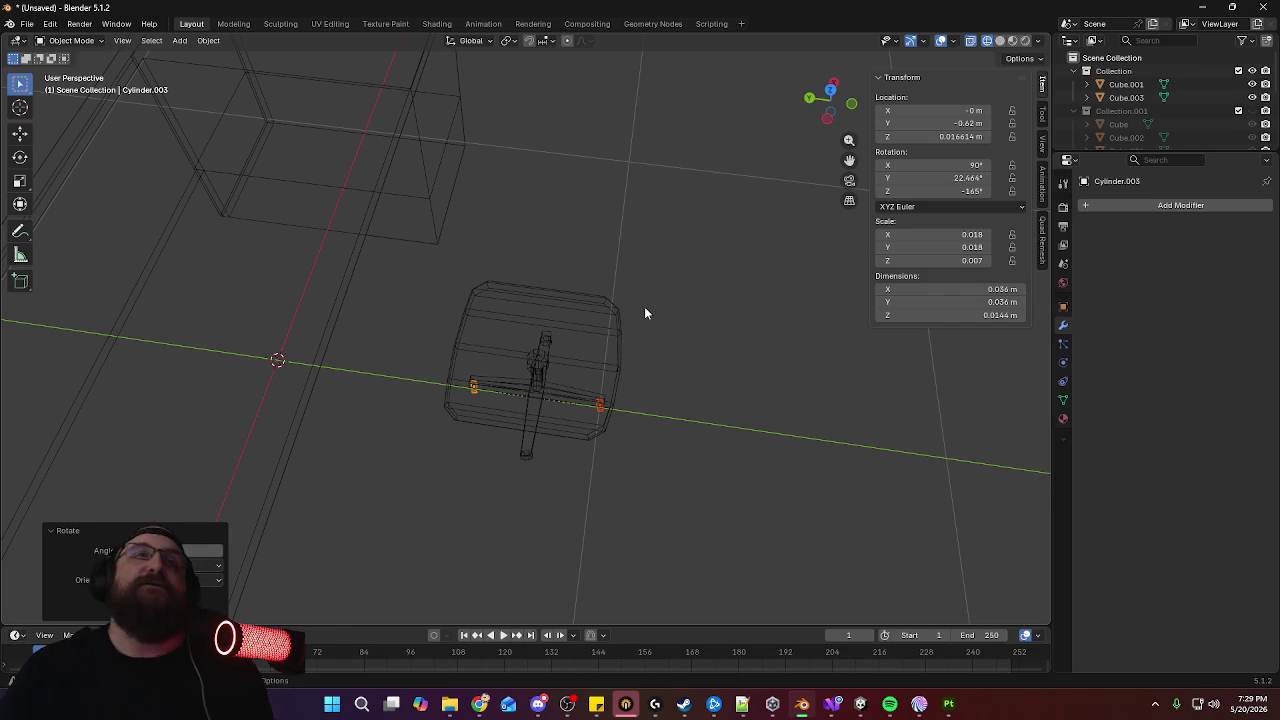
mouse_move(677, 342)
middle_down()
mouse_move(590, 358)
mouse_move(394, 309)
mouse_move(337, 354)
mouse_move(418, 360)
mouse_move(454, 306)
middle_up()
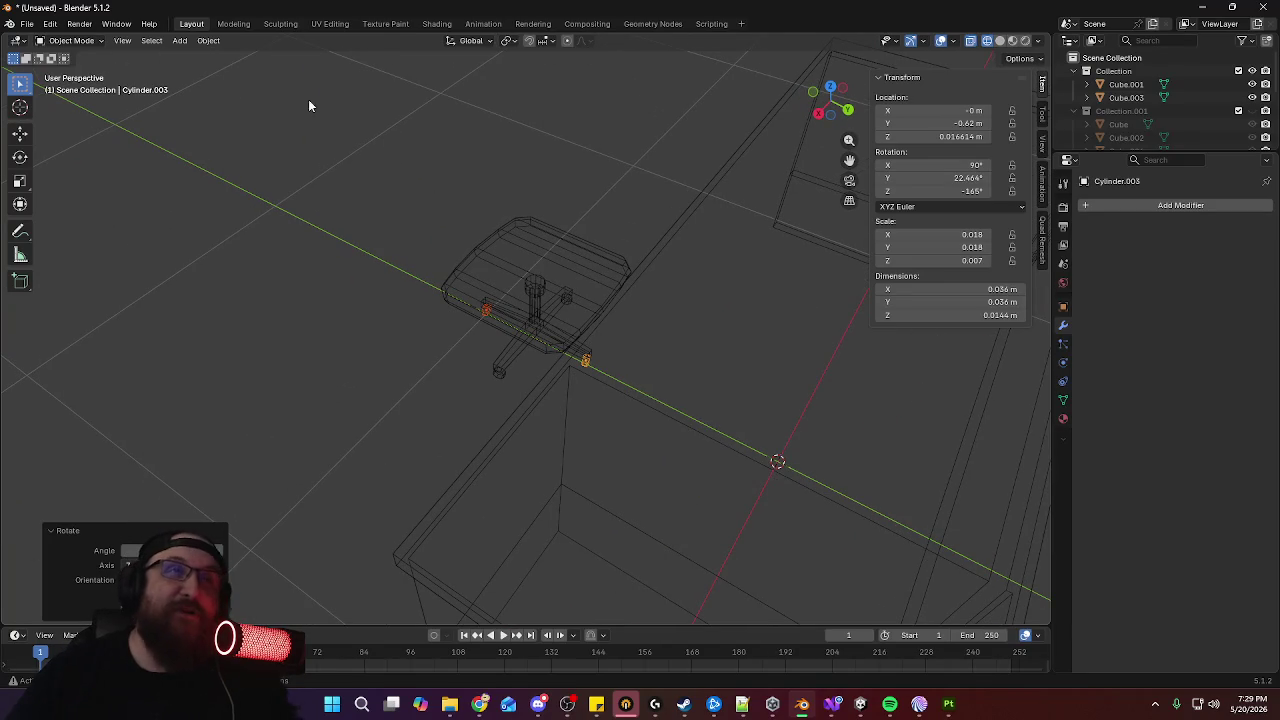
Add a new cube mesh and shrink it to scale 0.1
click(178, 40)
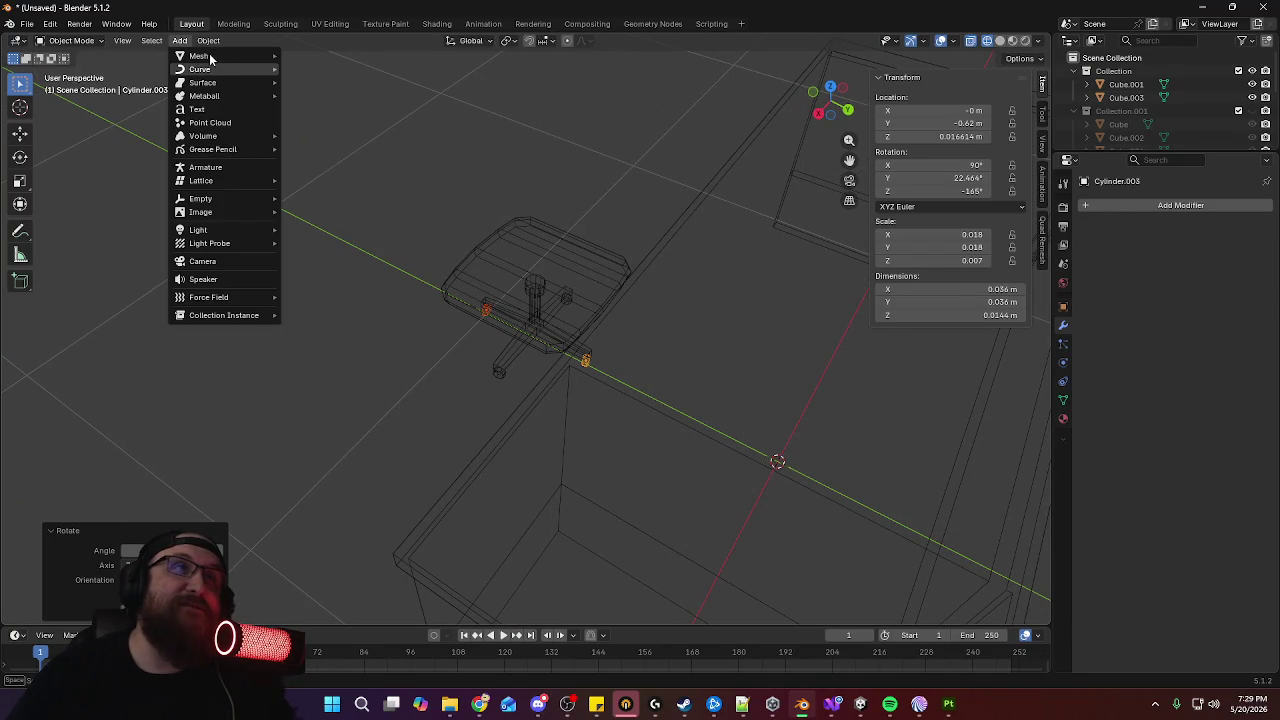
mouse_move(220, 56)
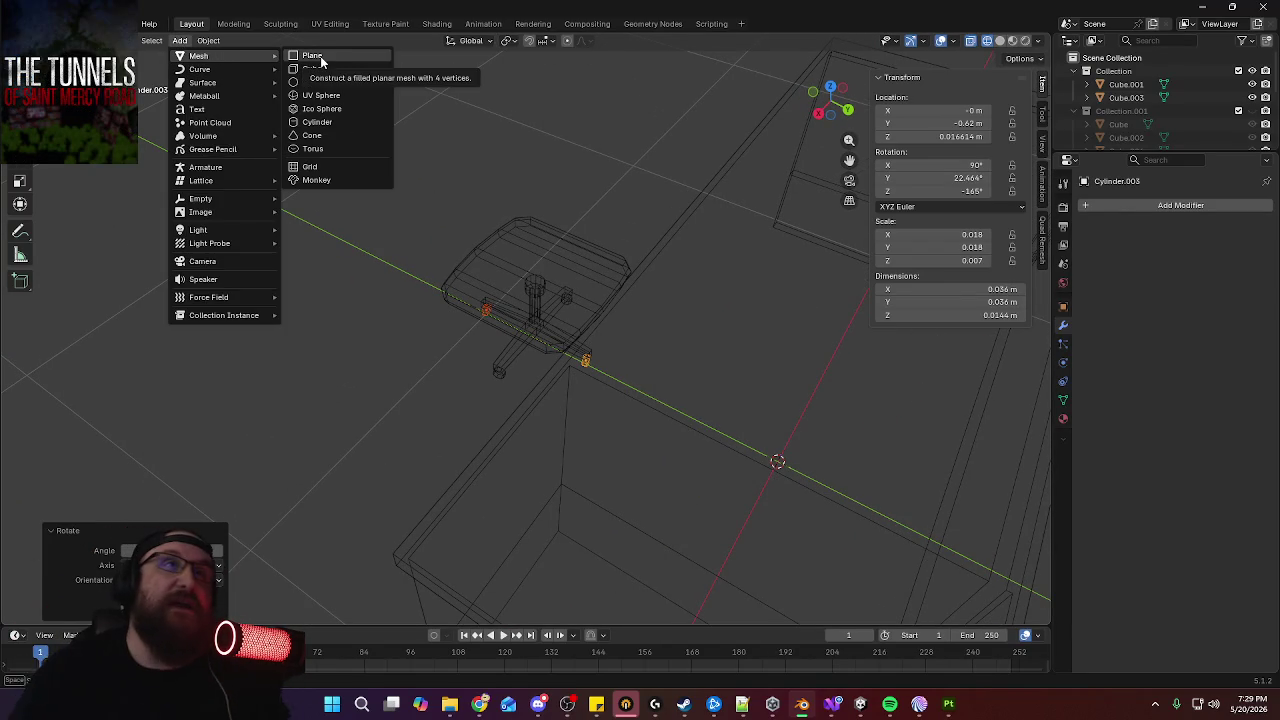
click(322, 69)
middle_drag(475, 284, 652, 279)
key(KP_7)
shift+scroll(680, 330, up, 3)
shift+scroll(720, 368, up, 2)
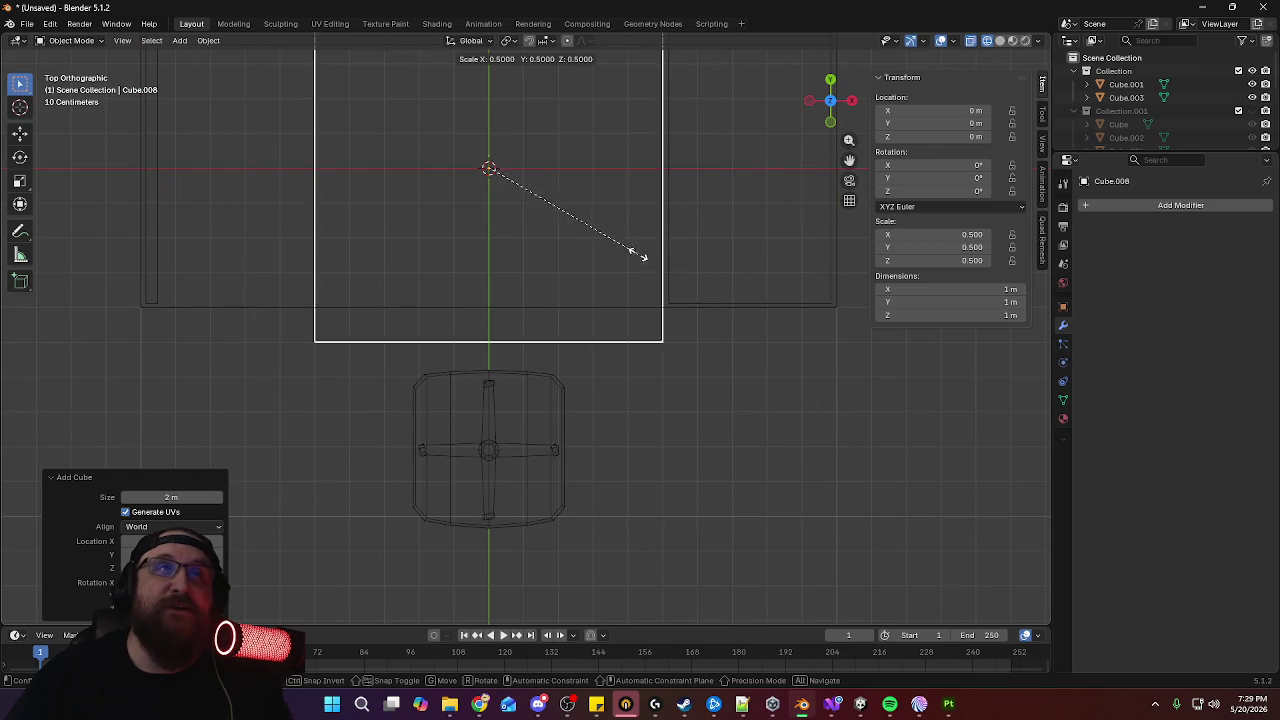
click(527, 192)
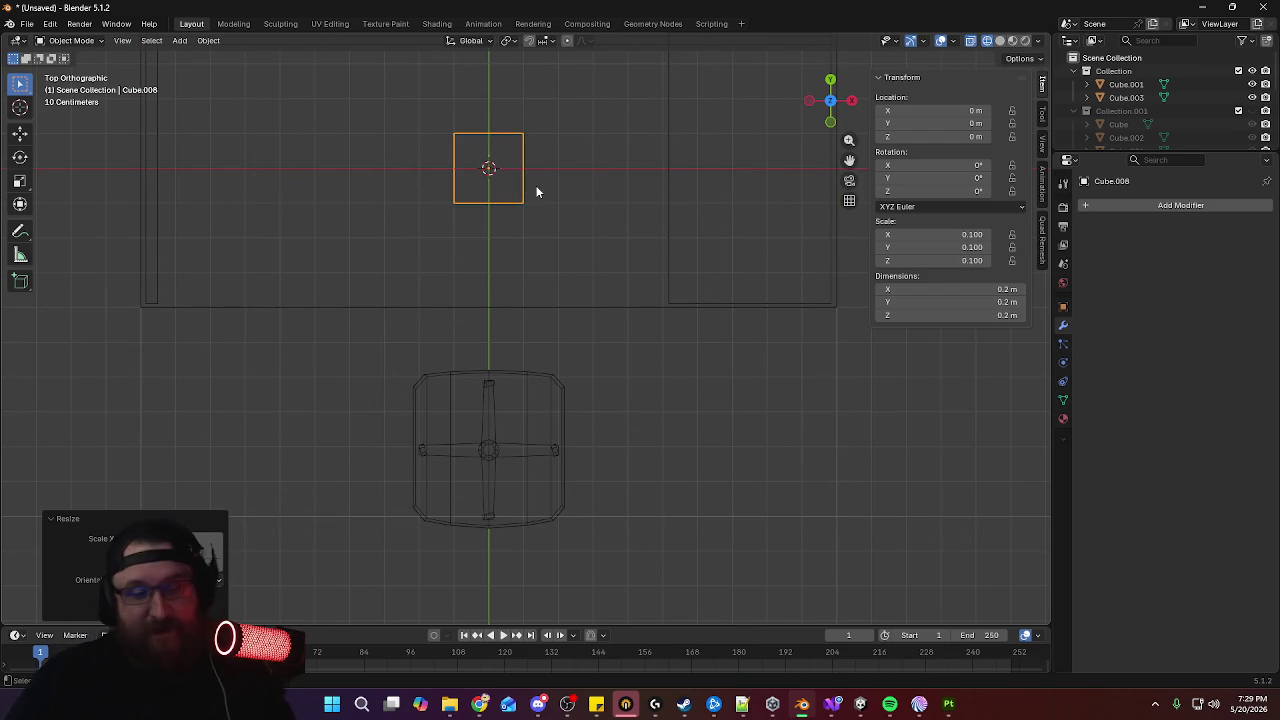
Move the cube along Y to -1 m beside the chair
key(s)
key(y)
key(Escape)
key(s)
key(y)
key(Escape)
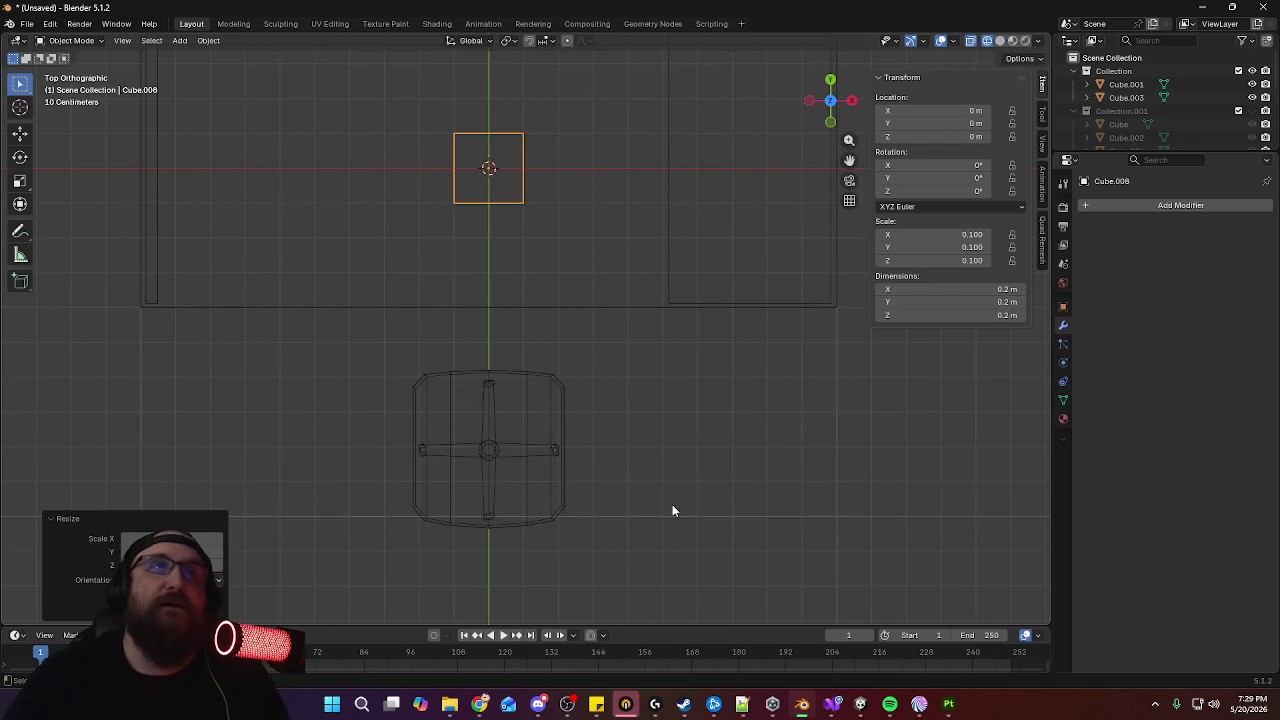
key(s)
key(Escape)
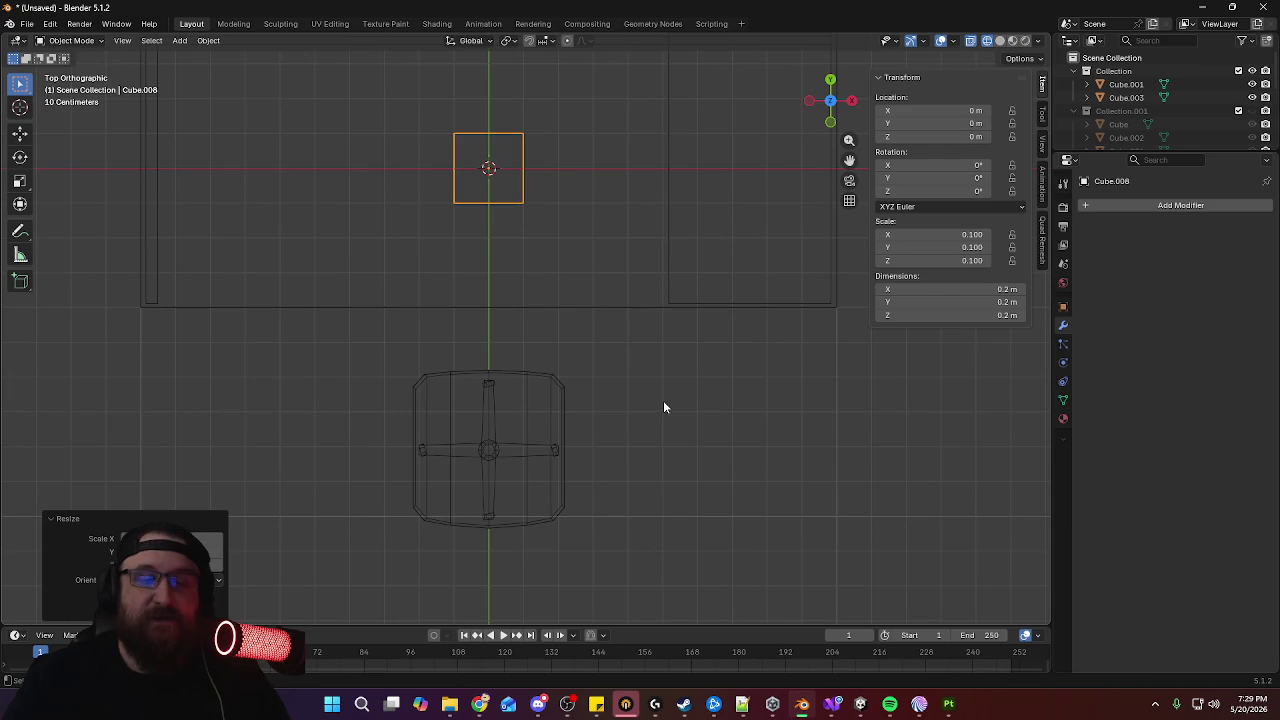
key(g)
key(y)
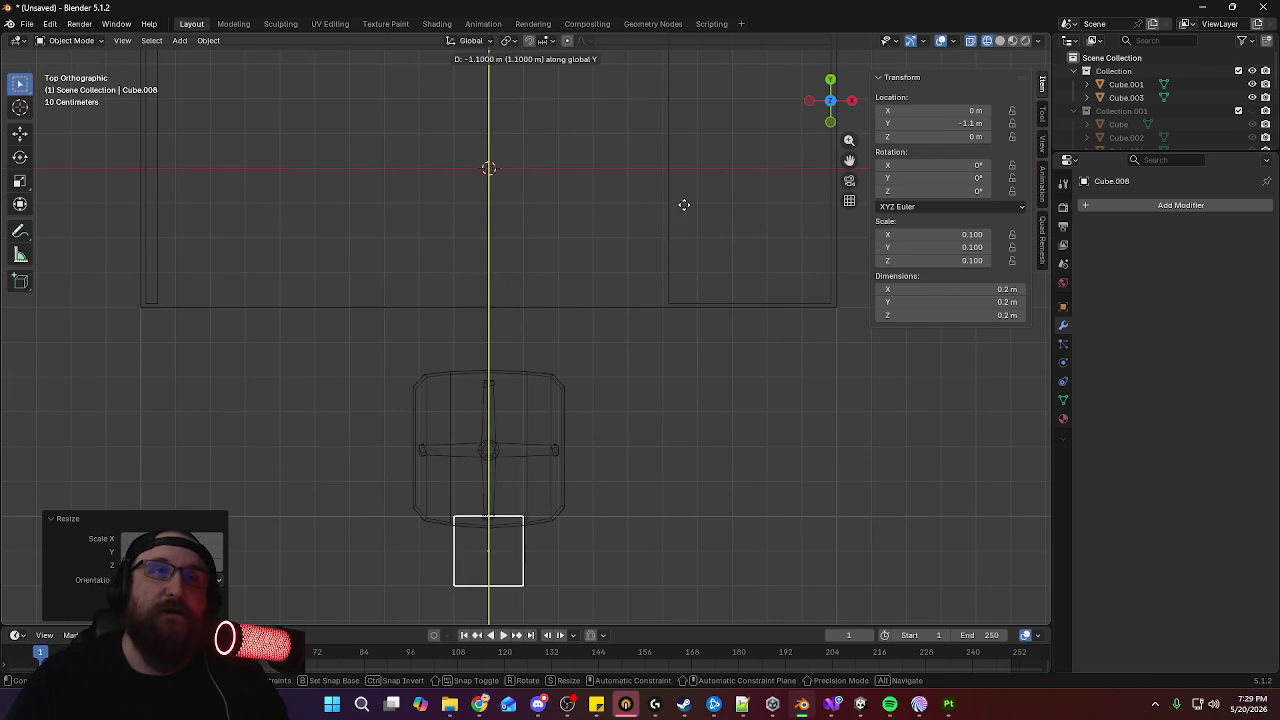
click(684, 168)
In right side view, flatten the cube along Y and raise it behind the seat
shift+middle_drag(689, 283, 731, 185)
middle_drag(734, 306, 620, 175)
key(KP_3)
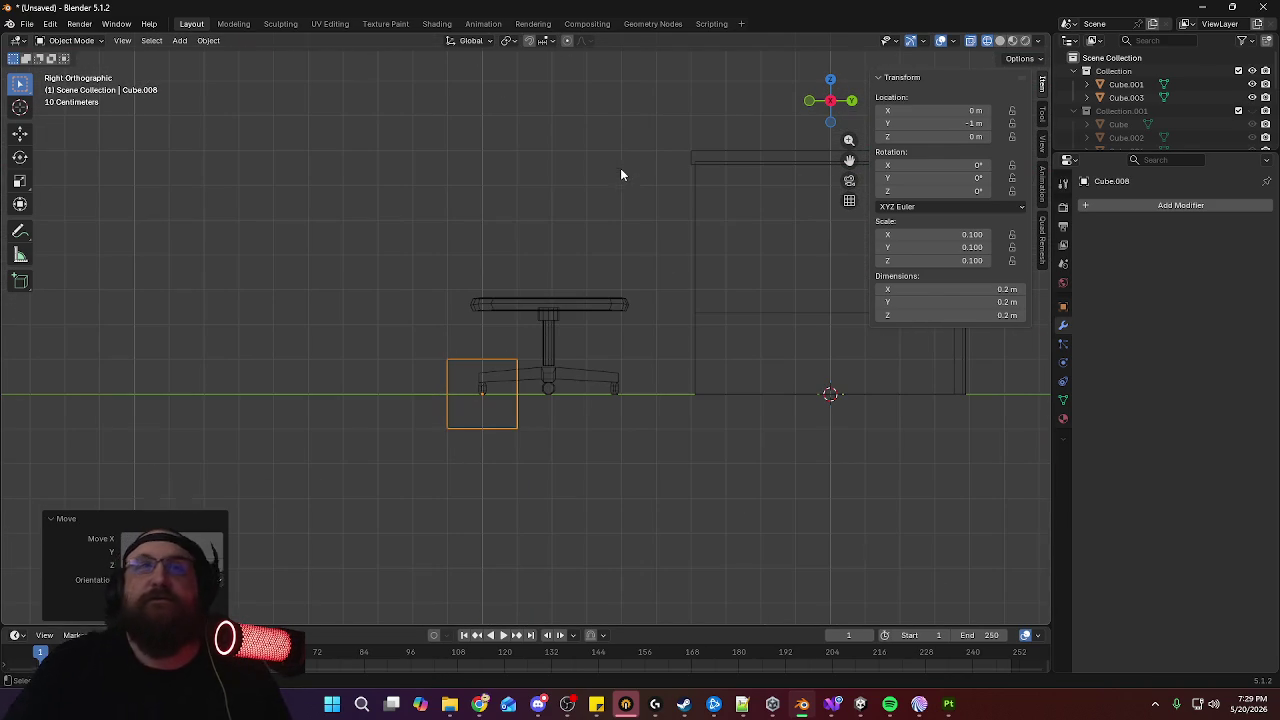
key(s)
key(y)
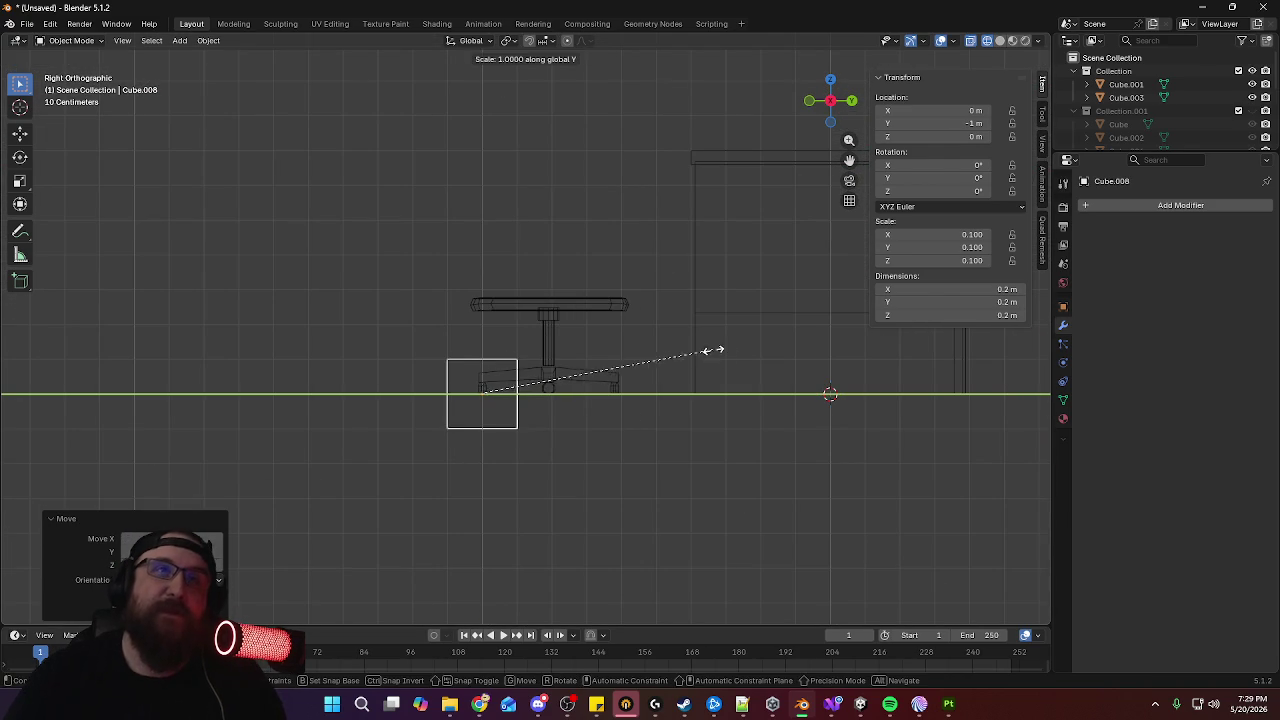
click(530, 380)
key(g)
key(z)
click(524, 248)
Thin the panel further along Y to 0.02 m thick
scroll(544, 265, up, 1)
scroll(606, 268, up, 2)
scroll(603, 250, up, 1)
key(s)
key(y)
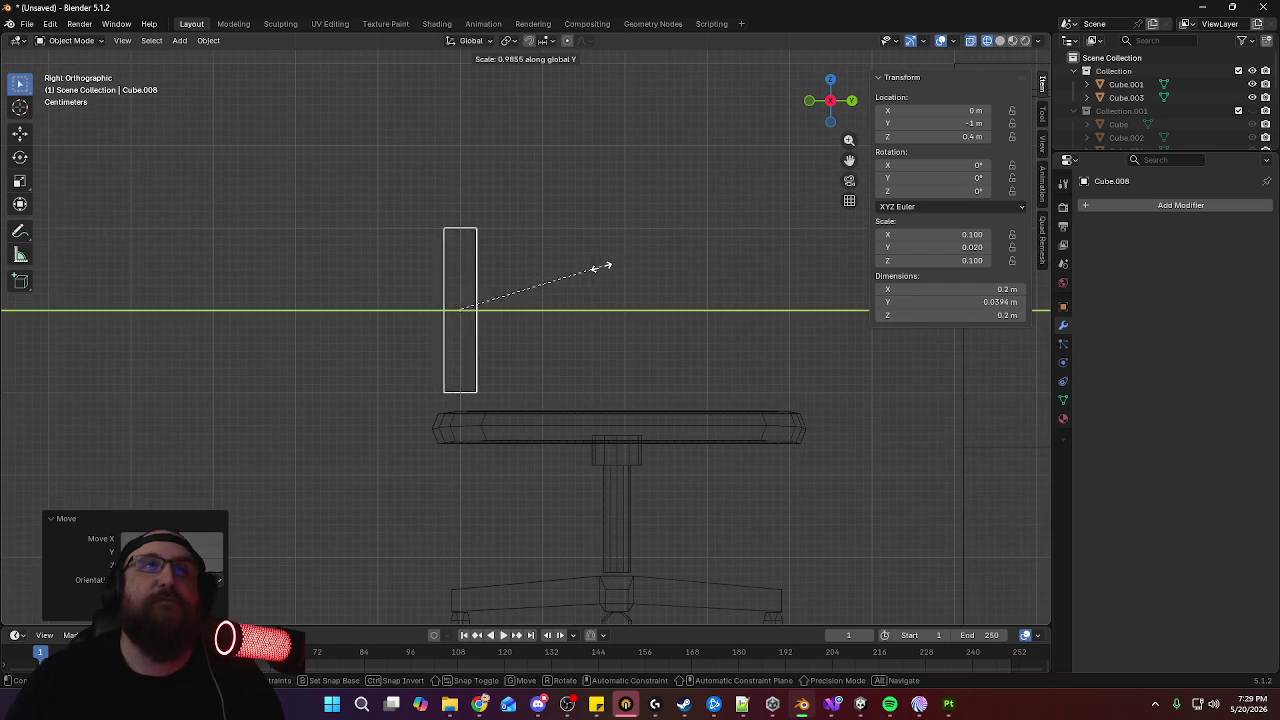
key(Escape)
scroll(610, 265, up, 3)
scroll(601, 250, up, 1)
key(s)
key(y)
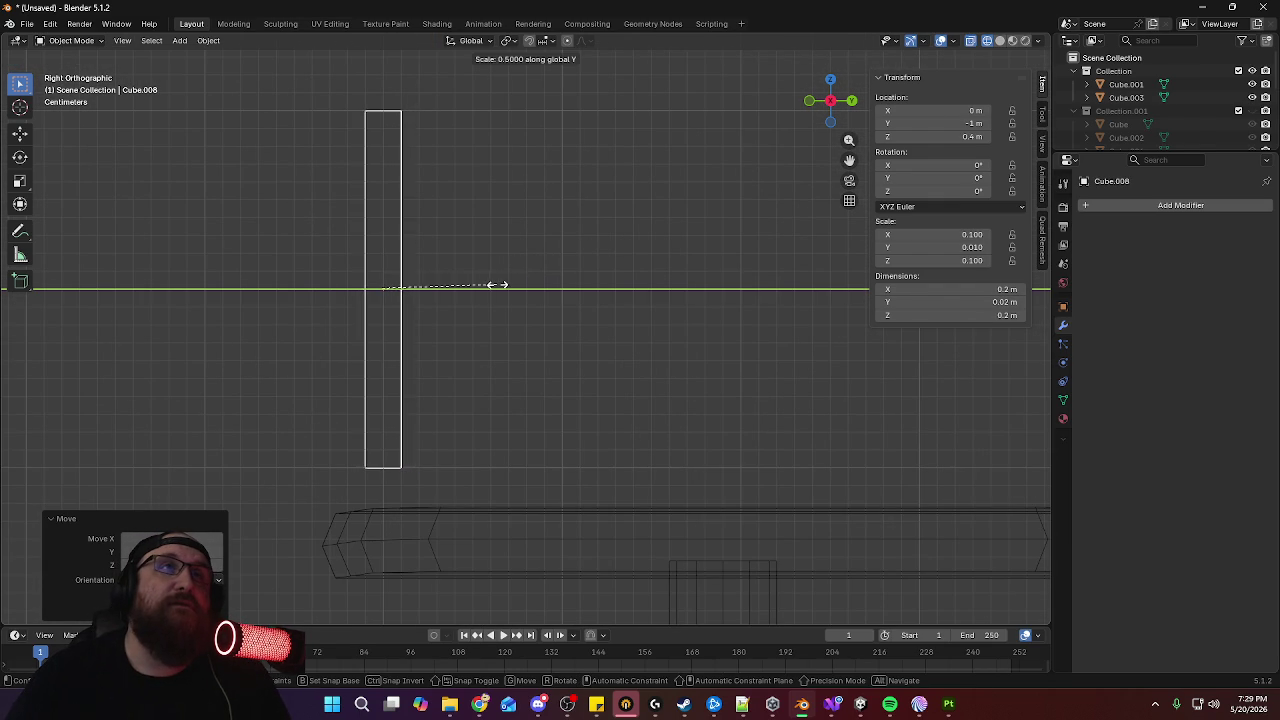
click(497, 286)
Raise the panel vertically to Z 0.5 m above the seat back
scroll(500, 287, down, 6)
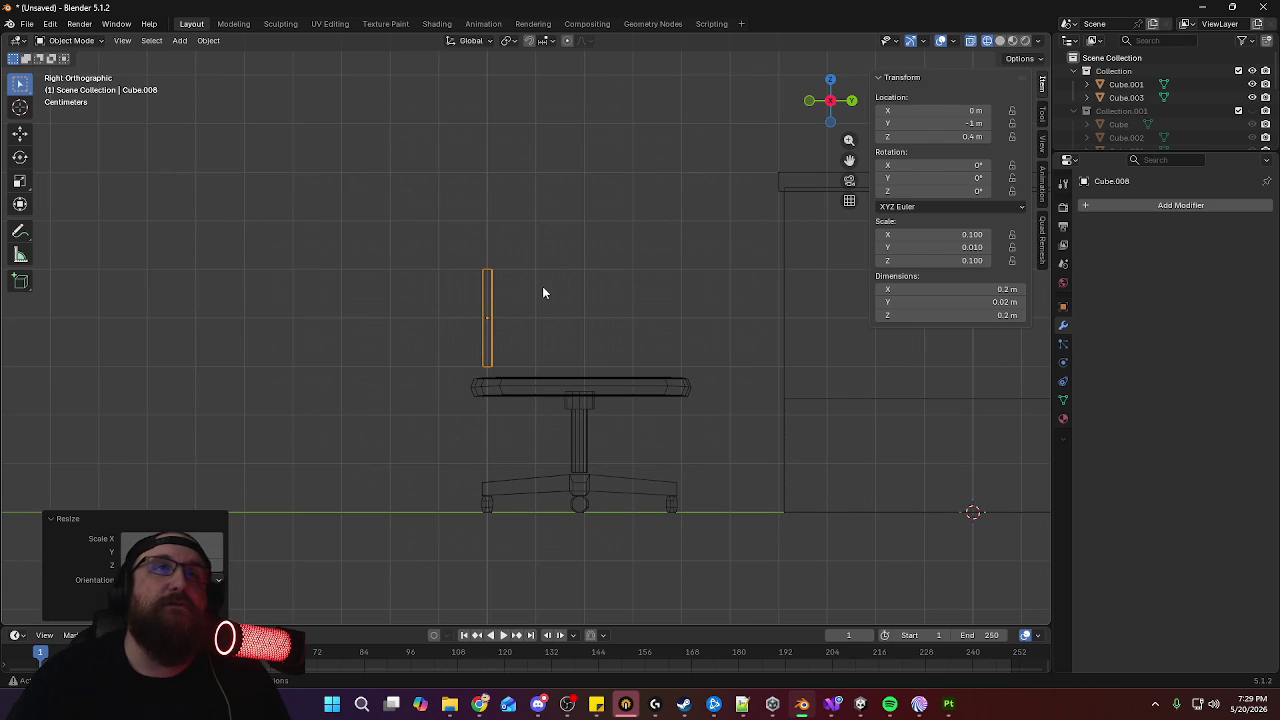
key(g)
key(z)
click(552, 240)
mouse_move(554, 235)
middle_down()
mouse_move(536, 271)
mouse_move(706, 280)
mouse_move(676, 293)
middle_up()
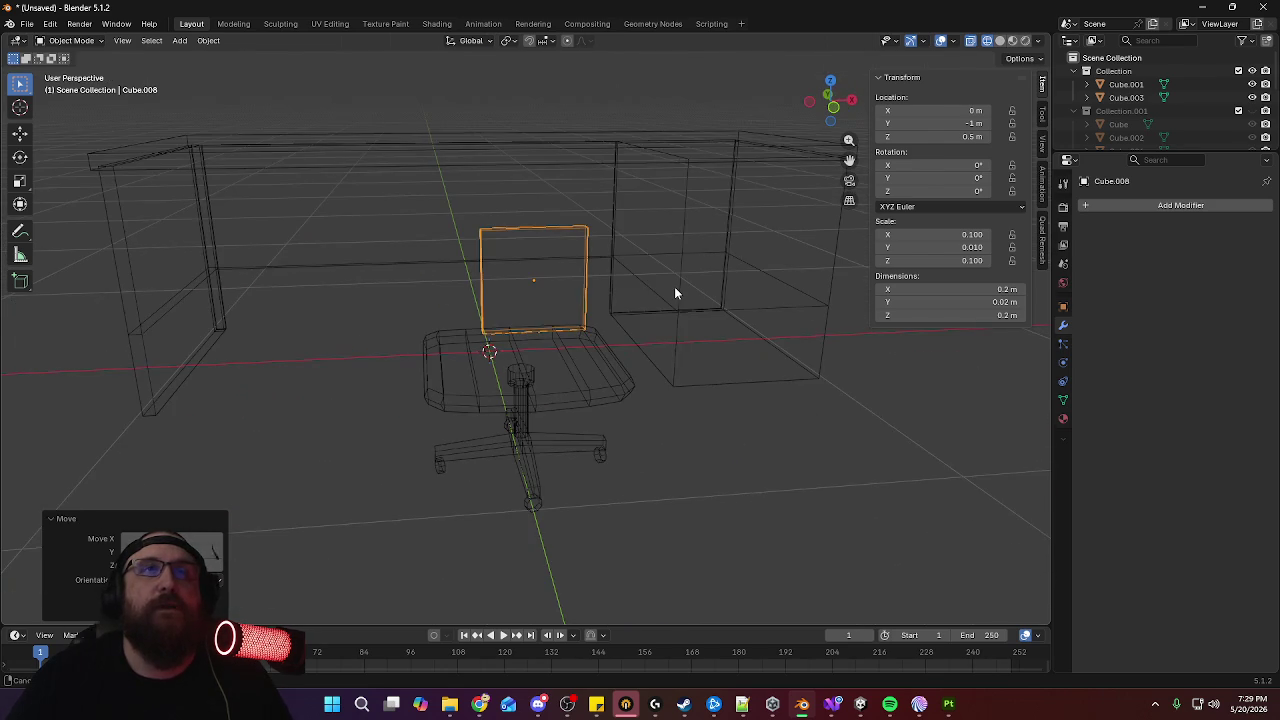
key(KP_7)
Delete the faces on the right half of the backrest panel
mouse_move(691, 230)
middle_down()
mouse_move(630, 309)
mouse_move(554, 320)
middle_up()
key(Tab)
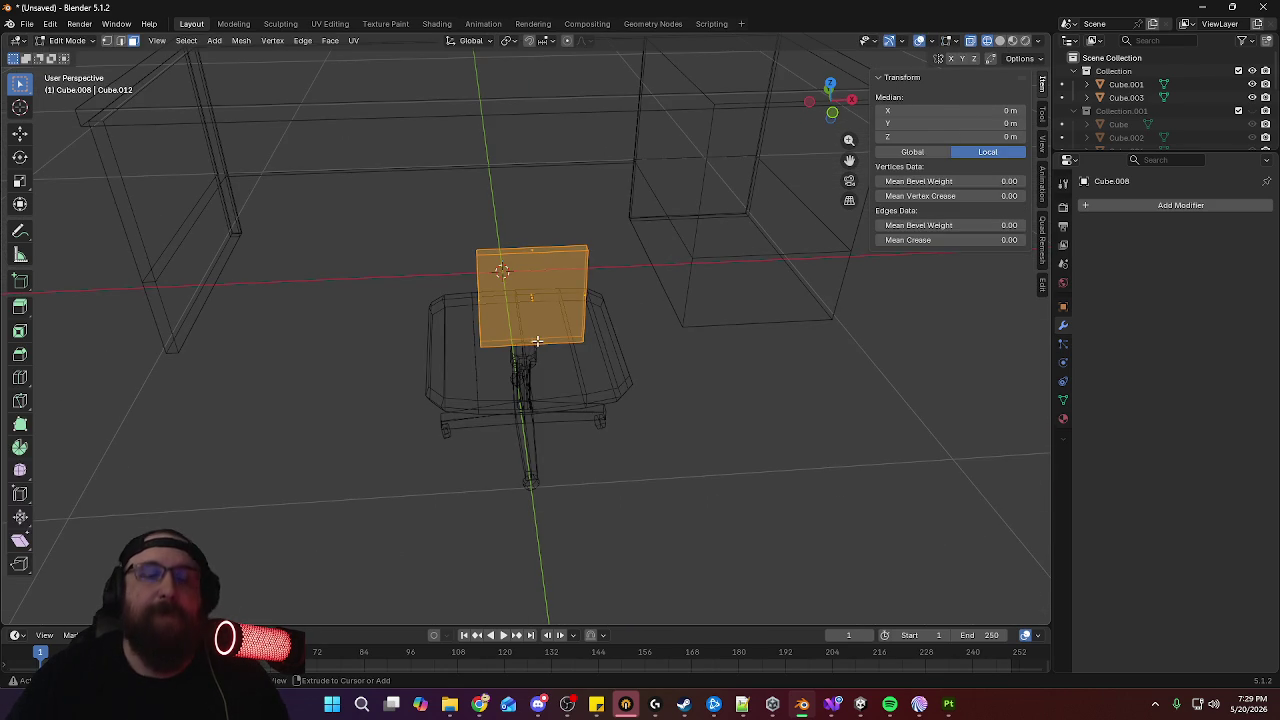
alt+click(537, 341)
alt+click(558, 342)
middle_drag(687, 300, 549, 325)
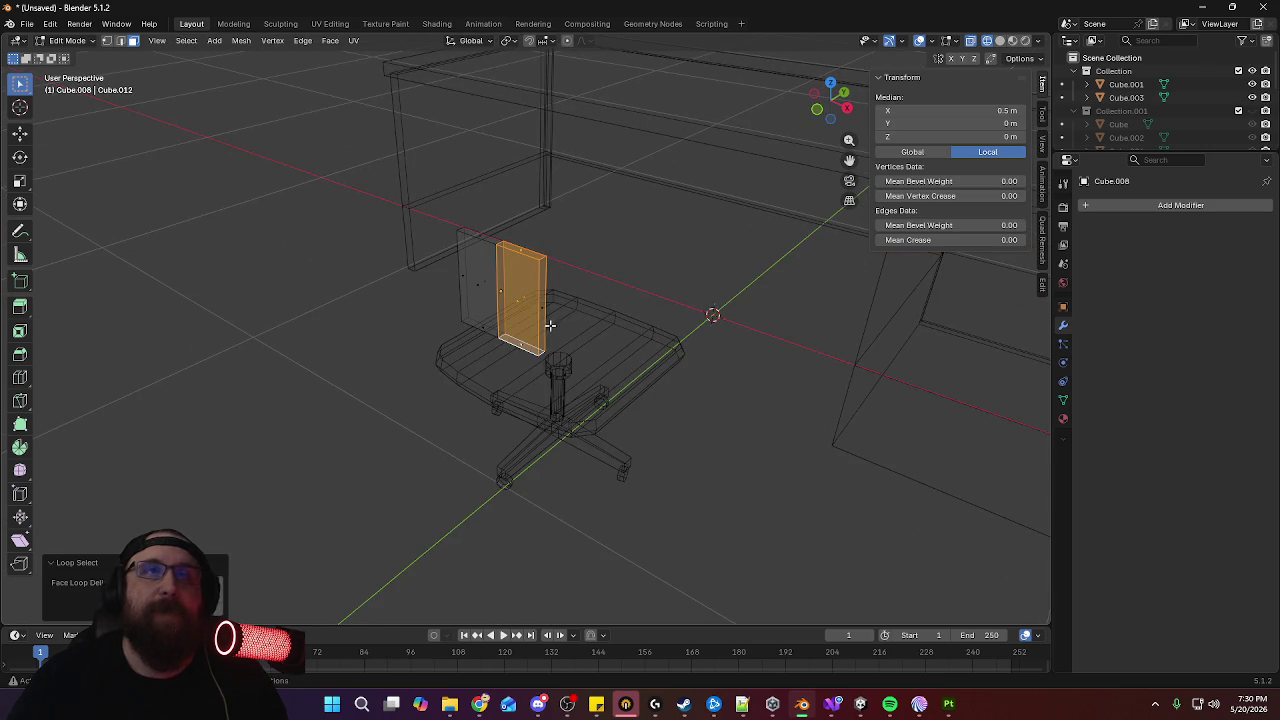
key(x)
click(888, 323)
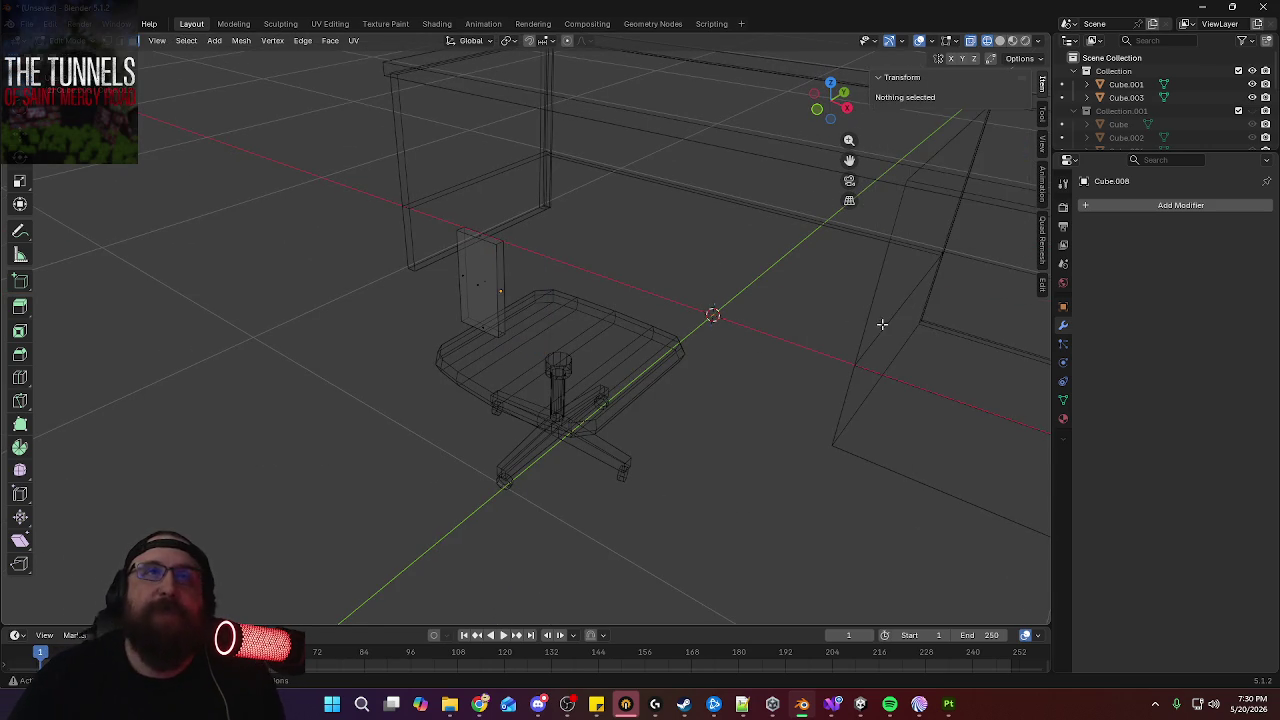
middle_drag(888, 323, 760, 330)
key(Tab)
Add an X-axis Mirror modifier with Clipping to the panel and re-enter Edit Mode
click(1148, 208)
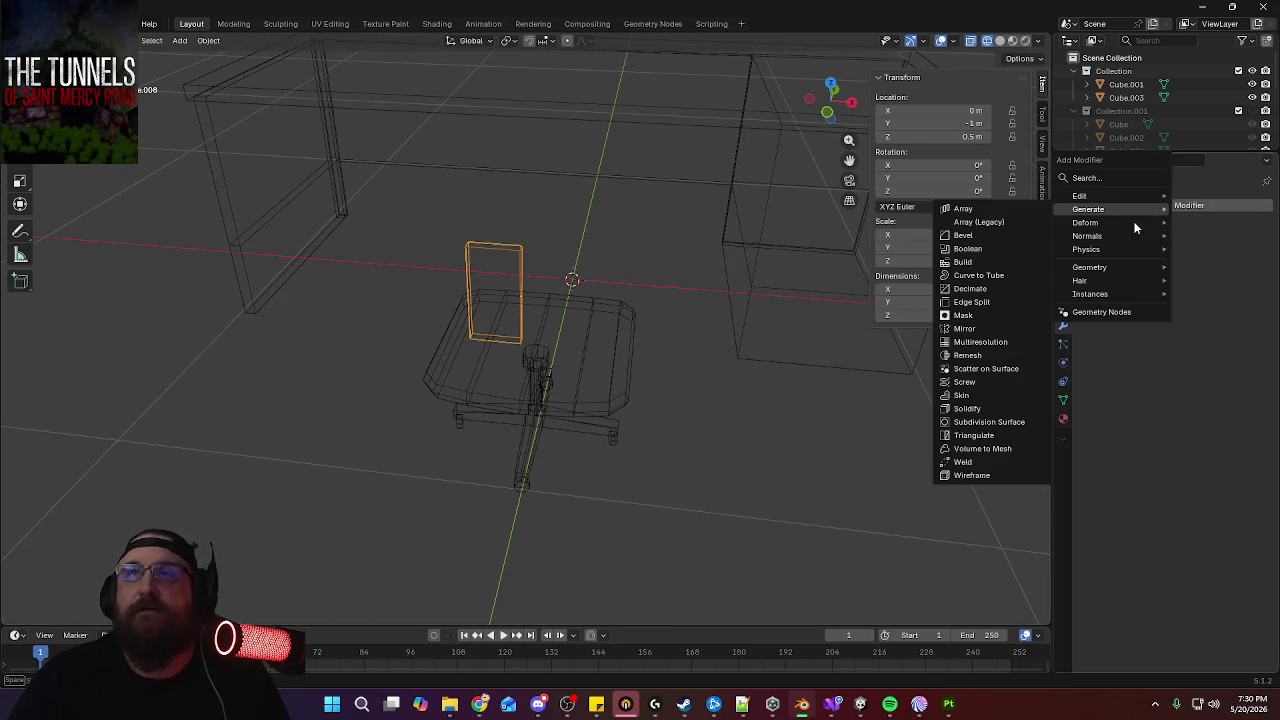
click(989, 326)
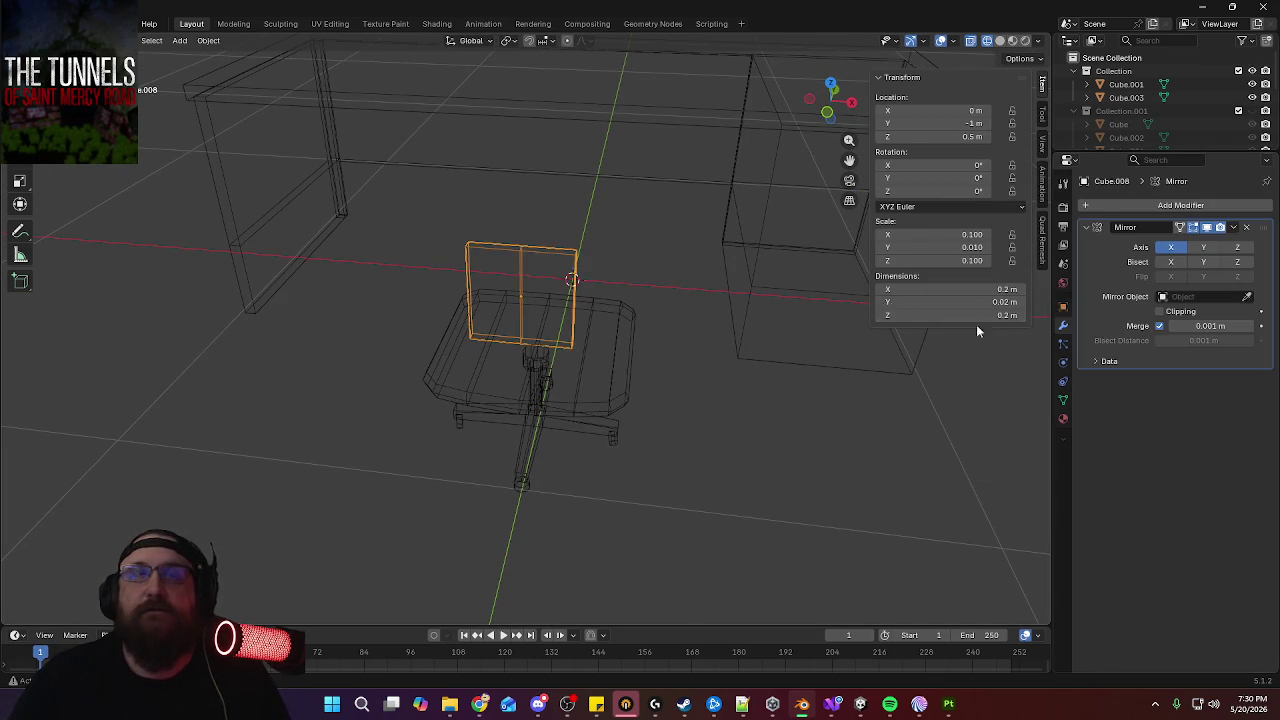
mouse_move(504, 273)
middle_down()
mouse_move(634, 246)
mouse_move(503, 284)
mouse_move(620, 281)
mouse_move(537, 271)
middle_up()
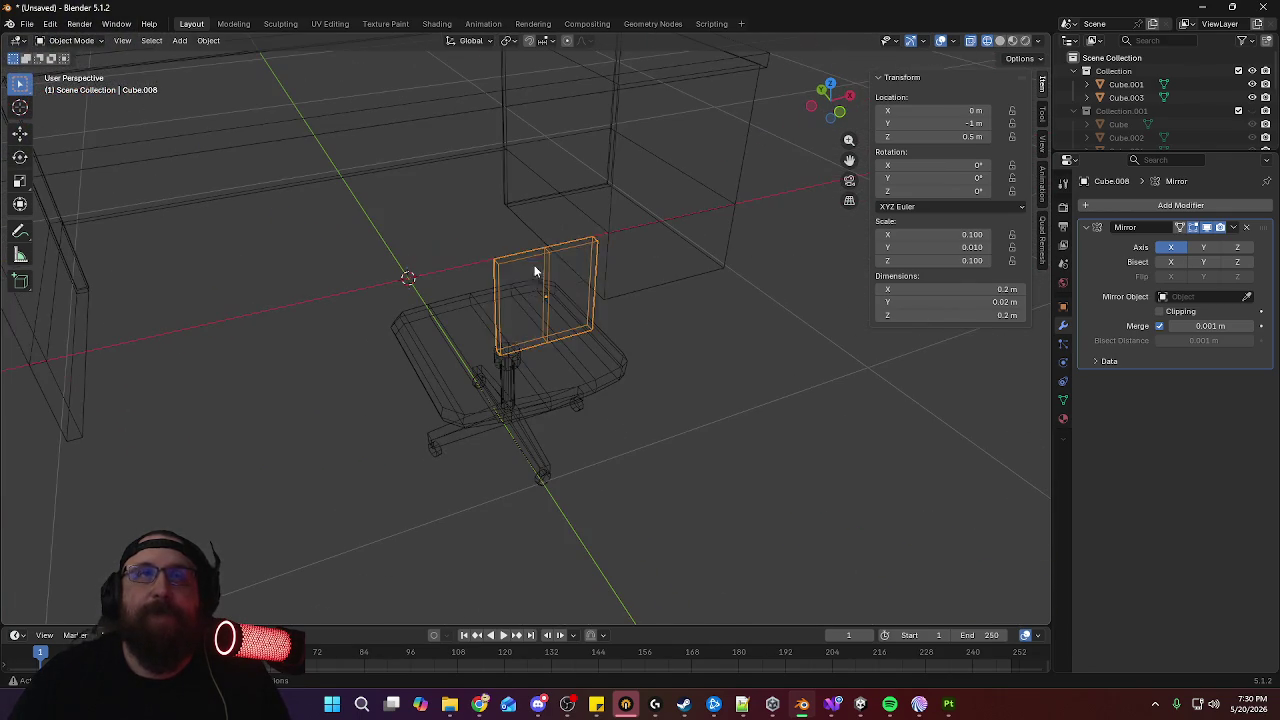
key(Tab)
Select a backrest edge loop and move it along Y to bend the backrest
key(2)
alt+click(558, 271)
key(KP_7)
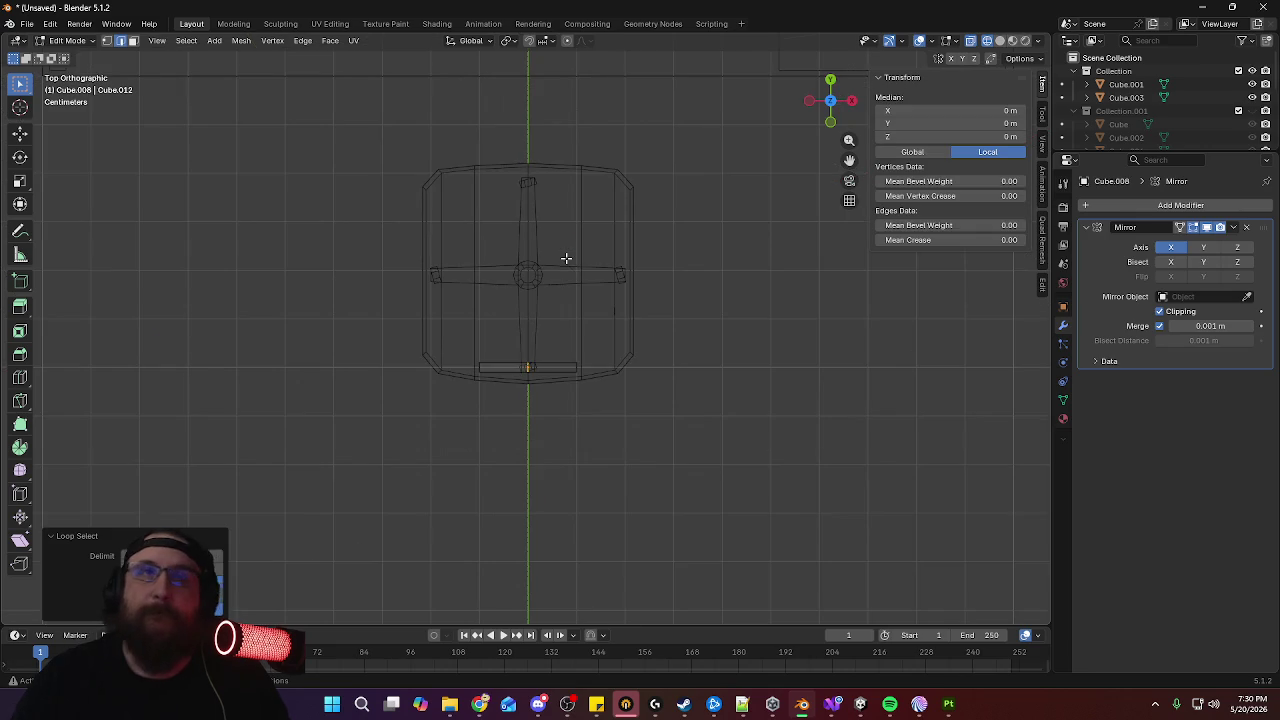
scroll(638, 300, up, 4)
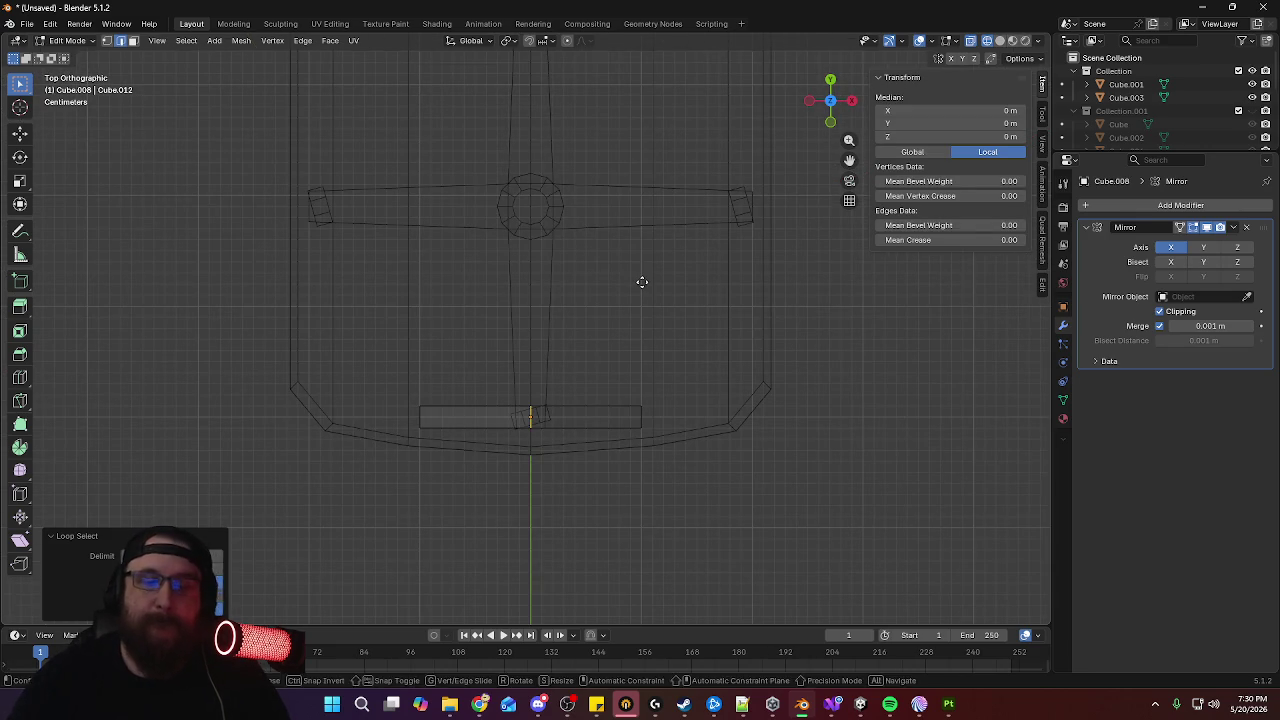
key(g)
key(y)
click(643, 297)
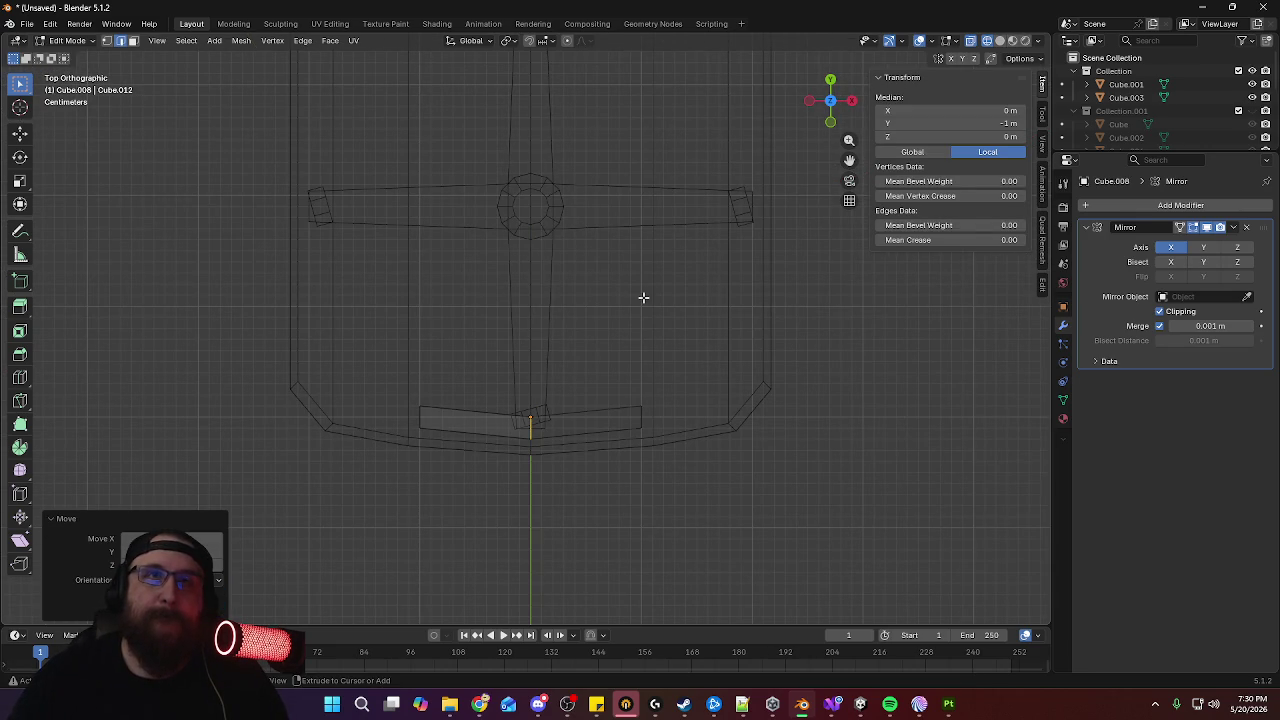
mouse_move(574, 350)
middle_down()
mouse_move(686, 249)
mouse_move(669, 245)
middle_up()
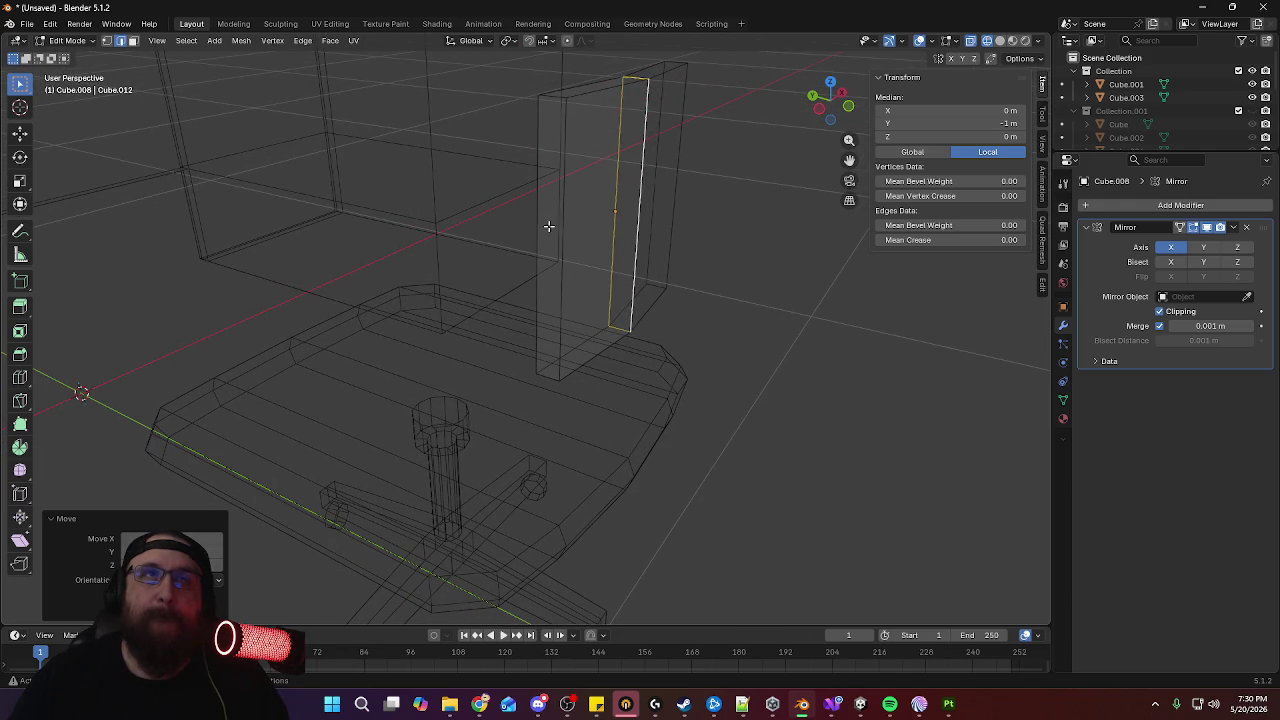
Select an outer backrest edge and raise it along Z in front view
key(alt+a)
key(l)
key(KP_7)
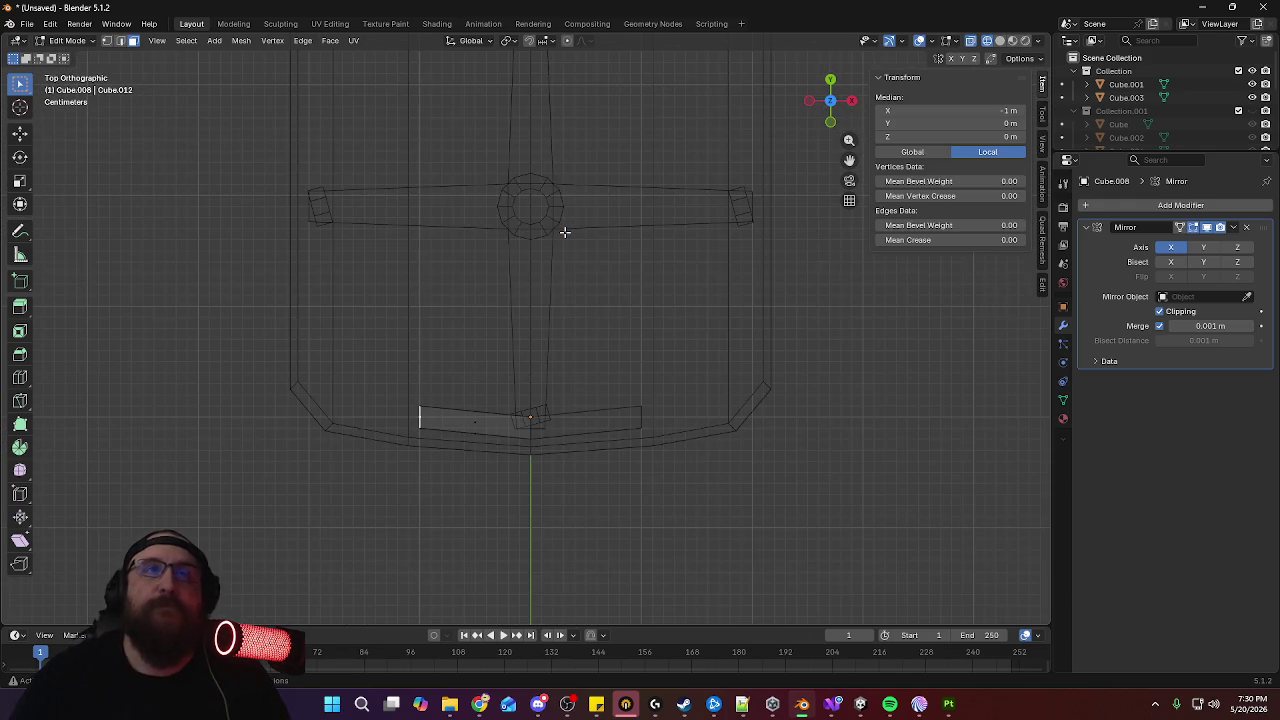
mouse_move(521, 286)
middle_down()
mouse_move(566, 220)
mouse_move(586, 103)
mouse_move(479, 233)
middle_up()
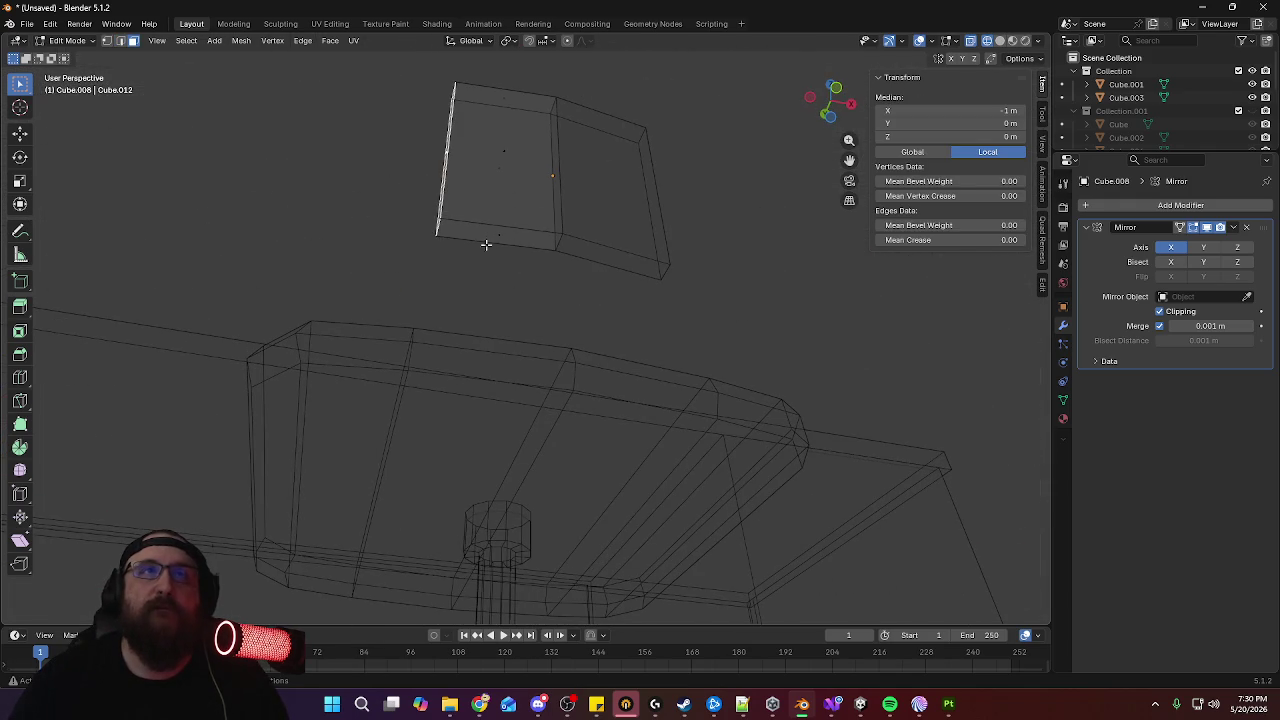
click(499, 237)
middle_drag(603, 249, 603, 271)
key(KP_1)
key(g)
key(z)
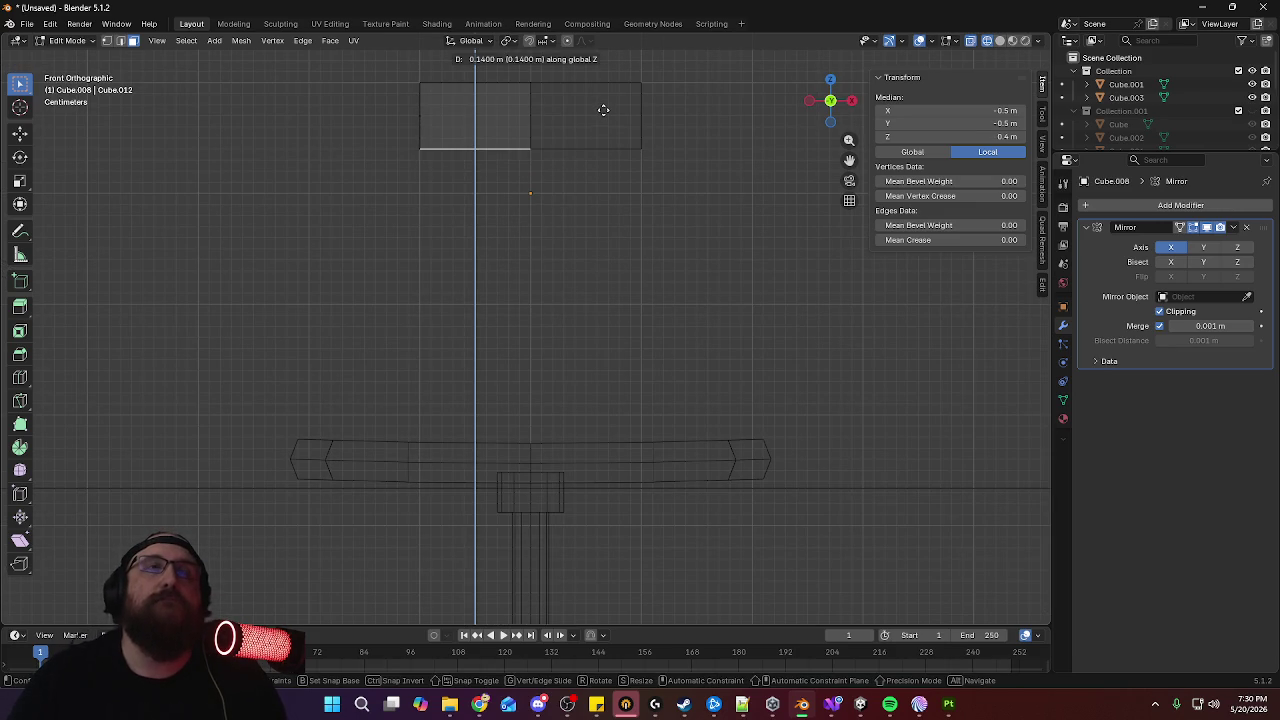
click(603, 110)
Lower the armrest's left end face to 0.6 m height
mouse_move(603, 110)
middle_down()
mouse_move(371, 149)
mouse_move(444, 196)
middle_up()
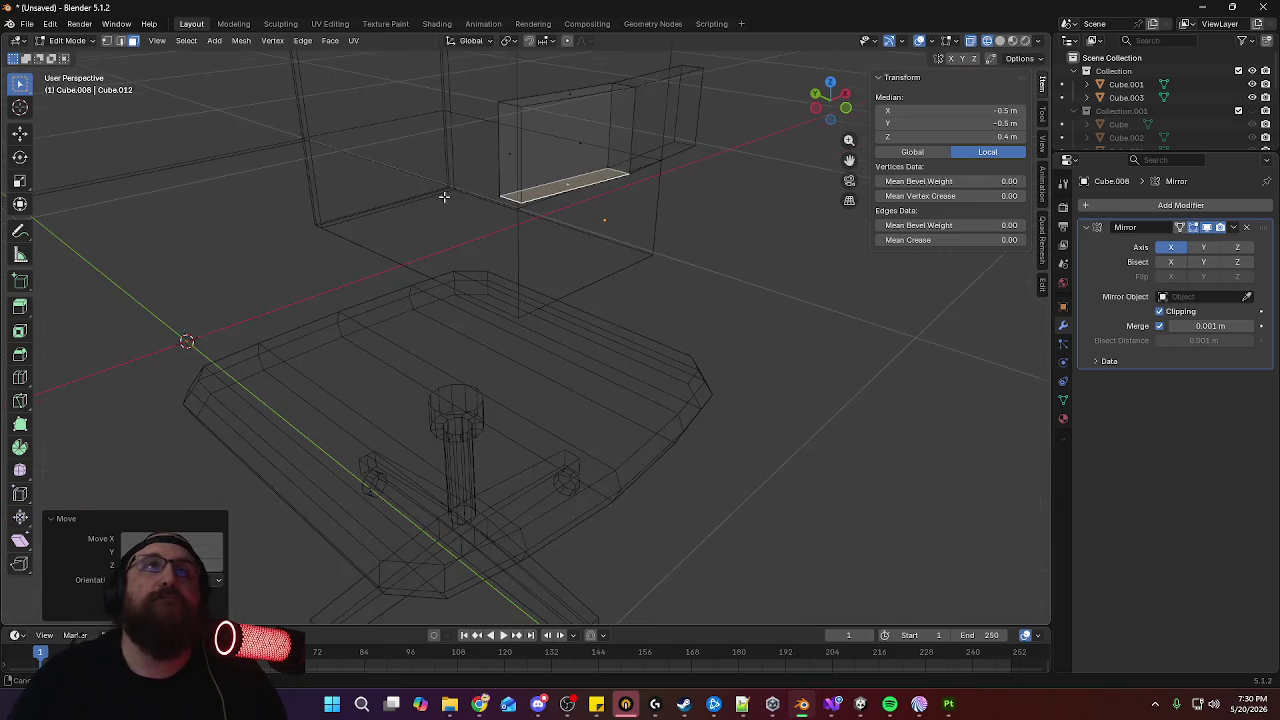
click(514, 151)
key(KP_1)
key(g)
key(z)
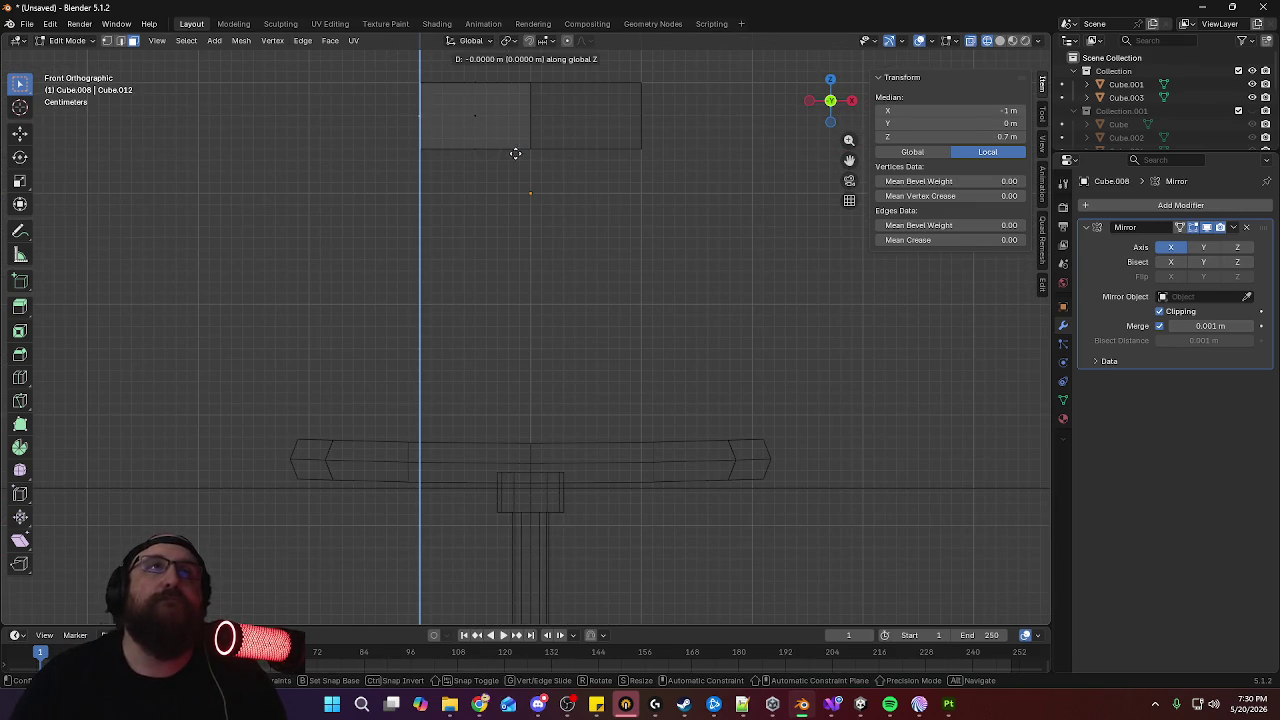
click(515, 164)
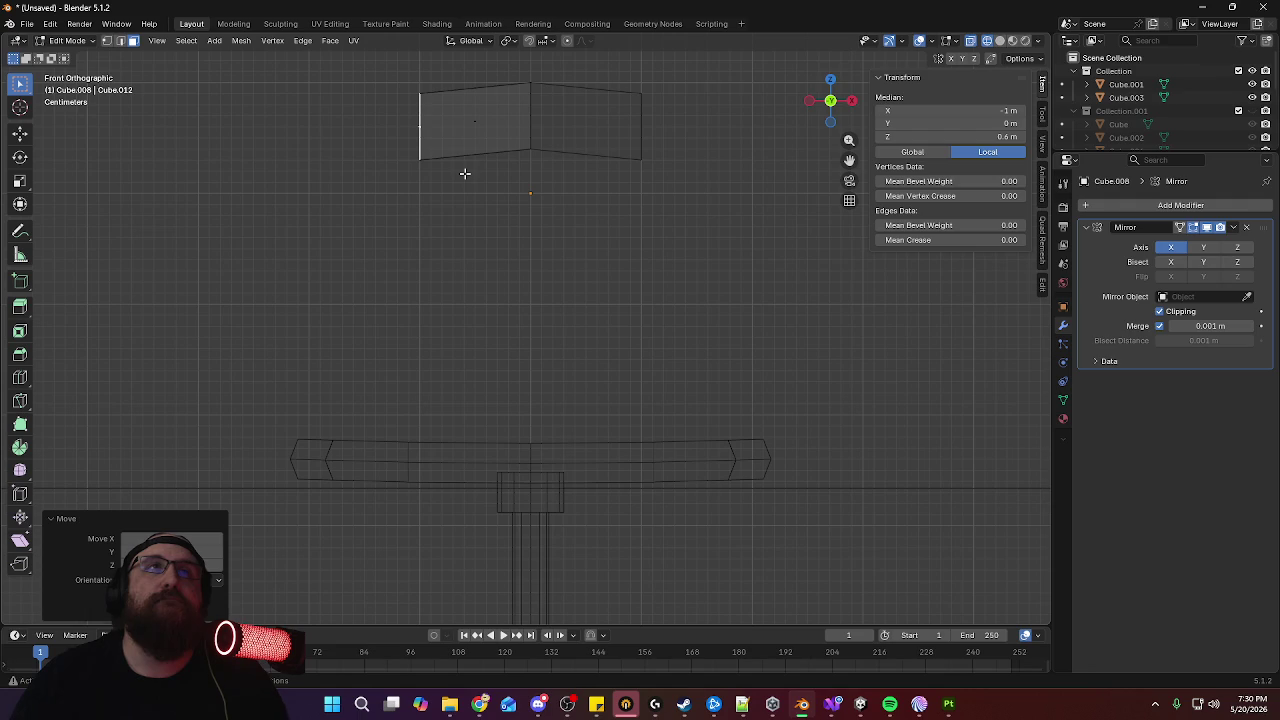
Extrude the end face outward and drop the new end to 0.4 m
key(e)
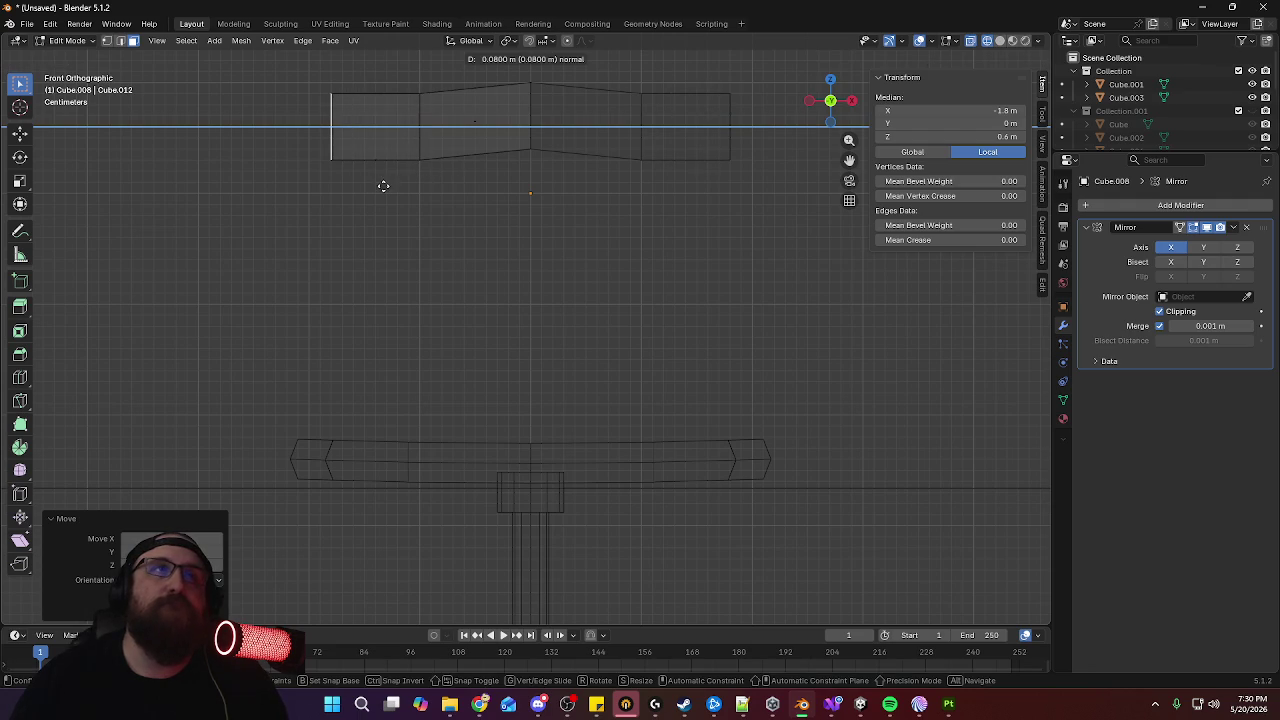
click(386, 185)
key(g)
key(z)
click(384, 206)
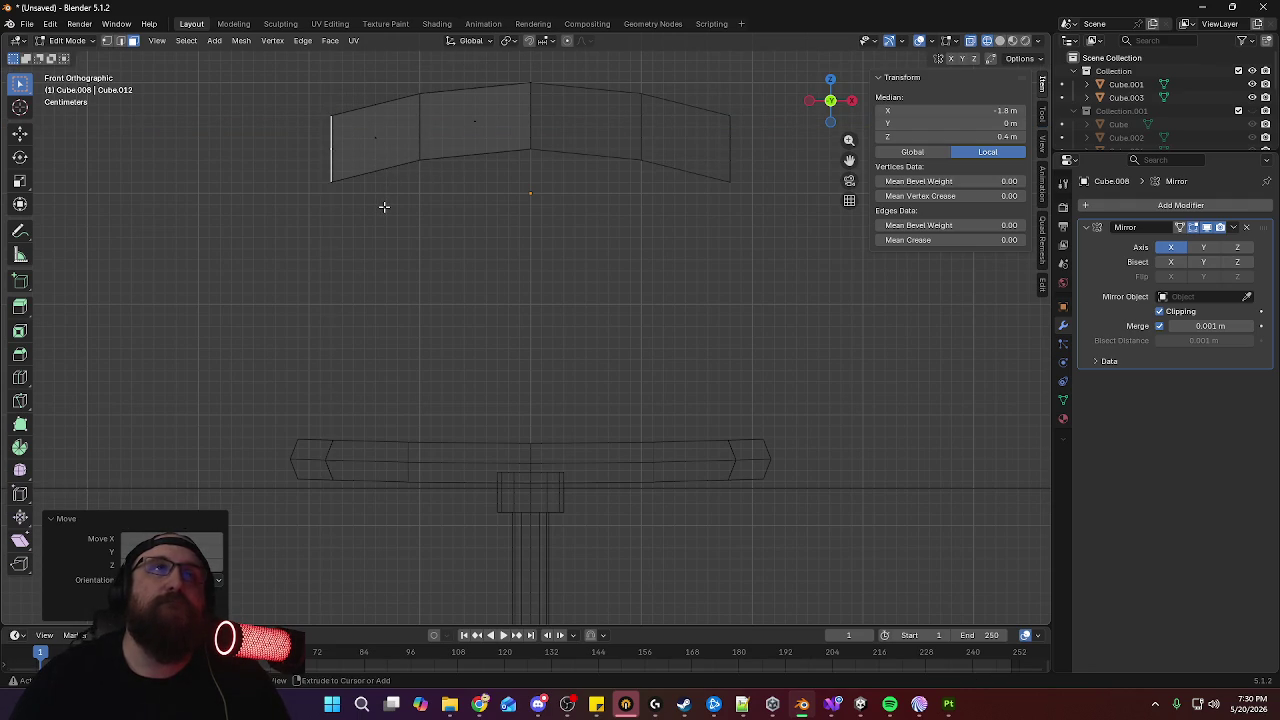
middle_drag(390, 188, 594, 400)
Rotate the edge loop near the armrest's left end in top view
alt+click(530, 402)
key(KP_7)
key(r)
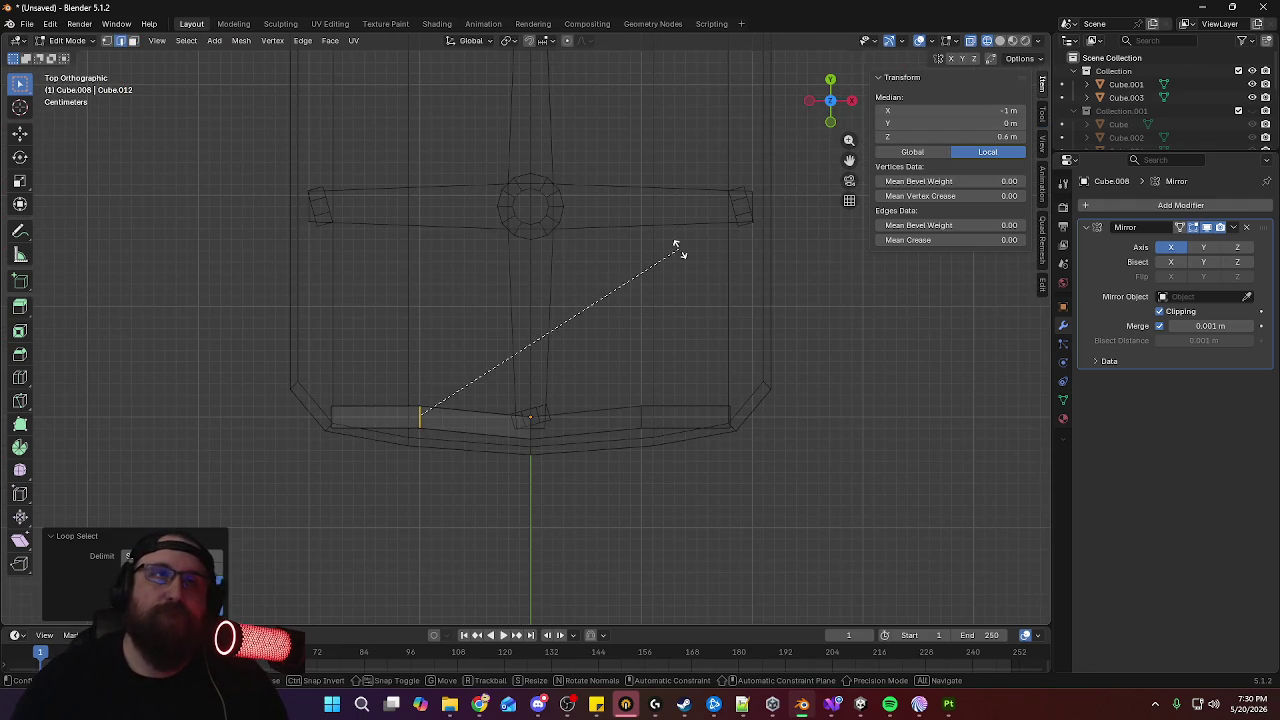
click(697, 306)
middle_drag(697, 306, 570, 450)
click(570, 450)
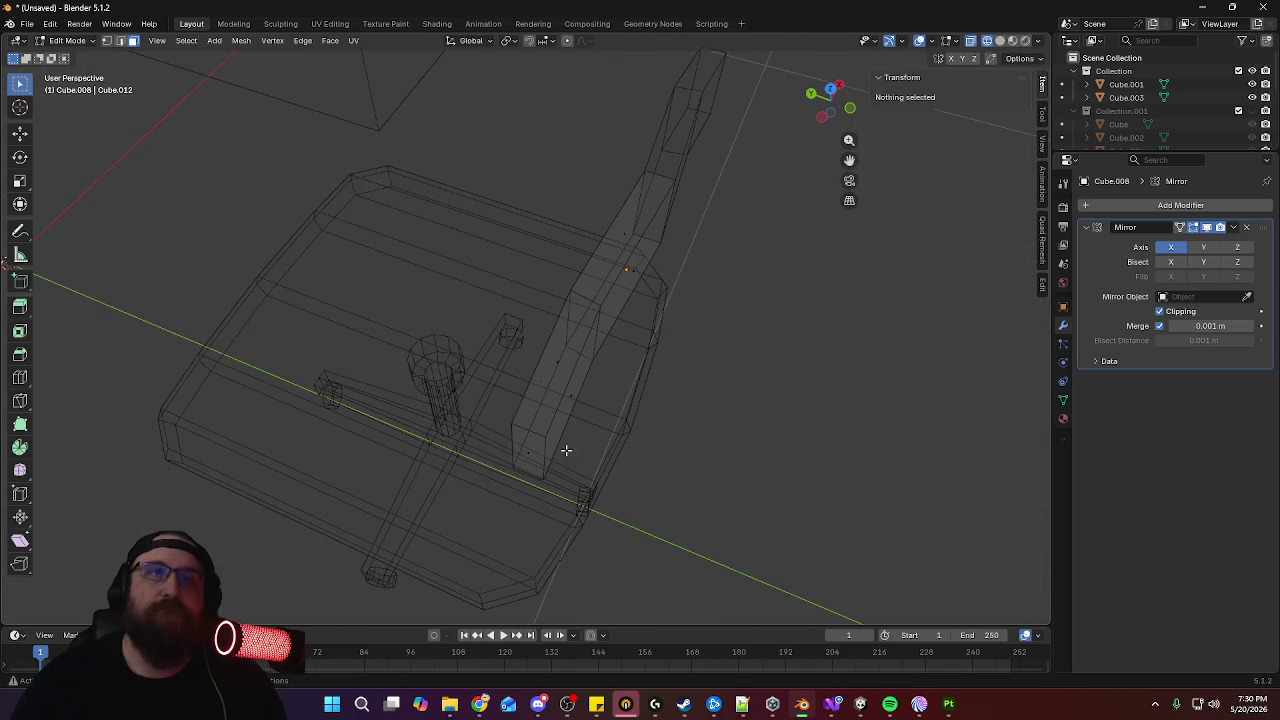
Shift a face on the armrest front-to-back along Y in front view
click(531, 452)
key(KP_1)
key(g)
key(y)
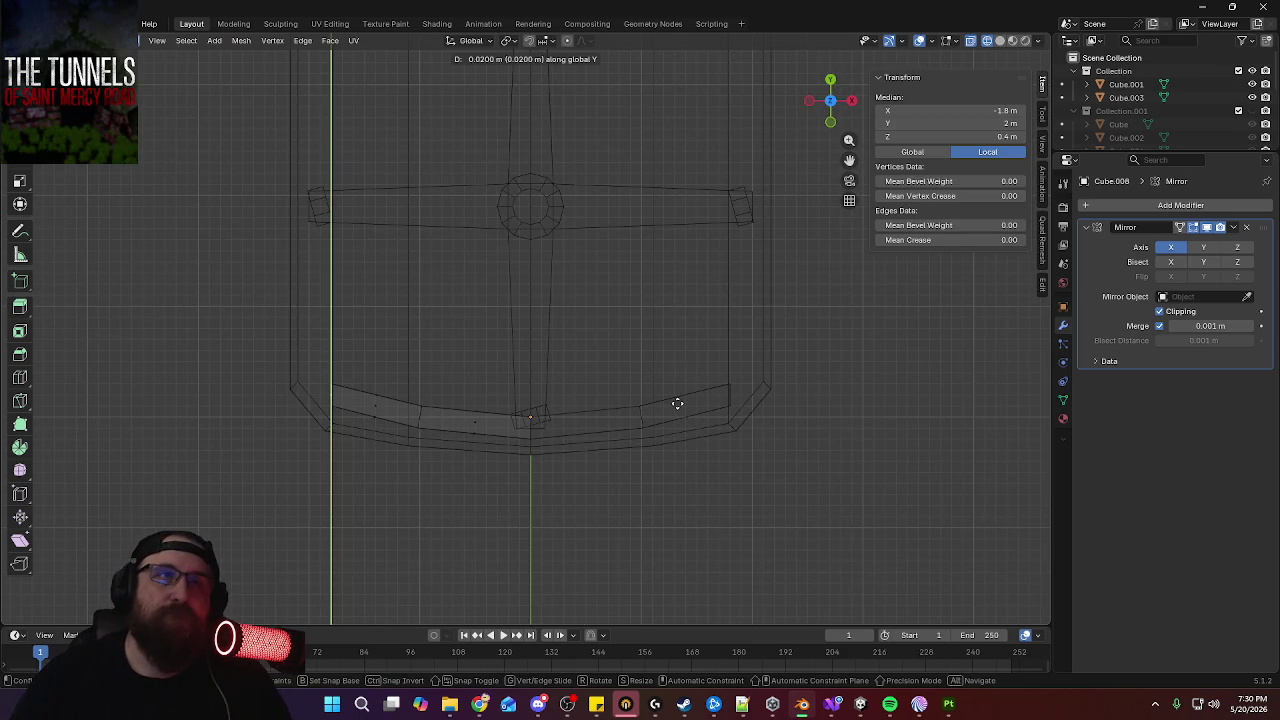
click(677, 403)
Rotate the edge loop across the armrest's left part
alt+click(419, 416)
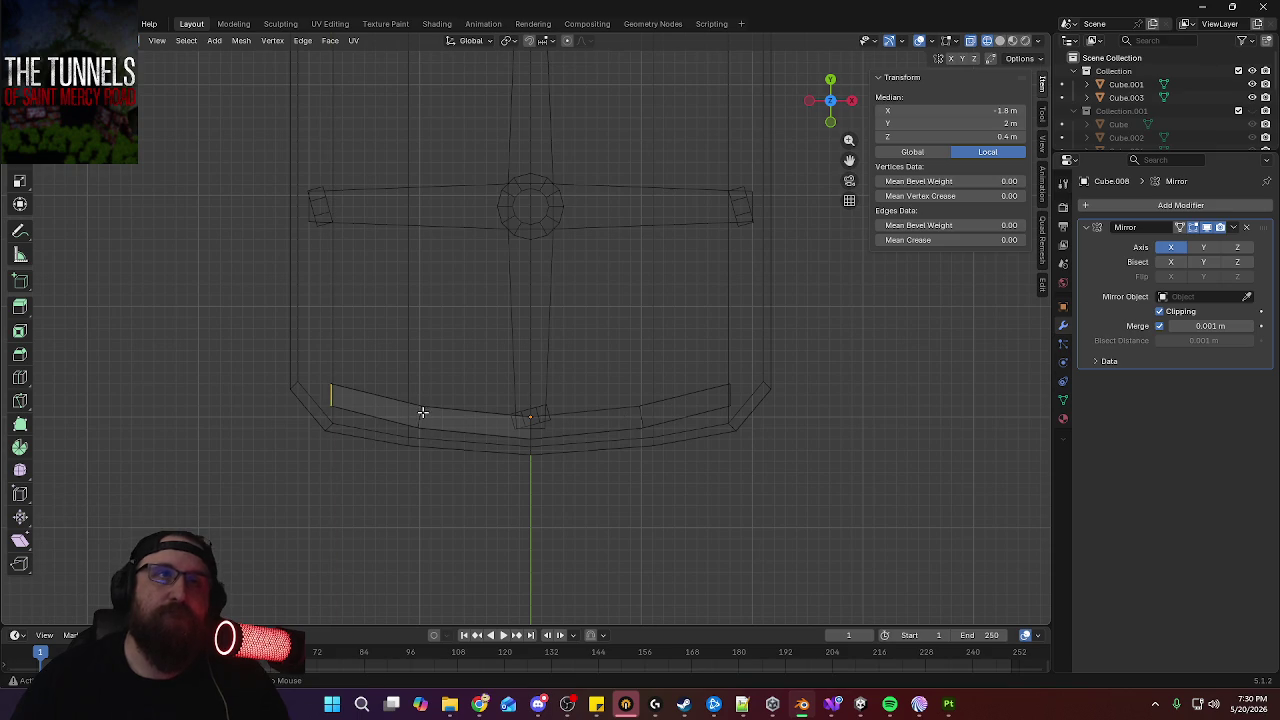
key(r)
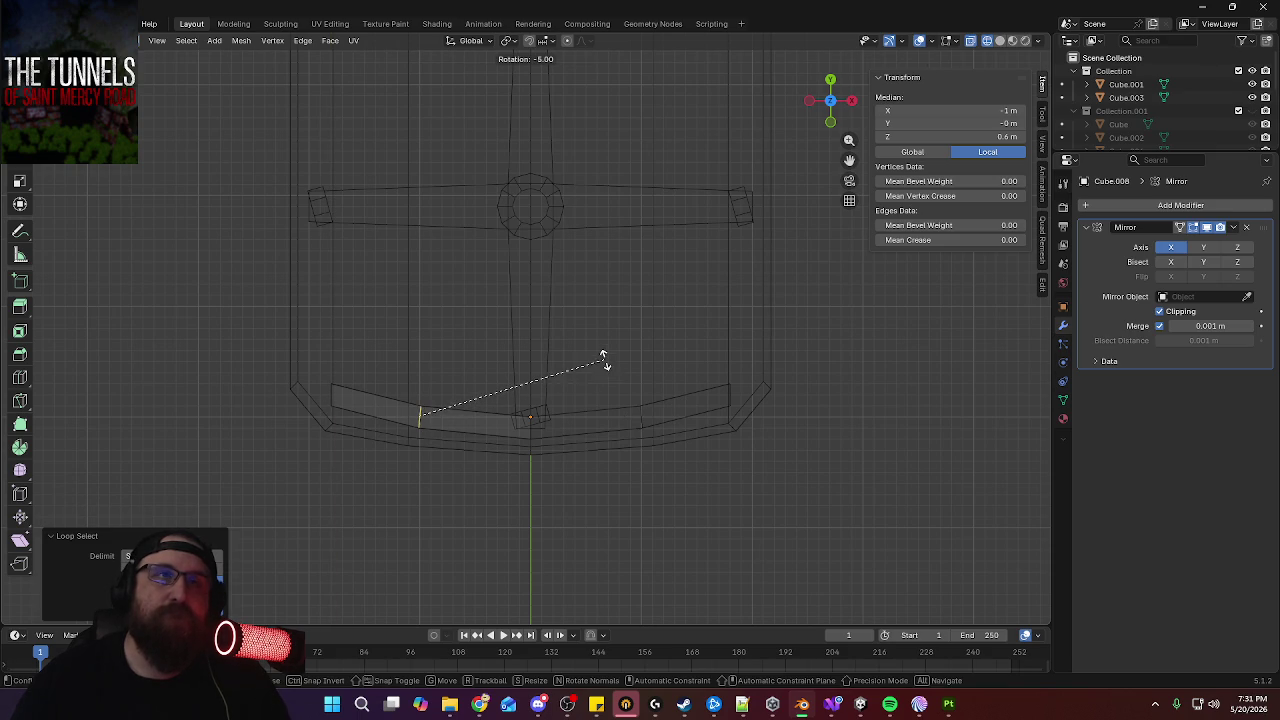
click(603, 360)
middle_drag(348, 397, 529, 457)
key(alt+a)
Turn the armrest's left end face by -25° and nudge it along X and Y
click(529, 457)
key(KP_7)
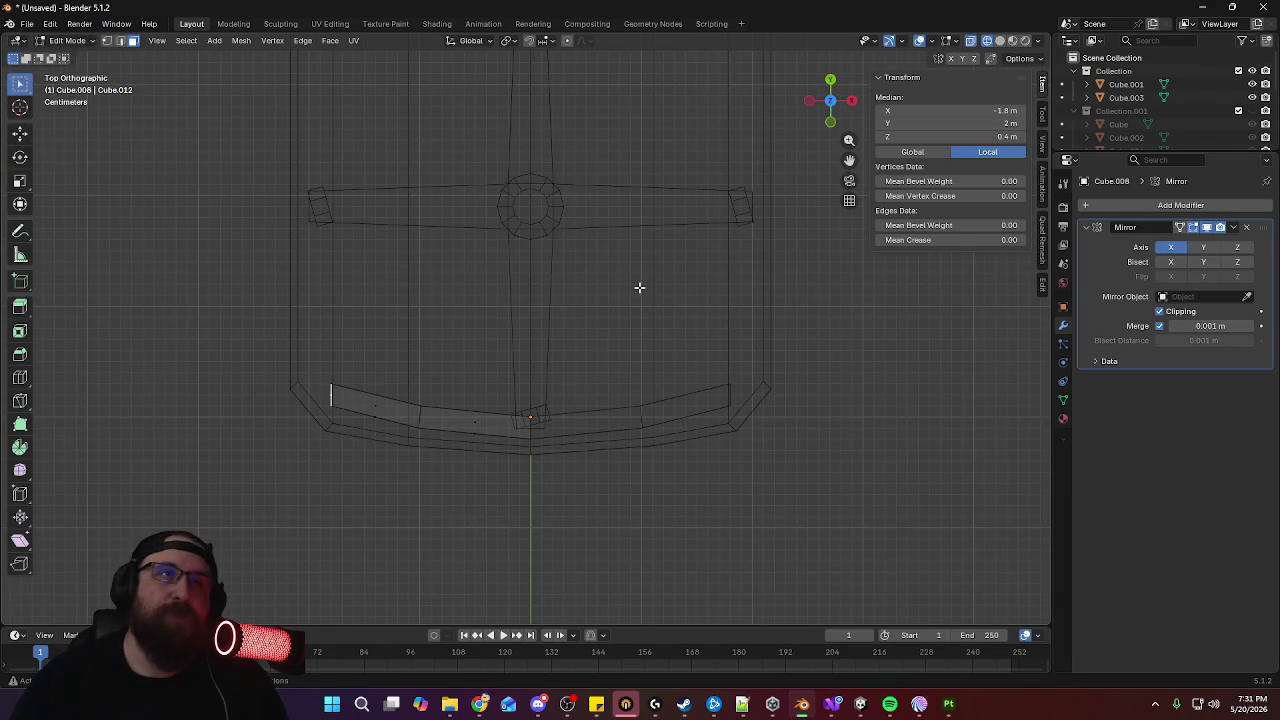
key(r)
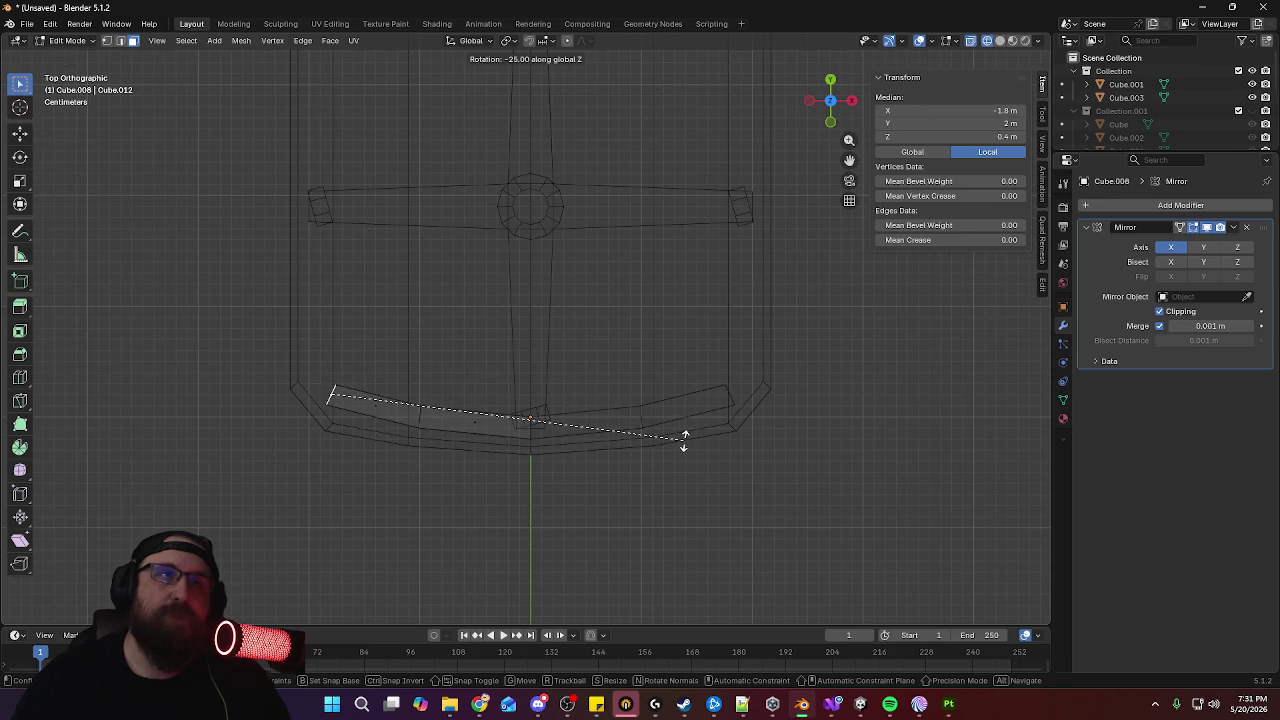
click(684, 437)
key(g)
key(x)
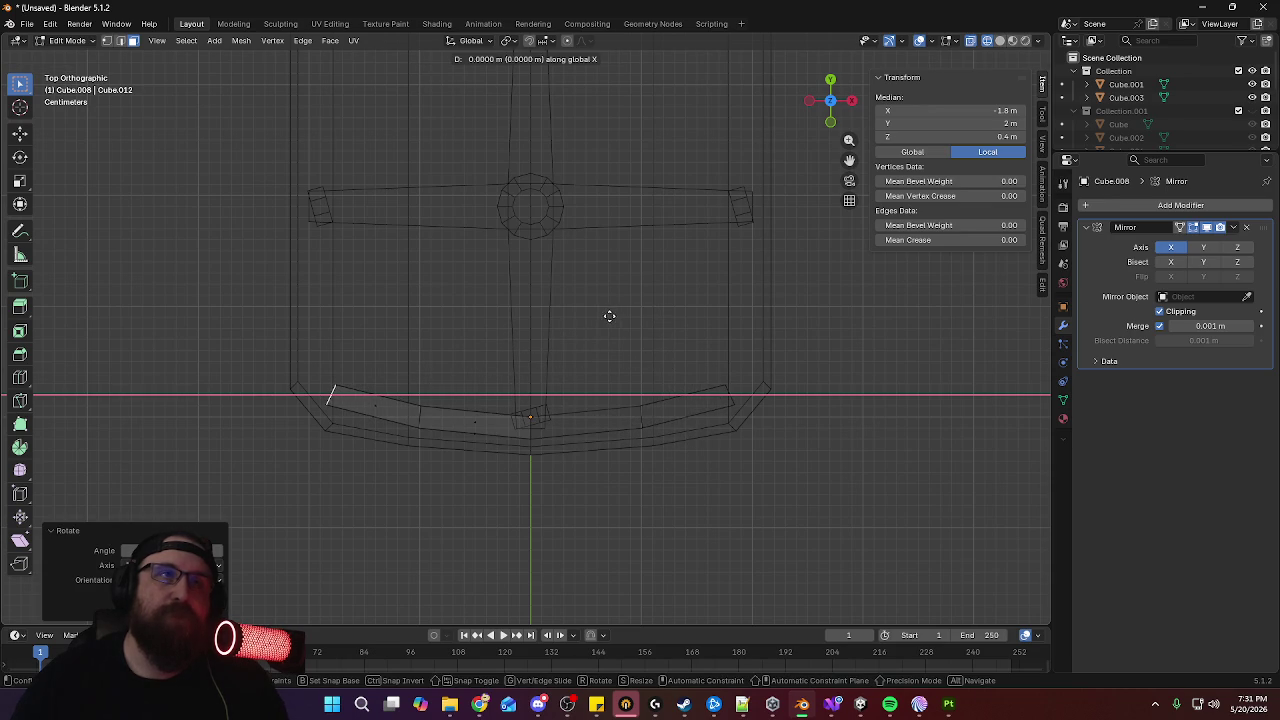
click(613, 318)
key(g)
key(y)
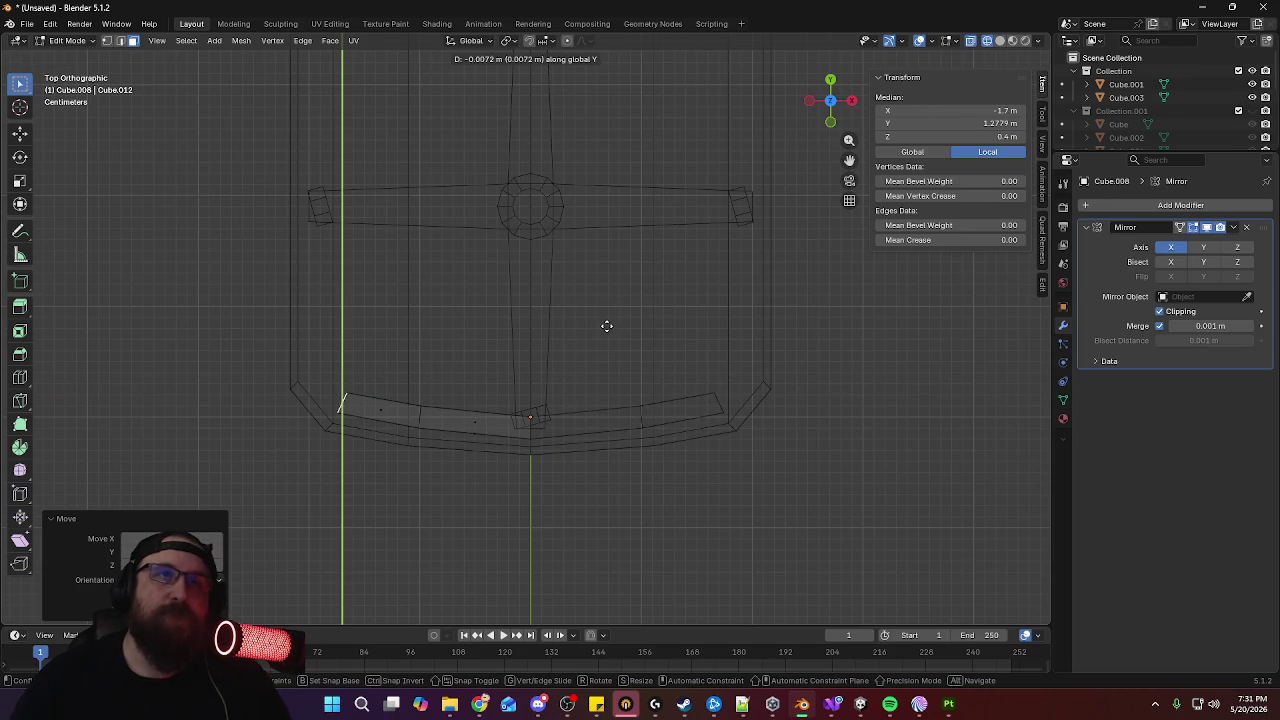
click(607, 326)
Push the end face out along its direction to form a new armrest segment
middle_drag(473, 363, 609, 267)
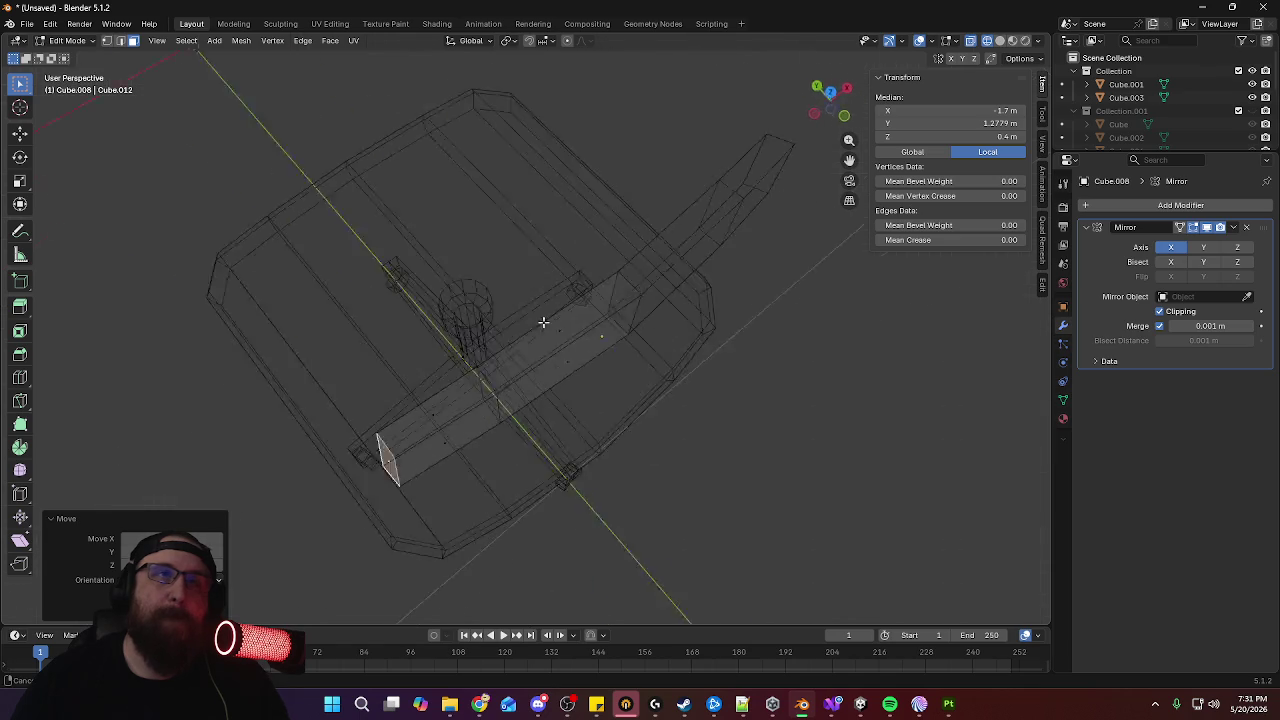
key(KP_7)
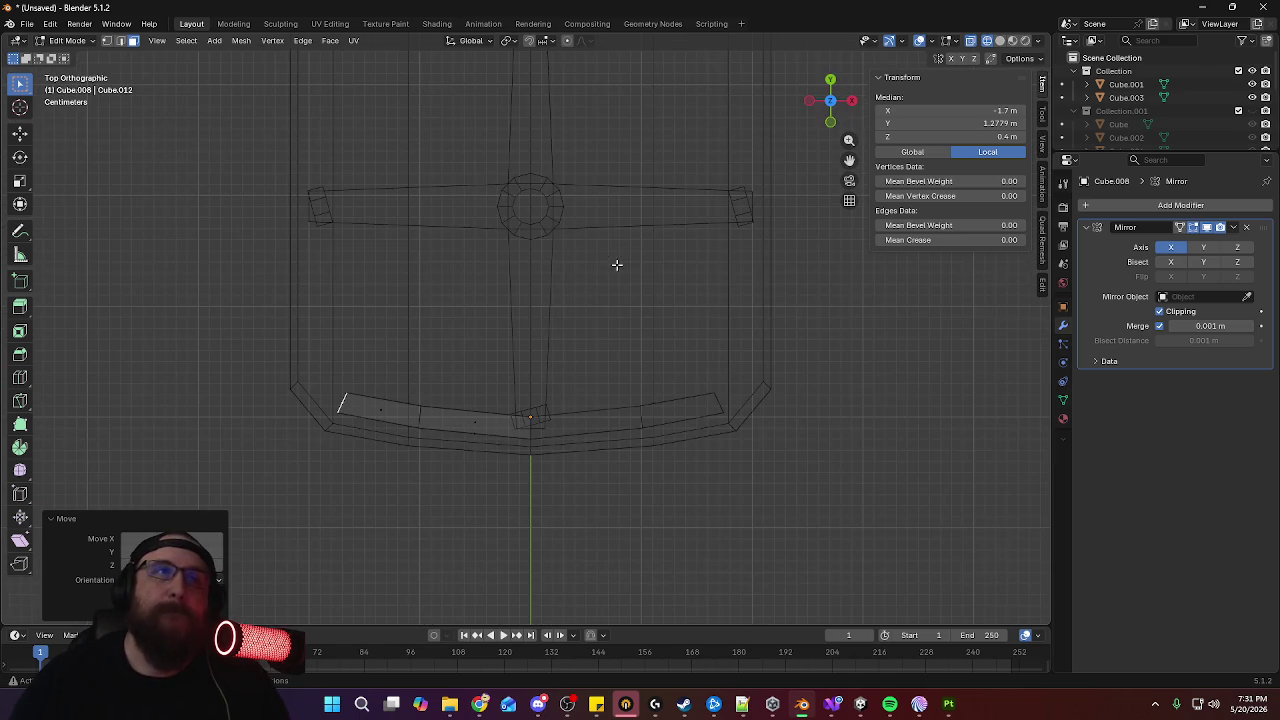
key(g)
key(z)
key(z)
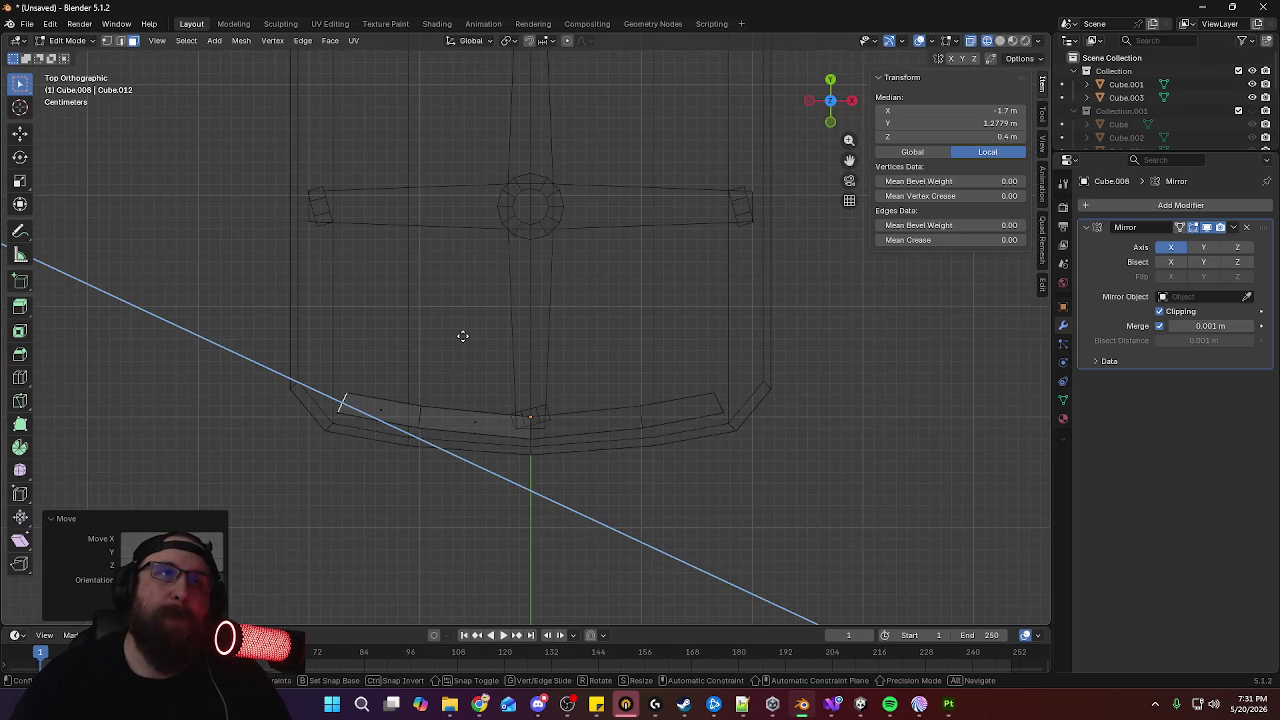
click(434, 281)
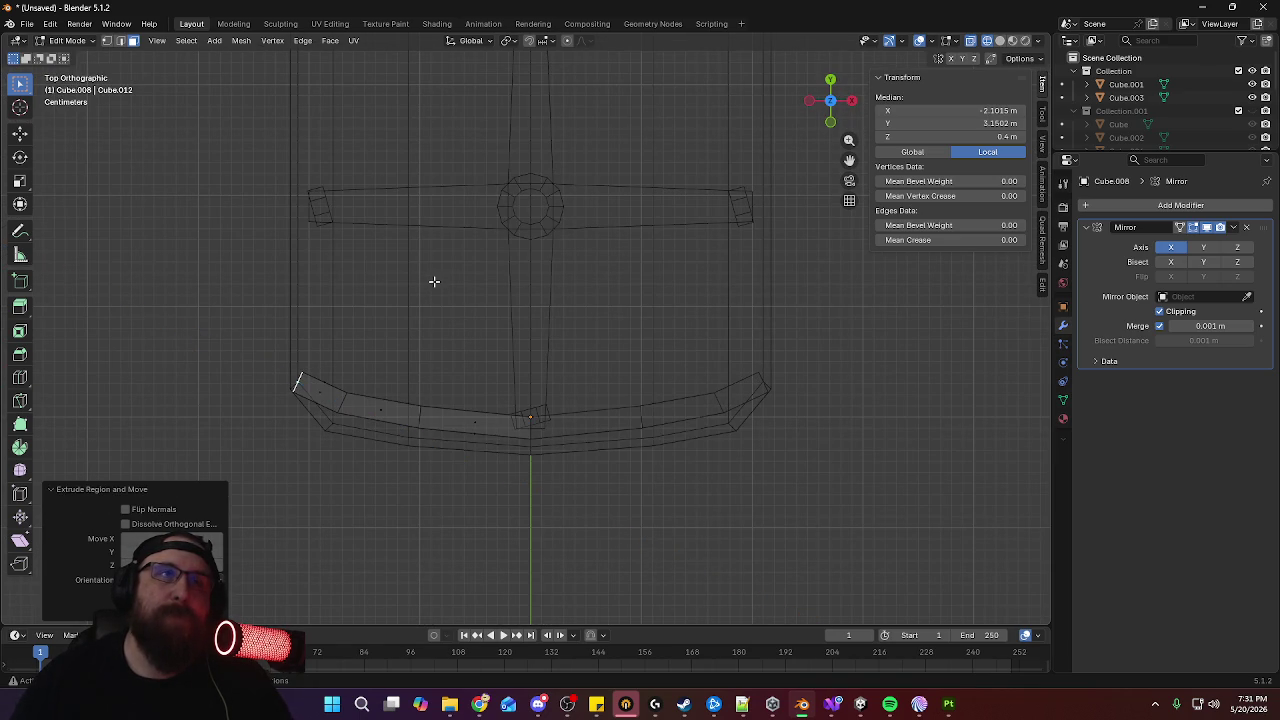
Rotate the new end face and nudge it along X and Y
key(r)
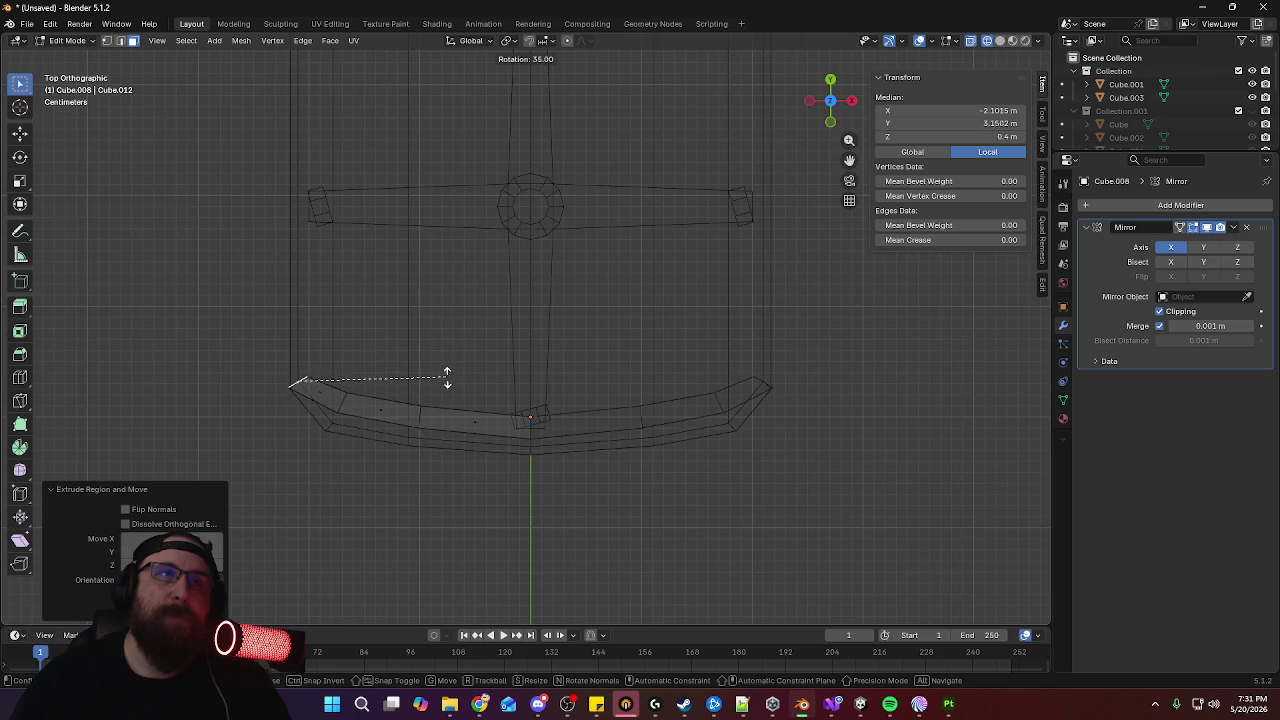
click(443, 385)
key(g)
key(x)
click(460, 388)
key(g)
key(y)
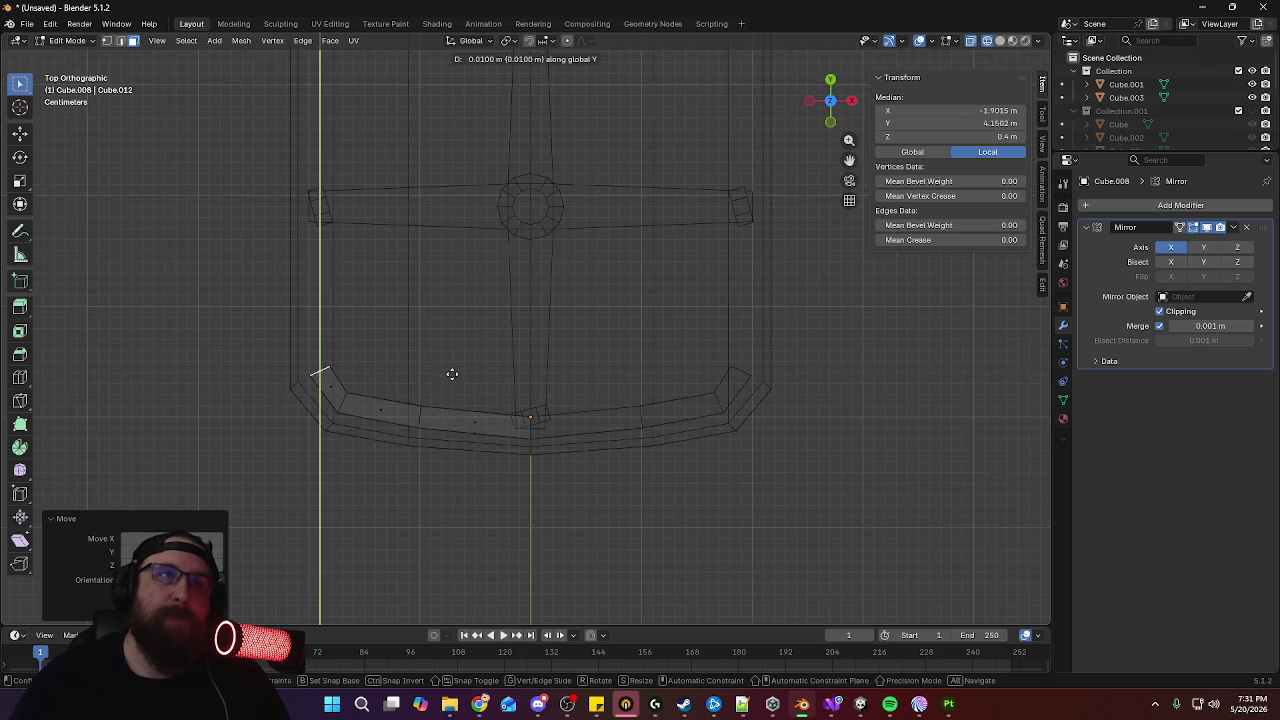
click(451, 376)
Rotate the edge loop across the armrest's left section and shift it along X
key(2)
alt+click(347, 400)
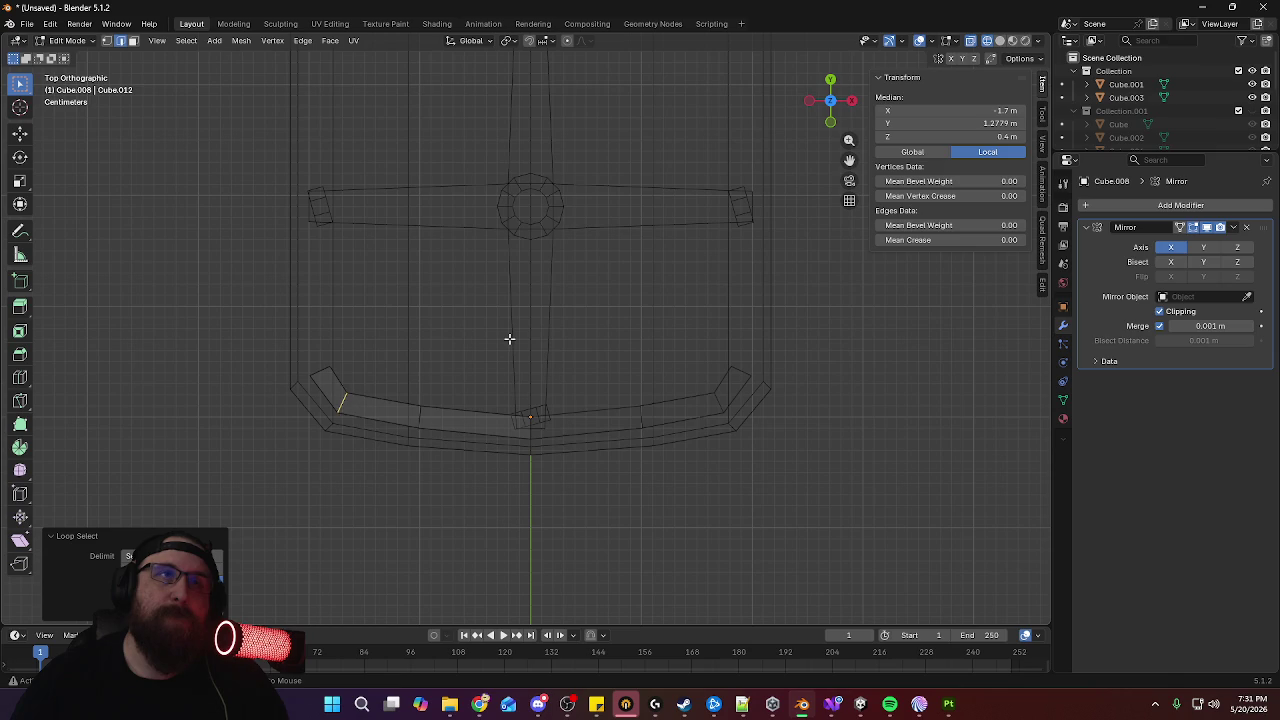
key(r)
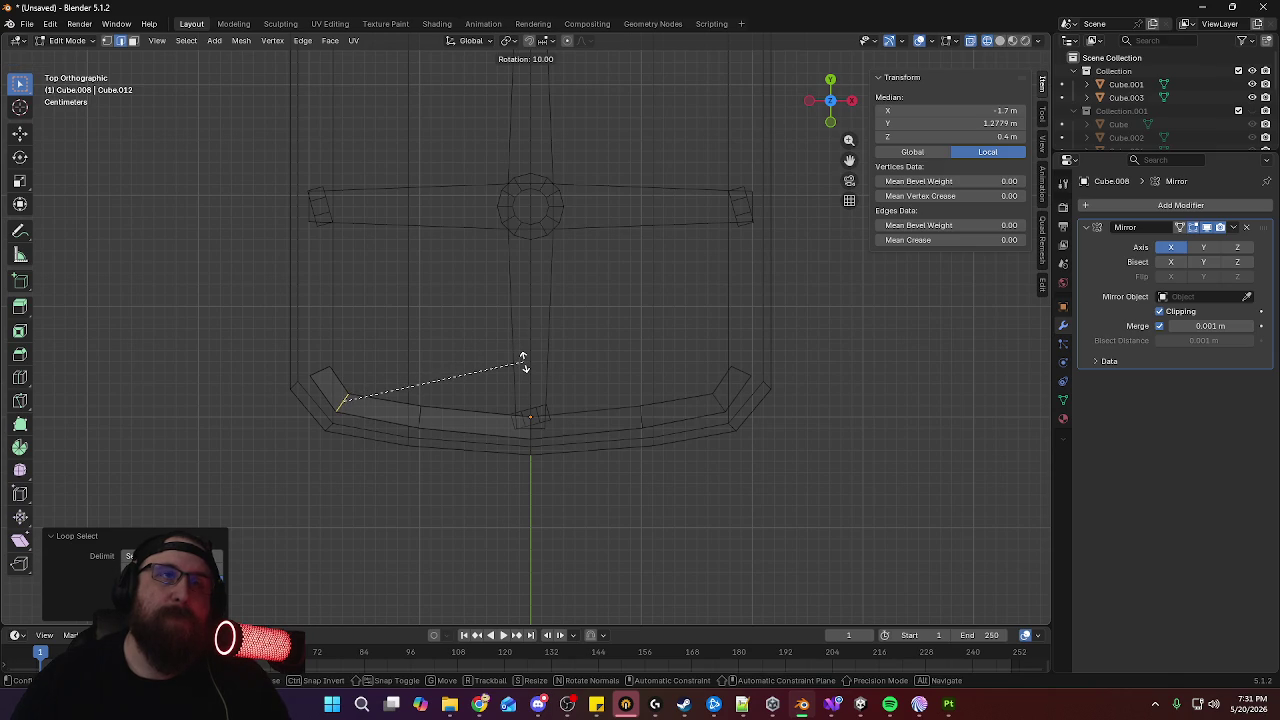
click(522, 362)
key(g)
key(x)
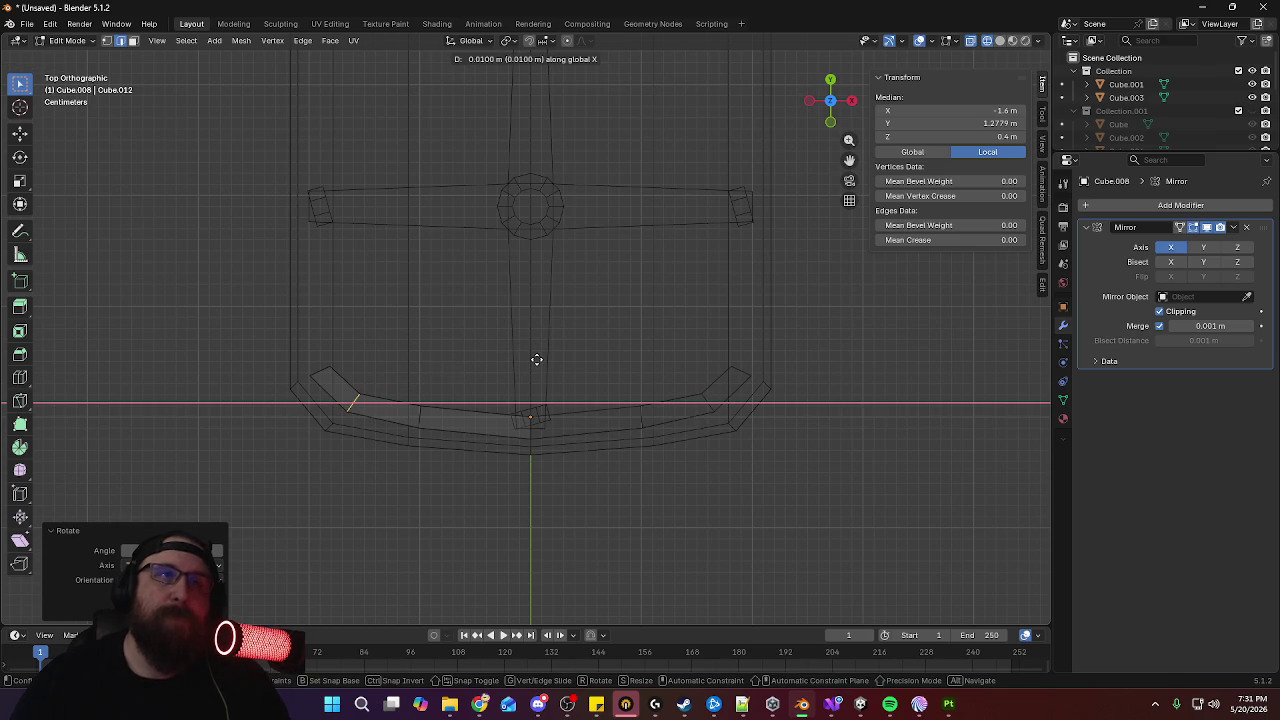
click(537, 360)
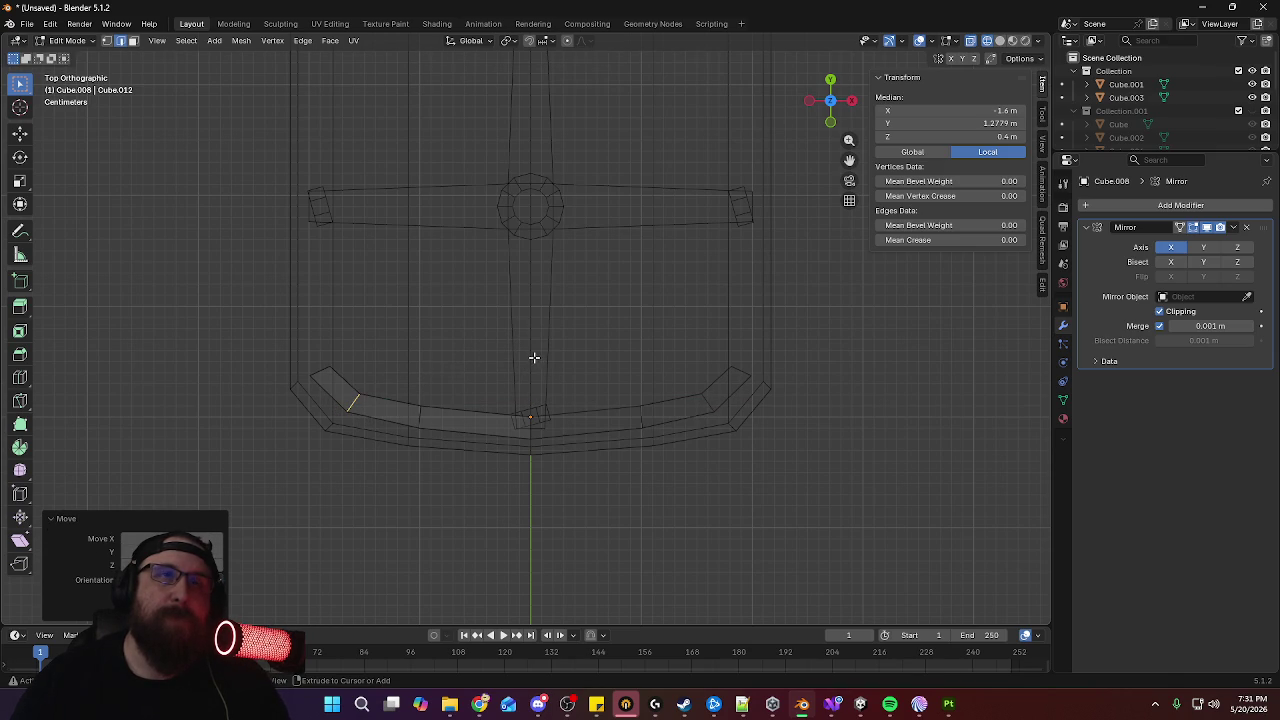
Push the outermost end face out into a third armrest segment
middle_drag(465, 379, 553, 372)
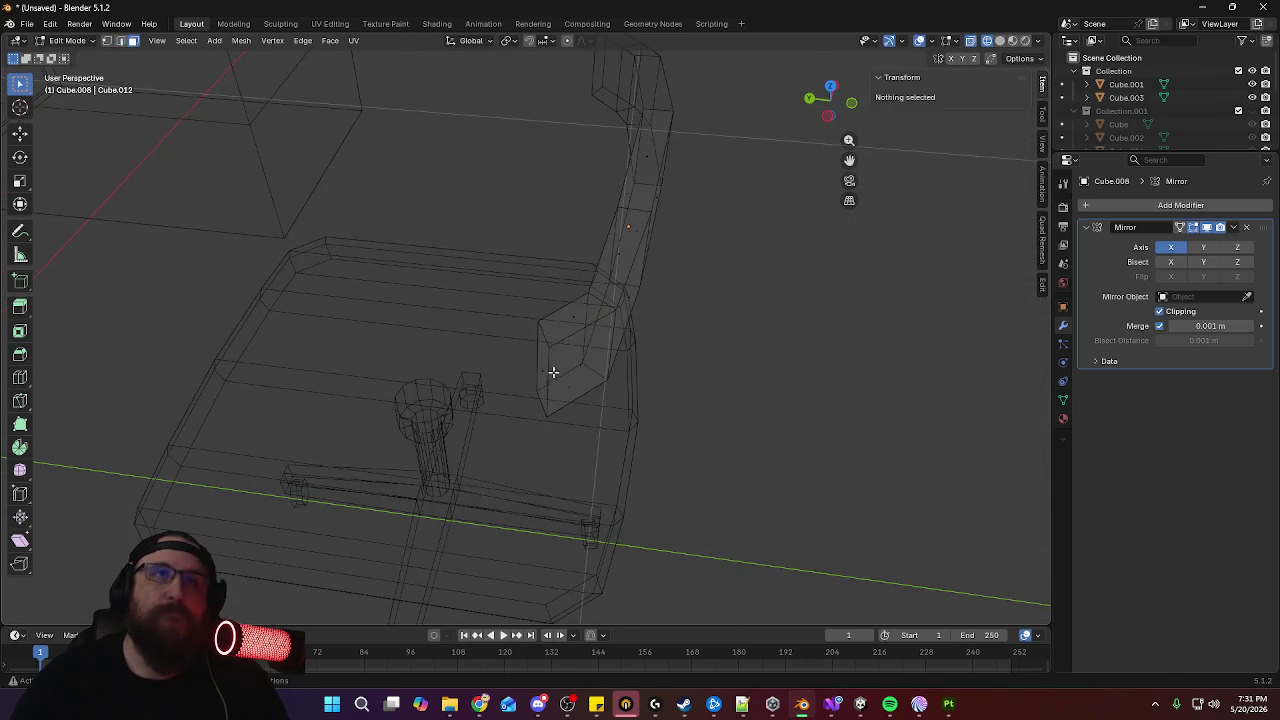
click(543, 370)
key(KP_7)
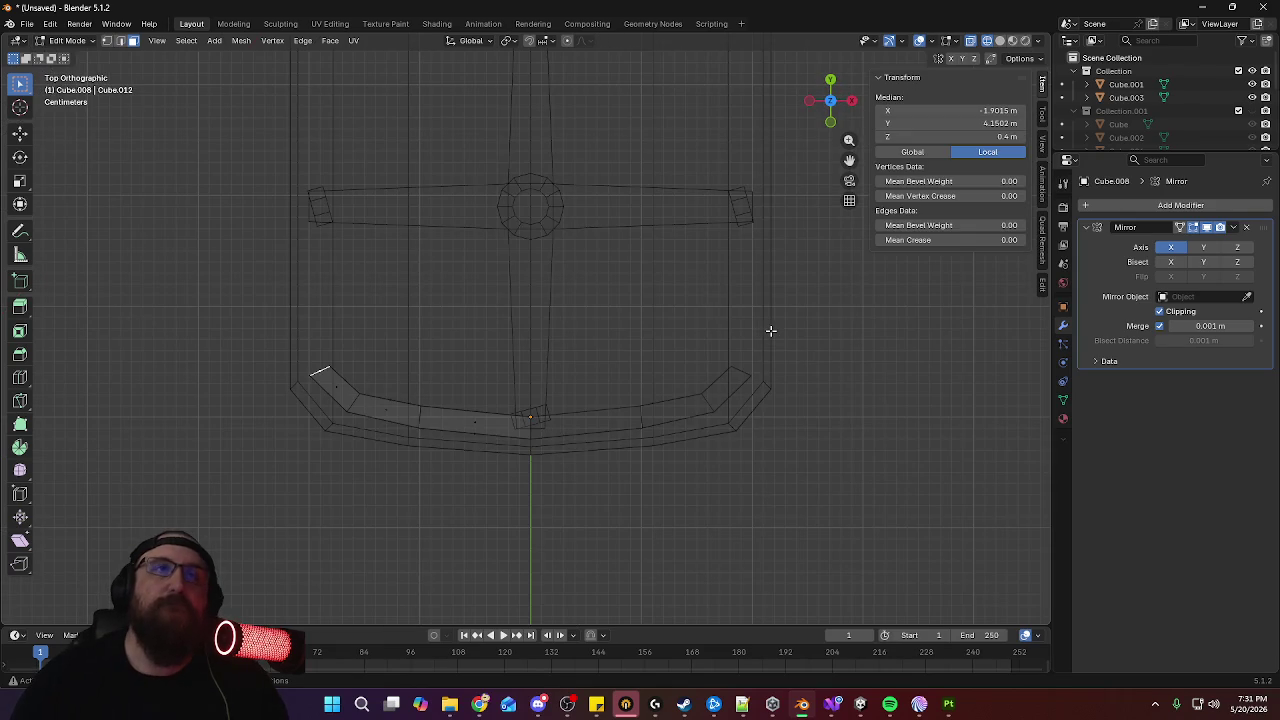
key(g)
key(z)
key(z)
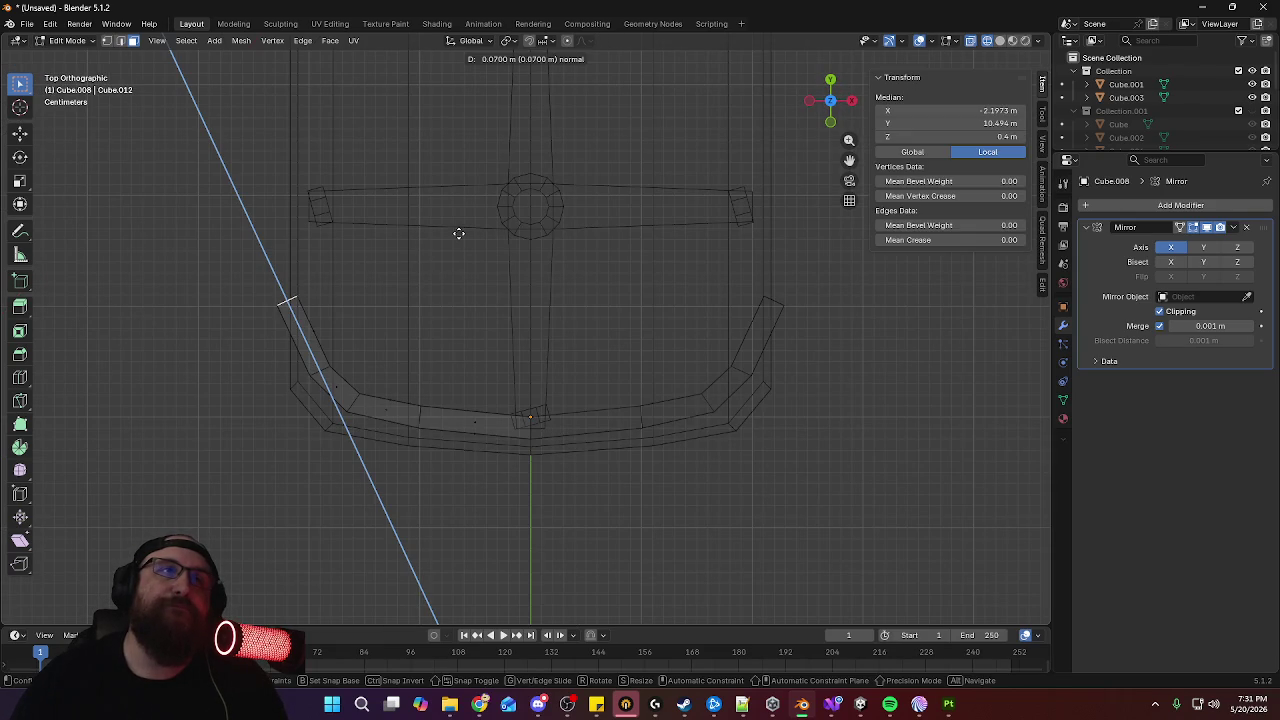
click(457, 212)
Turn the new end 20°, move it along X, then rotate it 5°
key(r)
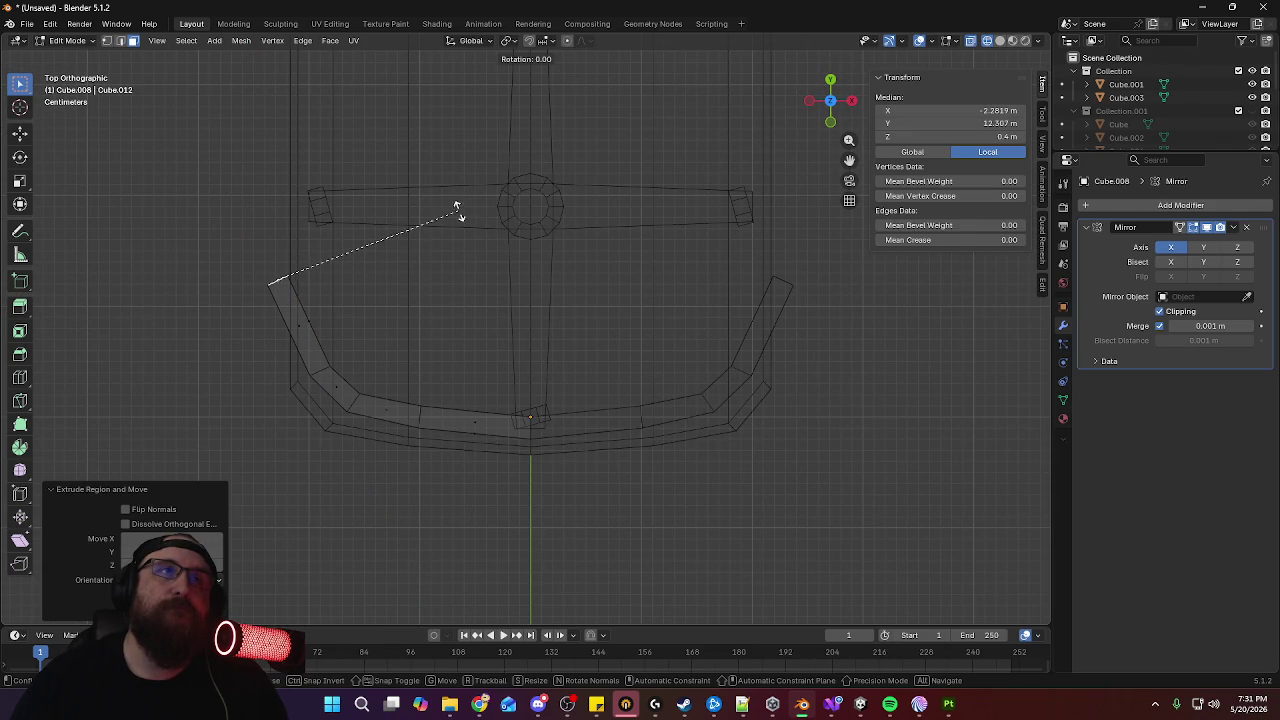
click(473, 283)
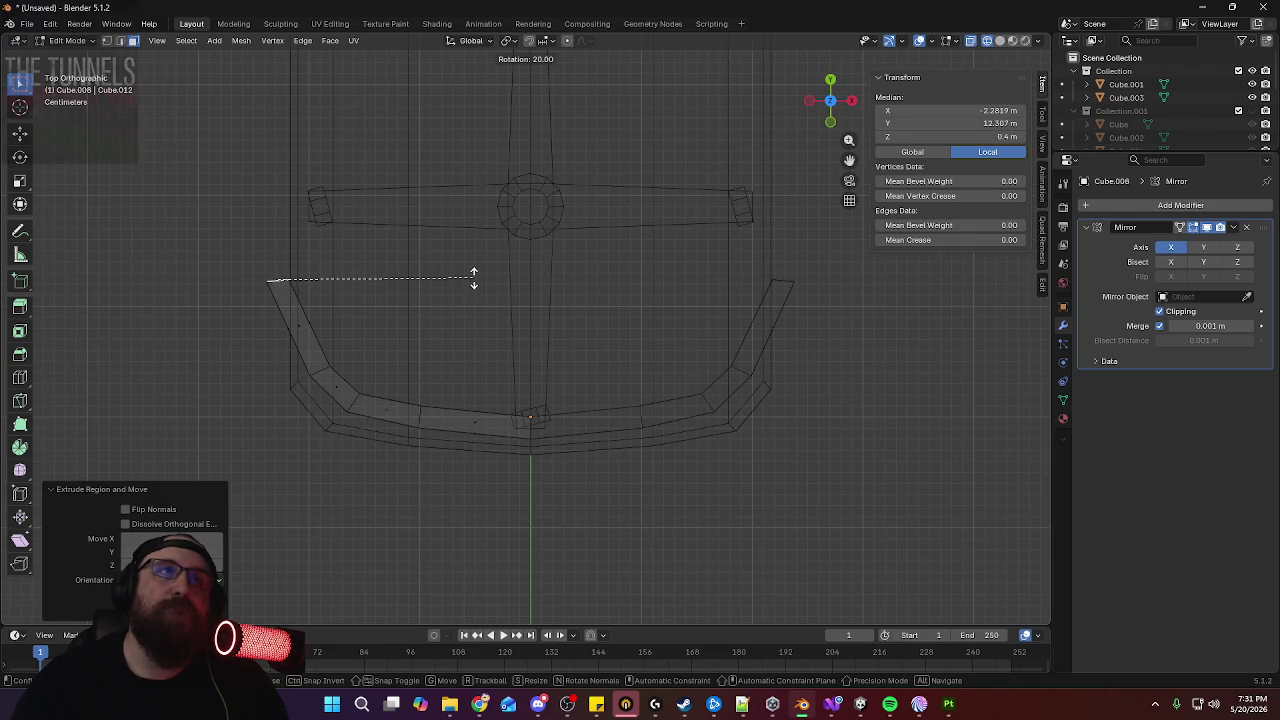
key(g)
key(x)
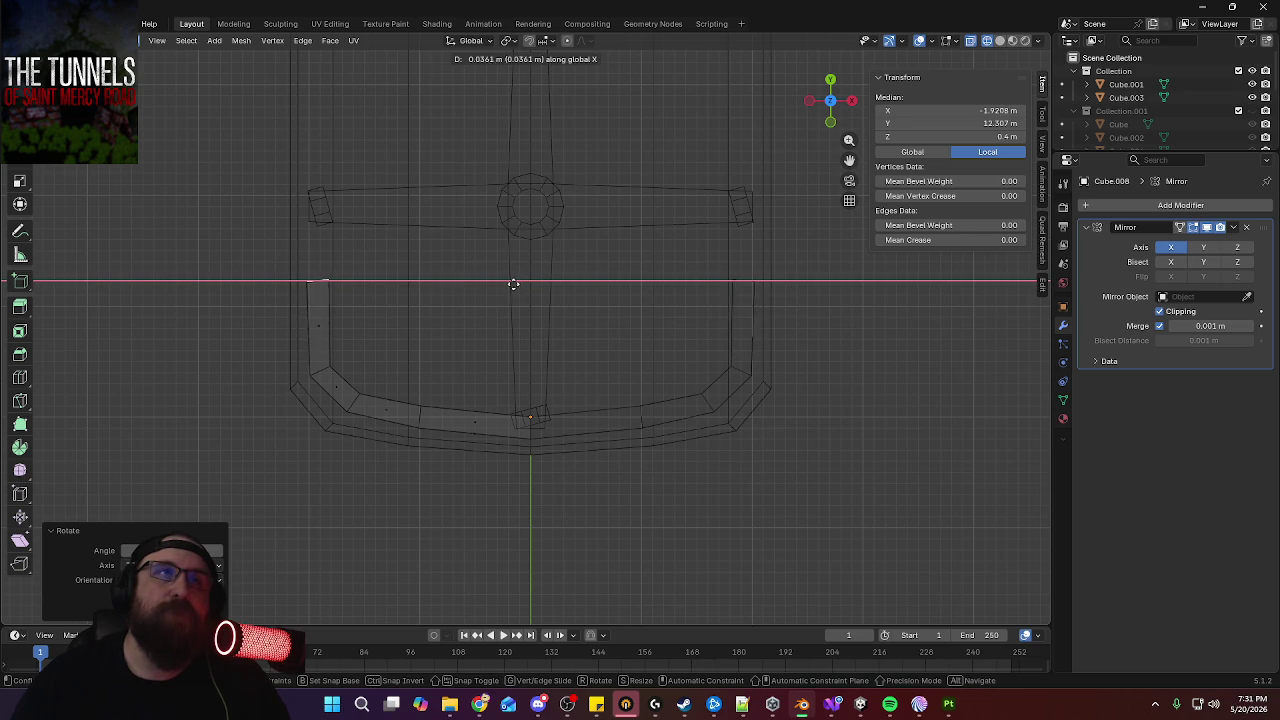
click(512, 284)
key(r)
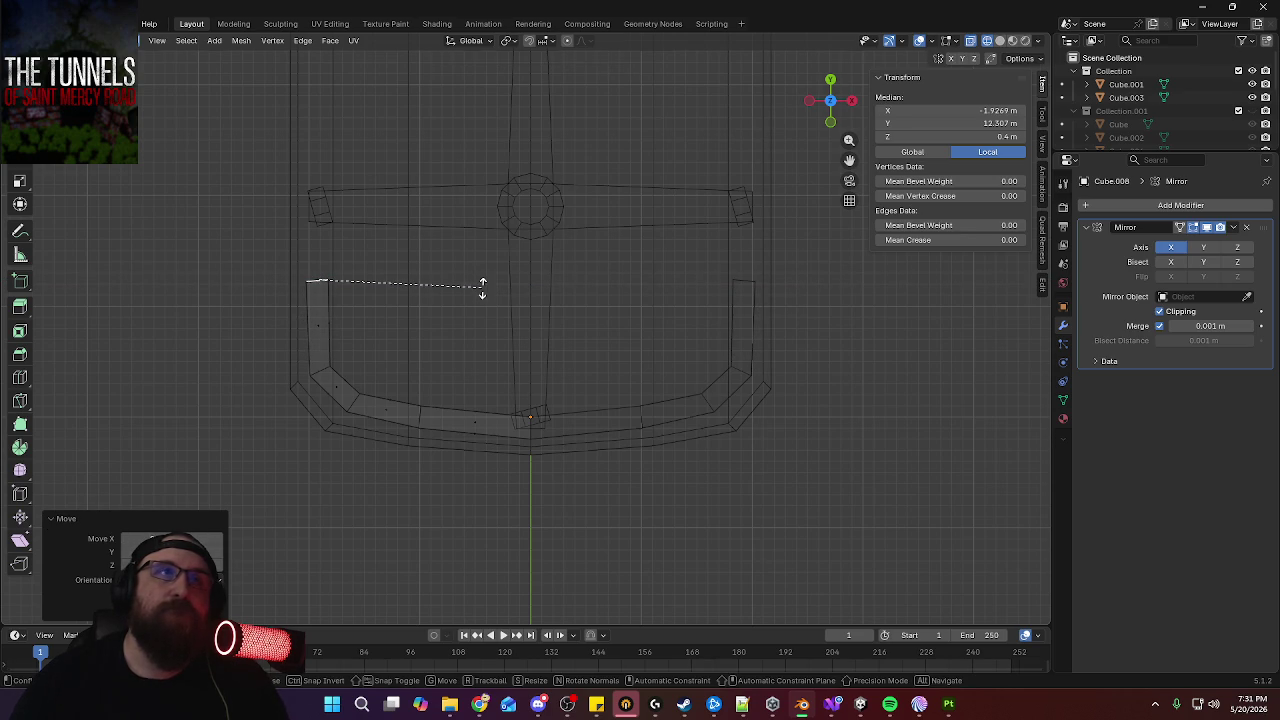
click(488, 306)
Rotate the edge loop across the arm and enlarge it slightly
middle_drag(390, 356, 500, 294)
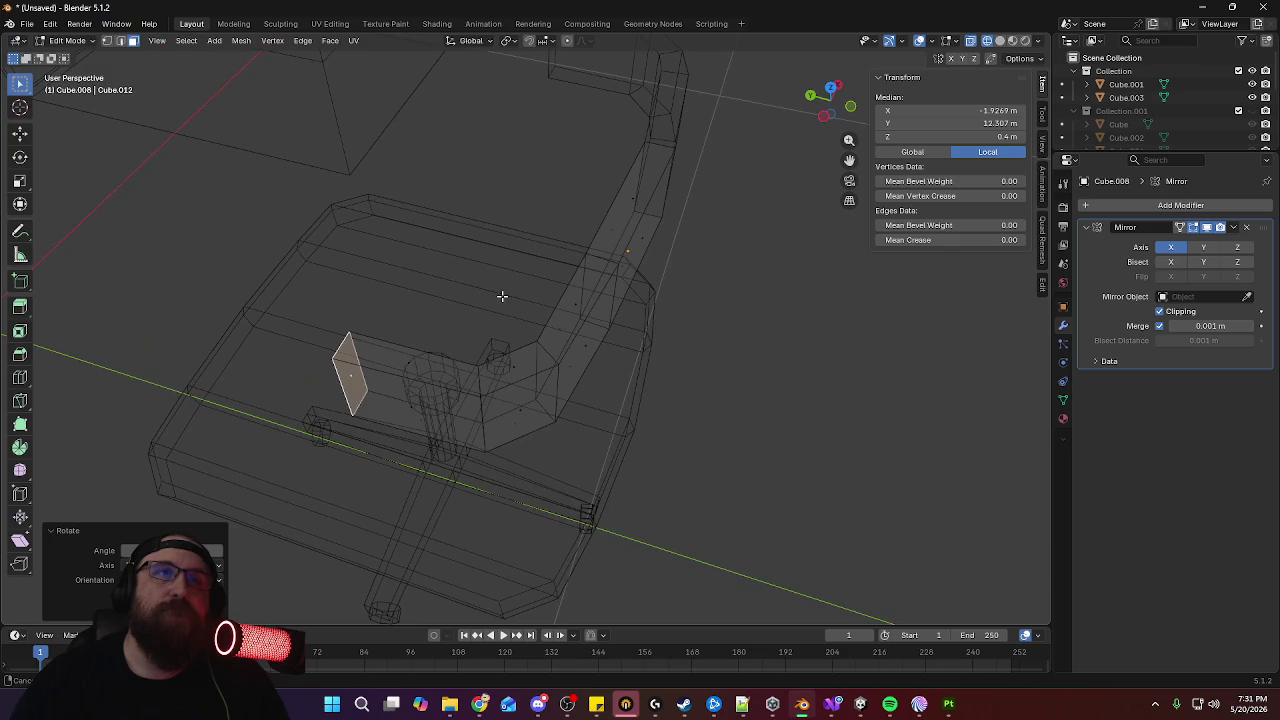
alt+click(483, 385)
key(KP_7)
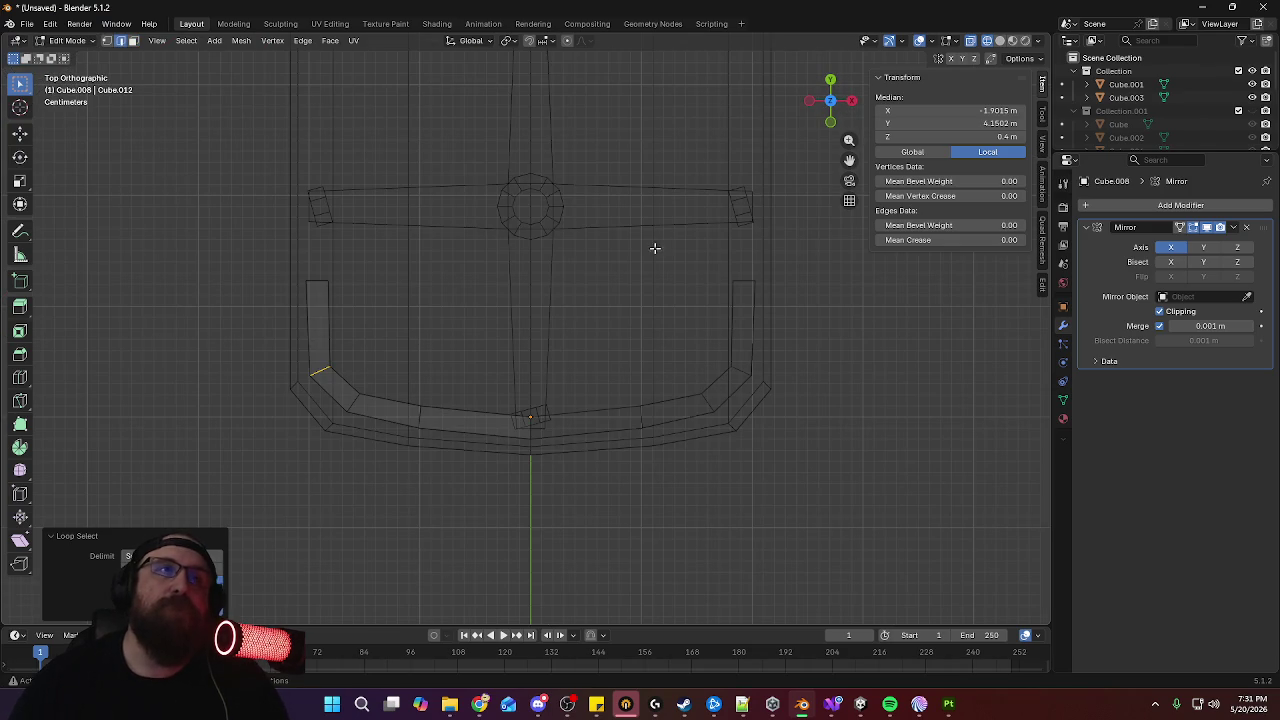
key(r)
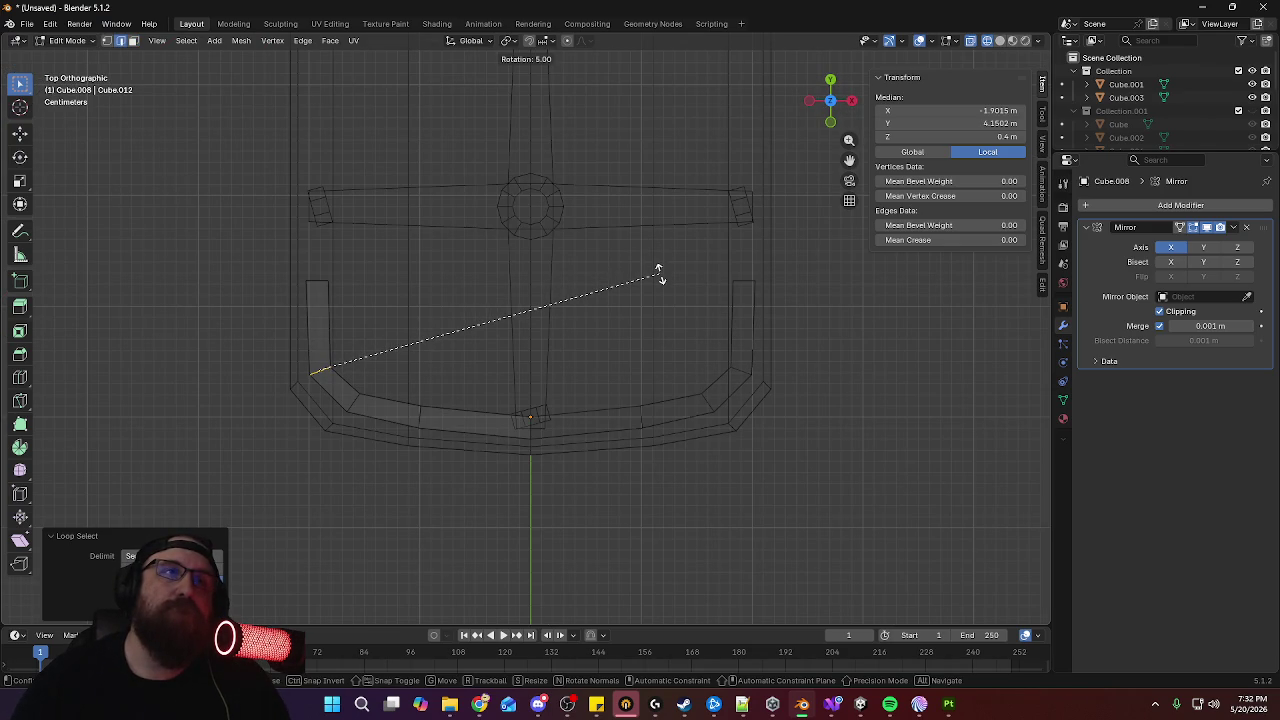
click(659, 275)
key(s)
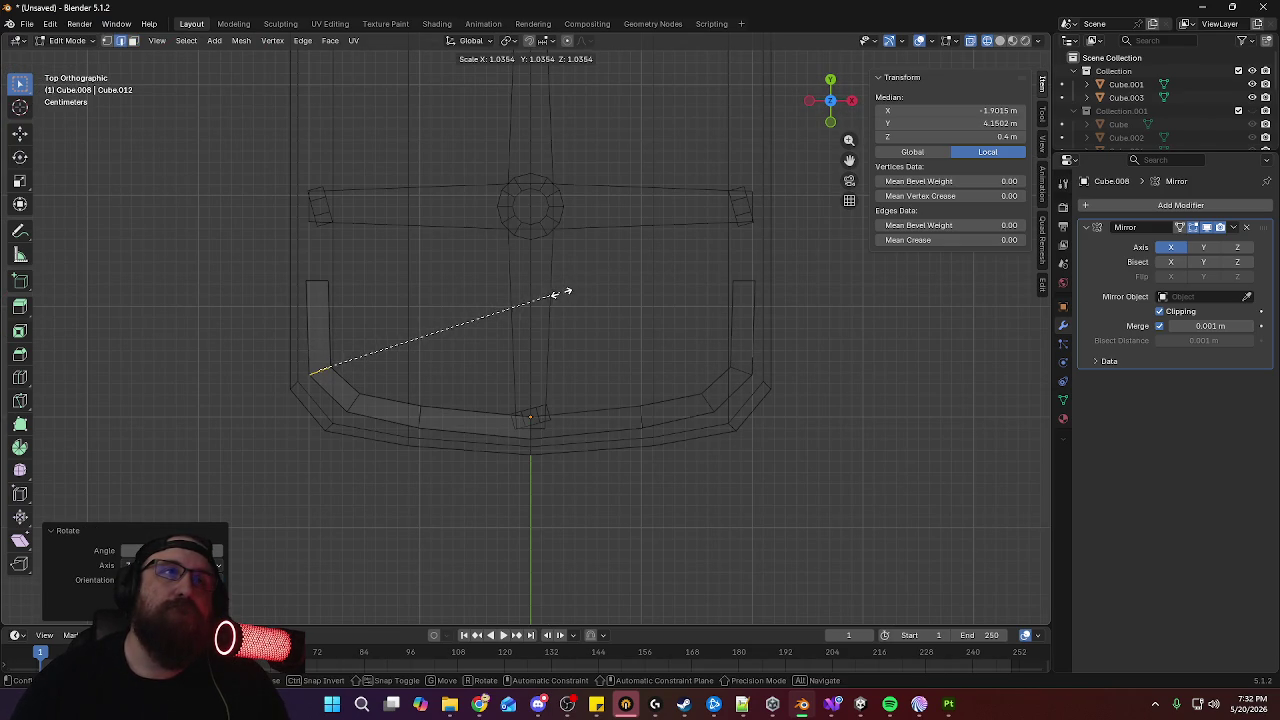
click(564, 291)
Move that loop along X and Y, then deselect everything
key(g)
key(x)
click(566, 291)
key(g)
key(y)
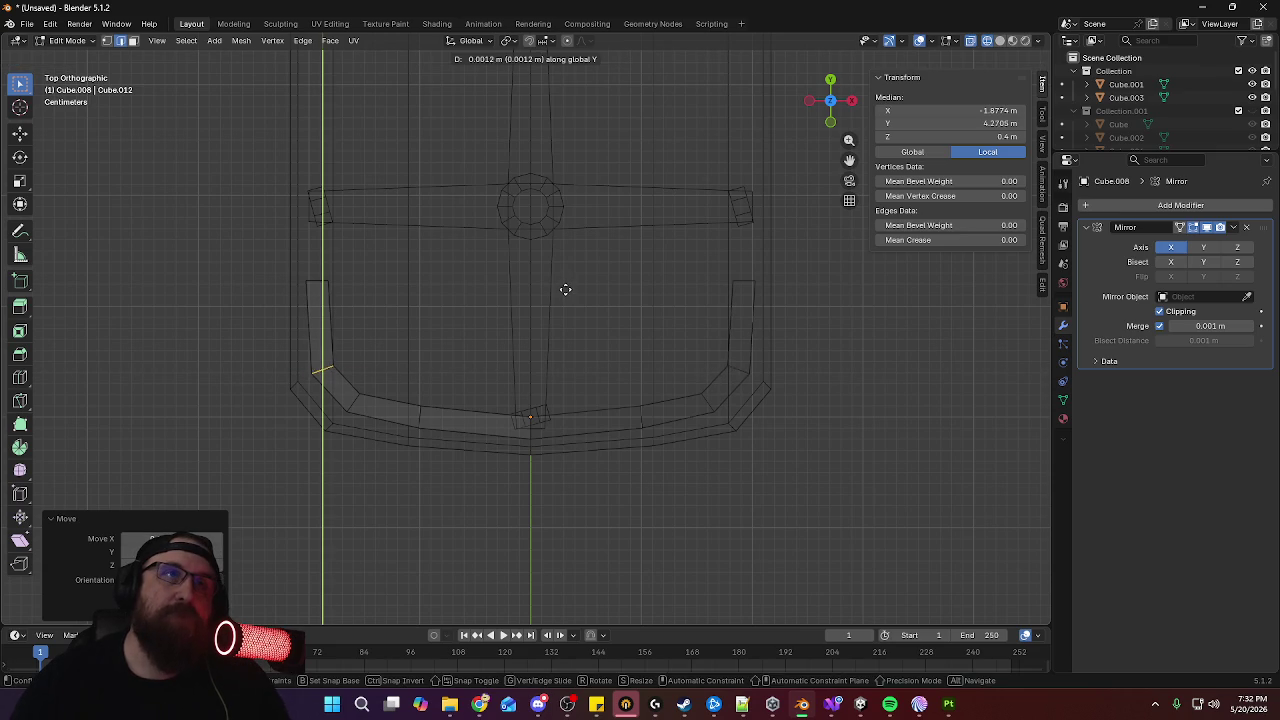
click(566, 287)
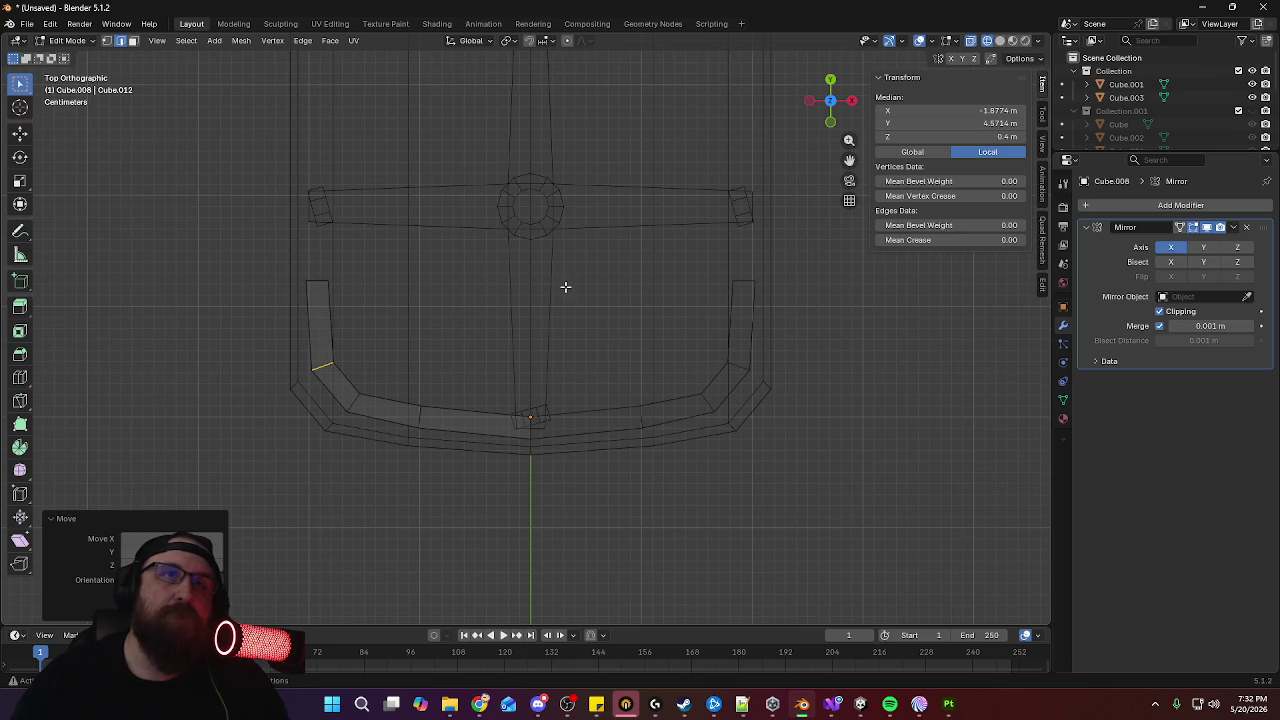
mouse_move(423, 360)
middle_down()
mouse_move(559, 249)
mouse_move(471, 237)
mouse_move(546, 243)
mouse_move(504, 131)
middle_up()
click(415, 140)
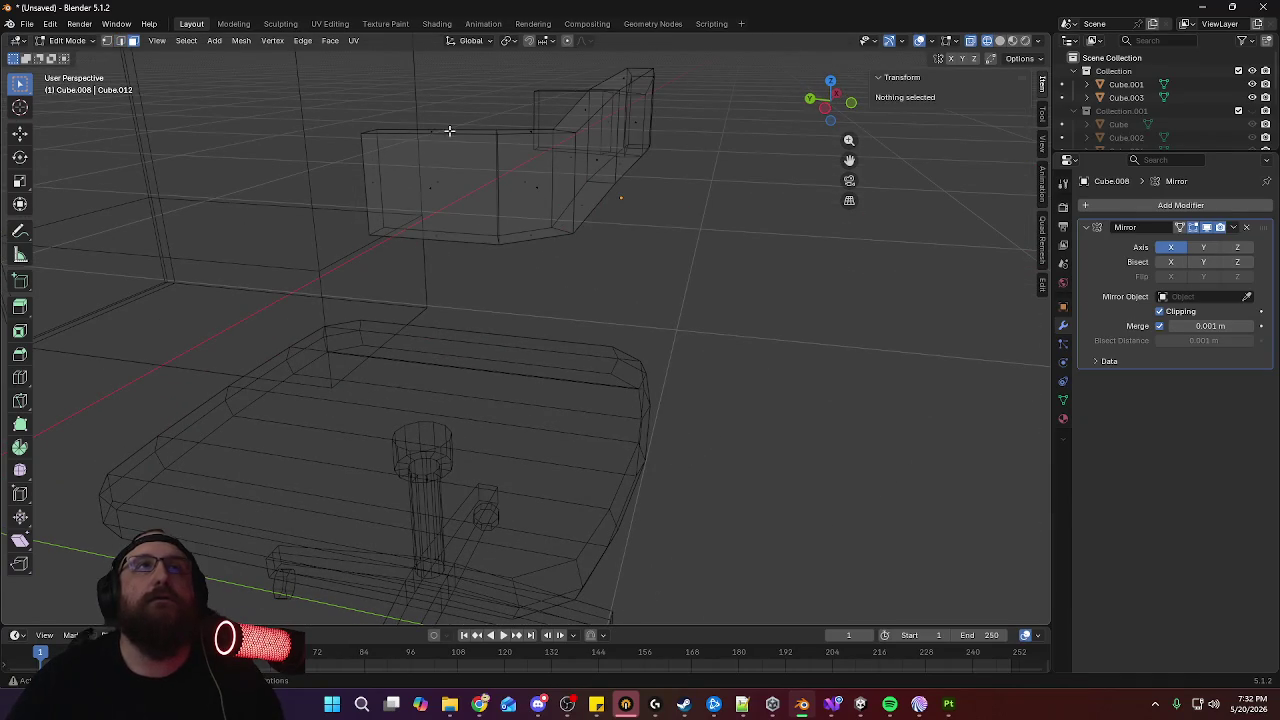
Lower the top edge at the armrest's end along Z in front view
click(430, 130)
key(KP_1)
key(g)
key(z)
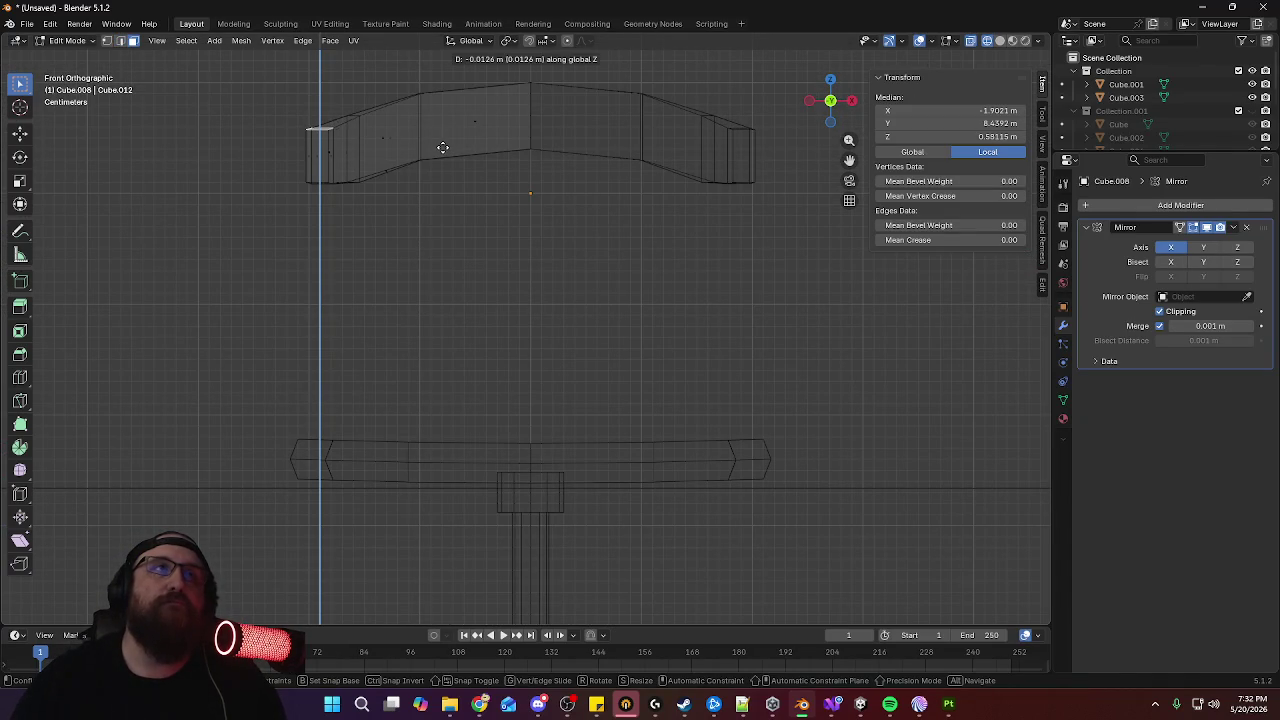
click(443, 150)
Add the adjacent face and push both further down along Z
mouse_move(351, 210)
middle_down()
mouse_move(394, 177)
mouse_move(357, 143)
middle_up()
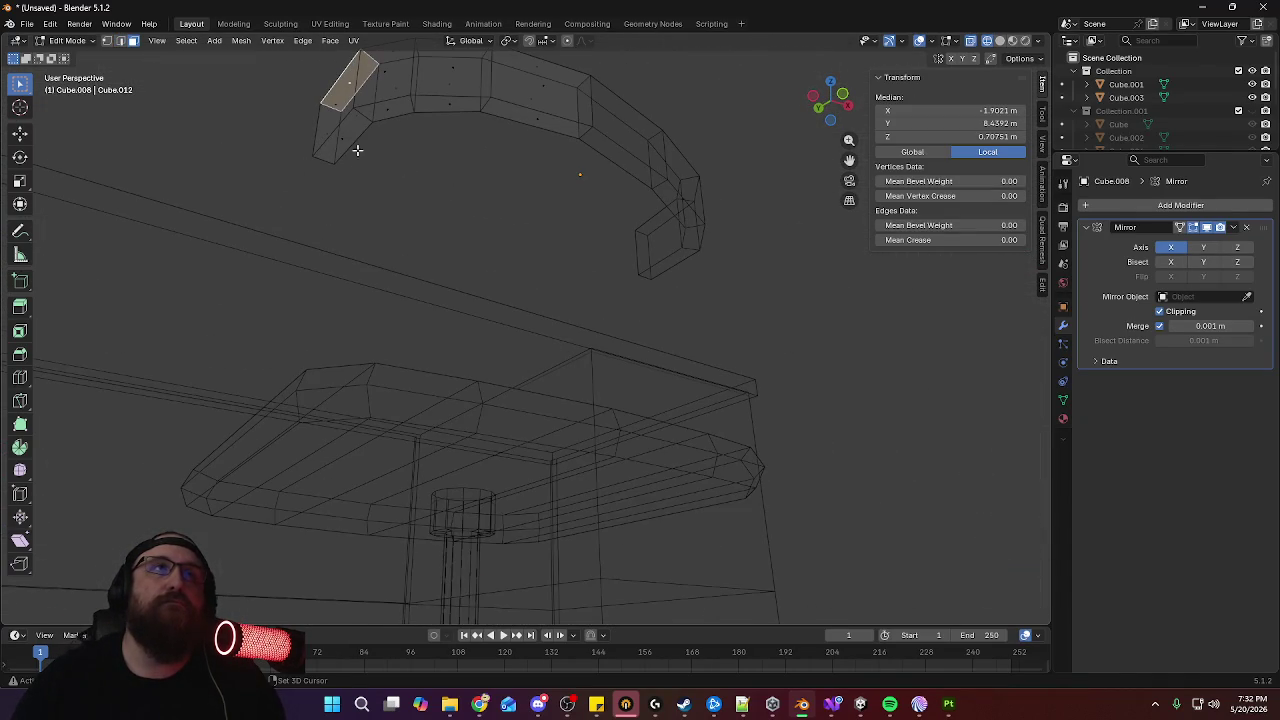
shift+click(347, 135)
key(KP_1)
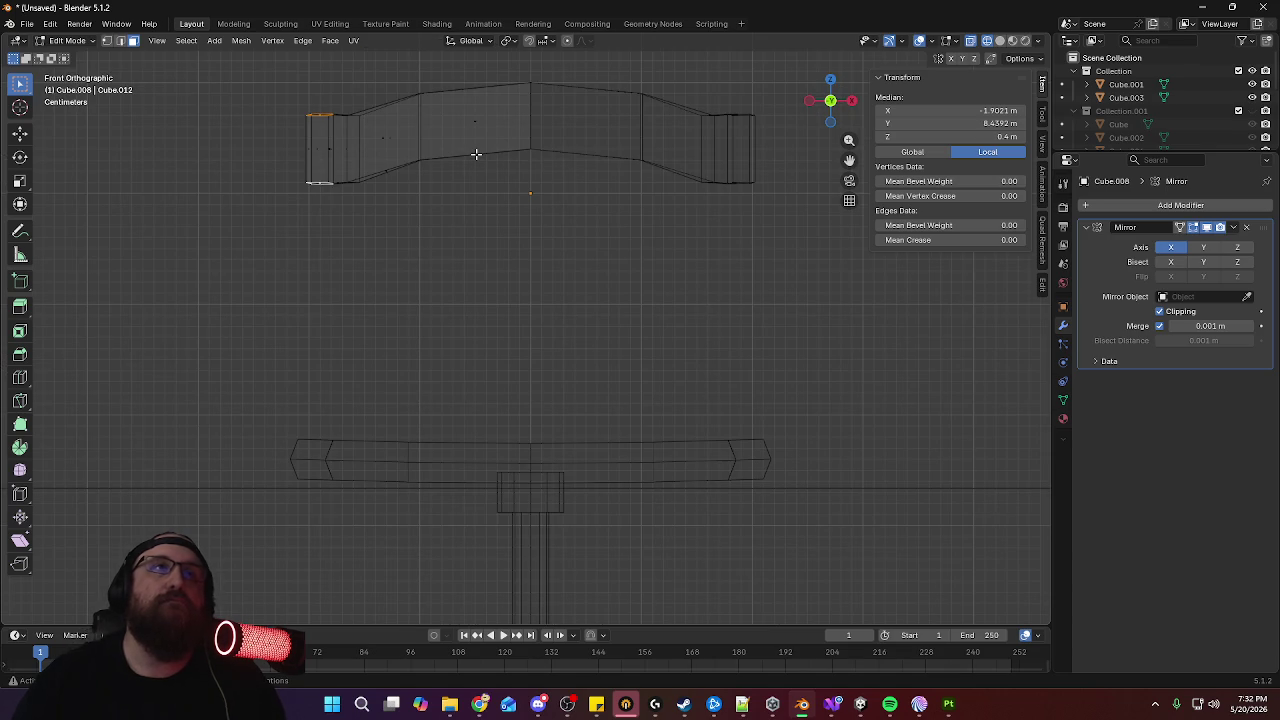
key(g)
key(z)
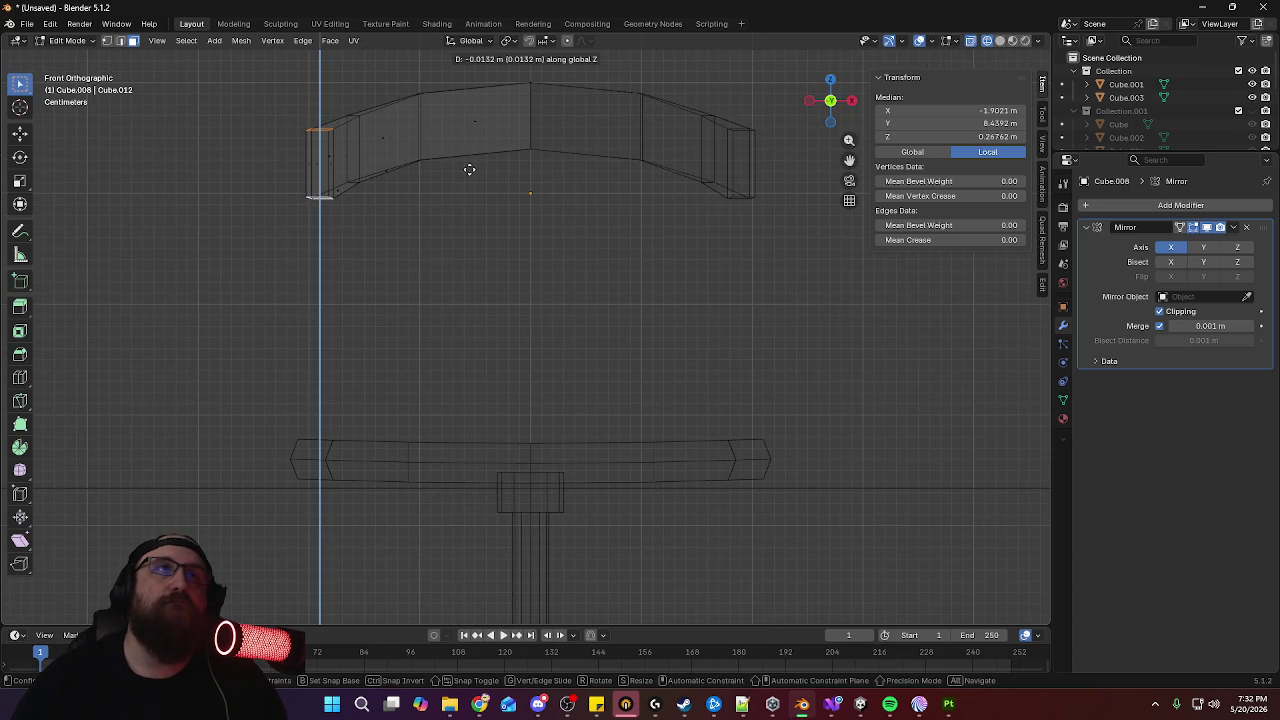
click(462, 172)
mouse_move(462, 172)
middle_down()
mouse_move(423, 197)
mouse_move(571, 200)
mouse_move(620, 265)
middle_up()
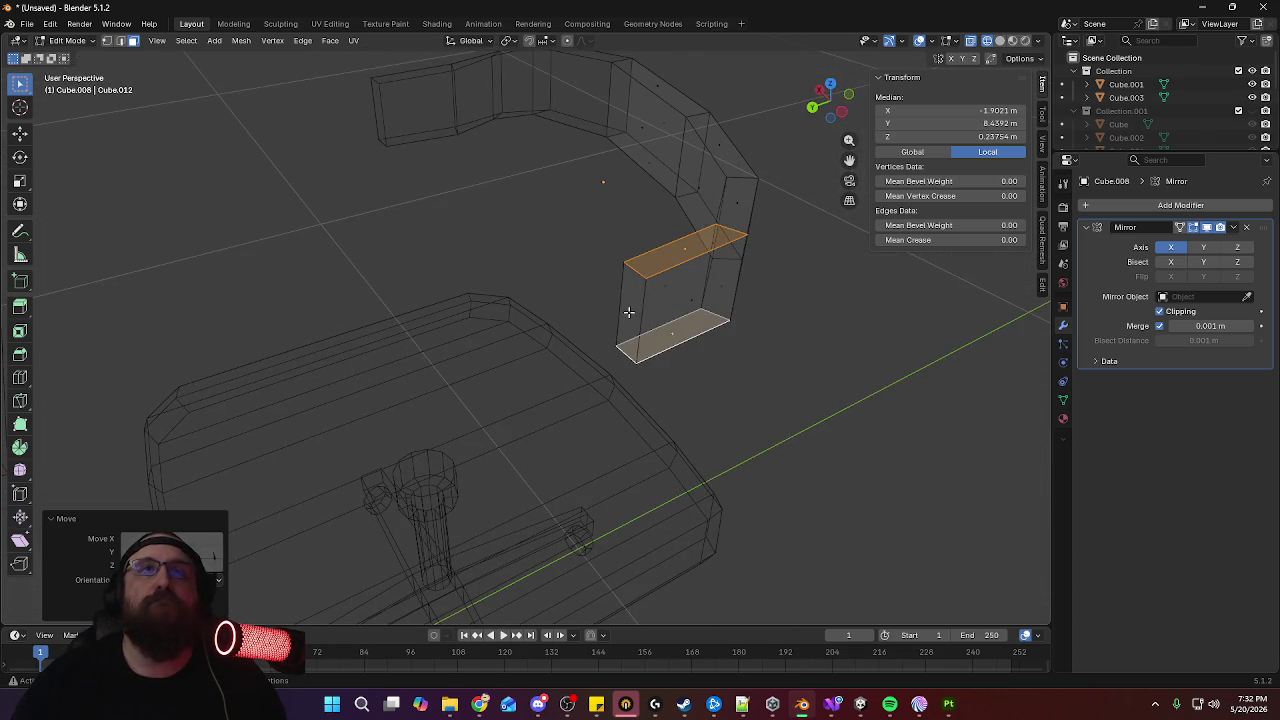
middle_drag(628, 312, 731, 329)
key(KP_3)
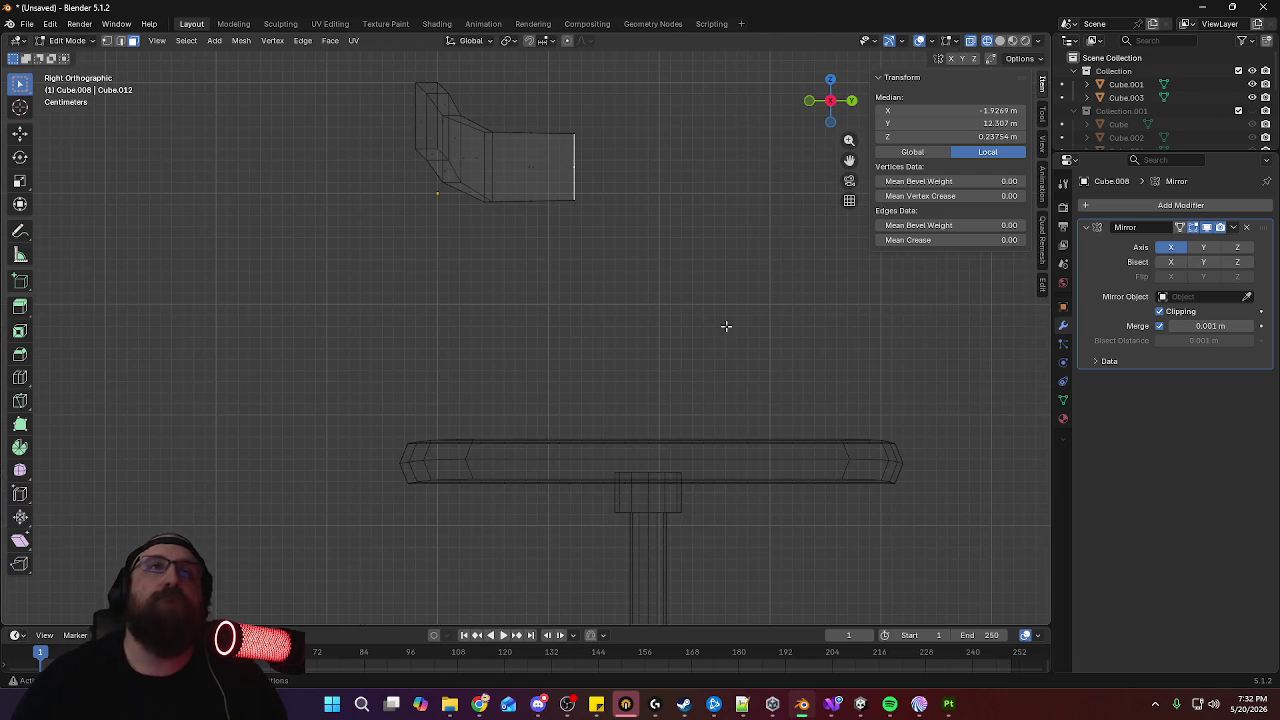
Lower the armrest's front section along Z, then undo it and deselect
key(g)
key(y)
key(z)
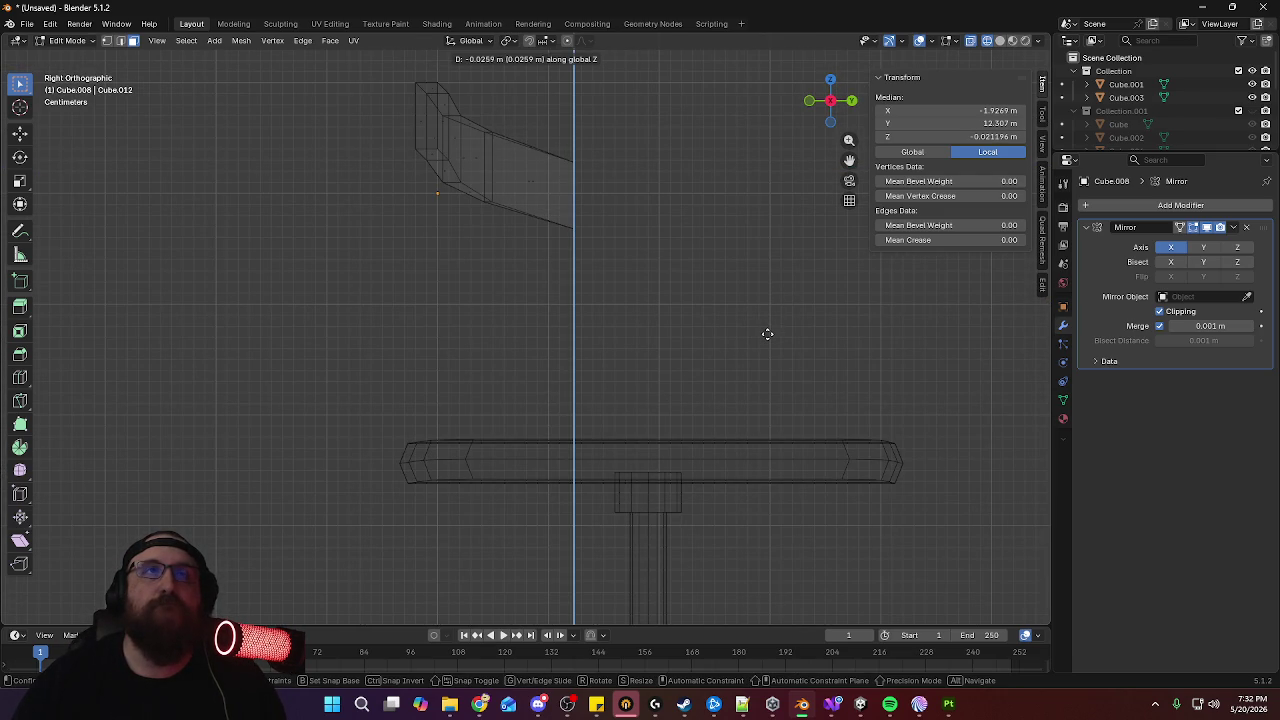
click(767, 334)
mouse_move(556, 319)
middle_down()
mouse_move(628, 340)
mouse_move(634, 366)
mouse_move(543, 354)
mouse_move(522, 337)
mouse_move(531, 331)
mouse_move(450, 336)
mouse_move(560, 346)
mouse_move(503, 251)
mouse_move(534, 226)
mouse_move(425, 154)
middle_up()
key(ctrl+z)
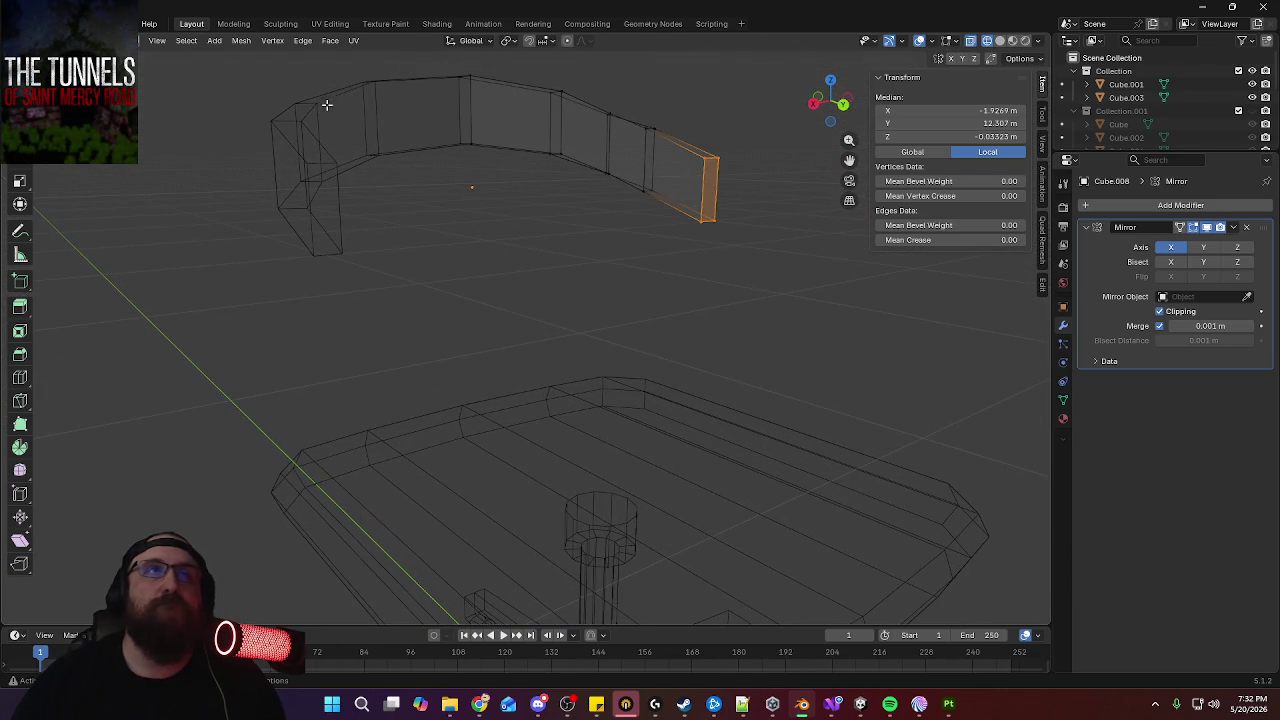
key(alt+a)
Lower two top edges of the armrest's front end along Z
click(557, 95)
middle_drag(557, 100, 530, 145)
key(2)
click(660, 84)
mouse_move(778, 197)
middle_down()
mouse_move(738, 182)
mouse_move(735, 135)
middle_up()
key(g)
key(z)
click(738, 178)
click(730, 120)
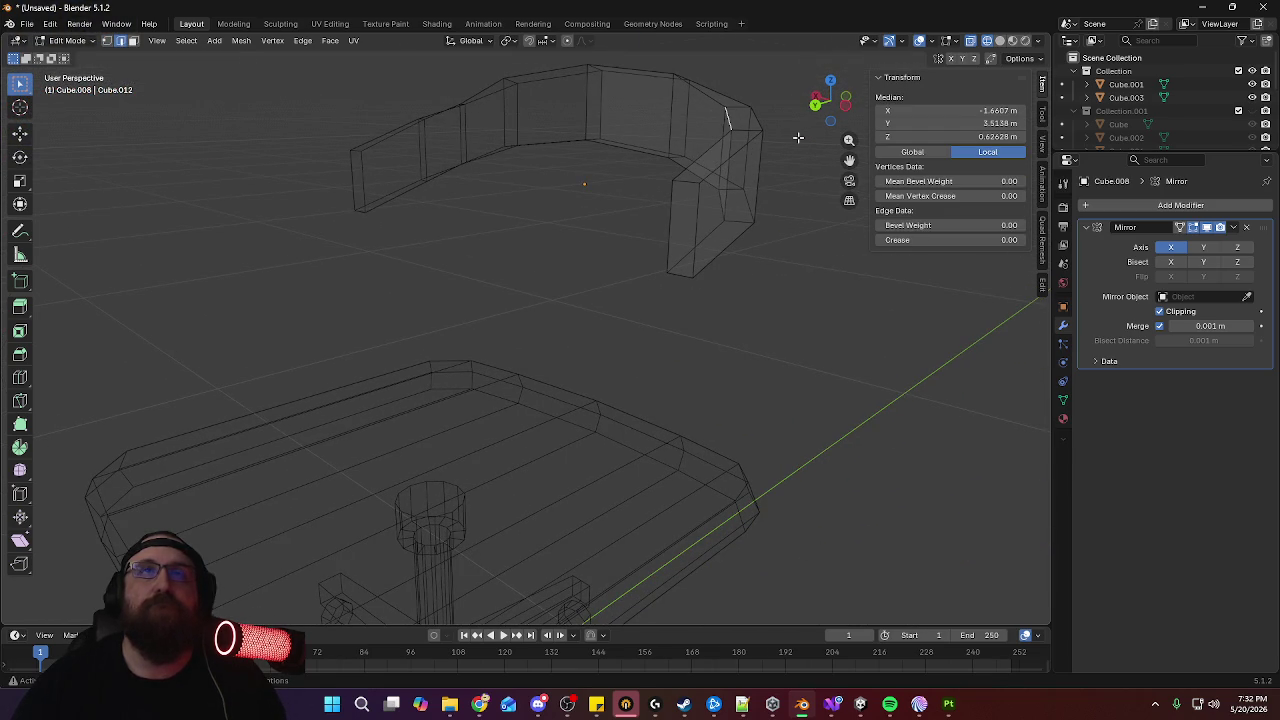
key(g)
key(z)
click(799, 133)
Lower a side face of the armrest along Z and check it in orthographic right view
middle_drag(638, 205, 692, 193)
mouse_move(783, 153)
middle_down()
mouse_move(783, 189)
mouse_move(743, 194)
middle_up()
key(3)
click(742, 191)
key(g)
key(z)
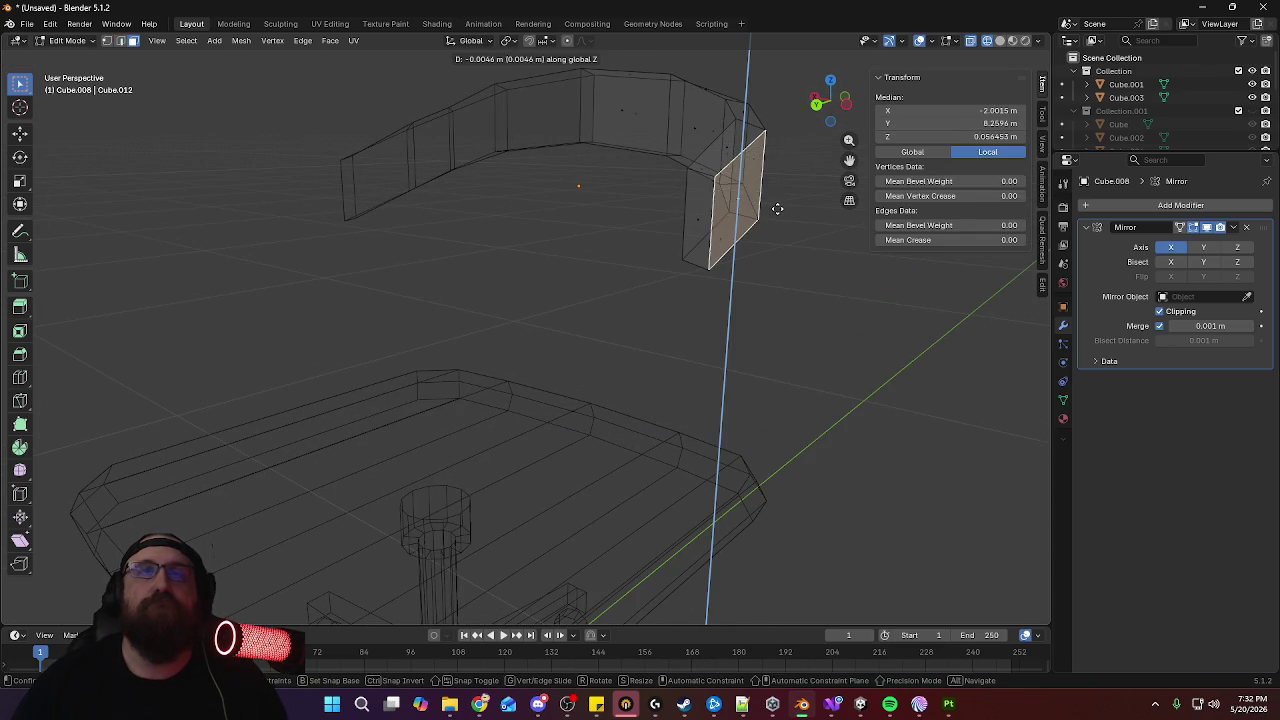
click(777, 205)
middle_drag(430, 237, 619, 233)
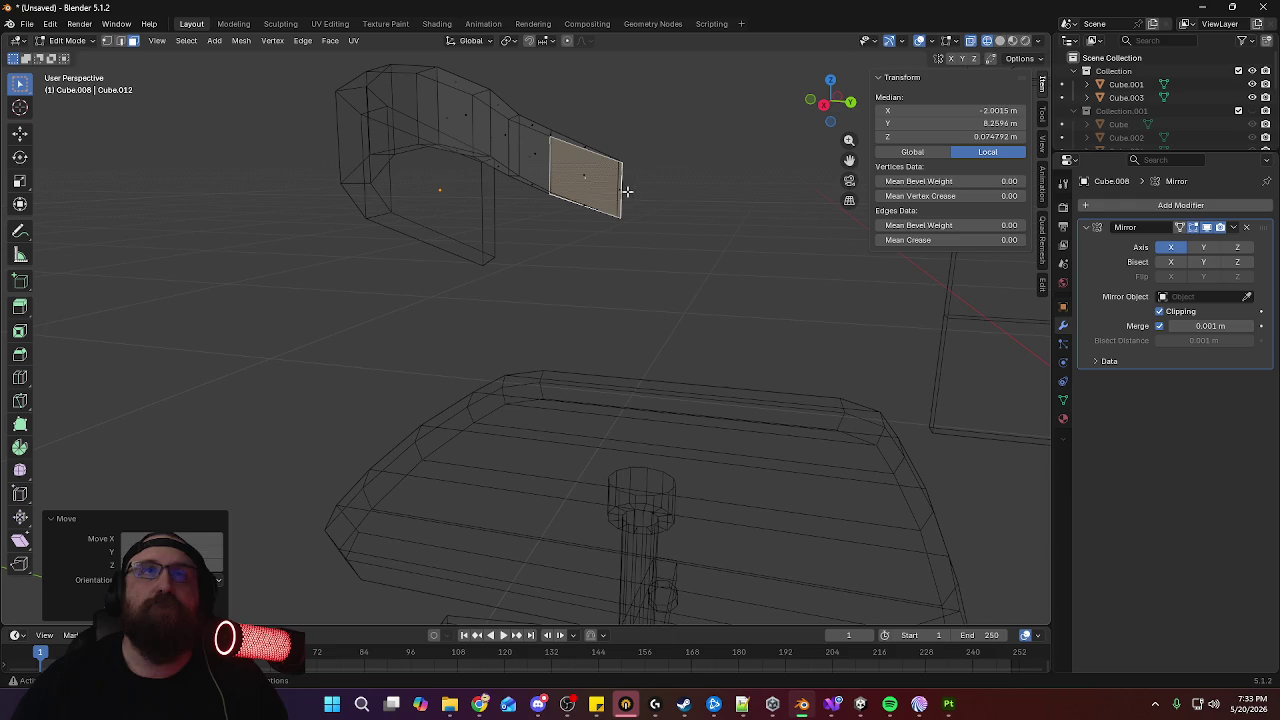
key(KP_5)
middle_drag(660, 209, 669, 211)
key(KP_3)
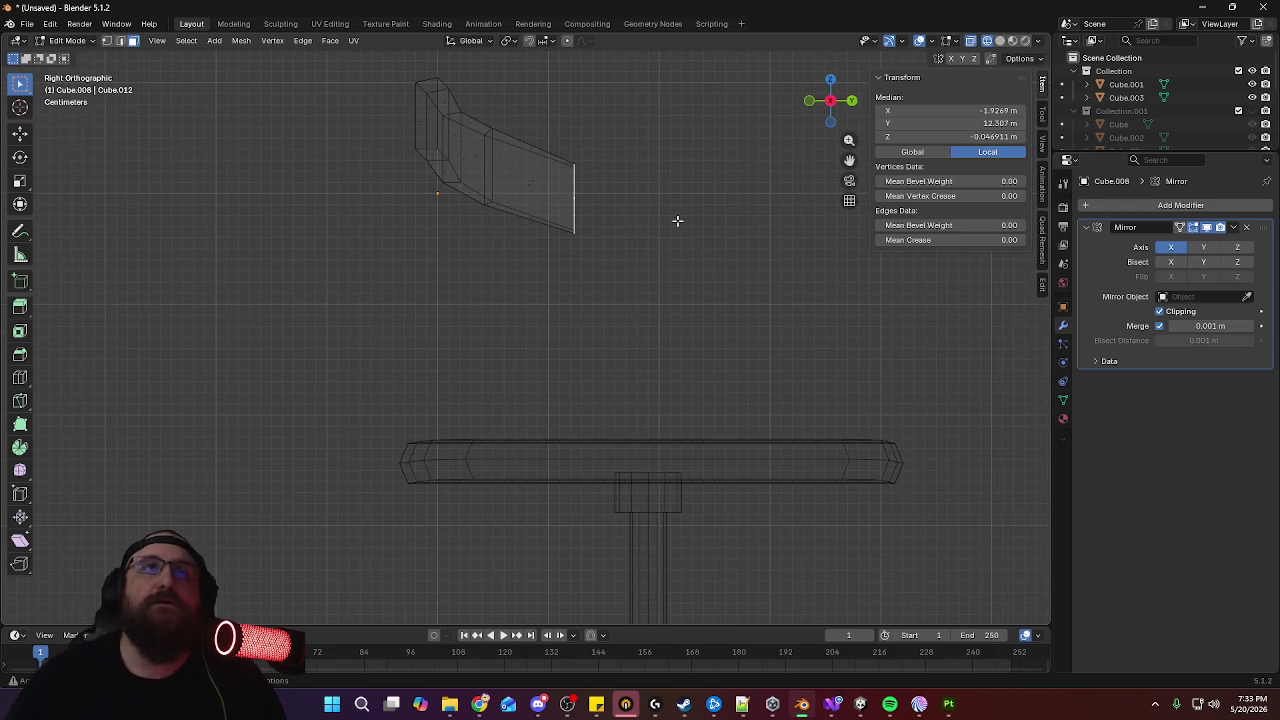
Tilt the armrest's end face and shift it vertically along Z
key(r)
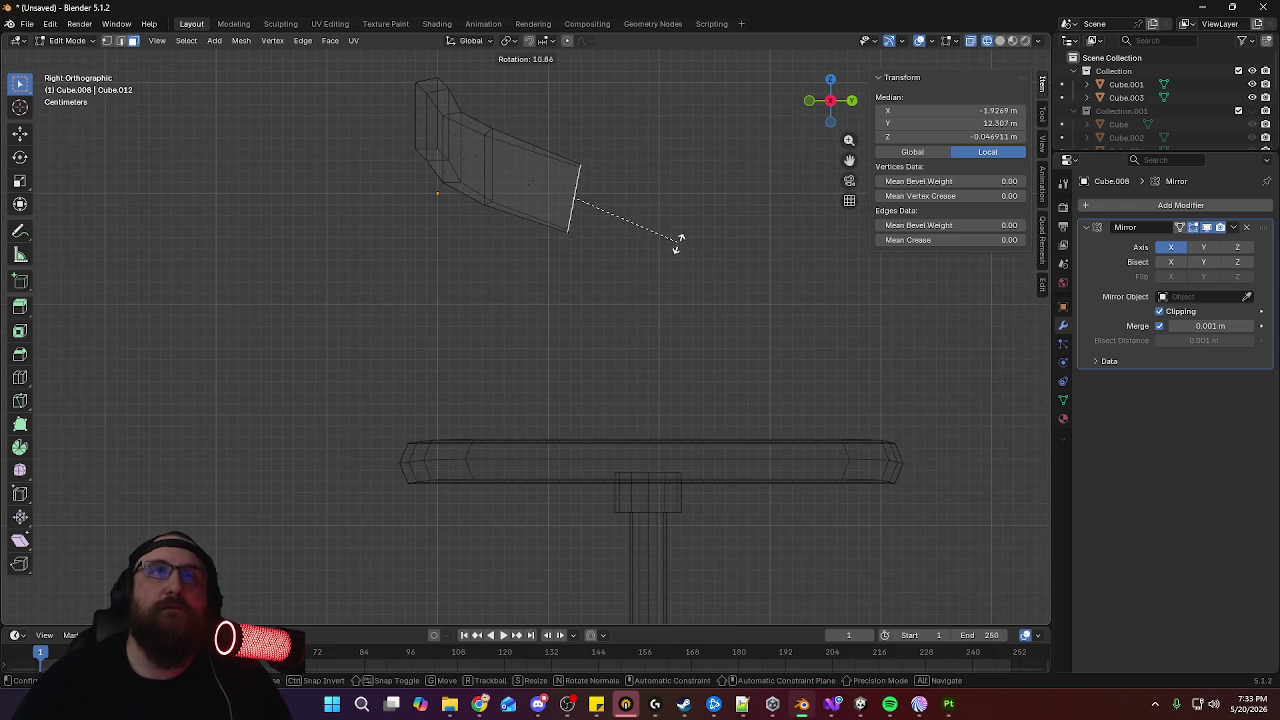
click(677, 245)
key(g)
key(z)
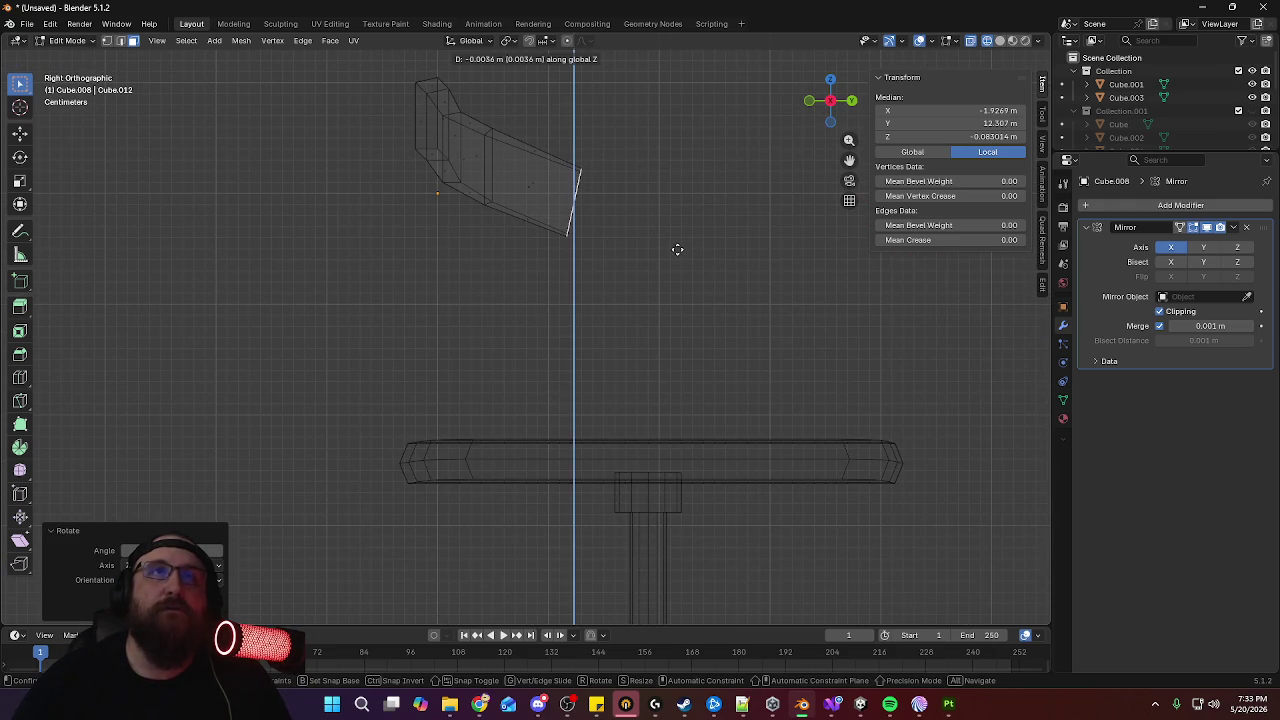
click(676, 250)
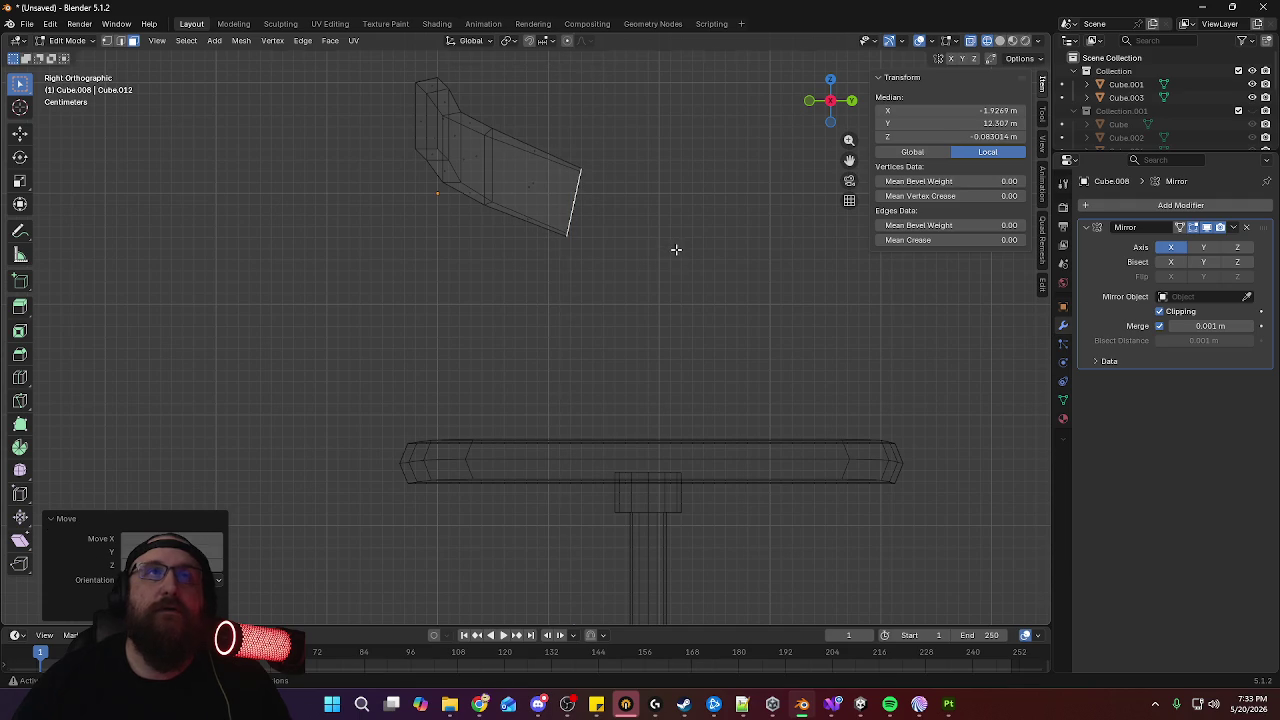
Rotate the edge loop partway along the arm and shrink its height along Z
alt+click(488, 160)
key(2)
alt+click(490, 160)
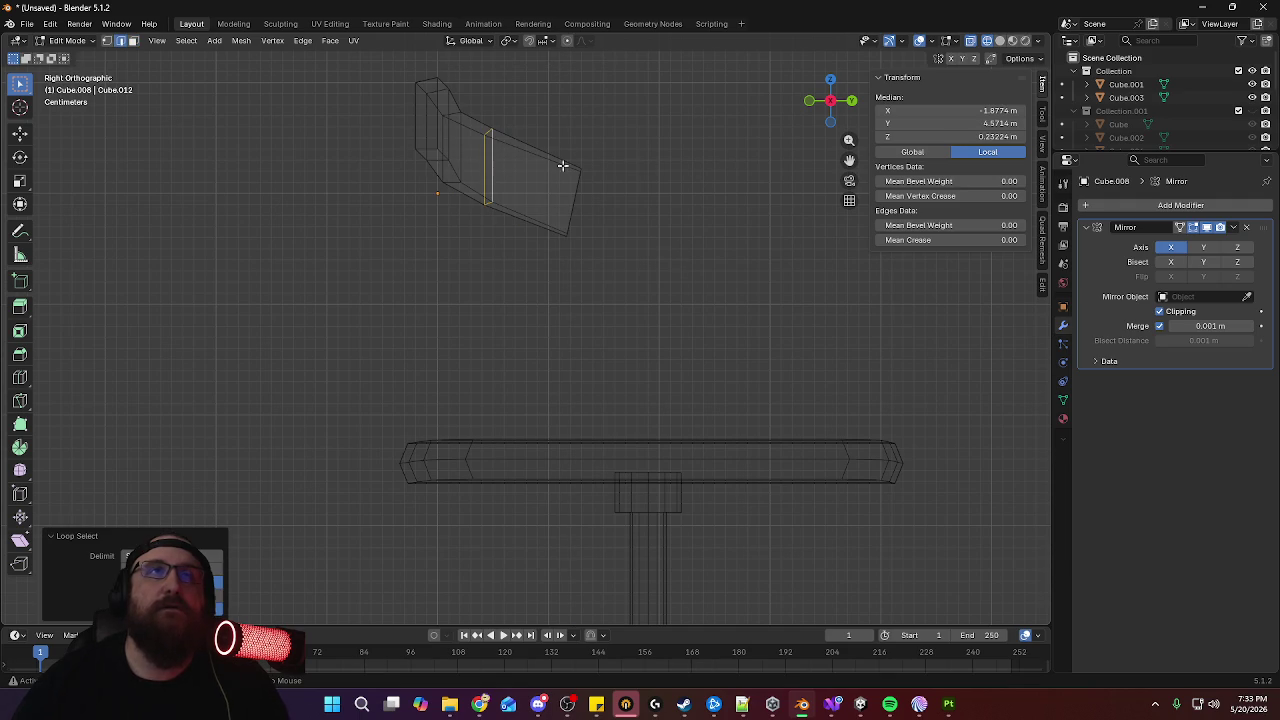
middle_drag(667, 179, 615, 185)
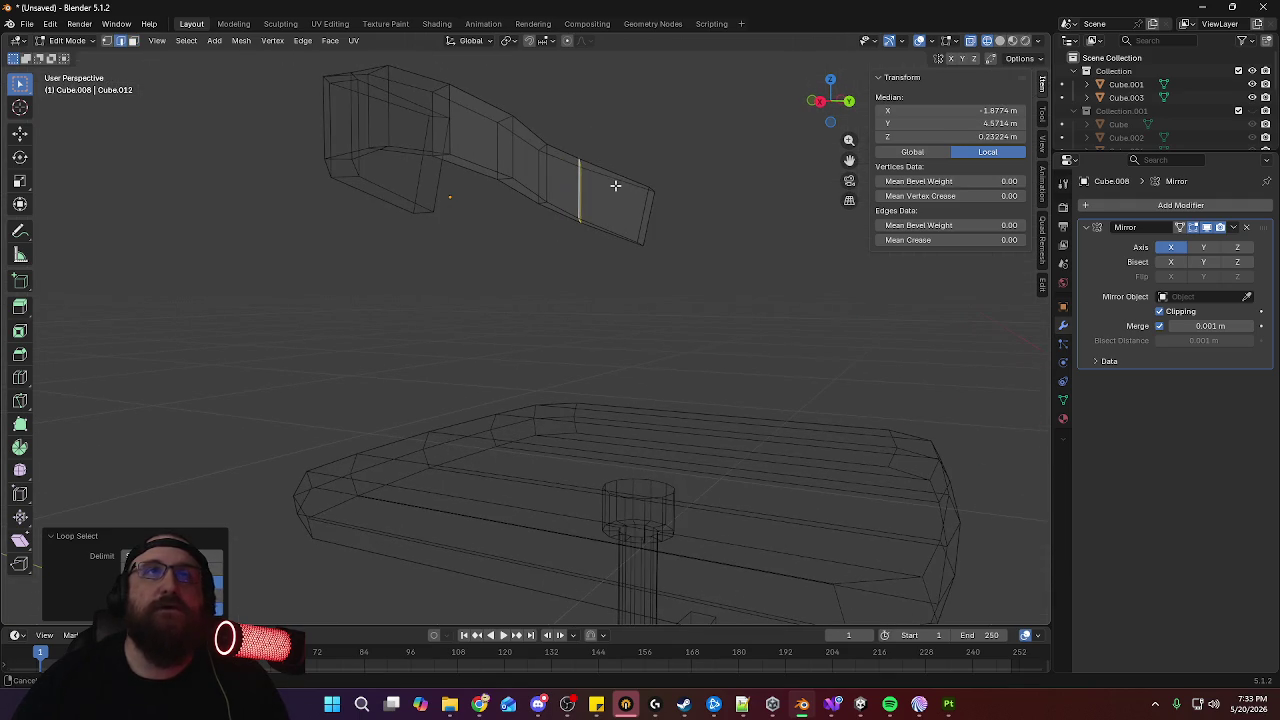
key(r)
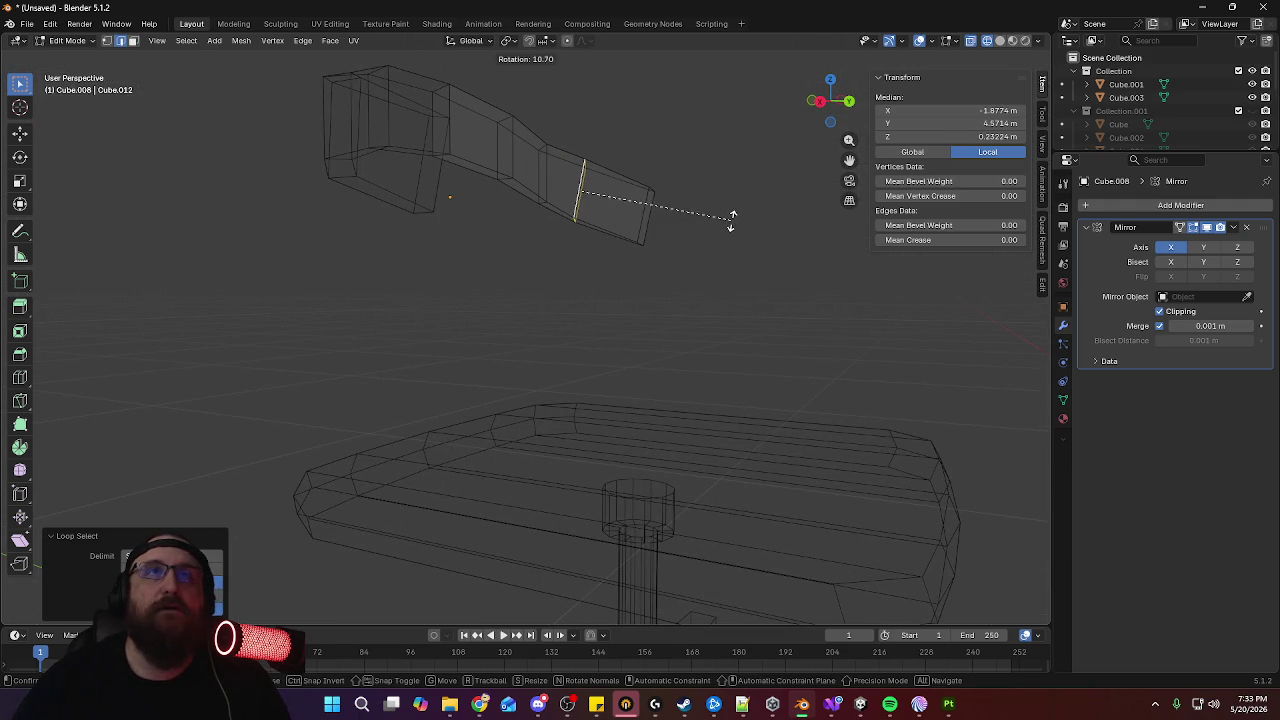
click(733, 218)
key(s)
key(z)
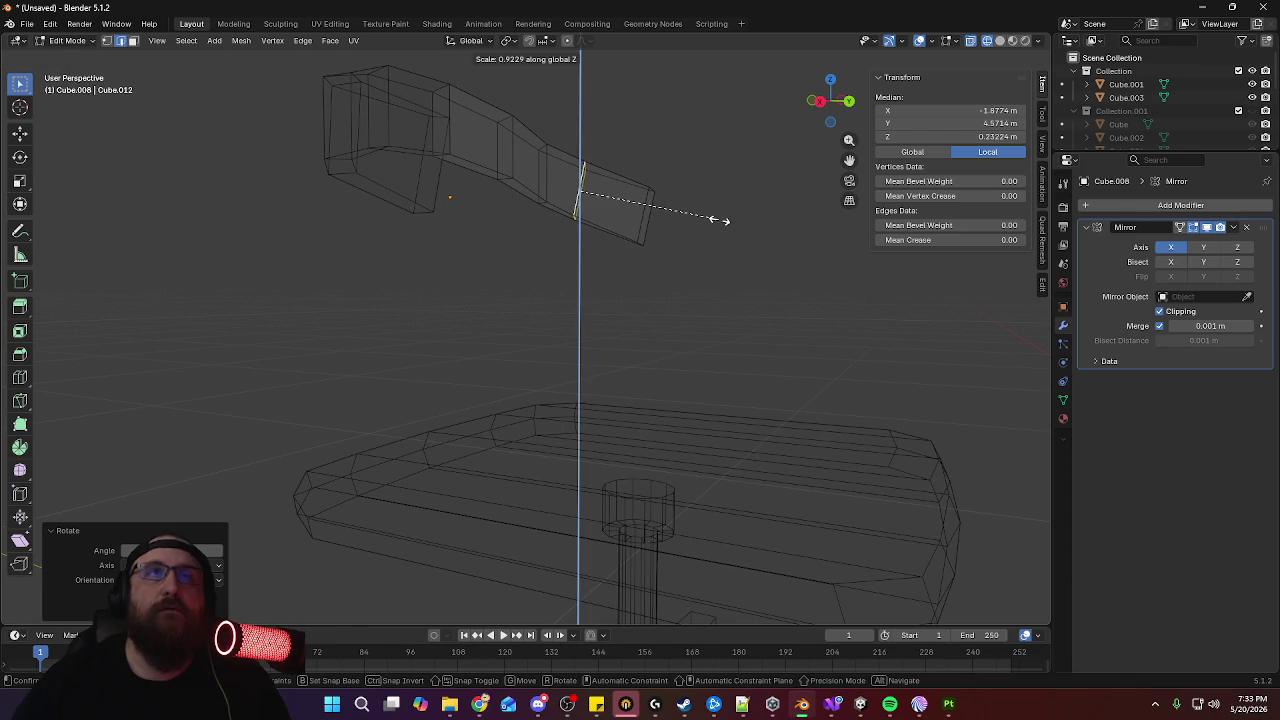
click(718, 219)
Move the arm's end edge loop vertically along Z
click(734, 246)
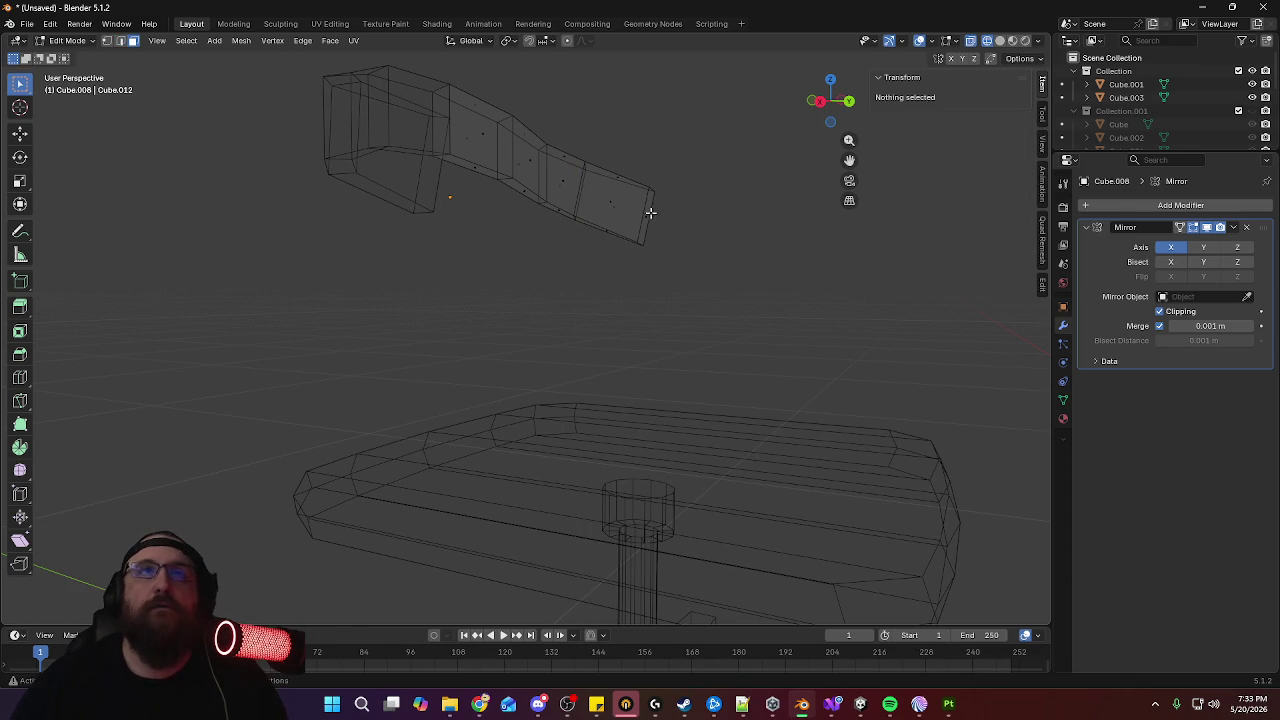
alt+click(647, 216)
middle_drag(649, 216, 527, 153)
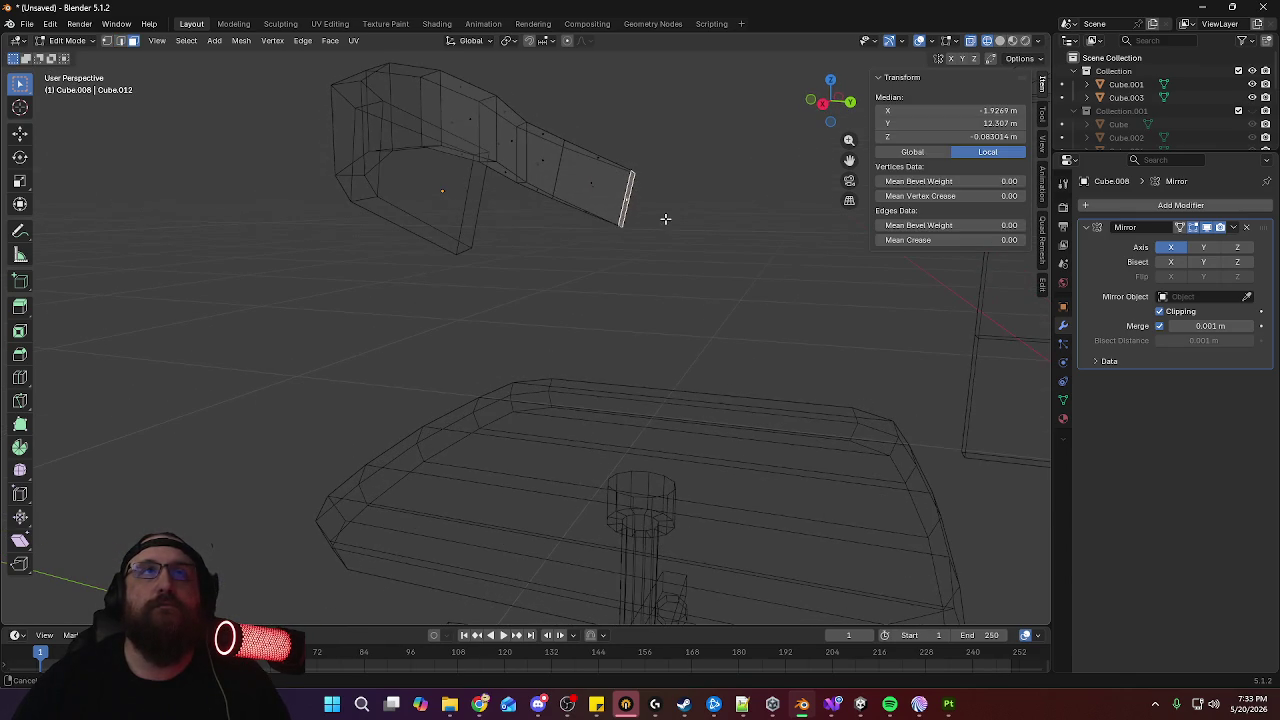
alt+click(527, 153)
key(g)
key(z)
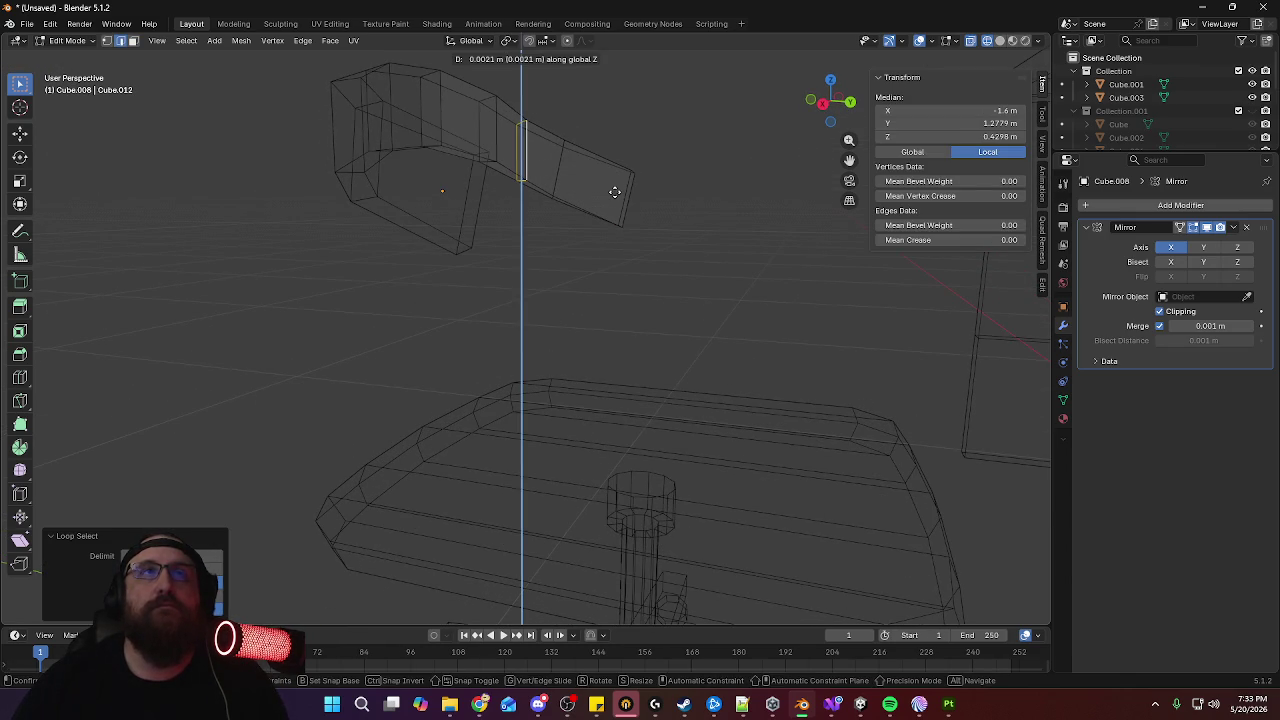
click(615, 192)
mouse_move(615, 192)
middle_down()
mouse_move(526, 234)
mouse_move(780, 229)
mouse_move(800, 214)
middle_up()
In right side view, extrude the arm's end face and scale it along Z
key(3)
click(720, 206)
middle_drag(595, 229, 765, 226)
key(KP_3)
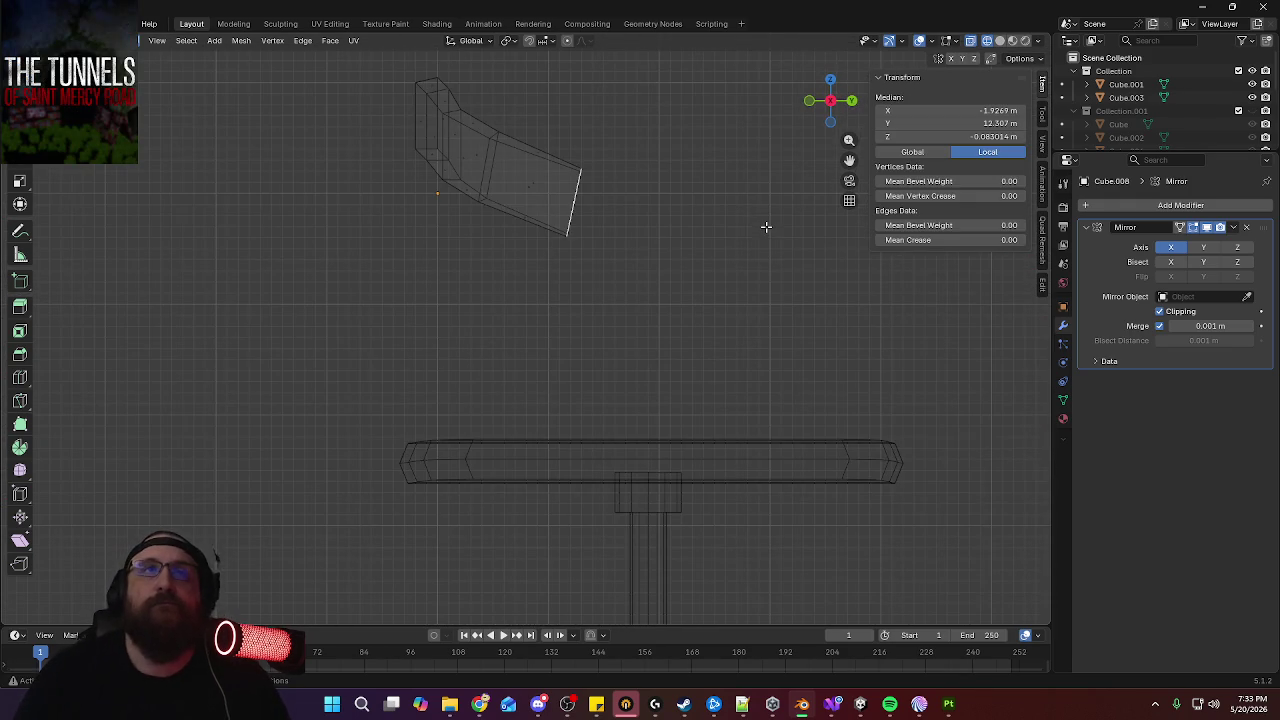
key(e)
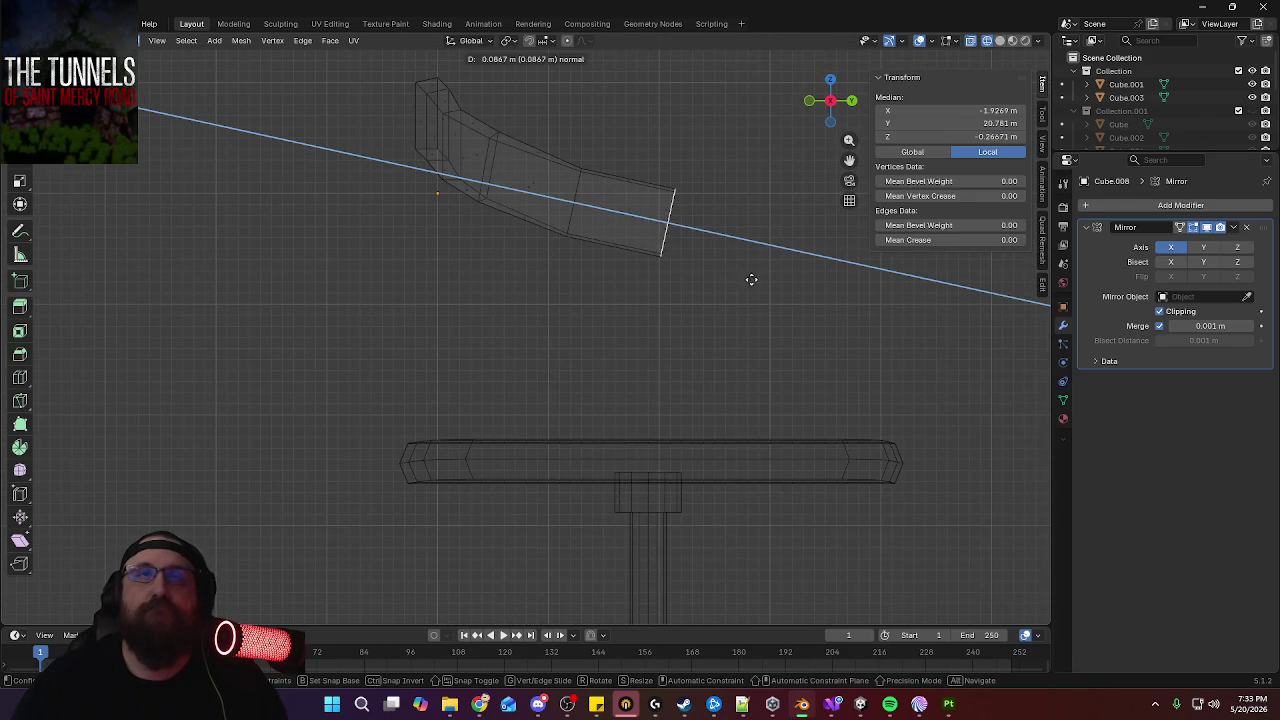
click(765, 285)
key(s)
key(z)
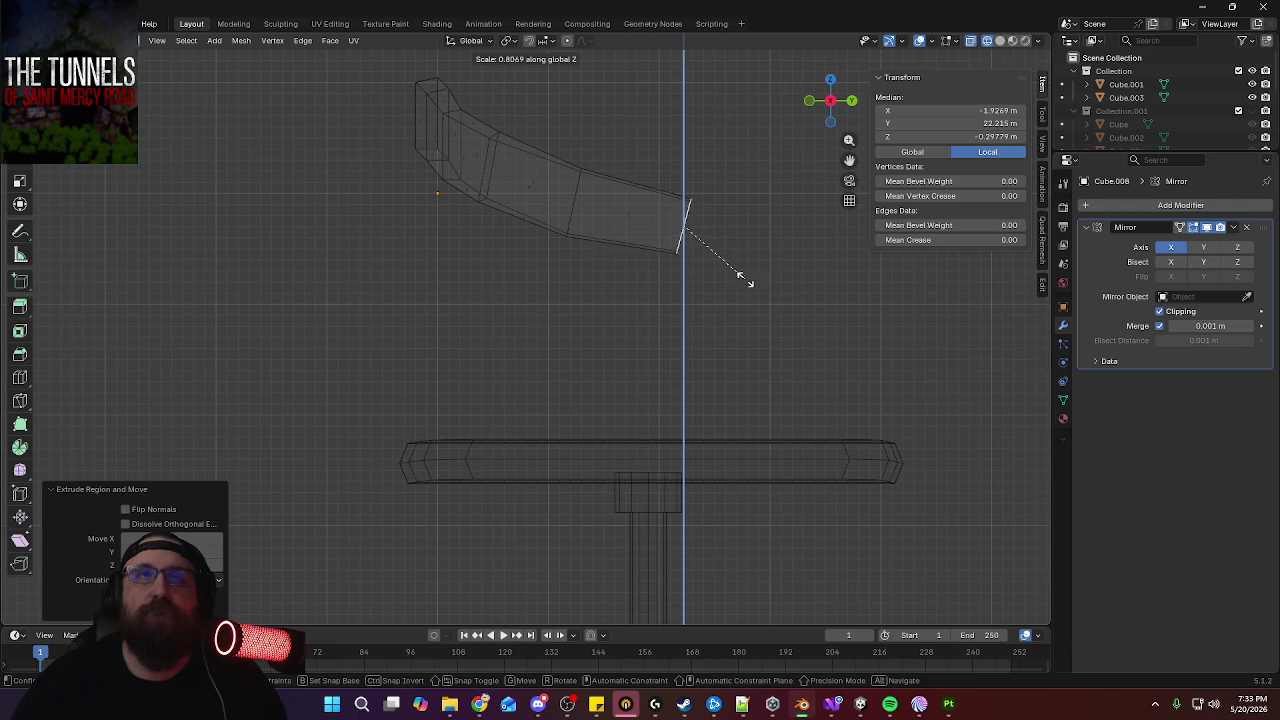
click(743, 279)
Move the new end face along Z and push it further out
key(g)
key(z)
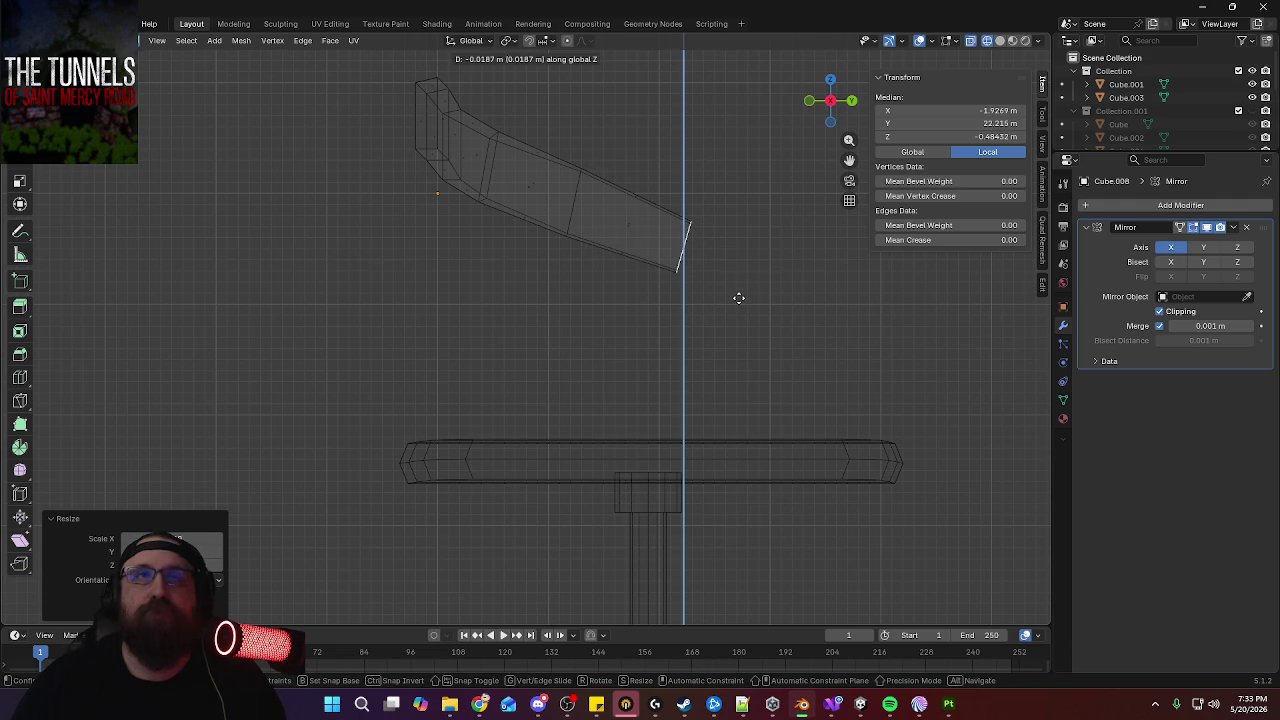
click(738, 297)
key(g)
key(z)
key(z)
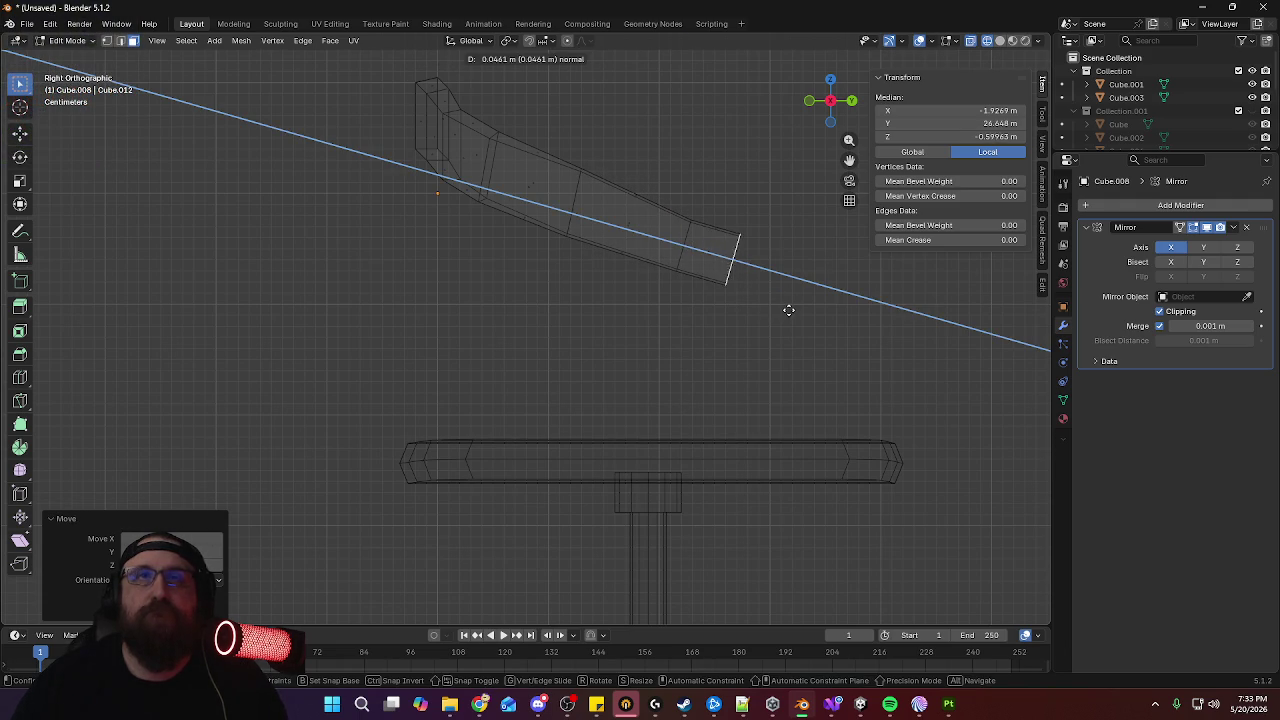
click(800, 313)
Extrude another arm segment and tilt its end face down 14 degrees
key(e)
click(838, 307)
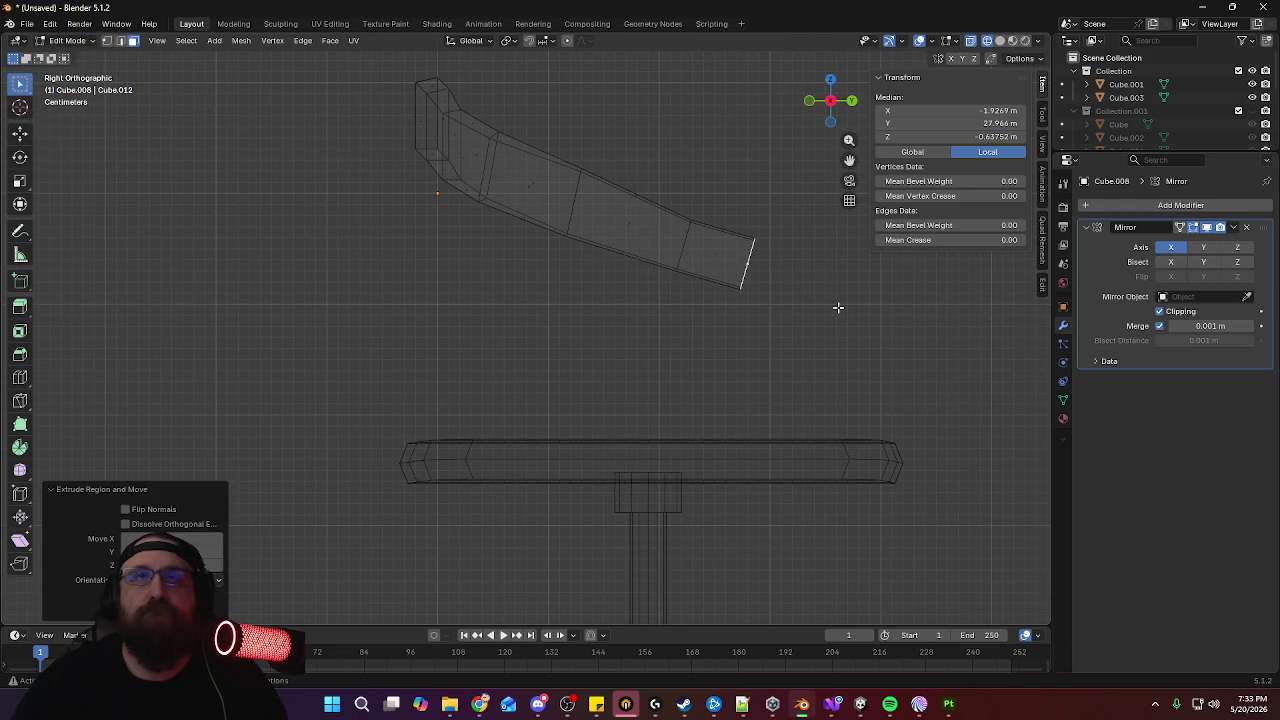
key(e)
click(851, 317)
key(r)
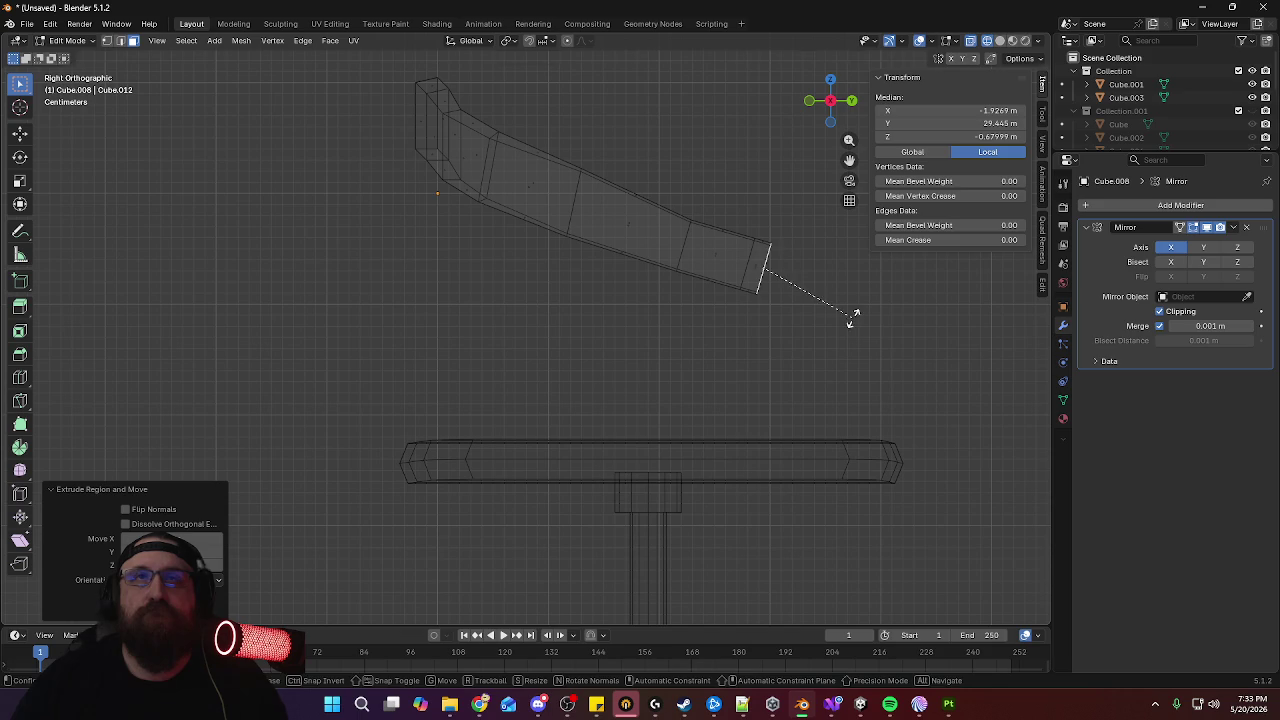
click(861, 363)
Extrude a further segment, tilt it more downward and shift it along Y
shift+middle_drag(823, 327, 697, 323)
key(e)
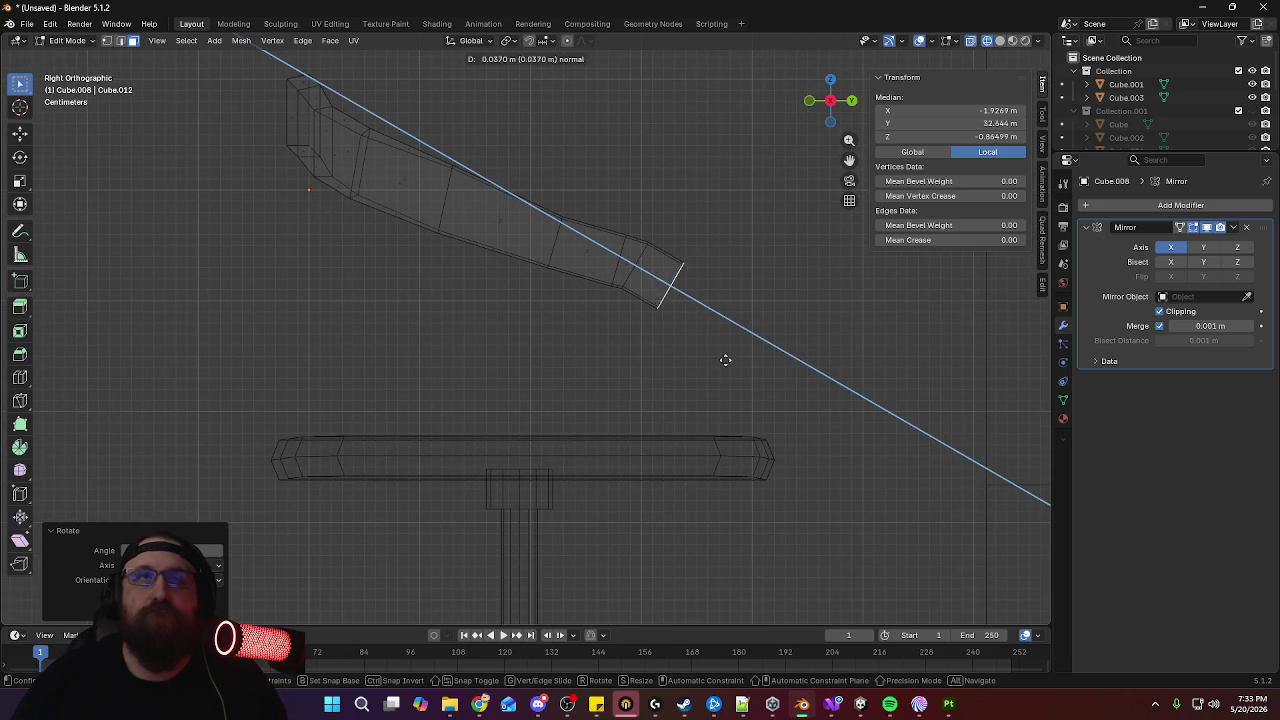
click(729, 365)
key(r)
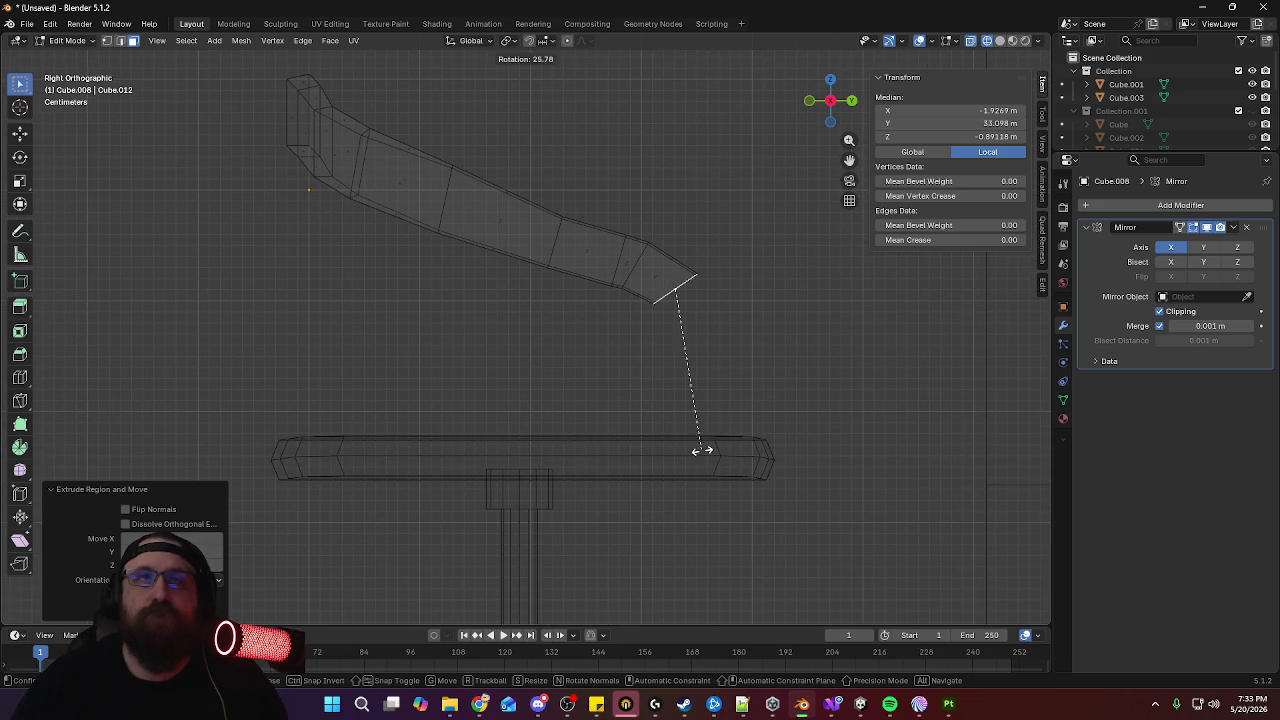
click(702, 451)
key(g)
key(y)
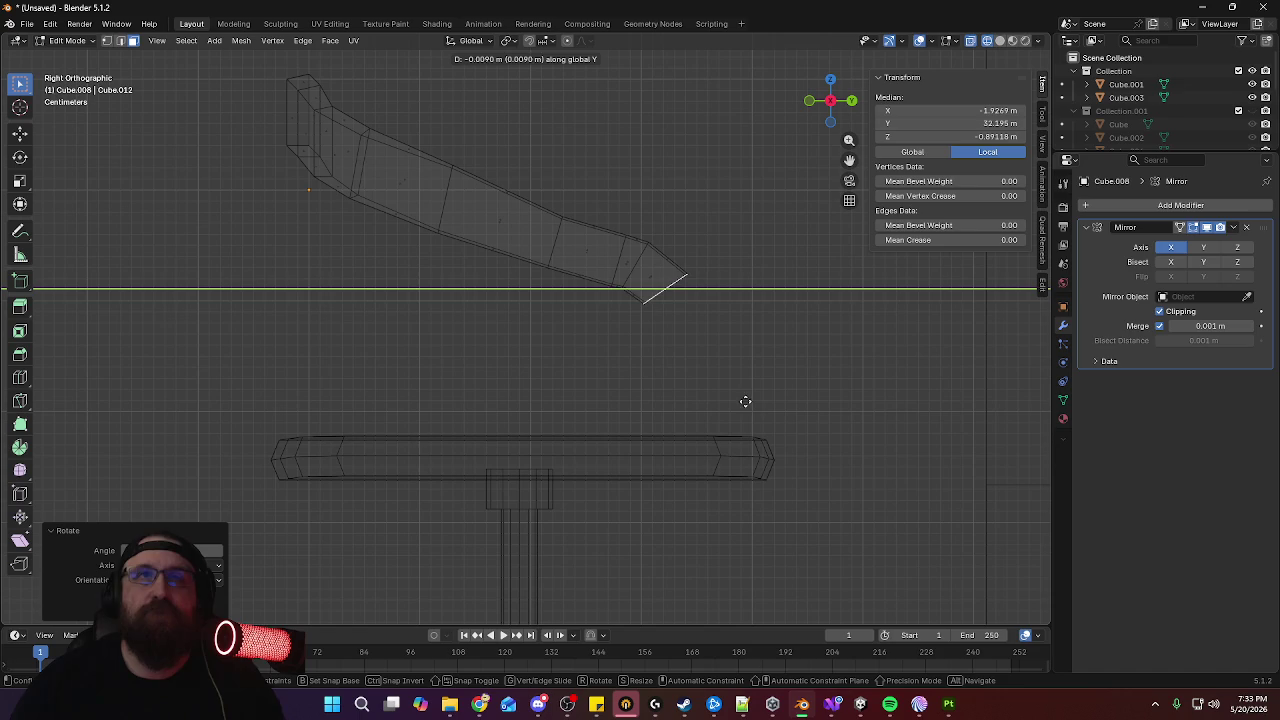
click(735, 403)
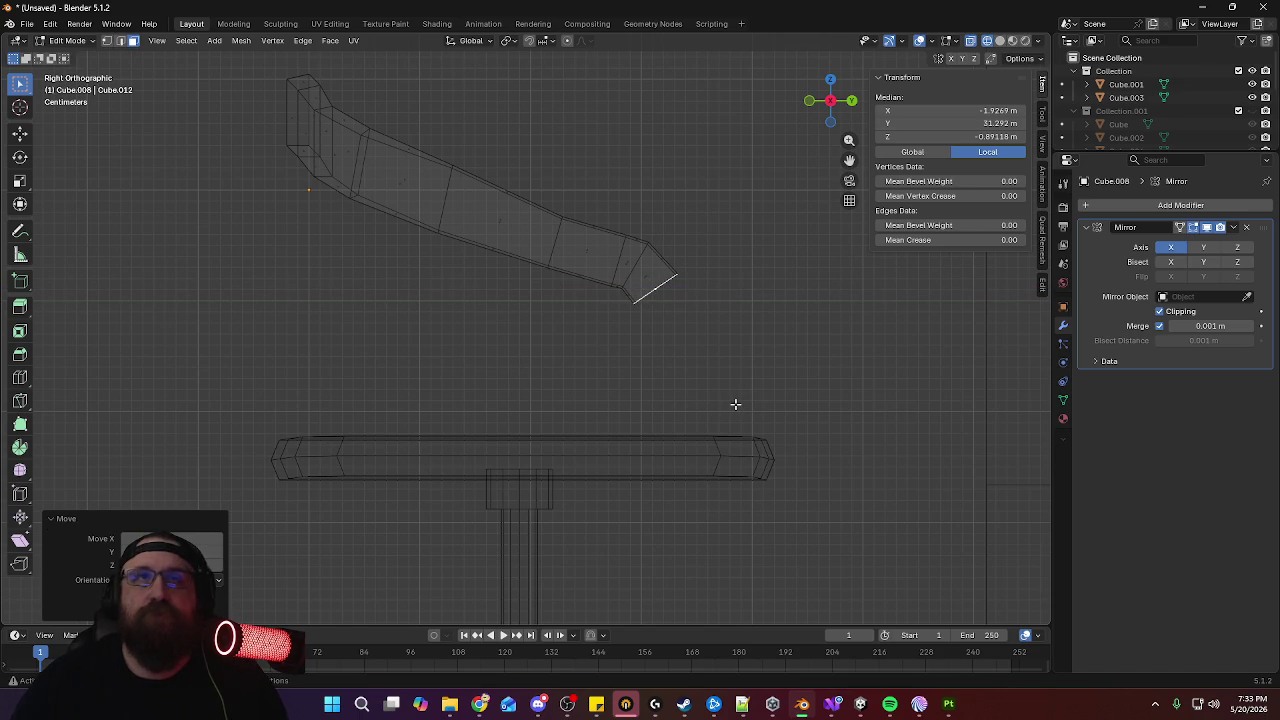
Extrude another segment, bend it 35 degrees down and shift it back along Y
key(e)
click(756, 496)
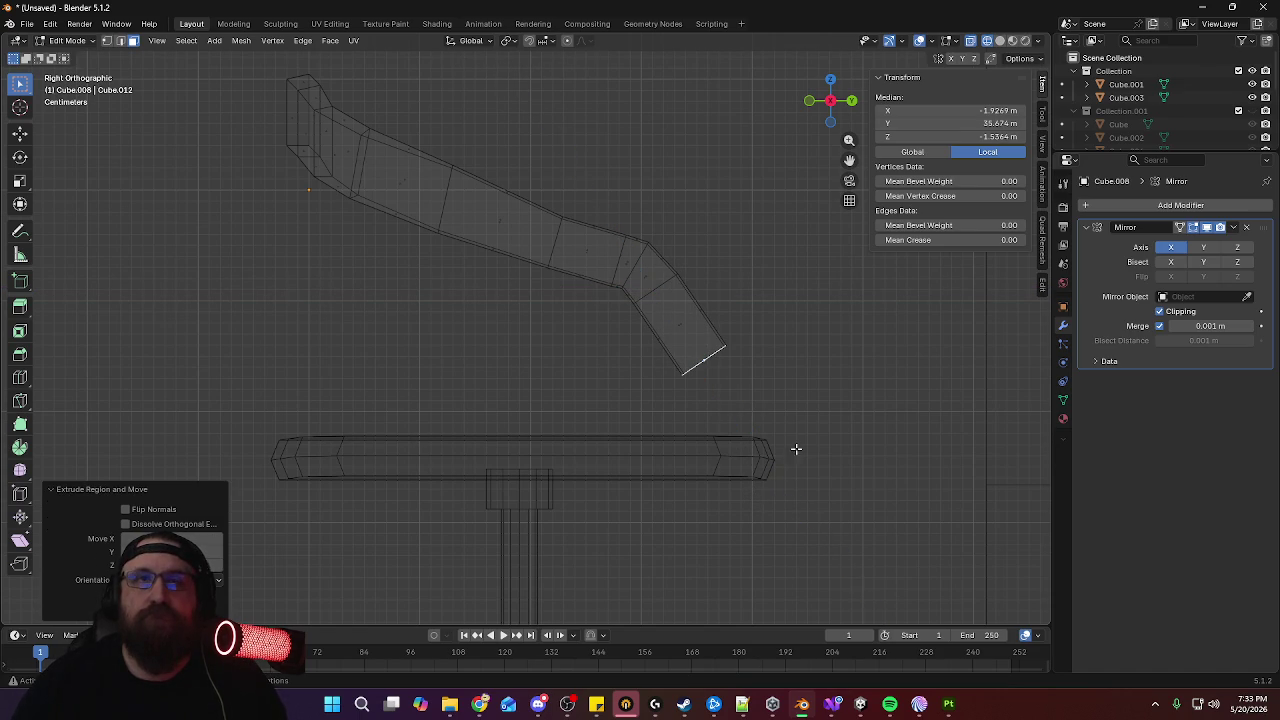
key(r)
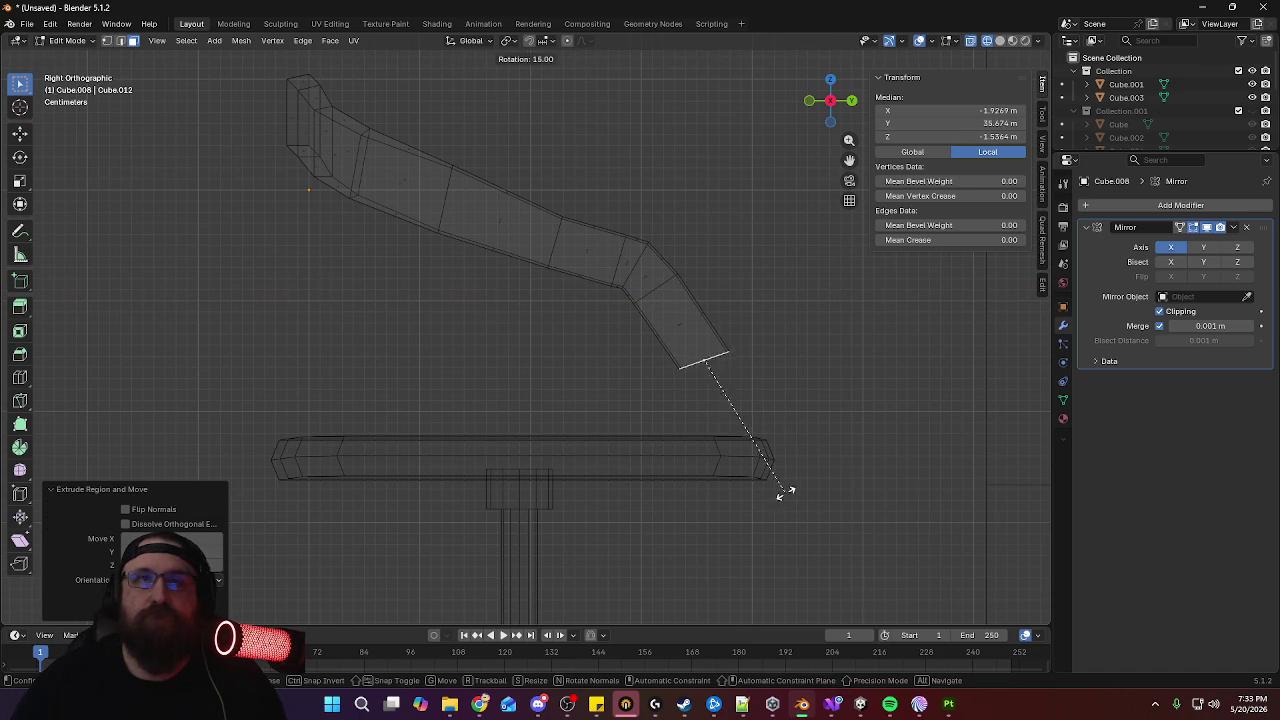
click(748, 528)
key(g)
key(y)
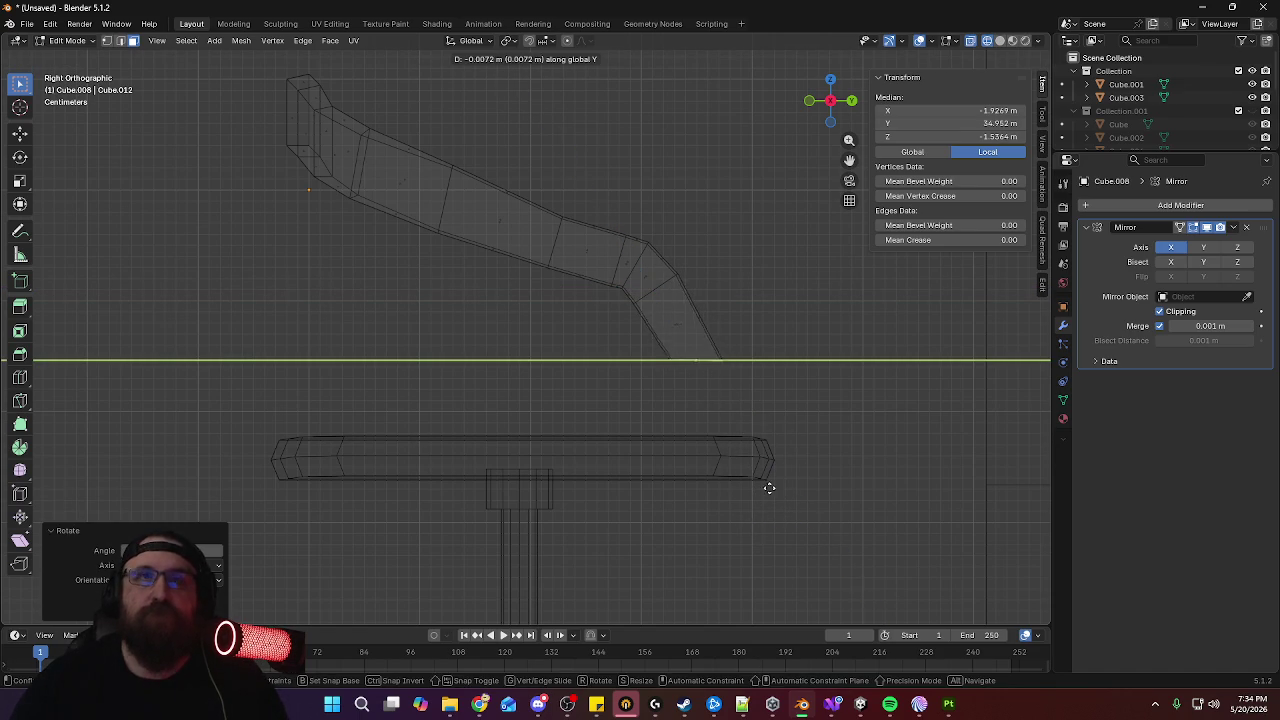
click(735, 487)
Lower the post end along Z onto the seat and narrow its bottom along Y
key(g)
key(y)
key(z)
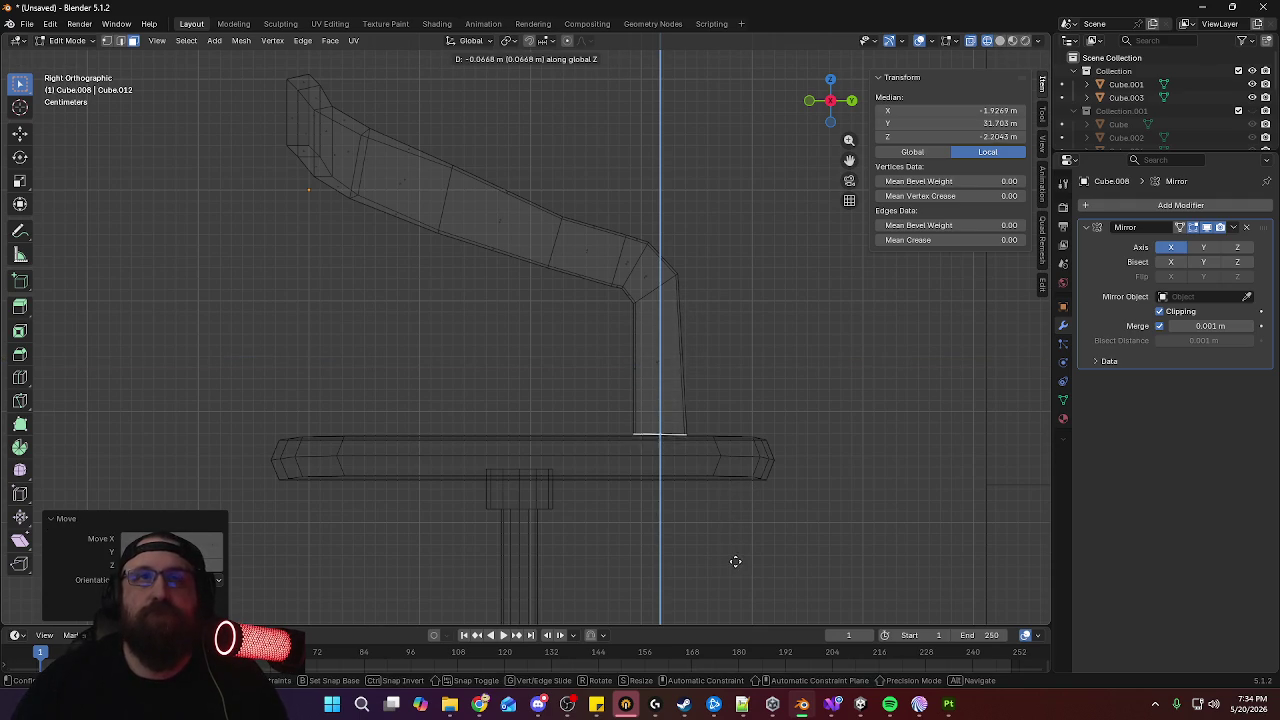
click(735, 567)
mouse_move(737, 471)
middle_down()
mouse_move(680, 451)
mouse_move(480, 457)
mouse_move(680, 460)
mouse_move(727, 430)
middle_up()
key(KP_3)
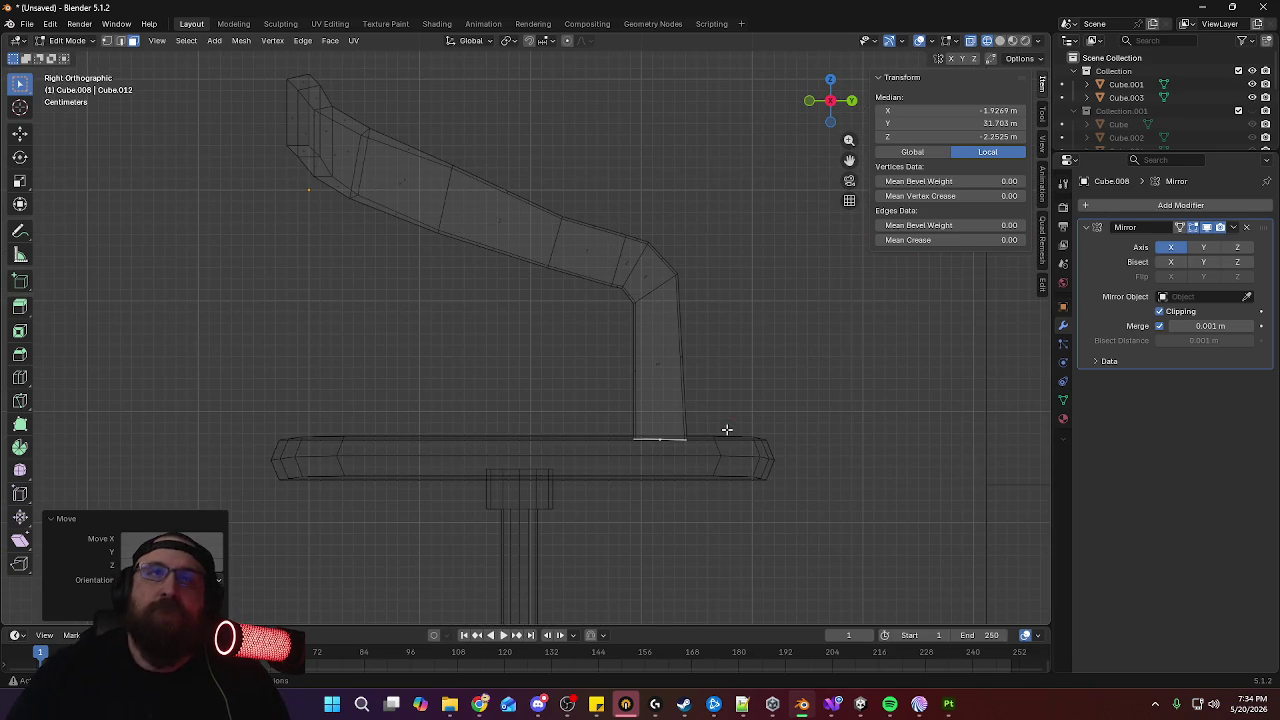
key(s)
key(y)
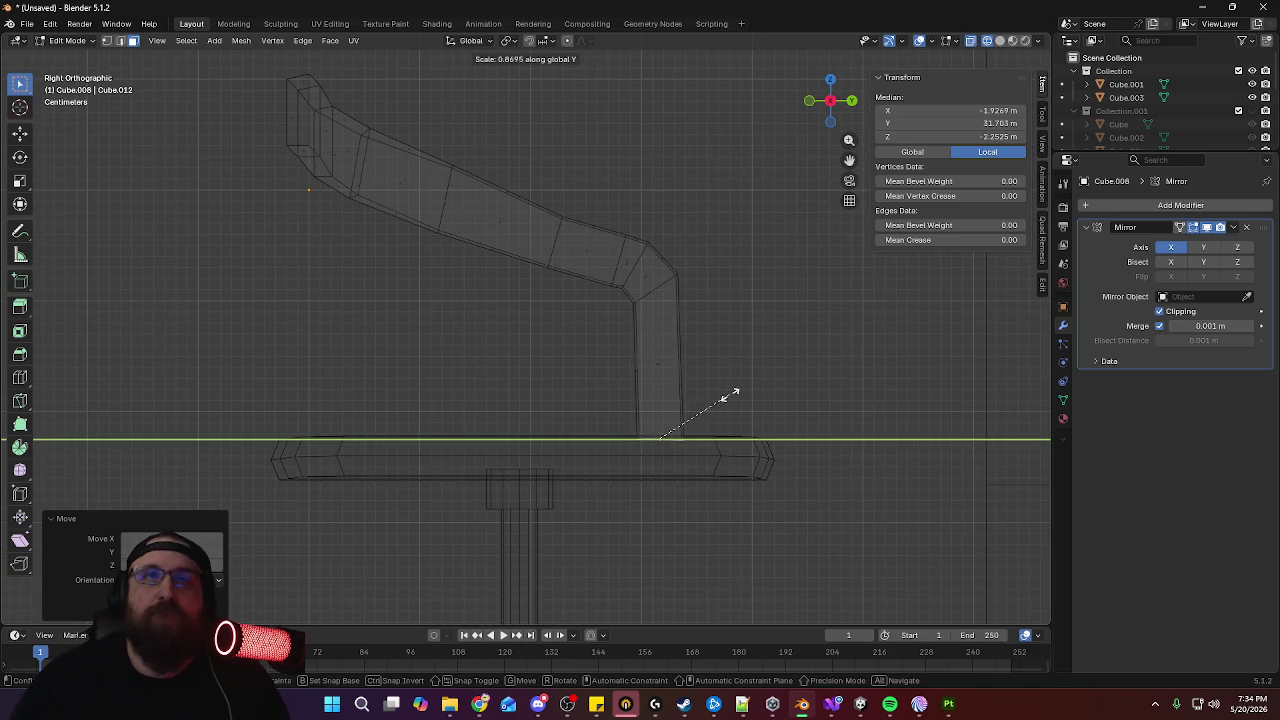
click(716, 396)
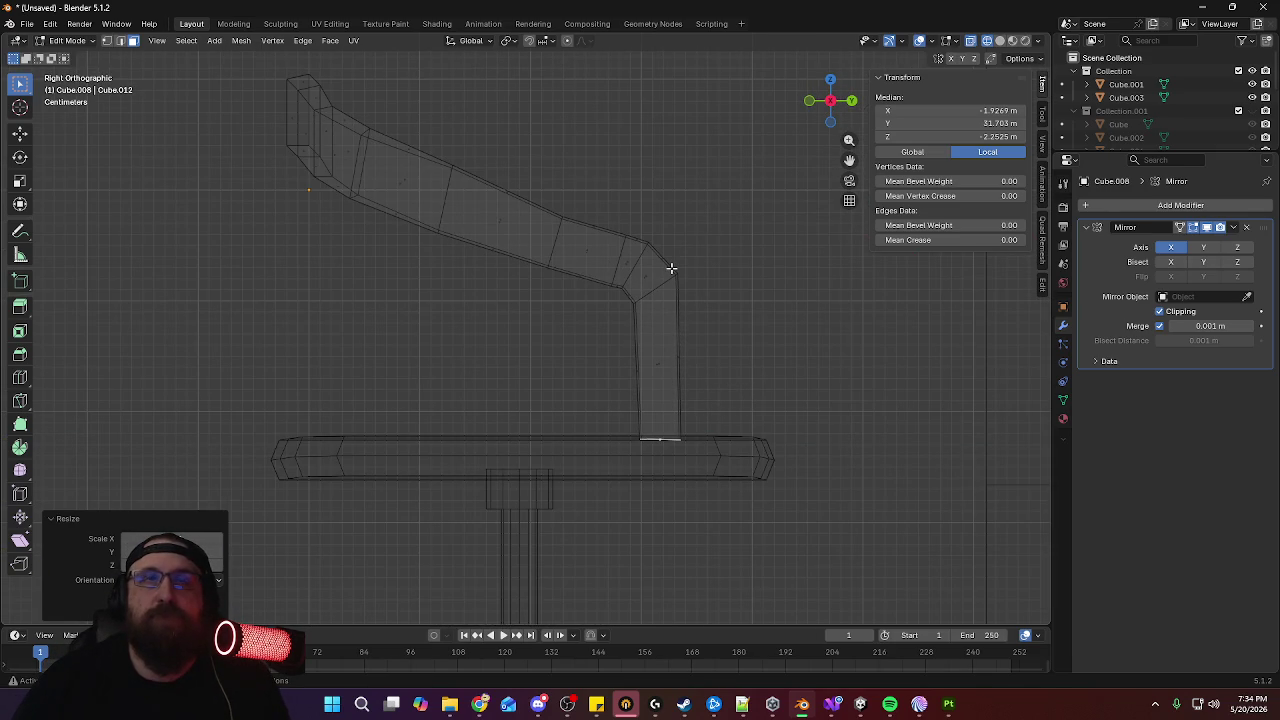
Slide the corner edge loop and the loop below the bend along the arm
key(l)
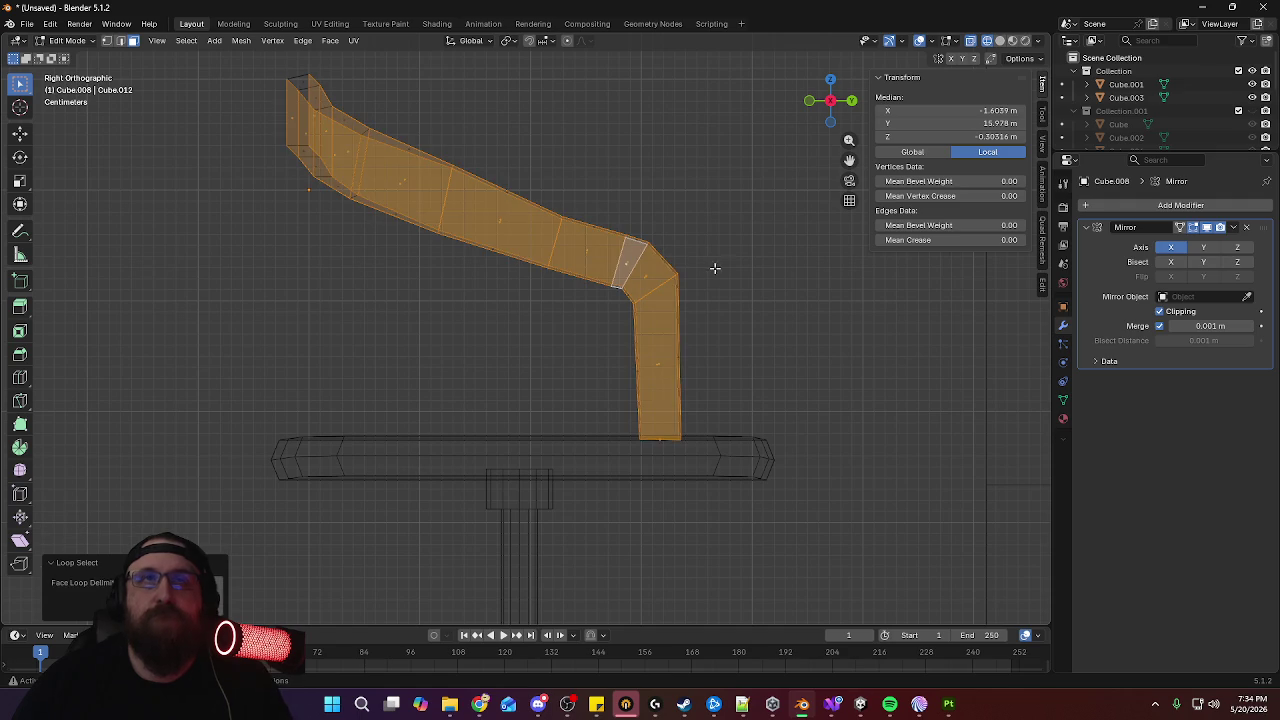
alt+click(643, 257)
key(g)
key(g)
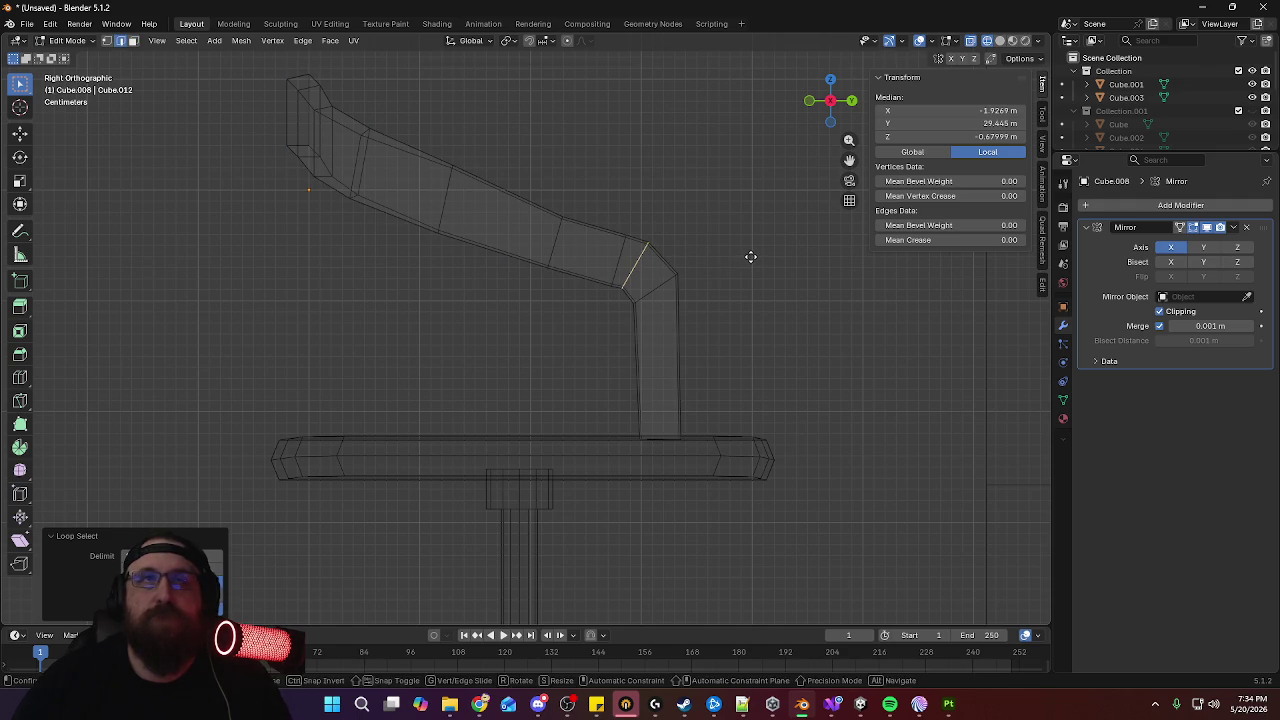
click(753, 262)
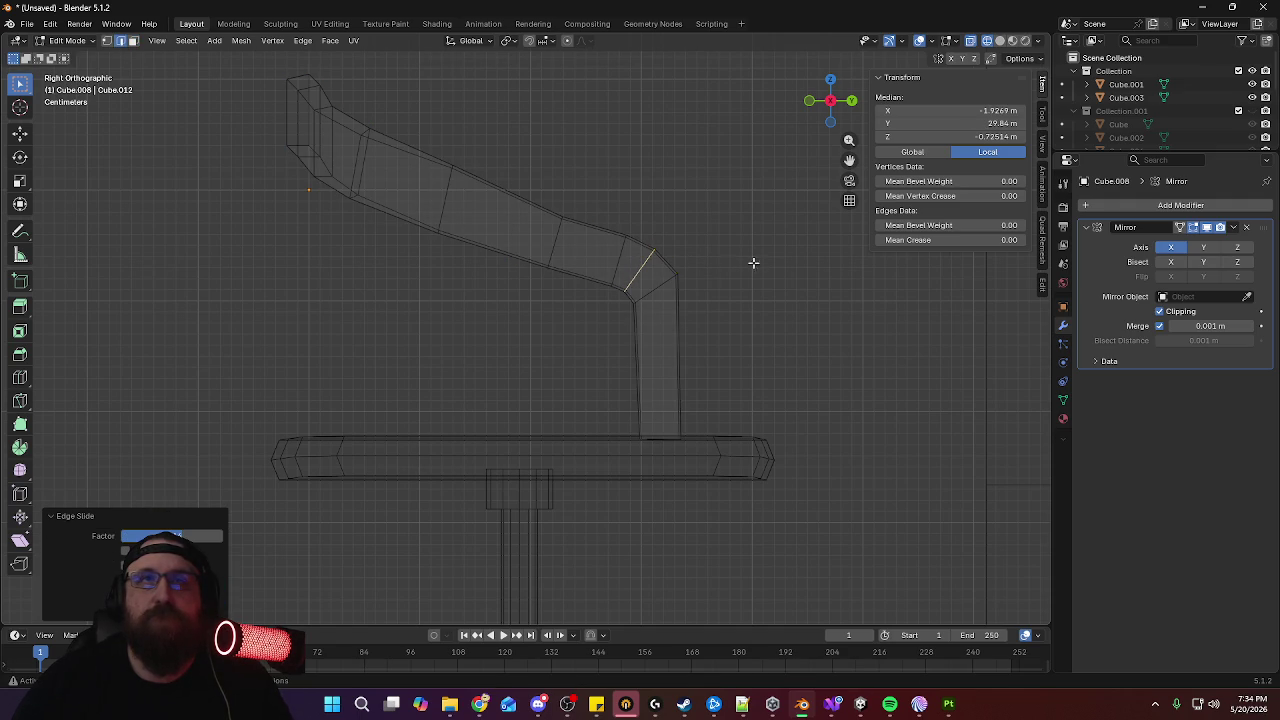
alt+click(690, 282)
key(g)
key(g)
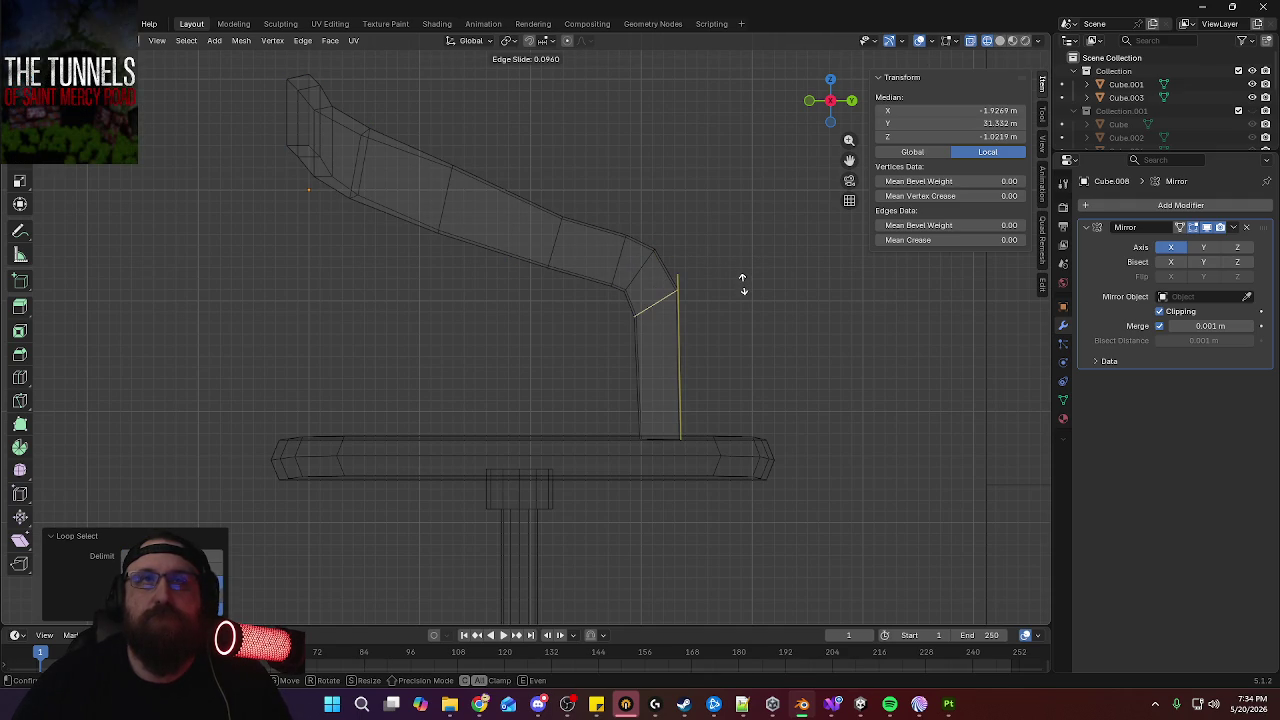
click(743, 282)
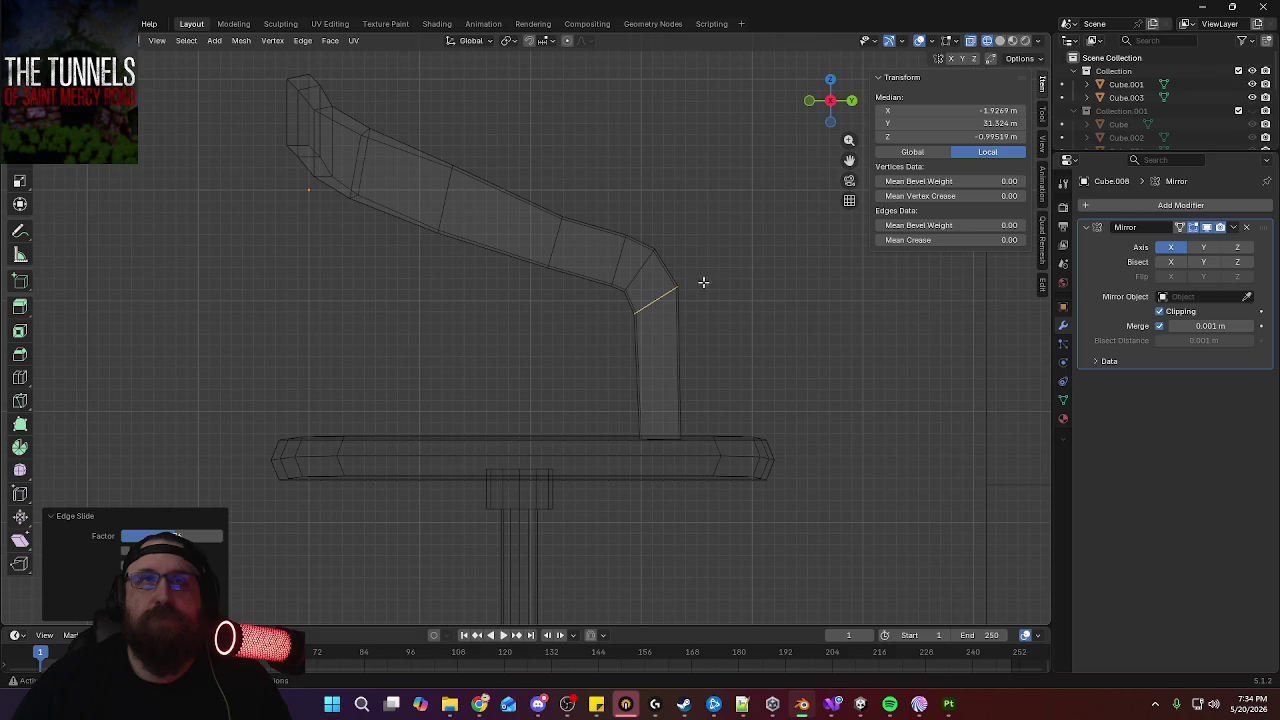
Scale the corner edge along Y, rotate it, and rescale it along Y
key(s)
key(y)
click(735, 284)
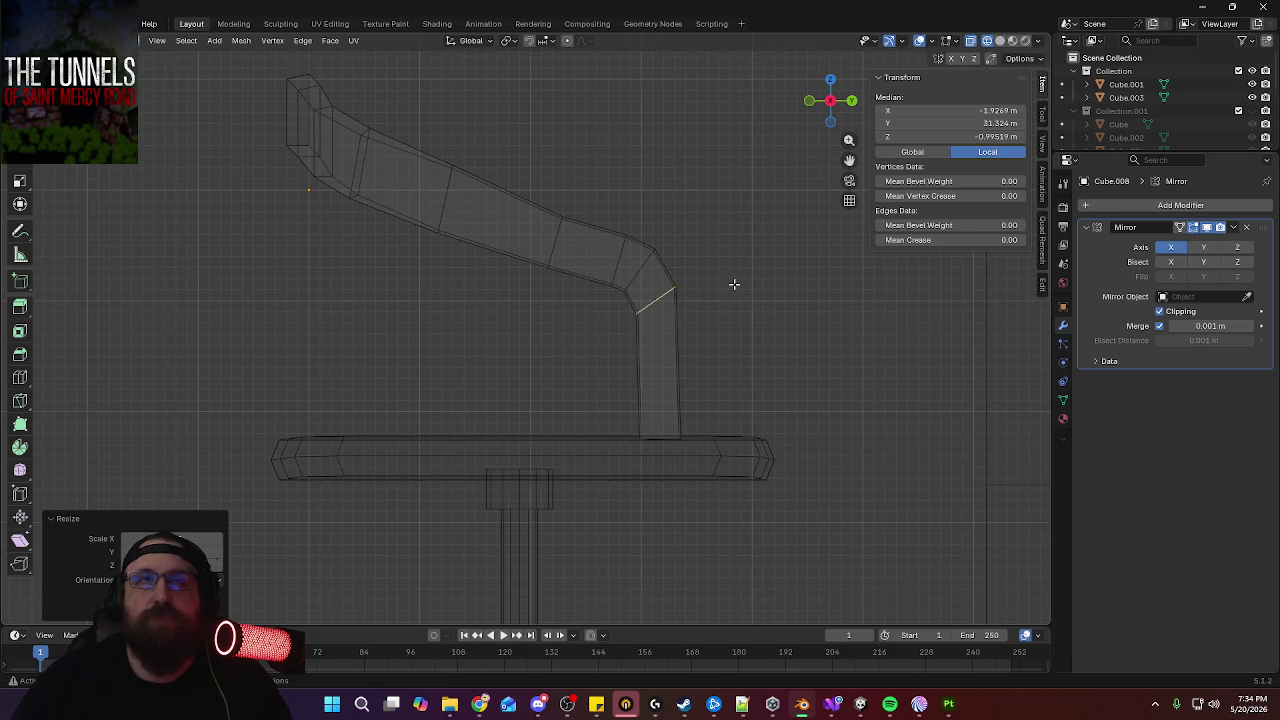
key(r)
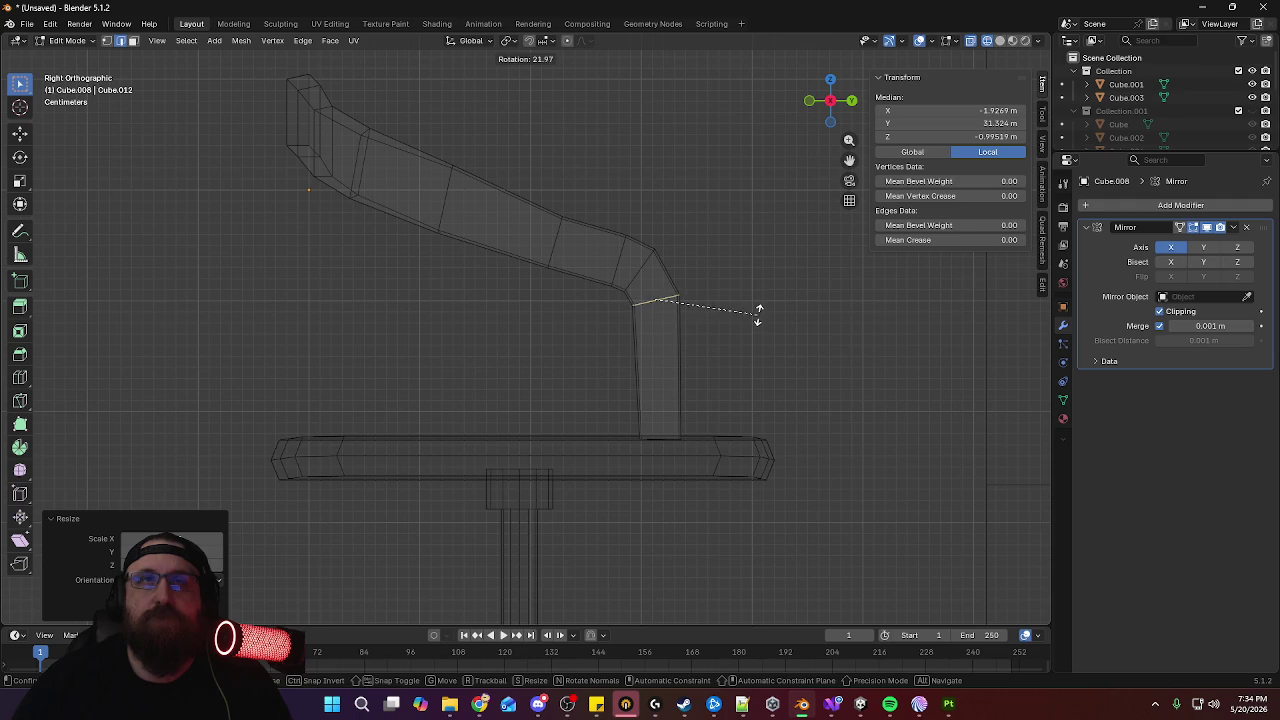
click(758, 314)
key(s)
key(y)
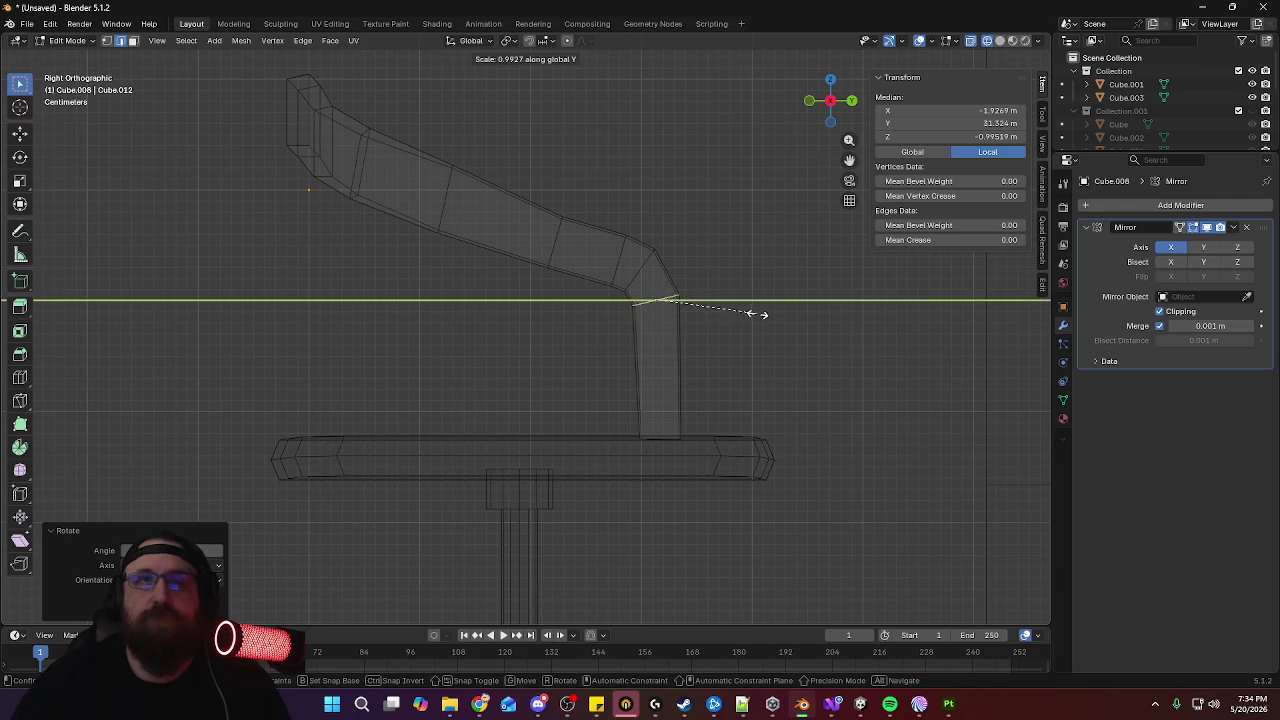
click(747, 311)
mouse_move(746, 309)
middle_down()
mouse_move(497, 317)
mouse_move(711, 320)
middle_up()
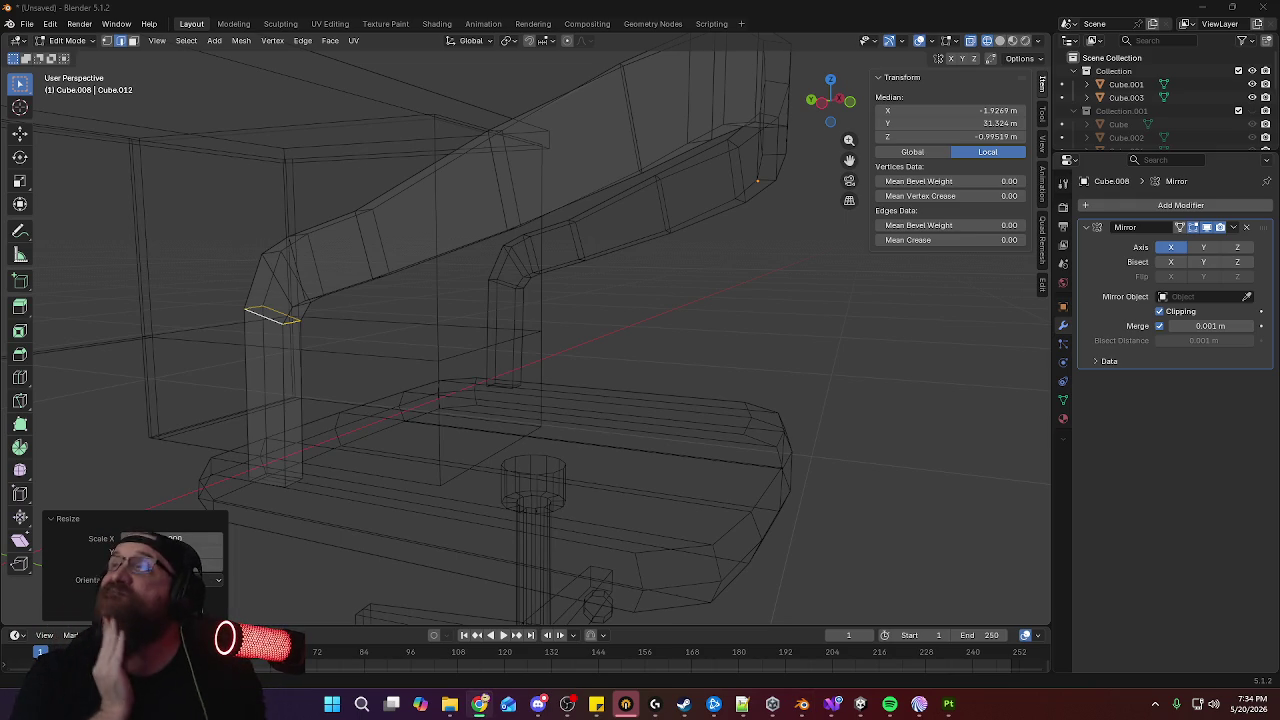
Lower two armrest edges along Z
mouse_move(660, 274)
middle_down()
mouse_move(686, 289)
mouse_move(698, 98)
mouse_move(677, 166)
mouse_move(654, 160)
mouse_move(700, 160)
mouse_move(650, 141)
middle_up()
click(650, 141)
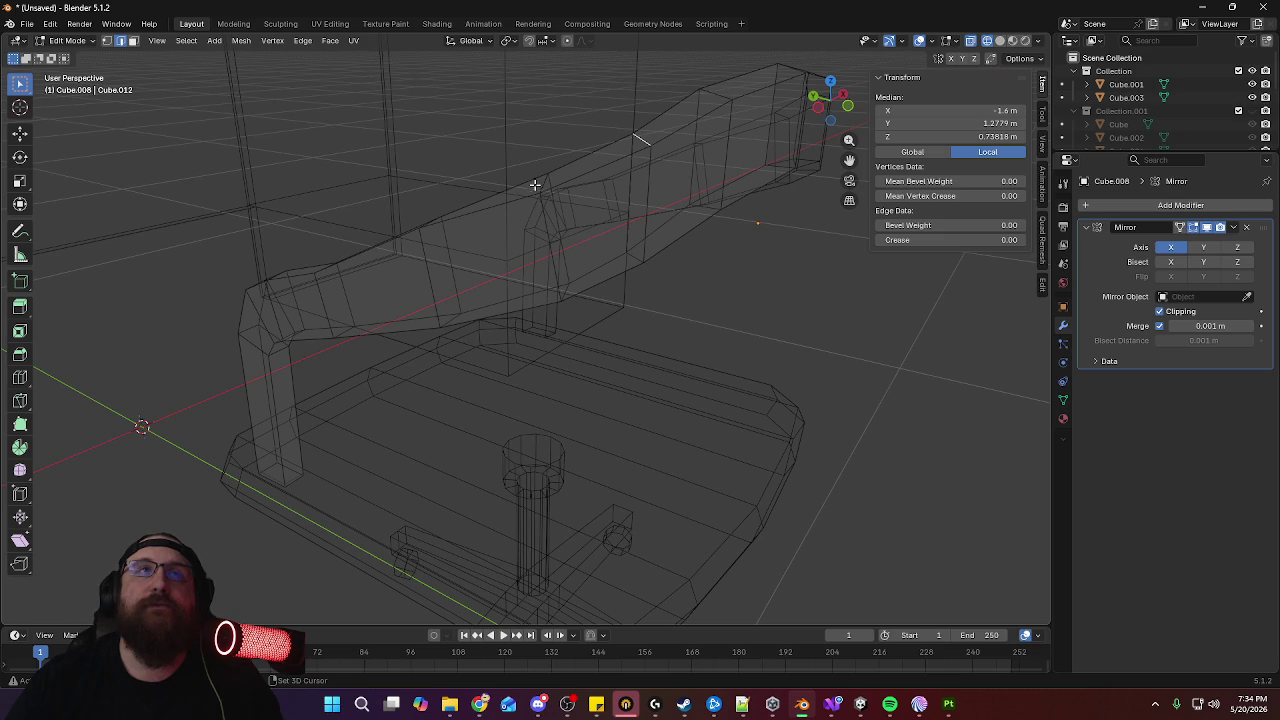
key(g)
key(z)
click(704, 177)
mouse_move(450, 248)
middle_down()
mouse_move(457, 237)
mouse_move(513, 245)
middle_up()
click(641, 248)
middle_drag(660, 246, 666, 200)
key(g)
key(z)
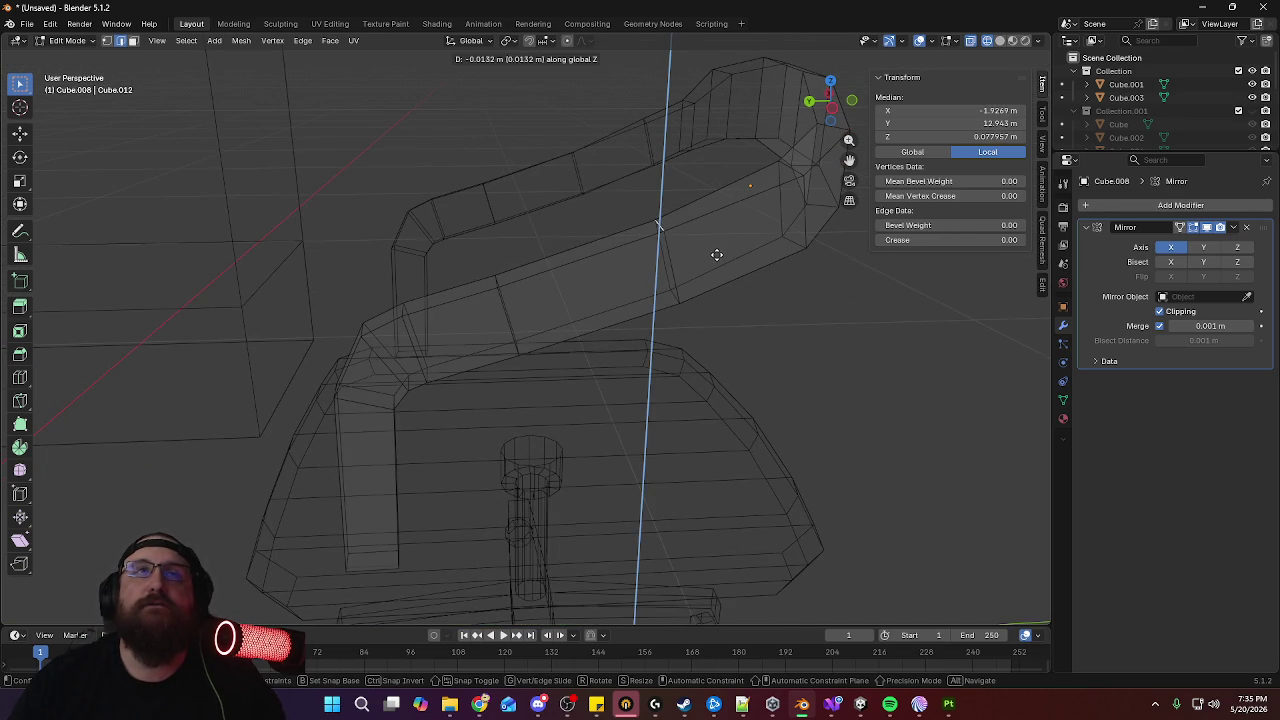
click(718, 257)
Raise two upper armrest edges to new heights along Z
mouse_move(718, 257)
middle_down()
mouse_move(754, 177)
mouse_move(797, 249)
mouse_move(676, 282)
mouse_move(503, 280)
mouse_move(466, 157)
middle_up()
click(476, 177)
key(g)
key(z)
click(664, 122)
click(664, 122)
key(g)
key(z)
click(686, 118)
mouse_move(481, 196)
middle_down()
mouse_move(755, 172)
mouse_move(629, 180)
middle_up()
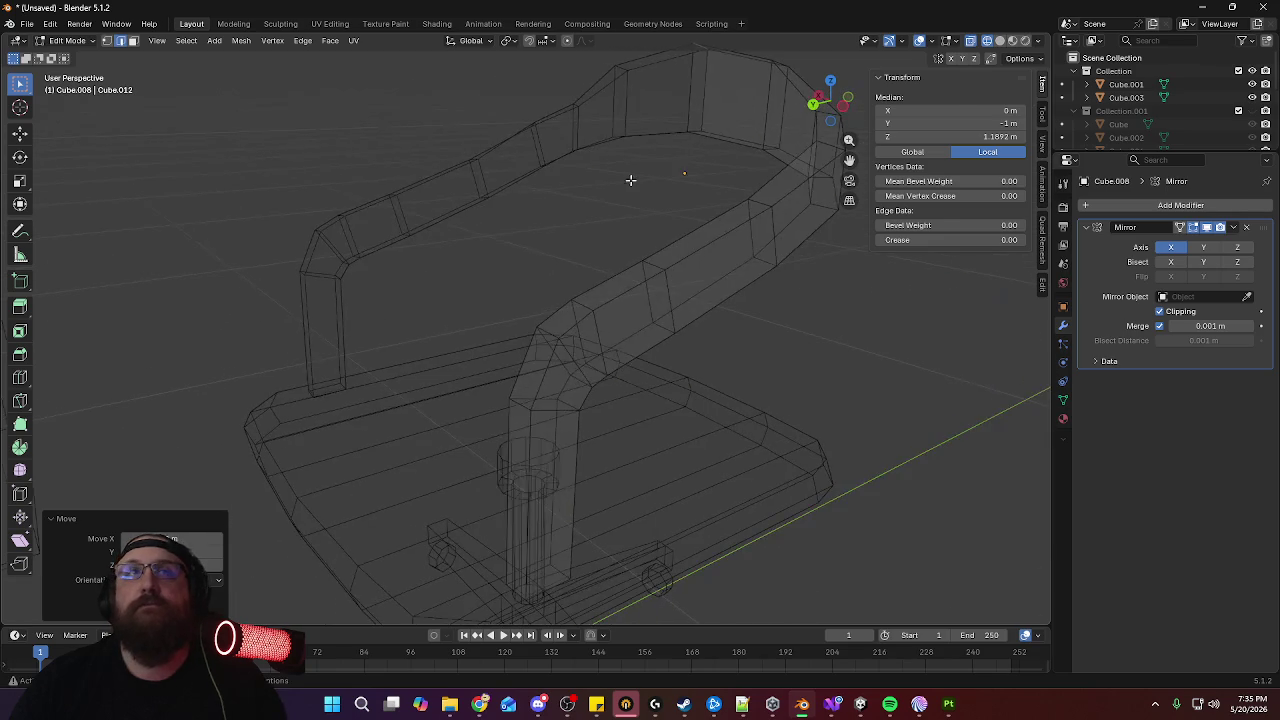
Exit Edit Mode to inspect the whole chair, then return to editing the frame
key(Tab)
scroll(640, 240, down, 3)
mouse_move(626, 290)
middle_down()
mouse_move(466, 274)
mouse_move(471, 251)
mouse_move(605, 250)
mouse_move(705, 278)
mouse_move(679, 276)
middle_up()
scroll(668, 228, up, 4)
key(Tab)
middle_drag(668, 228, 672, 253)
Push the top two chair-back faces along Y
key(alt+a)
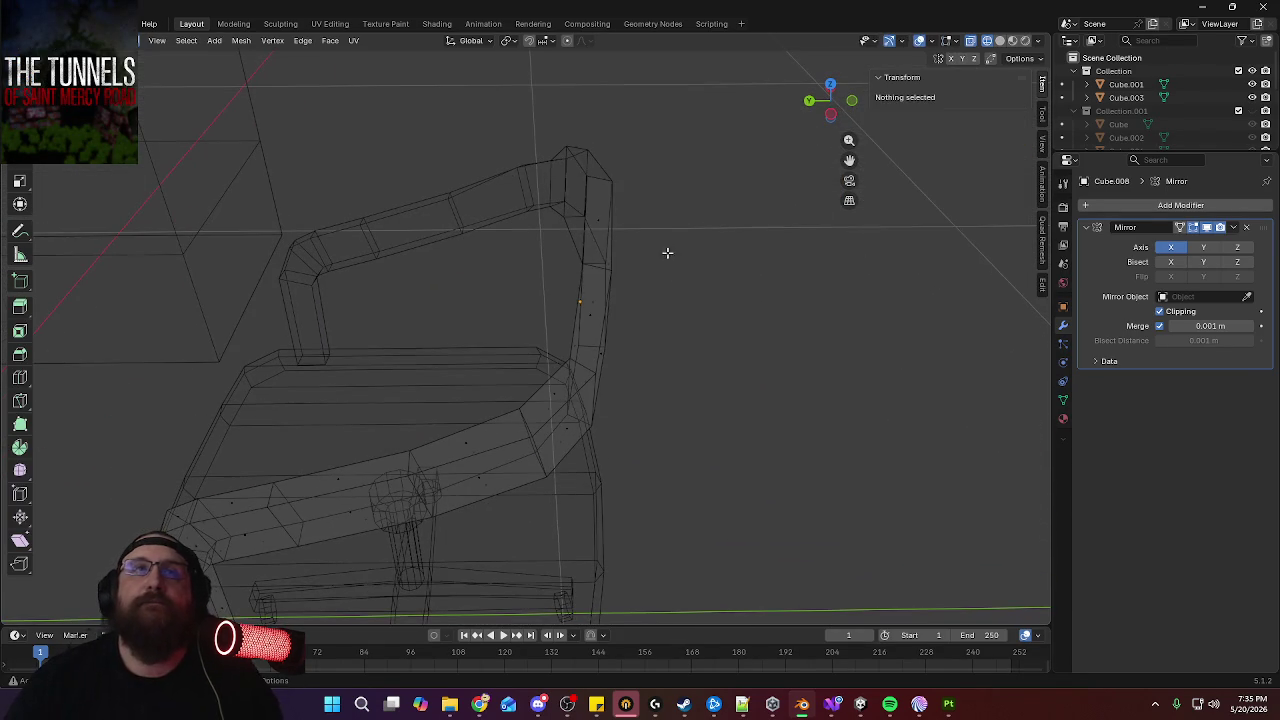
click(599, 216)
shift+click(595, 305)
middle_drag(643, 329, 673, 286)
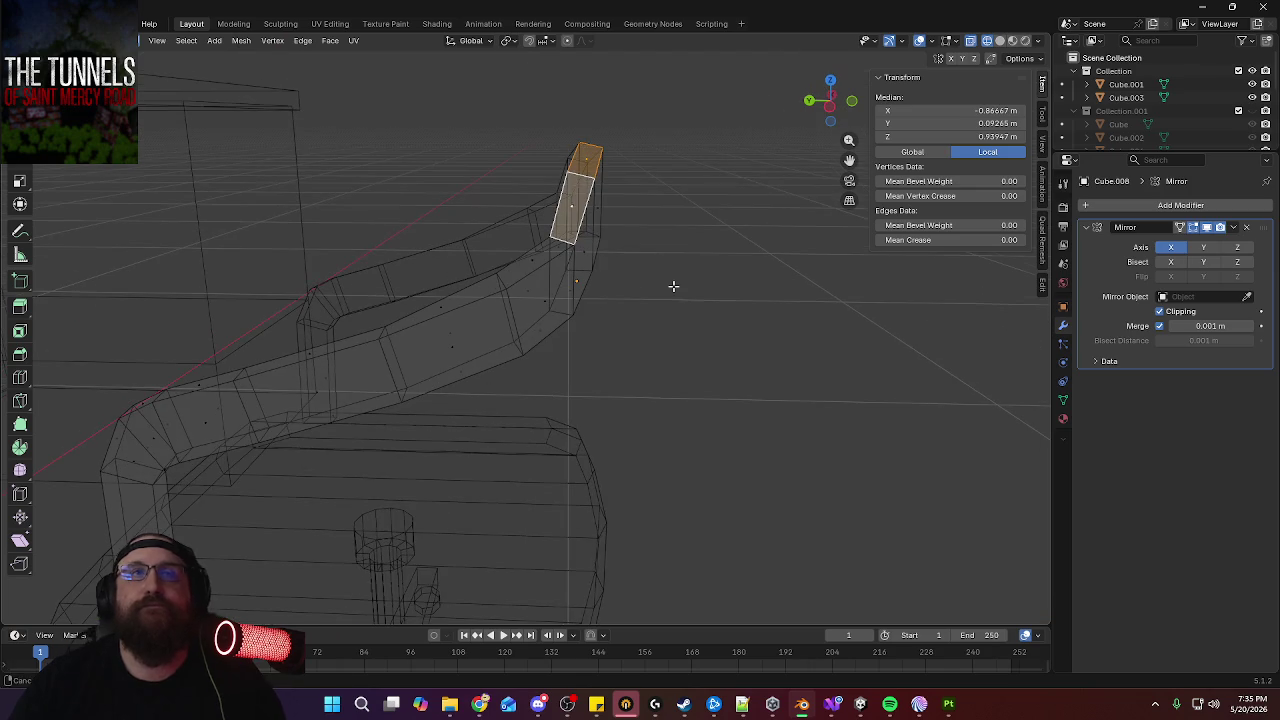
key(g)
key(y)
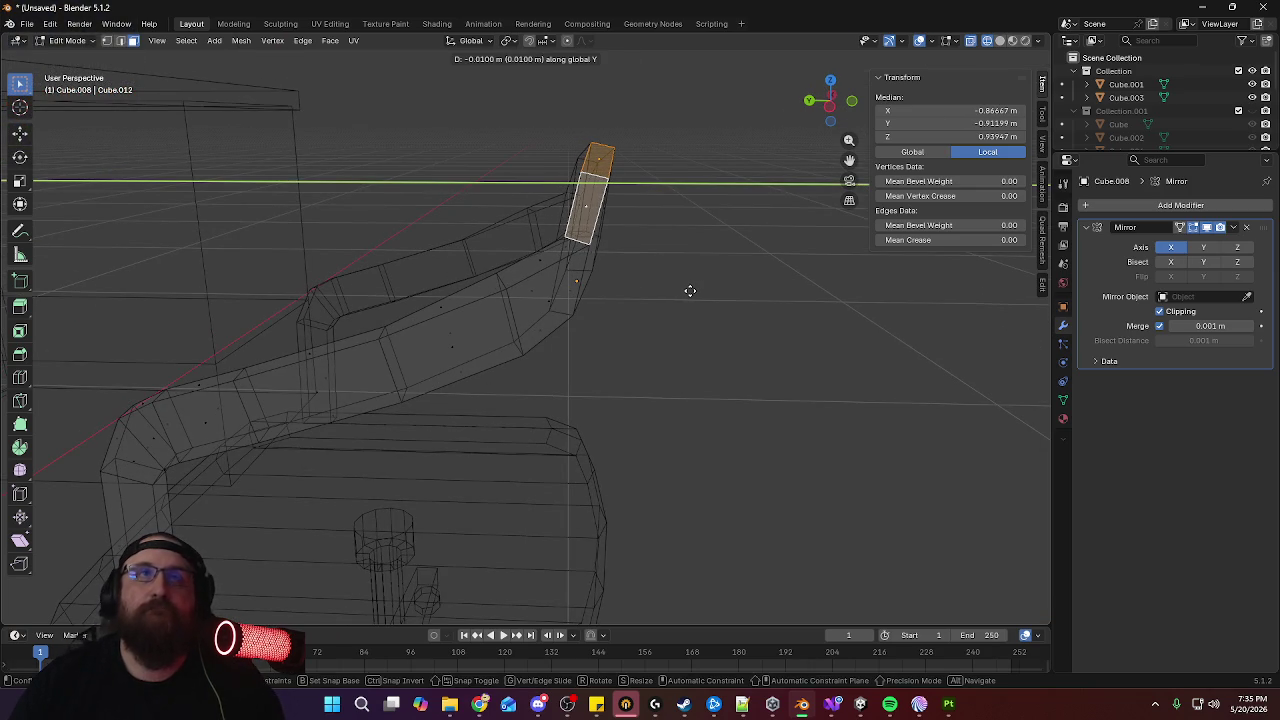
click(690, 290)
Push a strip of backrest faces along Y and return to Object Mode
mouse_move(617, 300)
middle_down()
mouse_move(749, 294)
mouse_move(609, 280)
mouse_move(680, 211)
mouse_move(666, 191)
mouse_move(657, 274)
mouse_move(826, 366)
mouse_move(660, 309)
mouse_move(666, 274)
mouse_move(692, 293)
mouse_move(719, 276)
mouse_move(674, 288)
mouse_move(736, 292)
mouse_move(763, 323)
mouse_move(742, 366)
middle_up()
shift+click(583, 216)
ctrl+click(666, 191)
key(g)
key(y)
click(674, 274)
key(Tab)
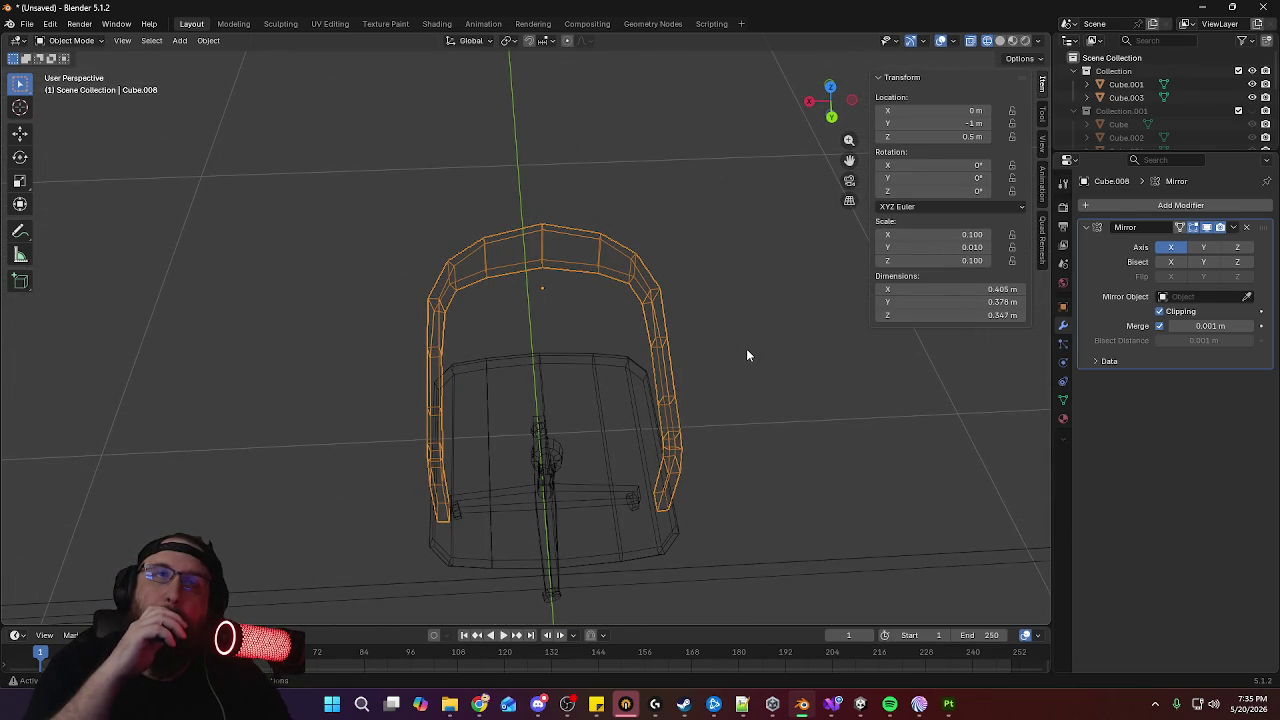
Nudge an edge at the arm's front top about 0.008 m lower along Z
mouse_move(747, 355)
middle_down()
mouse_move(734, 402)
mouse_move(579, 355)
mouse_move(551, 317)
mouse_move(508, 303)
mouse_move(474, 320)
mouse_move(574, 308)
mouse_move(513, 314)
mouse_move(580, 326)
mouse_move(559, 302)
middle_up()
key(Tab)
click(545, 307)
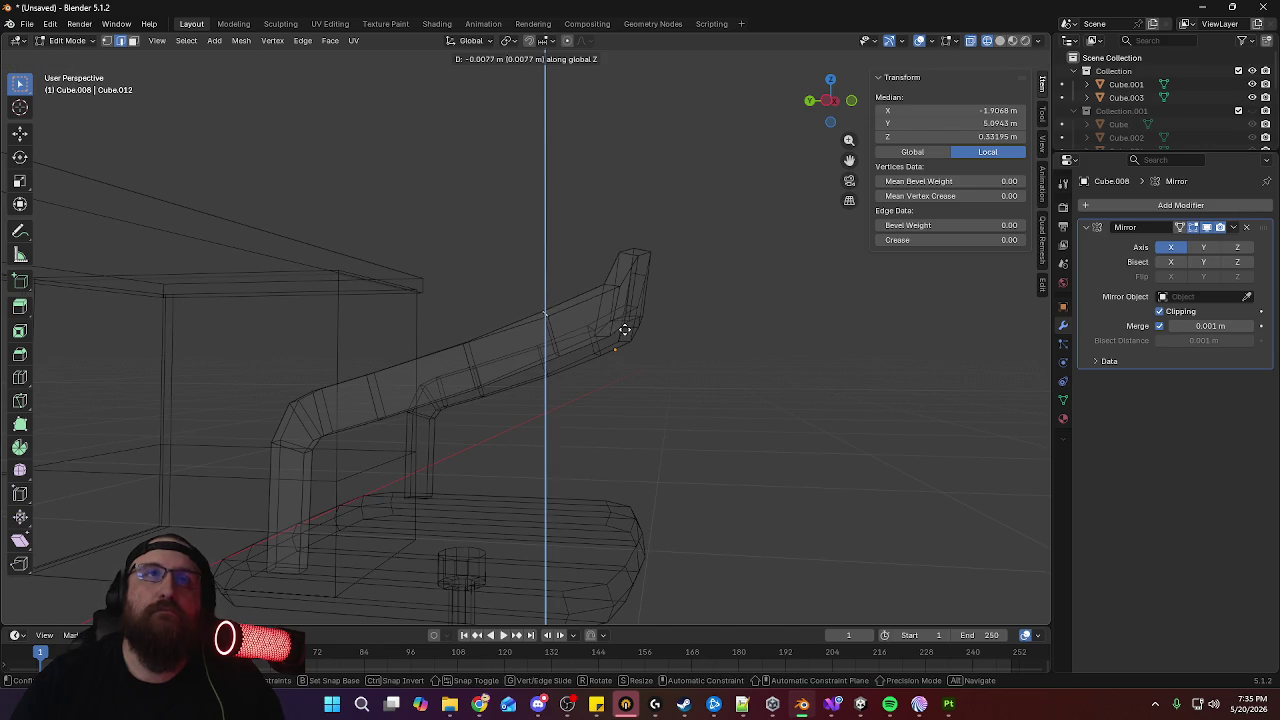
click(624, 330)
mouse_move(629, 329)
middle_down()
mouse_move(680, 366)
mouse_move(546, 374)
mouse_move(677, 363)
mouse_move(683, 394)
mouse_move(690, 345)
mouse_move(557, 394)
mouse_move(609, 360)
mouse_move(531, 366)
mouse_move(451, 414)
middle_up()
key(Tab)
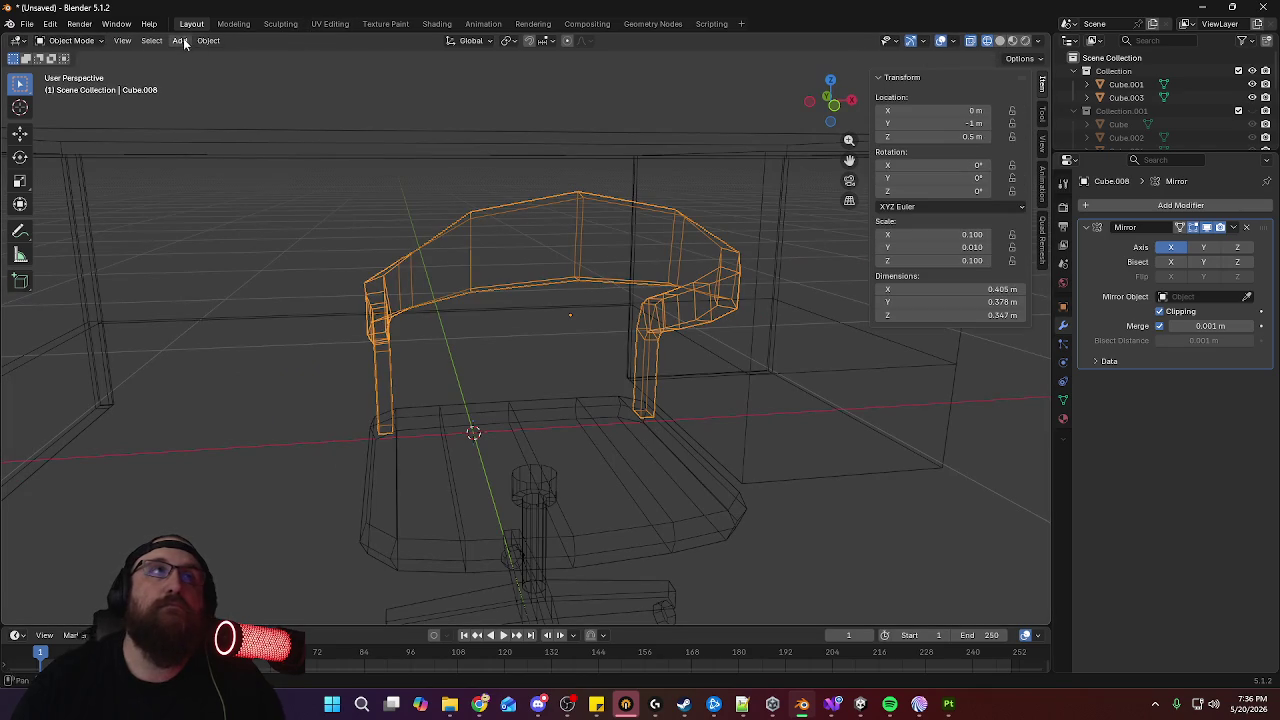
Add a new cube and scale it to half size in top view
click(186, 44)
click(339, 69)
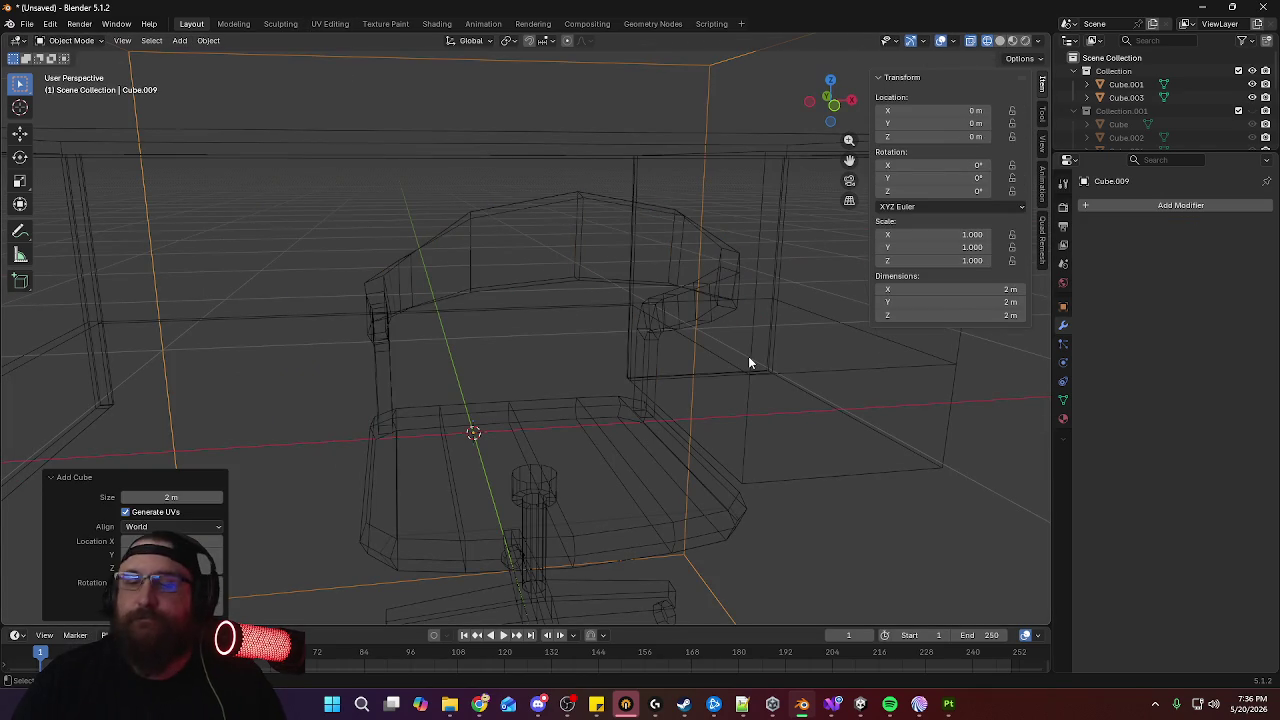
key(KP_7)
key(s)
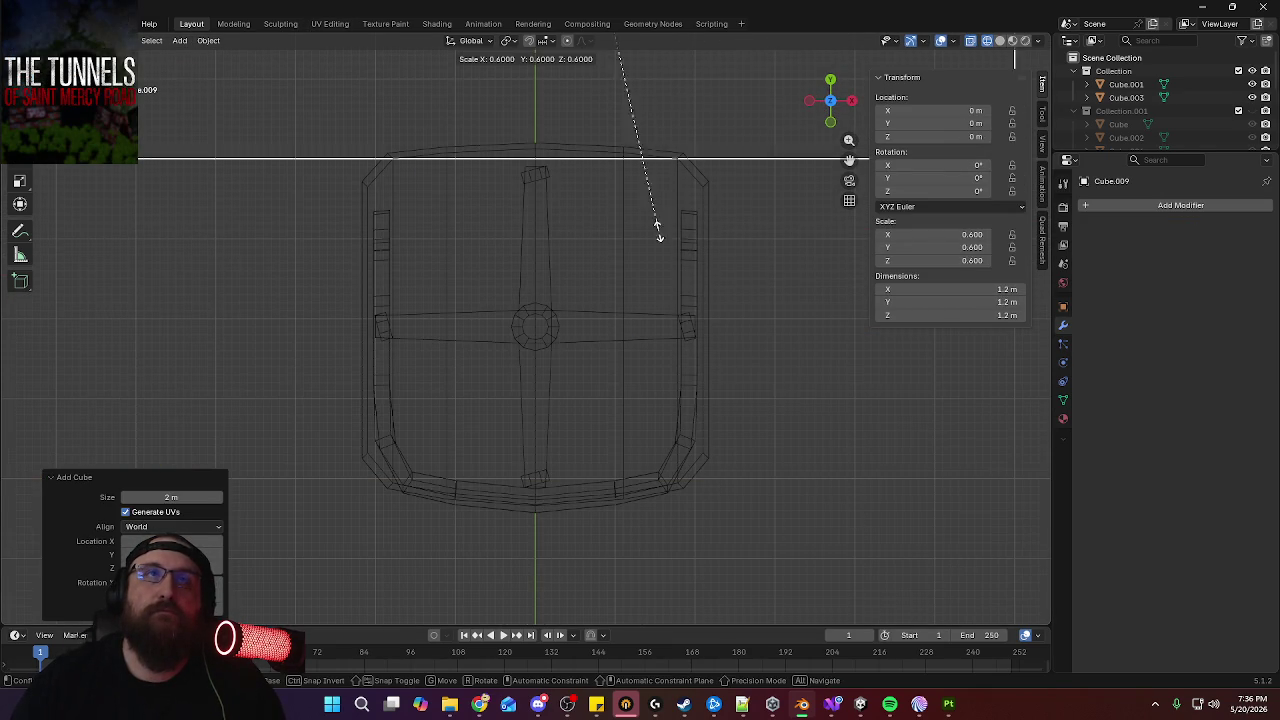
click(587, 93)
Move the cube to Y -0.8 m and shrink it to 0.05 m
key(g)
key(z)
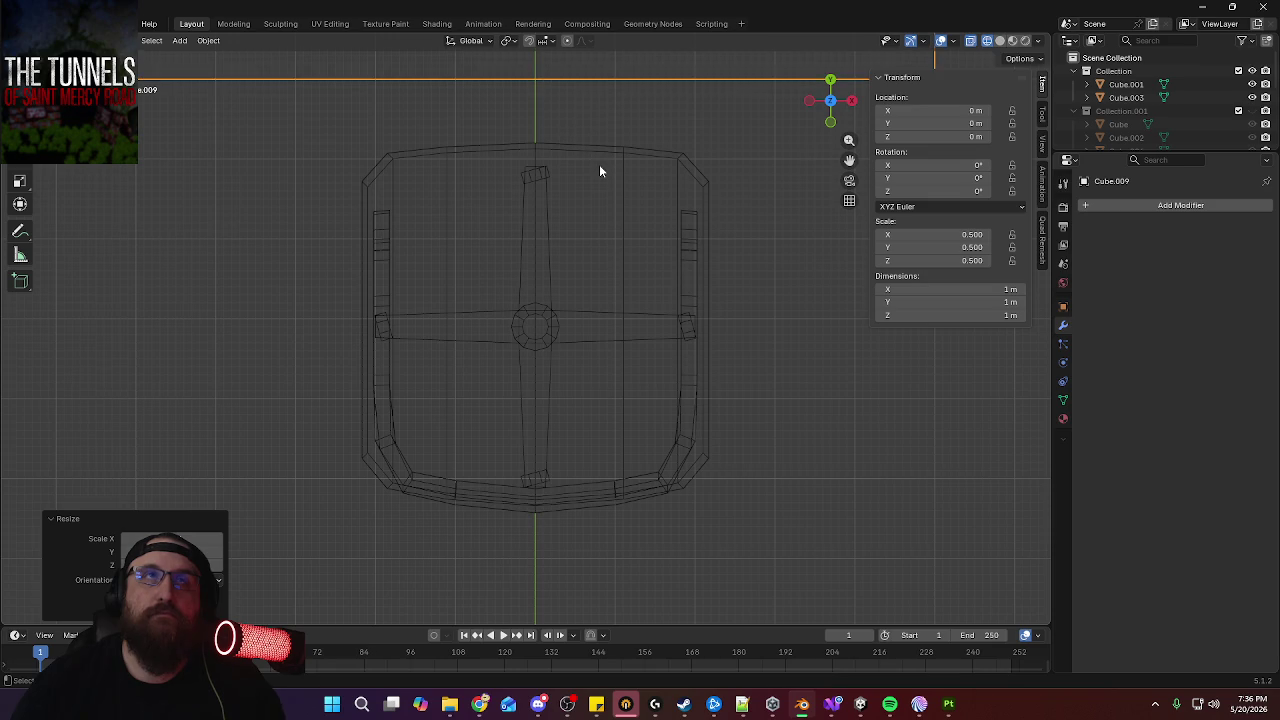
key(y)
click(634, 200)
key(s)
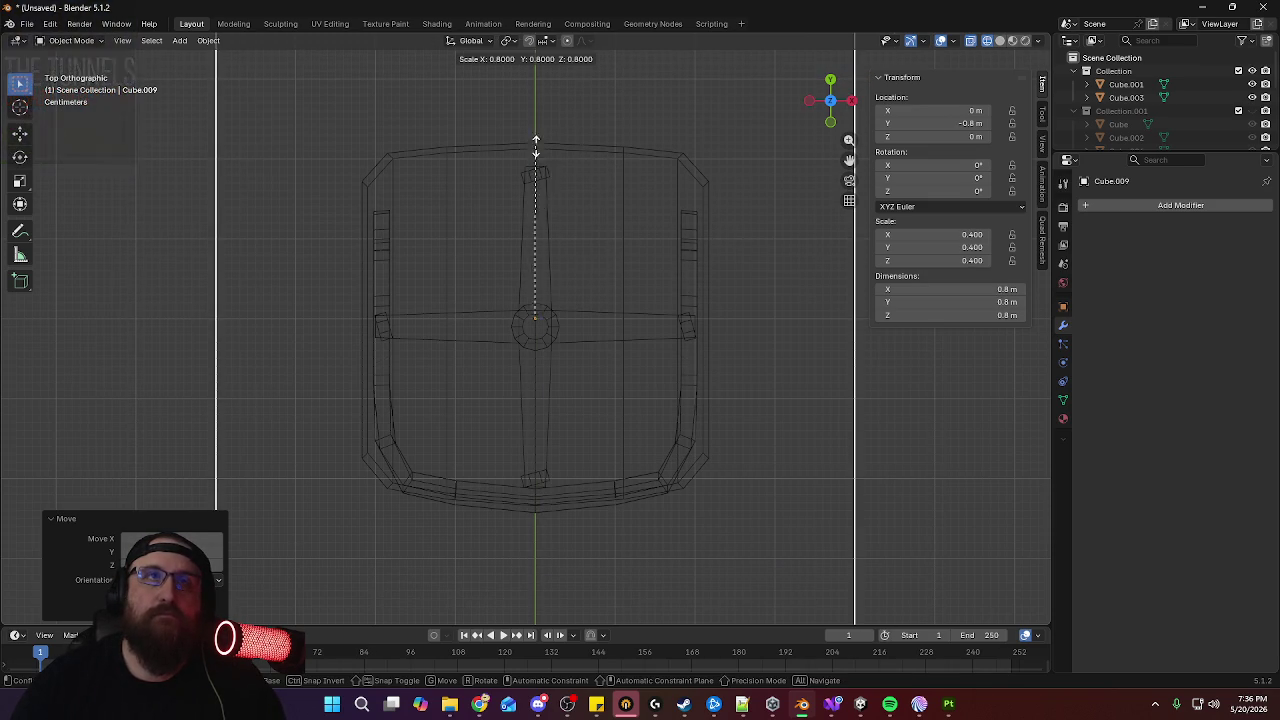
click(600, 214)
key(s)
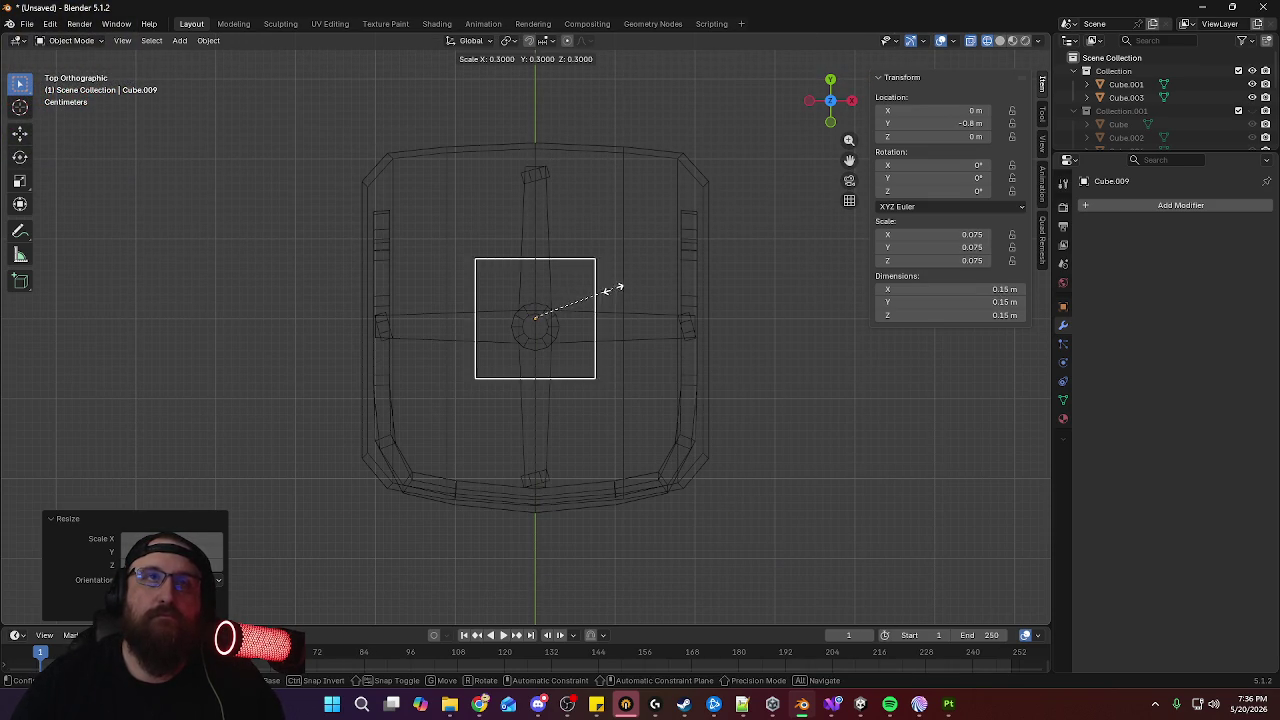
click(545, 313)
Raise the cube and slide it along Y to the seat's front edge
mouse_move(554, 314)
middle_down()
mouse_move(630, 256)
mouse_move(718, 158)
middle_up()
key(KP_3)
scroll(712, 256, down, 1)
scroll(754, 171, down, 1)
key(g)
key(z)
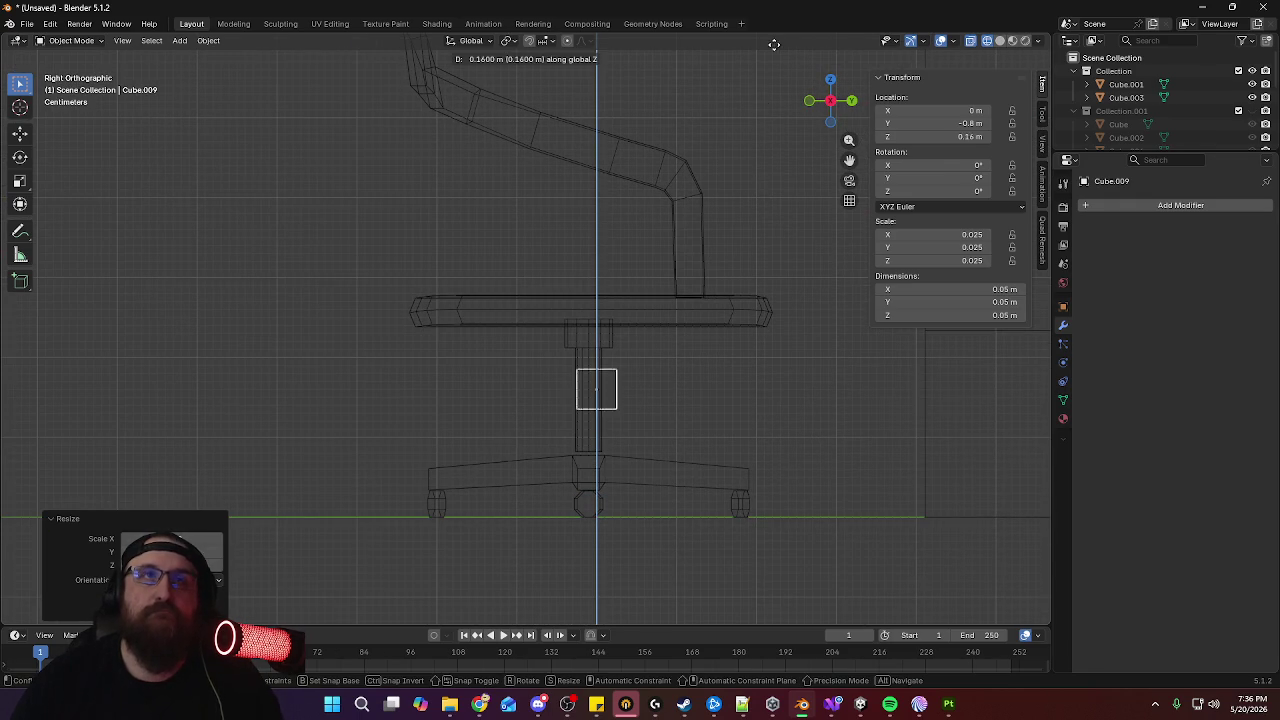
click(767, 545)
key(g)
key(y)
click(567, 432)
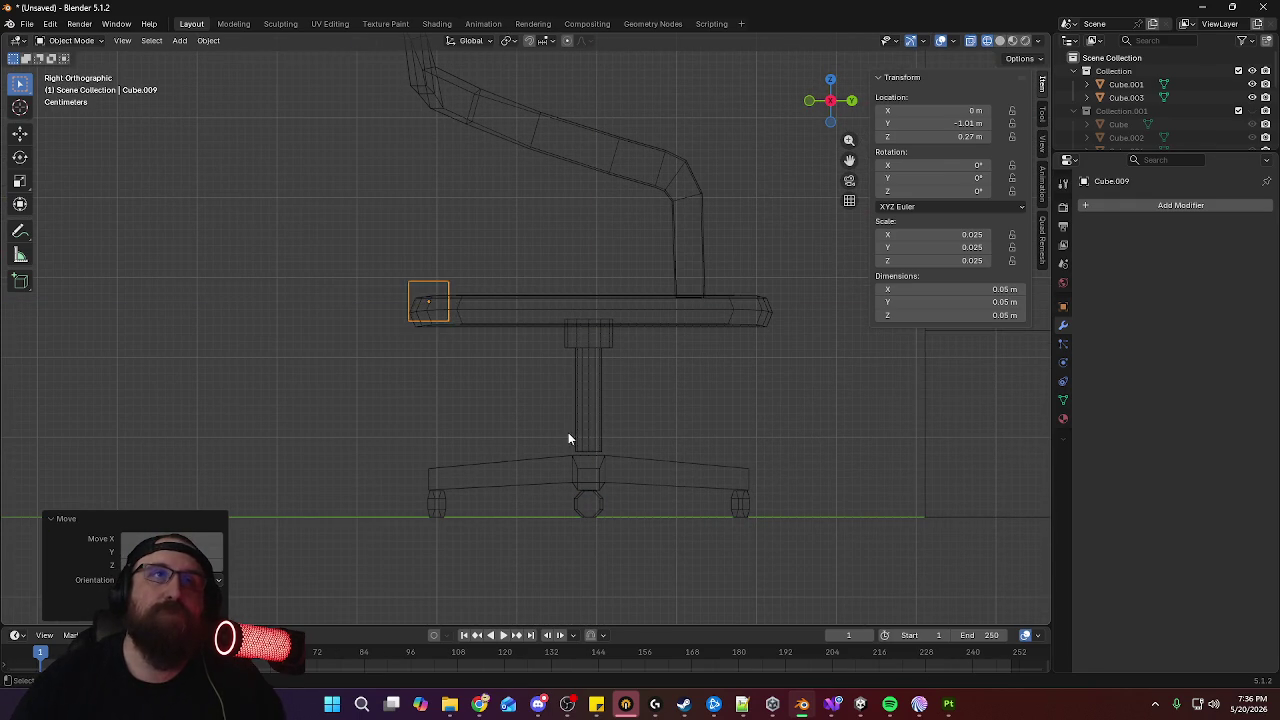
Shrink the cube further and flatten it along Y
middle_drag(483, 398, 648, 469)
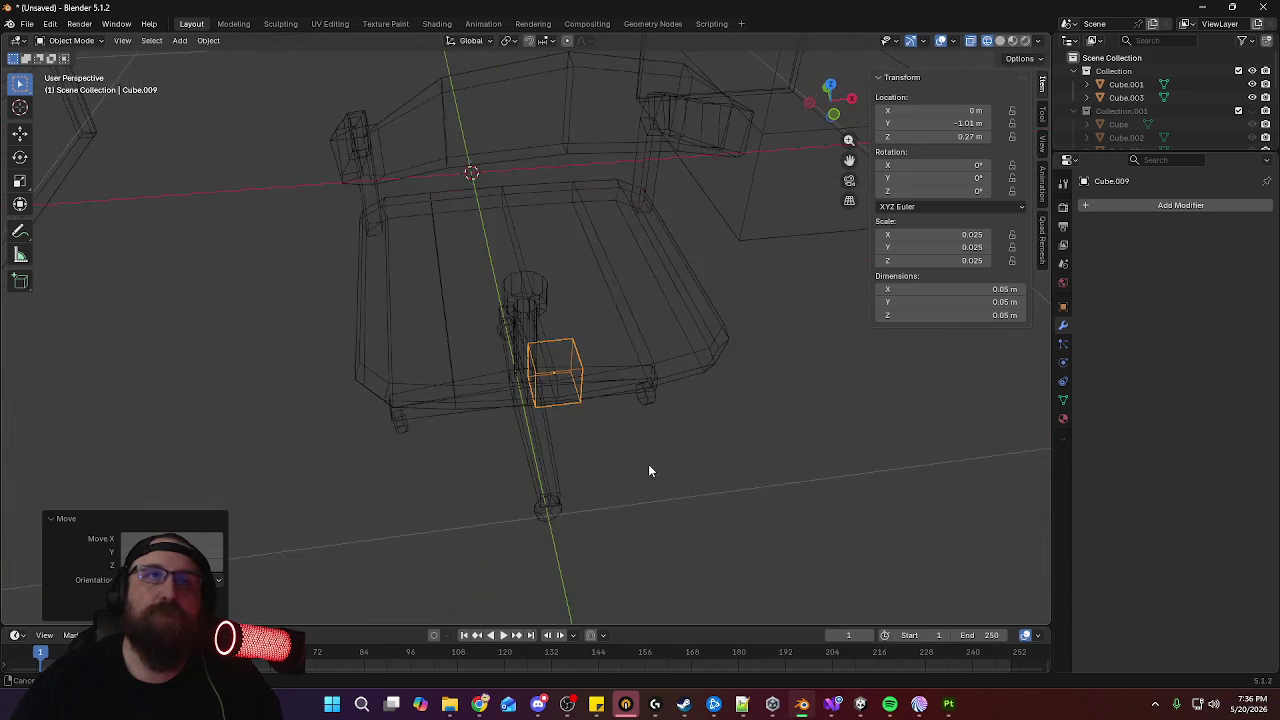
key(s)
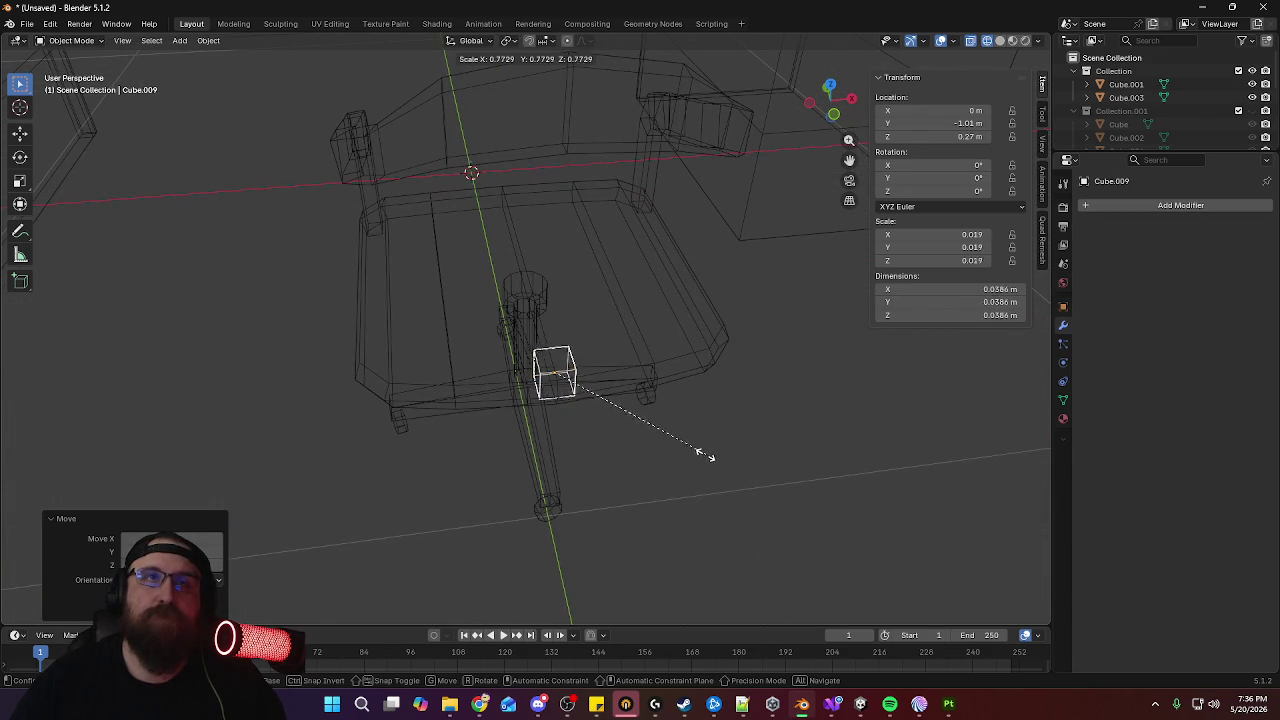
click(606, 432)
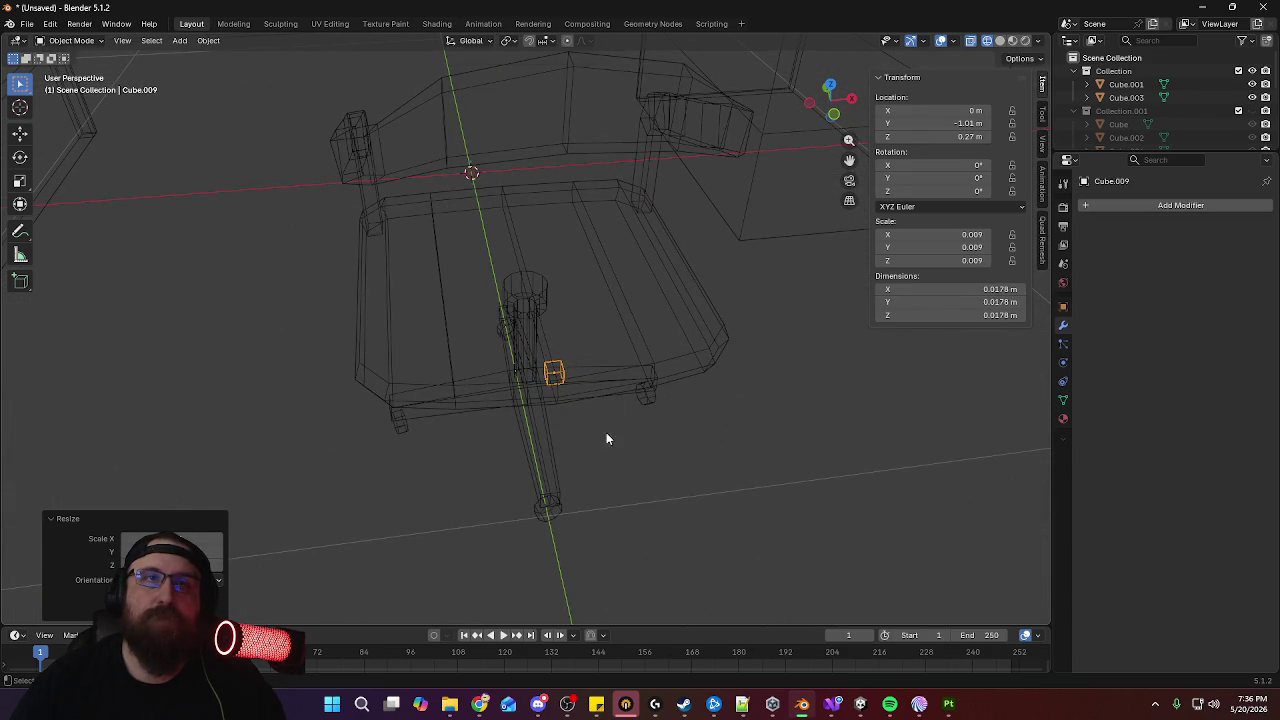
key(KP_7)
scroll(690, 440, up, 3)
scroll(746, 443, up, 2)
key(s)
key(y)
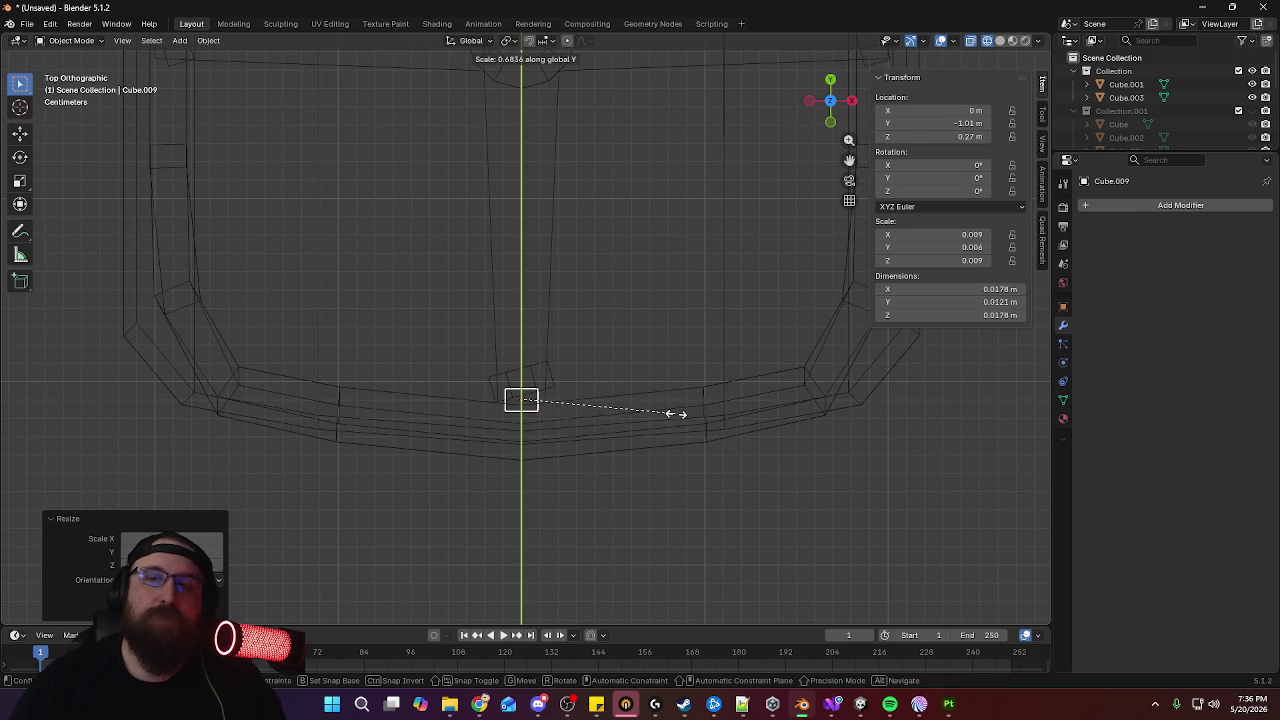
click(649, 406)
In Edit Mode, shift the cube's geometry left along X in front view
key(KP_1)
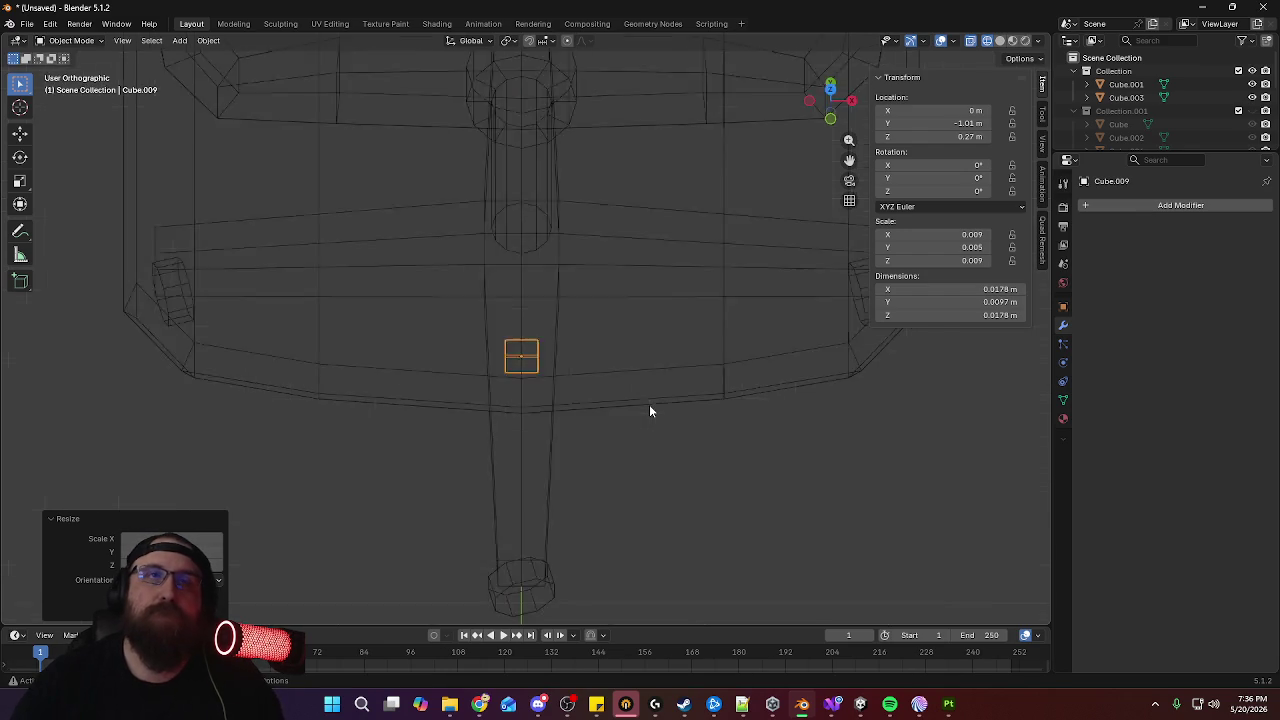
key(Tab)
key(g)
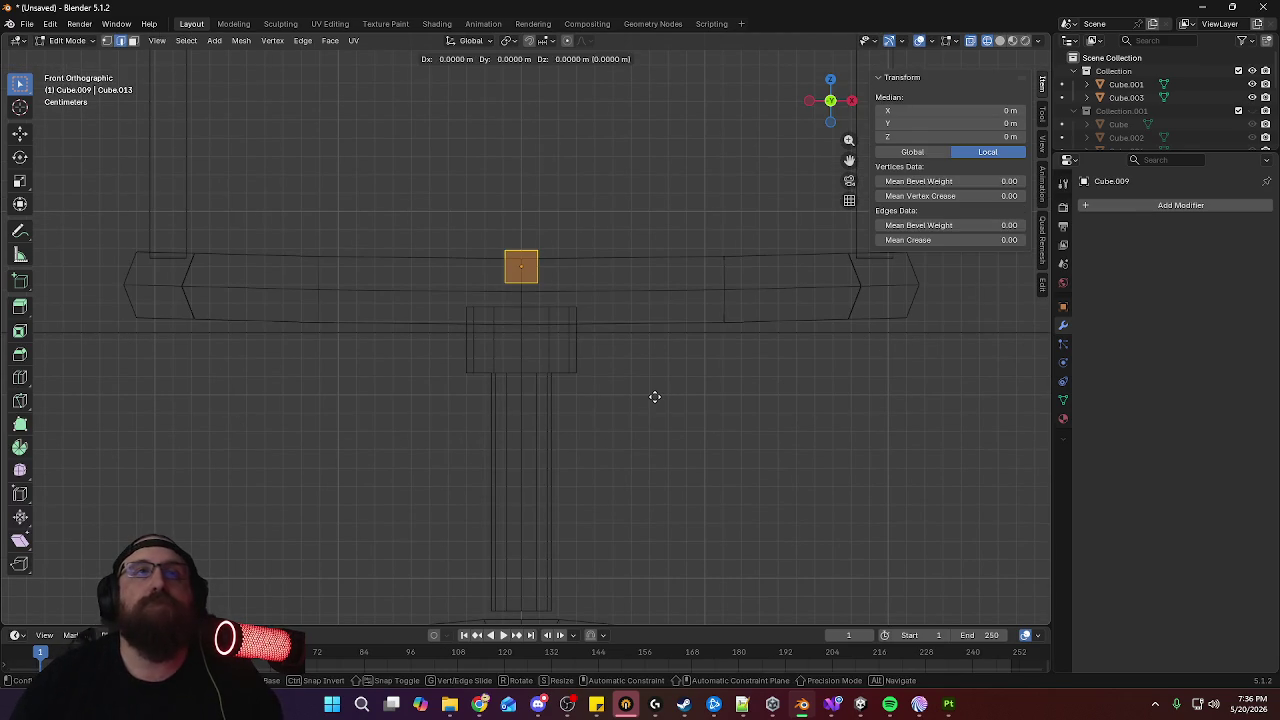
key(x)
click(603, 388)
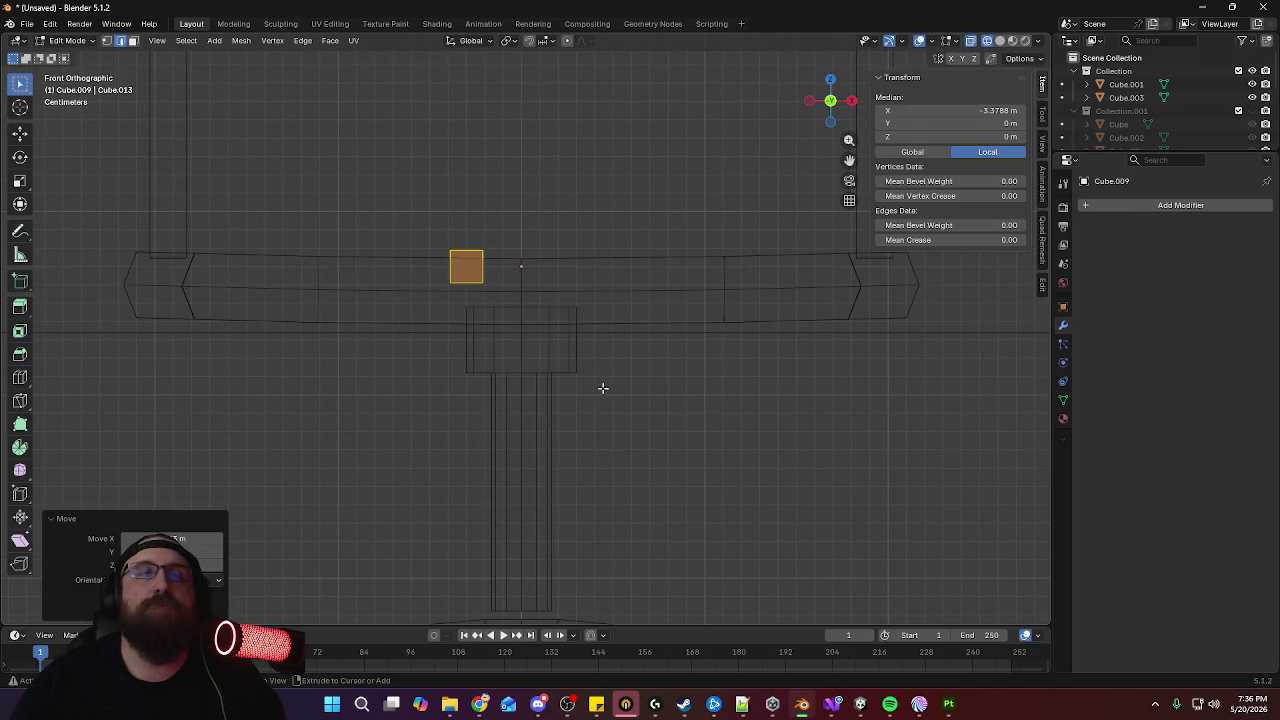
Add a Mirror modifier to the cube and raise it along Z
shift+middle_drag(626, 315, 631, 437)
click(1165, 212)
mouse_move(1099, 203)
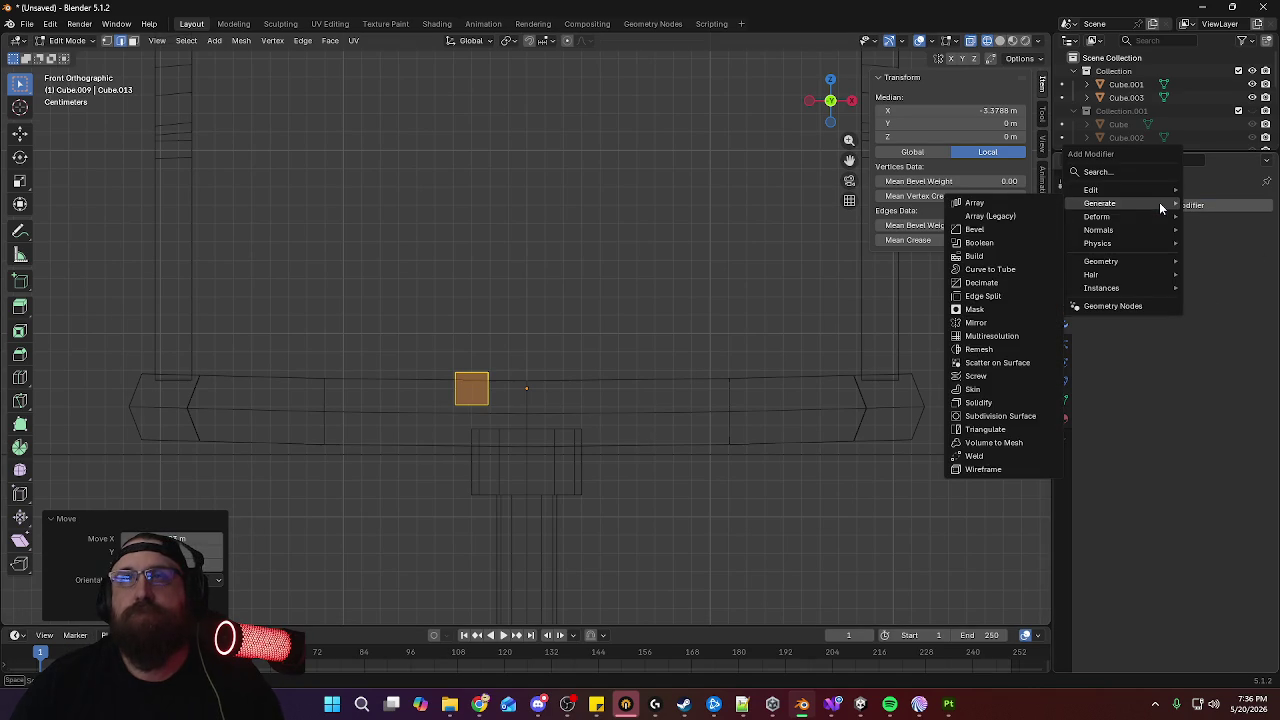
click(988, 323)
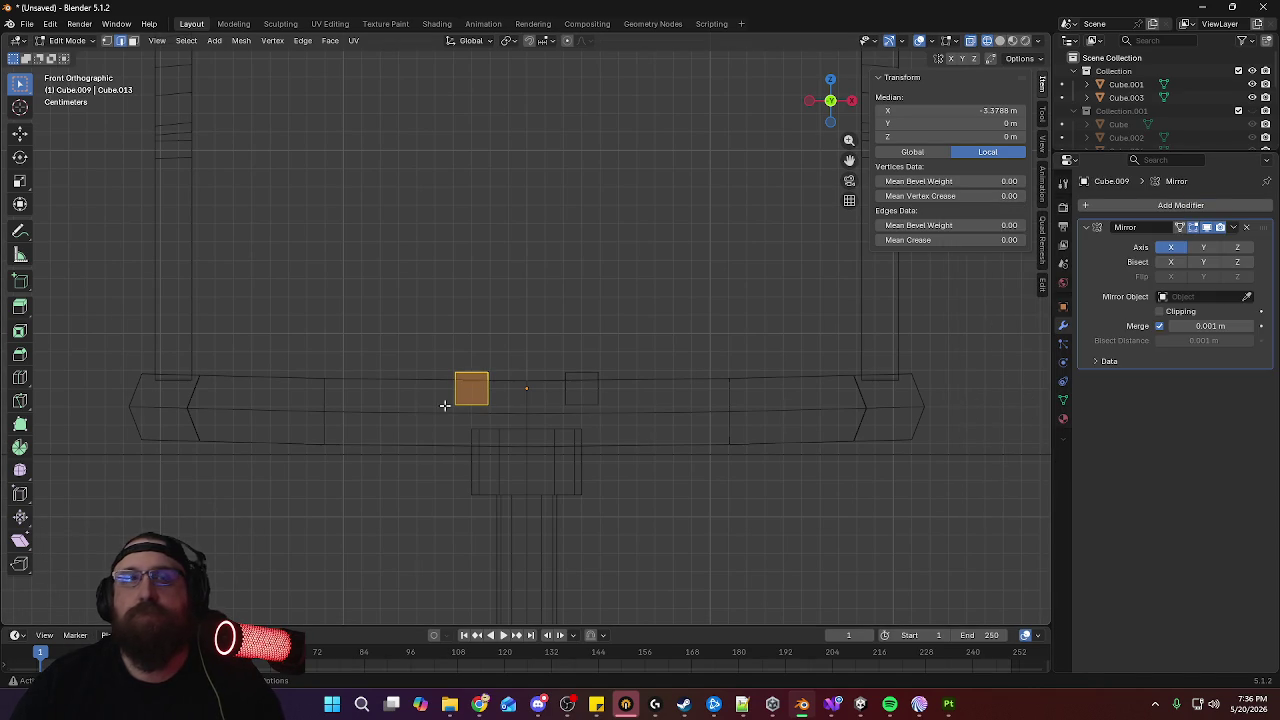
key(g)
key(z)
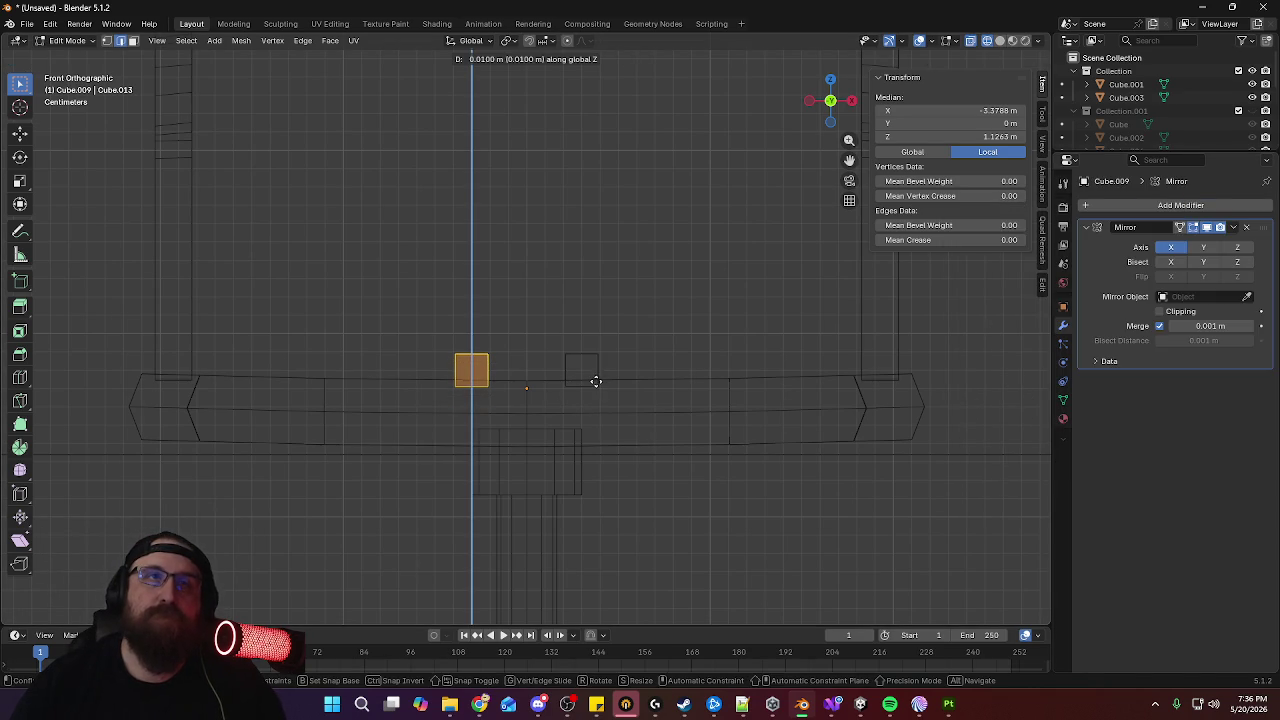
click(594, 380)
In face select mode, raise the selected face into a tall pillar
mouse_move(594, 380)
middle_down()
mouse_move(572, 348)
mouse_move(491, 363)
mouse_move(457, 357)
mouse_move(463, 345)
middle_up()
key(3)
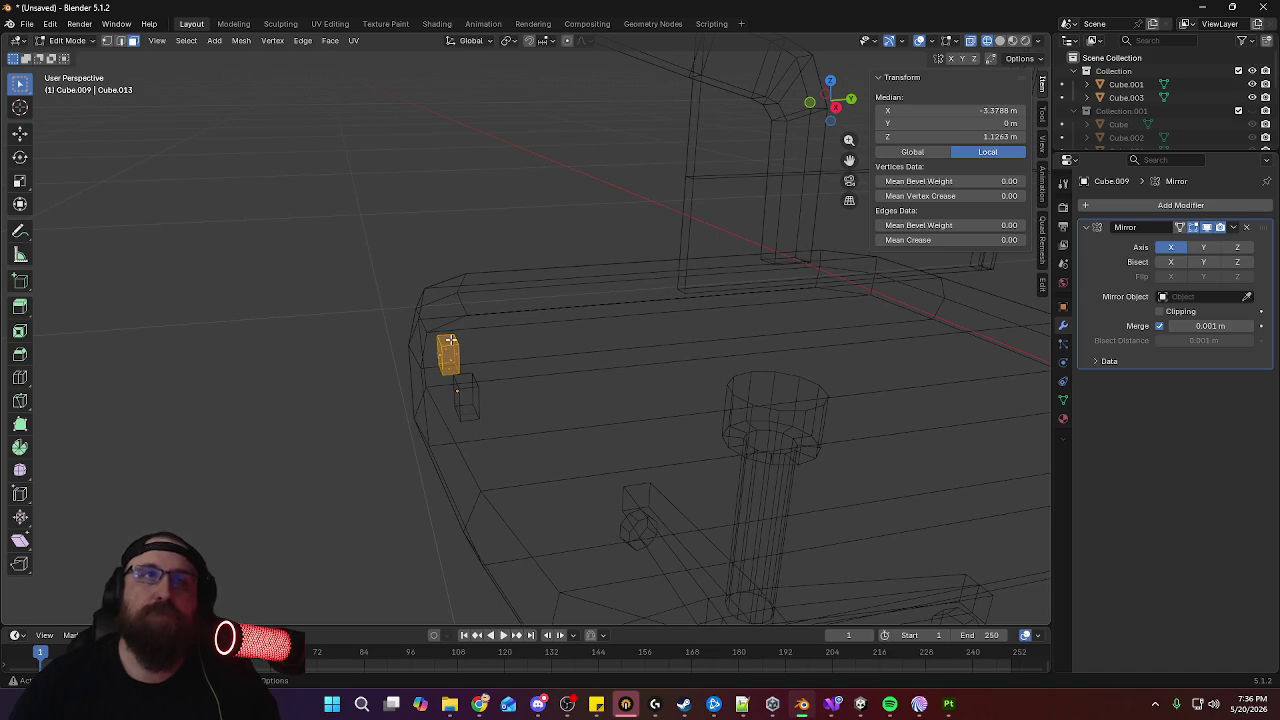
key(KP_3)
shift+middle_drag(597, 317, 670, 516)
key(g)
key(z)
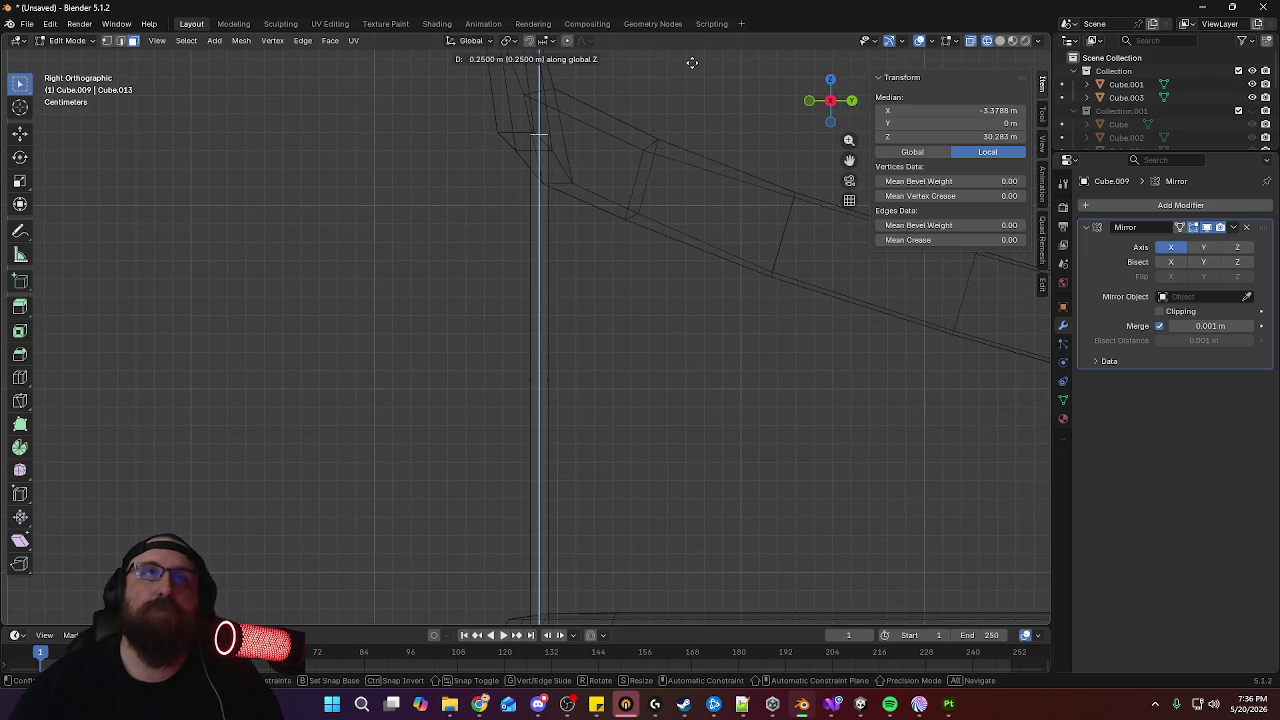
click(692, 62)
Select the pillar's top face and lower it slightly along Z
middle_drag(692, 62, 811, 235)
key(g)
key(z)
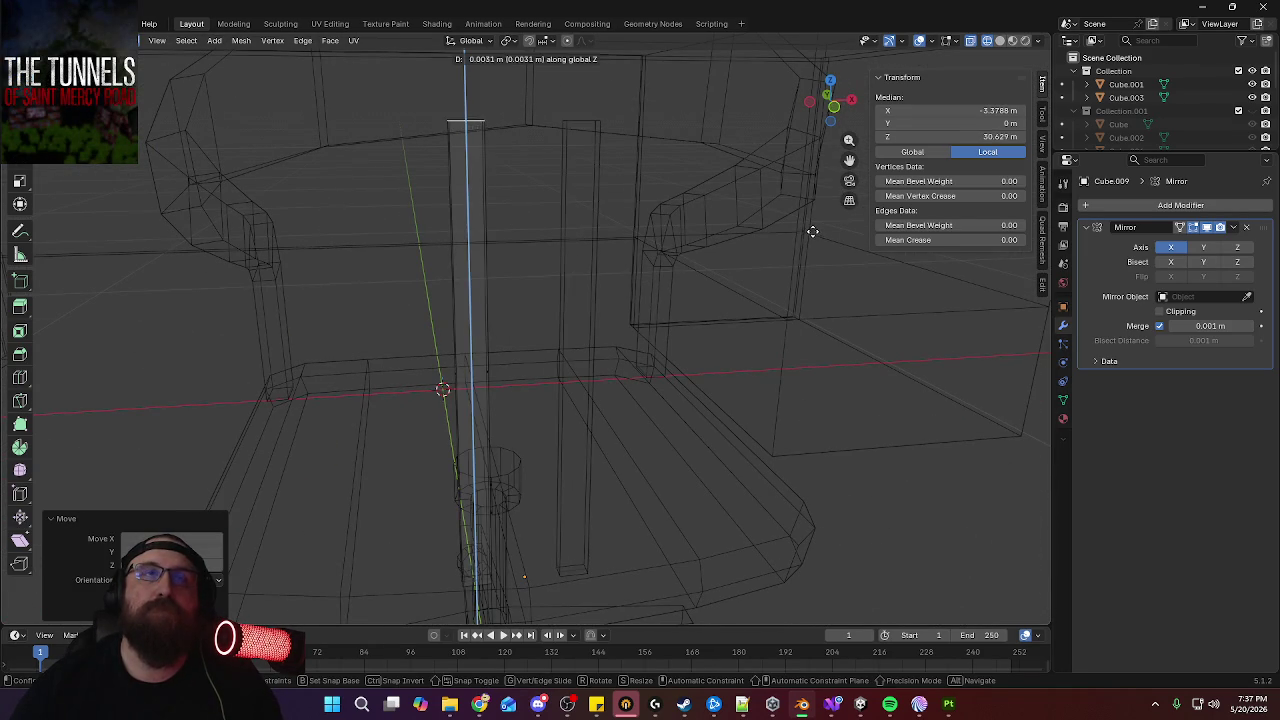
right_click(812, 232)
middle_drag(600, 223, 669, 251)
click(472, 160)
mouse_move(486, 157)
middle_down()
mouse_move(680, 260)
mouse_move(674, 251)
middle_up()
key(g)
key(z)
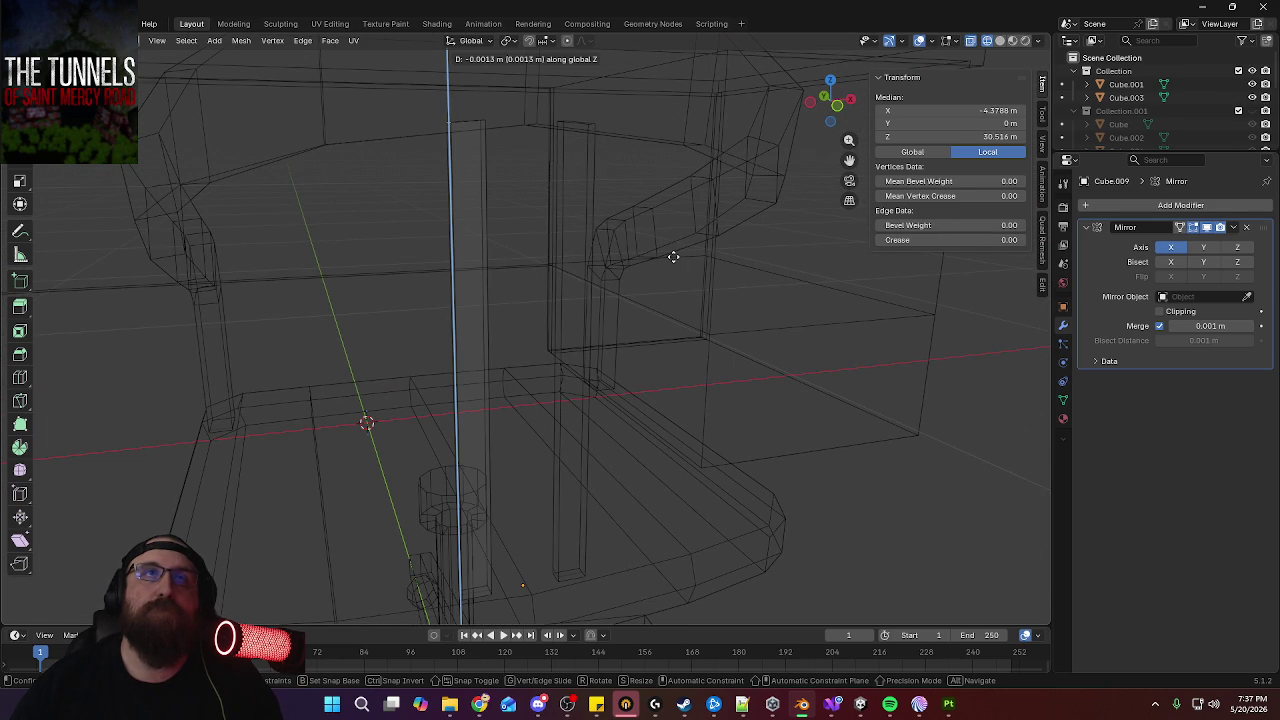
click(672, 258)
Select part of the backrest upright and shift it back along Y
mouse_move(740, 369)
middle_down()
mouse_move(686, 346)
mouse_move(614, 357)
mouse_move(720, 353)
mouse_move(714, 386)
mouse_move(811, 340)
mouse_move(876, 338)
mouse_move(875, 417)
middle_up()
scroll(731, 371, up, 3)
click(672, 316)
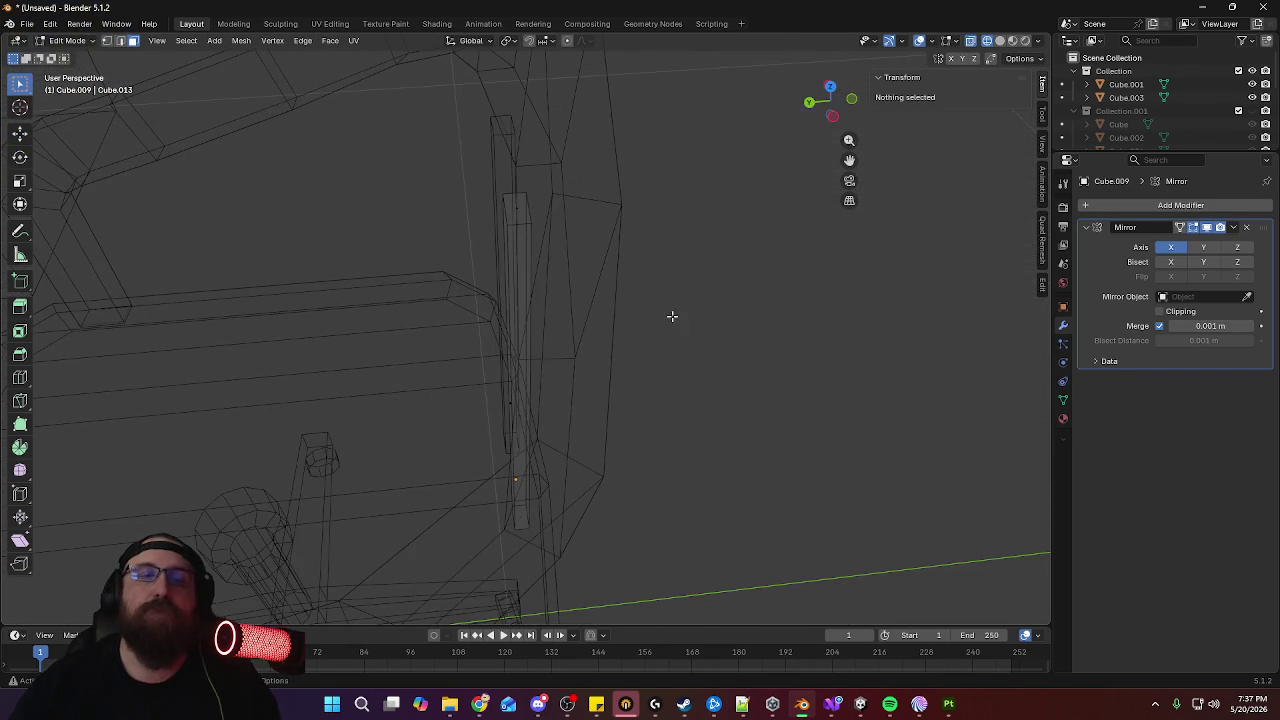
click(515, 196)
key(KP_Decimal)
key(KP_3)
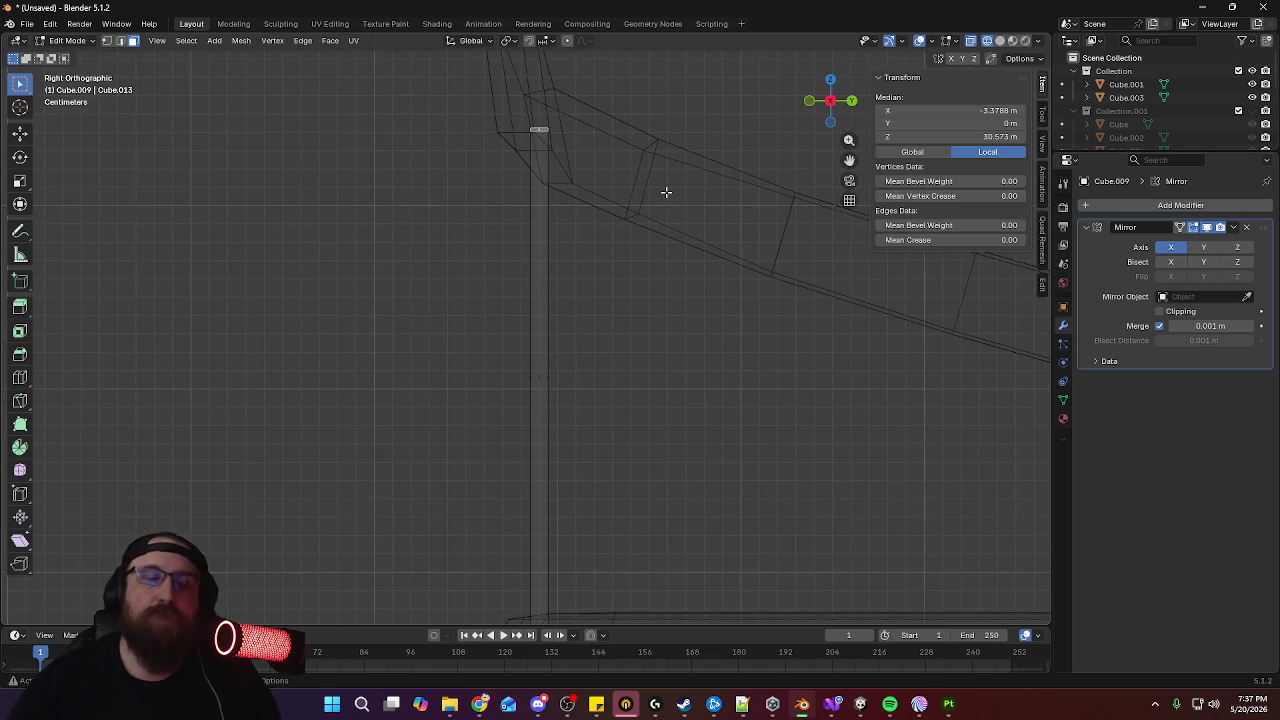
key(g)
key(y)
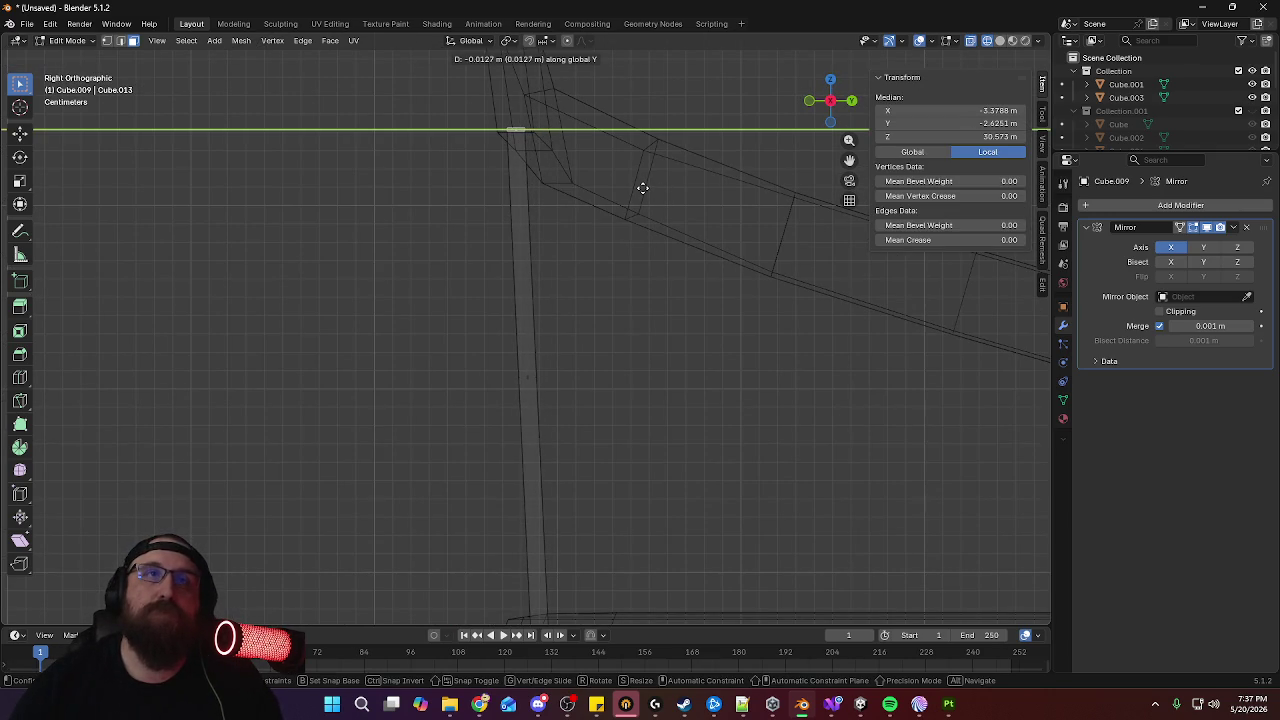
click(643, 188)
Select the vertical upright edge and switch to top view
scroll(626, 366, down, 3)
scroll(623, 246, down, 3)
mouse_move(546, 329)
middle_down()
mouse_move(681, 378)
mouse_move(734, 354)
mouse_move(677, 374)
mouse_move(711, 377)
mouse_move(506, 309)
mouse_move(568, 363)
middle_up()
click(495, 300)
key(KP_7)
scroll(651, 423, up, 2)
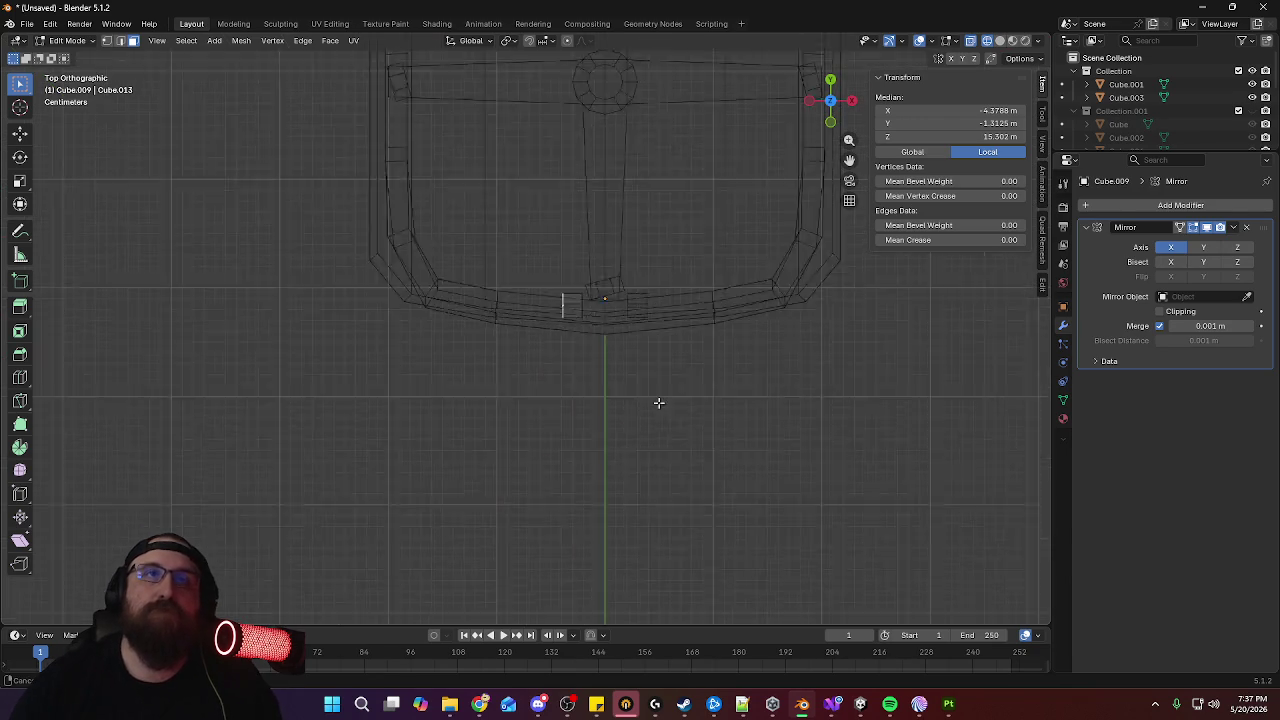
Try shifting the selected edge along Y, then undo the move
scroll(697, 309, up, 3)
mouse_move(697, 309)
middle_down()
mouse_move(609, 374)
mouse_move(562, 332)
mouse_move(552, 236)
middle_up()
key(KP_7)
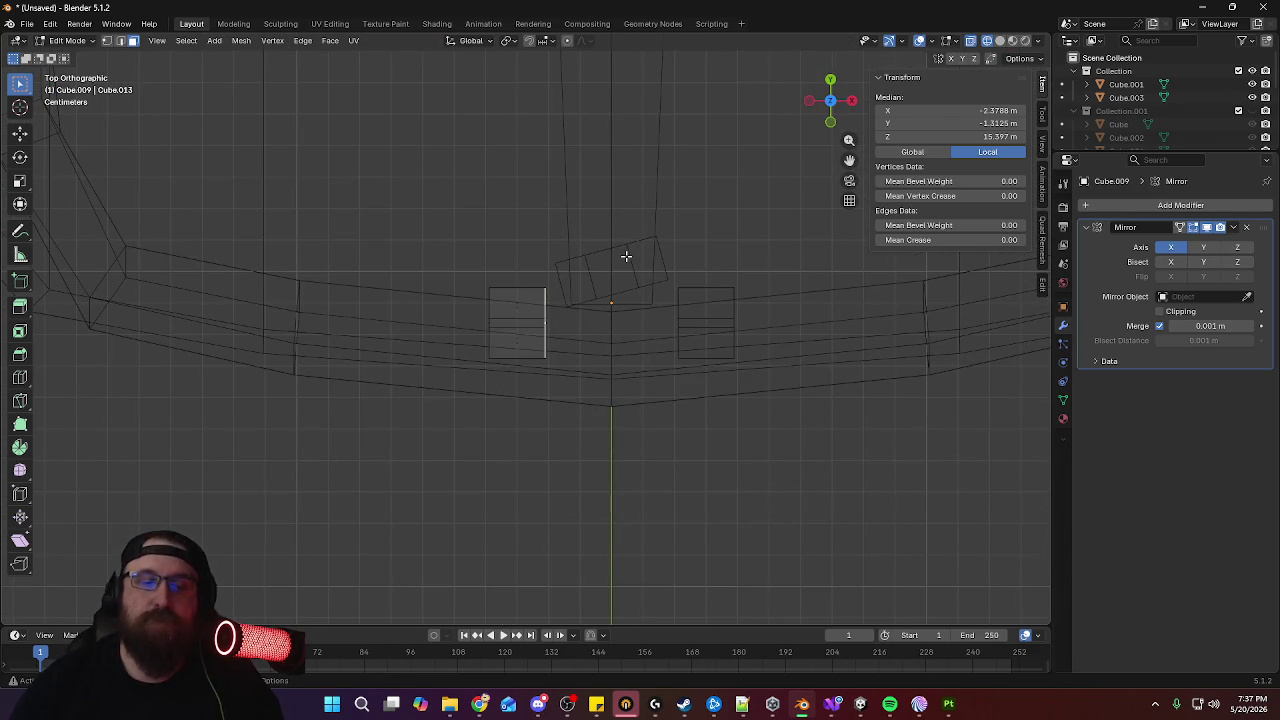
key(g)
key(y)
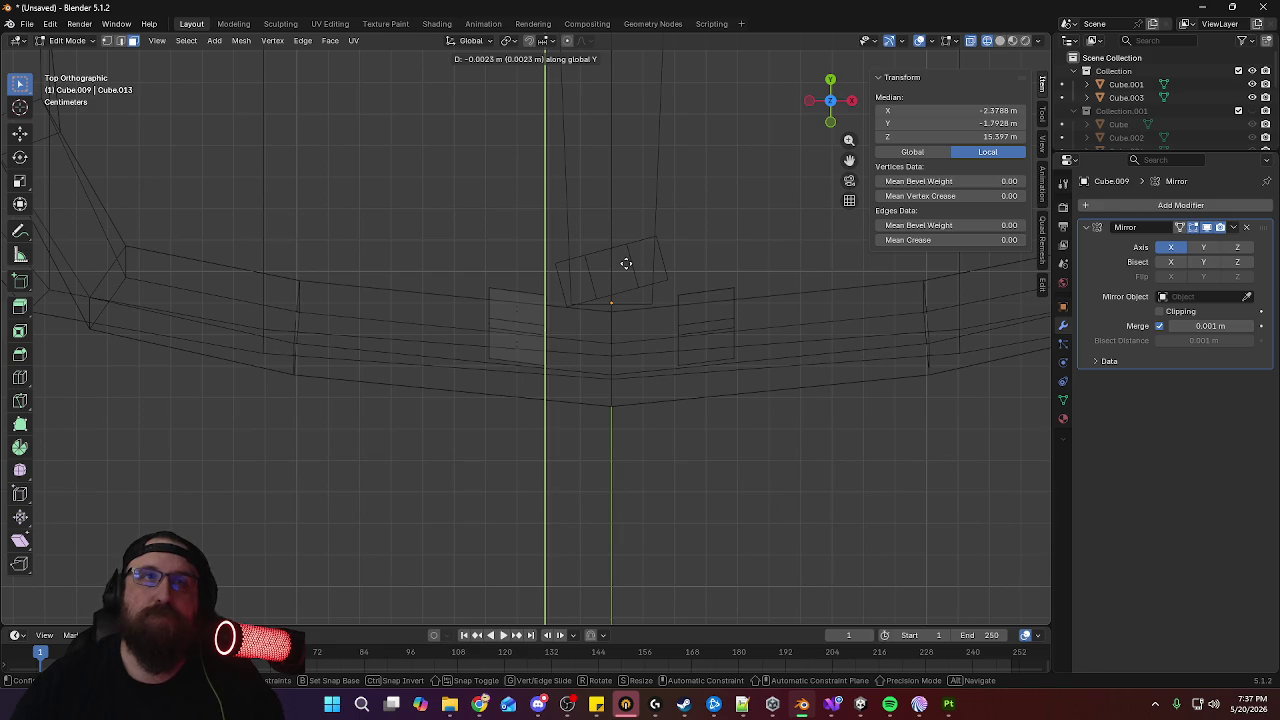
click(640, 263)
right_click(679, 258)
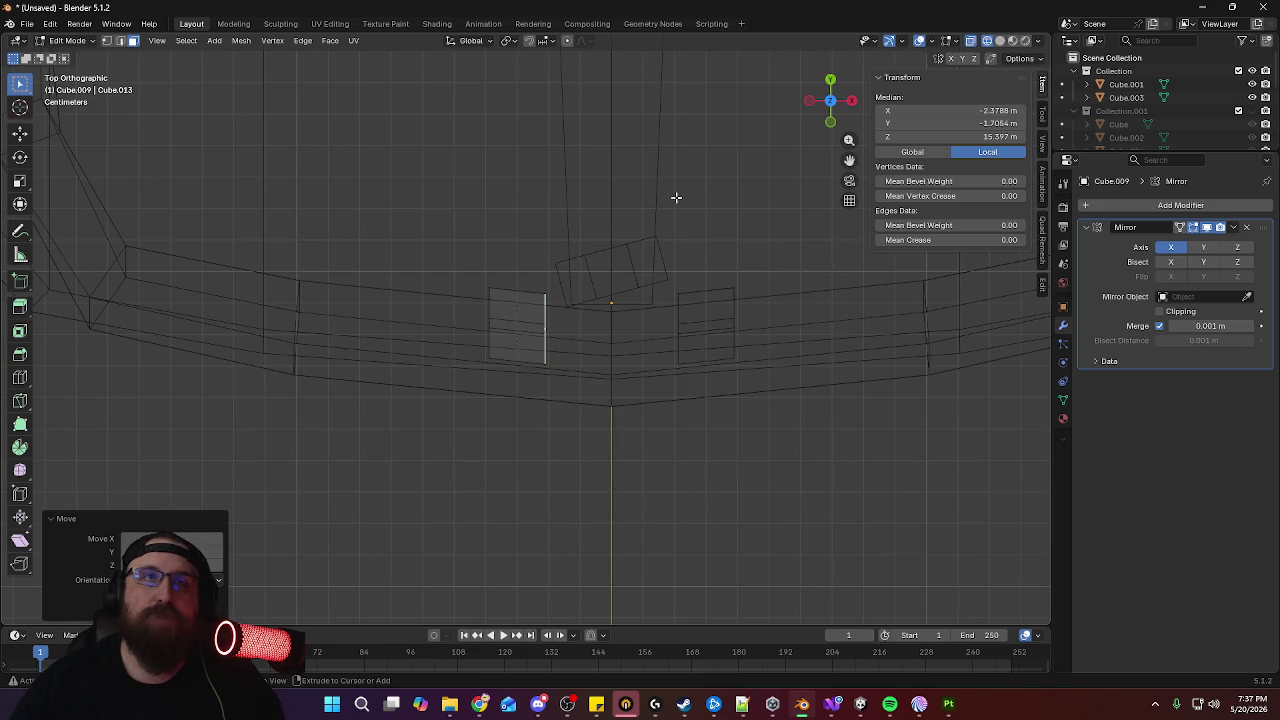
key(ctrl+z)
key(ctrl+z)
Rotate the small panel face and extrude it into a long strip
key(r)
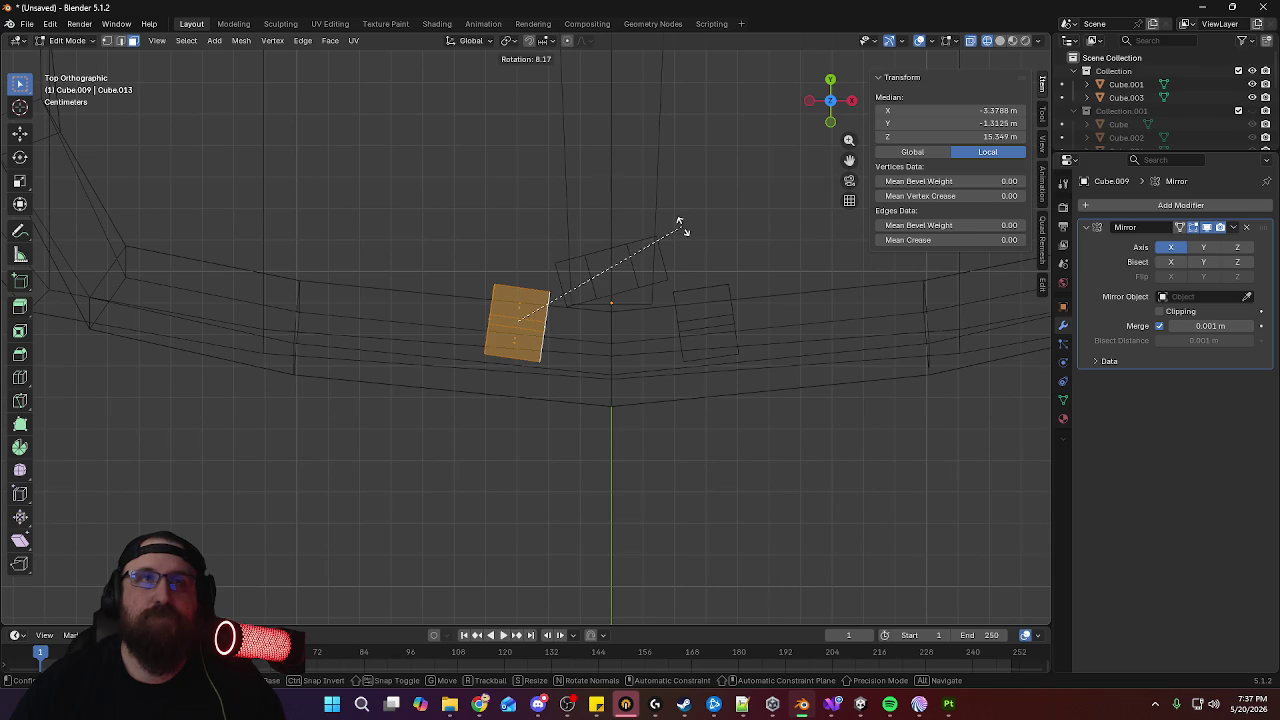
click(679, 222)
middle_drag(591, 327, 543, 324)
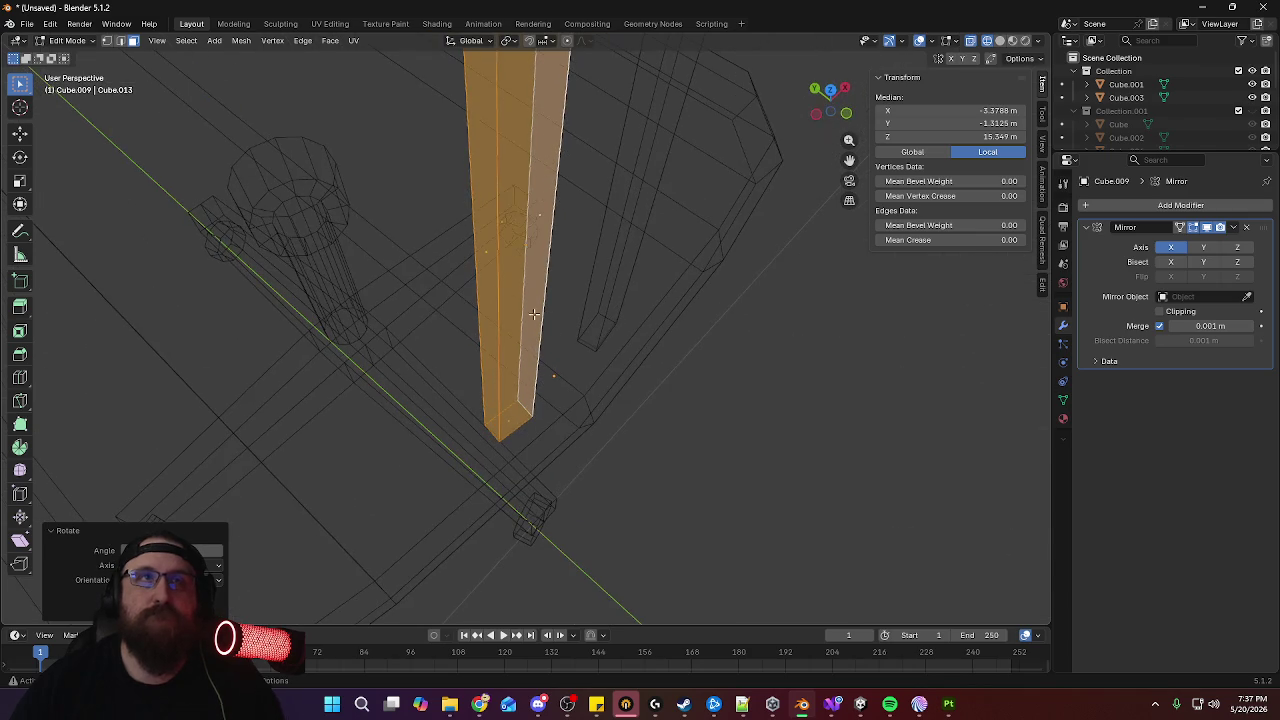
middle_drag(489, 253, 486, 243)
key(KP_7)
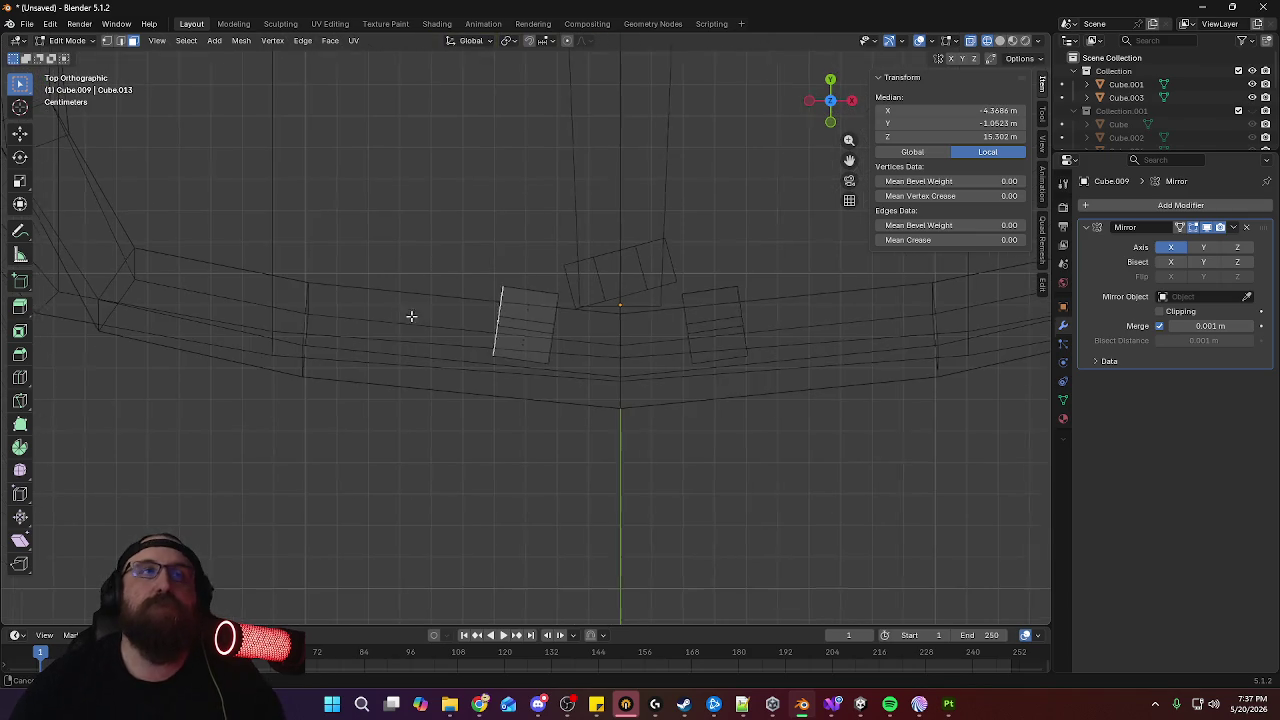
key(e)
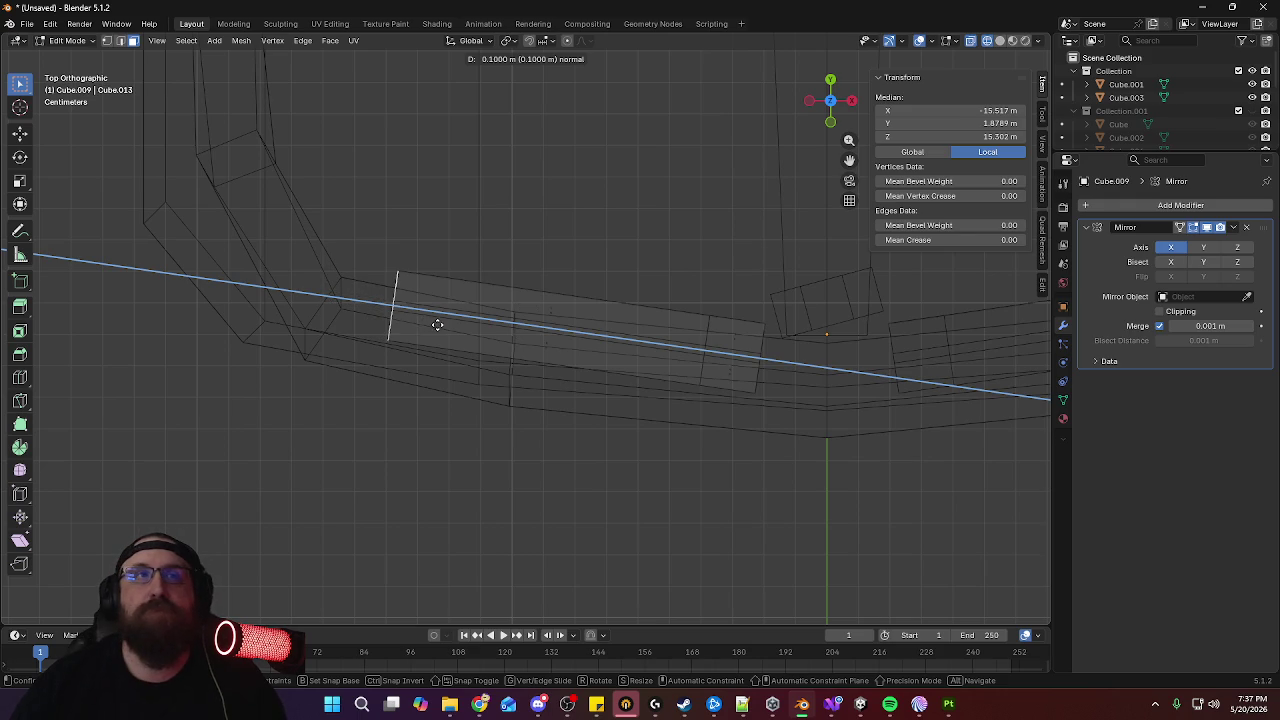
click(427, 321)
Add several evenly spaced loop cuts across the strip
mouse_move(614, 486)
middle_down()
mouse_move(637, 357)
mouse_move(609, 446)
mouse_move(577, 423)
middle_up()
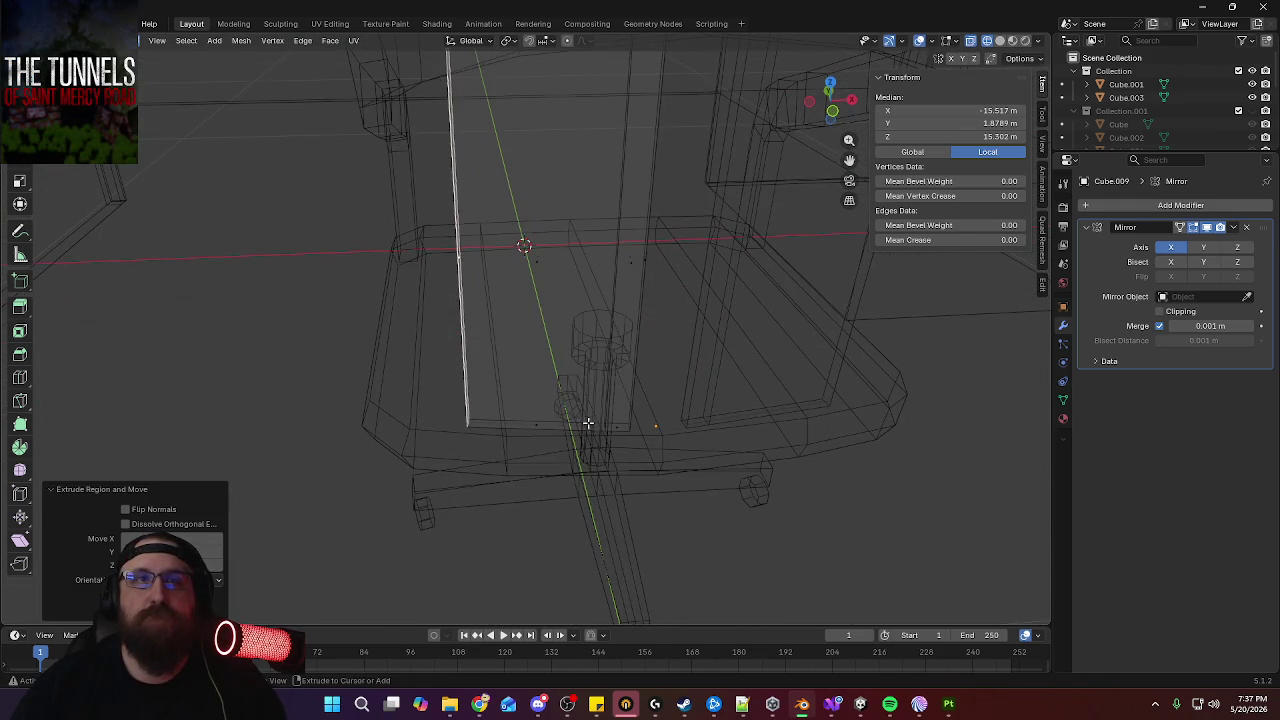
key(ctrl+r)
scroll(577, 423, up, 1)
scroll(577, 423, up, 3)
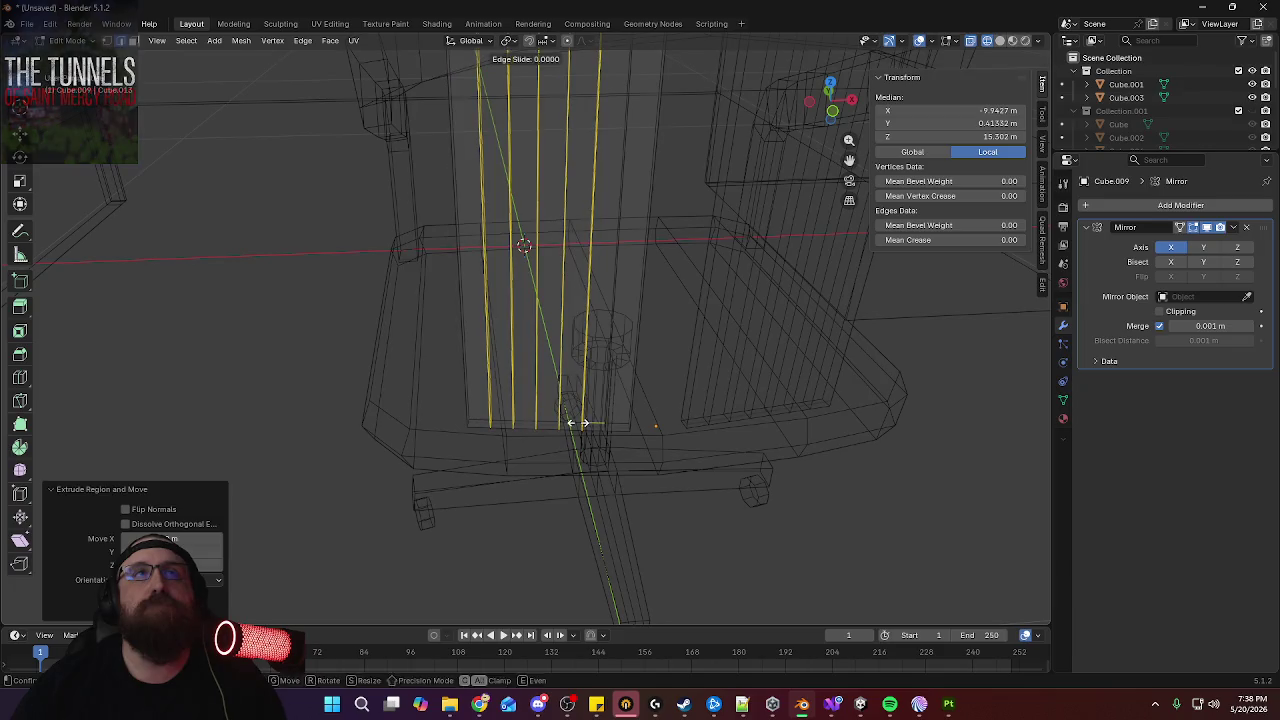
click(577, 423)
right_click(577, 423)
Delete three alternate face loops, leaving separate vertical slats
key(alt+a)
alt+click(594, 430)
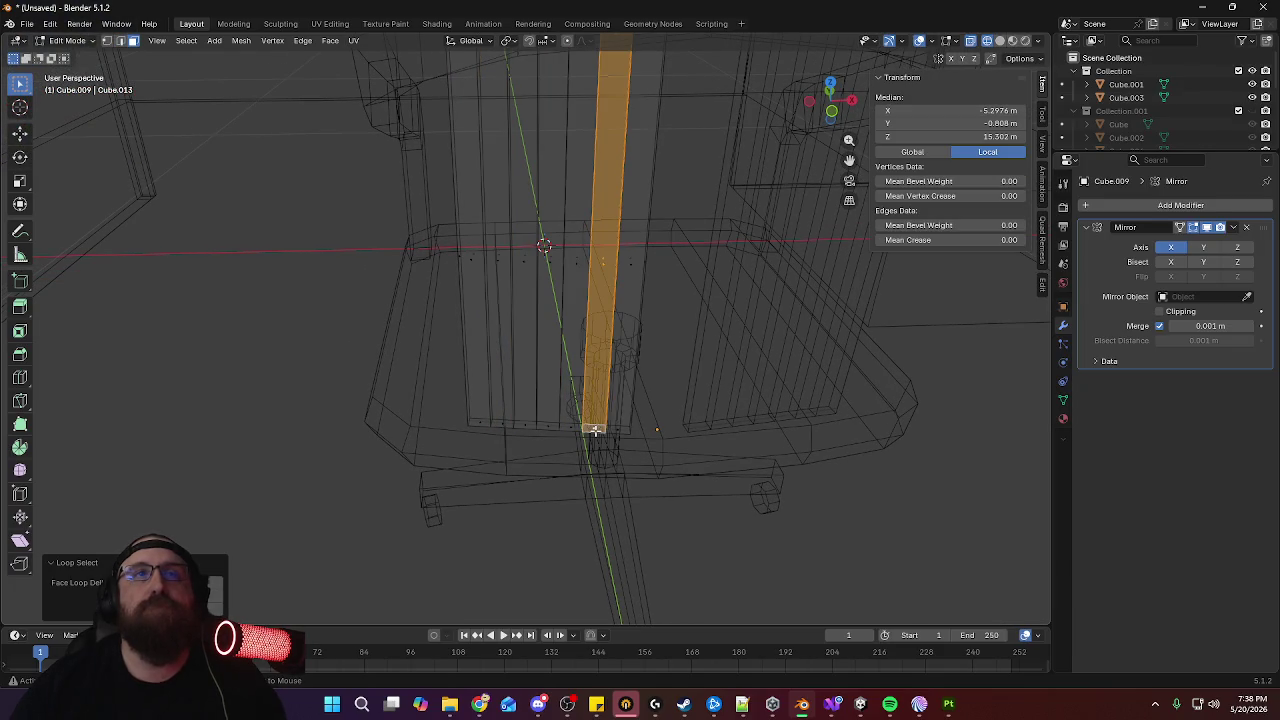
alt+shift+click(540, 432)
alt+shift+click(503, 426)
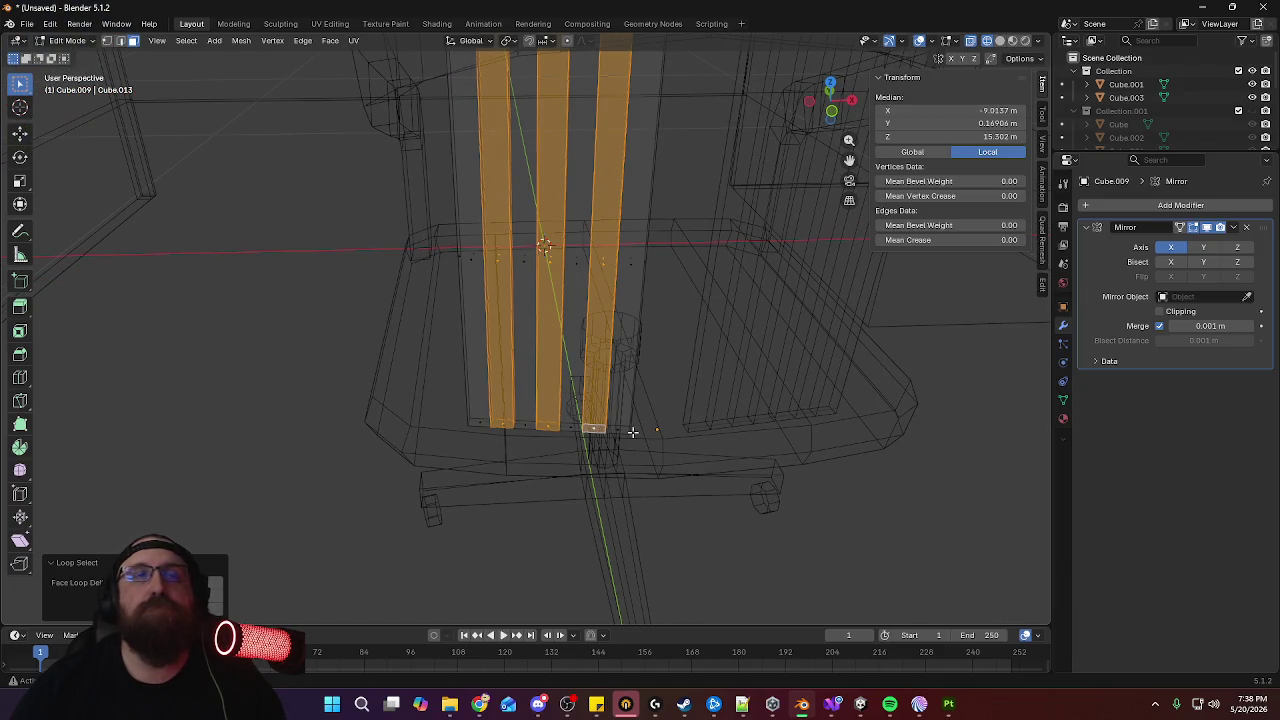
key(x)
click(662, 428)
middle_drag(662, 428, 604, 416)
click(497, 371)
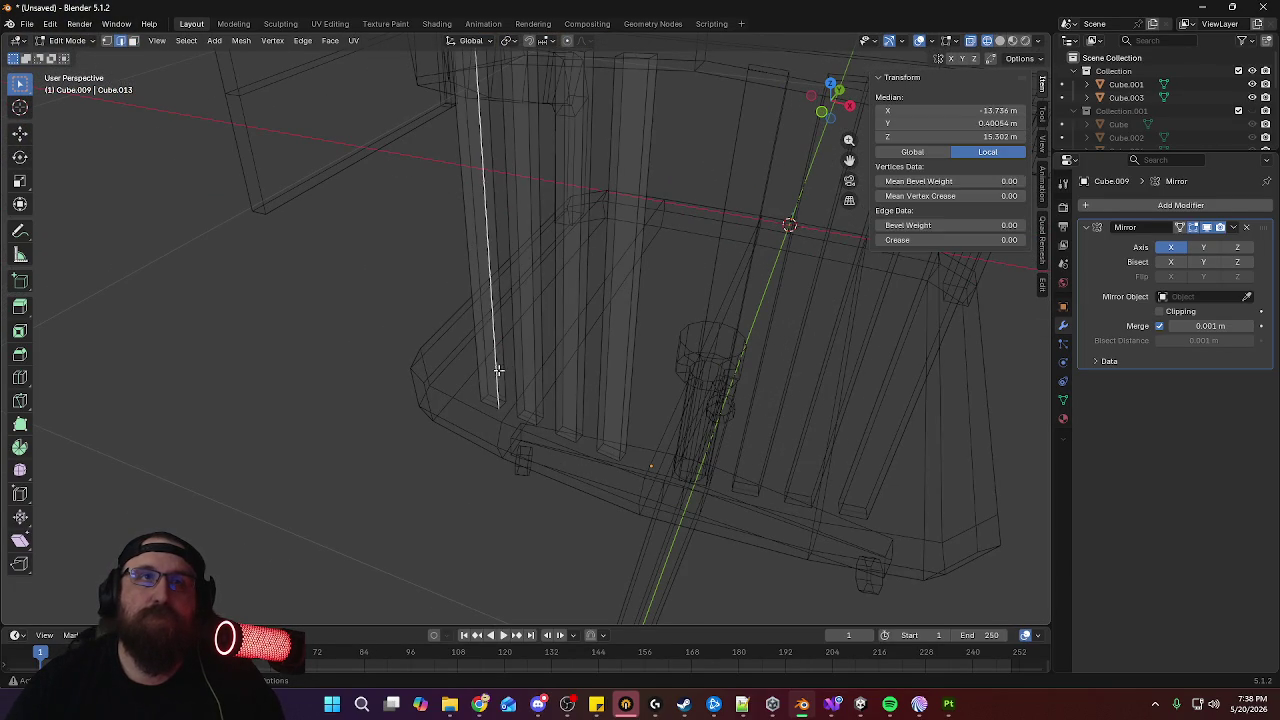
Select the backrest slats' face strips and edges while orbiting around the chair back
shift+click(505, 365)
mouse_move(505, 365)
middle_down()
mouse_move(614, 380)
mouse_move(431, 380)
mouse_move(664, 424)
middle_up()
click(510, 378)
shift+click(545, 372)
click(537, 388)
shift+click(545, 384)
shift+click(561, 380)
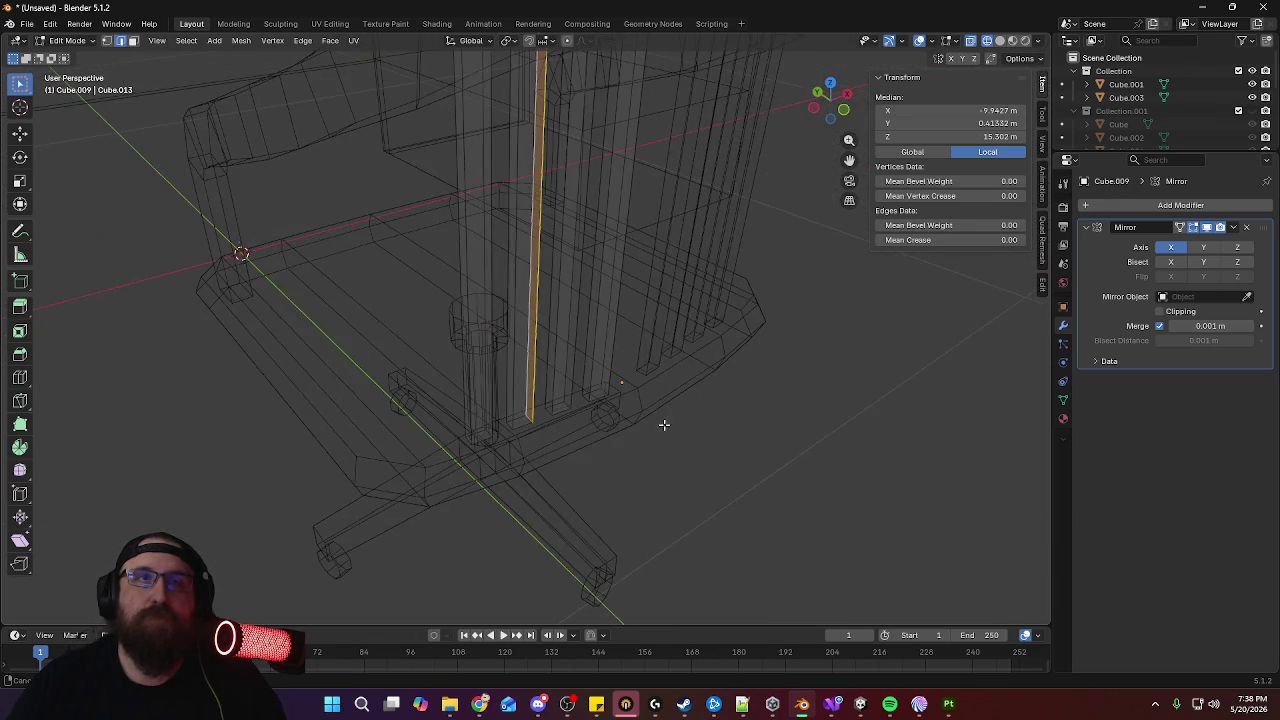
click(552, 380)
shift+click(570, 376)
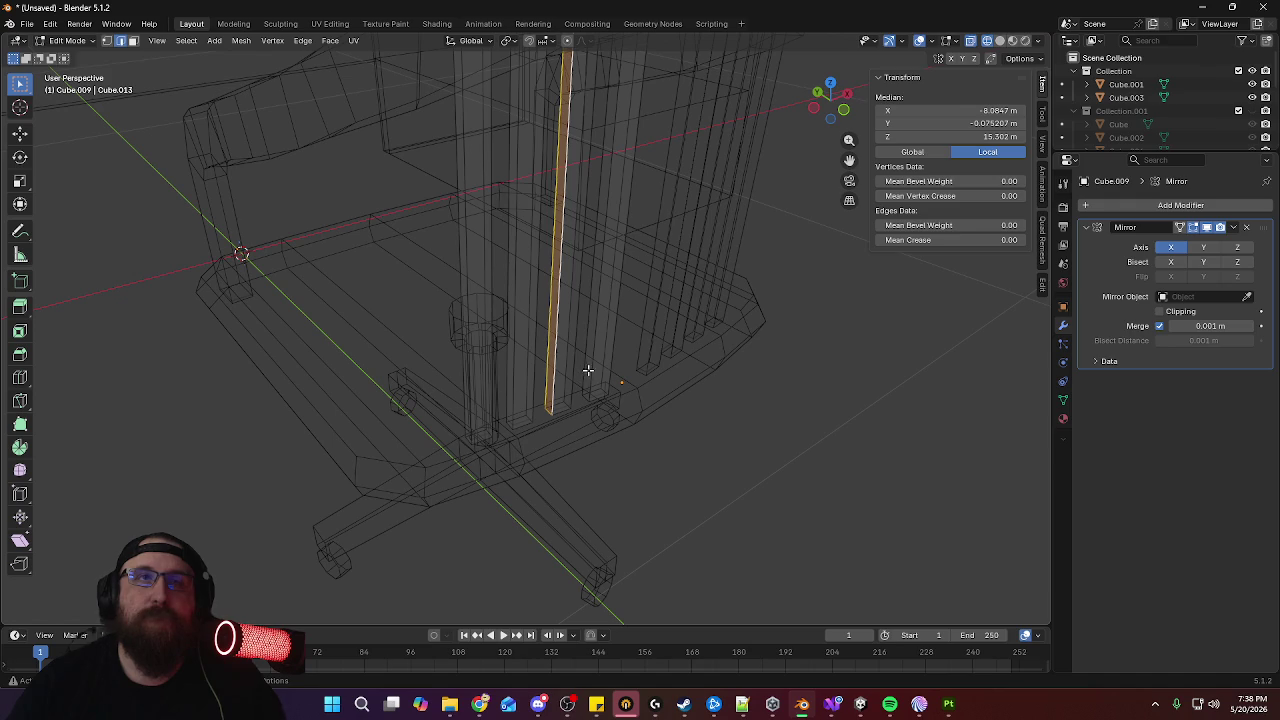
click(589, 370)
shift+click(630, 379)
Fill a face between two adjacent slat edges
mouse_move(630, 379)
middle_down()
mouse_move(632, 393)
mouse_move(537, 393)
middle_up()
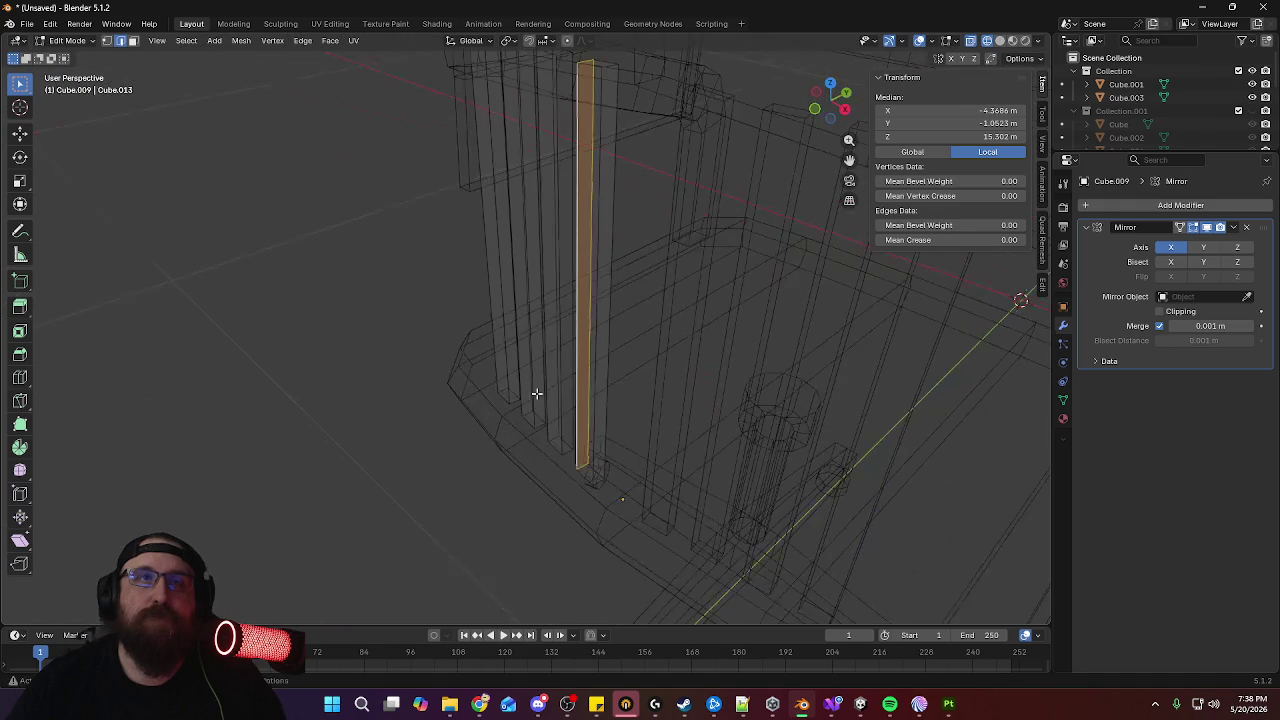
click(559, 405)
shift+click(573, 397)
mouse_move(602, 449)
middle_down()
mouse_move(651, 448)
mouse_move(663, 483)
mouse_move(633, 425)
mouse_move(632, 454)
mouse_move(626, 434)
middle_up()
key(f)
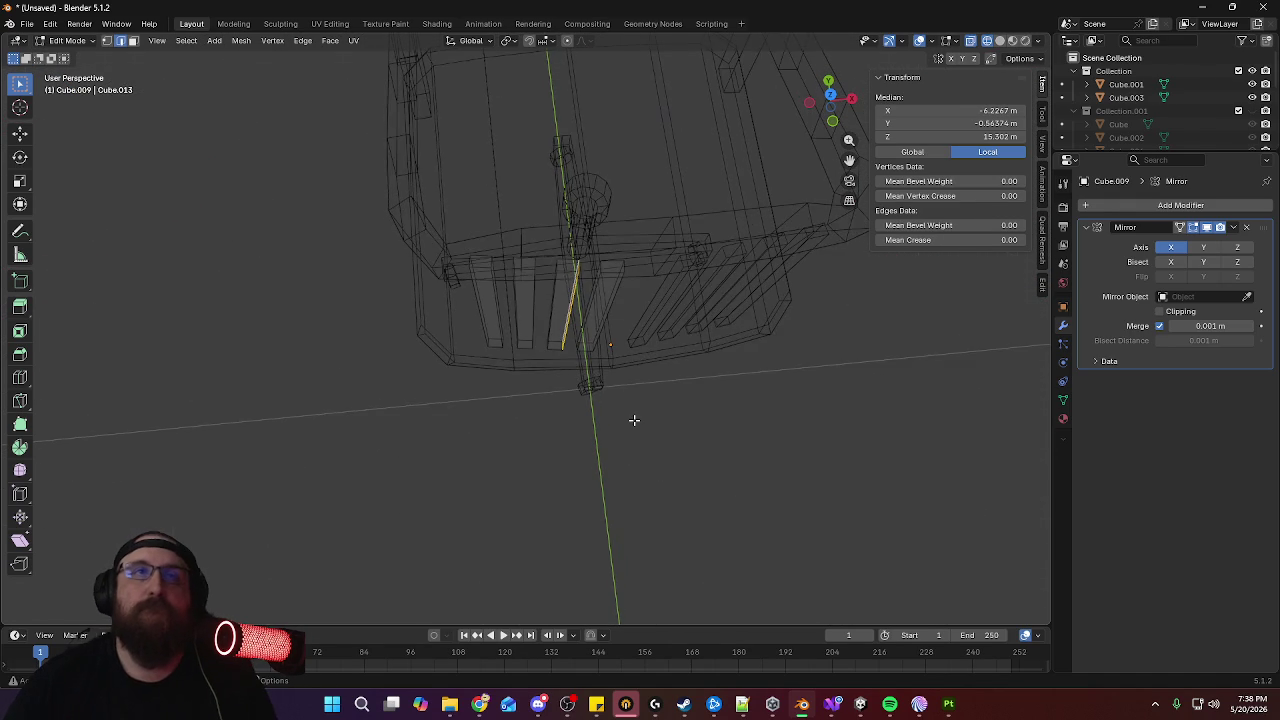
In zoomed top view, box-select the first slat face and nudge it along Y
key(KP_7)
scroll(594, 383, up, 1)
scroll(623, 317, up, 2)
scroll(640, 277, up, 1)
scroll(579, 292, up, 1)
drag(546, 277, 622, 378)
key(g)
key(y)
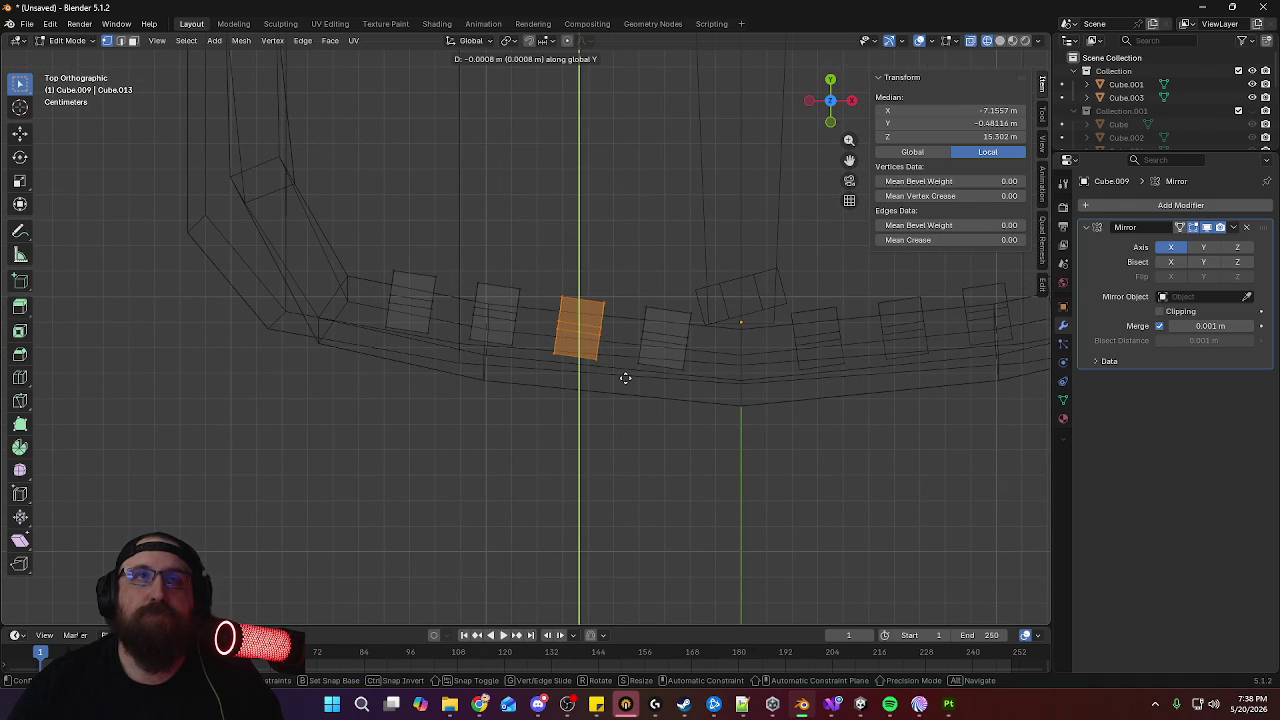
click(625, 378)
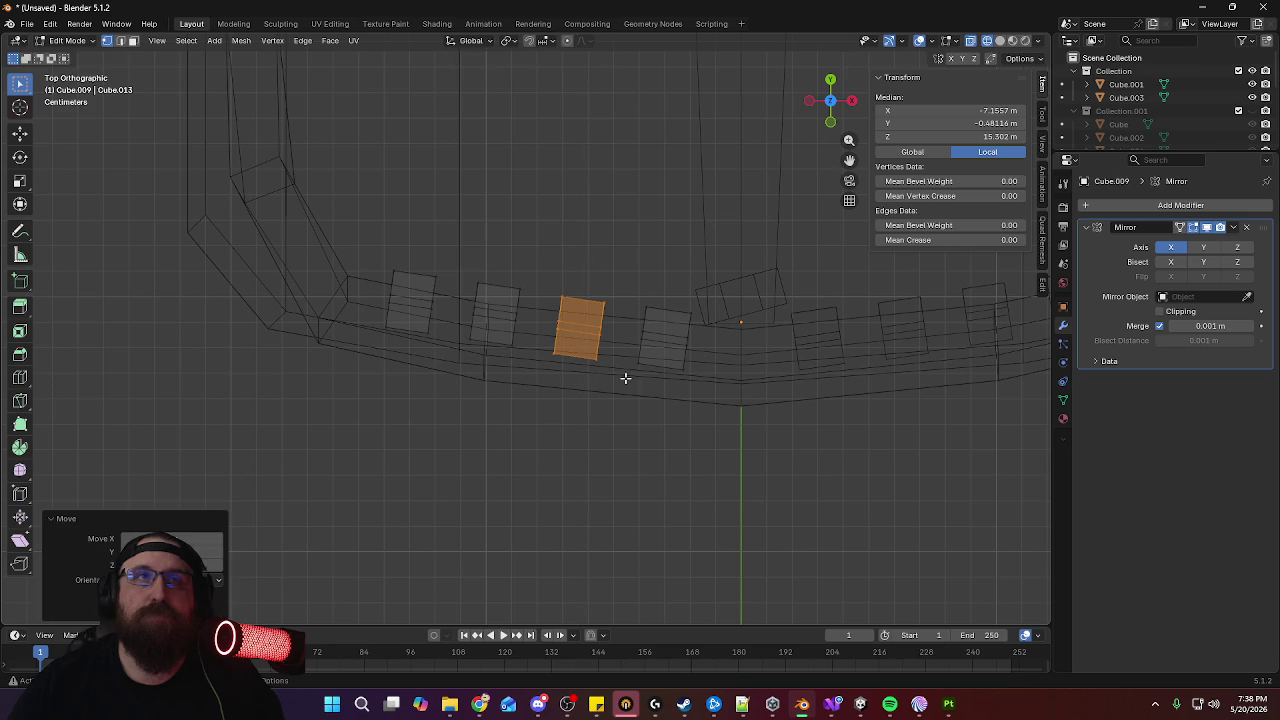
Box-select the next slat face and shift it along Y
click(515, 309)
drag(471, 263, 532, 364)
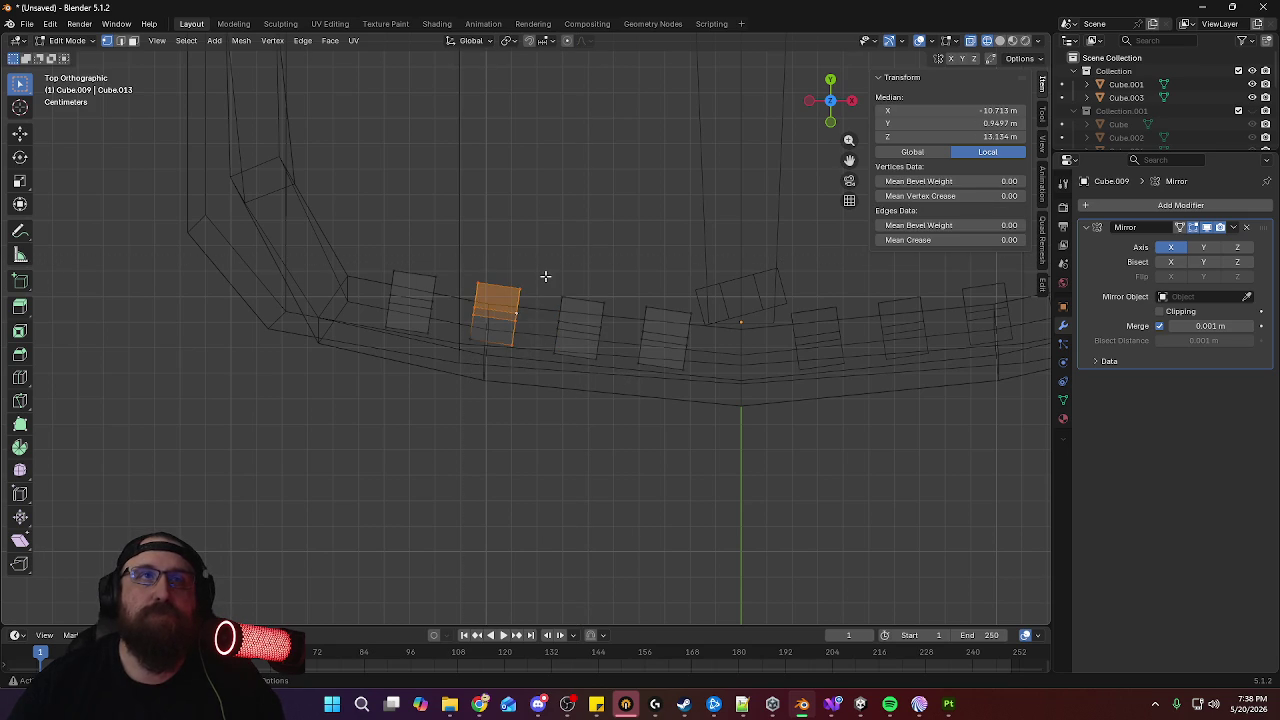
drag(543, 270, 444, 358)
key(g)
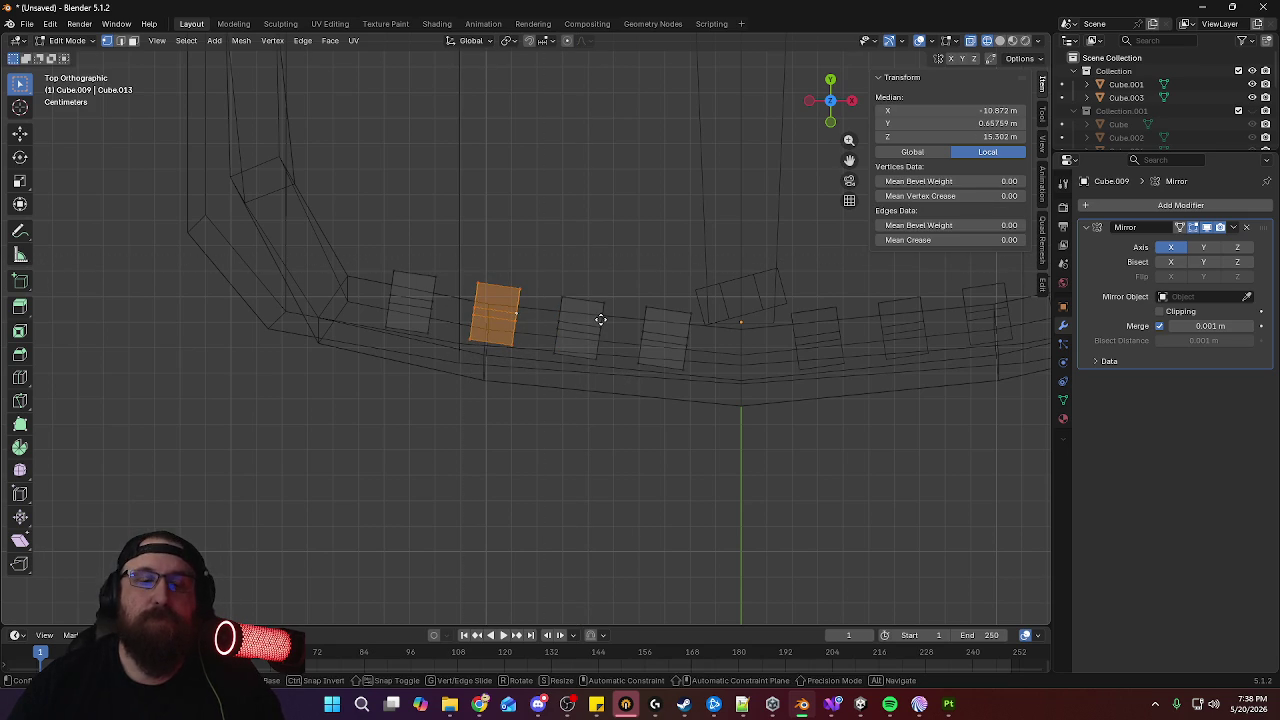
key(y)
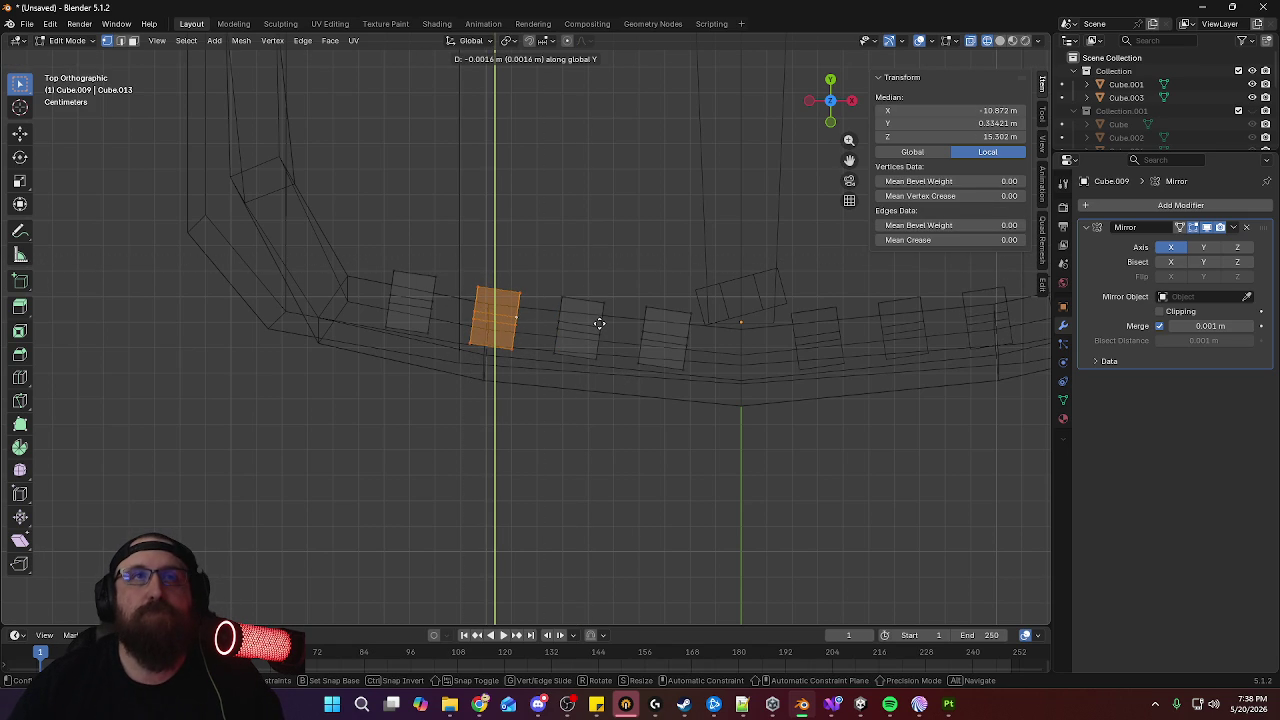
click(599, 321)
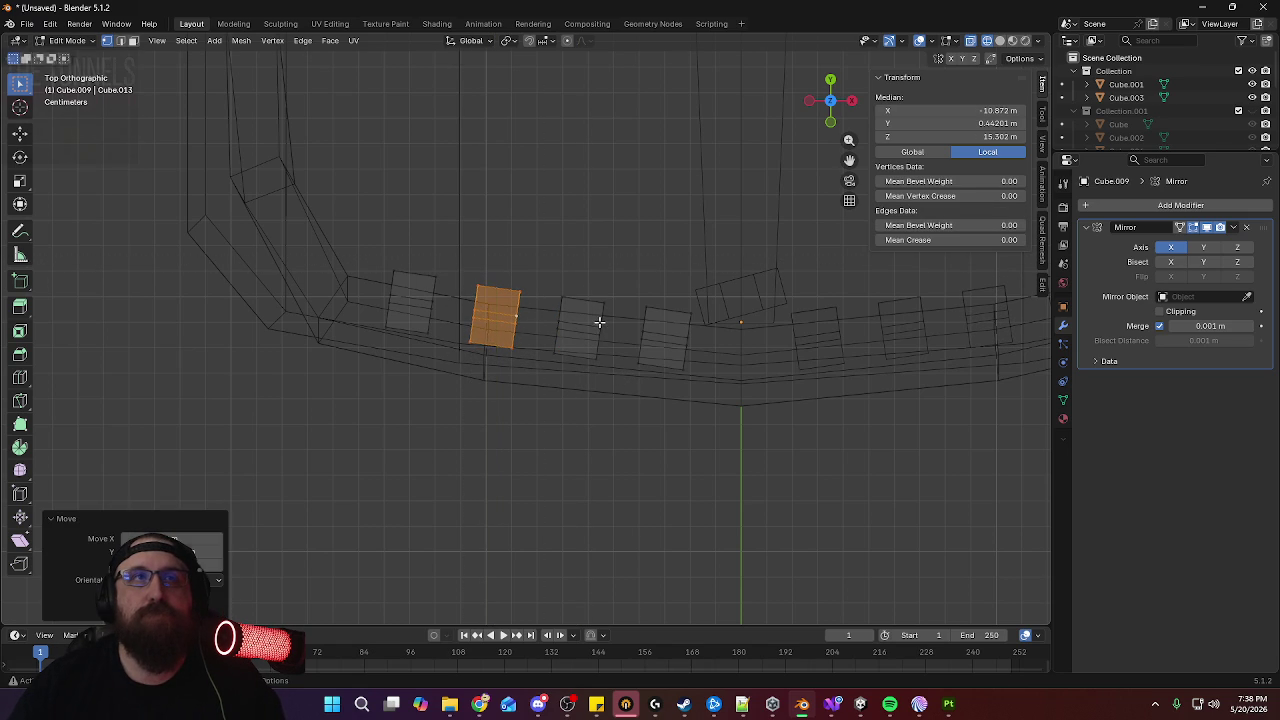
Move the slat further left along Y and rotate it to follow the curve
click(383, 271)
drag(370, 249, 443, 348)
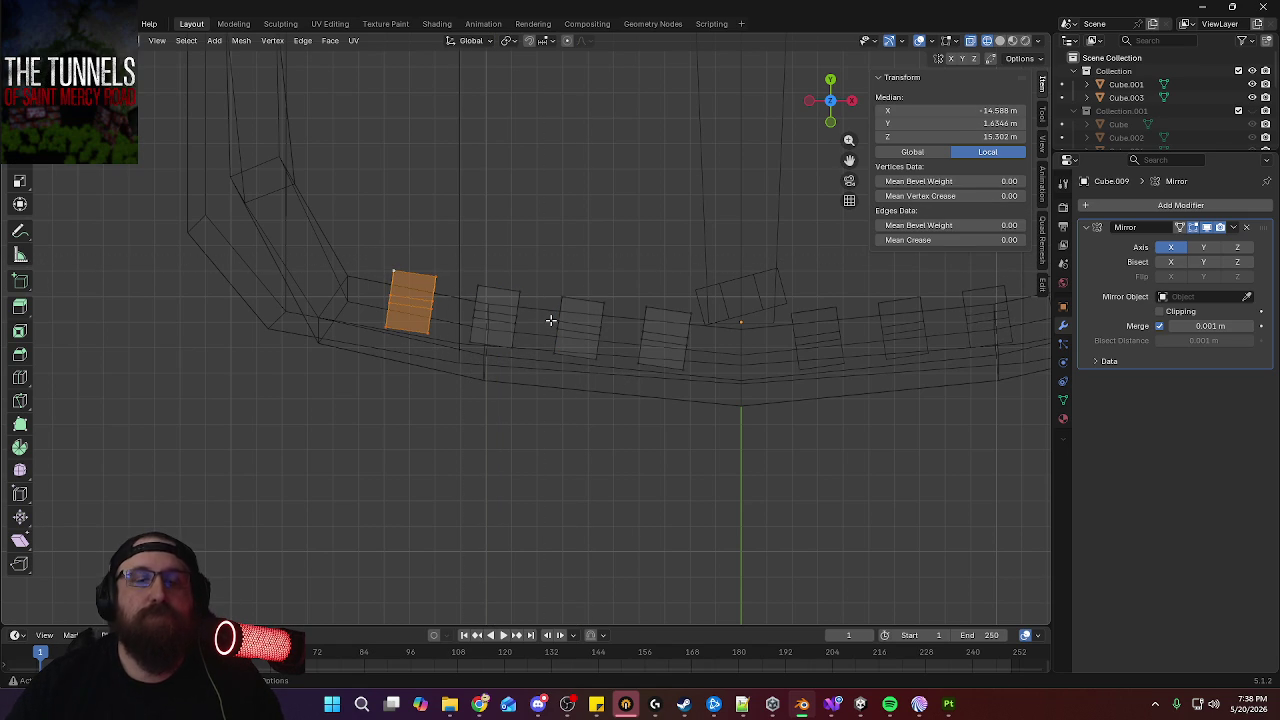
key(g)
key(y)
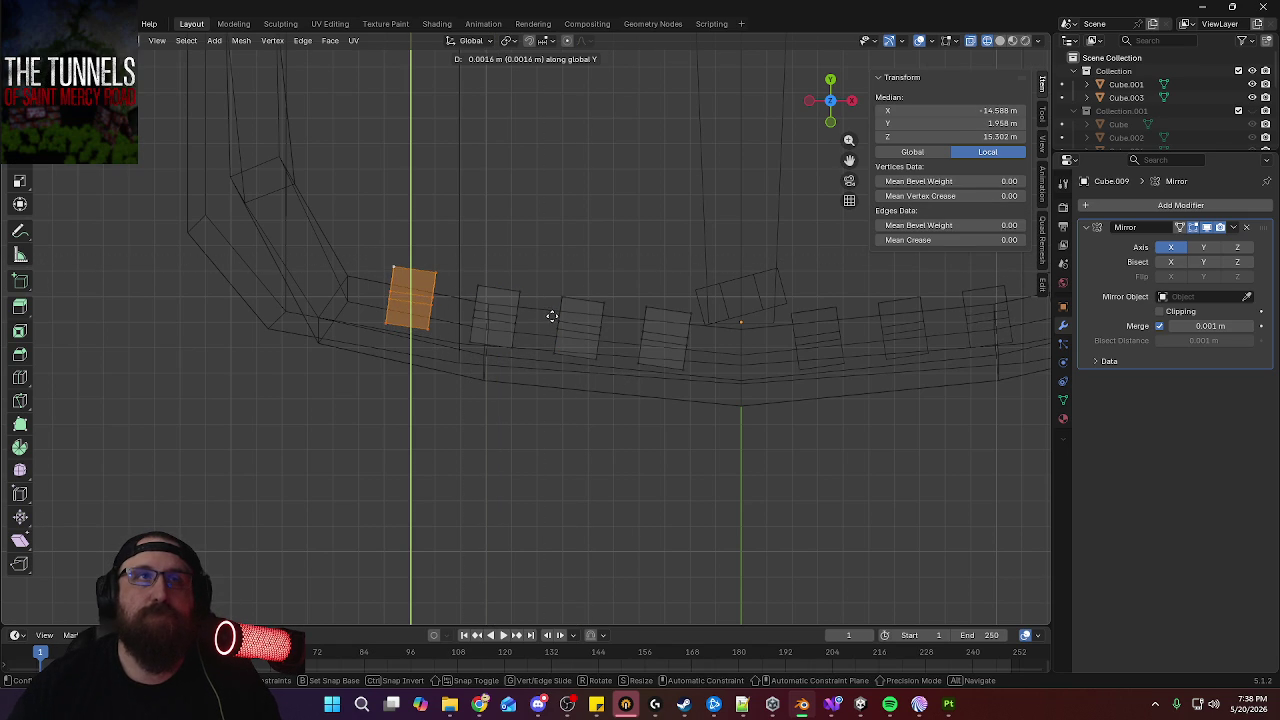
click(551, 316)
key(r)
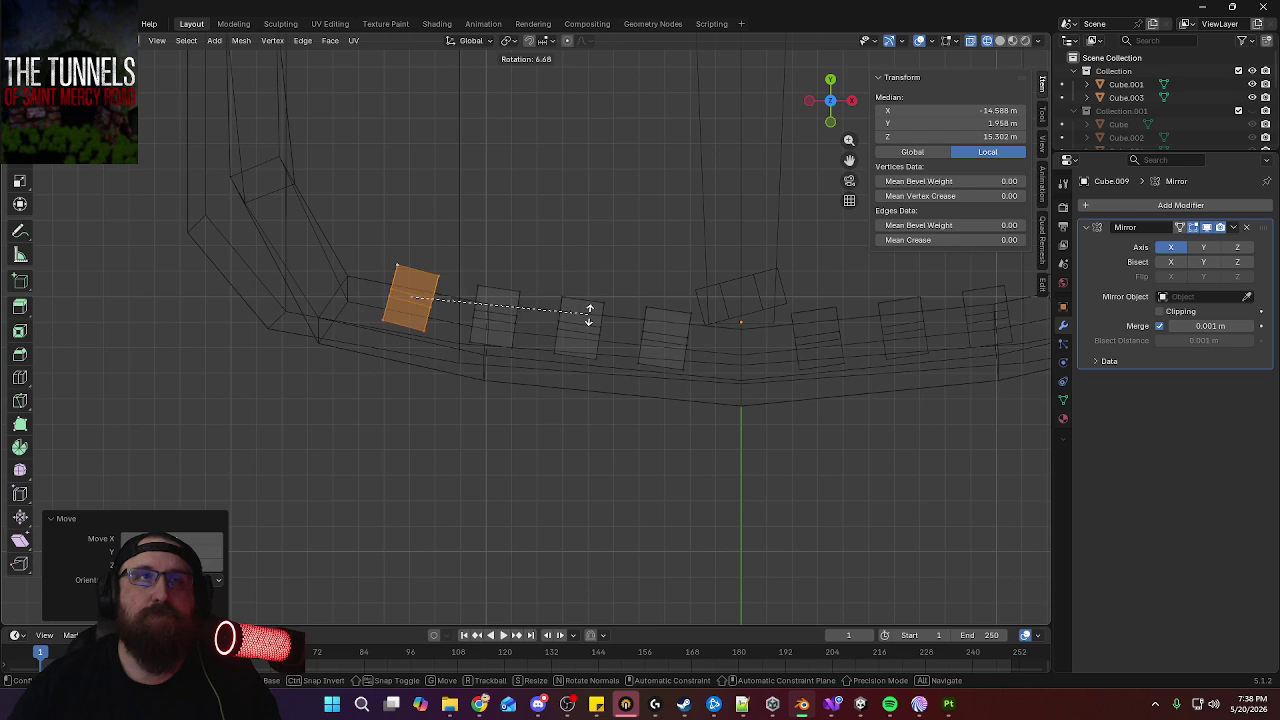
click(589, 313)
Rotate the second slat face and nudge it along Y into place
key(alt+a)
key(b)
drag(474, 264, 524, 380)
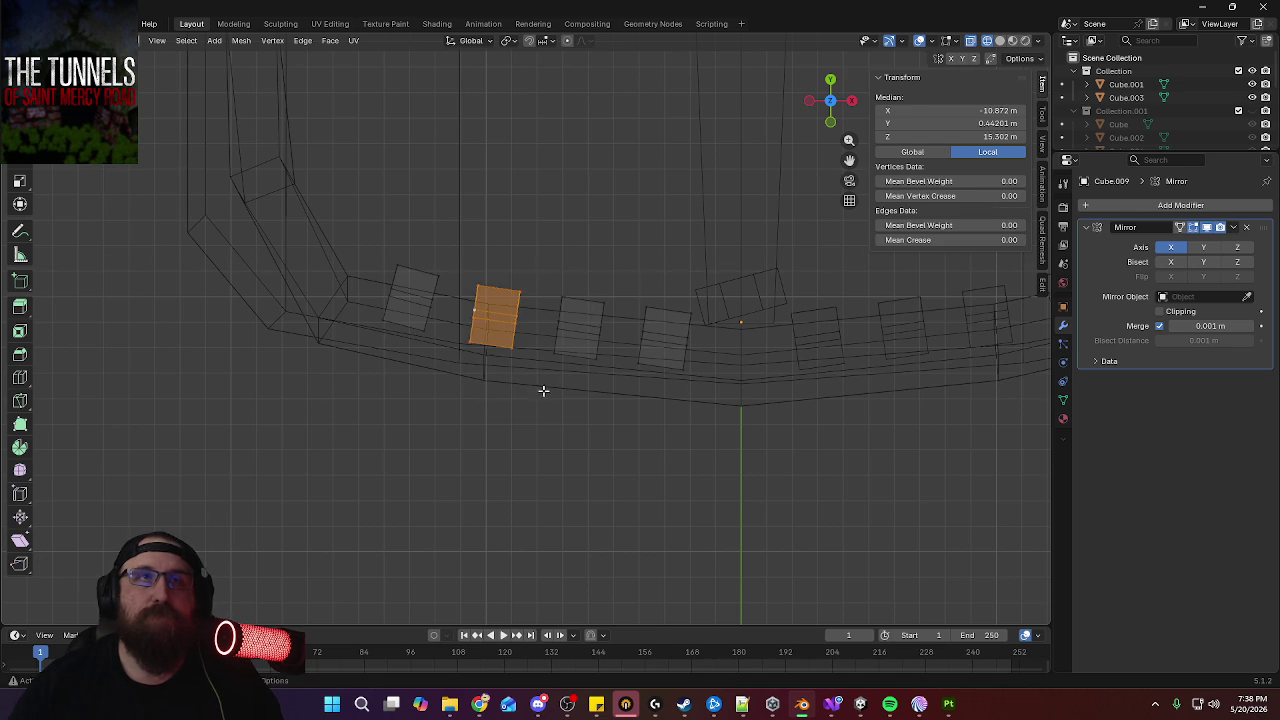
key(b)
drag(531, 274, 464, 366)
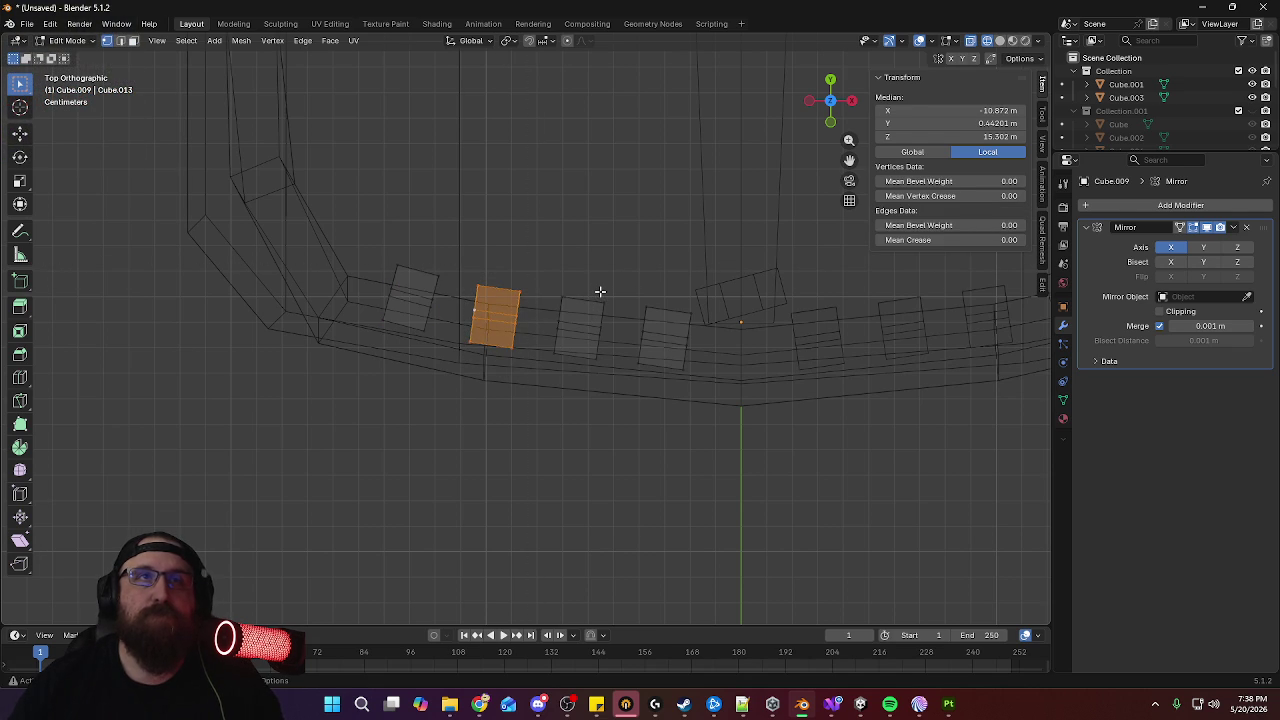
key(r)
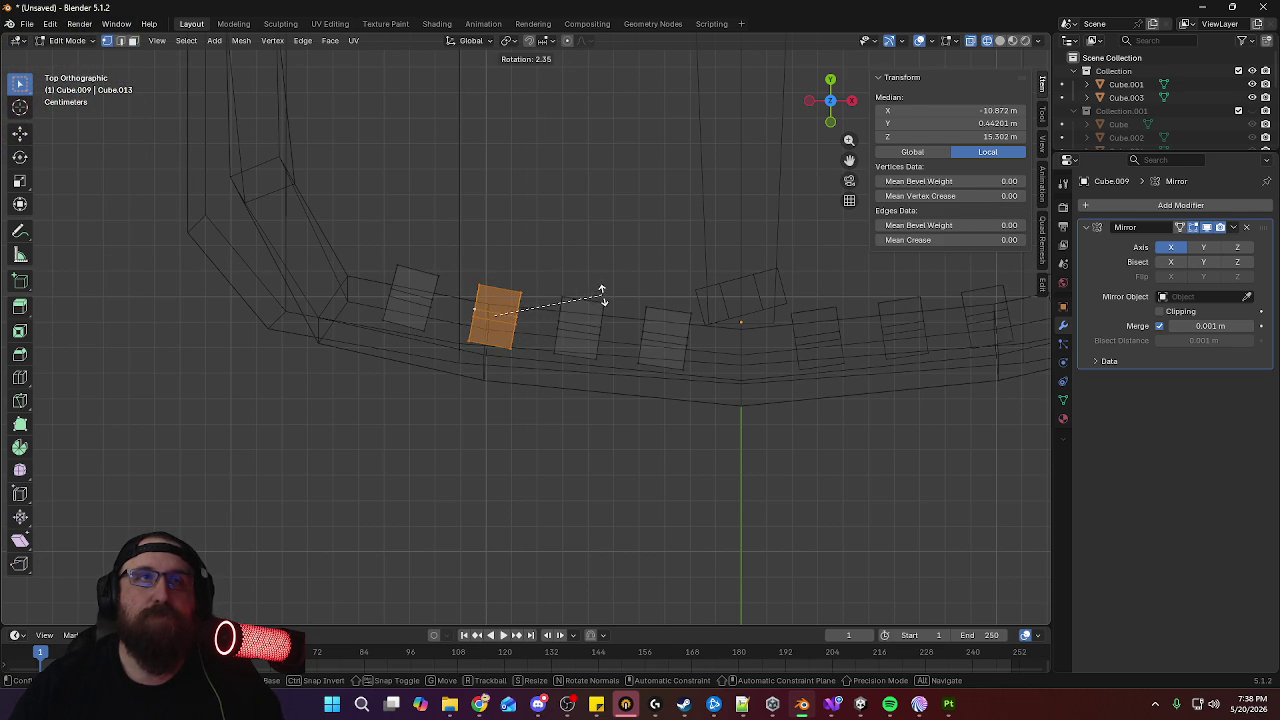
click(601, 295)
key(g)
key(y)
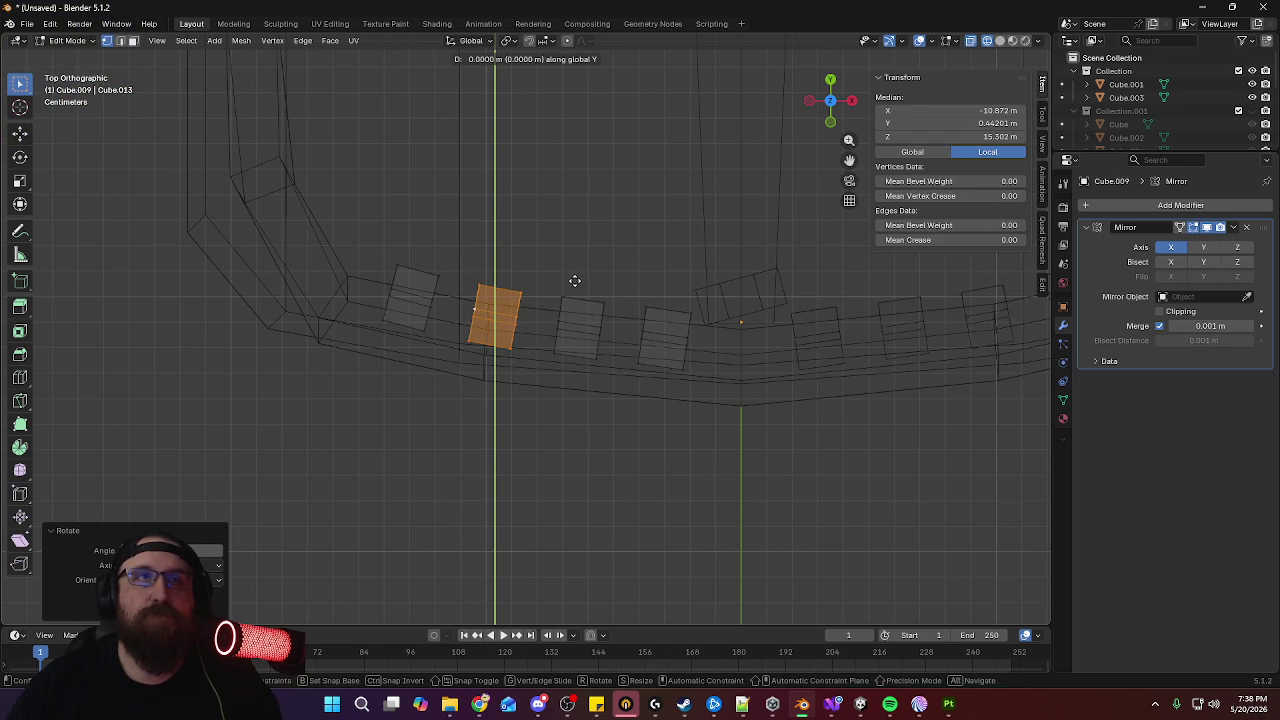
click(575, 283)
Rotate the third slat face and nudge it along Y
click(570, 285)
drag(558, 290, 616, 382)
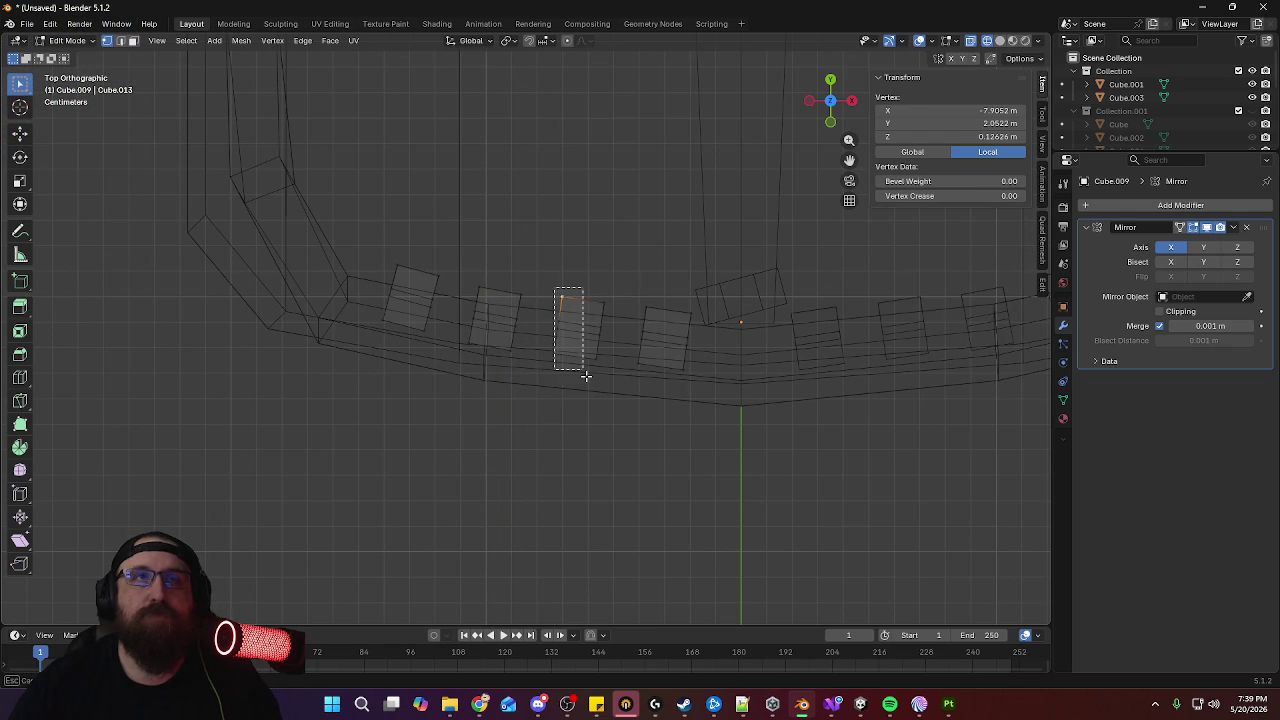
drag(622, 289, 543, 366)
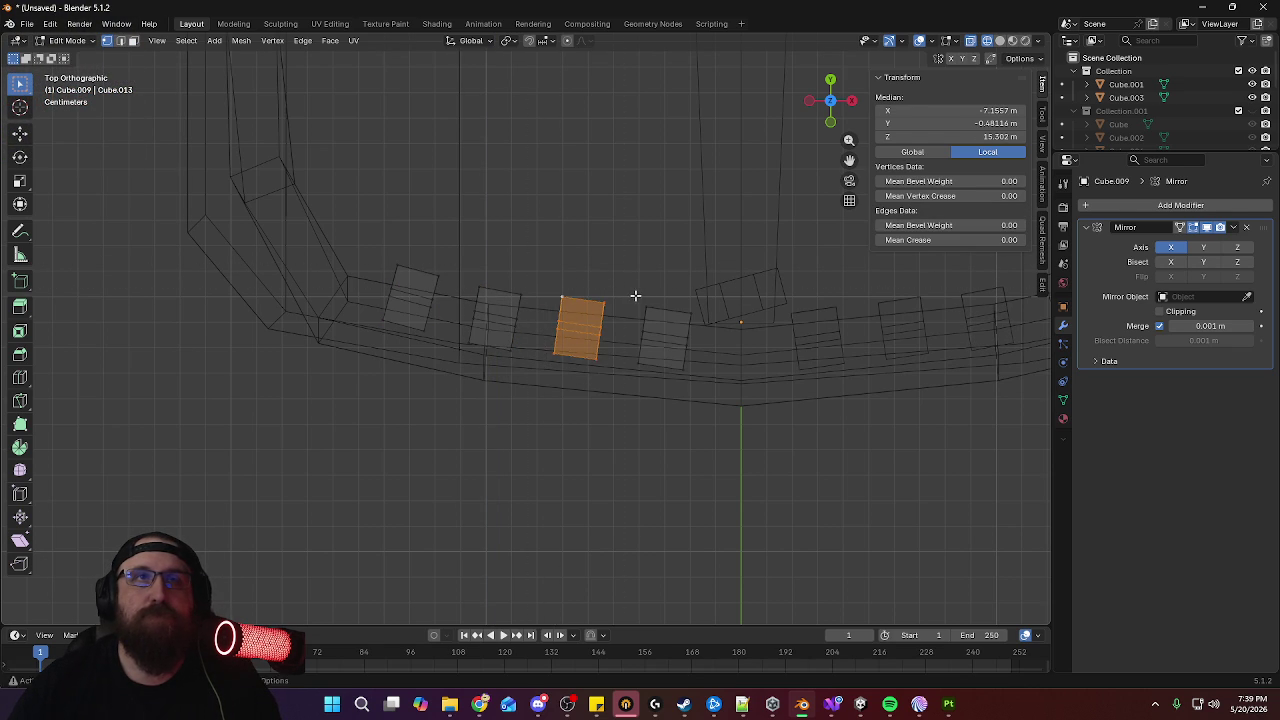
key(r)
click(635, 287)
key(g)
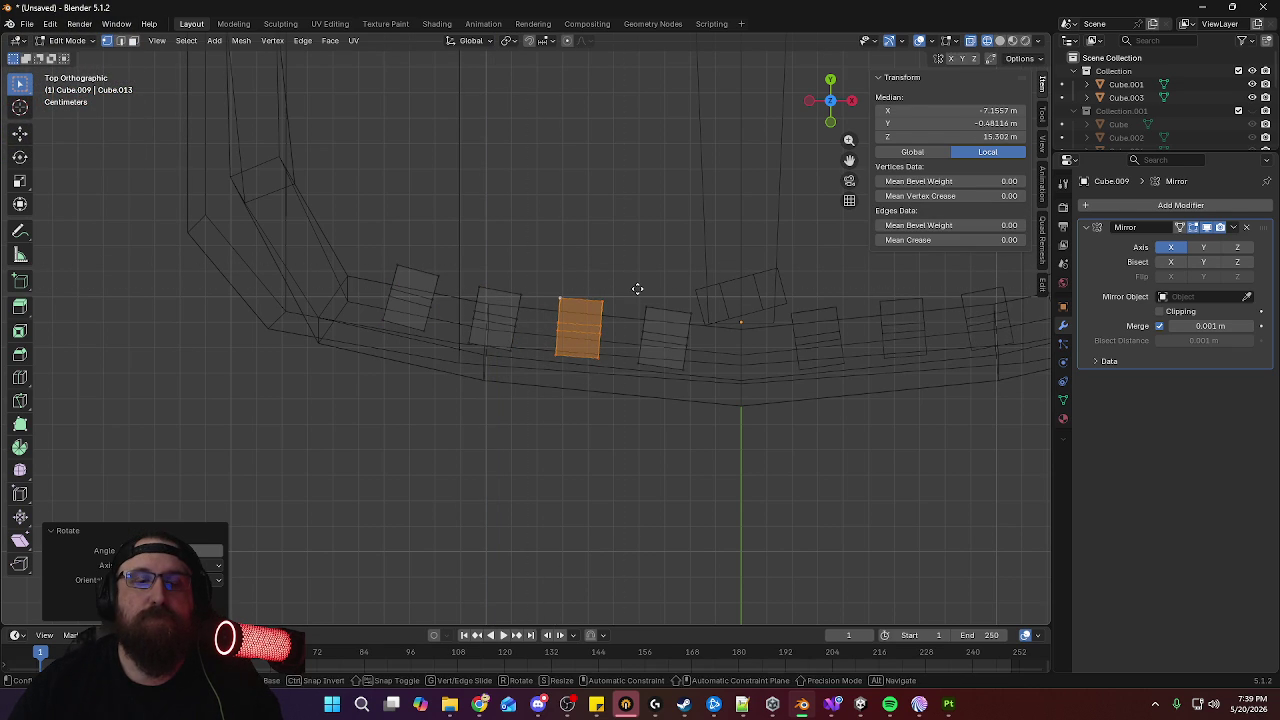
key(y)
click(638, 290)
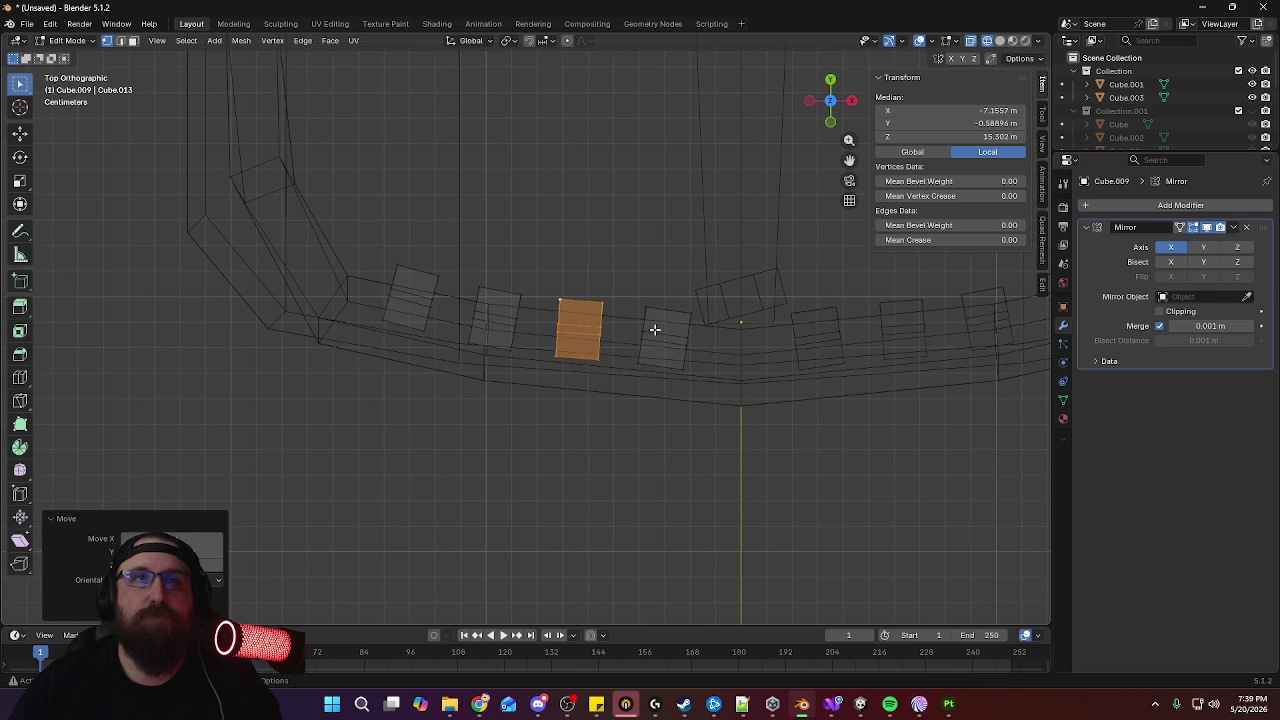
Tilt the fourth slat about 5.6° and shift it about 0.004 m along X
click(646, 309)
key(b)
drag(625, 286, 707, 407)
key(r)
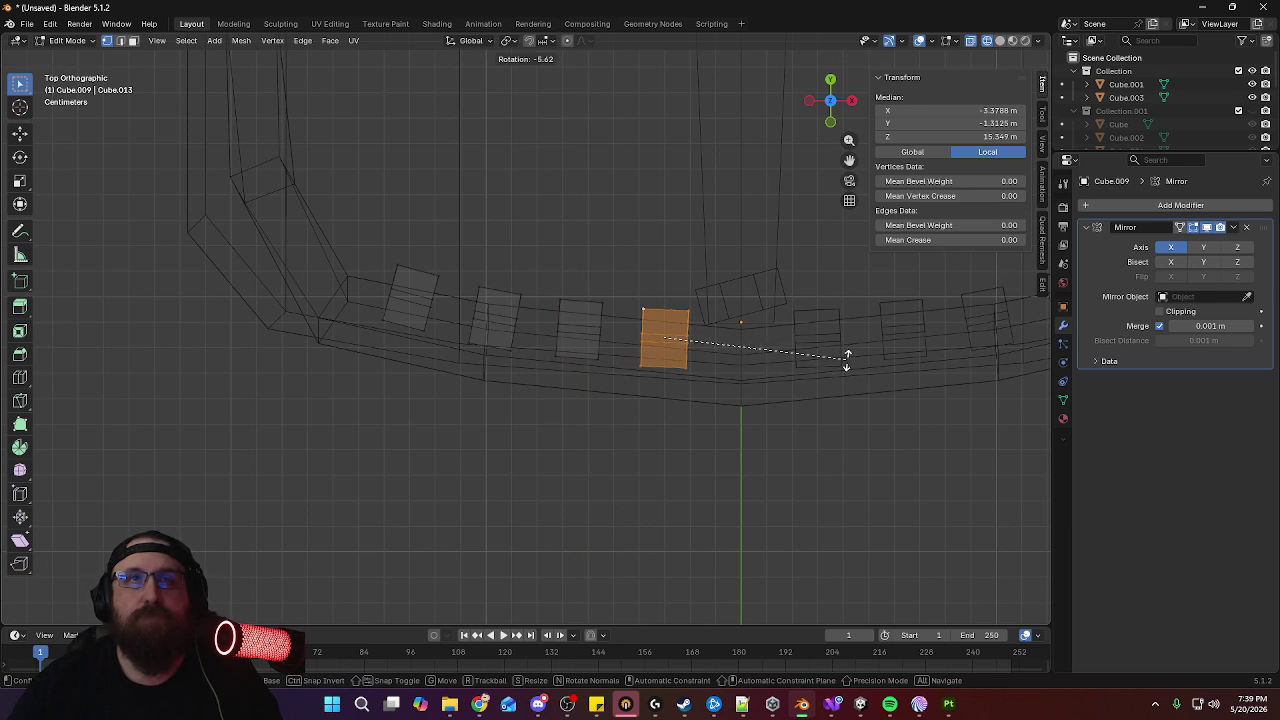
click(846, 358)
key(g)
key(x)
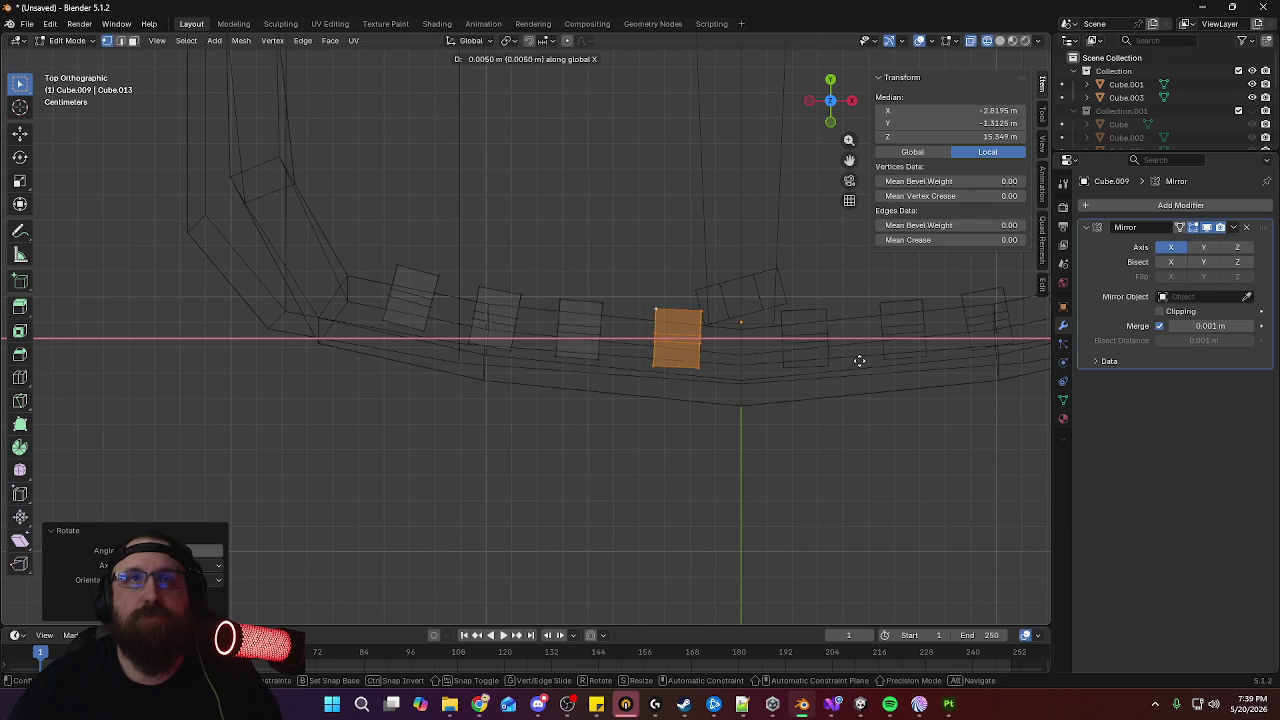
key(Escape)
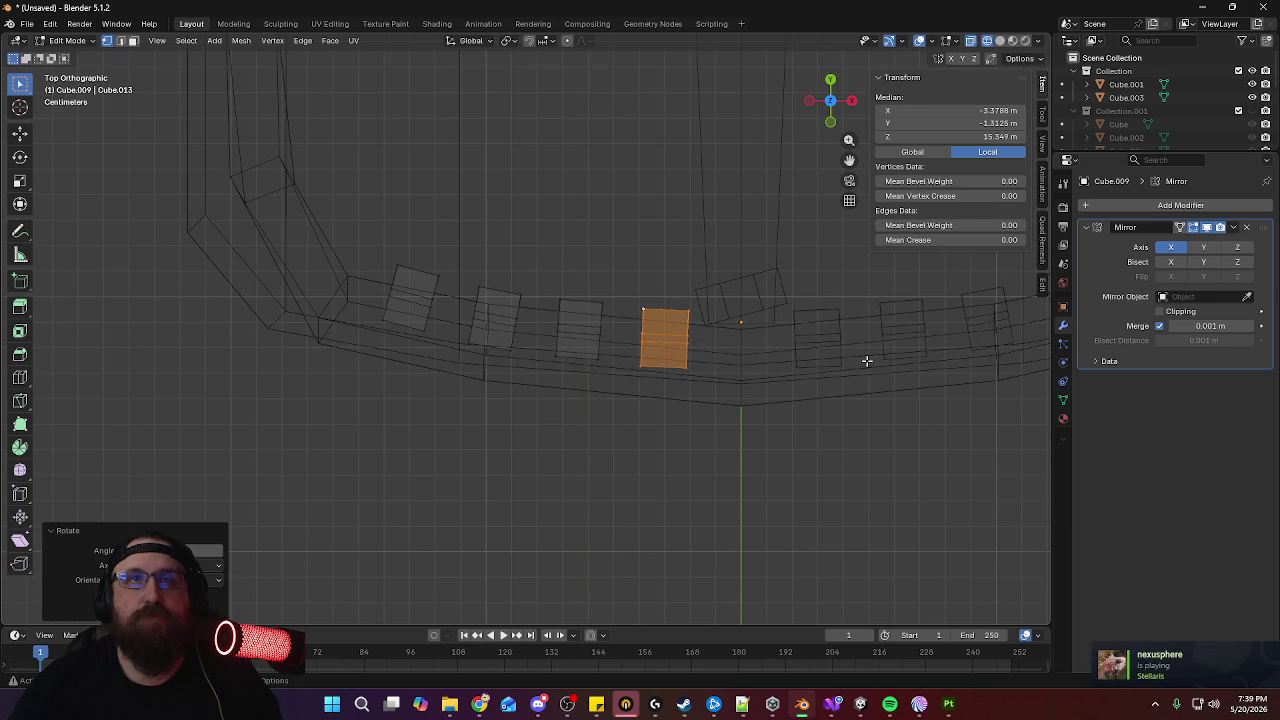
key(g)
key(x)
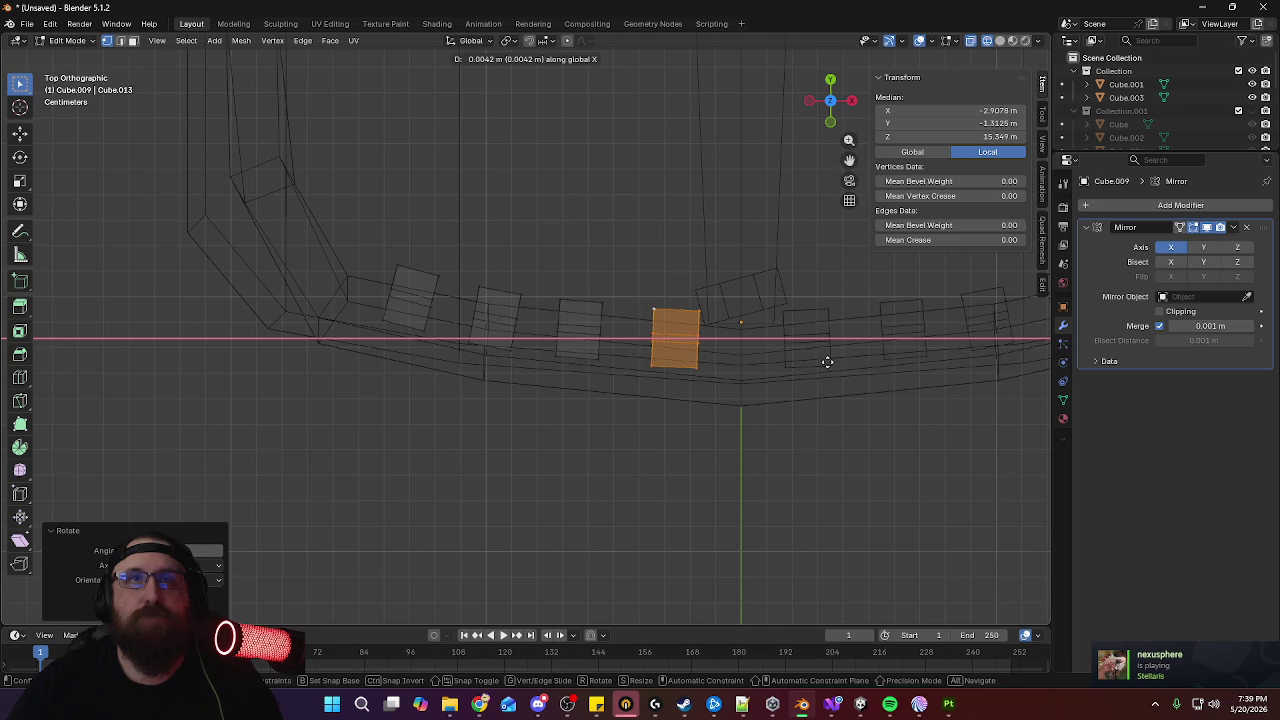
click(827, 362)
Orbit to a side view of the chair and switch to solid shading
middle_drag(774, 480, 705, 281)
scroll(590, 315, down, 3)
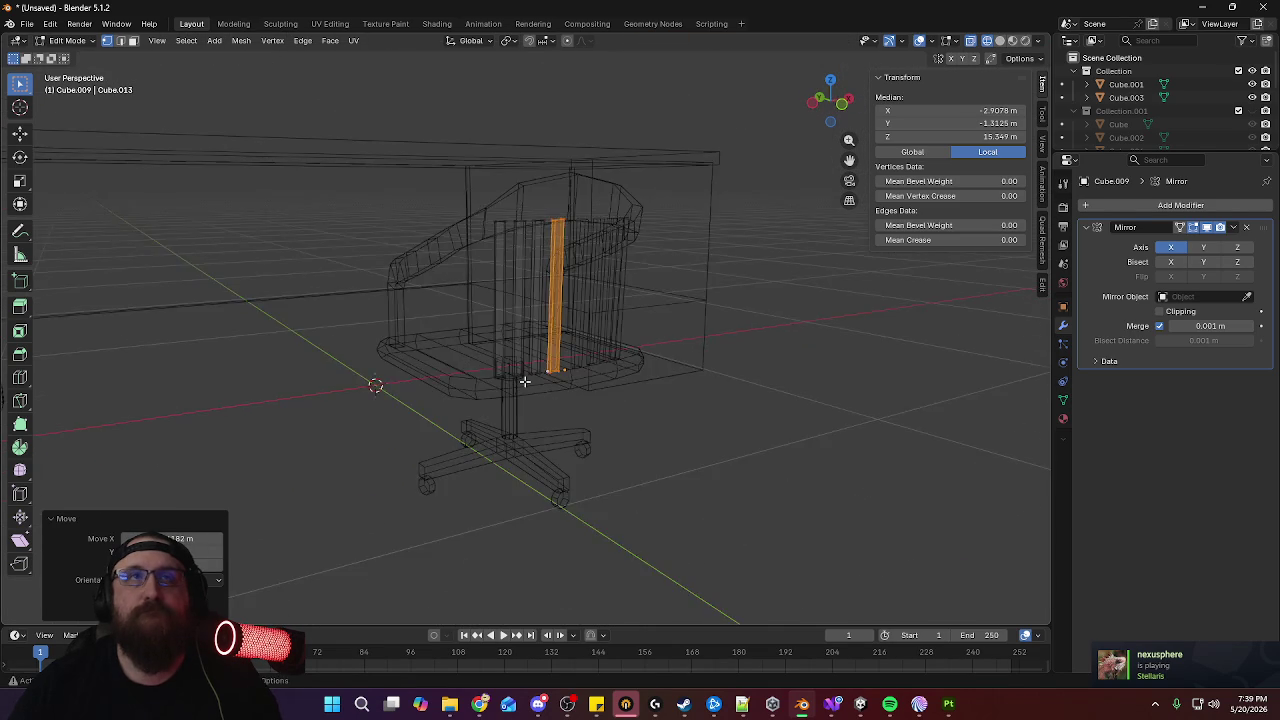
middle_drag(523, 374, 675, 379)
click(1000, 41)
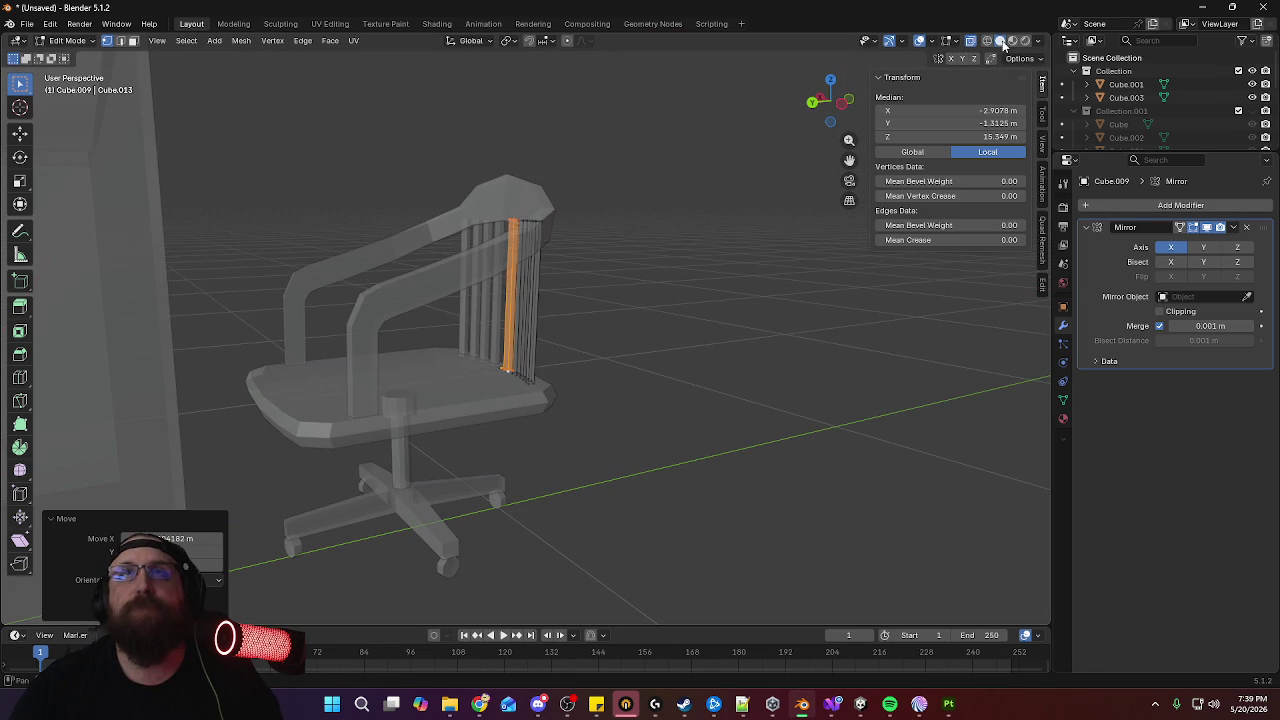
Zoom in on the chair back, deselect everything, and turn X-ray back on
click(970, 41)
middle_drag(586, 306, 622, 384)
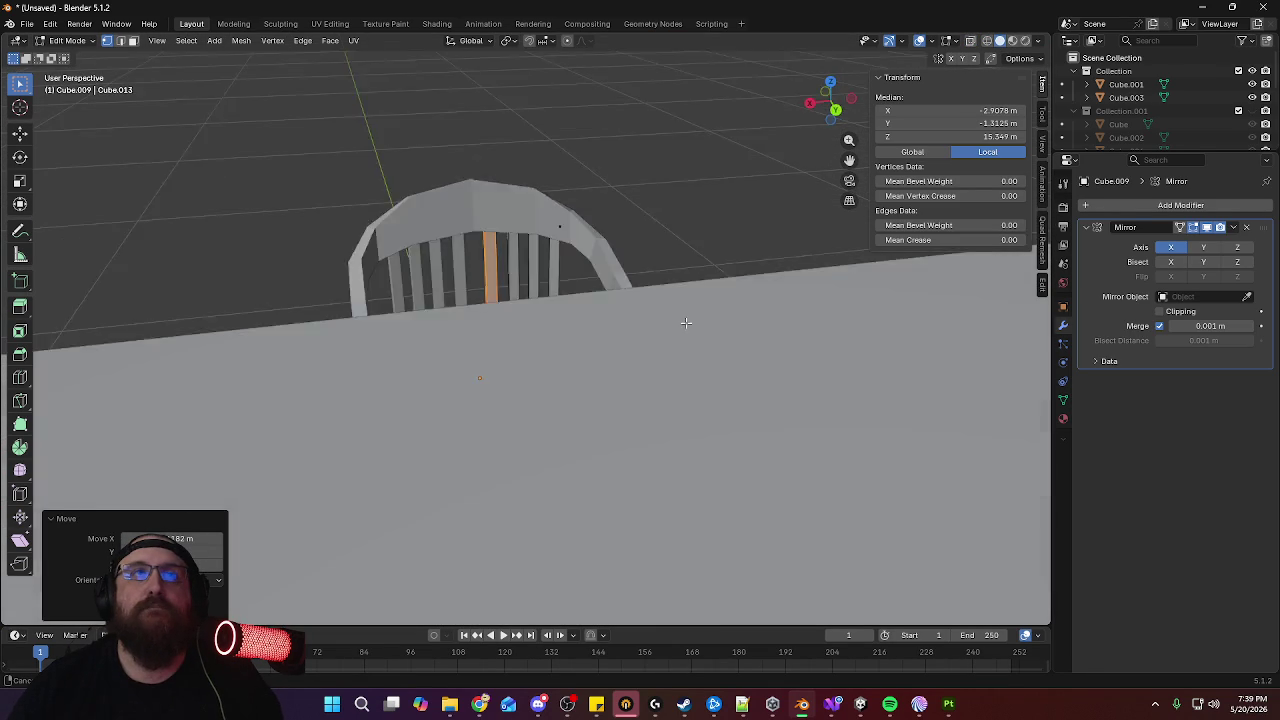
scroll(640, 263, up, 5)
middle_drag(640, 263, 660, 266)
key(alt+a)
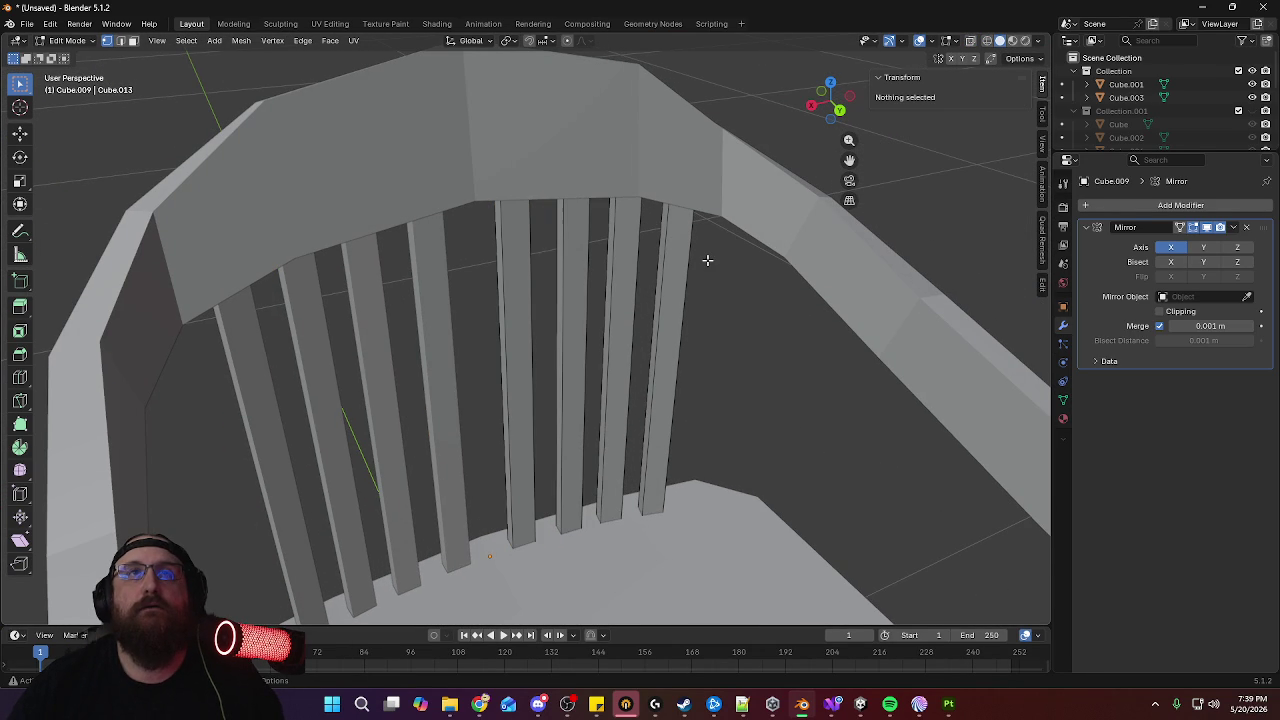
click(972, 42)
Move the rightmost slat's top edge vertically to meet the backrest
click(690, 171)
click(688, 167)
click(690, 170)
mouse_move(690, 170)
middle_down()
mouse_move(748, 163)
mouse_move(671, 166)
mouse_move(737, 143)
mouse_move(587, 142)
mouse_move(619, 168)
middle_up()
key(g)
key(z)
click(748, 186)
Adjust the top-edge heights of the next two slats along Z
click(636, 167)
key(g)
key(z)
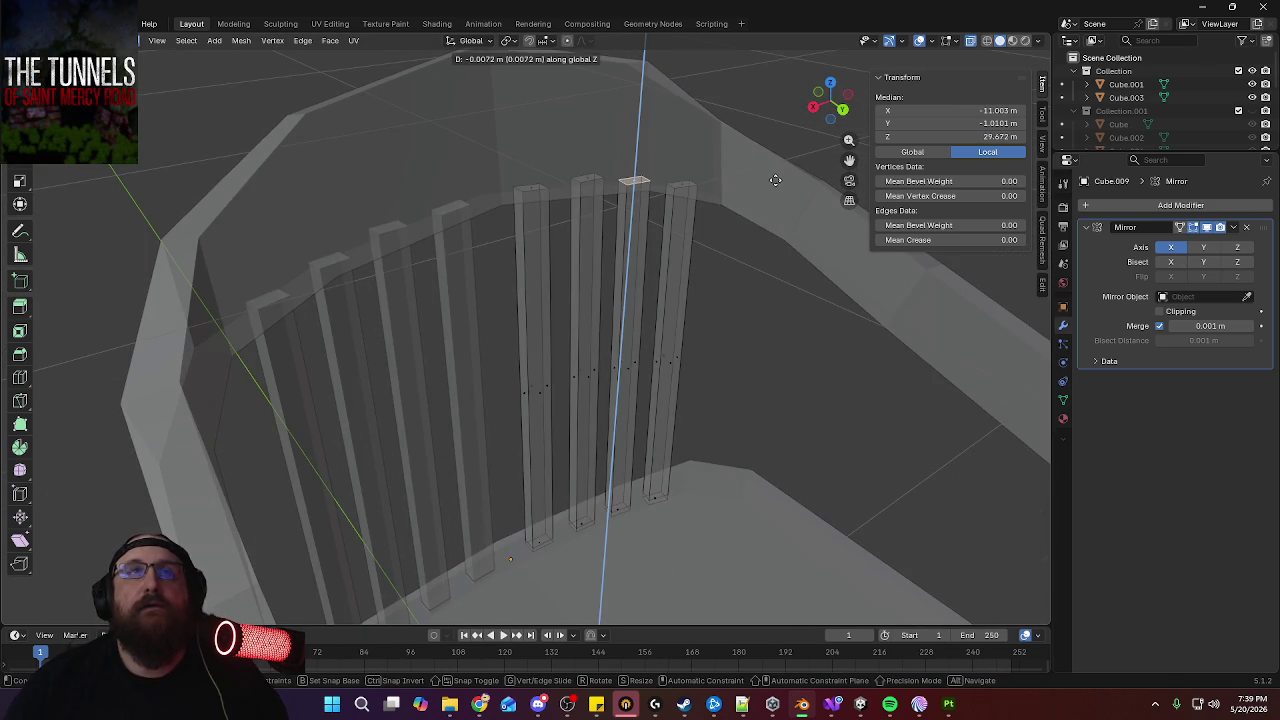
click(775, 181)
click(589, 180)
mouse_move(589, 180)
middle_down()
mouse_move(628, 163)
mouse_move(699, 183)
middle_up()
key(g)
key(z)
click(631, 164)
Return to Object Mode, turn off X-ray, and view the whole chair from an angle
key(Tab)
scroll(699, 183, down, 5)
mouse_move(717, 296)
middle_down()
mouse_move(700, 254)
mouse_move(737, 243)
mouse_move(674, 291)
mouse_move(600, 300)
middle_up()
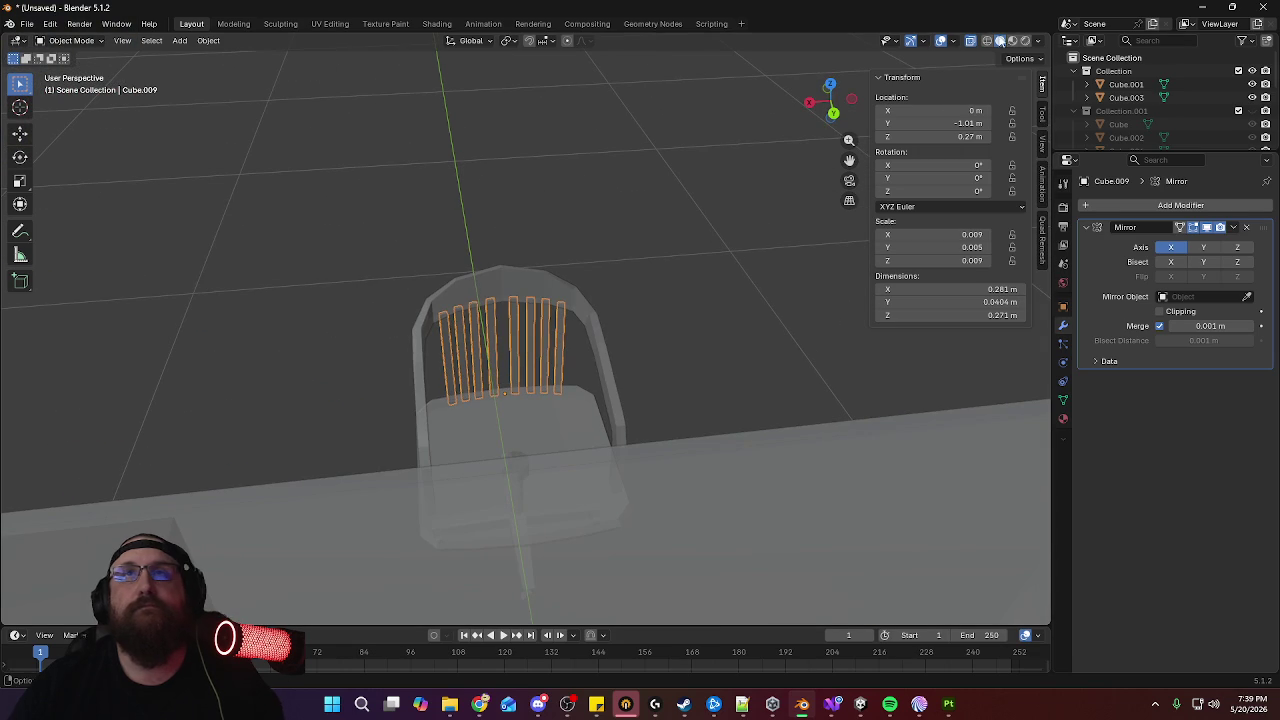
click(970, 40)
mouse_move(700, 200)
middle_down()
mouse_move(674, 216)
mouse_move(717, 257)
mouse_move(607, 252)
mouse_move(456, 226)
mouse_move(436, 199)
mouse_move(441, 171)
mouse_move(507, 226)
mouse_move(574, 209)
mouse_move(463, 200)
mouse_move(537, 214)
mouse_move(488, 263)
mouse_move(561, 270)
middle_up()
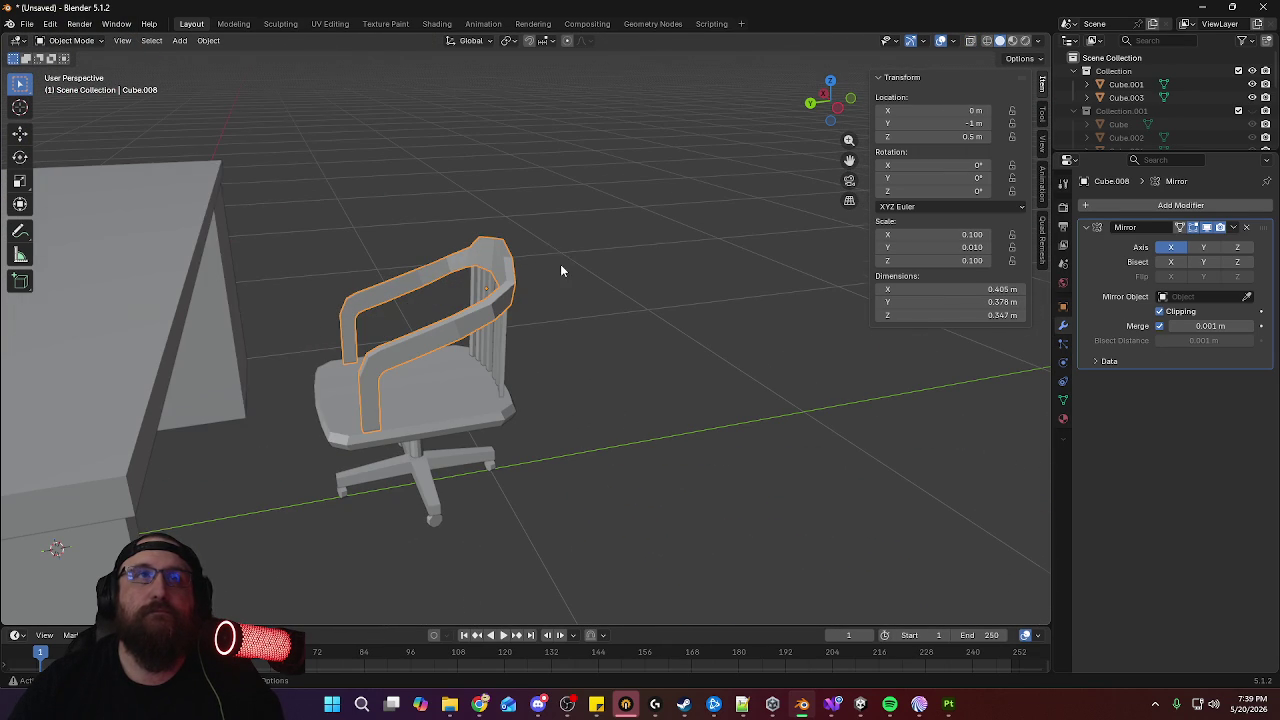
Smooth-shade the armrest and mark its first edge loop sharp
click(209, 41)
click(260, 343)
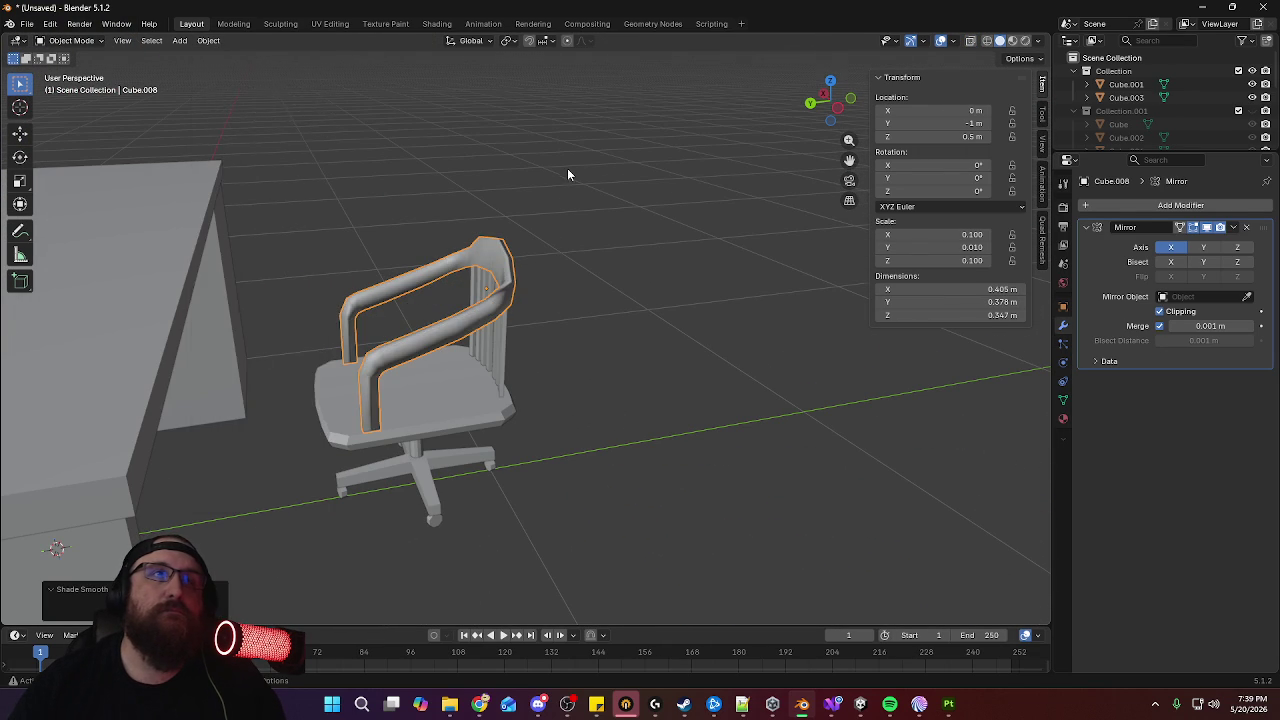
middle_drag(567, 174, 609, 191)
key(Tab)
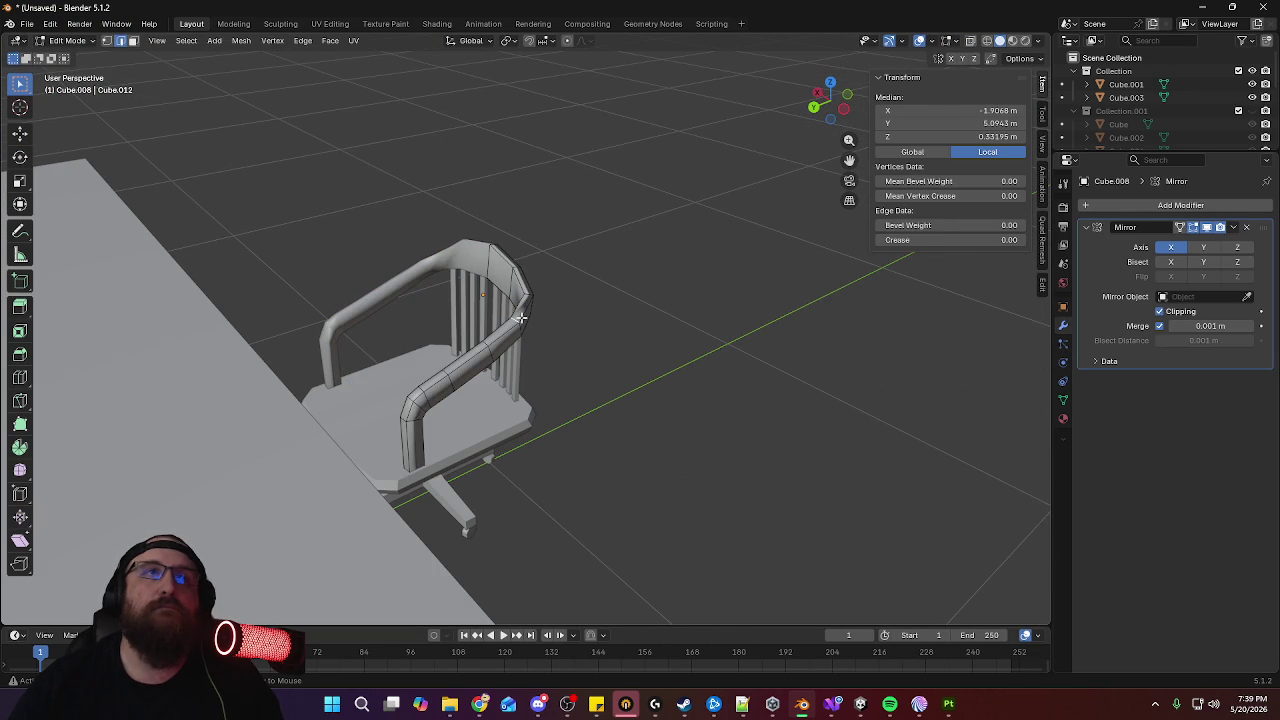
alt+click(521, 317)
key(ctrl+e)
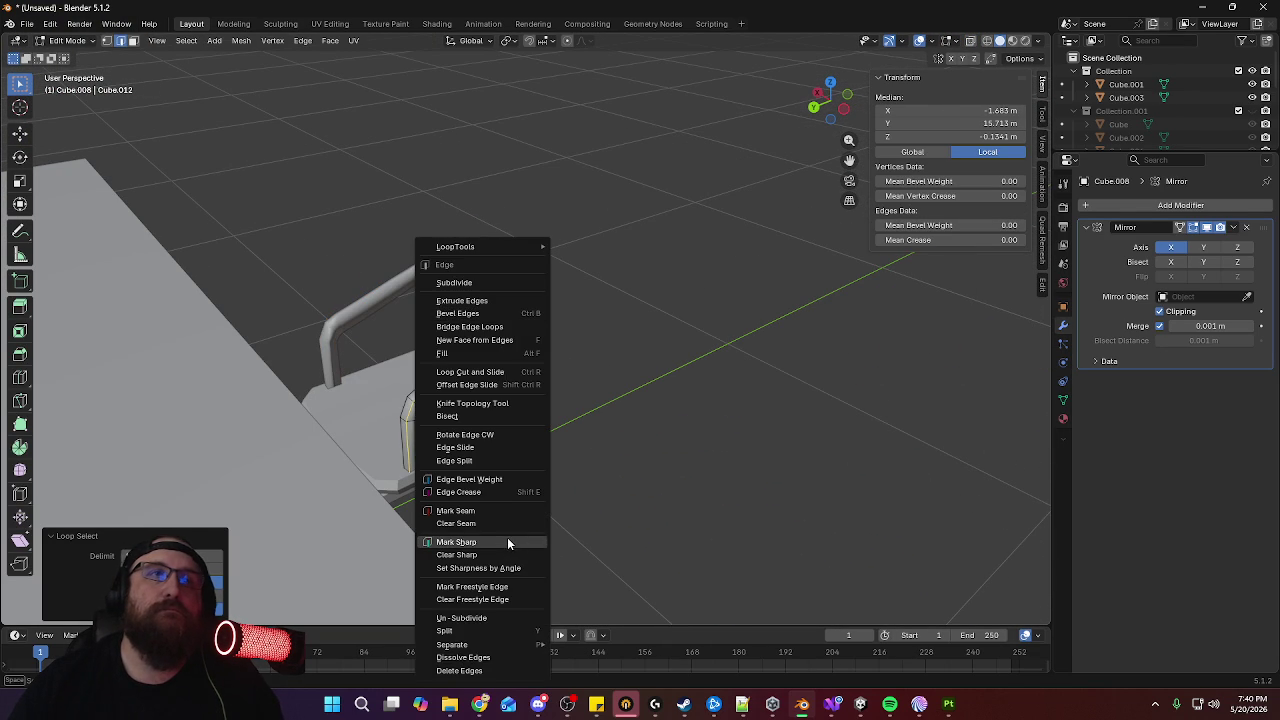
click(507, 541)
Mark two more armrest edge loops near the backrest as sharp
alt+click(464, 352)
key(ctrl+e)
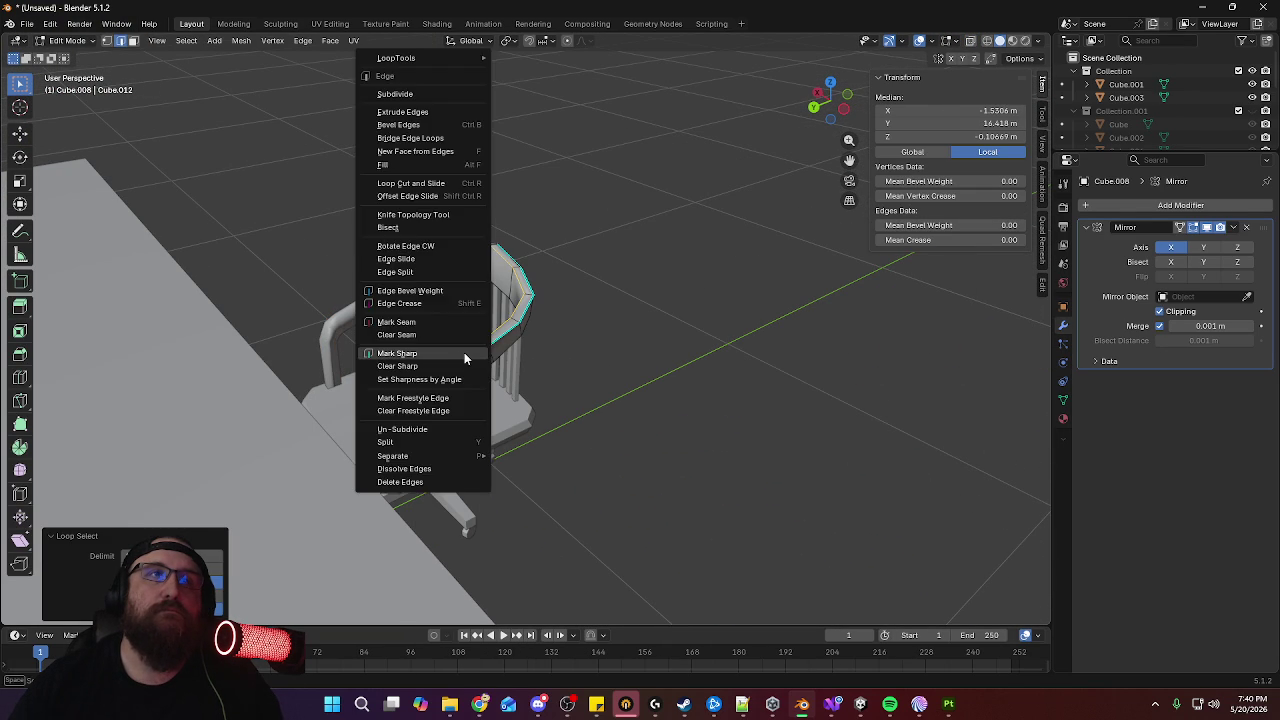
click(456, 353)
mouse_move(571, 371)
middle_down()
mouse_move(491, 330)
mouse_move(434, 332)
mouse_move(542, 402)
mouse_move(884, 23)
middle_up()
key(ctrl+e)
click(414, 332)
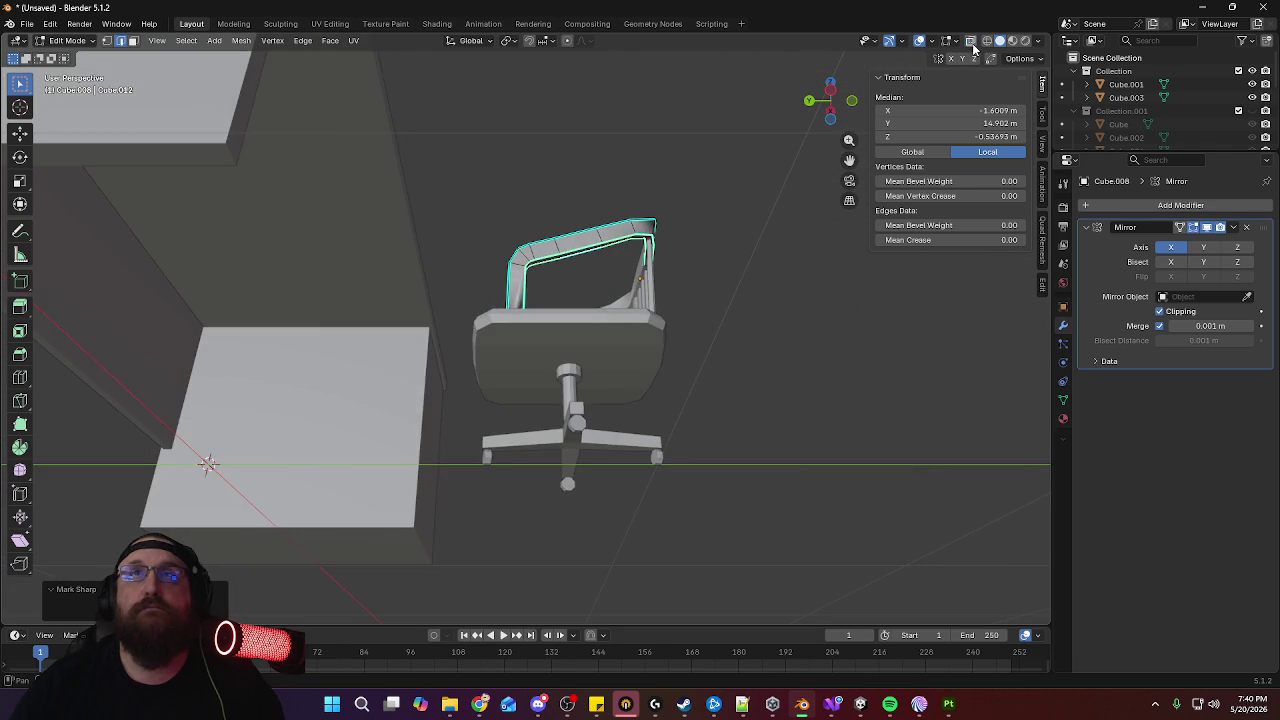
Turn on X-ray, frame the armrest, clear the selection and leave Edit Mode
click(970, 41)
key(KP_Decimal)
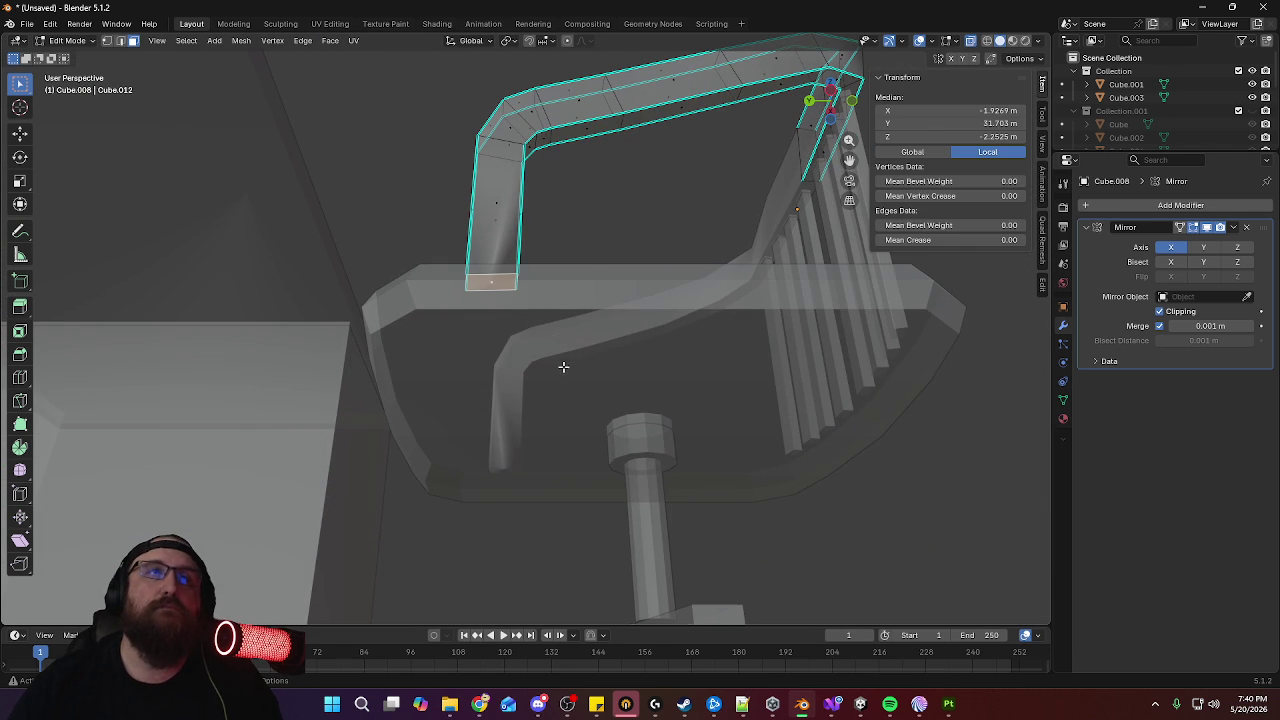
key(ctrl+e)
click(629, 177)
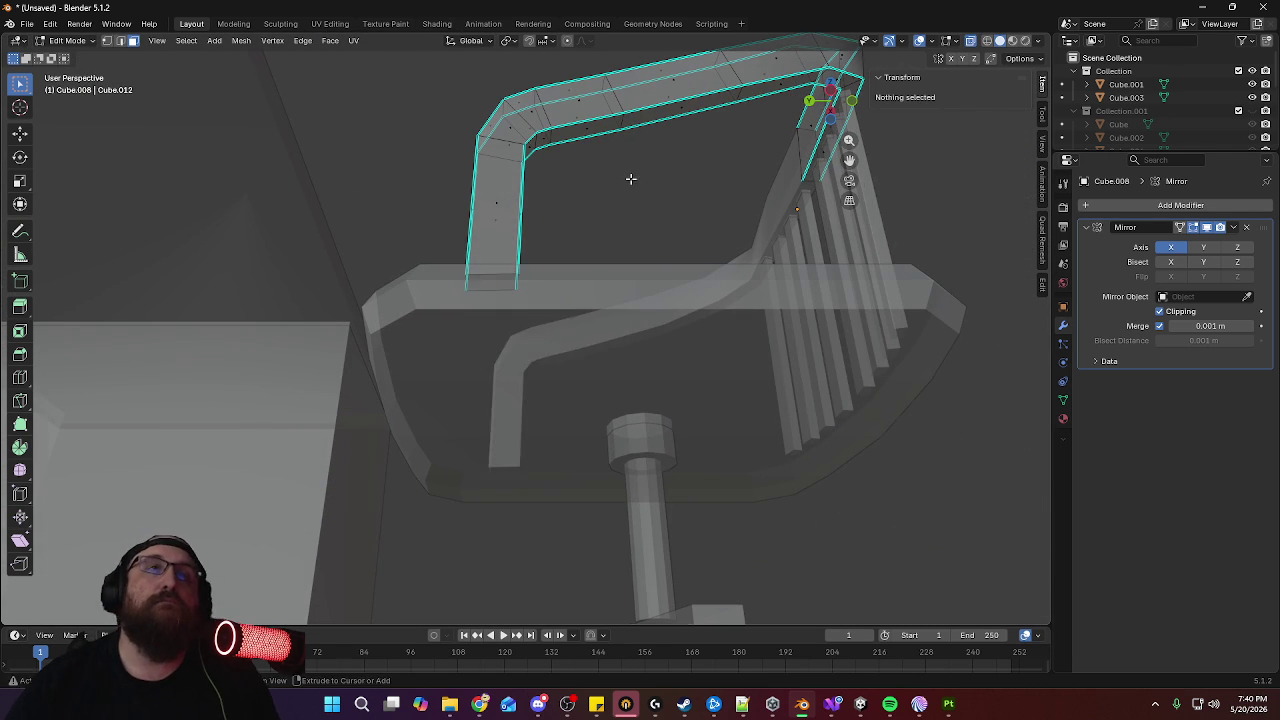
scroll(646, 255, down, 5)
mouse_move(646, 255)
middle_down()
mouse_move(625, 319)
mouse_move(583, 337)
mouse_move(618, 288)
middle_up()
key(Tab)
Delete the selected faces on the slat object
click(588, 331)
key(Tab)
scroll(621, 282, up, 3)
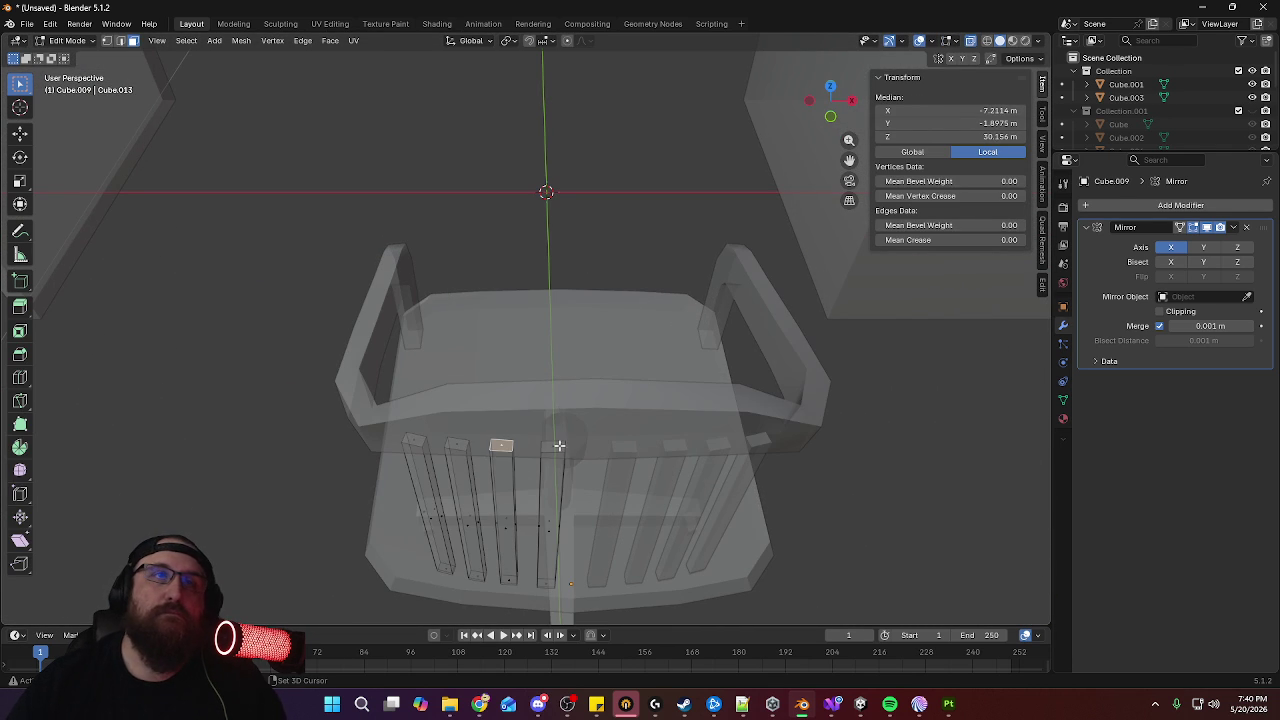
key(x)
click(513, 407)
Delete the stray faces on the backrest rail and return to Object Mode
mouse_move(514, 409)
middle_down()
mouse_move(466, 503)
mouse_move(587, 301)
middle_up()
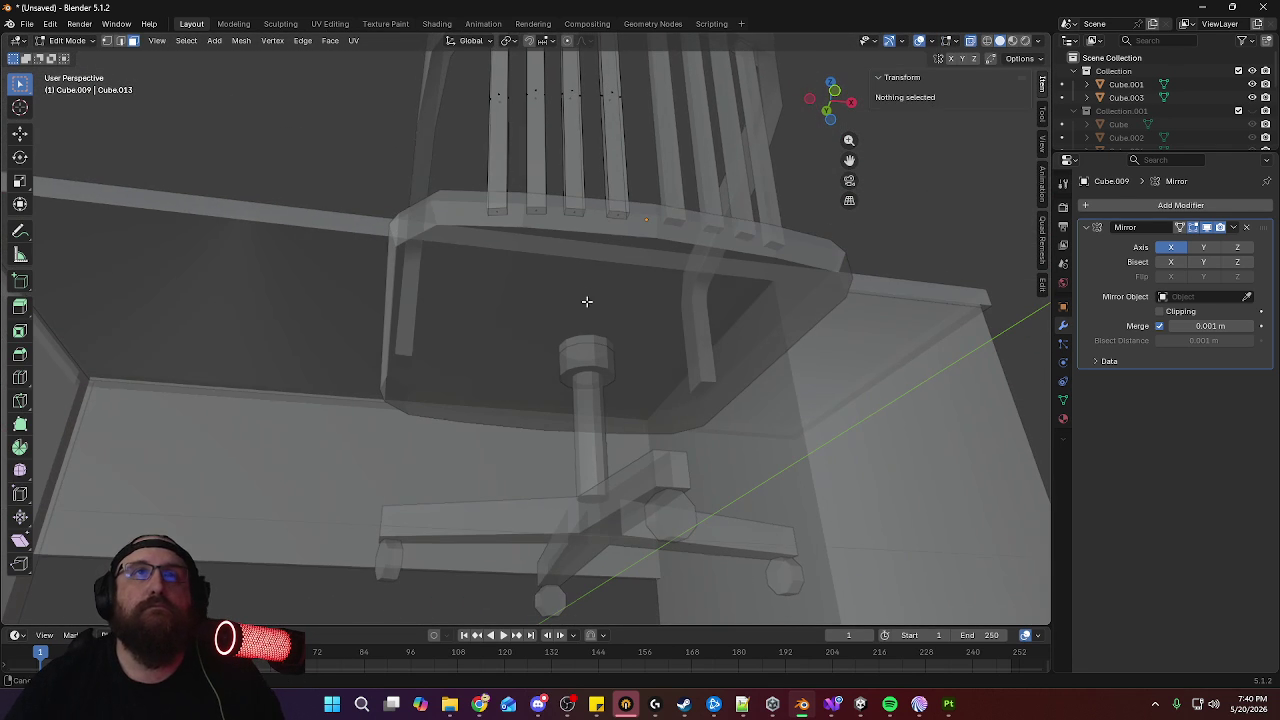
click(619, 214)
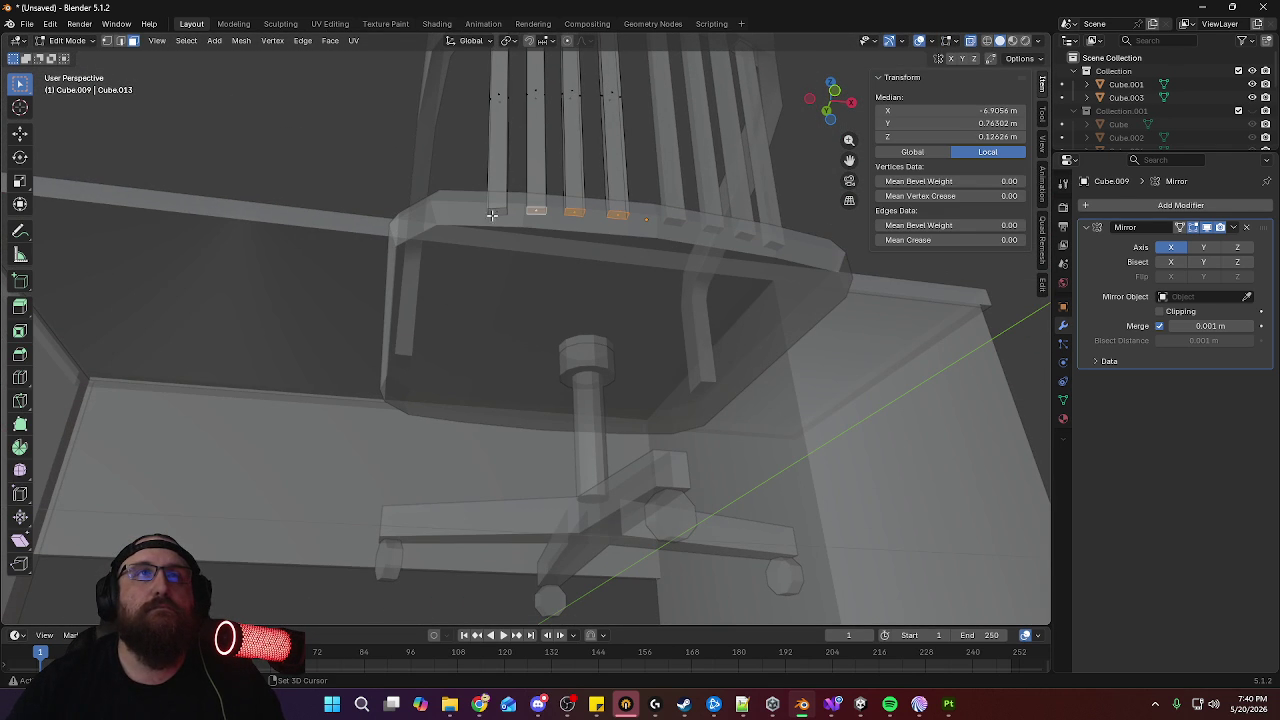
key(x)
click(712, 236)
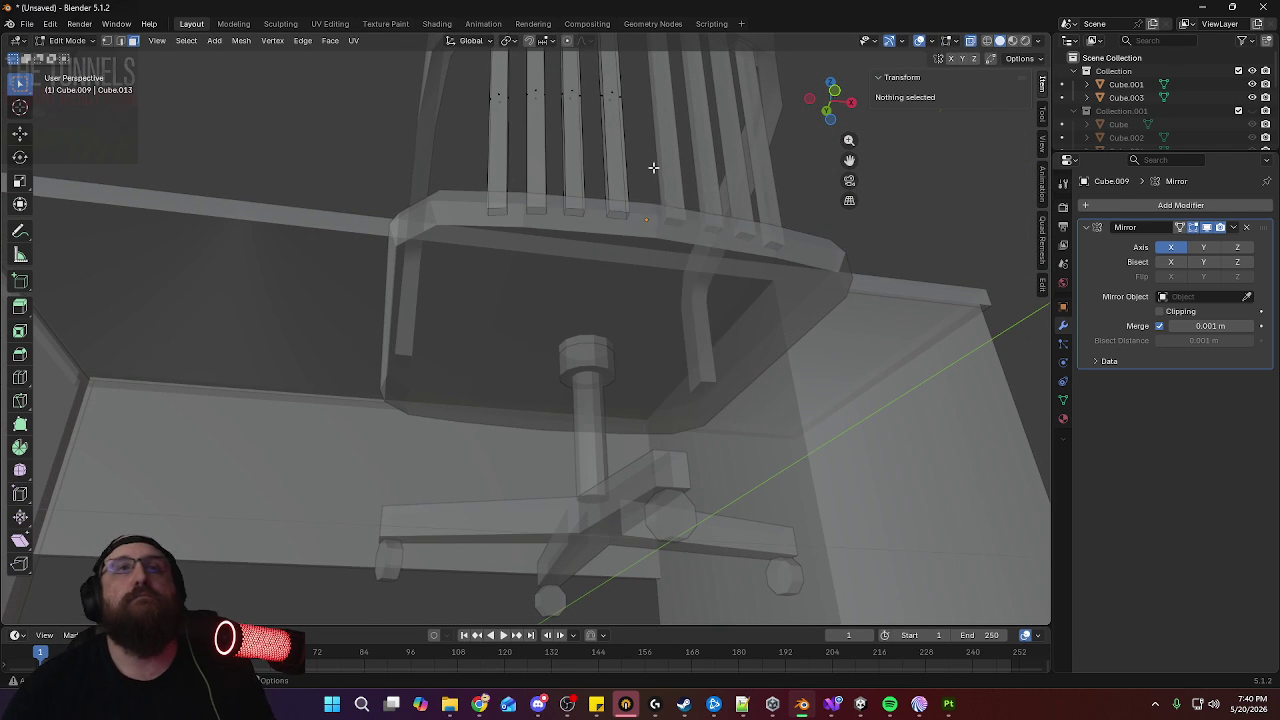
scroll(712, 236, down, 5)
mouse_move(712, 236)
middle_down()
mouse_move(656, 283)
mouse_move(720, 380)
middle_up()
scroll(743, 277, up, 5)
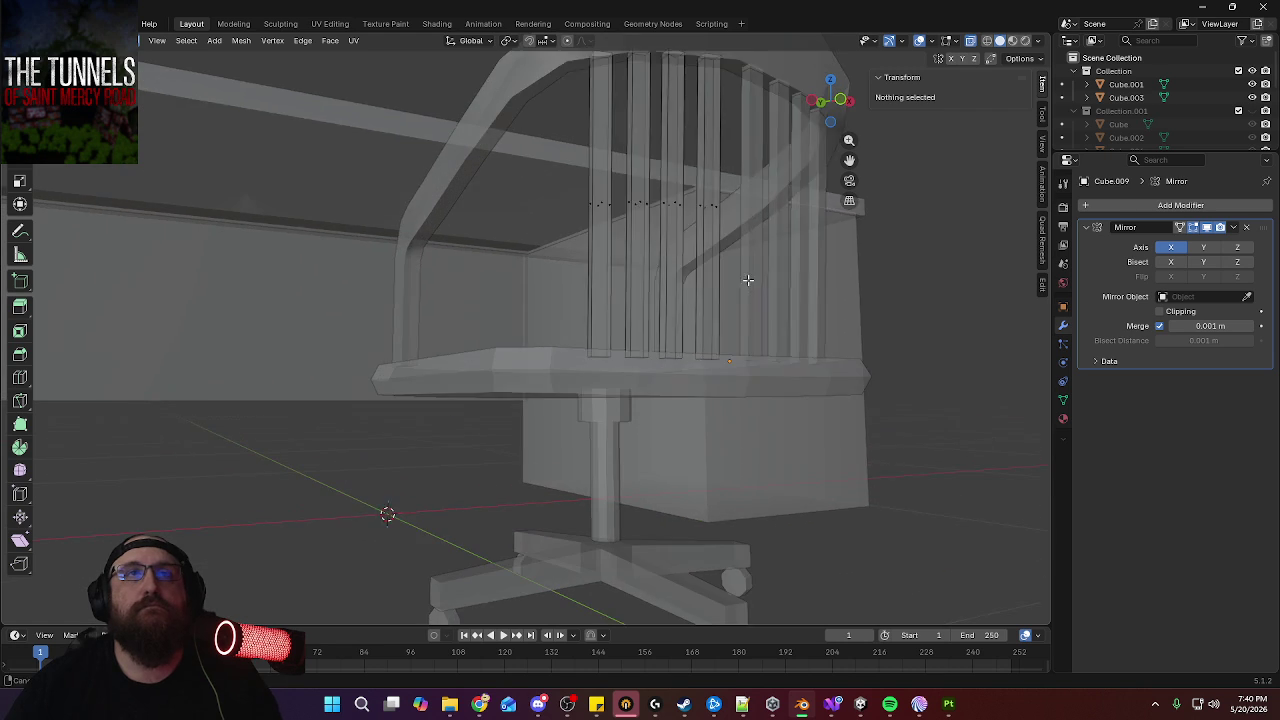
key(Tab)
Smooth-shade the chair seat
scroll(724, 262, down, 3)
middle_drag(706, 290, 544, 485)
click(576, 330)
click(208, 40)
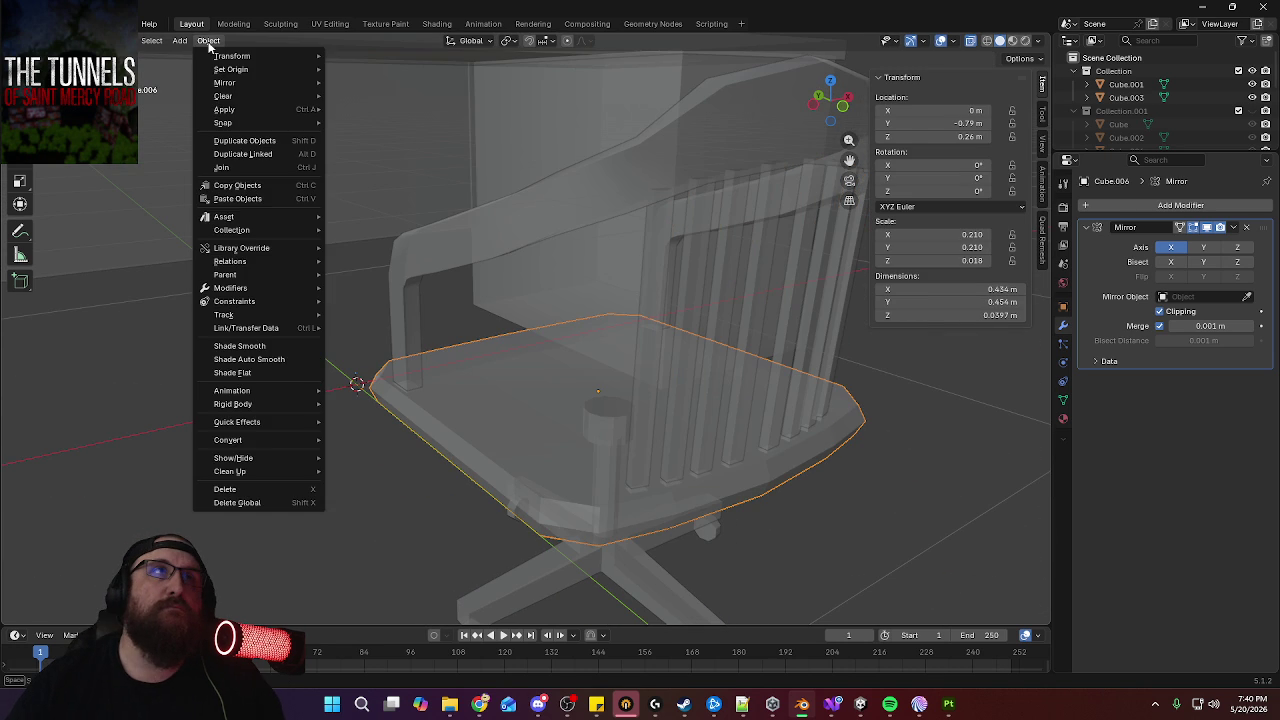
click(272, 344)
Mark the seat's lower rim edge loop as sharp and as a seam
mouse_move(469, 383)
middle_down()
mouse_move(606, 366)
mouse_move(594, 360)
middle_up()
key(Tab)
key(2)
alt+click(505, 368)
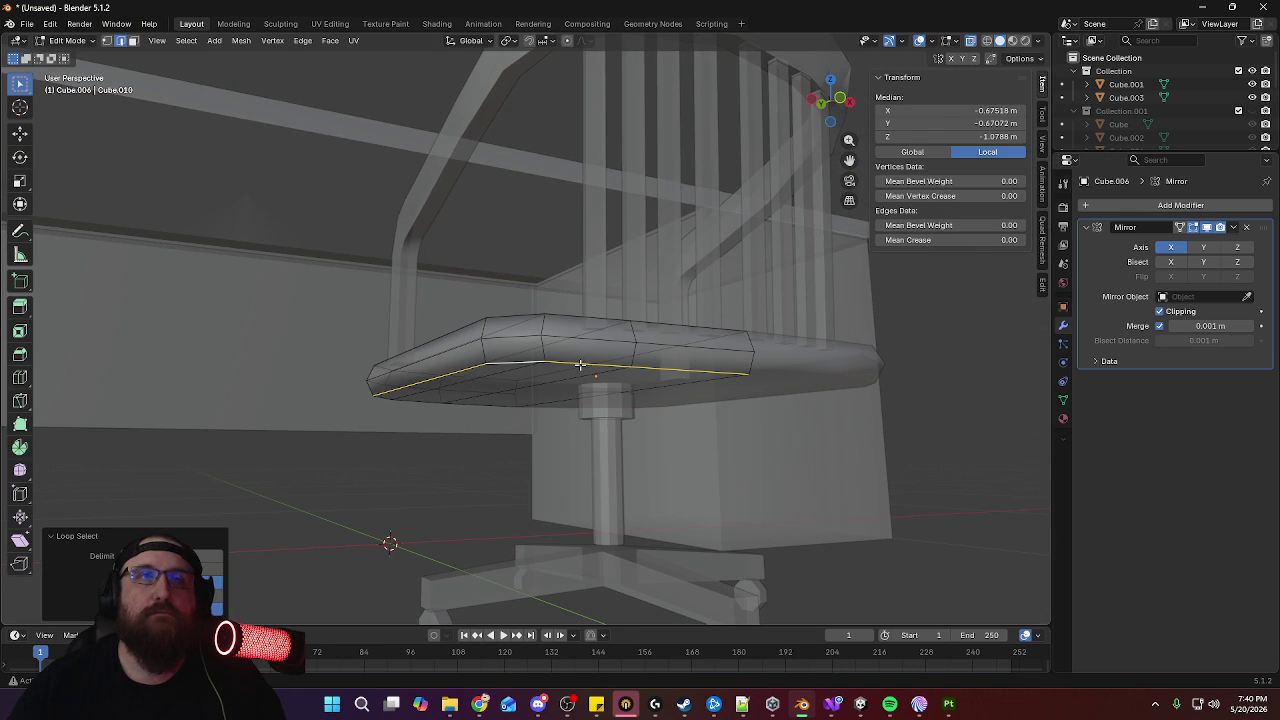
middle_drag(584, 410, 520, 255)
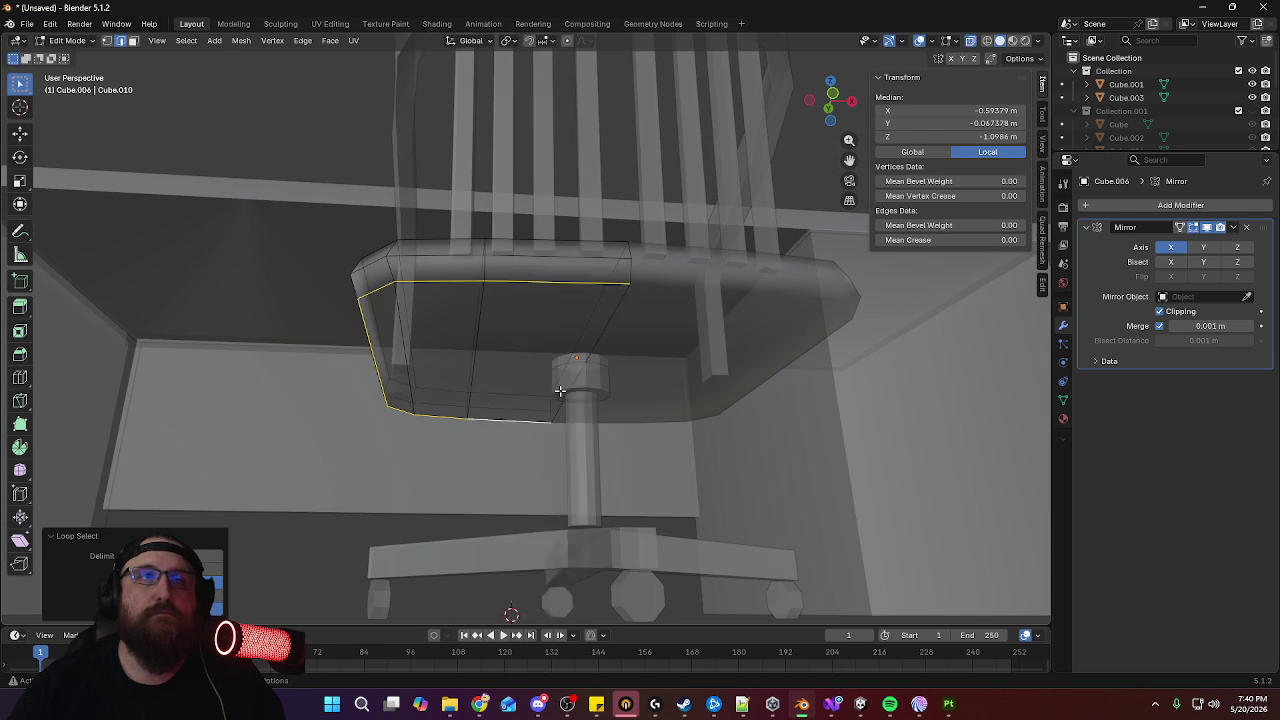
right_click(515, 250)
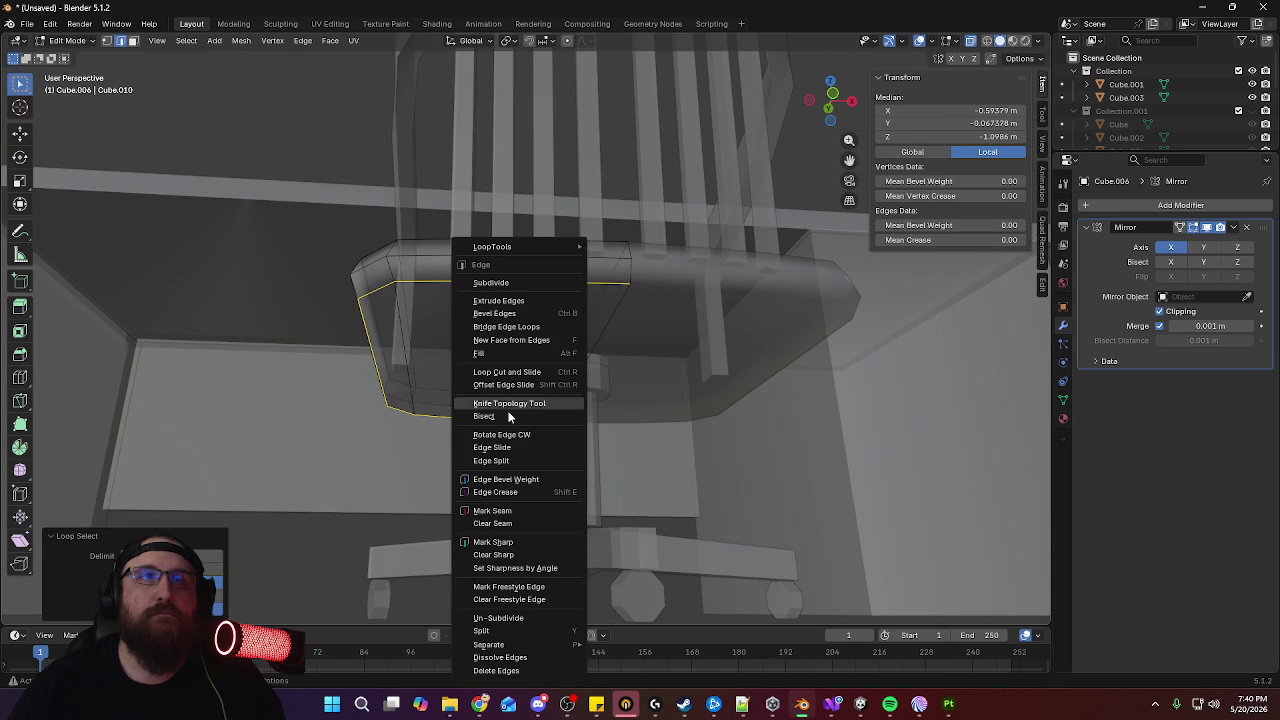
click(520, 541)
right_click(551, 372)
click(524, 347)
Return to Object Mode and select the box beneath the seat
mouse_move(491, 329)
middle_down()
mouse_move(651, 390)
mouse_move(658, 357)
middle_up()
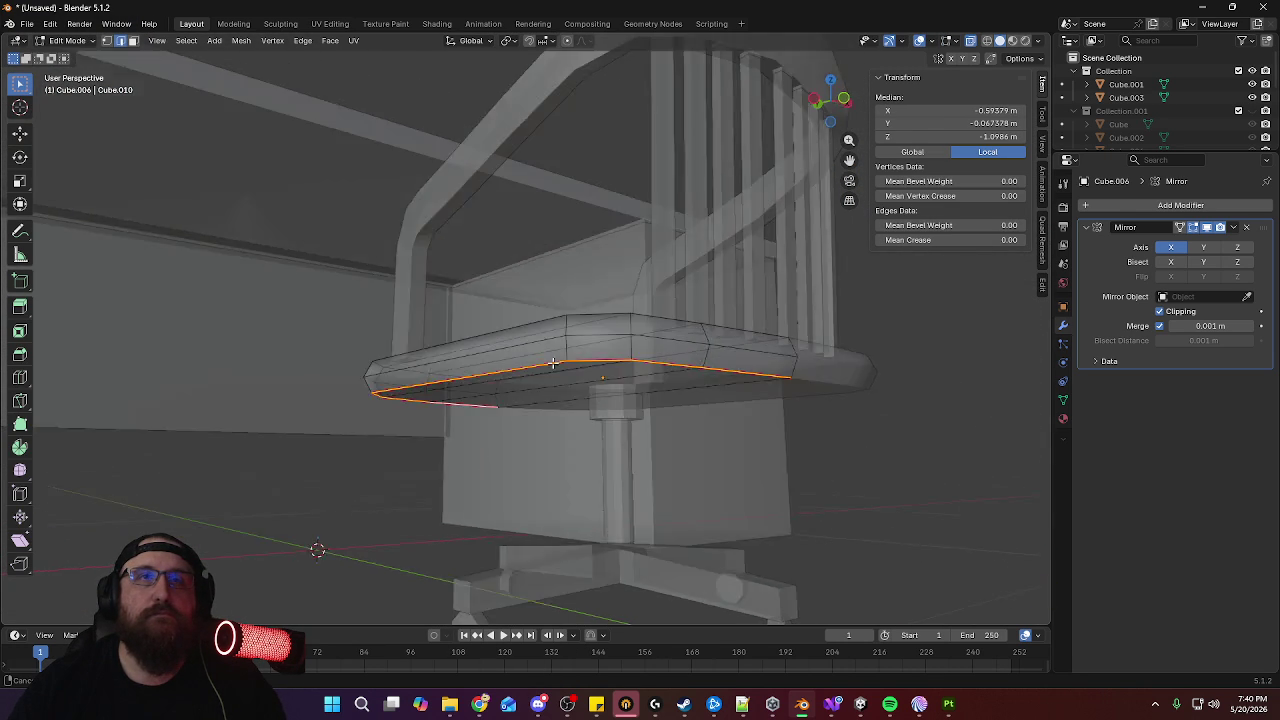
mouse_move(589, 302)
middle_down()
mouse_move(663, 351)
mouse_move(811, 370)
mouse_move(686, 349)
mouse_move(613, 358)
middle_up()
key(Tab)
click(575, 340)
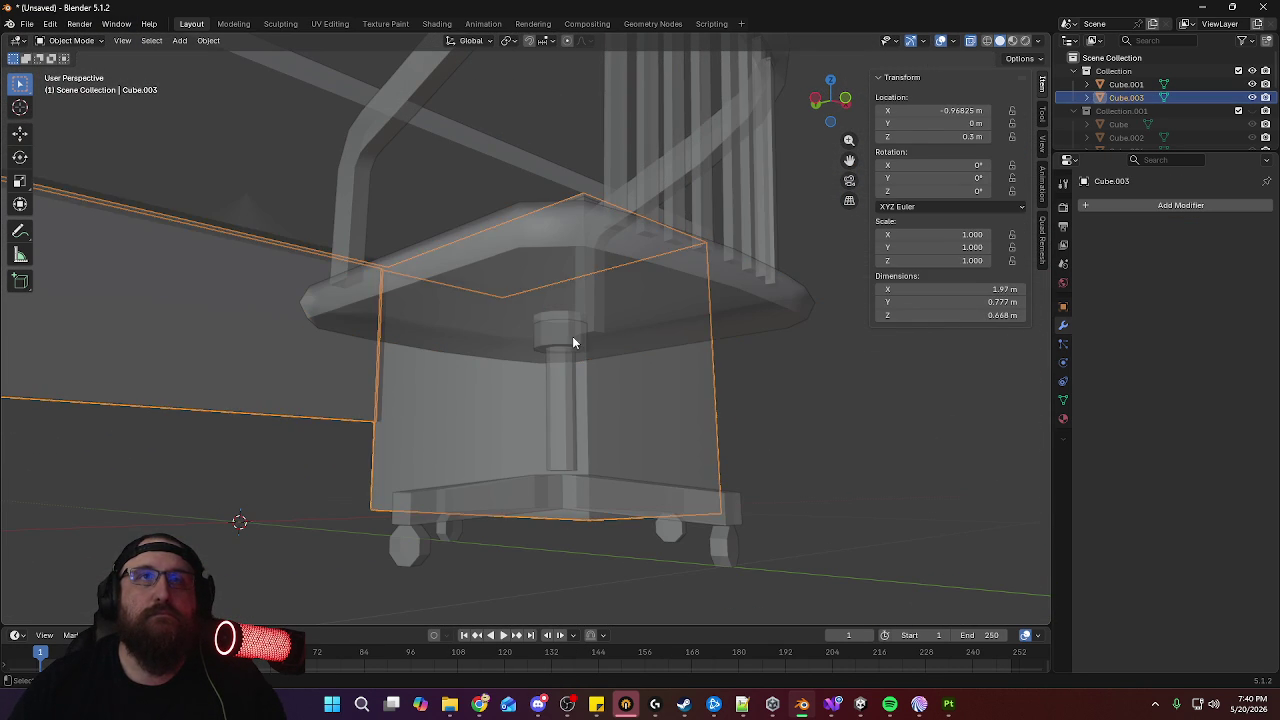
Smooth-shade the cylinder post and mark its top ring as seam and sharp
click(576, 372)
click(209, 41)
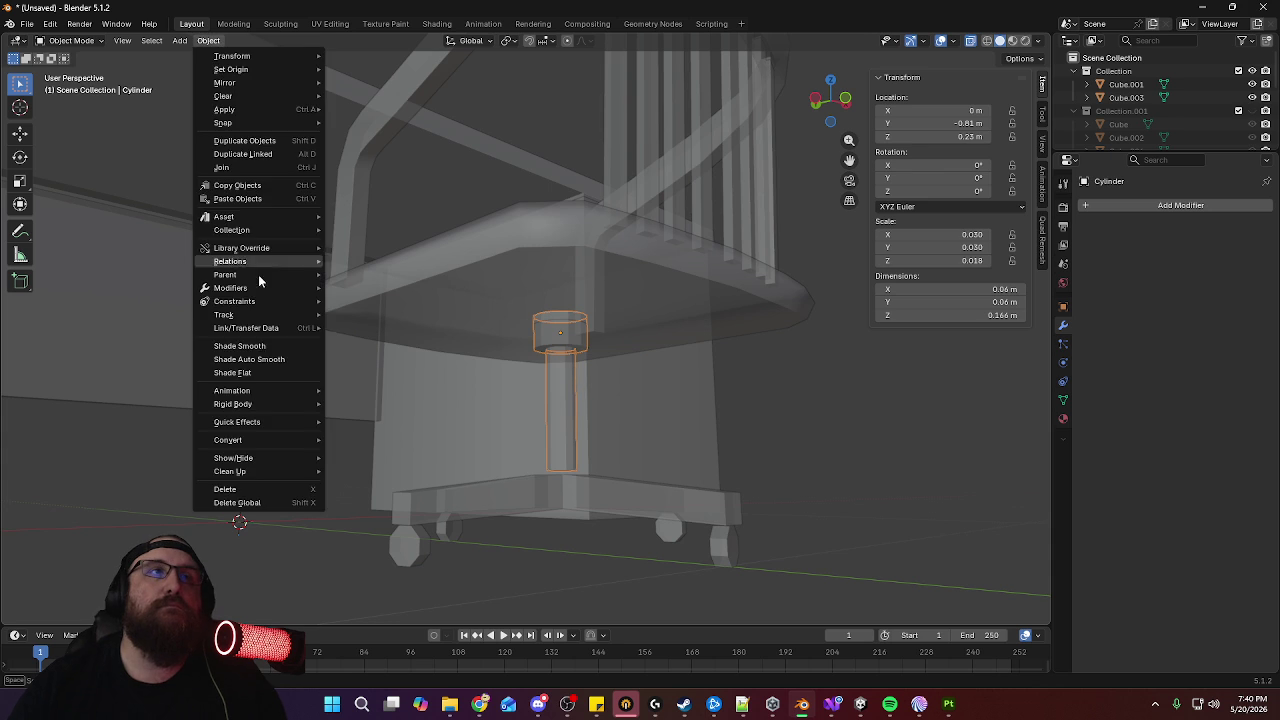
click(272, 348)
key(Tab)
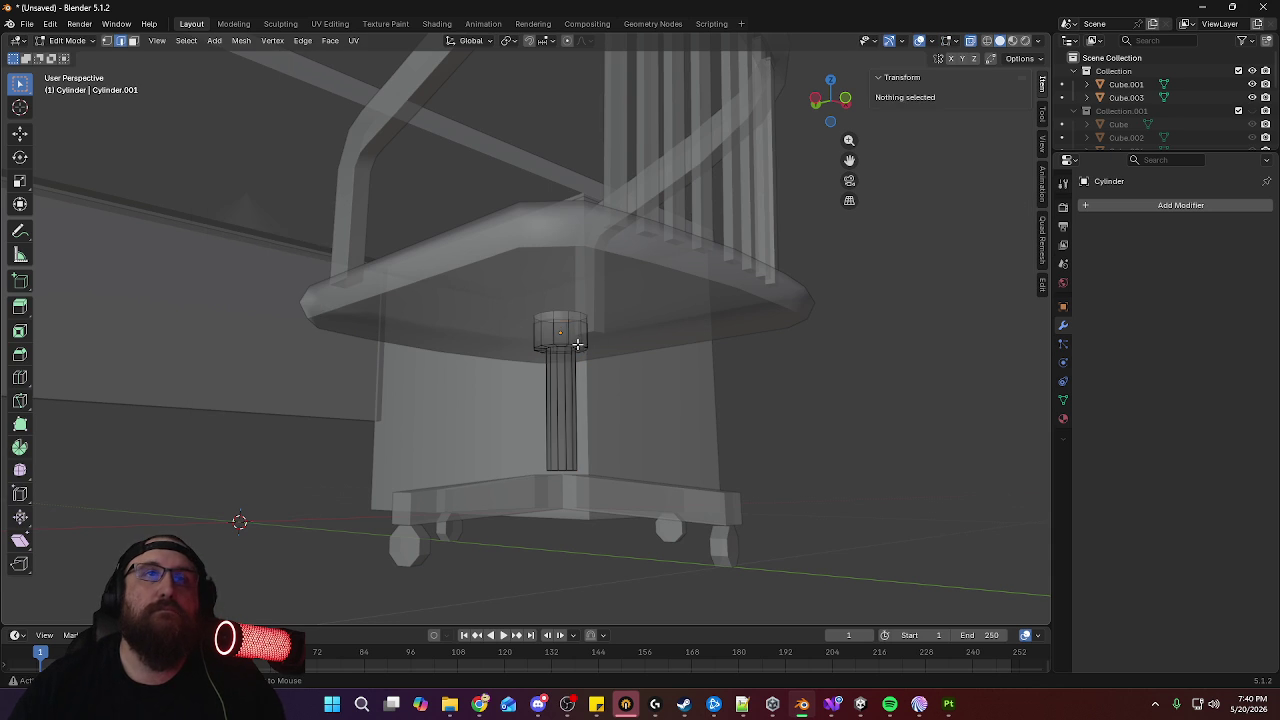
alt+click(577, 344)
middle_drag(674, 357, 541, 315)
right_click(541, 315)
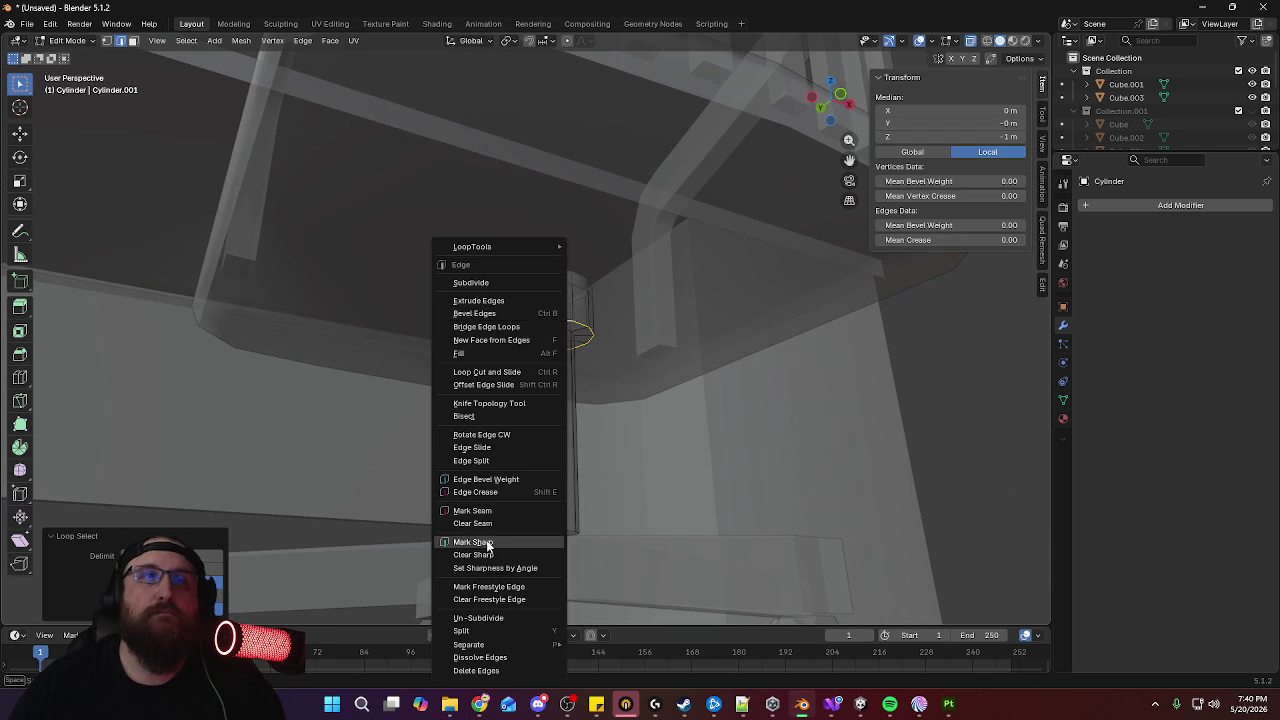
click(504, 510)
right_click(600, 338)
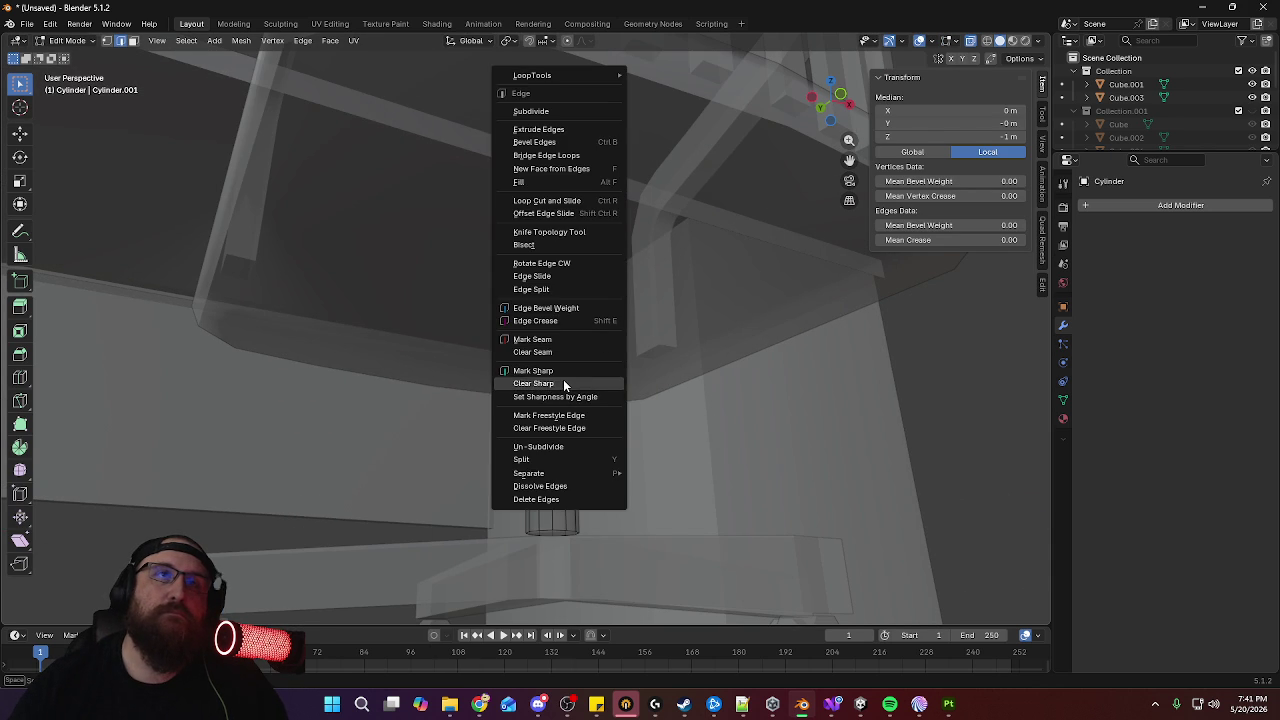
click(564, 370)
Mark the post's top ring sharp again and return to Object Mode
mouse_move(564, 370)
middle_down()
mouse_move(614, 314)
mouse_move(608, 371)
mouse_move(608, 286)
middle_up()
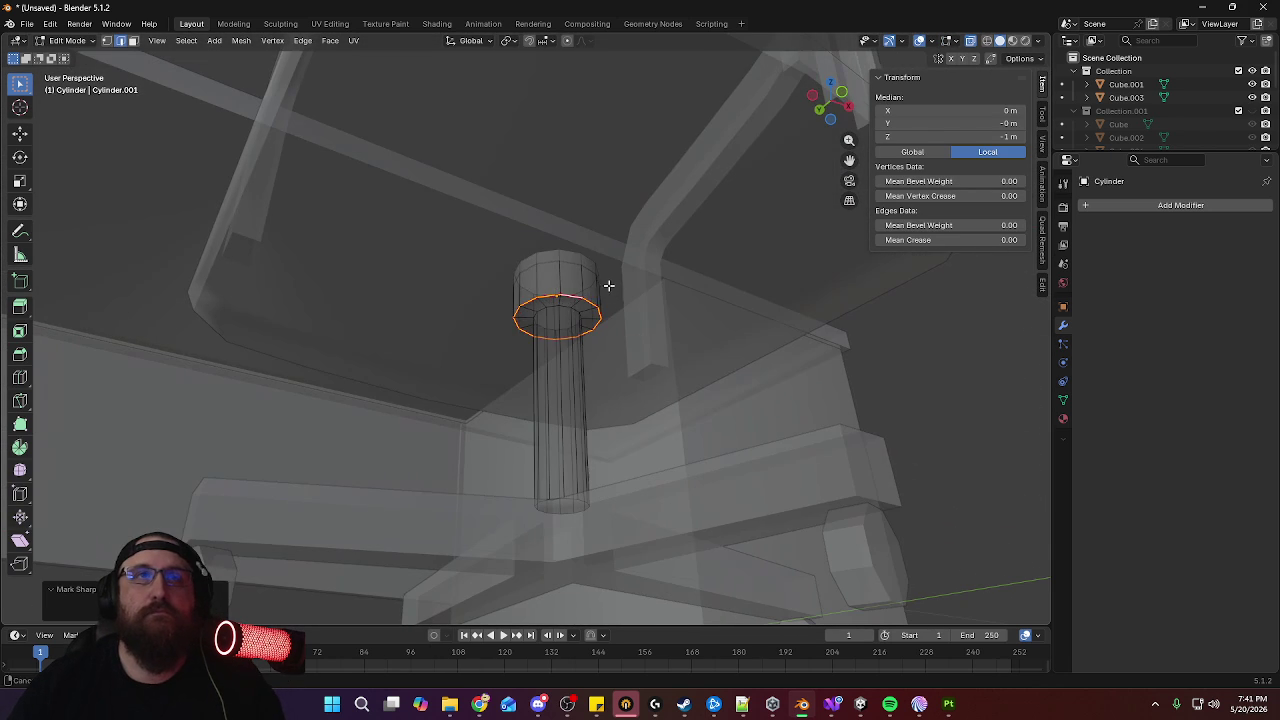
right_click(564, 307)
click(560, 296)
right_click(561, 305)
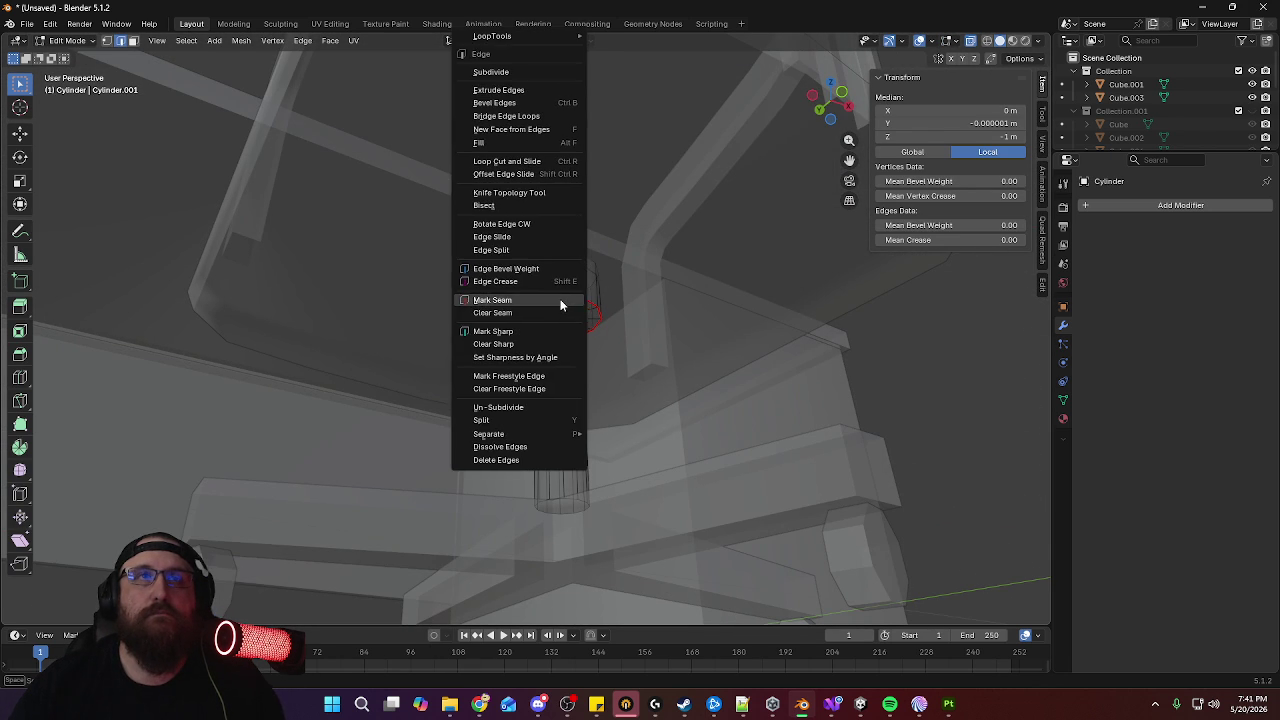
click(541, 331)
middle_drag(626, 357, 648, 250)
middle_drag(622, 300, 629, 298)
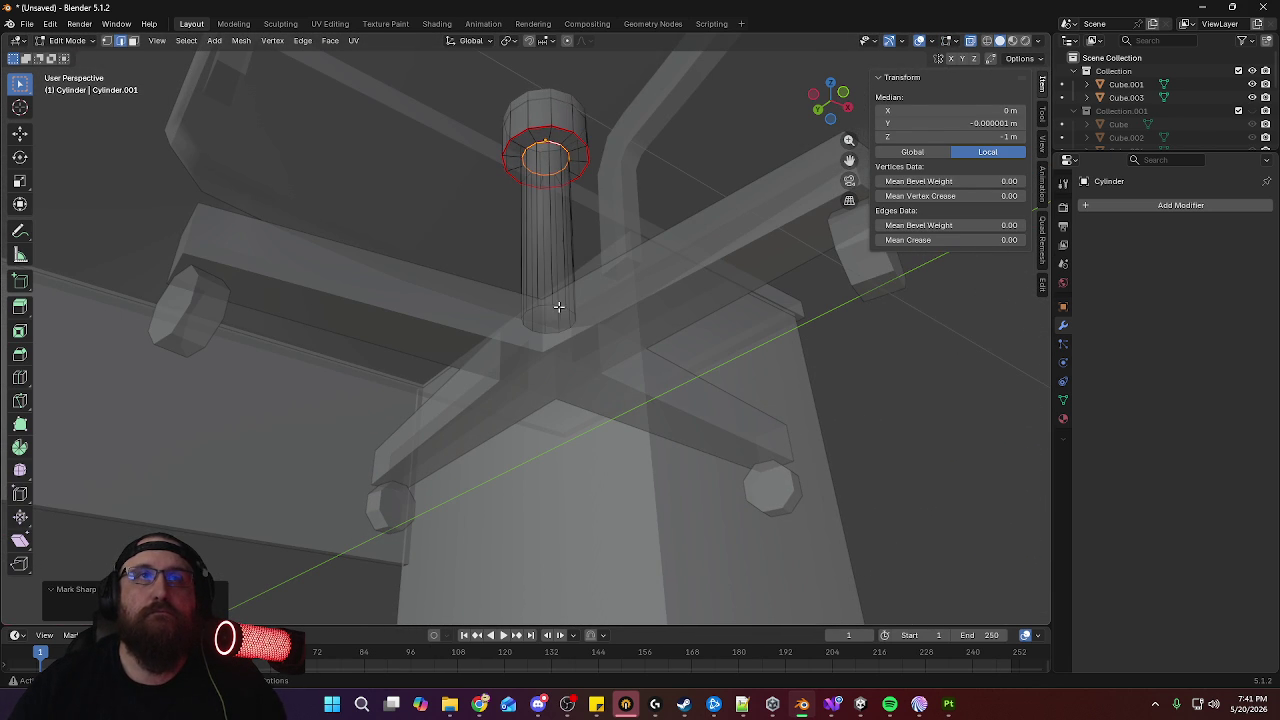
key(Tab)
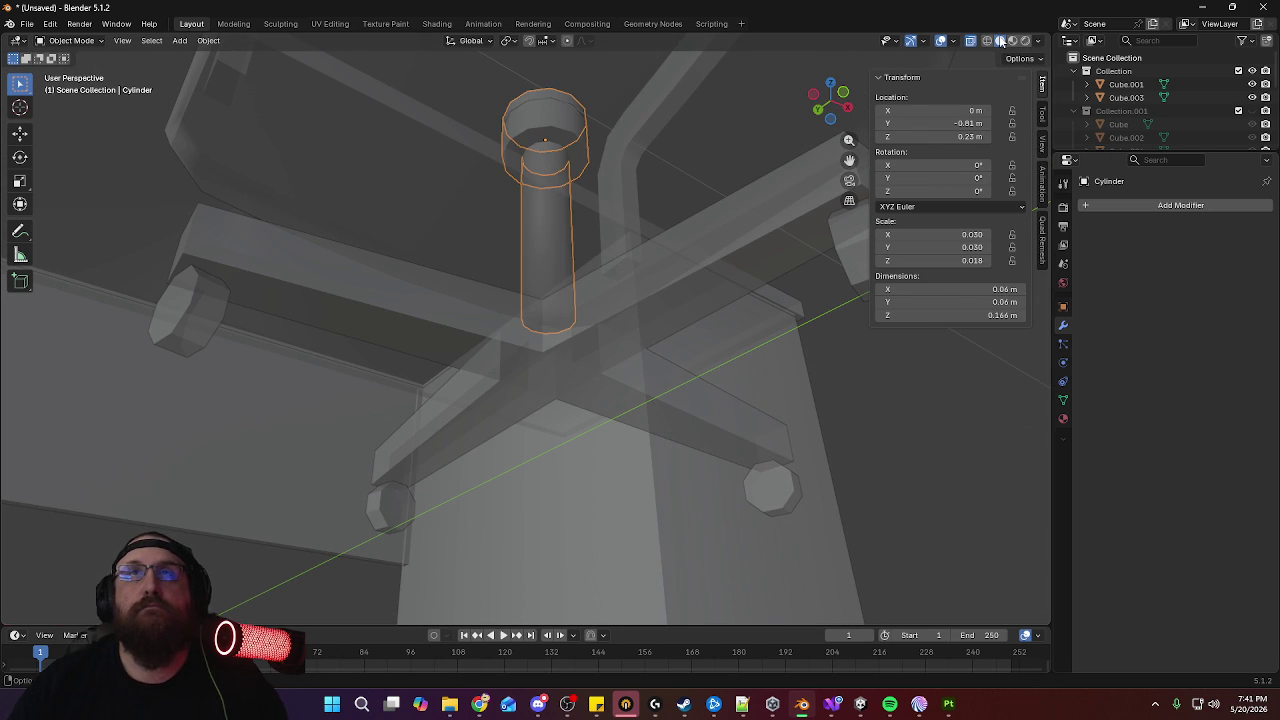
Turn X-ray off and delete the post's bottom edge loop
click(970, 43)
mouse_move(657, 237)
middle_down()
mouse_move(673, 278)
mouse_move(664, 269)
mouse_move(659, 418)
middle_up()
scroll(687, 308, up, 5)
key(Tab)
key(alt+a)
alt+click(698, 383)
key(x)
click(700, 386)
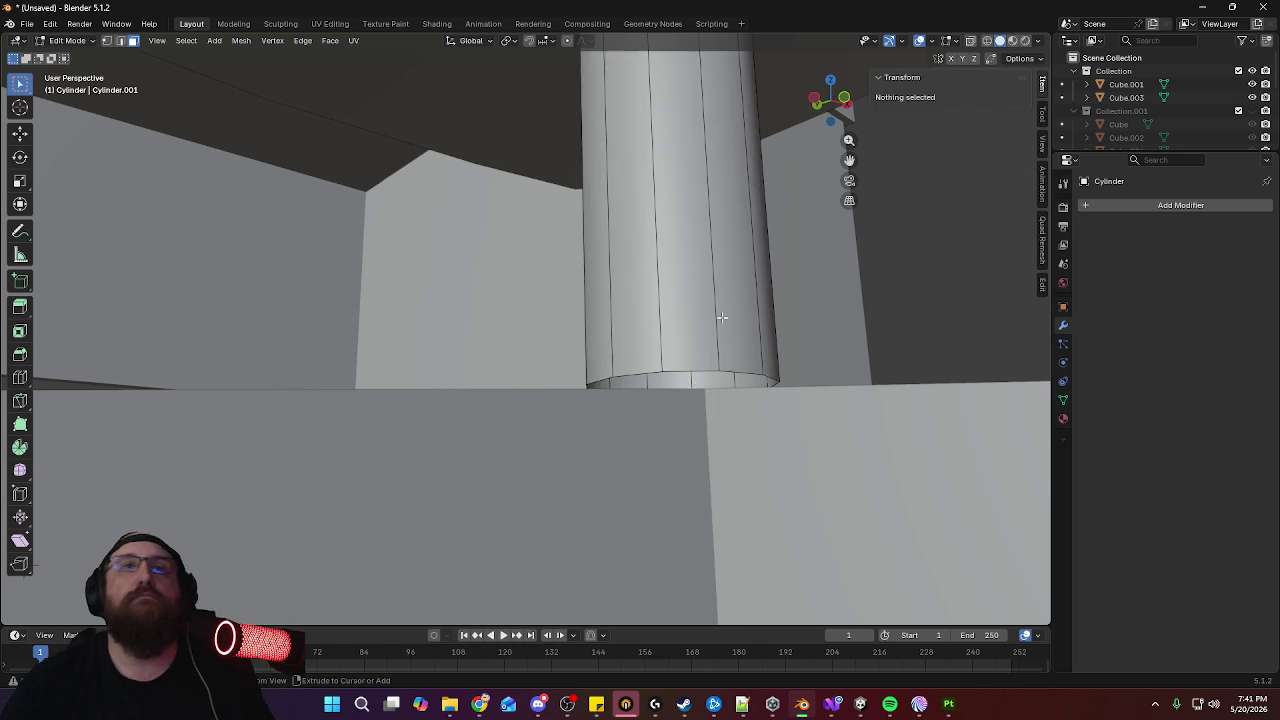
scroll(717, 377, down, 5)
mouse_move(716, 377)
middle_down()
mouse_move(657, 286)
mouse_move(613, 265)
middle_up()
key(Tab)
scroll(600, 287, down, 4)
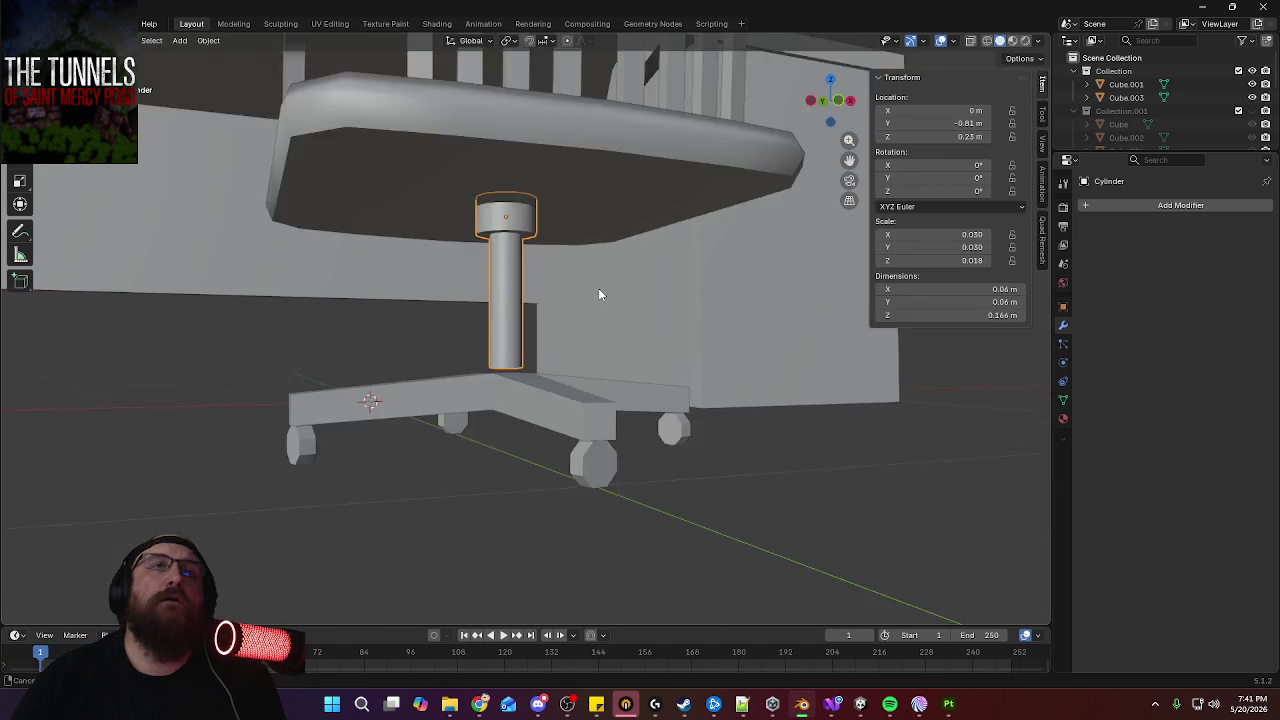
scroll(597, 320, down, 2)
mouse_move(596, 342)
middle_down()
mouse_move(660, 360)
mouse_move(748, 360)
mouse_move(674, 306)
mouse_move(586, 337)
mouse_move(571, 437)
mouse_move(629, 467)
mouse_move(603, 453)
mouse_move(726, 475)
mouse_move(818, 470)
mouse_move(543, 370)
mouse_move(591, 354)
mouse_move(739, 431)
middle_up()
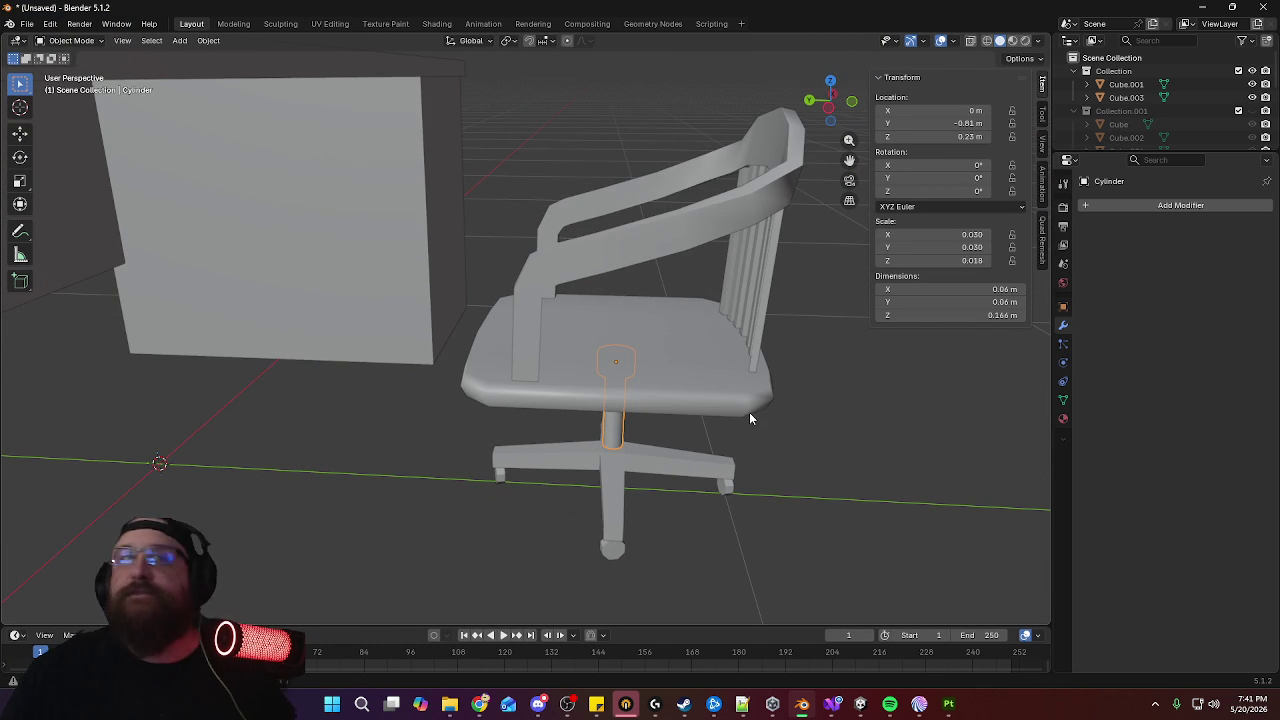
Select an edge loop across the armrest and move it vertically along Z
click(678, 226)
key(Tab)
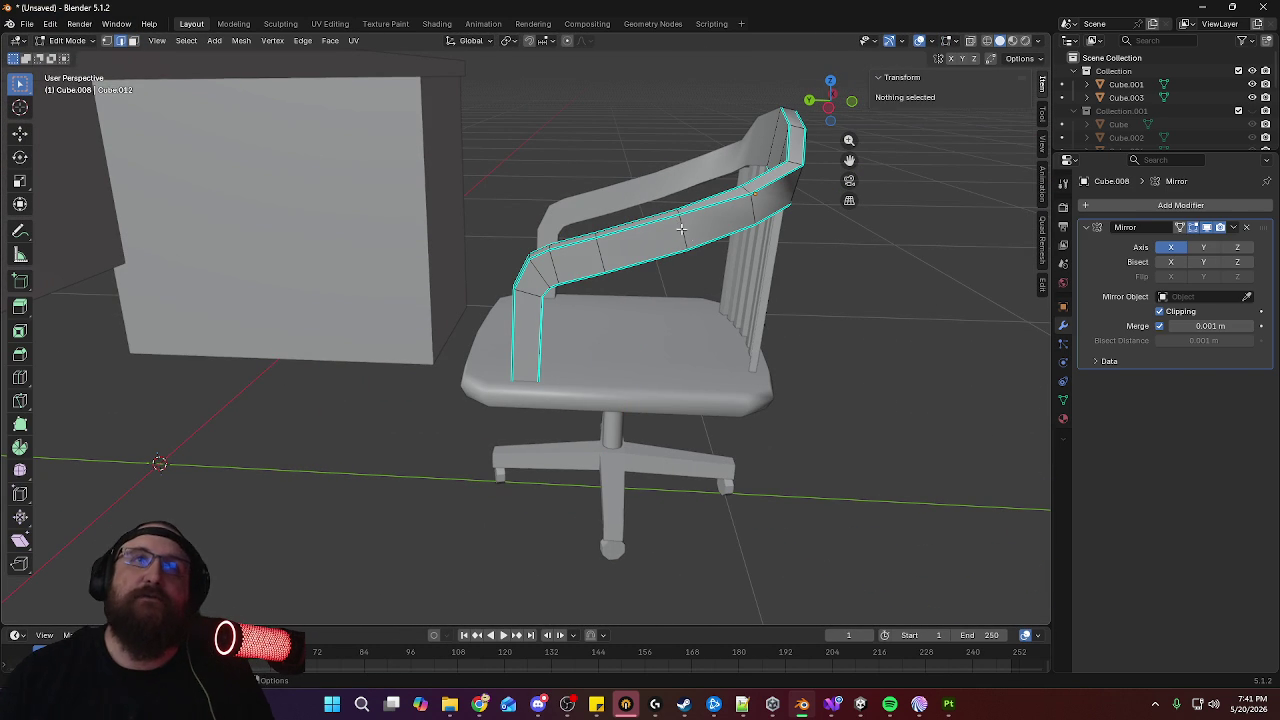
alt+click(686, 232)
middle_drag(754, 207, 790, 234)
key(g)
key(z)
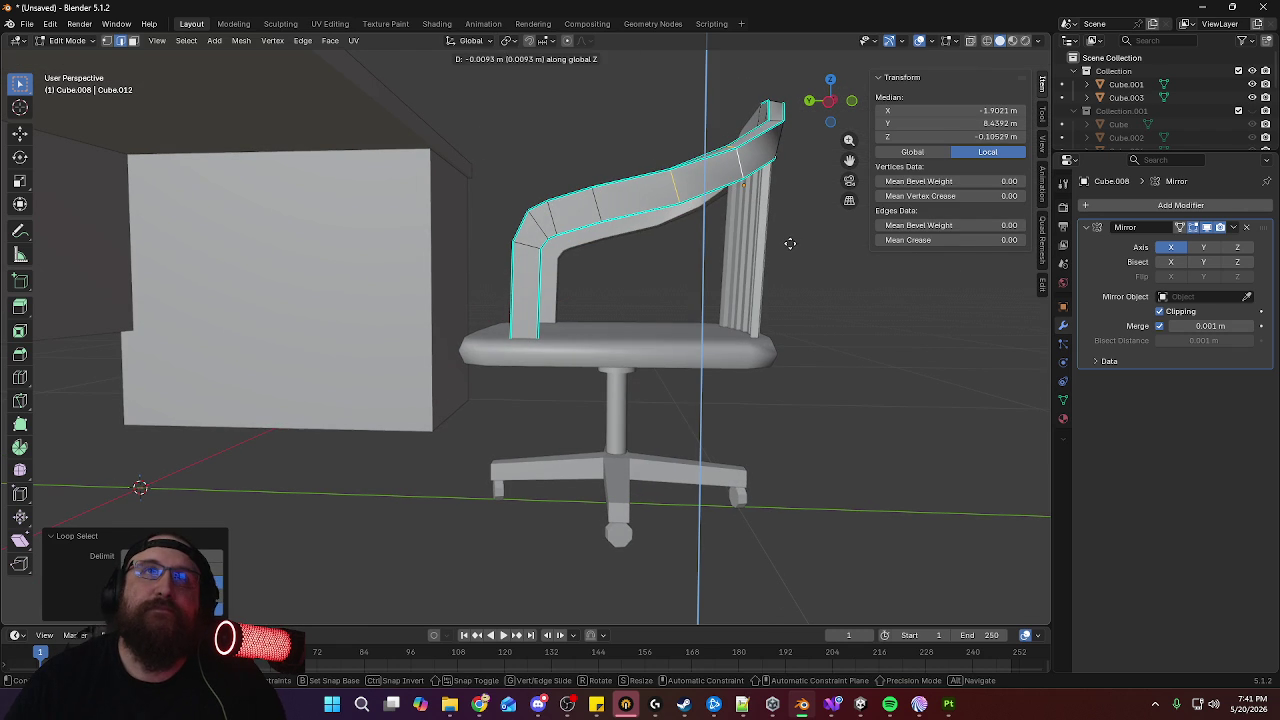
click(790, 245)
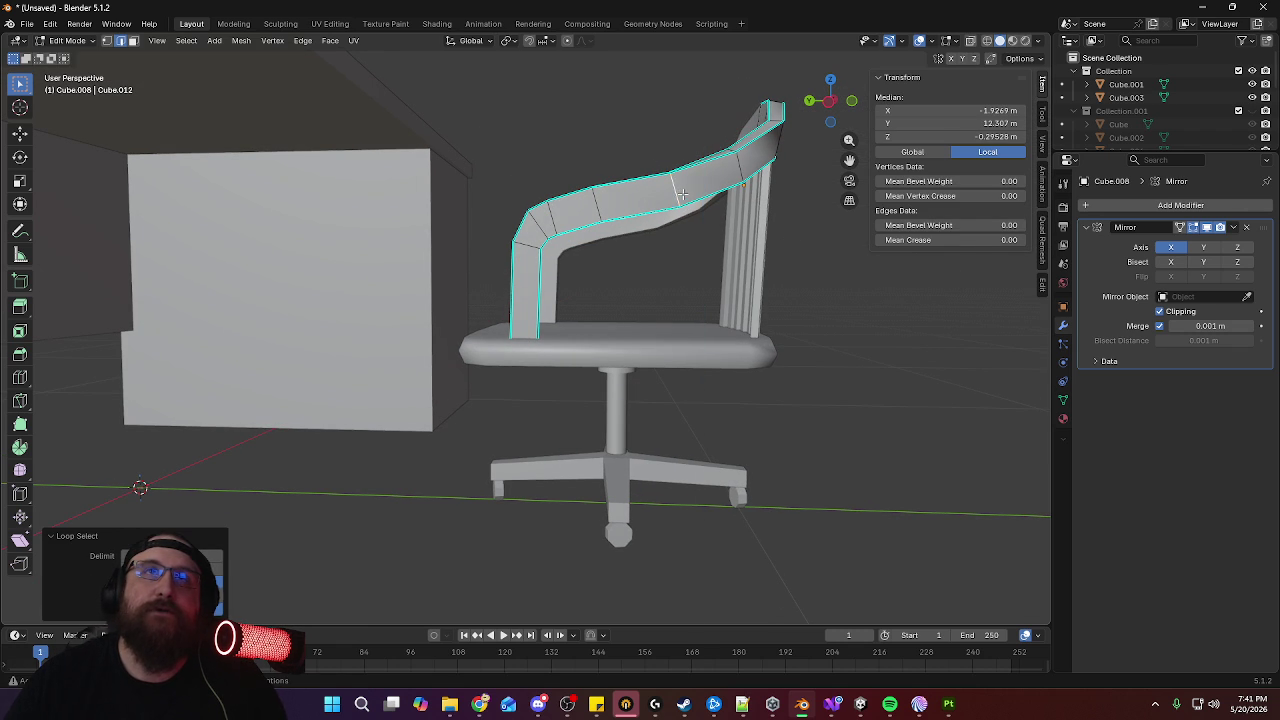
Move the armrest loop along Z again and tilt it about 6.68° around X
key(g)
key(z)
click(684, 198)
key(r)
key(x)
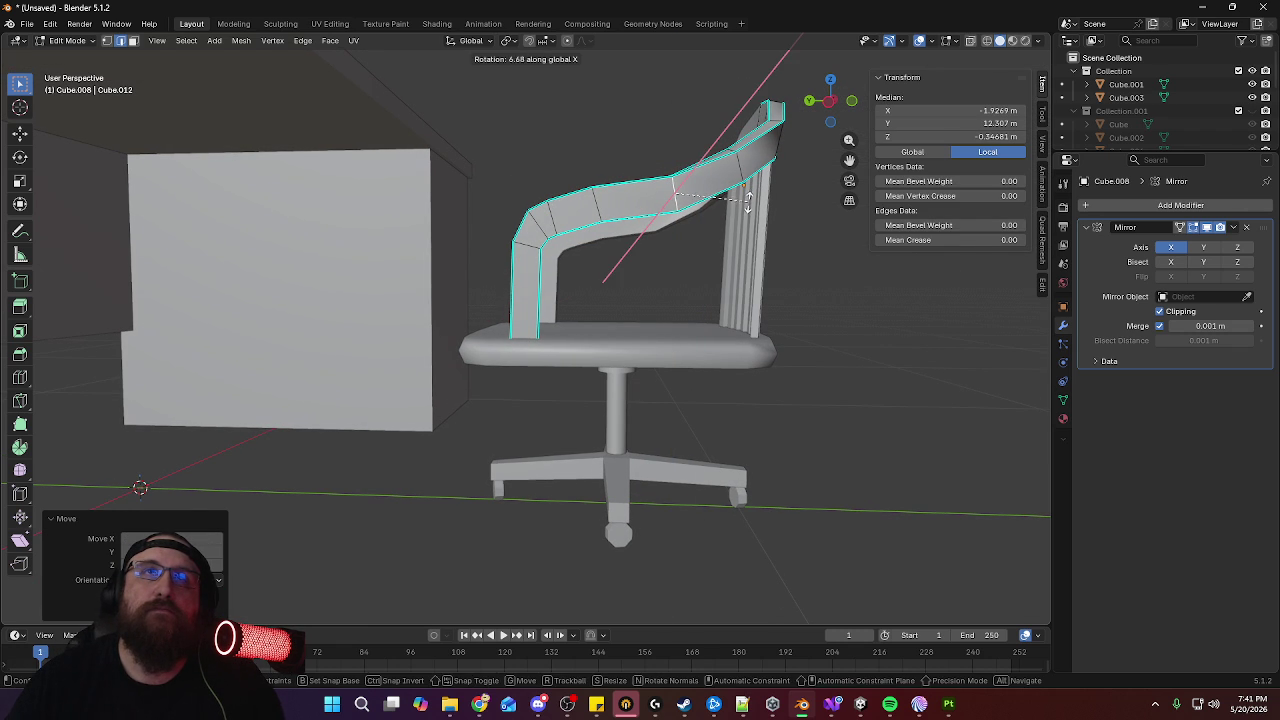
click(747, 200)
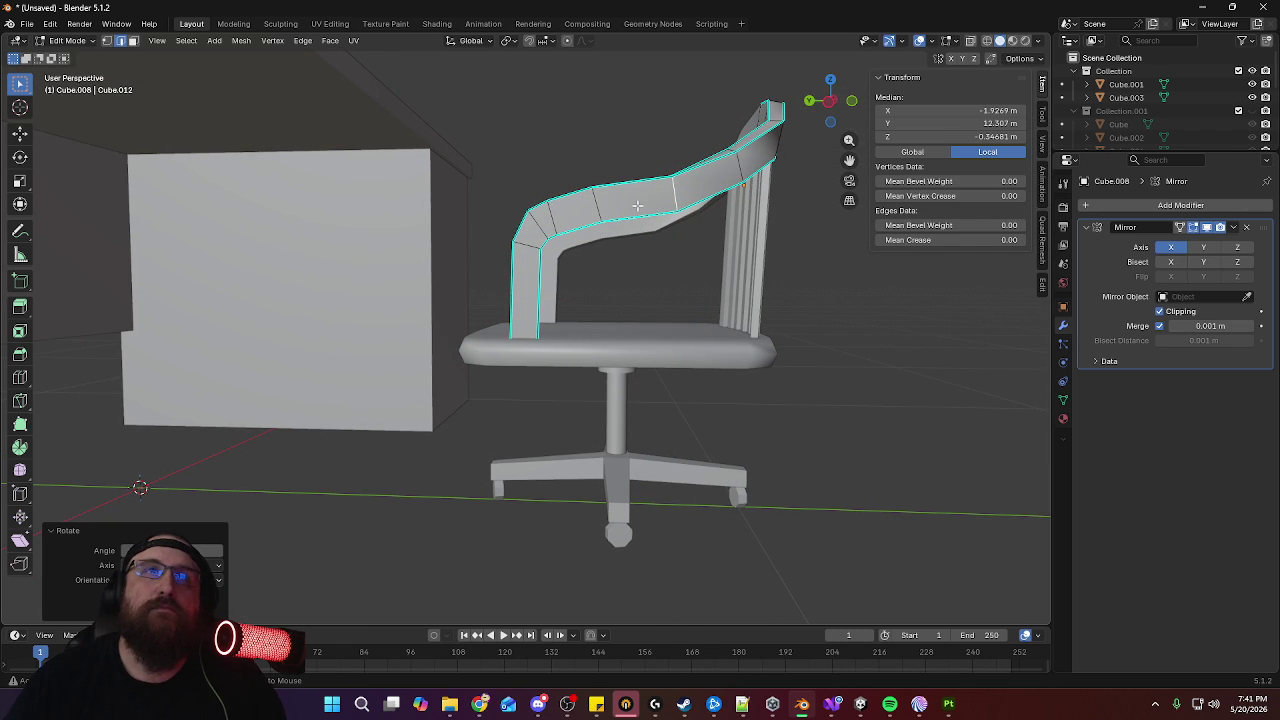
shift+middle_drag(643, 213, 662, 237)
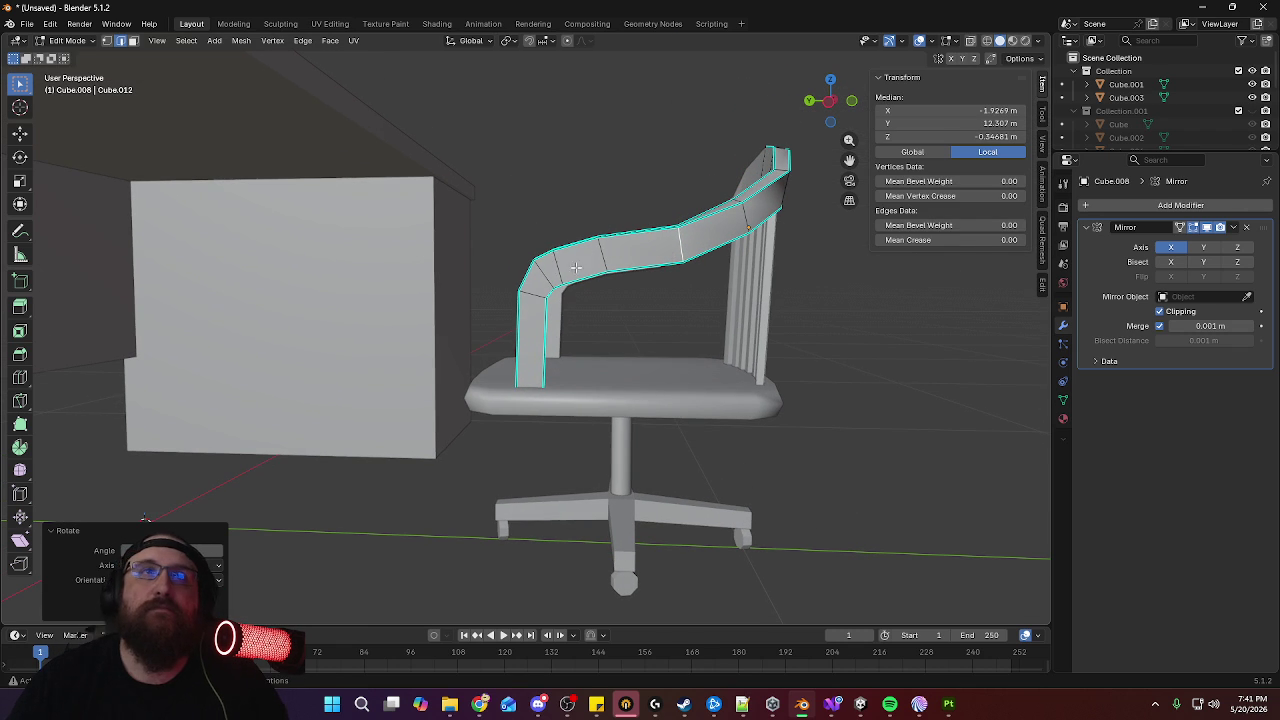
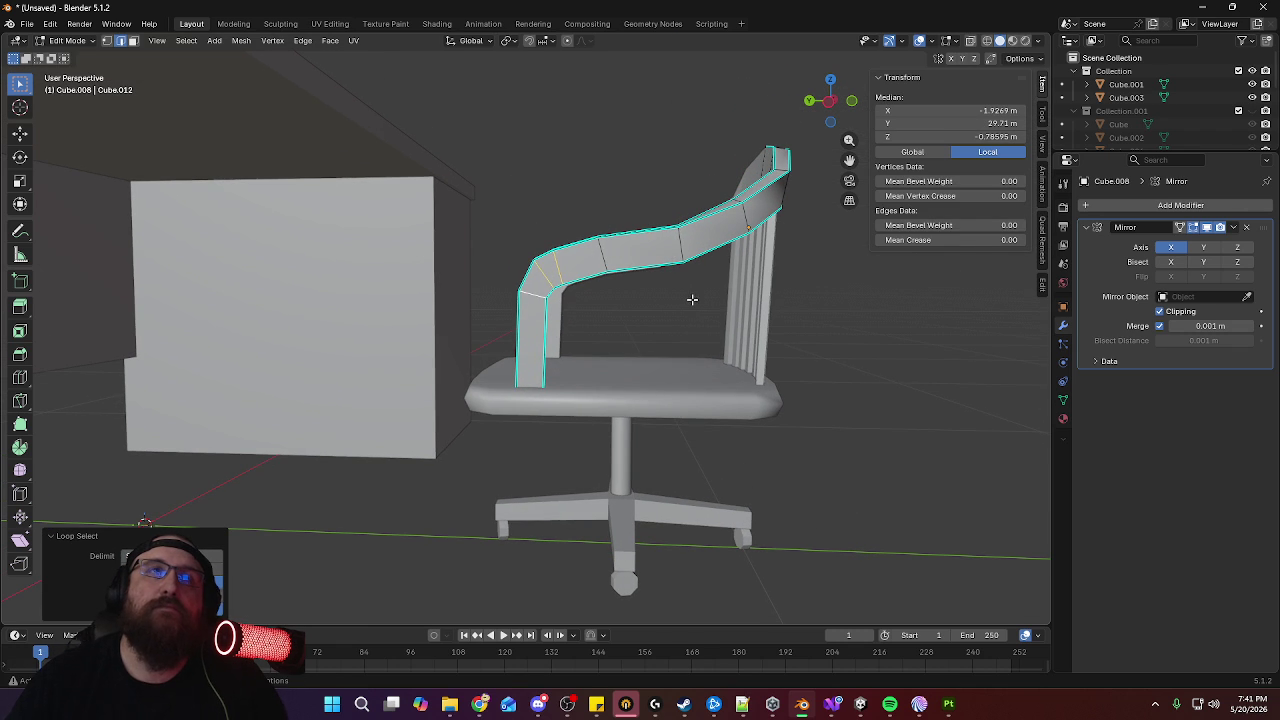
Raise the armrest edges along Z, then rotate the armrest loop and scale it vertically
key(g)
key(z)
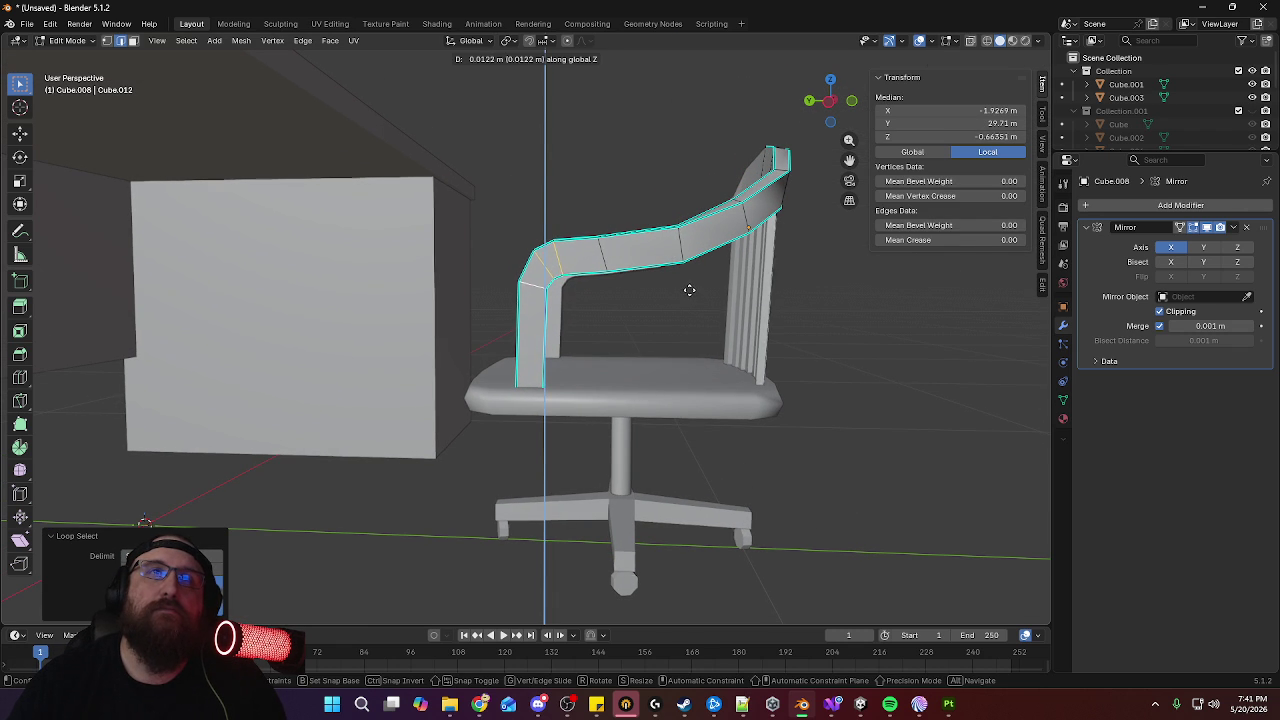
click(688, 289)
alt+click(598, 245)
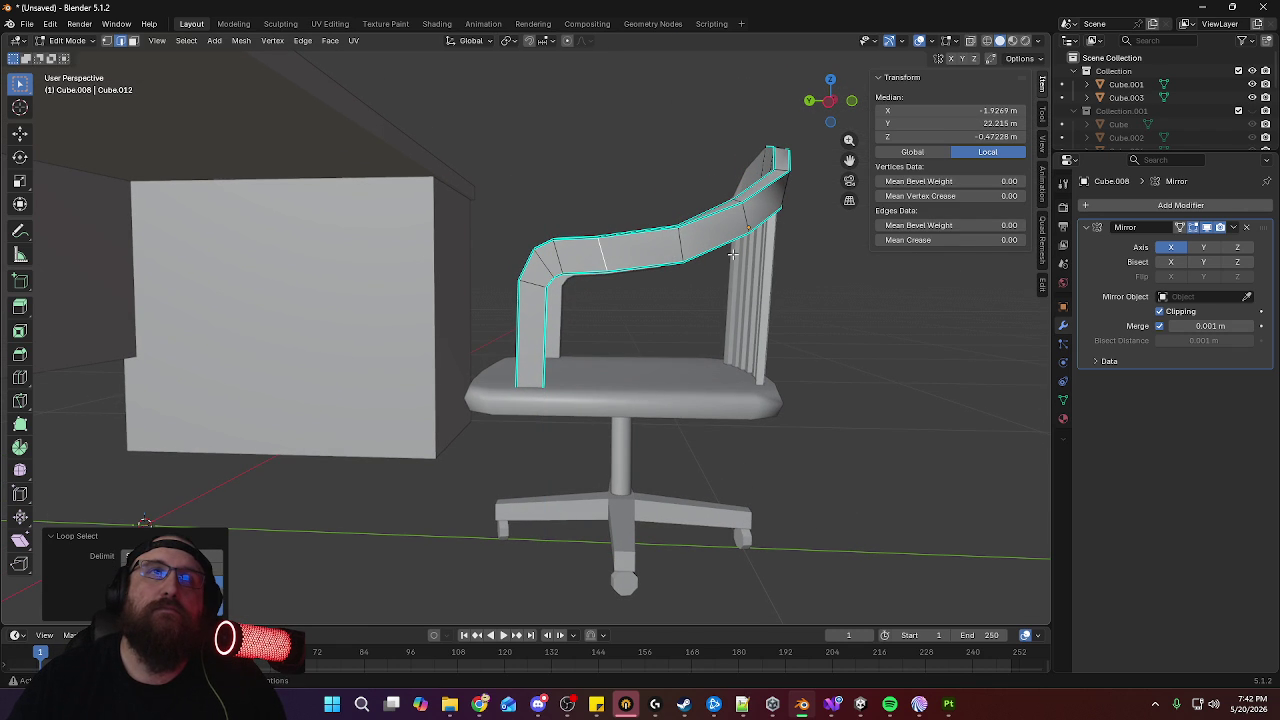
key(r)
click(741, 283)
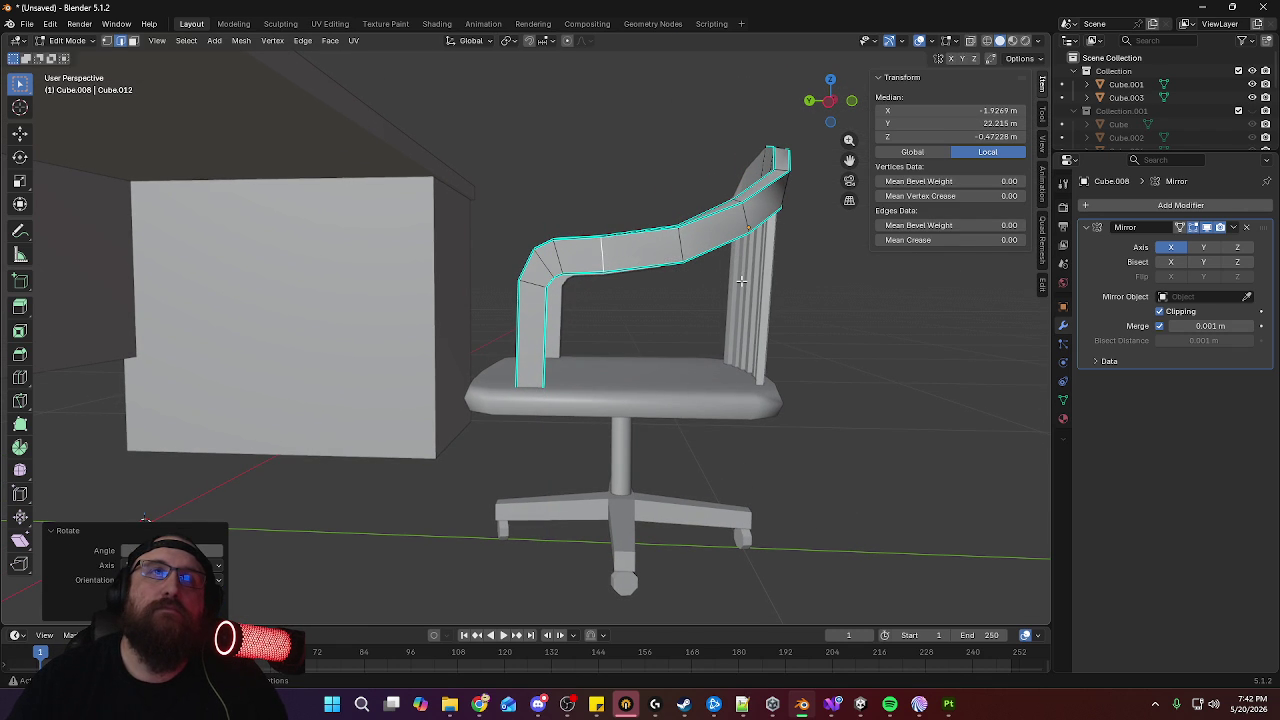
key(s)
key(z)
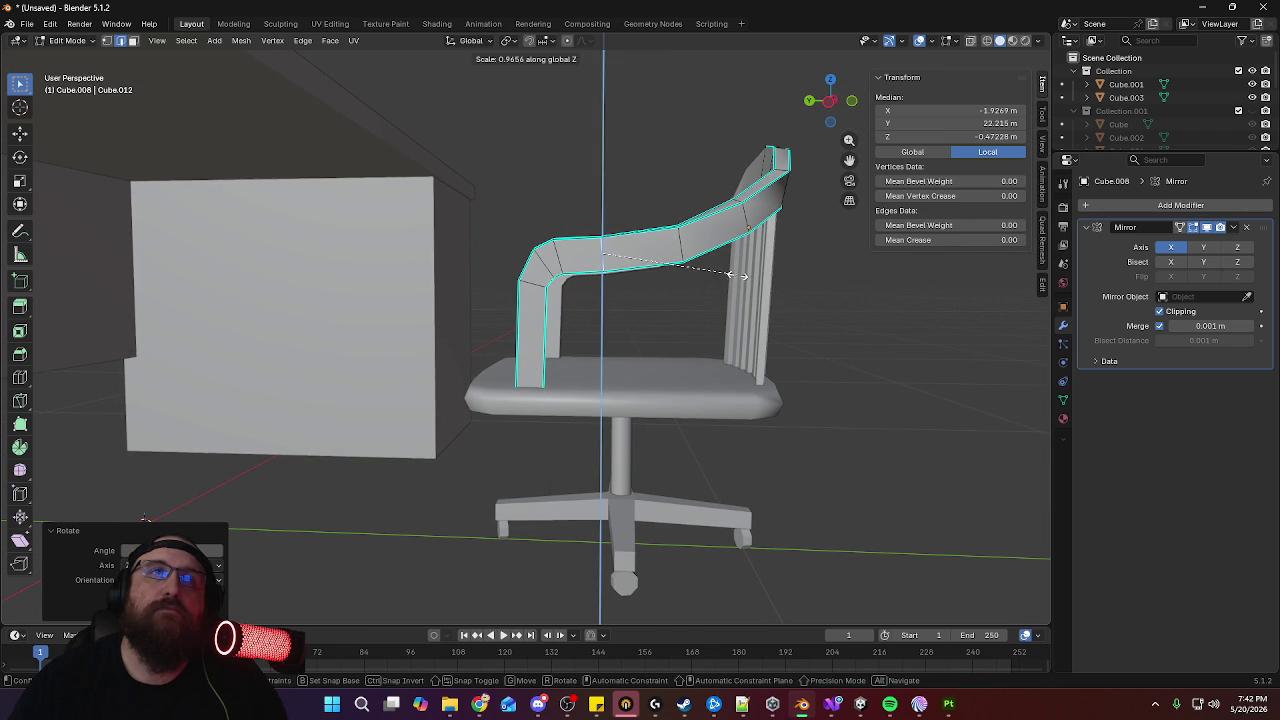
click(741, 275)
Select the armrest corner edge loops and shift them sideways along X in two passes
mouse_move(741, 275)
middle_down()
mouse_move(543, 320)
mouse_move(509, 267)
mouse_move(458, 272)
middle_up()
shift+click(458, 268)
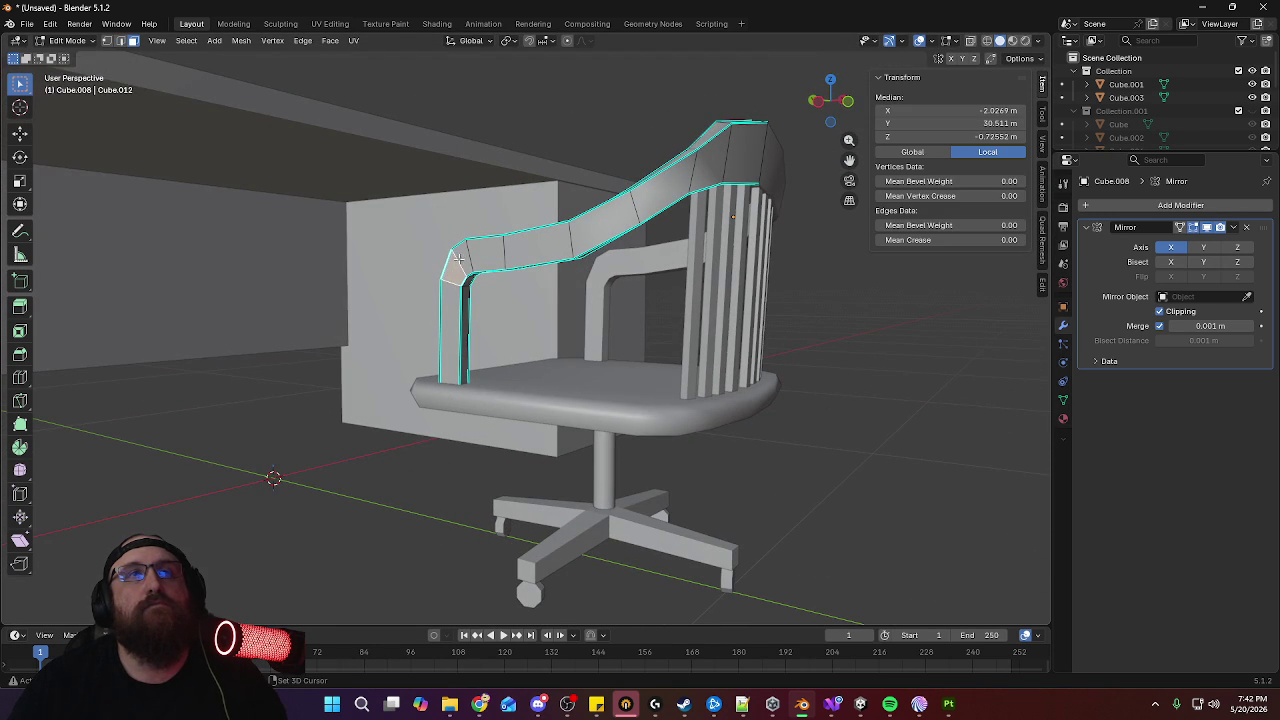
shift+click(487, 252)
middle_drag(607, 265, 439, 249)
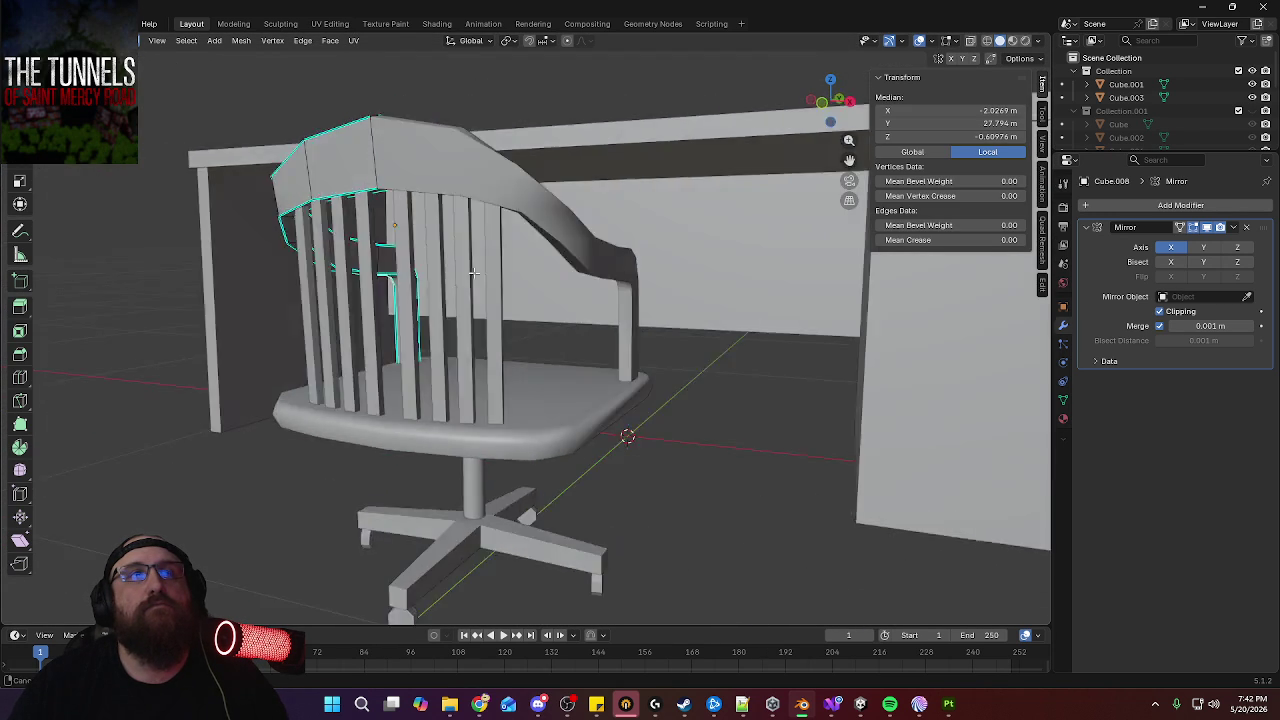
middle_drag(370, 267, 611, 264)
key(g)
key(x)
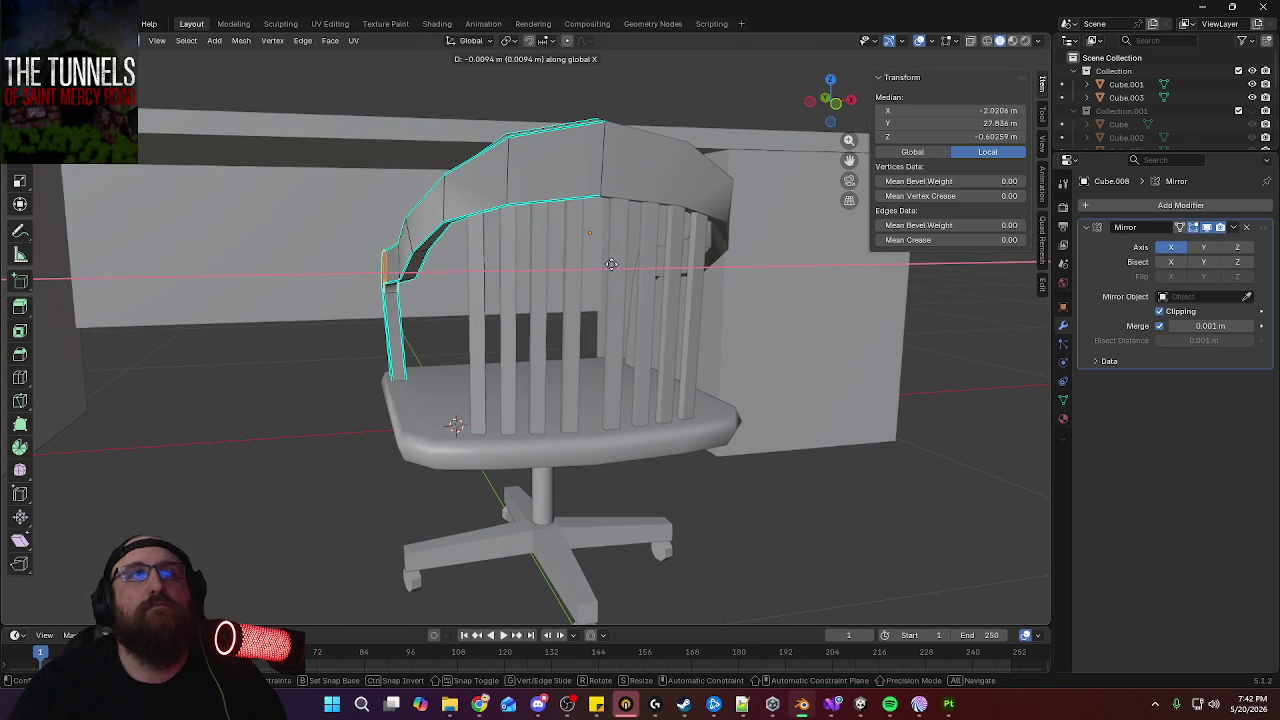
click(607, 263)
mouse_move(607, 263)
middle_down()
mouse_move(627, 367)
mouse_move(690, 330)
middle_up()
key(g)
key(x)
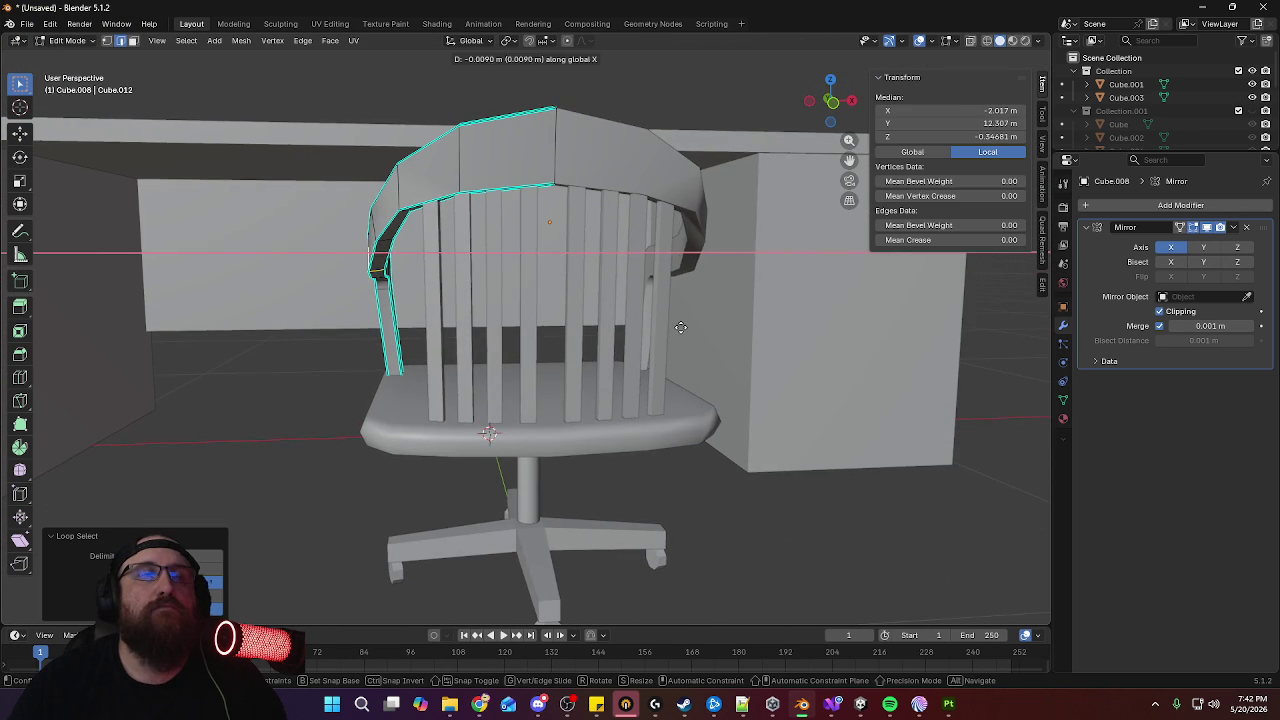
click(680, 327)
Enable X-ray, select the hidden armrest edge loop and move it along X
mouse_move(680, 327)
middle_down()
mouse_move(475, 305)
mouse_move(320, 420)
mouse_move(206, 471)
mouse_move(651, 449)
mouse_move(583, 362)
mouse_move(560, 306)
mouse_move(520, 300)
mouse_move(481, 326)
mouse_move(840, 145)
middle_up()
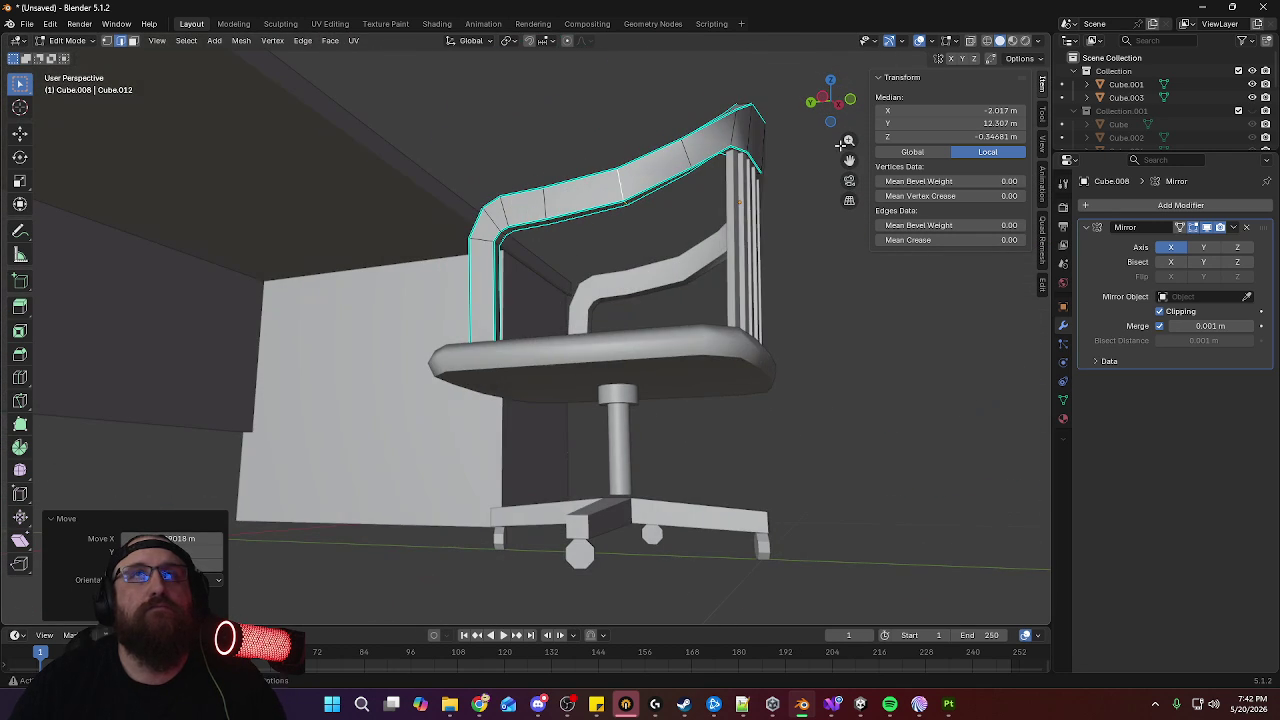
click(969, 41)
alt+click(500, 343)
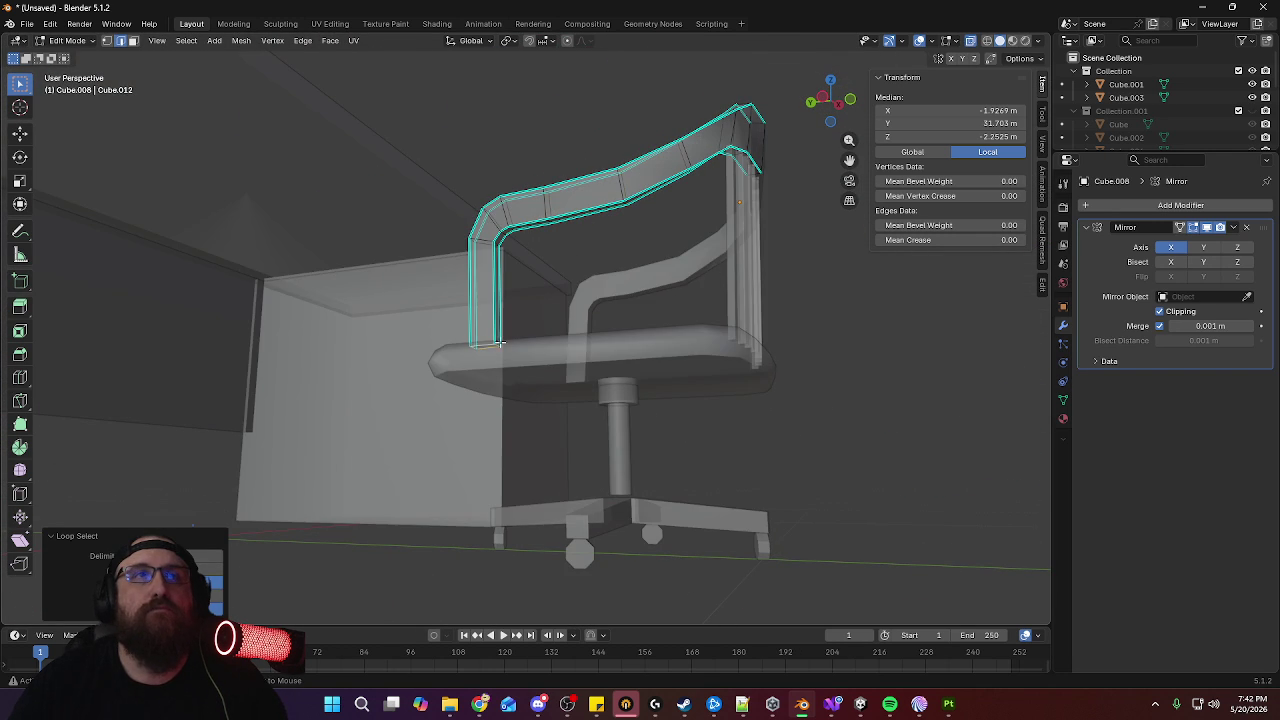
mouse_move(637, 344)
middle_down()
mouse_move(540, 394)
mouse_move(583, 343)
mouse_move(623, 337)
mouse_move(457, 363)
mouse_move(435, 404)
mouse_move(348, 413)
middle_up()
key(g)
key(x)
click(544, 393)
Return to Object Mode and frame the desk and chair from the front
key(Tab)
mouse_move(350, 403)
middle_down()
mouse_move(666, 303)
mouse_move(583, 297)
mouse_move(611, 305)
mouse_move(584, 325)
middle_up()
scroll(606, 374, down, 5)
scroll(650, 396, down, 1)
scroll(650, 396, up, 5)
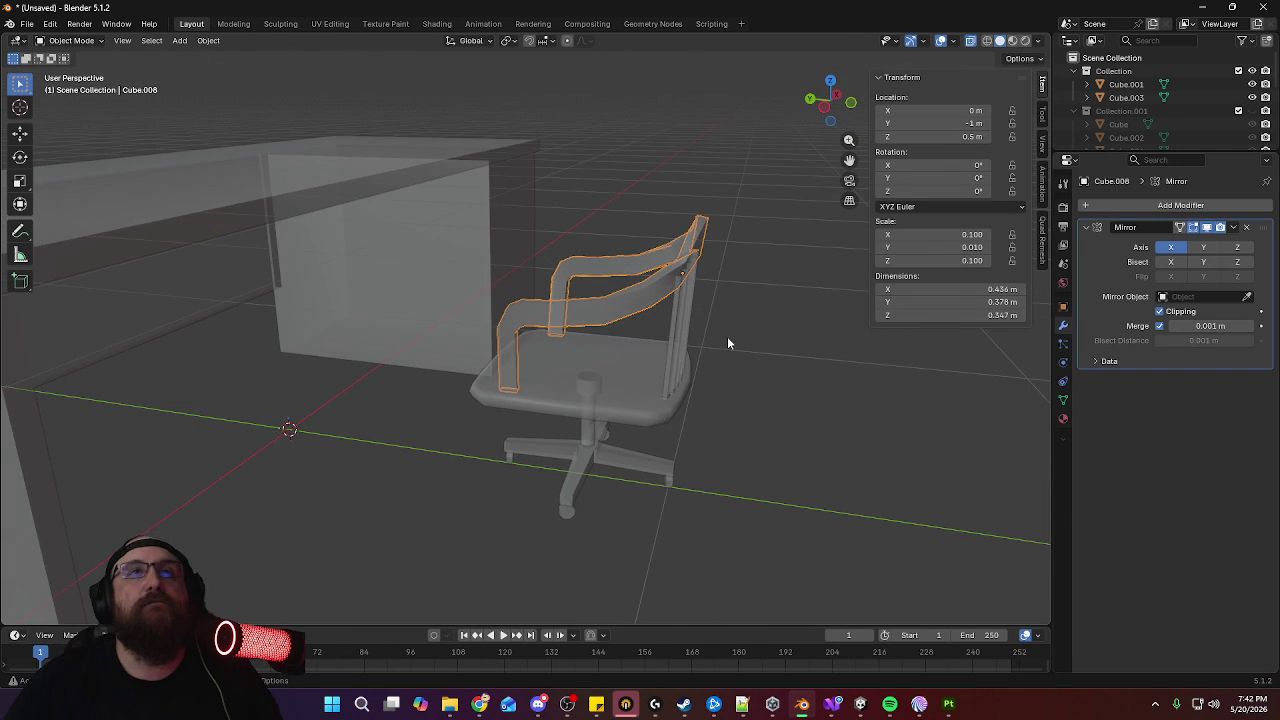
scroll(727, 343, down, 2)
middle_drag(694, 331, 703, 420)
Box-select all chair parts and switch to the front orthographic view
key(Tab)
mouse_move(686, 363)
middle_down()
mouse_move(710, 349)
mouse_move(612, 352)
mouse_move(570, 393)
mouse_move(577, 364)
mouse_move(491, 368)
mouse_move(671, 380)
mouse_move(606, 400)
mouse_move(643, 431)
mouse_move(657, 496)
middle_up()
key(Tab)
scroll(650, 425, up, 2)
drag(655, 338, 500, 471)
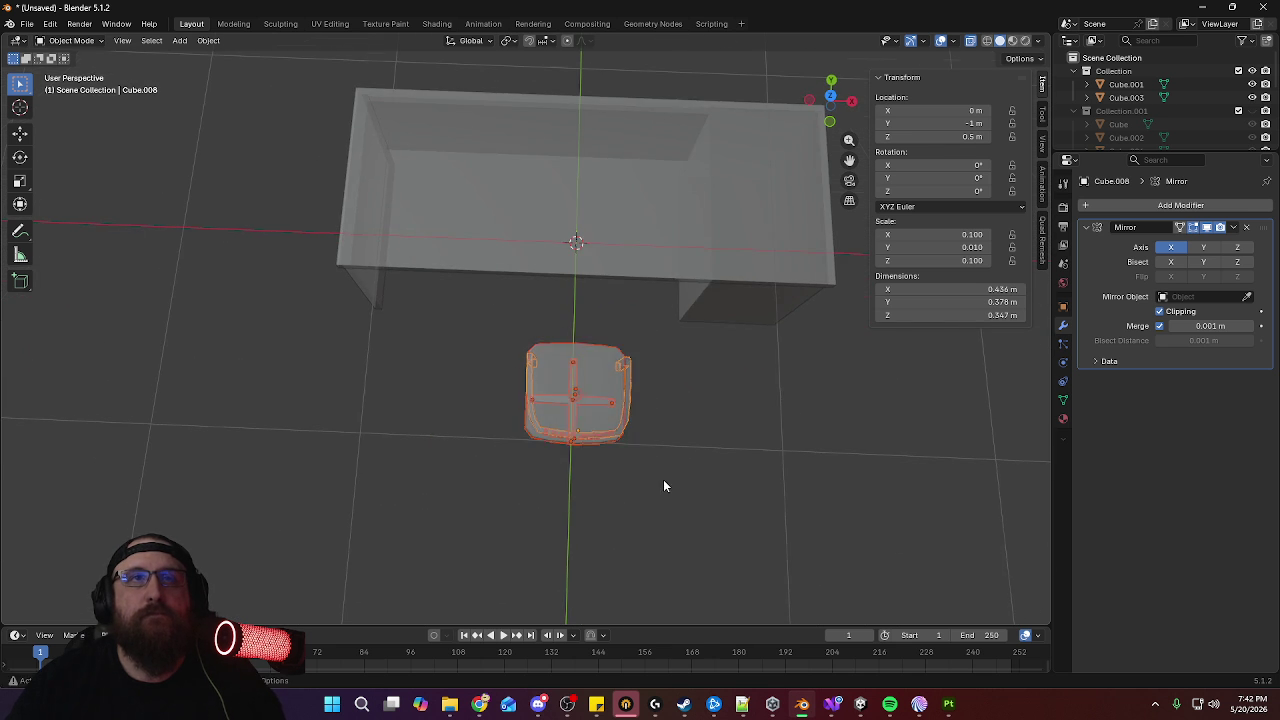
middle_drag(665, 486, 674, 358)
key(KP_1)
Scale the whole chair by 1.4, from 0.1 to 0.14
key(s)
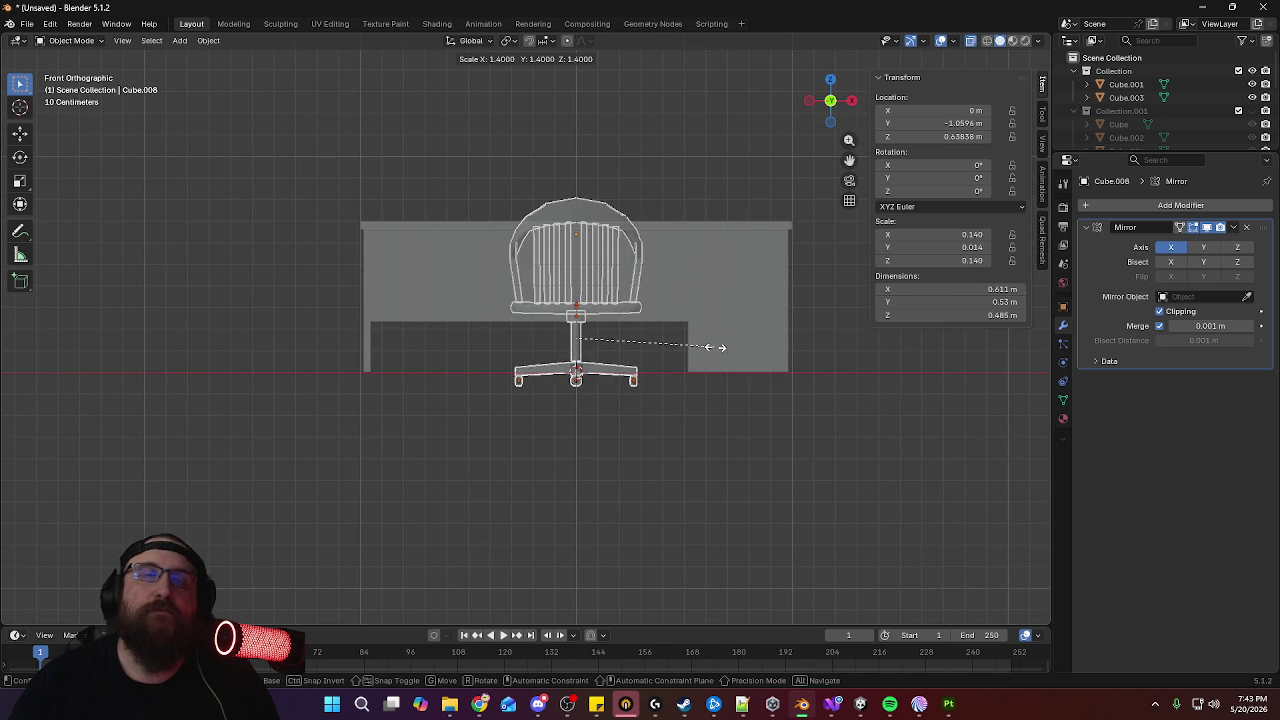
click(715, 352)
scroll(690, 380, up, 1)
scroll(700, 371, up, 3)
scroll(709, 337, up, 2)
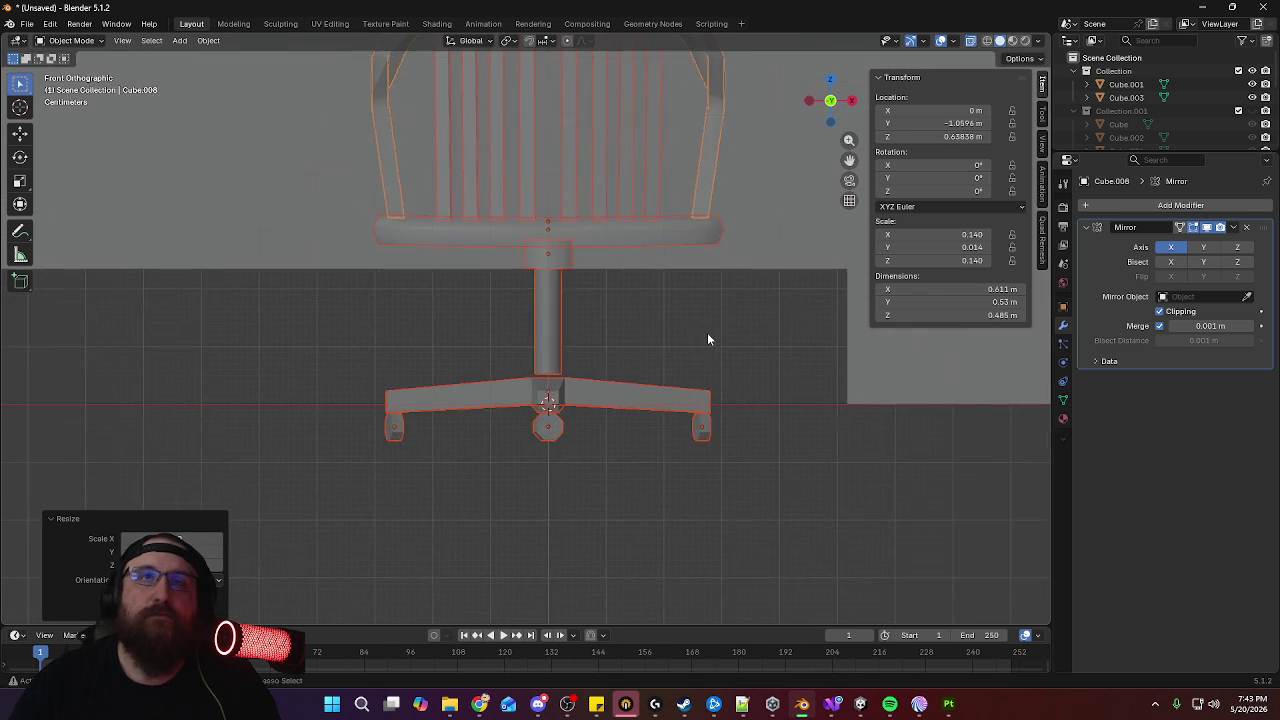
Raise the chair along Z in three passes until its wheels rest on the floor
key(g)
key(z)
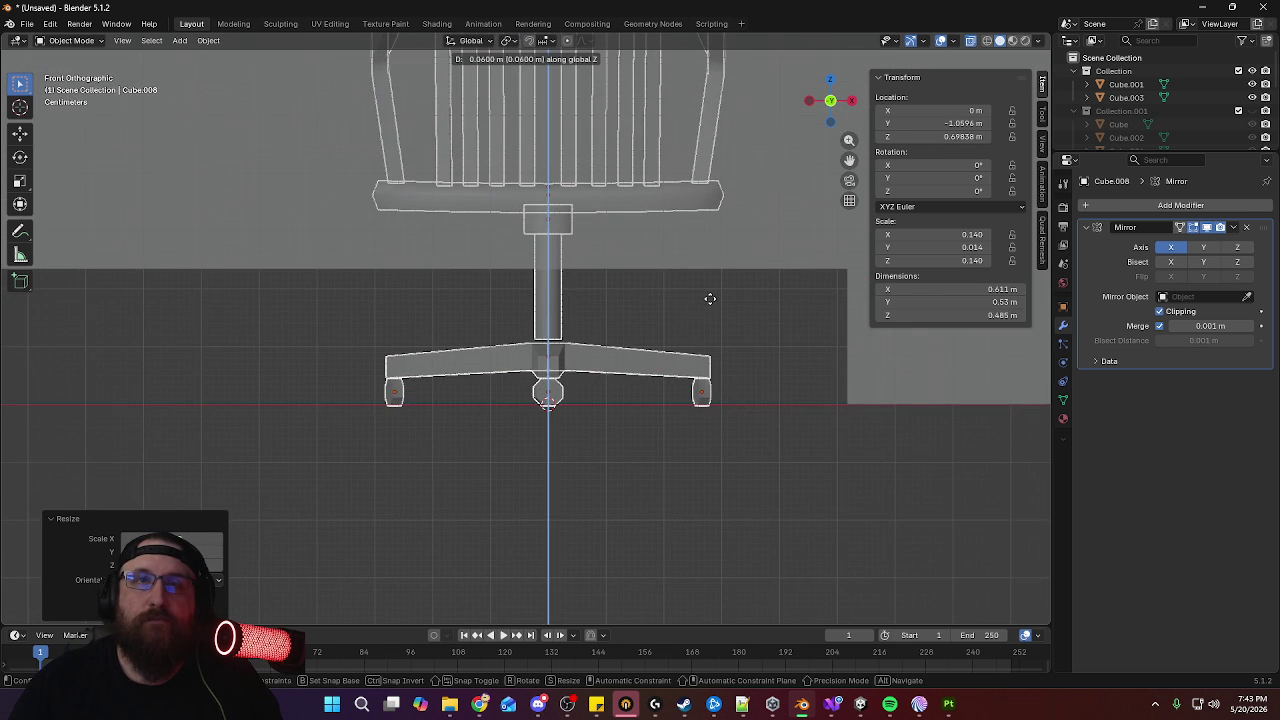
click(710, 298)
middle_drag(710, 299, 638, 454)
scroll(706, 380, up, 5)
key(g)
key(z)
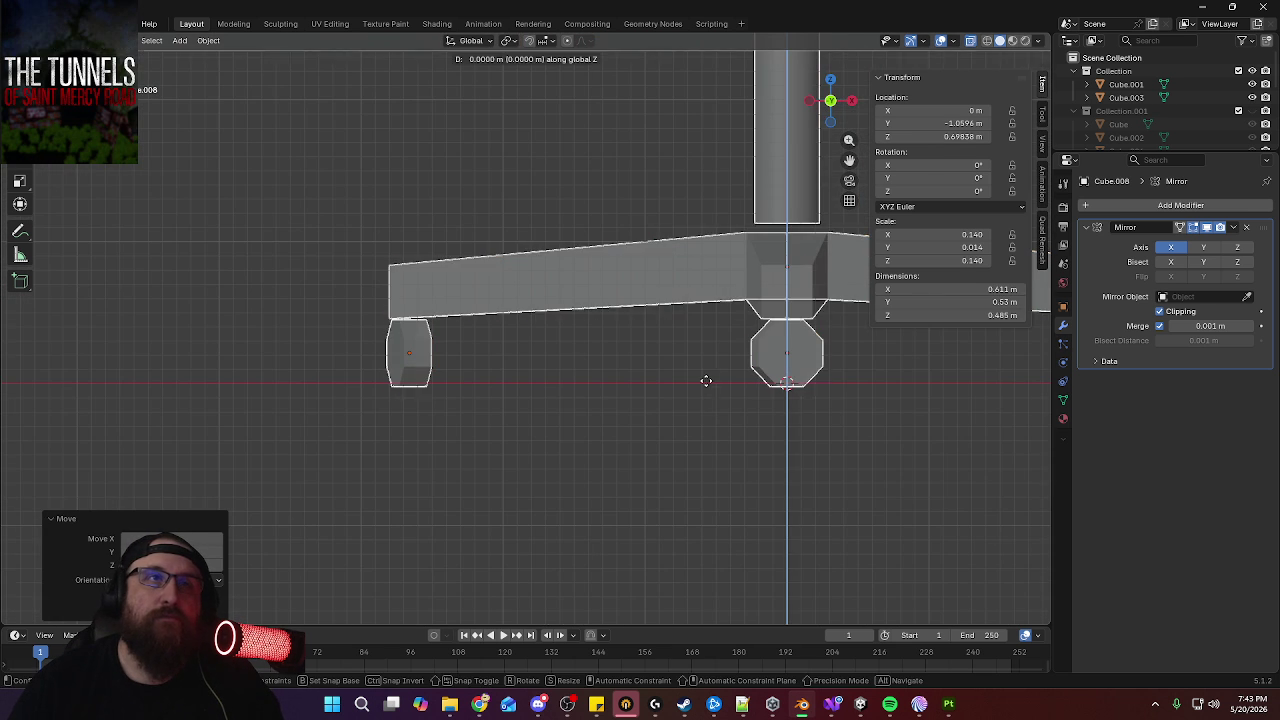
click(707, 379)
key(g)
key(z)
click(706, 376)
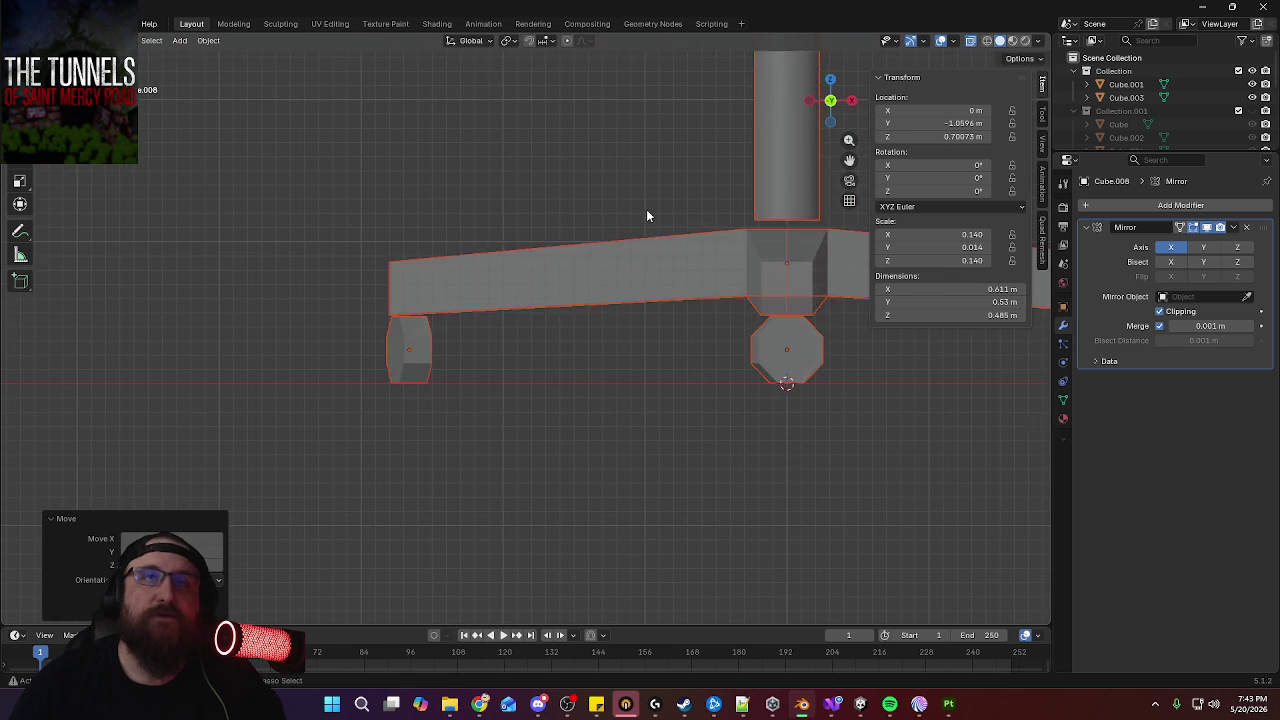
Orbit to an eye-level view of the chair base and select a caster wheel
scroll(658, 424, down, 6)
mouse_move(658, 424)
middle_down()
mouse_move(575, 432)
mouse_move(800, 449)
mouse_move(663, 243)
mouse_move(462, 250)
mouse_move(634, 413)
middle_up()
scroll(634, 413, up, 3)
scroll(614, 346, up, 3)
mouse_move(614, 346)
middle_down()
mouse_move(618, 265)
mouse_move(641, 206)
mouse_move(629, 300)
mouse_move(680, 346)
mouse_move(660, 366)
mouse_move(616, 360)
mouse_move(646, 363)
mouse_move(608, 374)
middle_up()
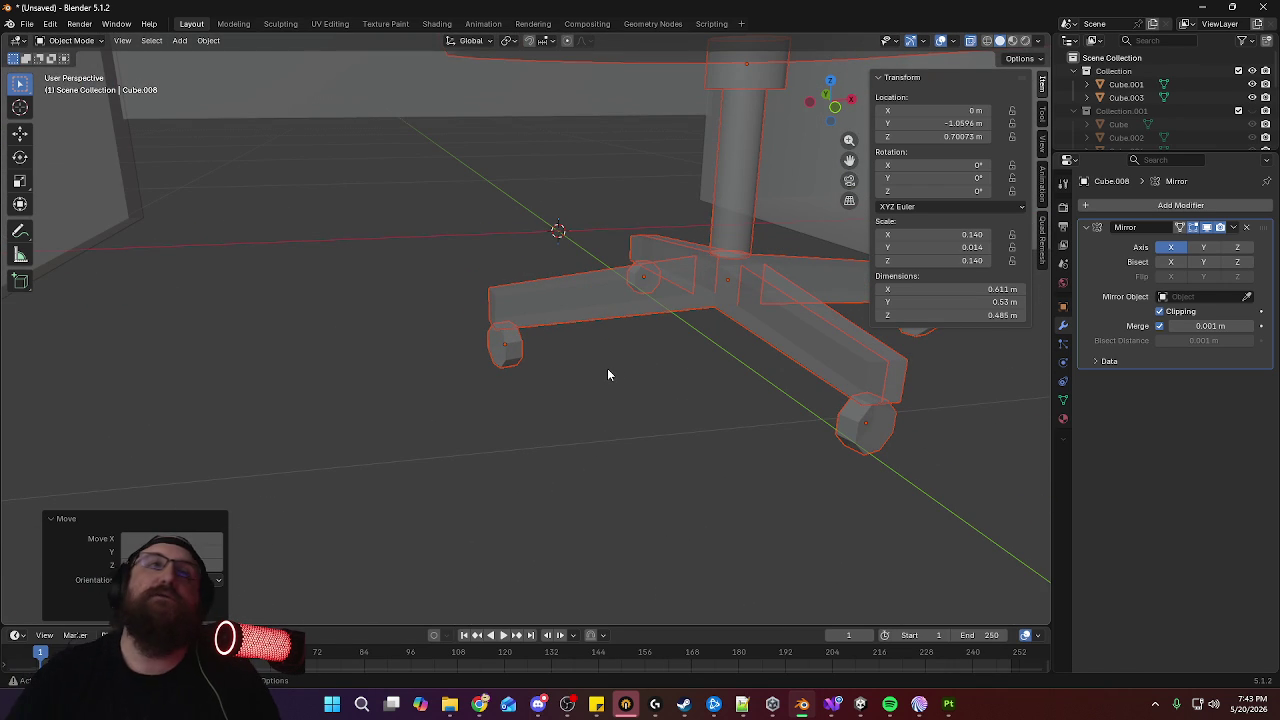
mouse_move(616, 368)
middle_down()
mouse_move(714, 346)
mouse_move(623, 379)
mouse_move(551, 384)
middle_up()
click(512, 362)
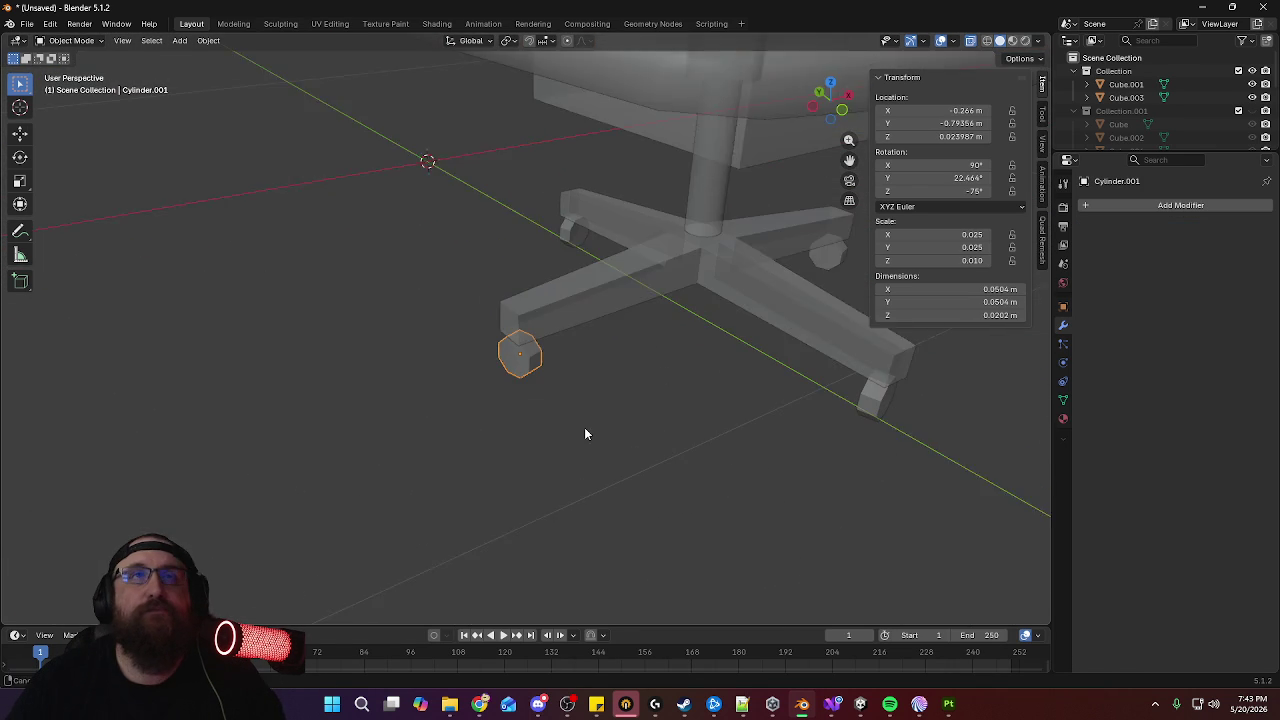
Turn off X-ray and add a six-sided cylinder, viewed from the top
middle_drag(586, 434, 732, 265)
click(970, 41)
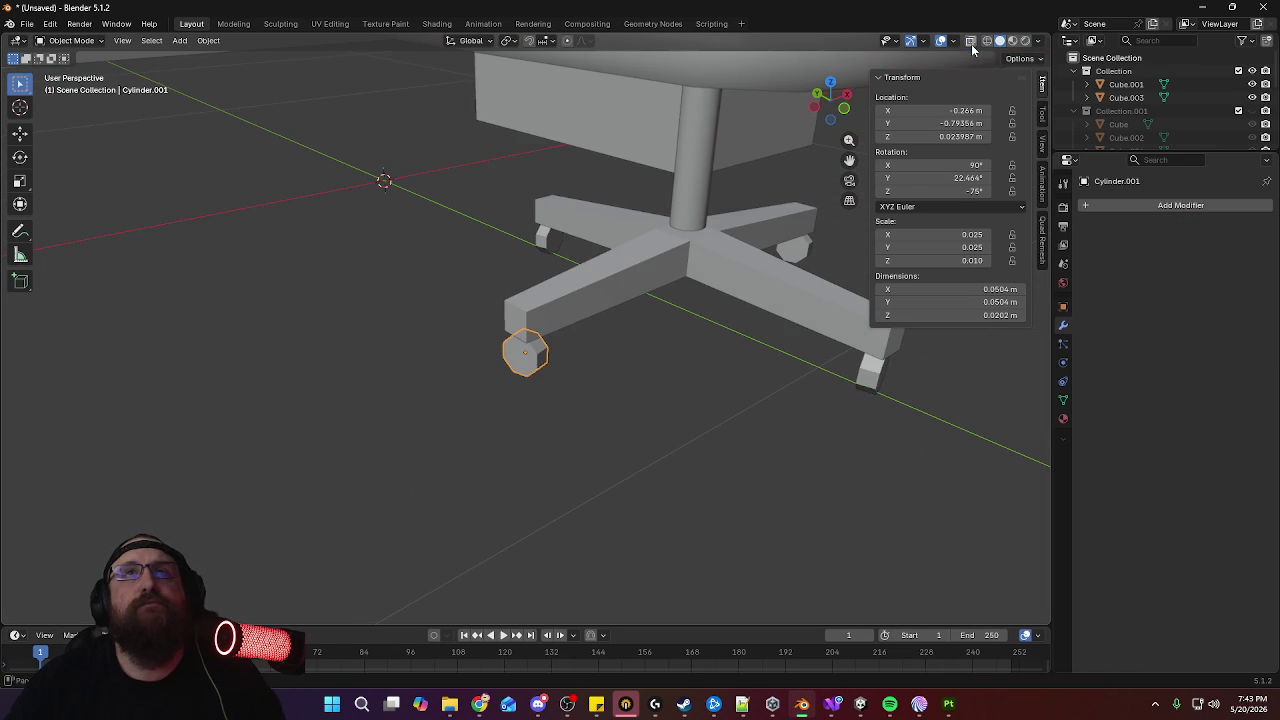
click(184, 43)
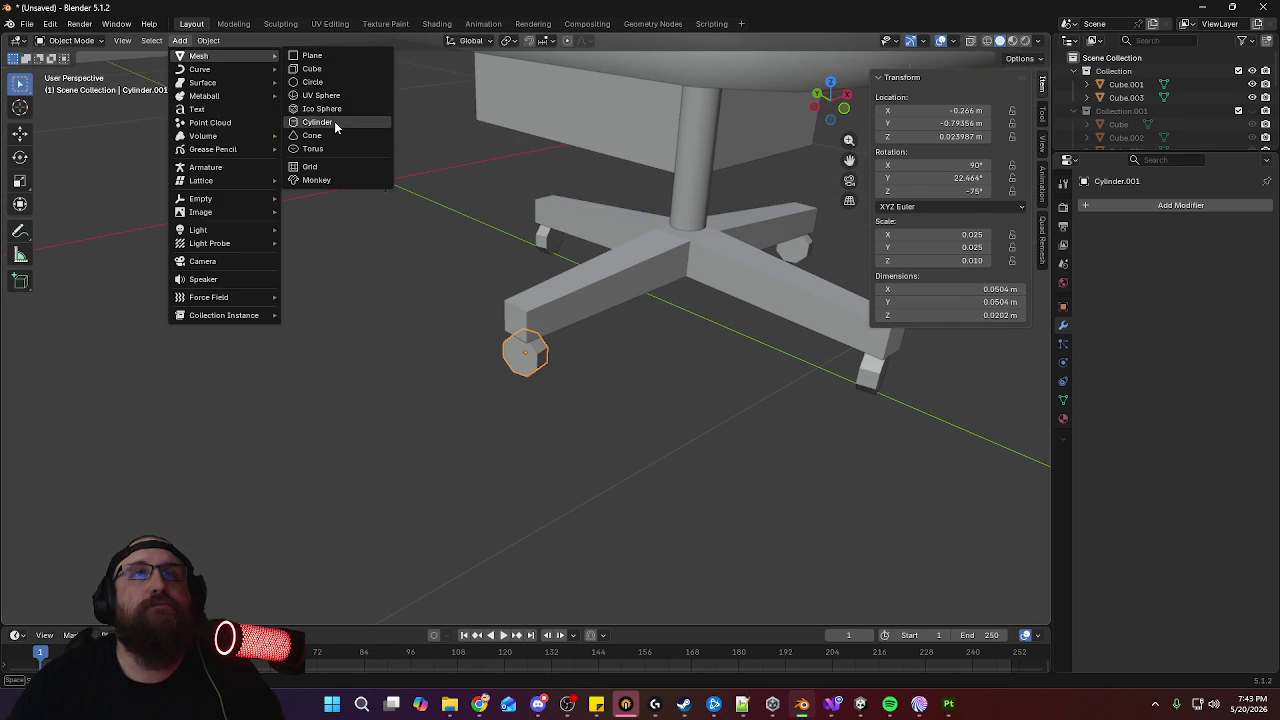
click(334, 121)
scroll(663, 266, down, 5)
scroll(645, 336, down, 5)
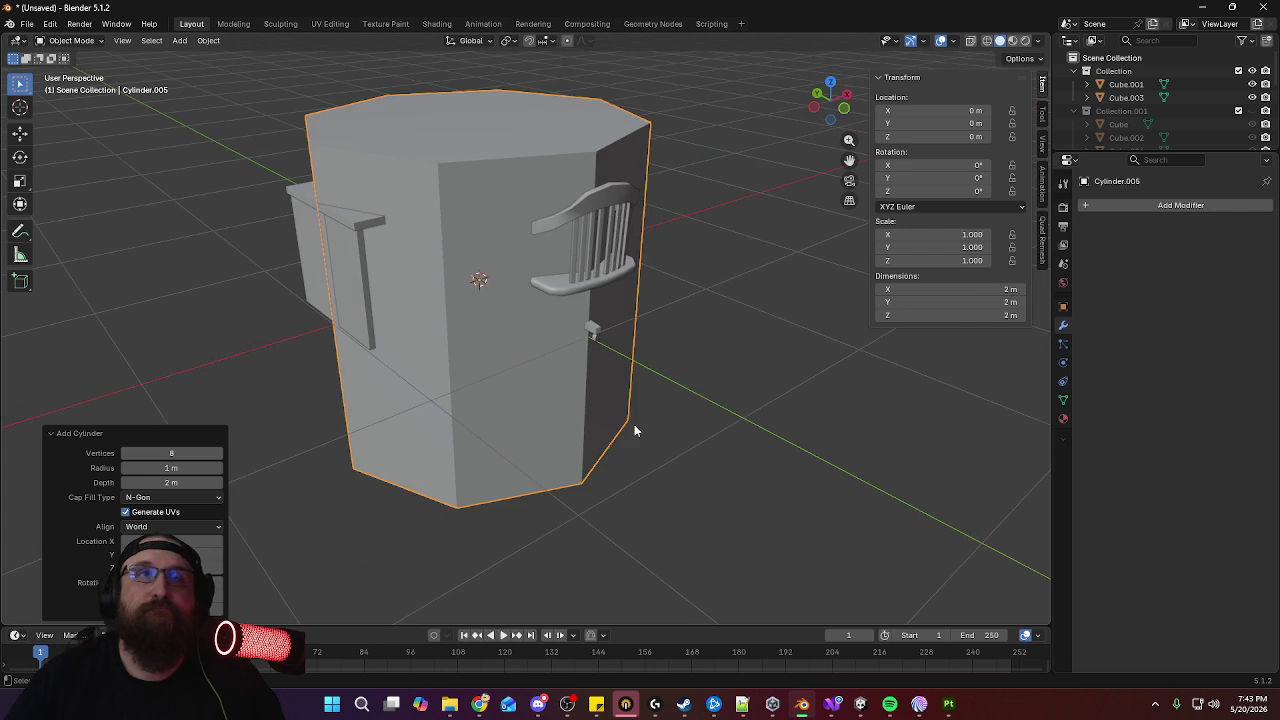
key(KP_7)
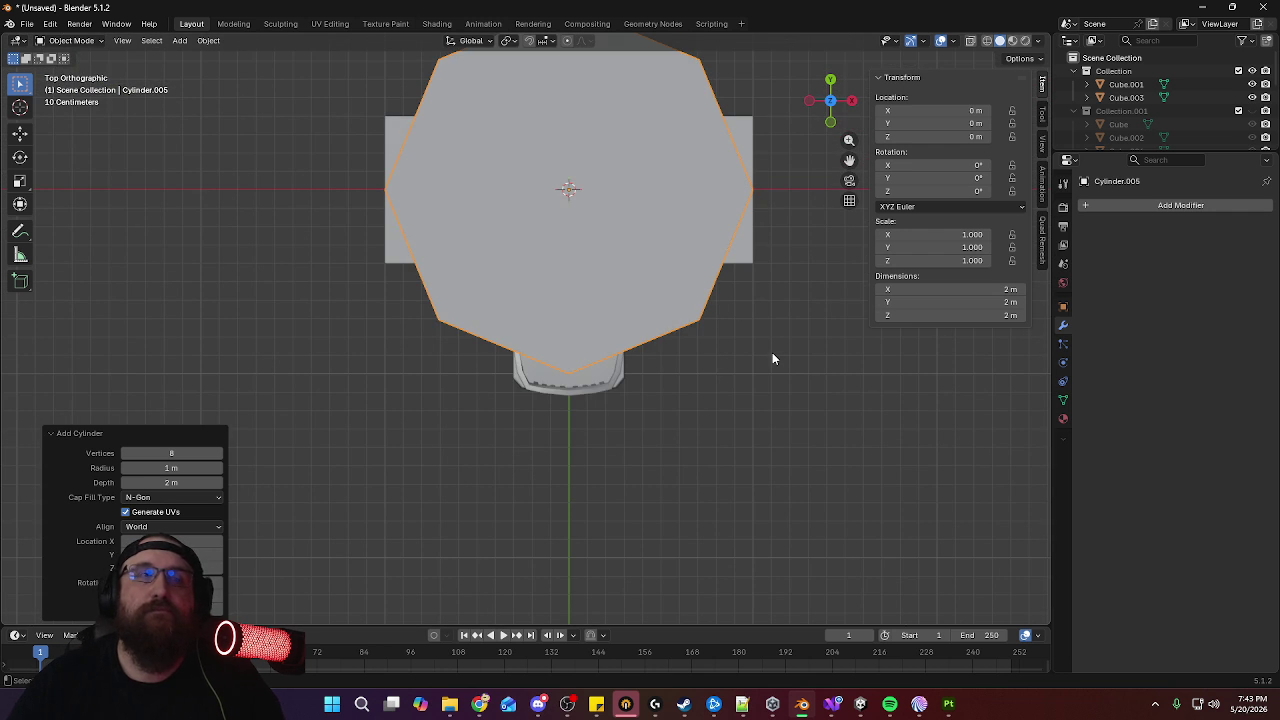
click(193, 452)
text(6)
key(Return)
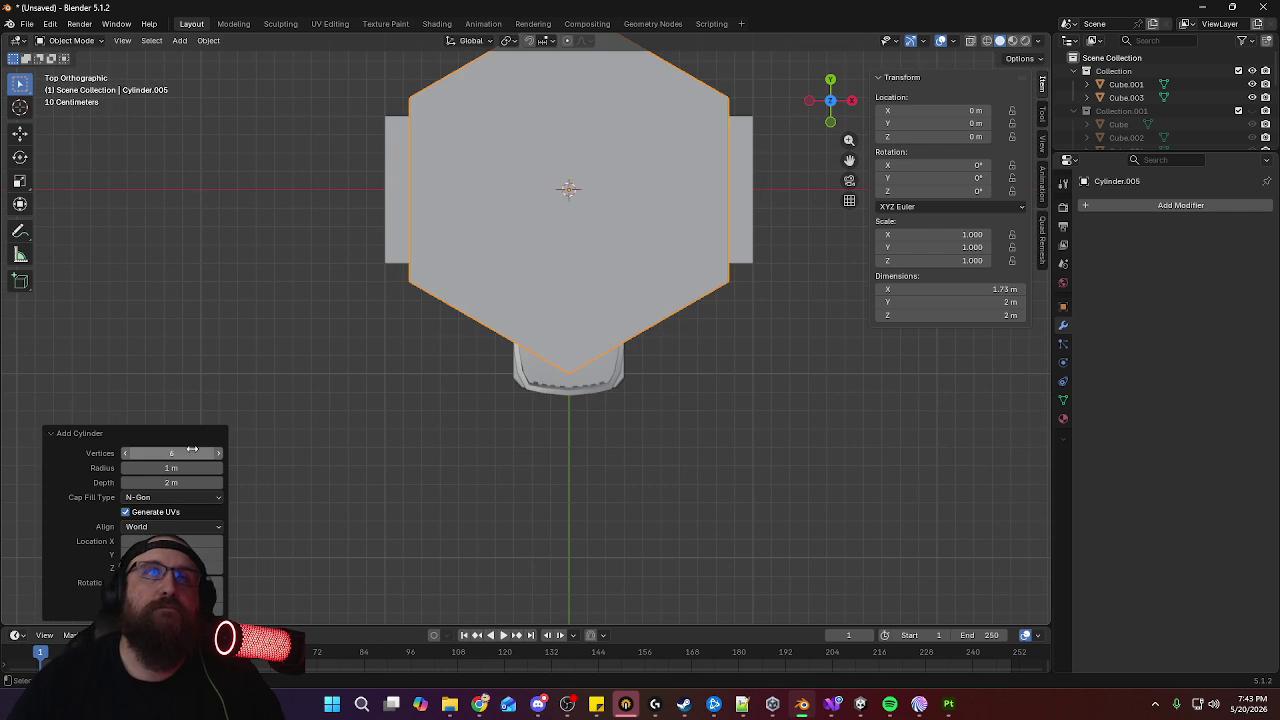
Shrink the hexagonal cylinder twice and move it along Y under the chair
key(s)
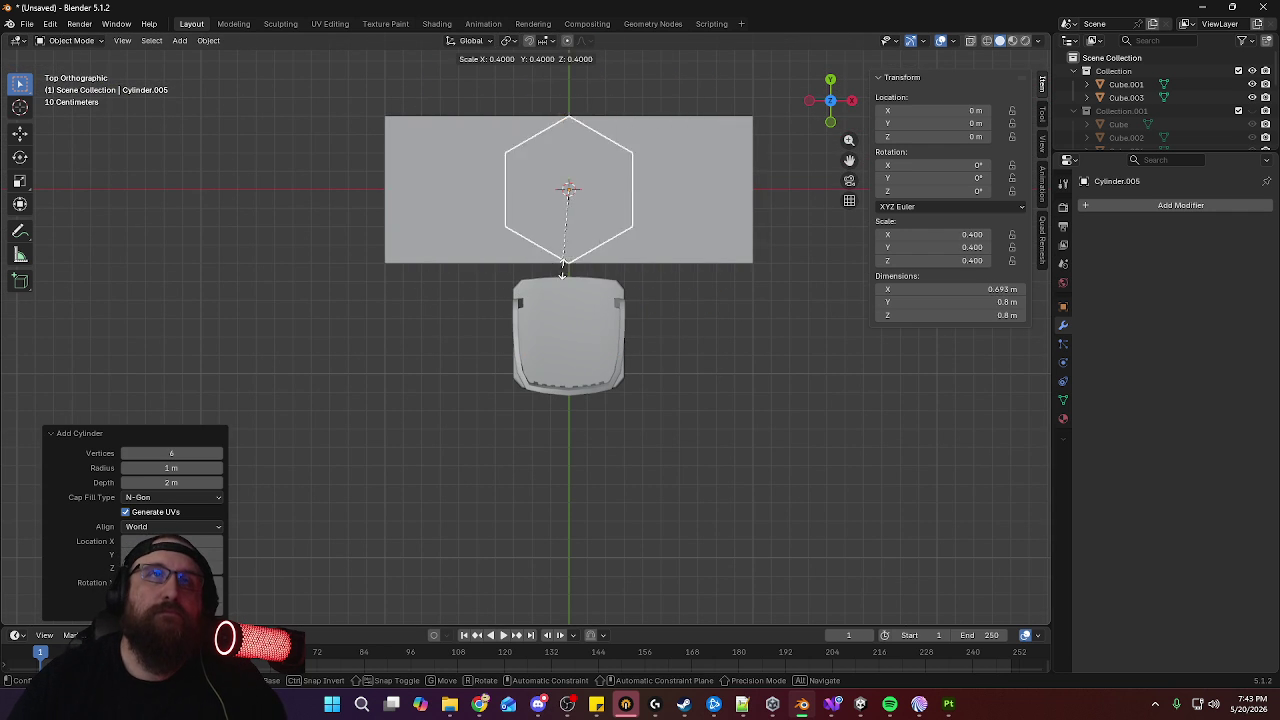
click(585, 221)
key(s)
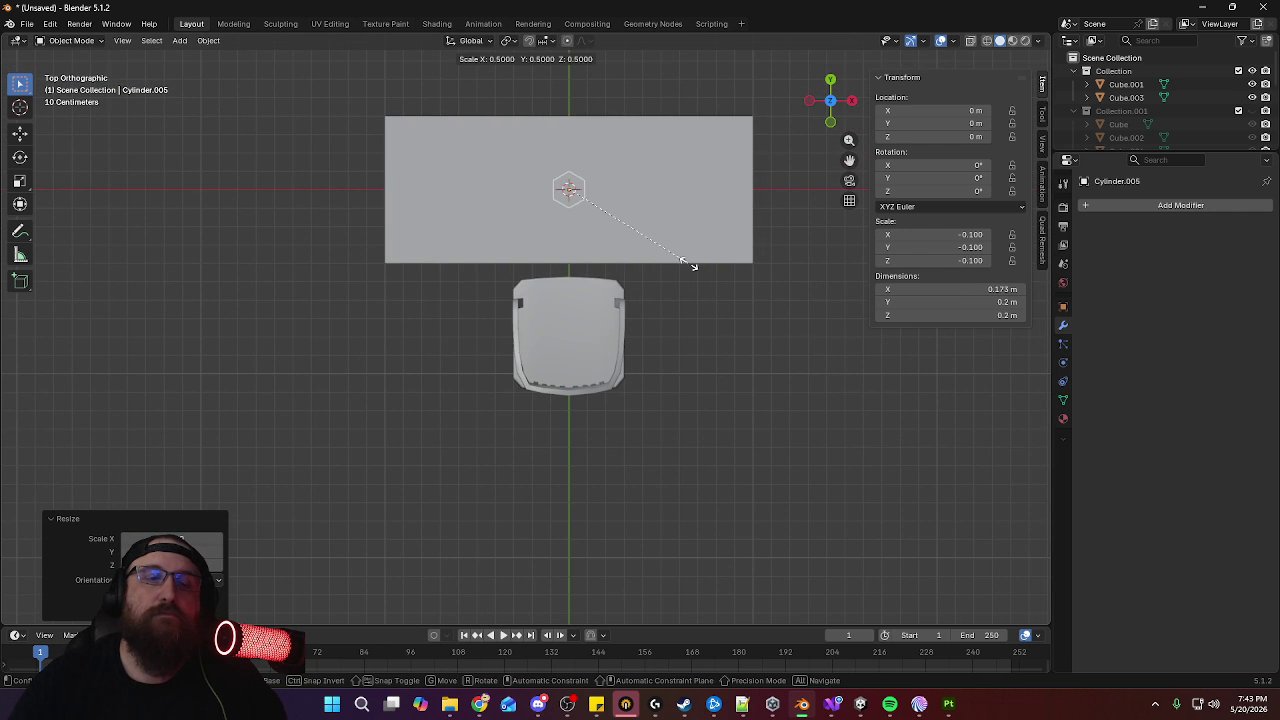
click(617, 229)
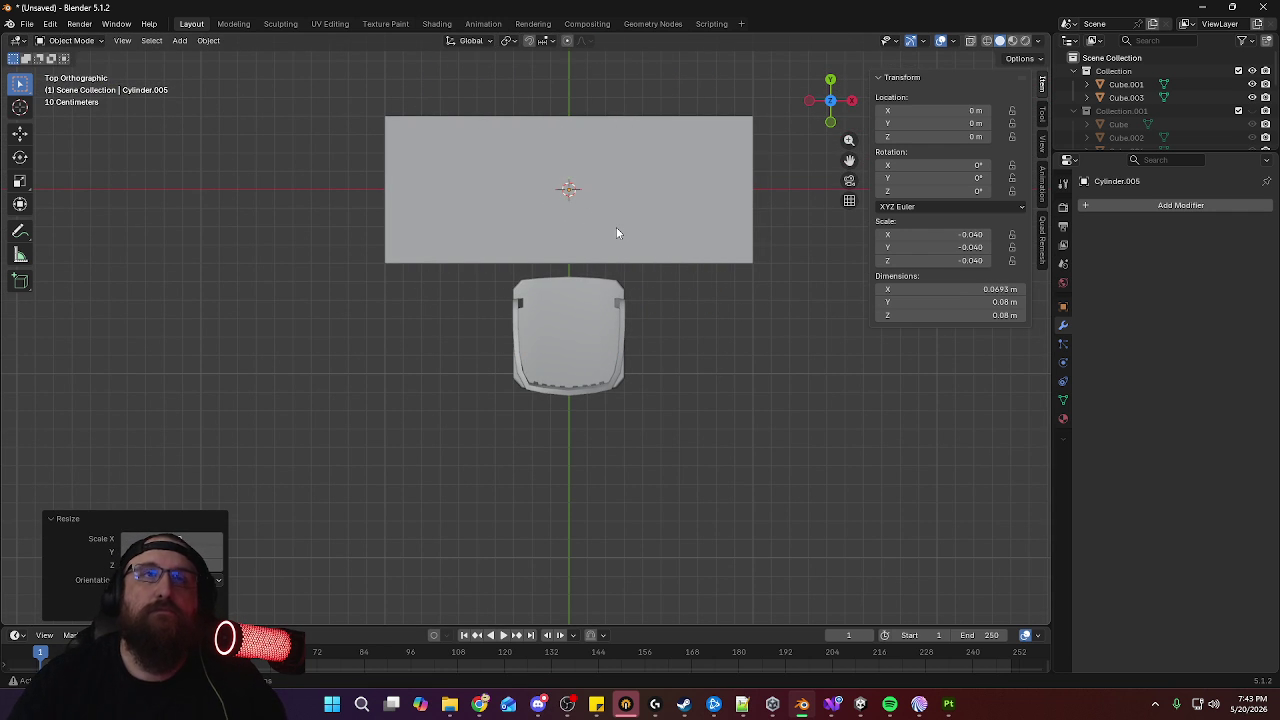
key(g)
key(y)
click(624, 390)
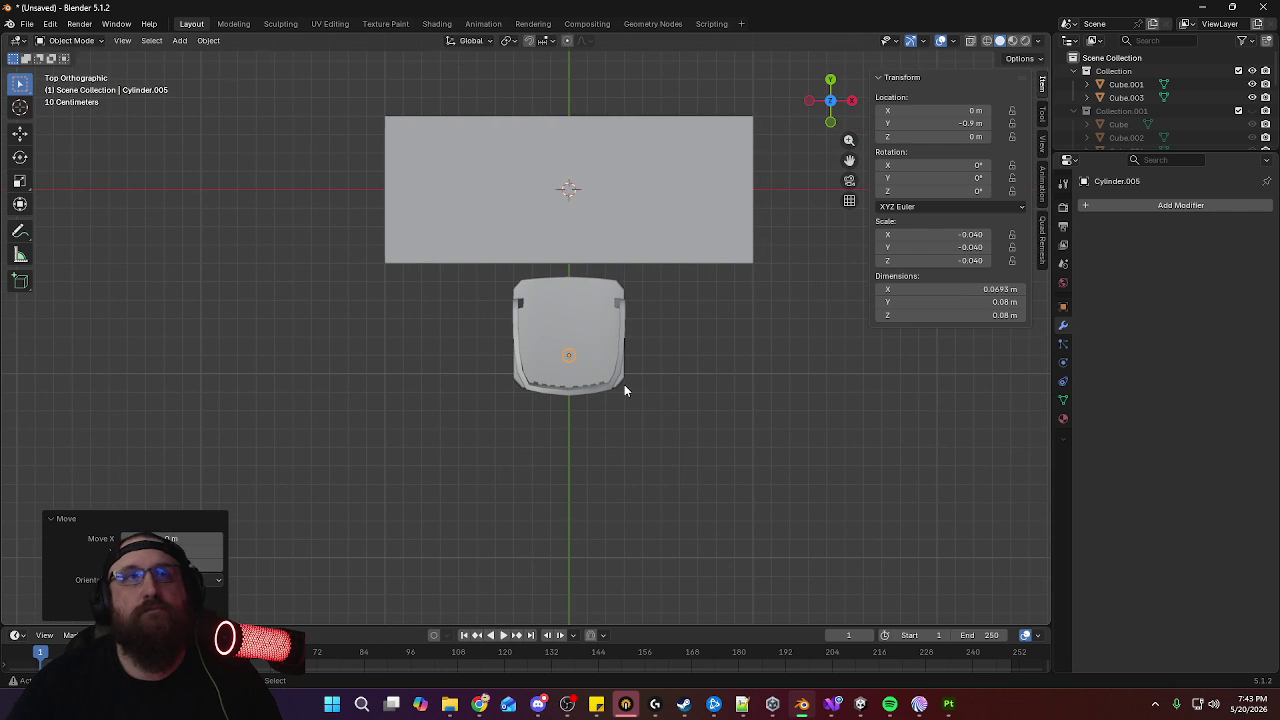
In the right-side view, zoom in on the small cylinder and reposition it along Y
key(KP_3)
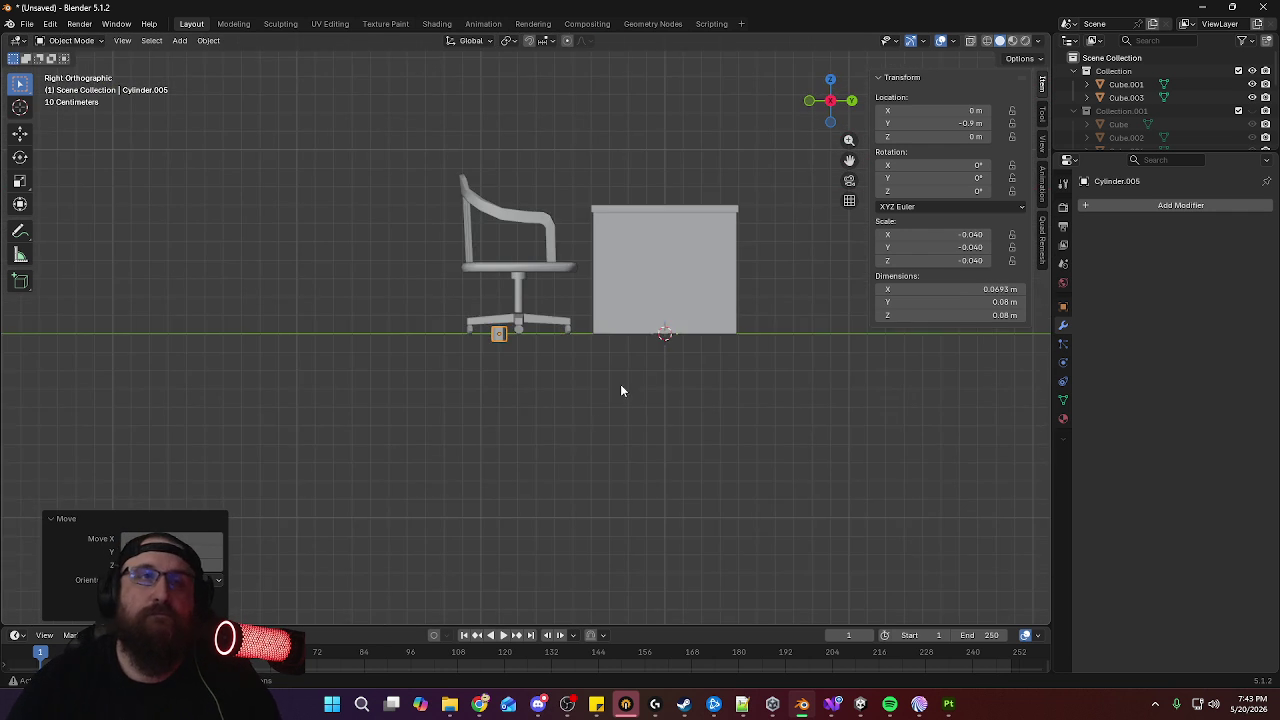
shift+middle_drag(618, 468, 673, 474)
scroll(673, 481, up, 8)
scroll(754, 431, up, 1)
shift+middle_drag(754, 431, 538, 442)
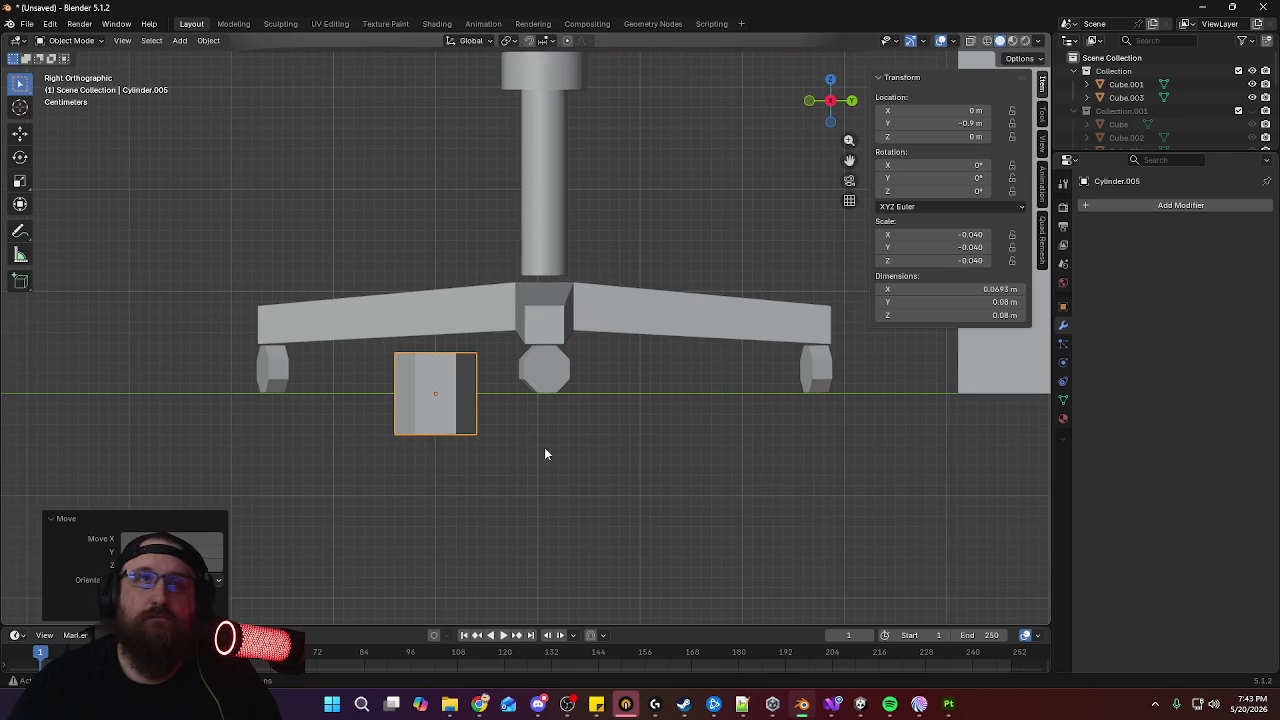
scroll(546, 376, up, 3)
key(g)
key(y)
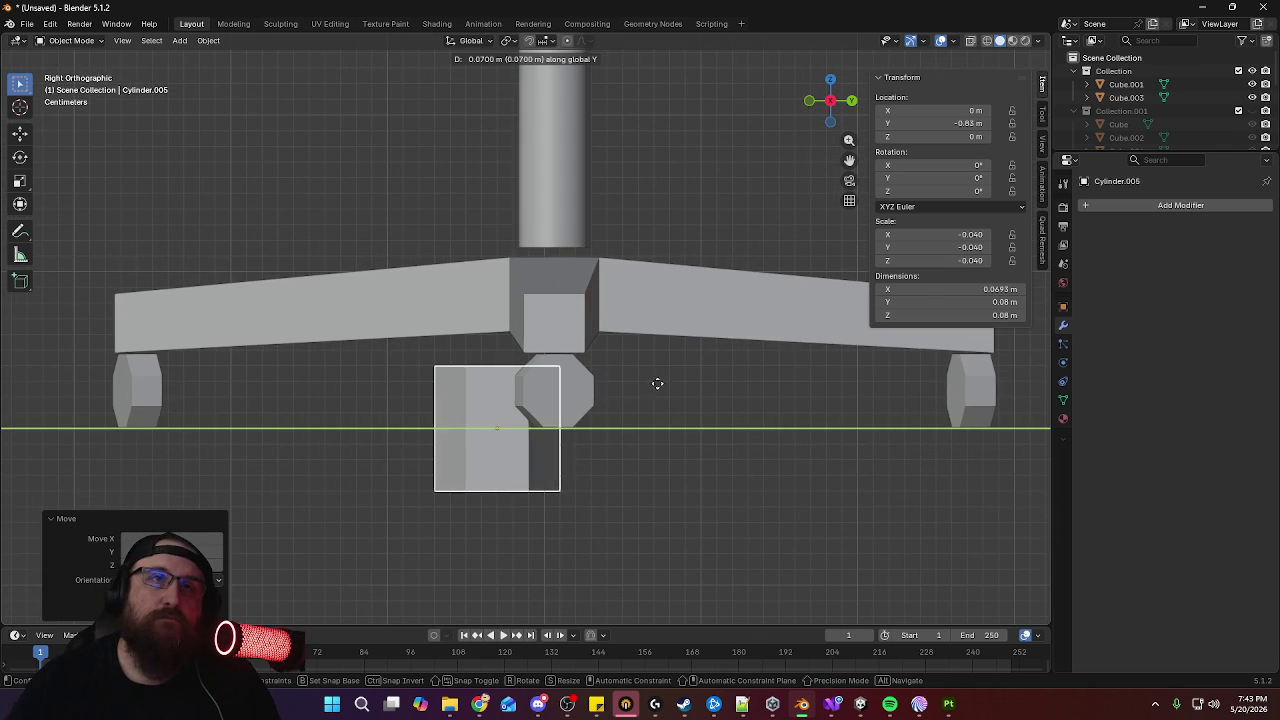
click(704, 394)
Shrink the cylinder to a tenth of its size and stretch it taller along Z
key(s)
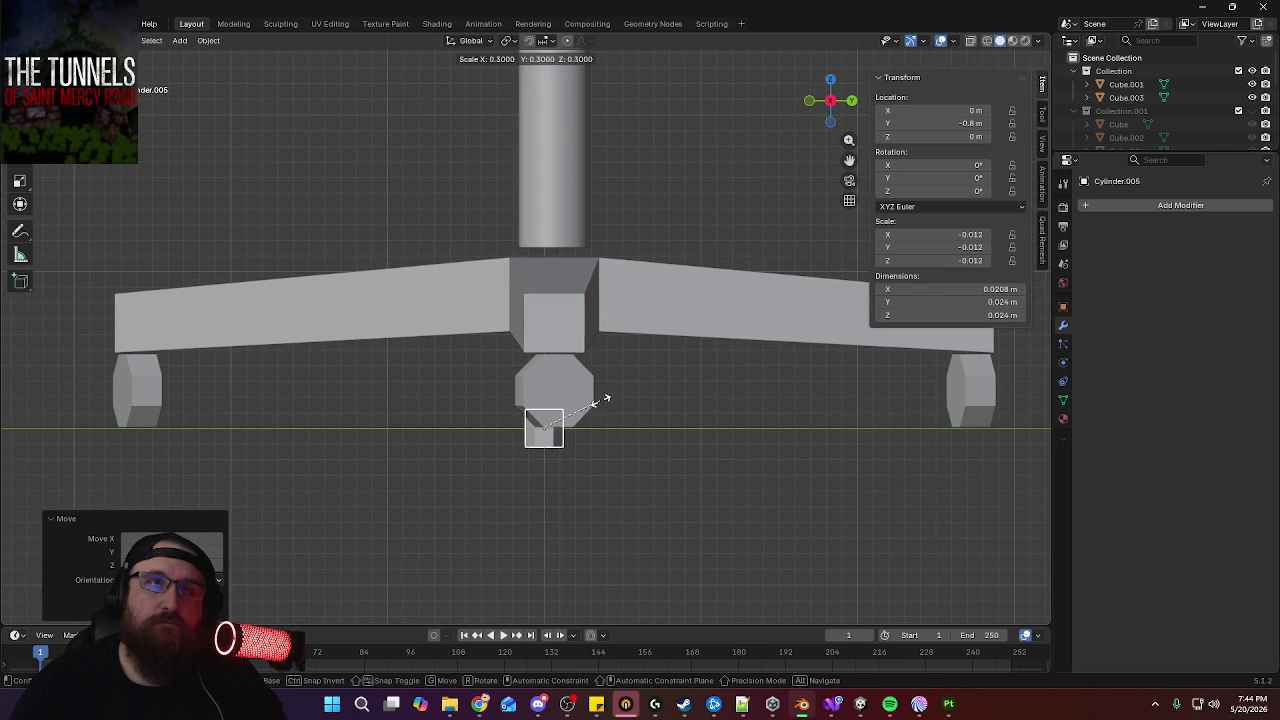
click(544, 428)
key(s)
key(z)
click(603, 402)
Raise the pin under the hub and move it along Y to -0.794 m
key(g)
key(z)
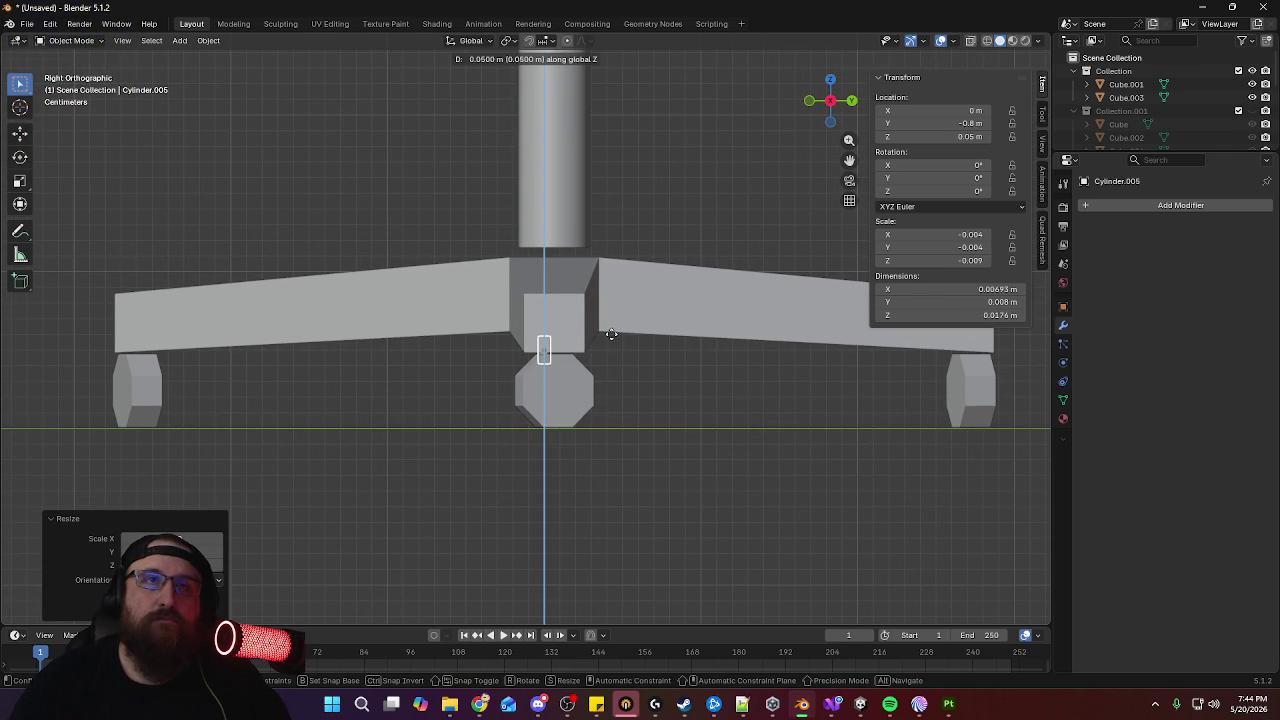
click(611, 336)
scroll(657, 390, up, 1)
scroll(665, 313, up, 3)
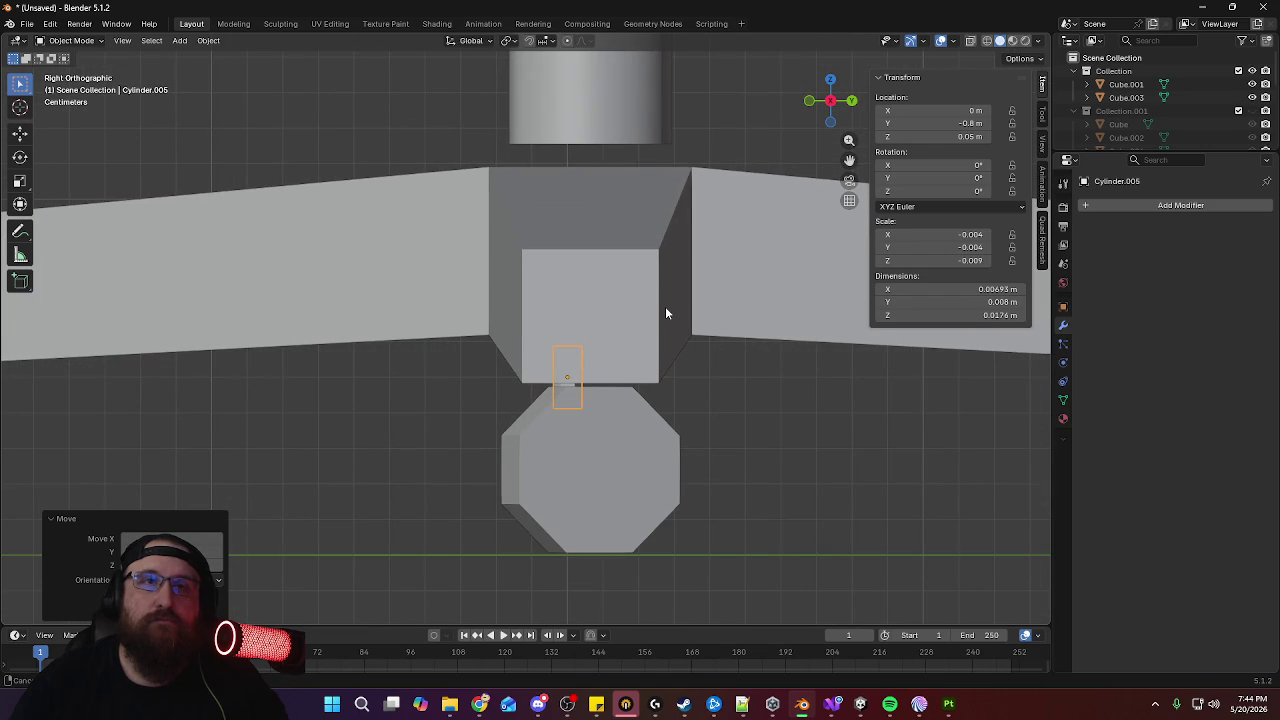
key(g)
key(y)
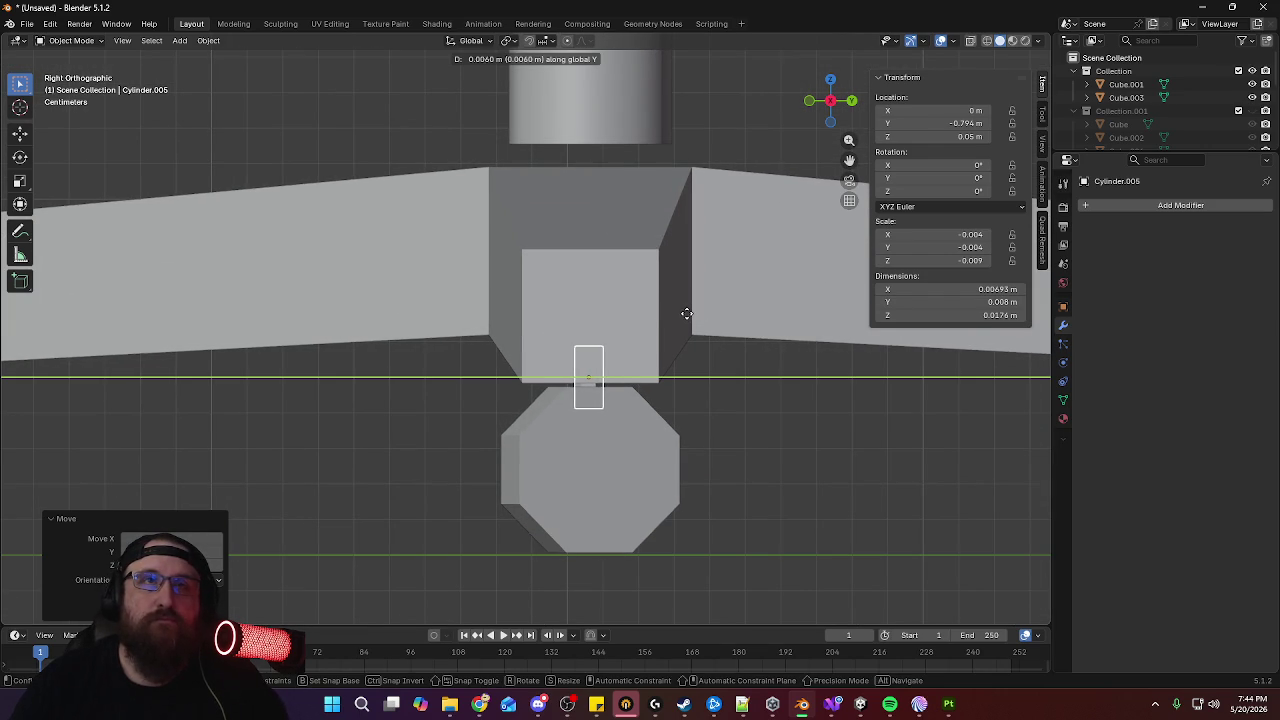
click(686, 318)
scroll(674, 500, down, 3)
scroll(608, 423, up, 10)
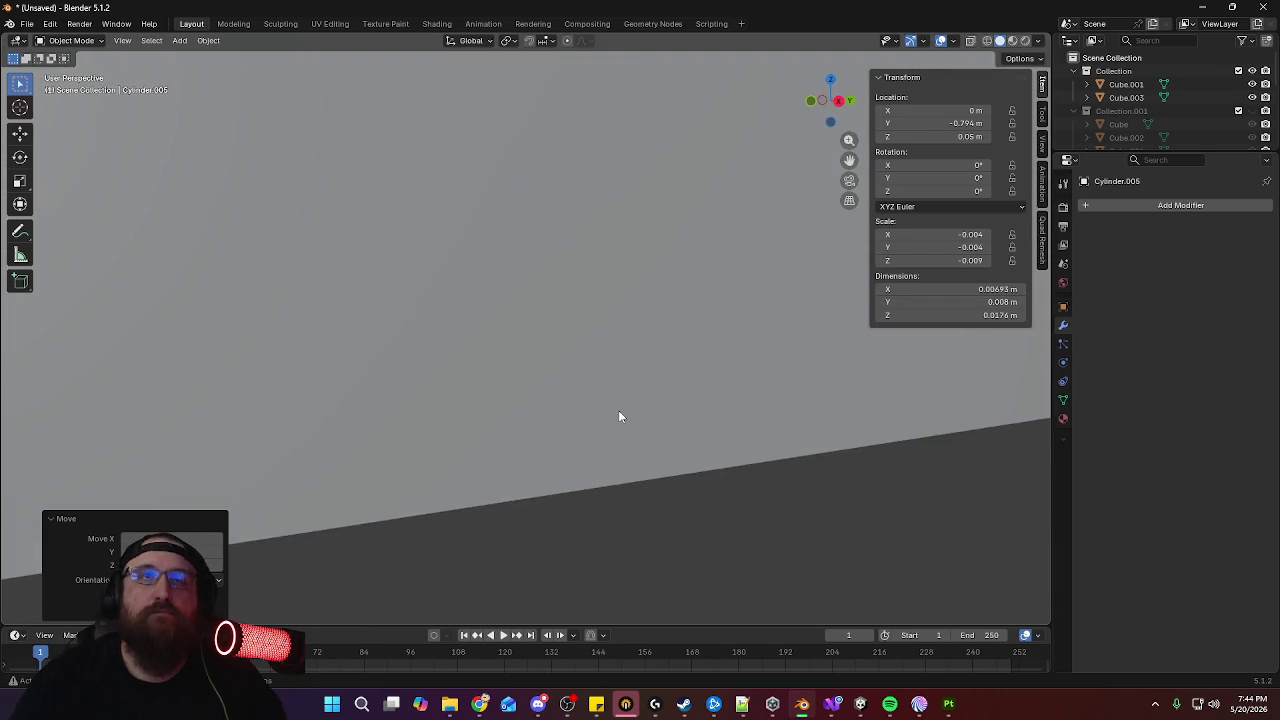
scroll(618, 417, down, 10)
In the front view, move the pin along X to 0.27 m above the right-leg caster
key(KP_1)
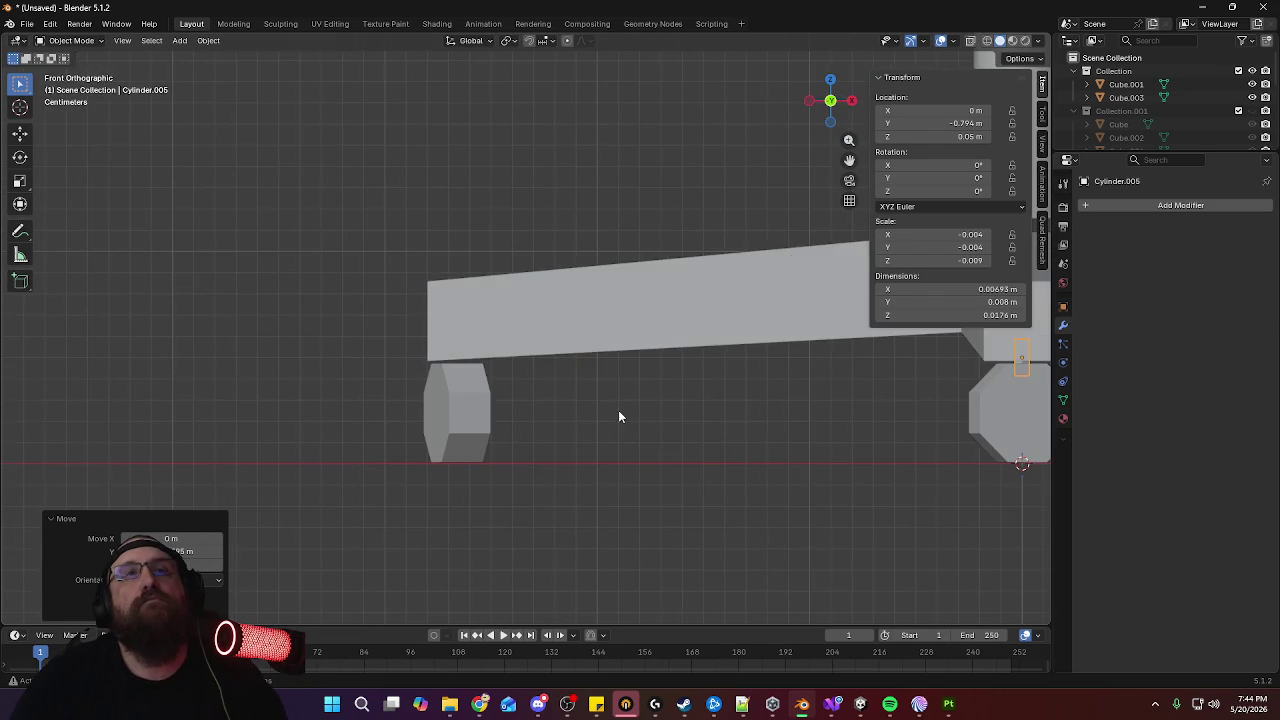
mouse_move(674, 391)
middle_down()
mouse_move(828, 430)
mouse_move(428, 443)
middle_up()
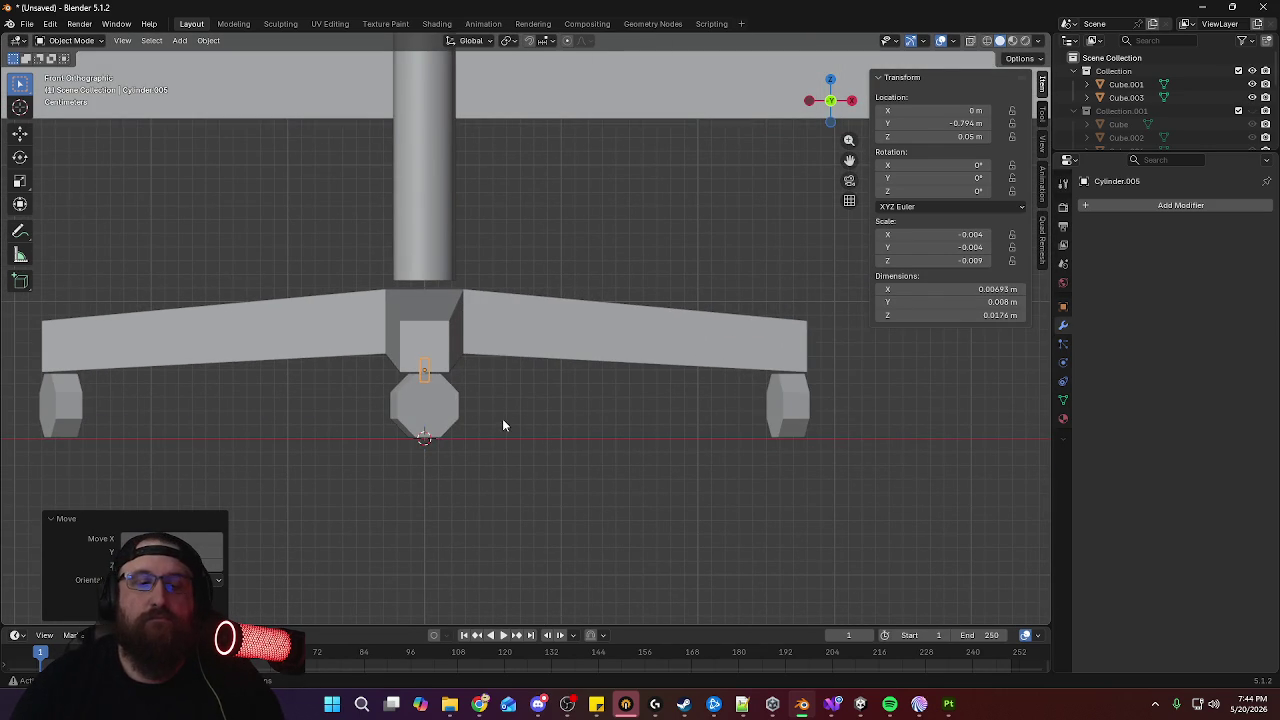
key(g)
key(y)
key(x)
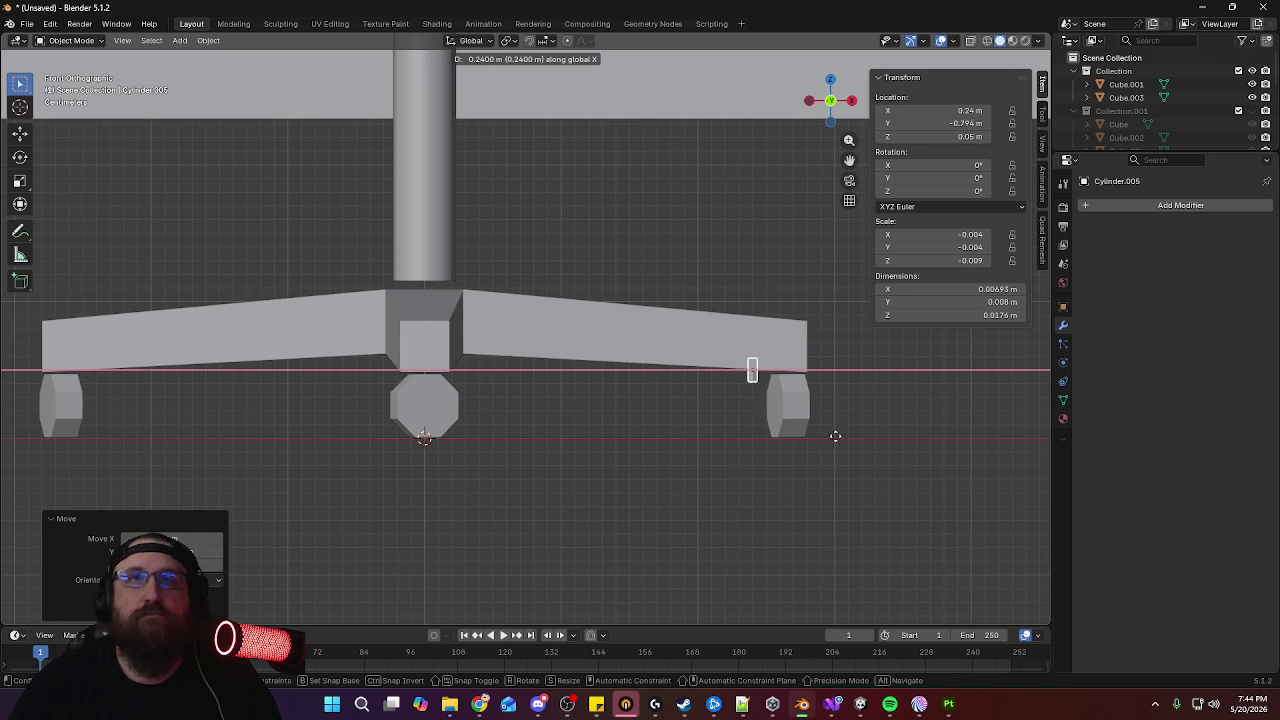
click(868, 447)
middle_drag(862, 440, 703, 436)
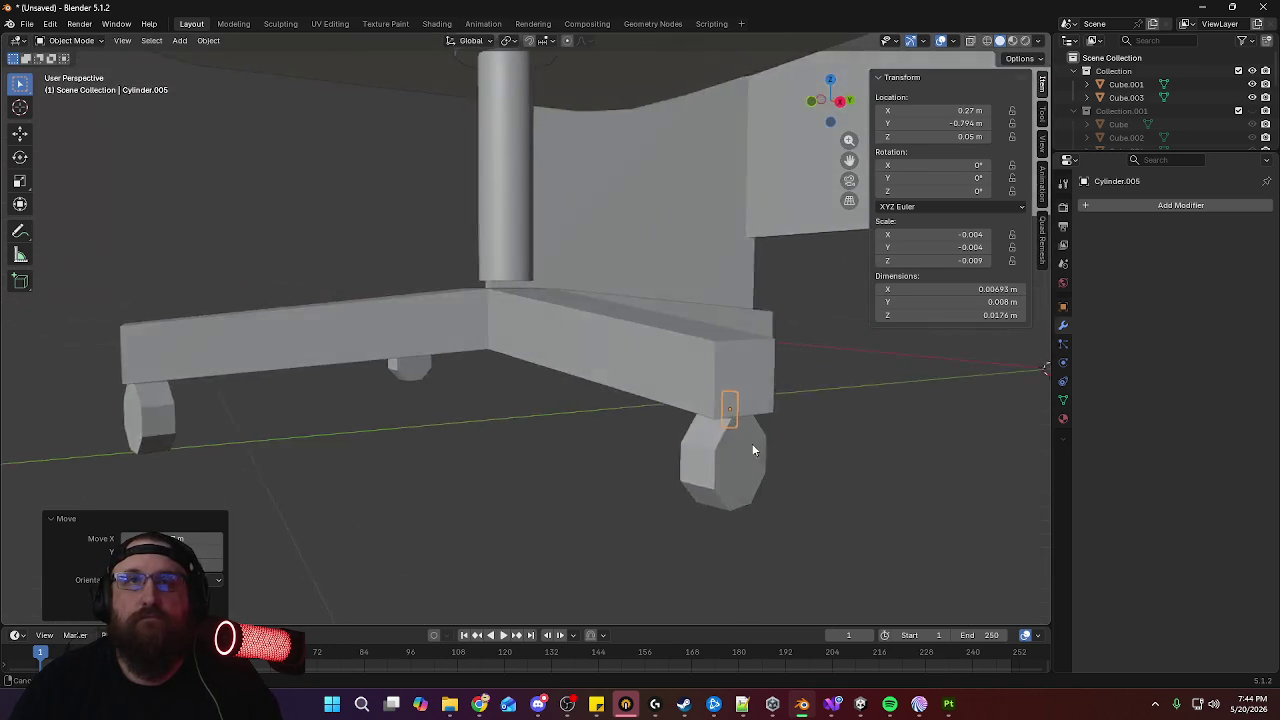
Click through the centre caster, base bar and wheel to reselect the small pin
key(KP_3)
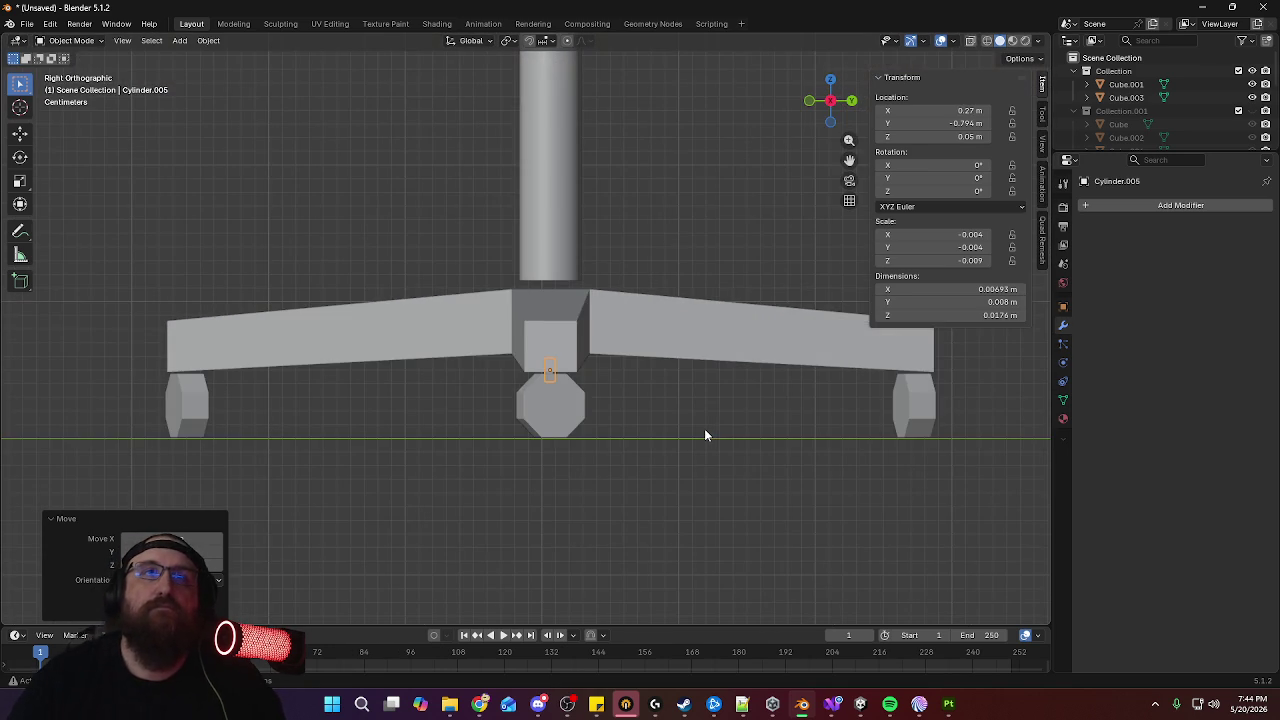
click(530, 414)
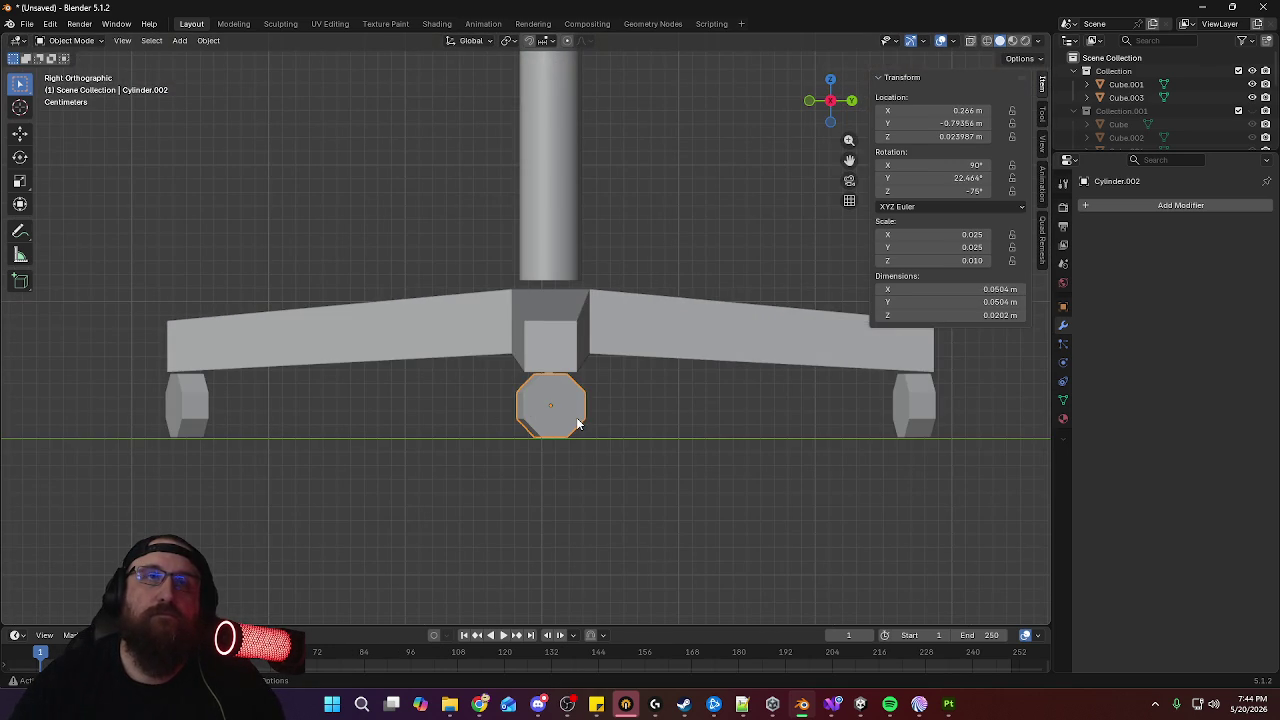
mouse_move(577, 424)
middle_down()
mouse_move(663, 406)
mouse_move(653, 355)
middle_up()
click(641, 343)
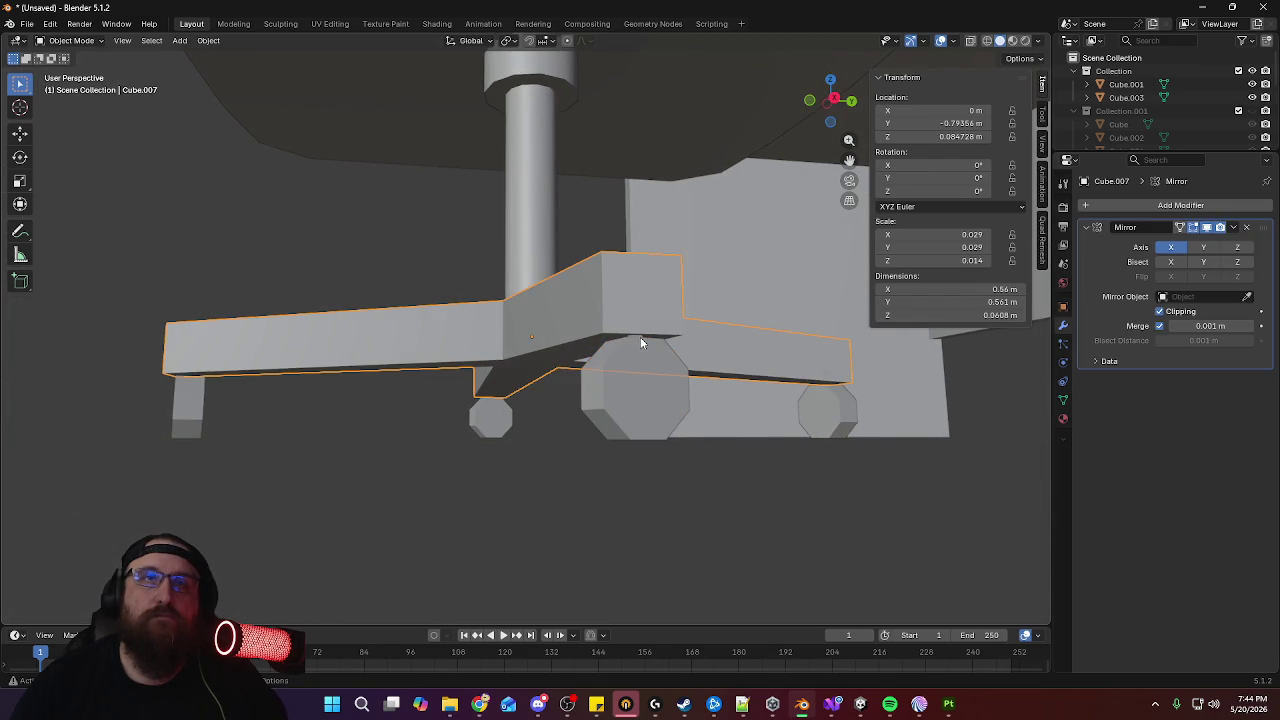
click(639, 341)
click(639, 341)
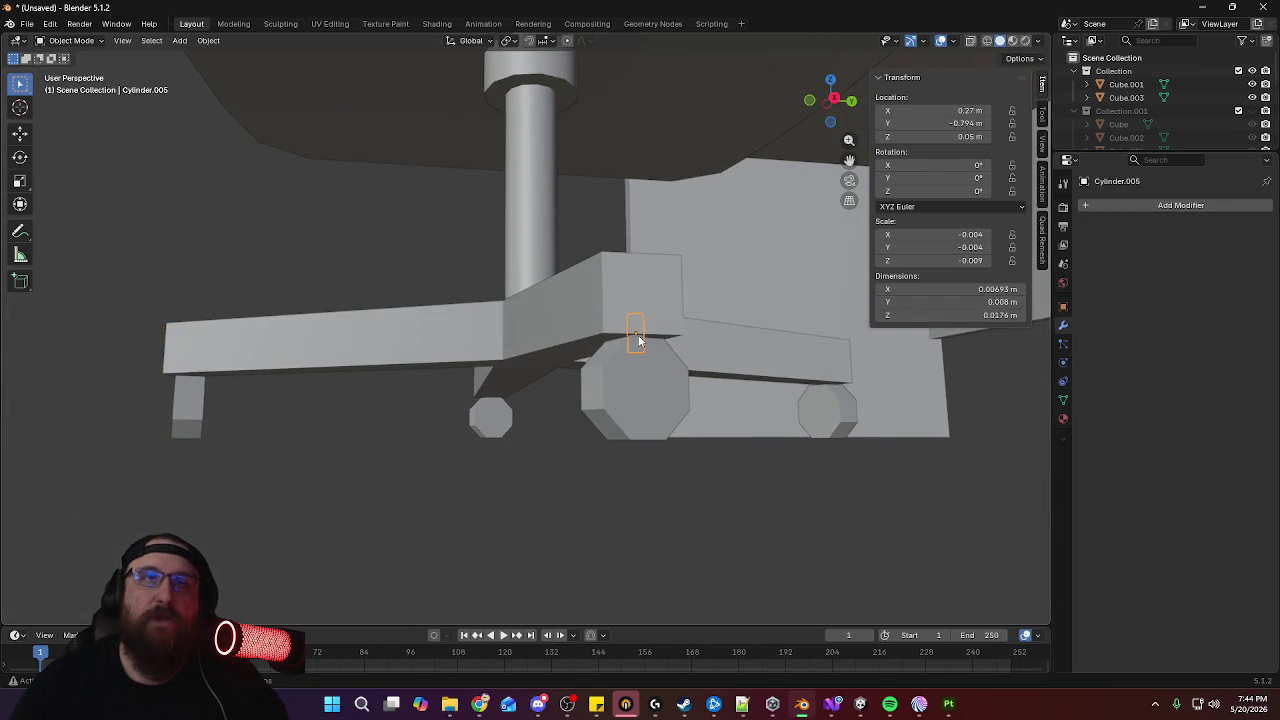
key(KP_1)
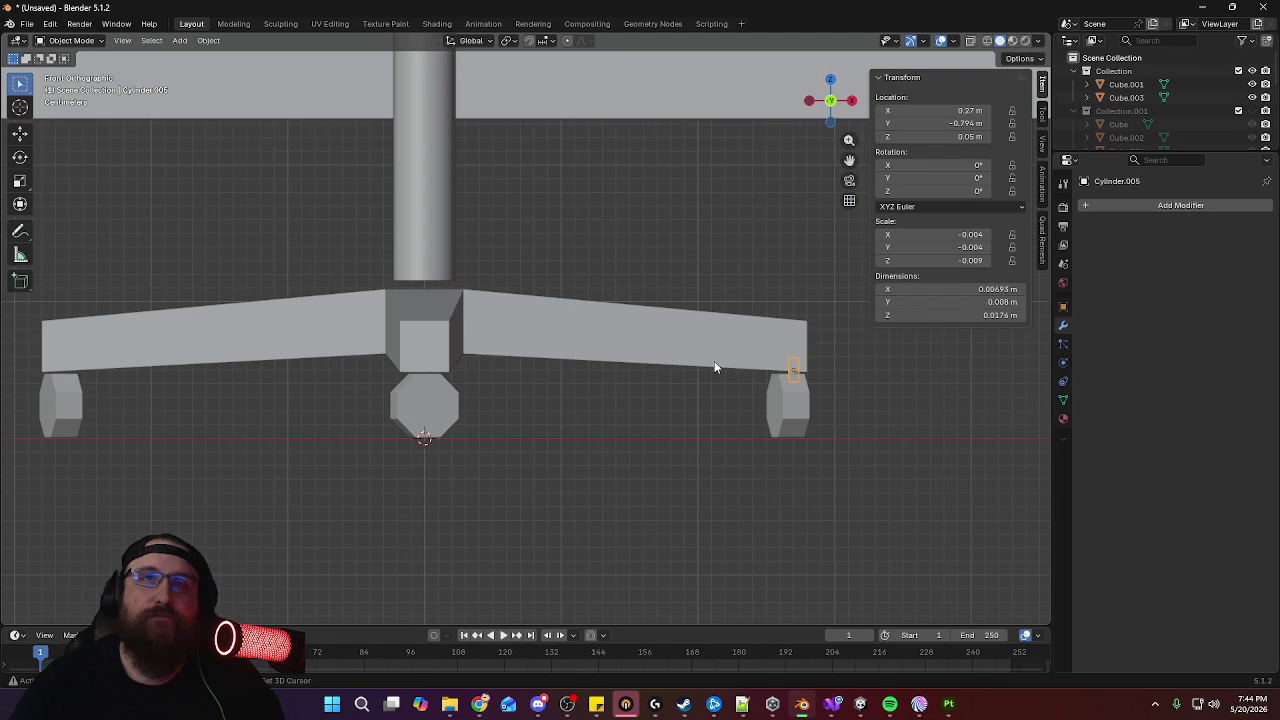
Duplicate the pin along X to -0.27 m above the left-leg caster, then select the right caster
key(shift+d)
key(x)
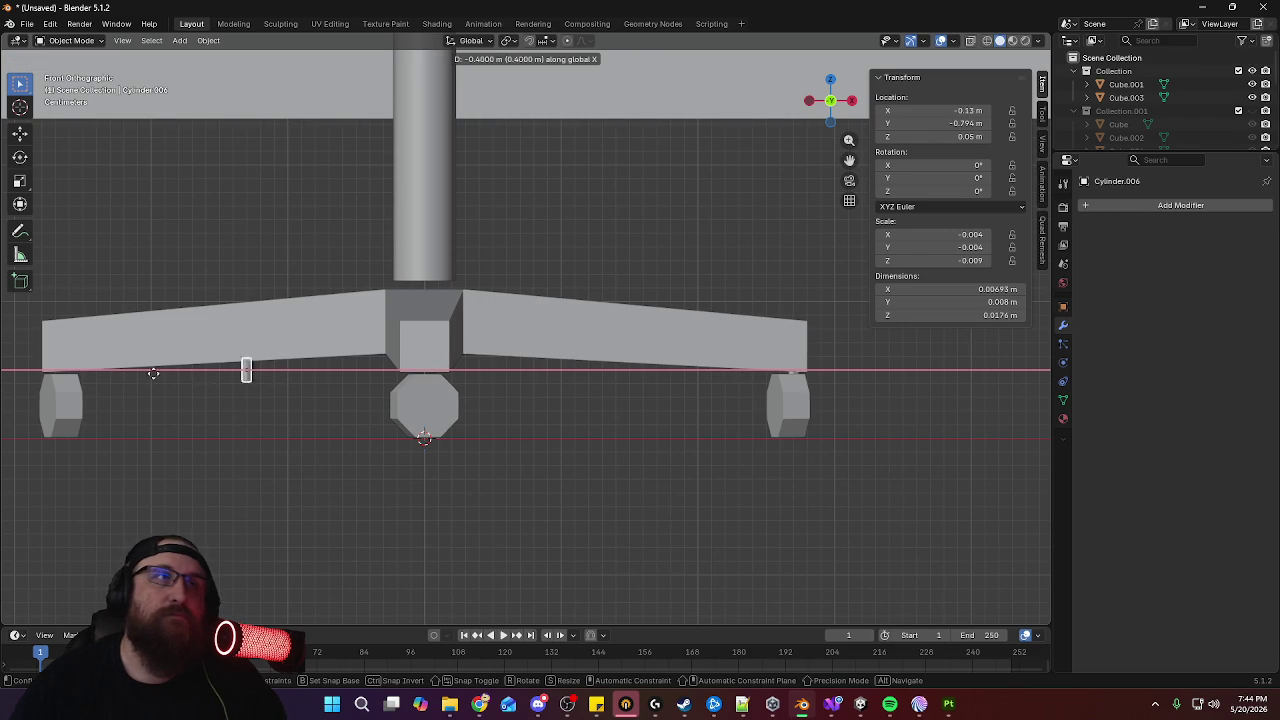
click(1025, 383)
shift+middle_drag(677, 388, 836, 390)
click(953, 394)
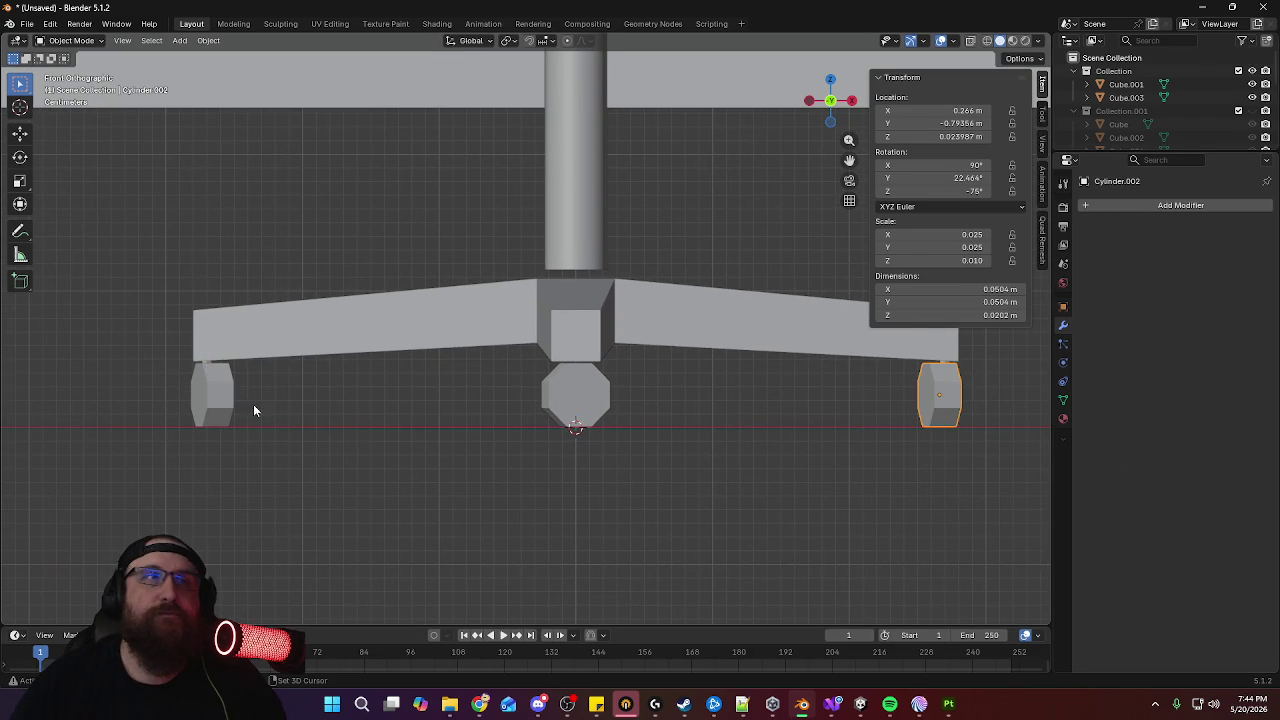
key(KP_3)
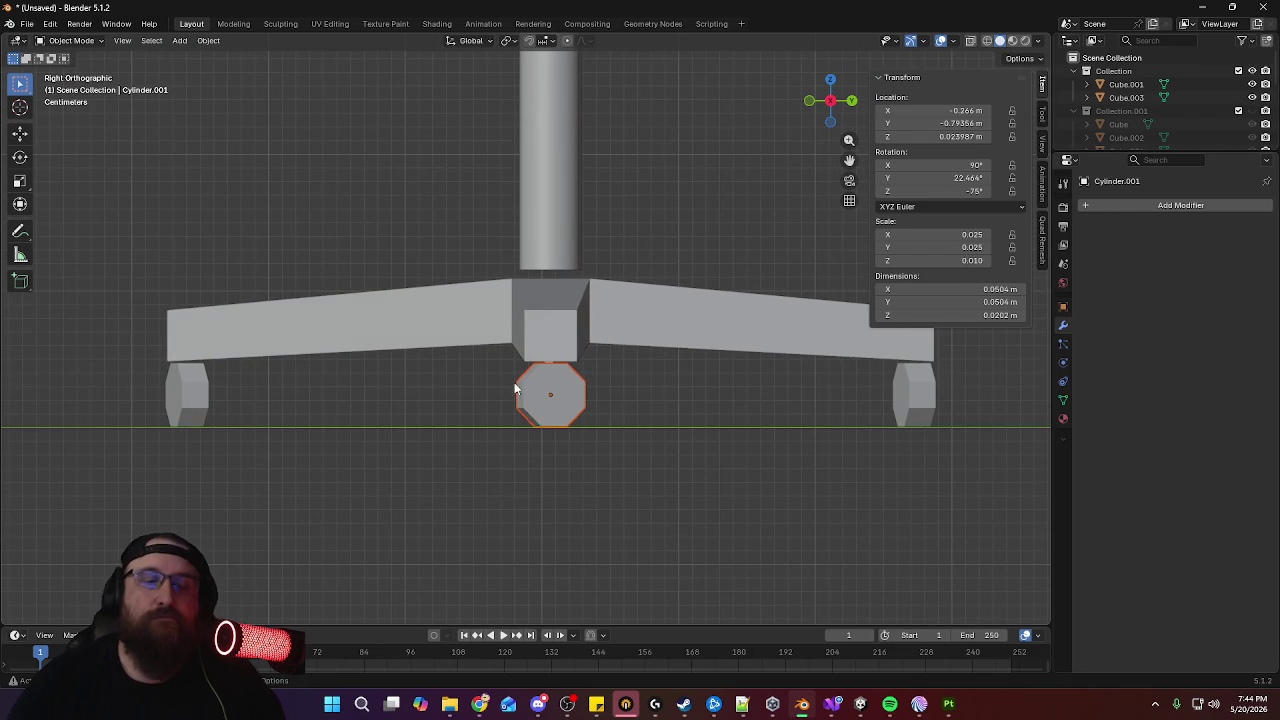
Nudge the left caster wheel along Y in Right view, then keep only the caster selected
key(g)
key(y)
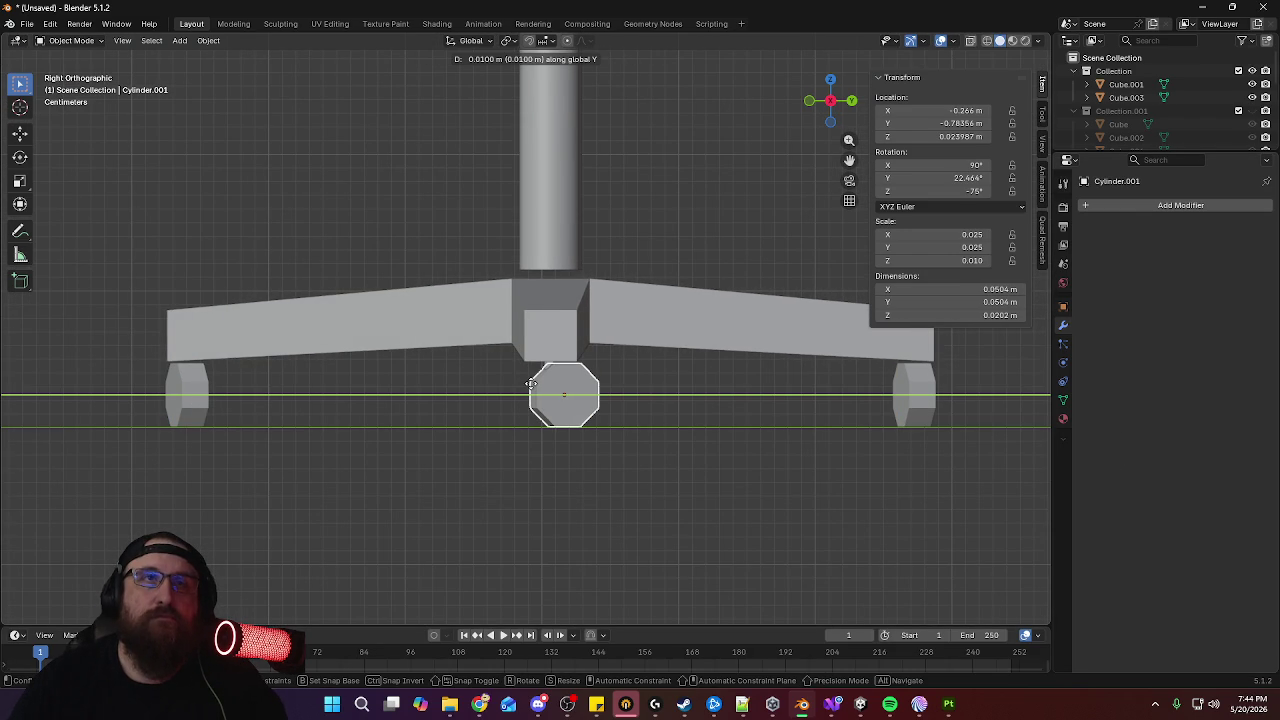
click(533, 384)
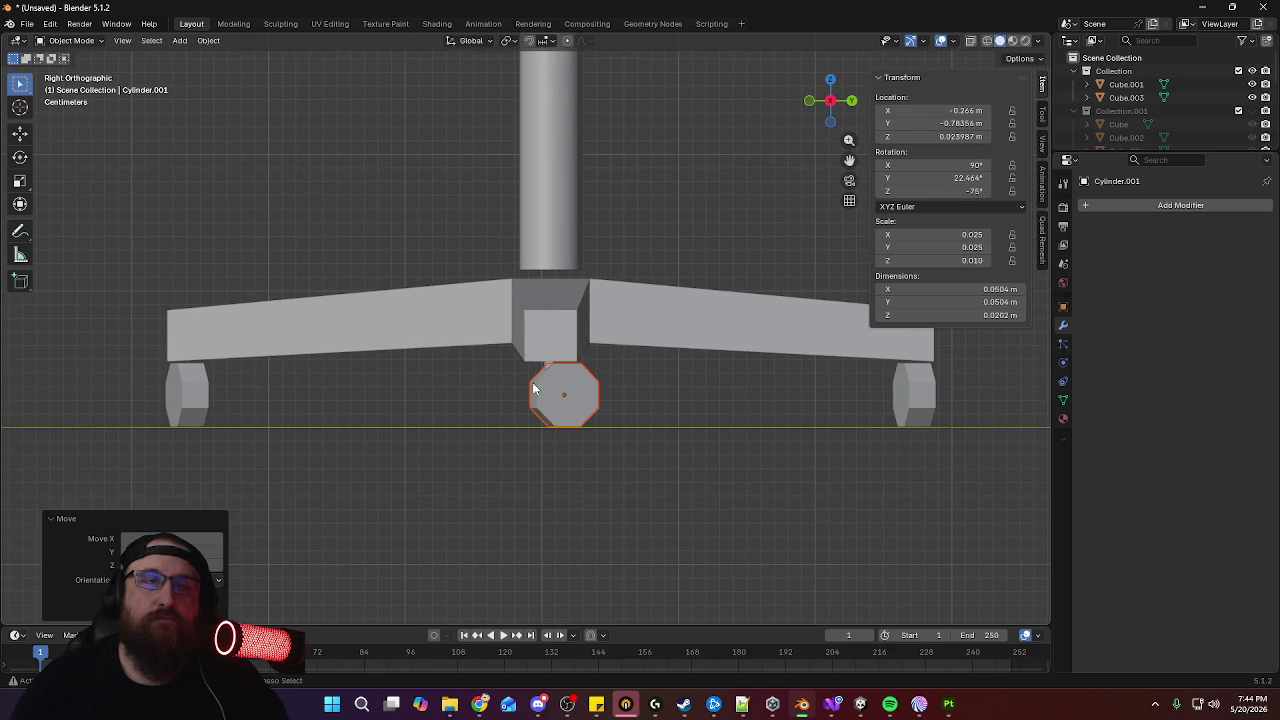
scroll(638, 400, up, 3)
scroll(645, 335, up, 1)
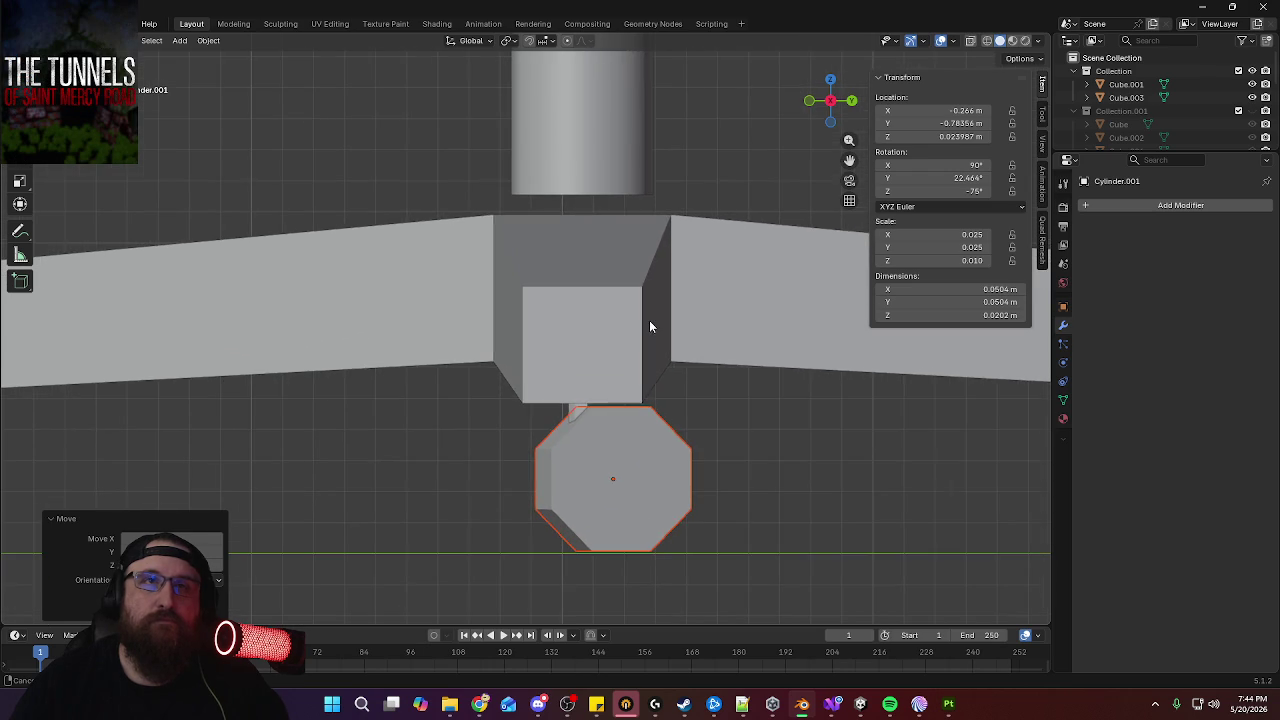
mouse_move(640, 332)
middle_down()
mouse_move(523, 366)
mouse_move(526, 354)
mouse_move(659, 368)
mouse_move(700, 344)
mouse_move(397, 408)
mouse_move(436, 412)
mouse_move(314, 441)
middle_up()
click(314, 441)
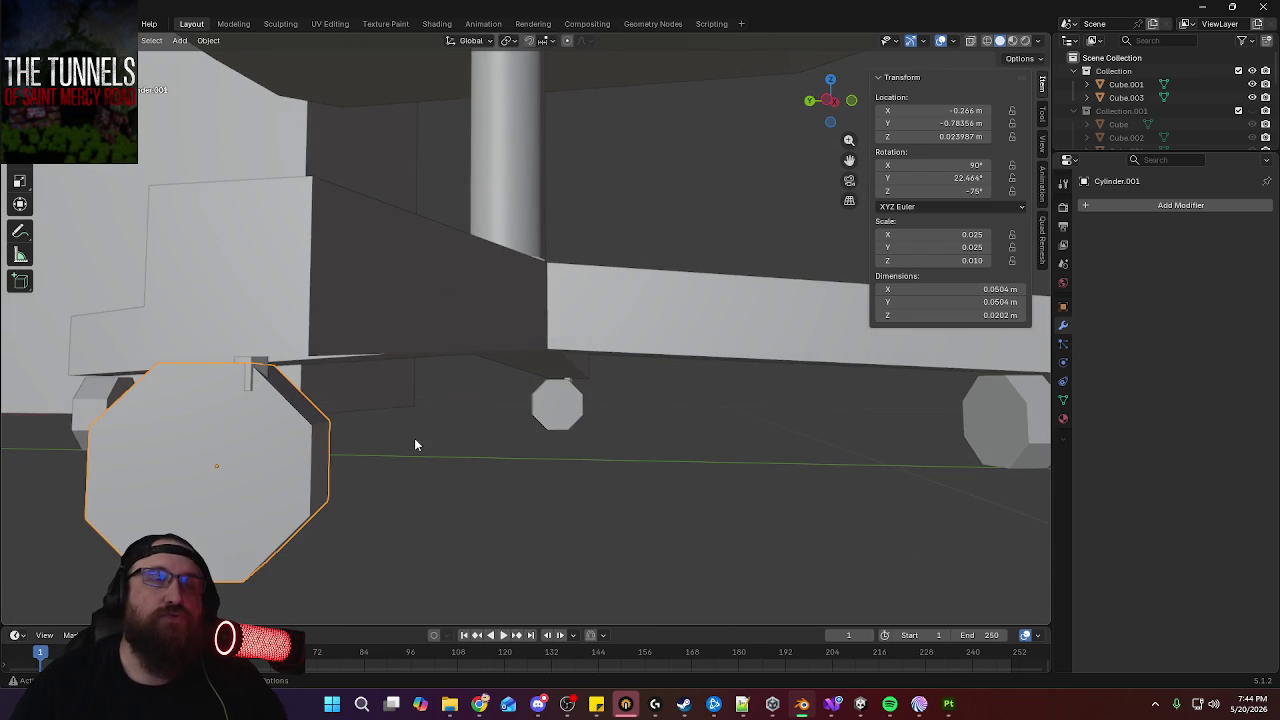
In Front view, move the left caster along X to -0.271 m, directly under its pin
key(KP_3)
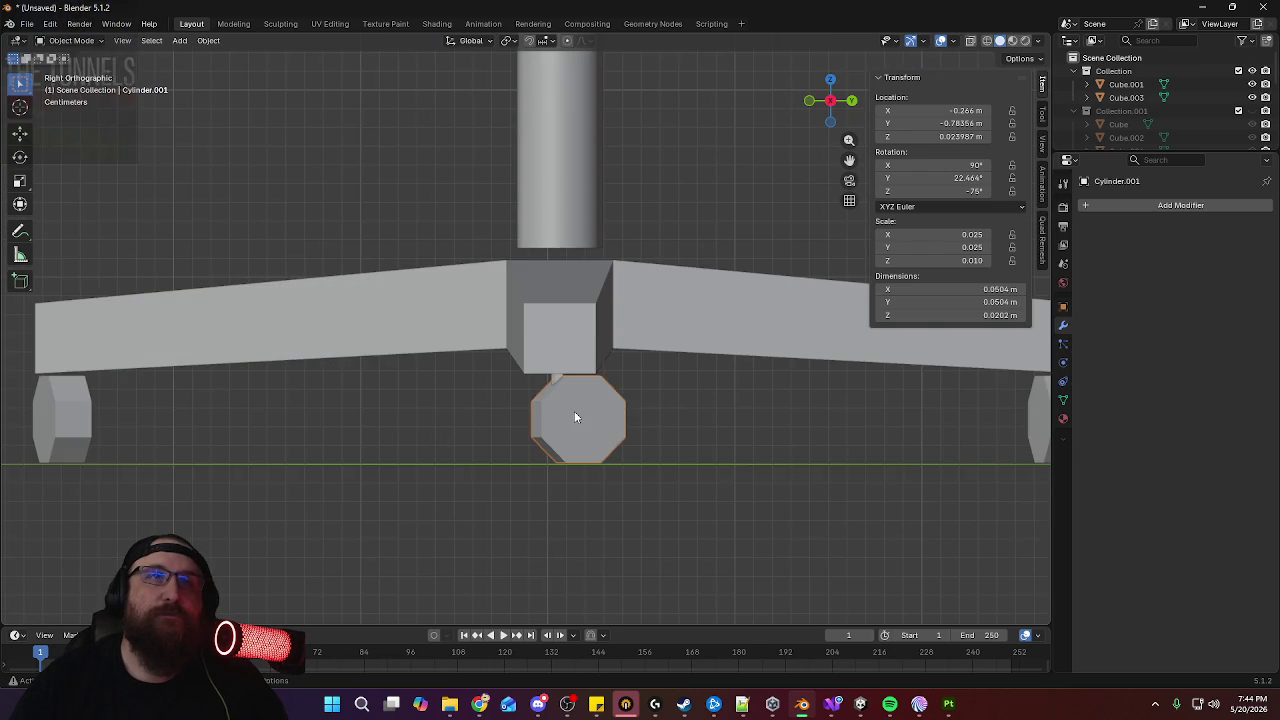
key(KP_1)
key(KP_1)
mouse_move(286, 404)
shift+middle_down()
mouse_move(551, 409)
mouse_move(580, 397)
shift+middle_up()
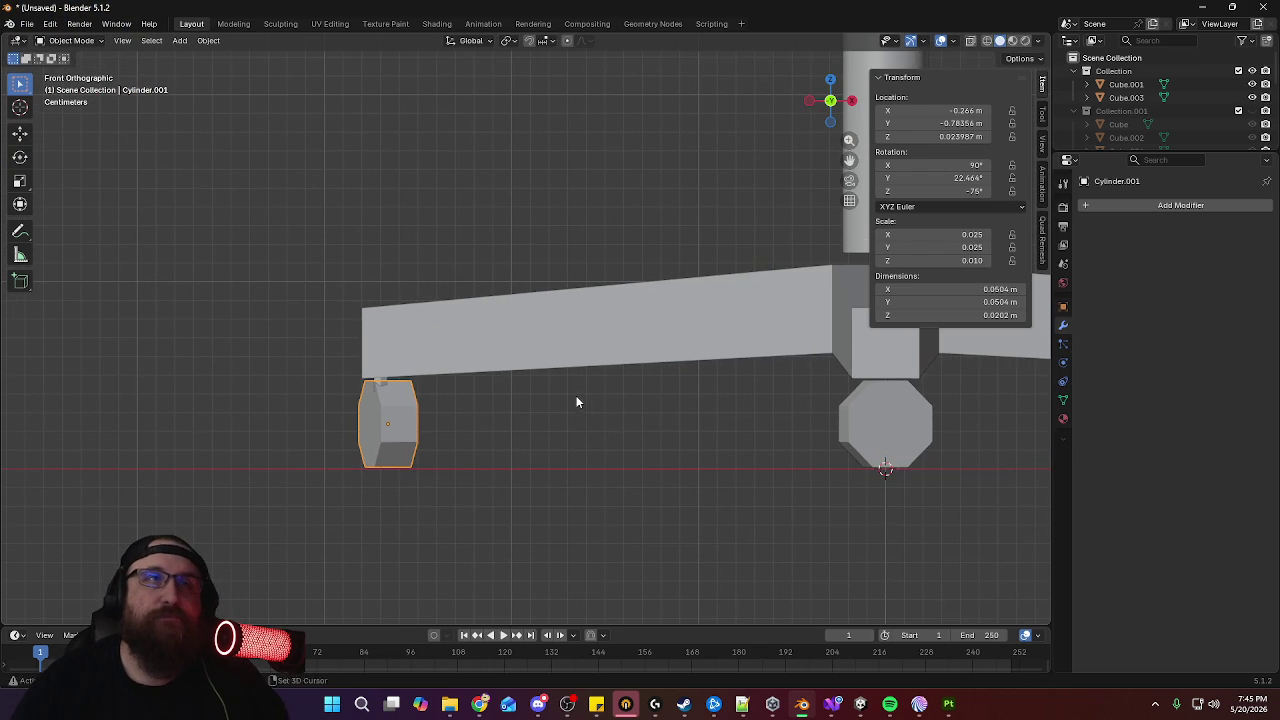
key(g)
key(x)
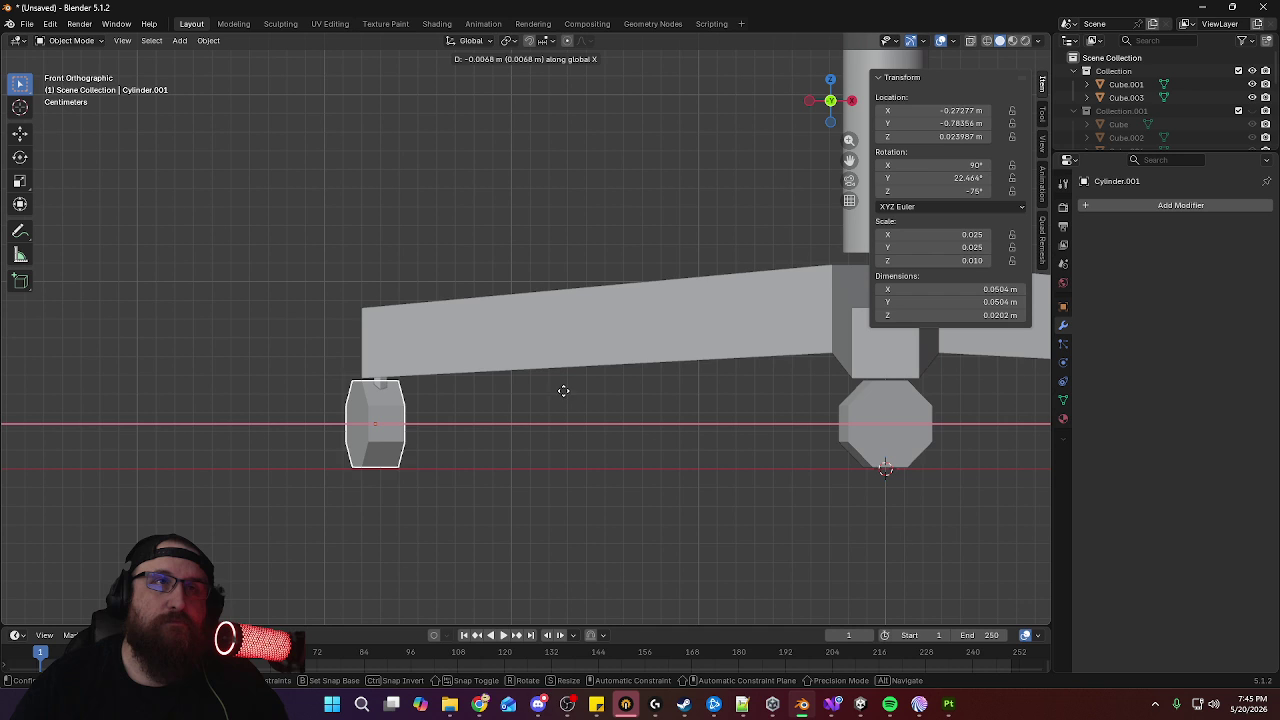
click(566, 391)
Select the pins above the right and left casters and return to a perspective view
mouse_move(740, 440)
shift+middle_down()
mouse_move(181, 447)
mouse_move(538, 446)
mouse_move(327, 445)
shift+middle_up()
click(950, 398)
mouse_move(950, 398)
shift+middle_down()
mouse_move(513, 437)
mouse_move(370, 397)
shift+middle_up()
shift+click(321, 388)
scroll(500, 423, down, 3)
scroll(500, 423, down, 3)
middle_drag(572, 411, 472, 404)
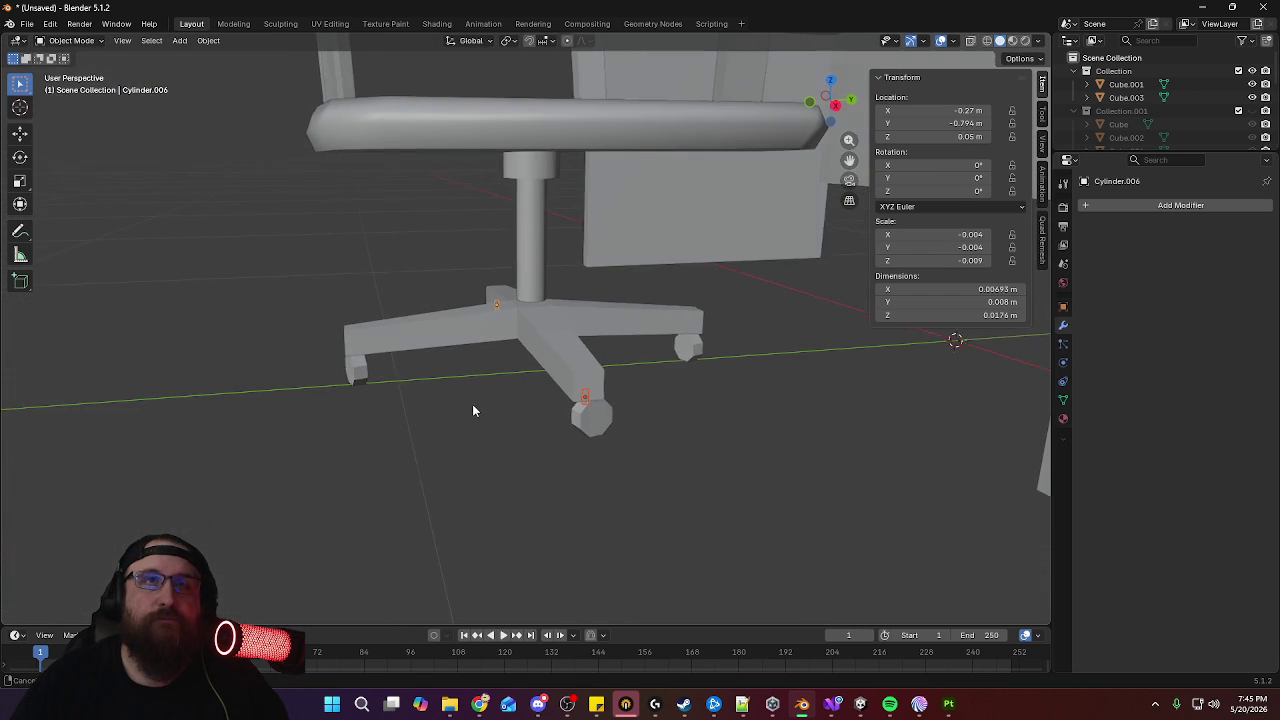
In X-ray face mode, delete the stray cylinder geometry from the pin mesh
middle_drag(631, 459, 703, 506)
scroll(702, 388, up, 5)
key(Tab)
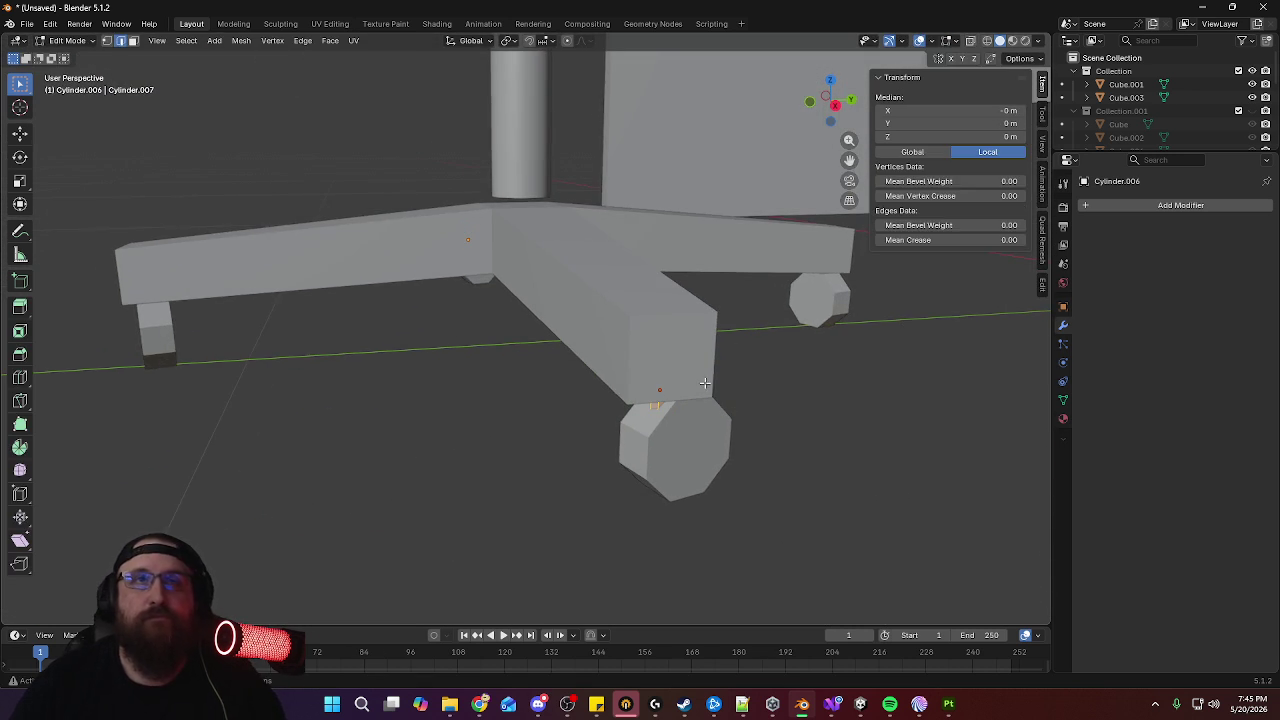
key(alt+z)
key(3)
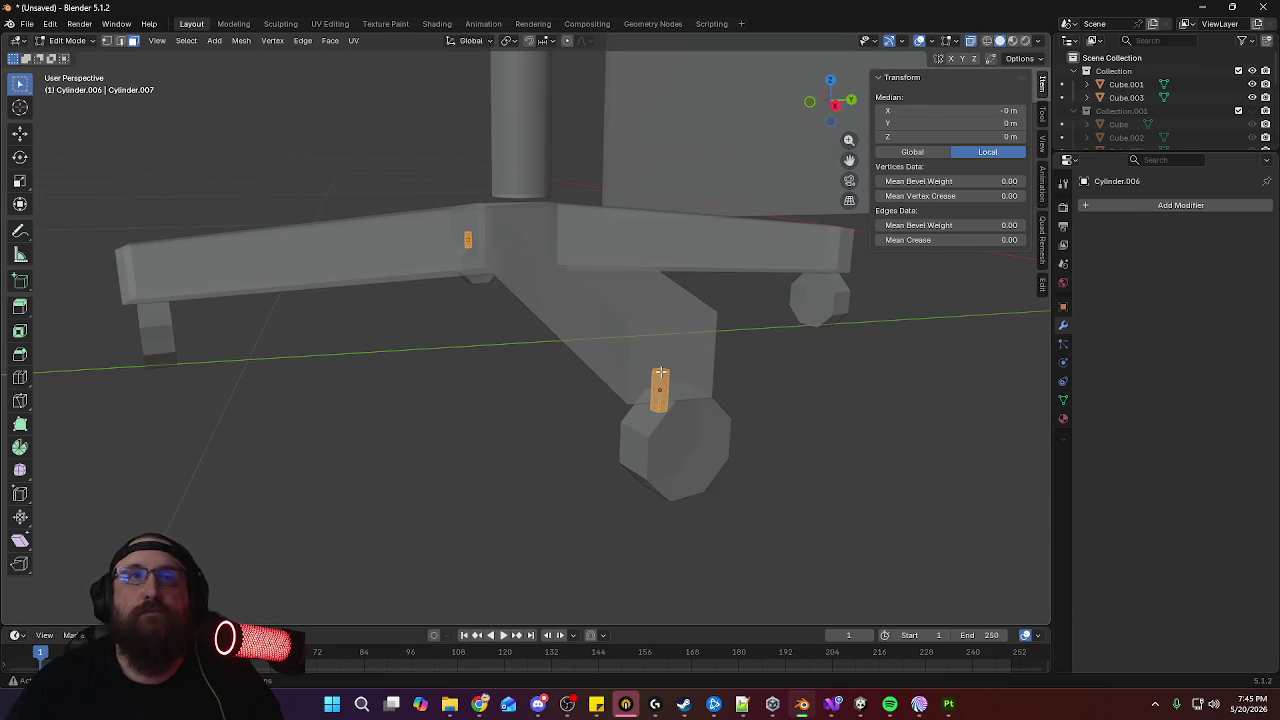
mouse_move(700, 398)
middle_down()
mouse_move(740, 374)
mouse_move(684, 73)
middle_up()
mouse_move(608, 231)
middle_down()
mouse_move(720, 309)
mouse_move(254, 286)
mouse_move(485, 303)
middle_up()
mouse_move(565, 289)
middle_down()
mouse_move(594, 263)
mouse_move(623, 423)
middle_up()
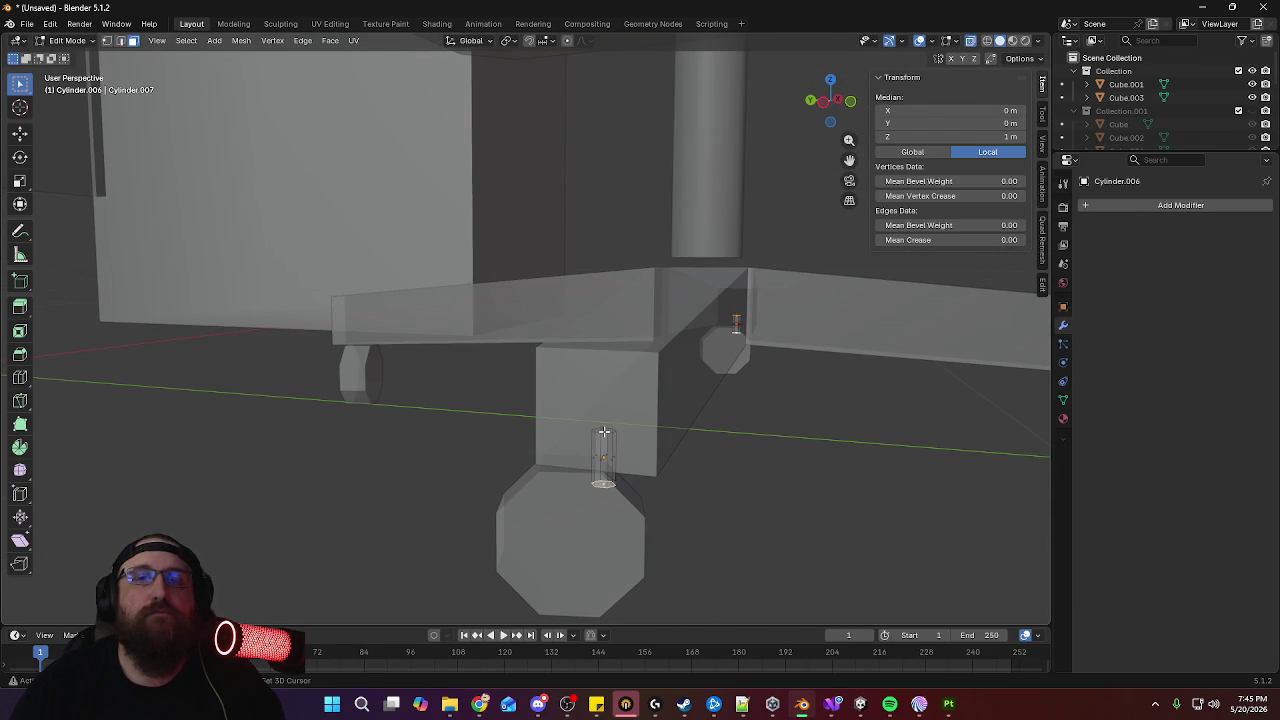
key(x)
click(780, 437)
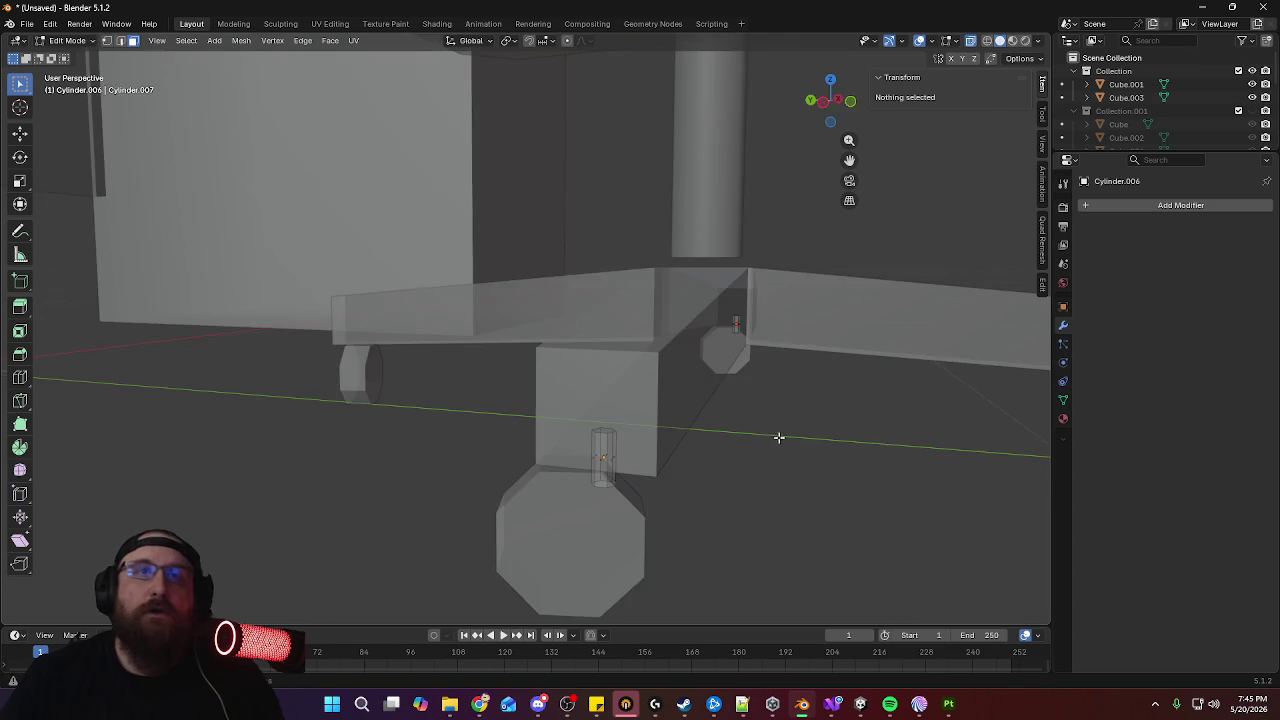
Mark an edge of the caster pin as a UV seam
middle_drag(780, 437, 755, 436)
click(370, 436)
mouse_move(643, 443)
middle_down()
mouse_move(617, 457)
mouse_move(541, 451)
middle_up()
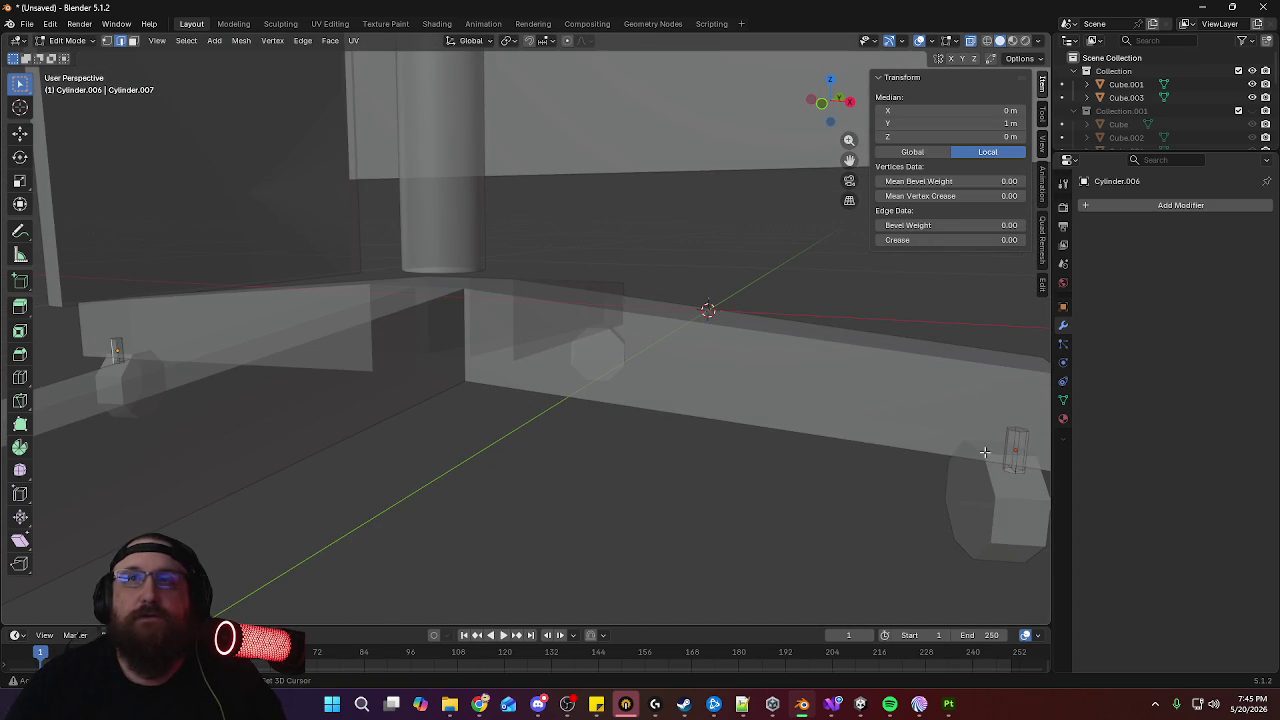
key(ctrl+e)
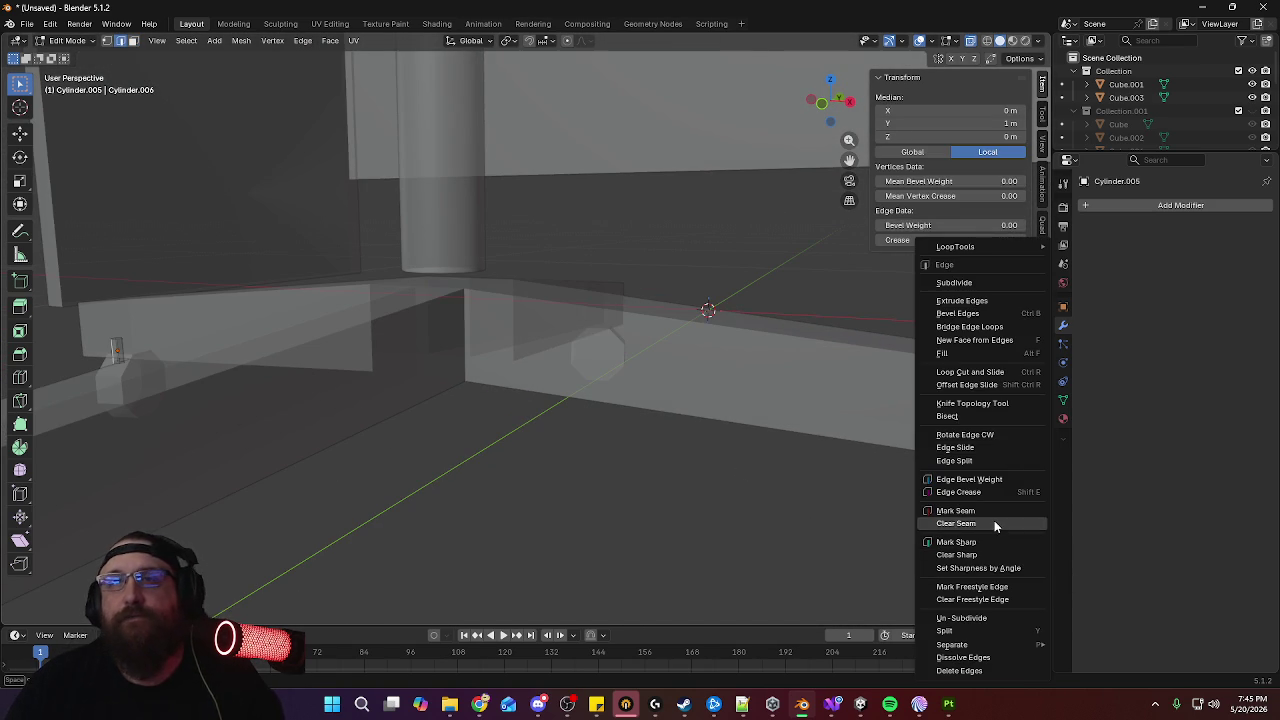
click(994, 510)
middle_drag(837, 420, 817, 416)
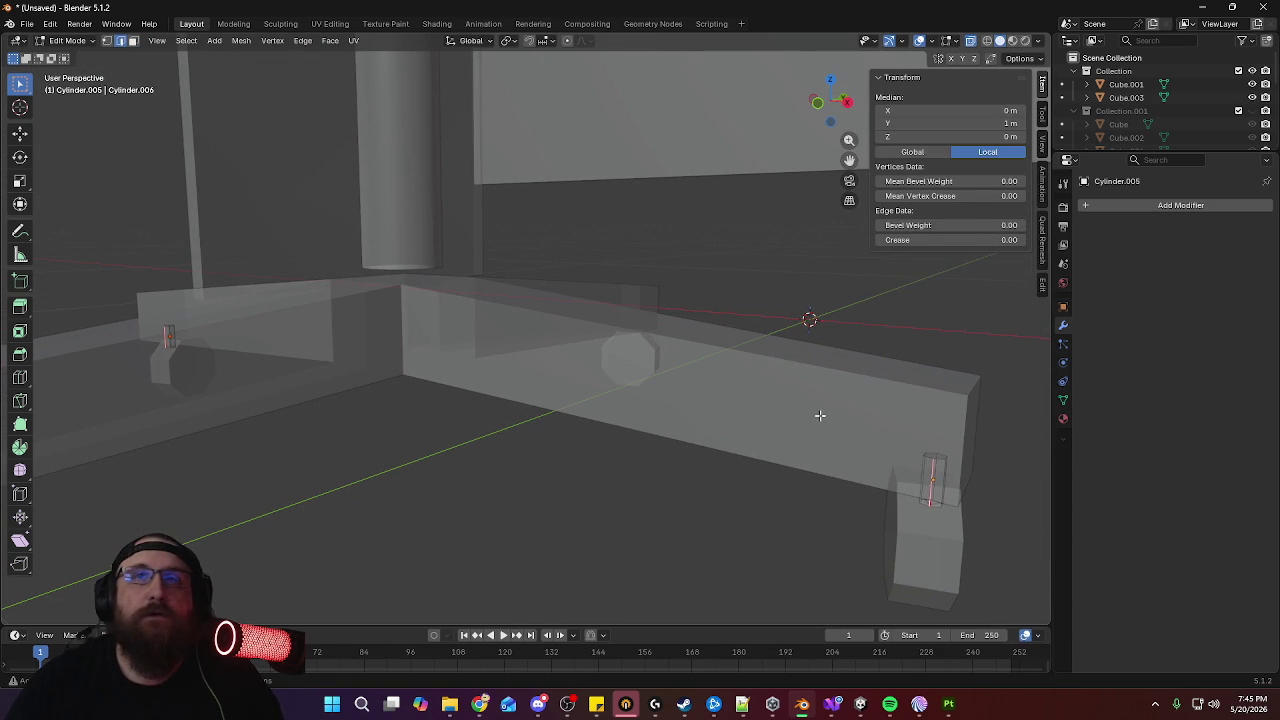
Return to Object Mode and apply Shade Smooth to the caster pin
key(Tab)
click(208, 40)
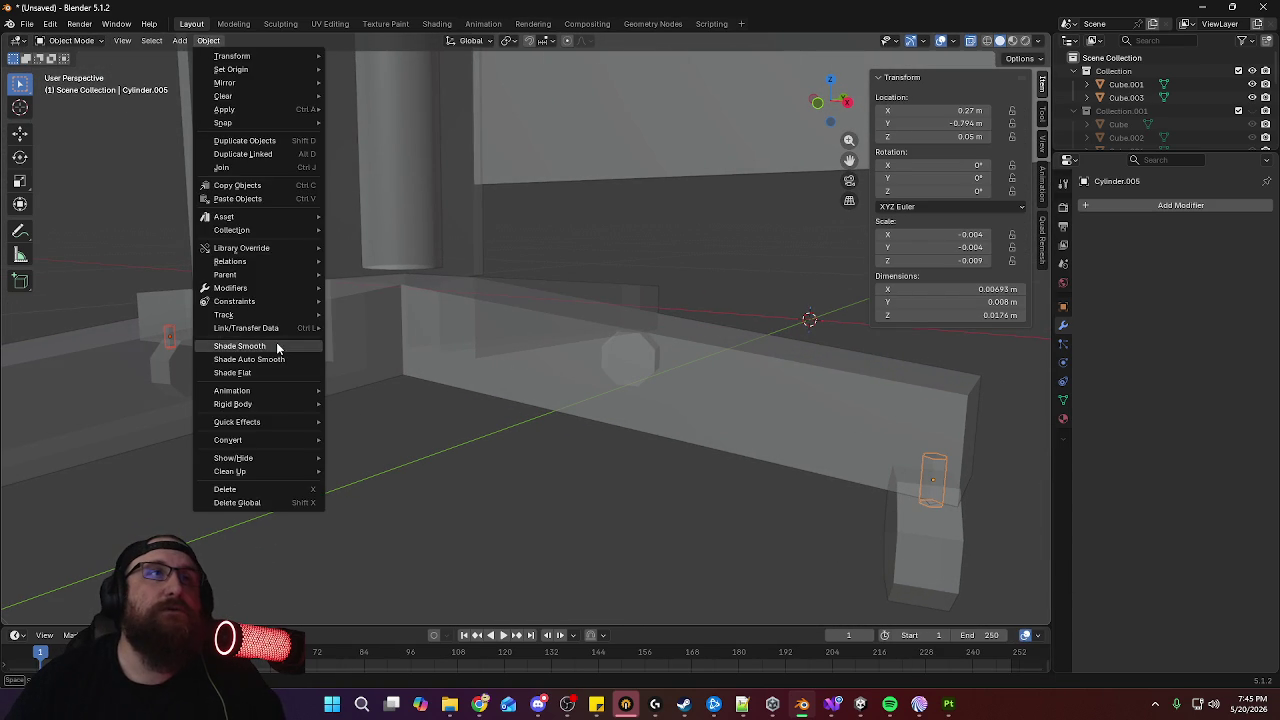
click(245, 341)
scroll(564, 330, down, 3)
scroll(574, 294, down, 2)
key(KP_7)
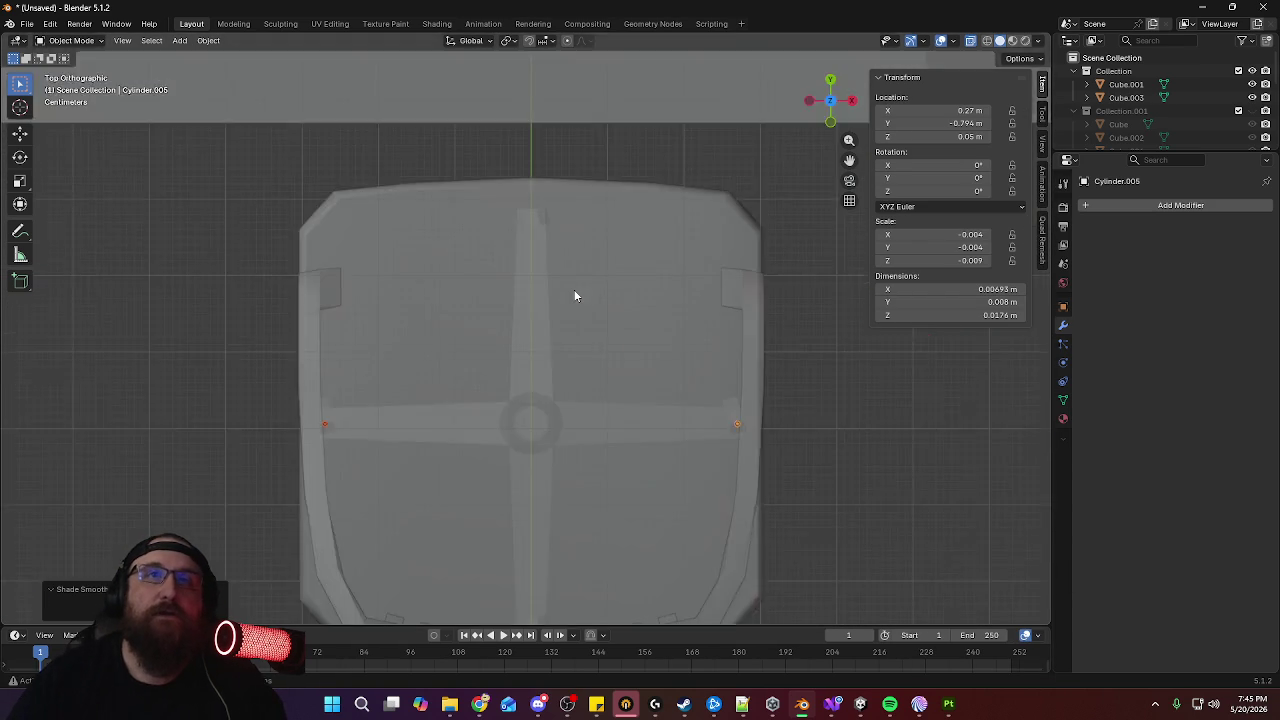
Duplicate the caster pins and rotate the copies 55° about Z onto another leg
key(shift+d)
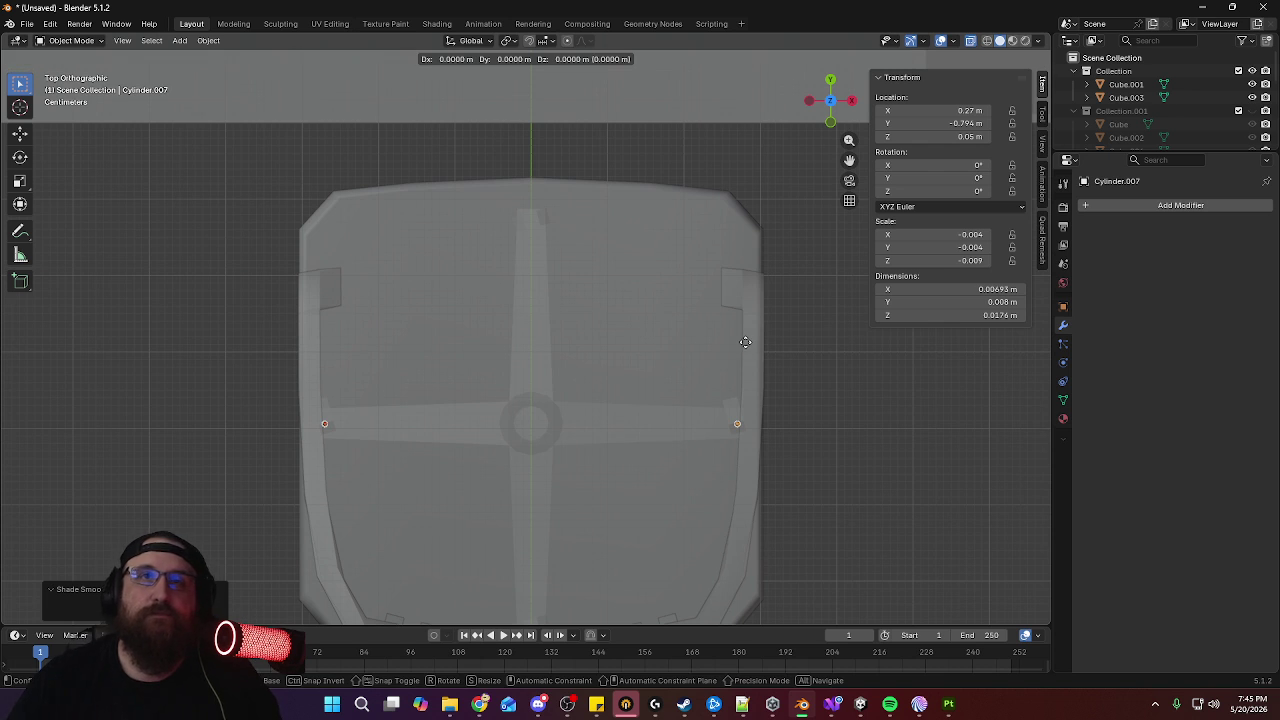
key(r)
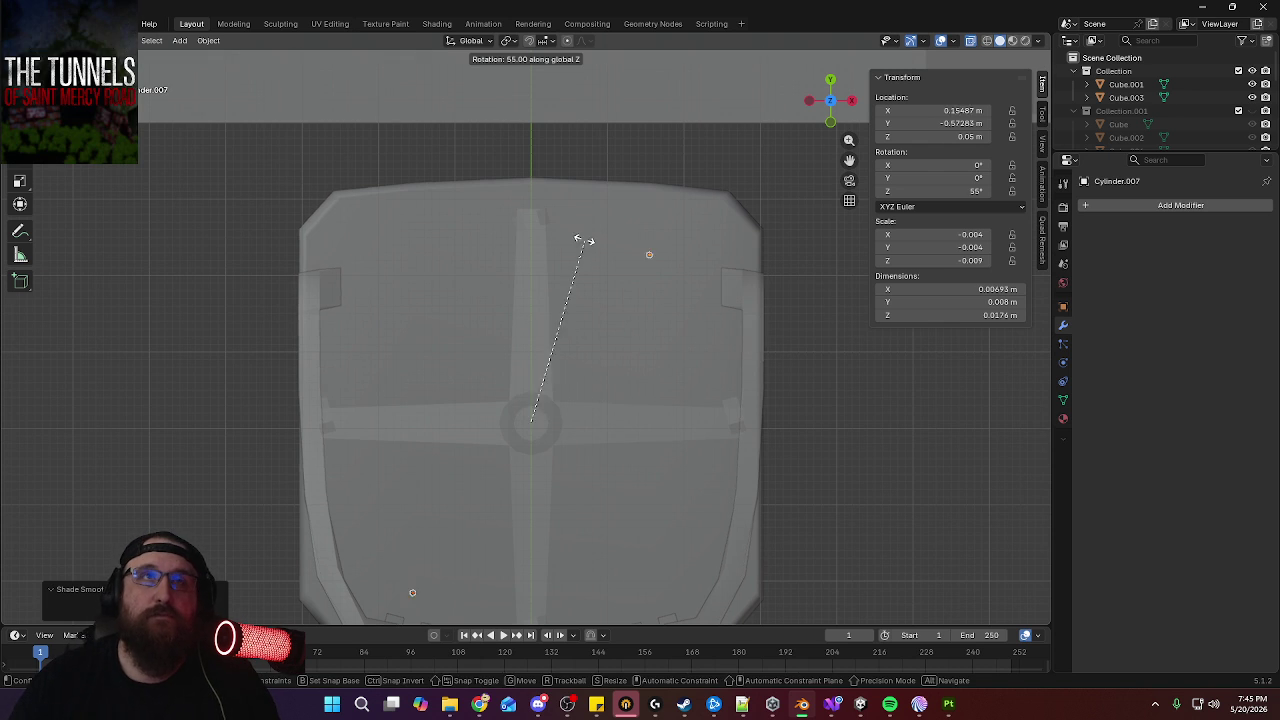
click(456, 229)
middle_drag(678, 406, 671, 266)
Nudge the front caster wheel slightly along X in Front view
click(517, 427)
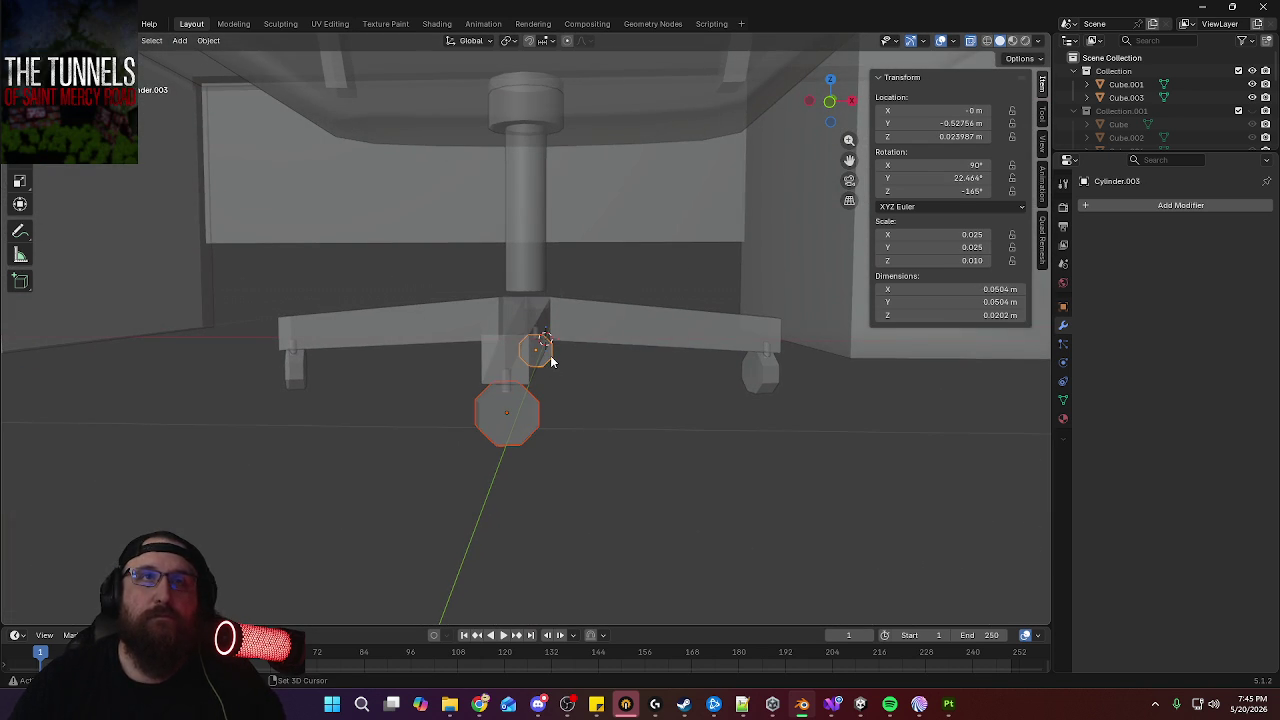
key(KP_1)
scroll(590, 375, up, 3)
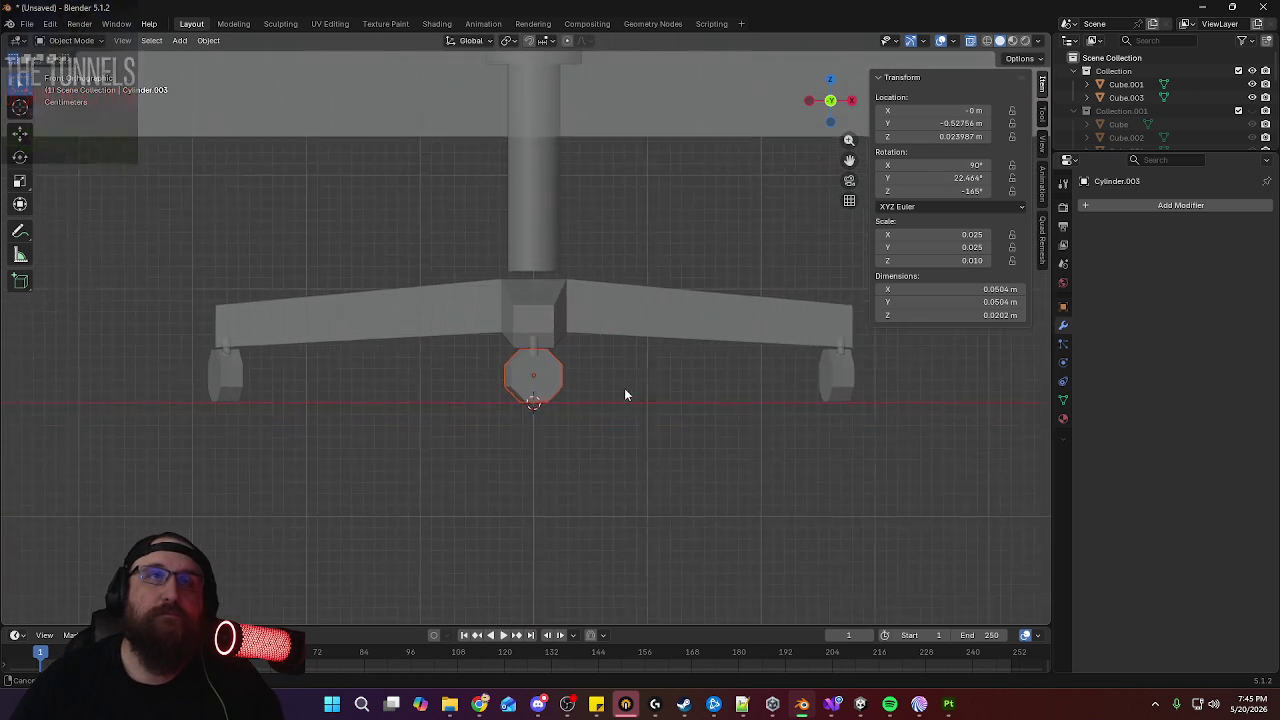
scroll(624, 389, up, 4)
key(g)
key(x)
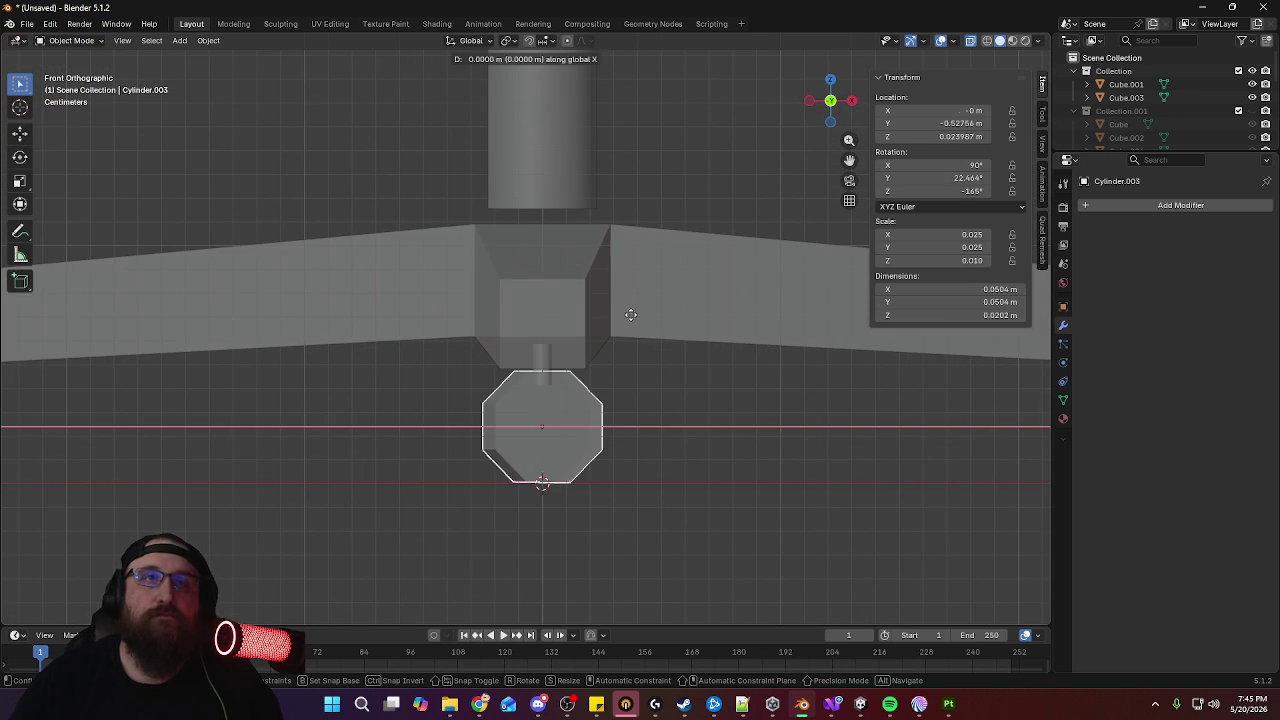
click(650, 322)
Duplicate the wheel along Y to place a copy under the other leg end
key(KP_3)
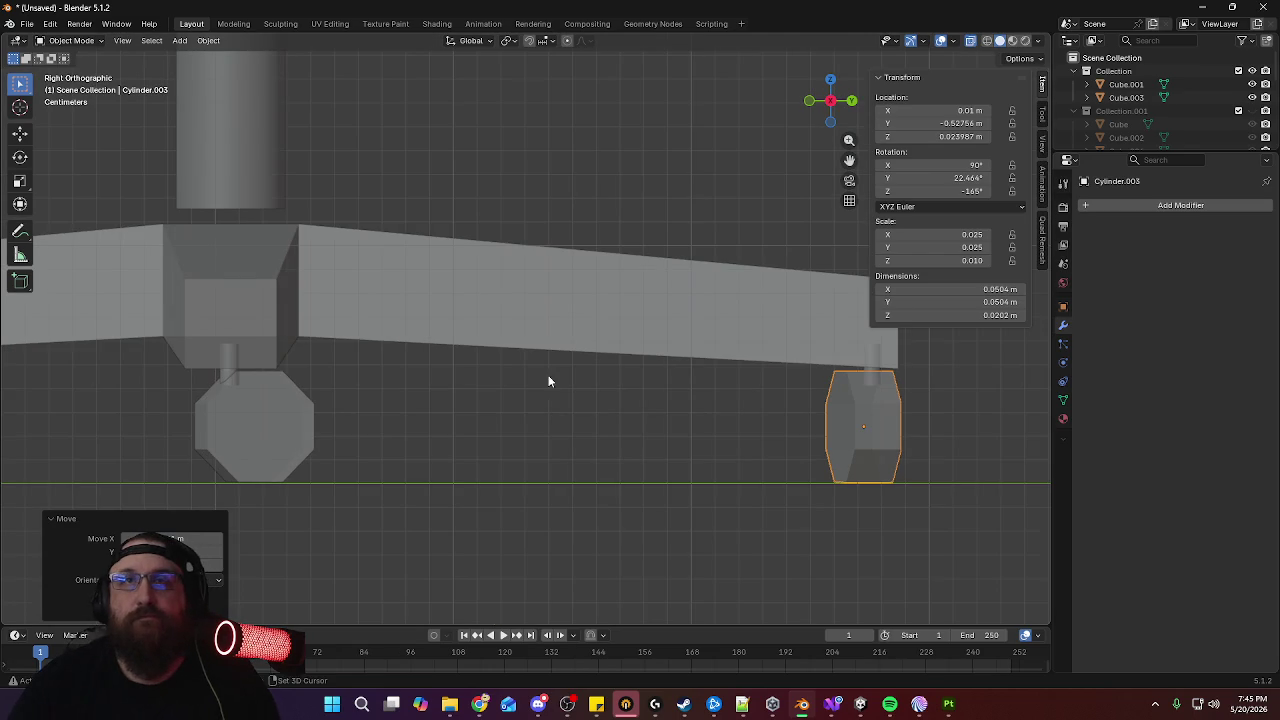
shift+middle_drag(641, 390, 45, 394)
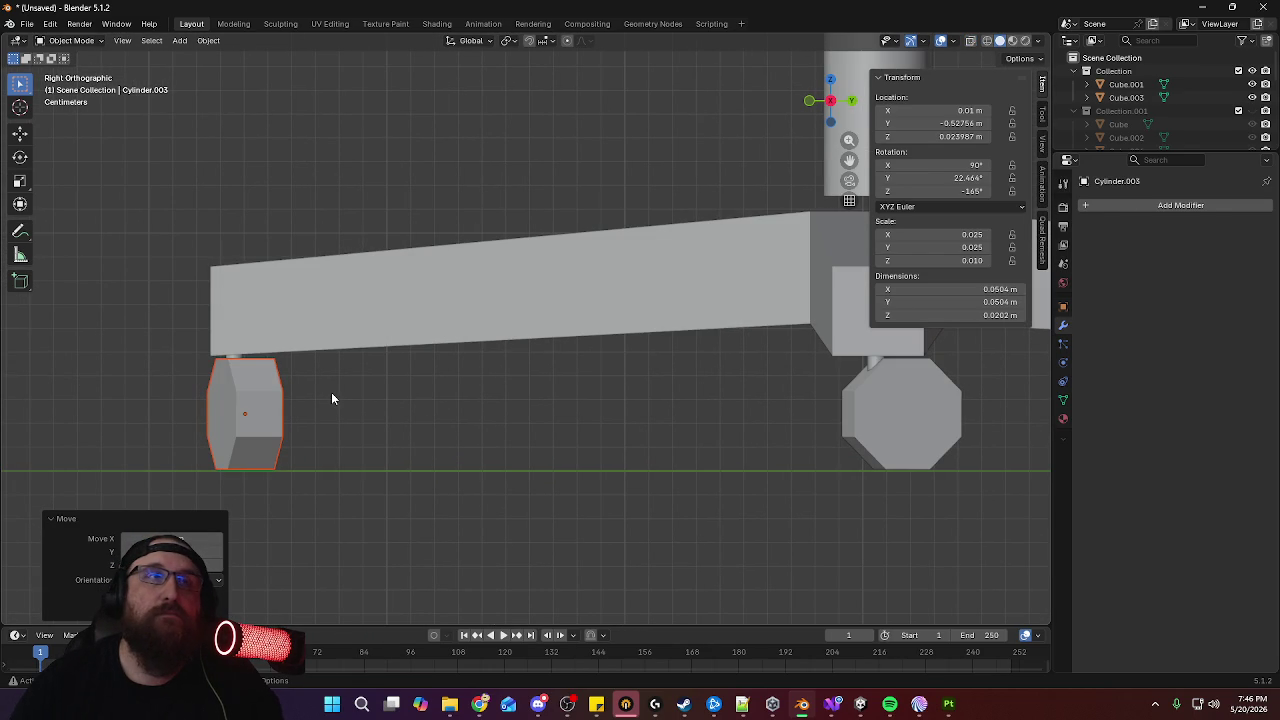
key(ctrl+KP_3)
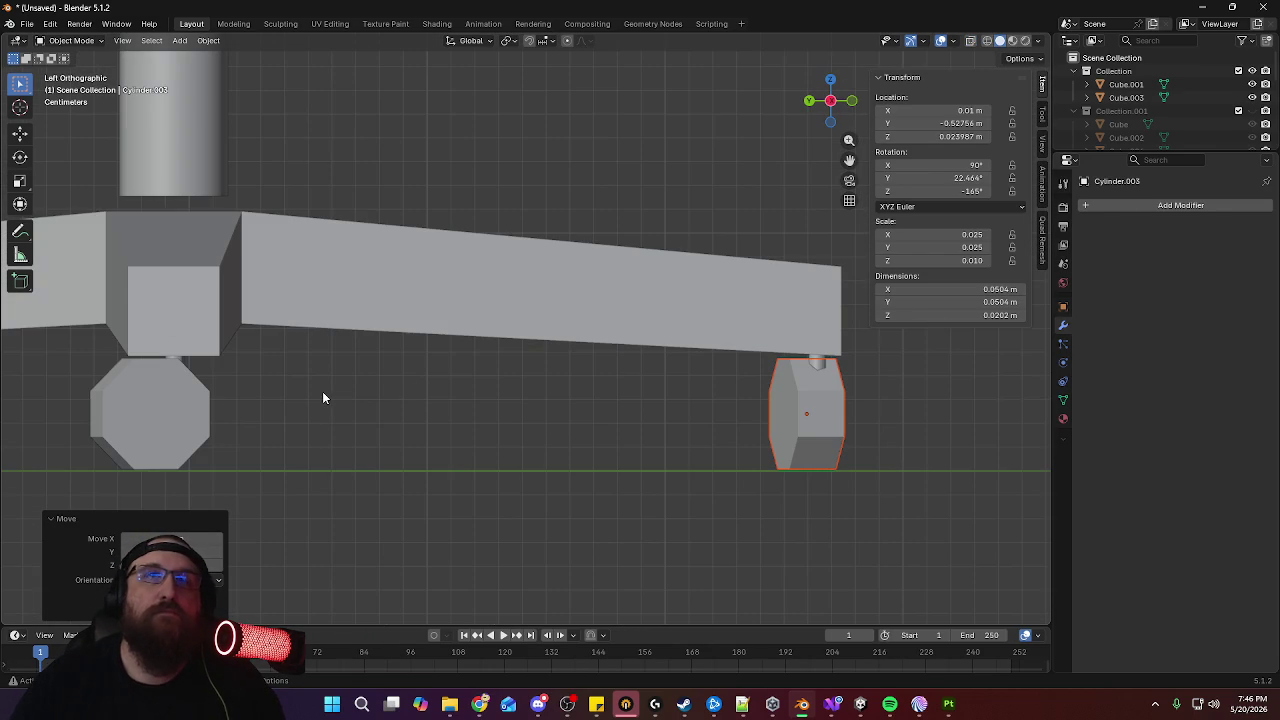
key(shift+d)
key(y)
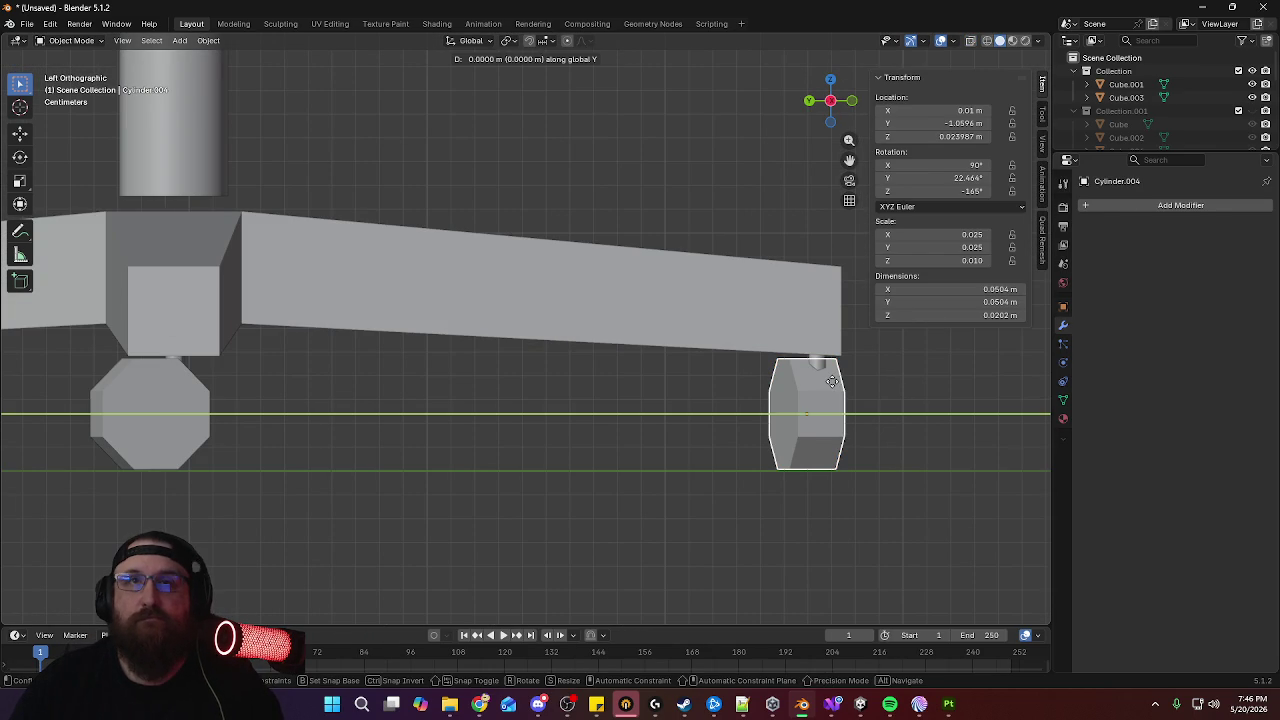
click(835, 380)
key(ctrl+KP_3)
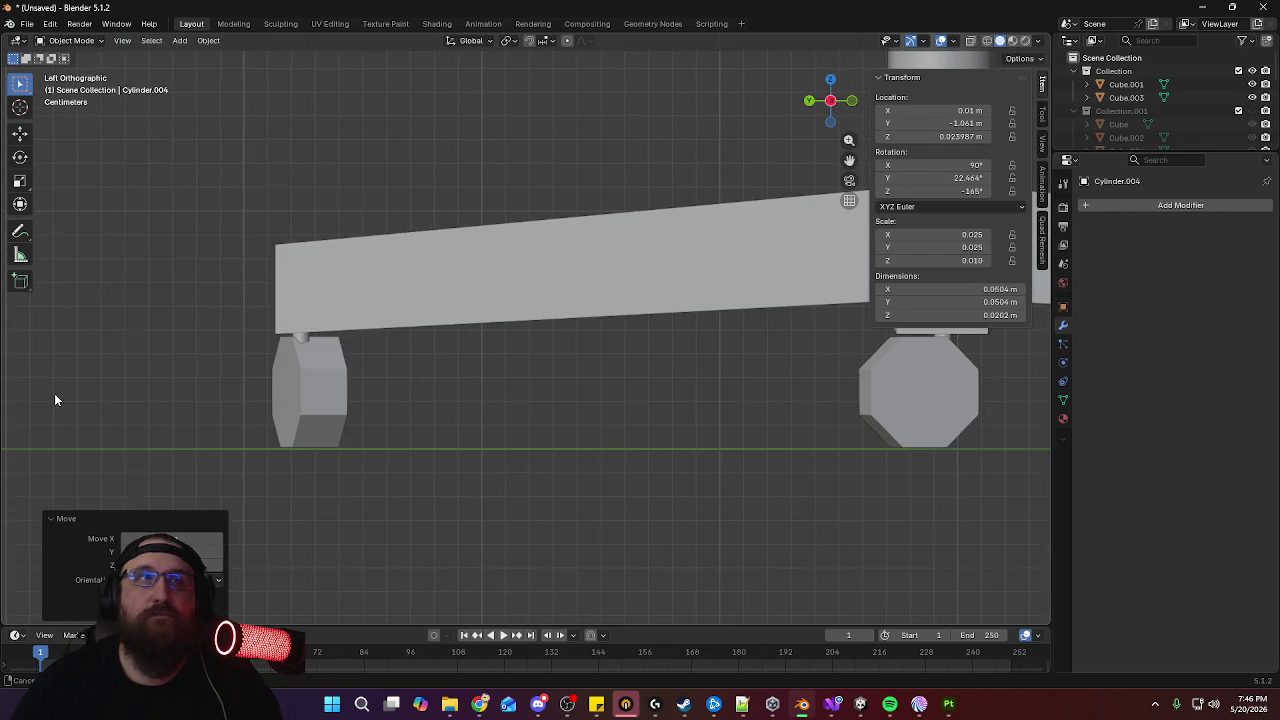
Nudge the wheel at the left leg end along Y so it sits under its leg
click(309, 369)
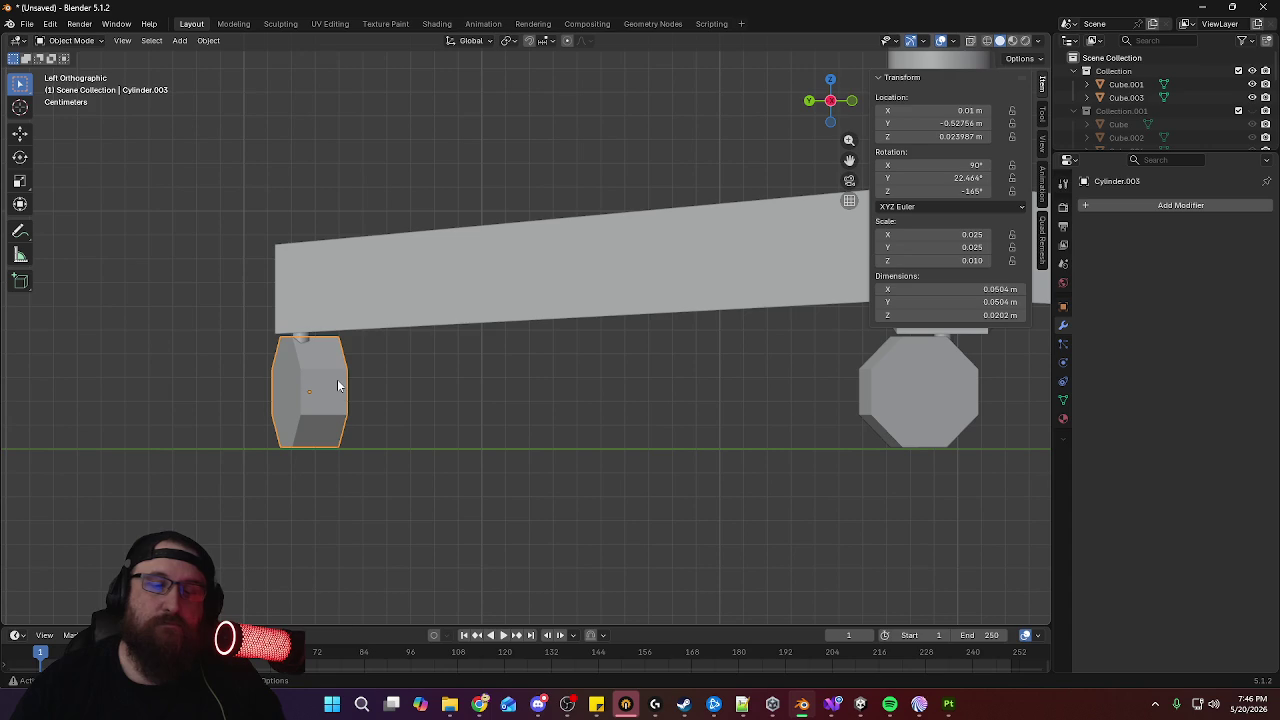
key(g)
key(y)
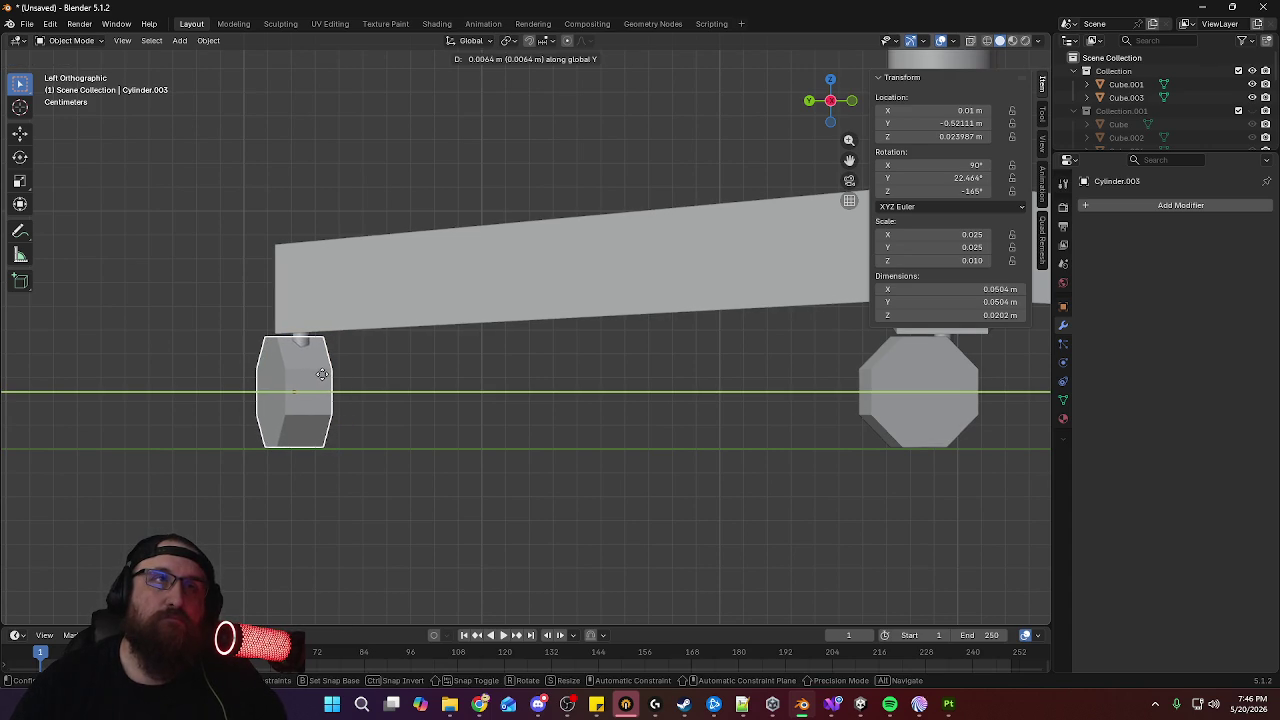
click(322, 375)
scroll(472, 420, down, 3)
middle_drag(477, 466, 443, 443)
Select the right and left caster wheels together
scroll(326, 421, up, 2)
mouse_move(326, 421)
middle_down()
mouse_move(457, 351)
mouse_move(520, 434)
mouse_move(480, 417)
mouse_move(632, 465)
middle_up()
shift+click(670, 457)
shift+click(168, 466)
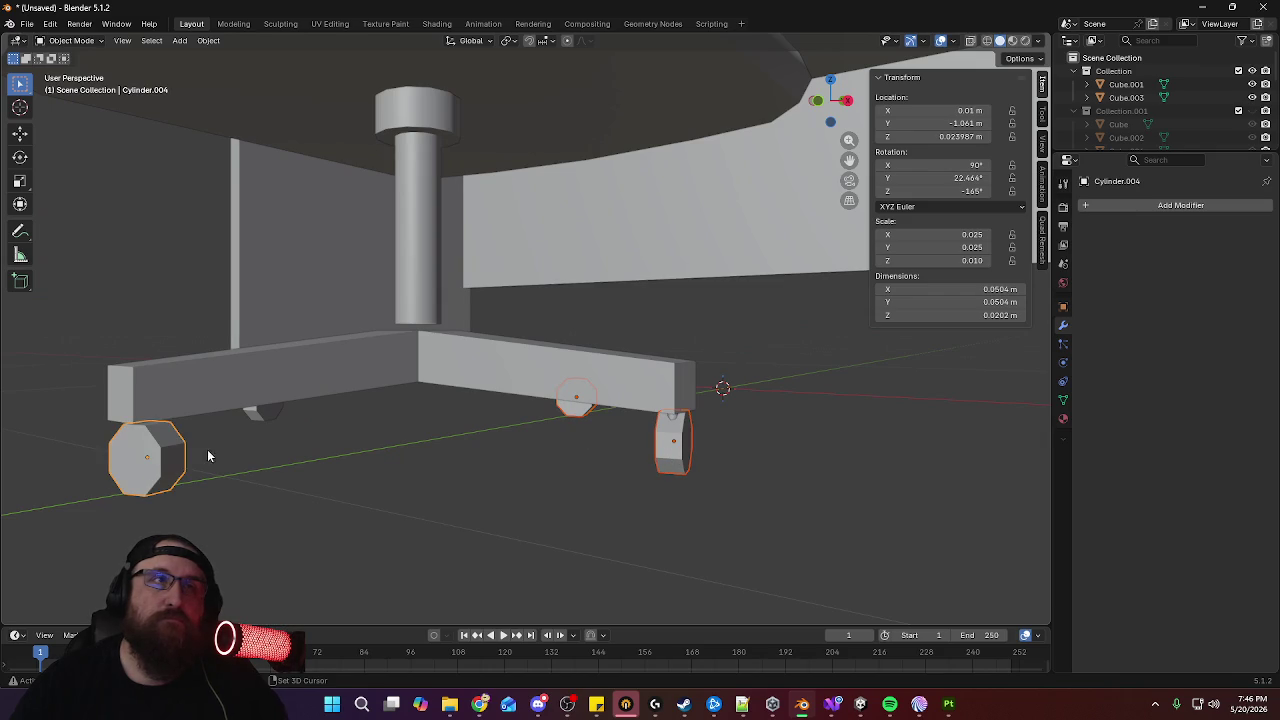
Add the middle caster to the selection and shade all casters smooth
shift+click(262, 410)
click(208, 40)
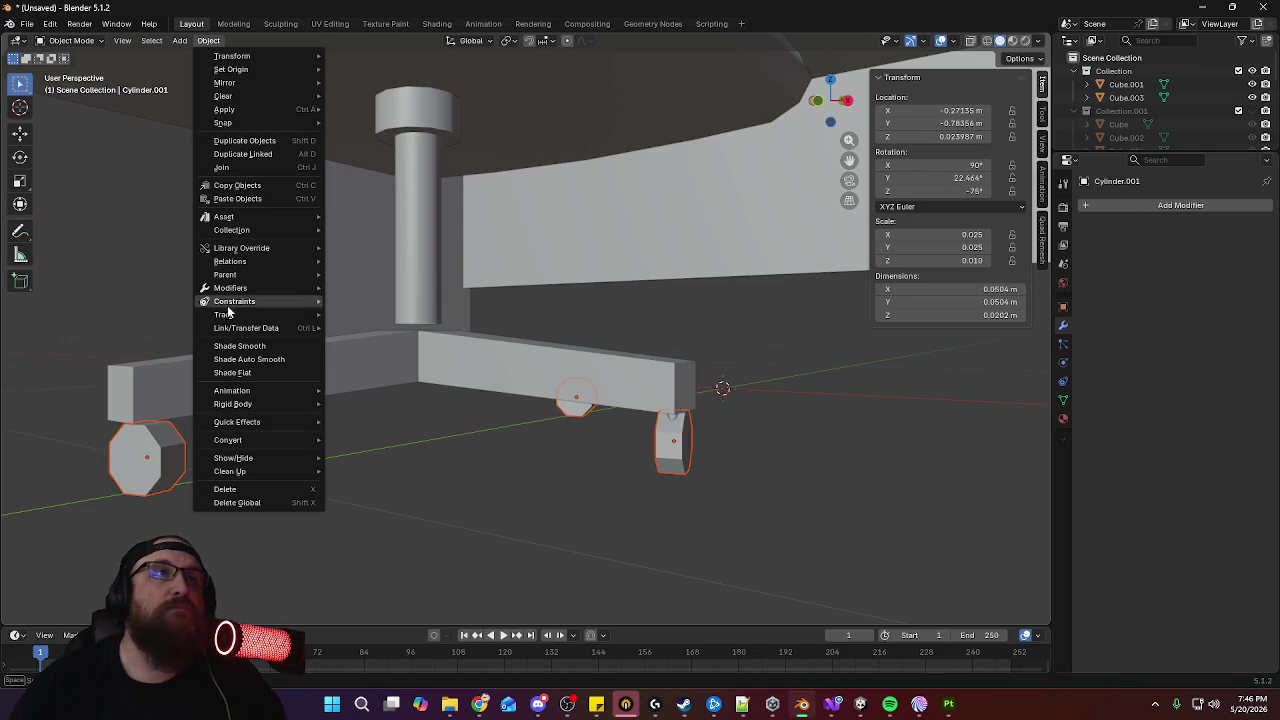
click(266, 346)
In Edit Mode, select the caster rim edge loops and mark them sharp
key(Tab)
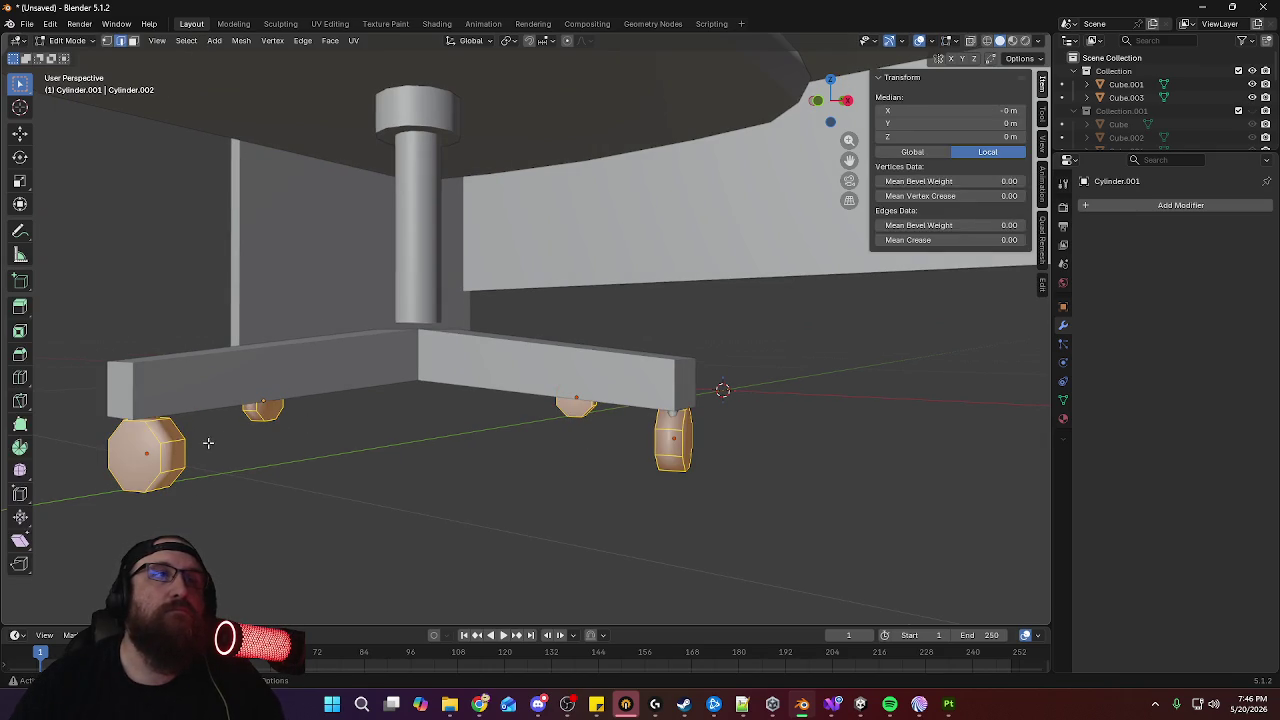
alt+click(184, 433)
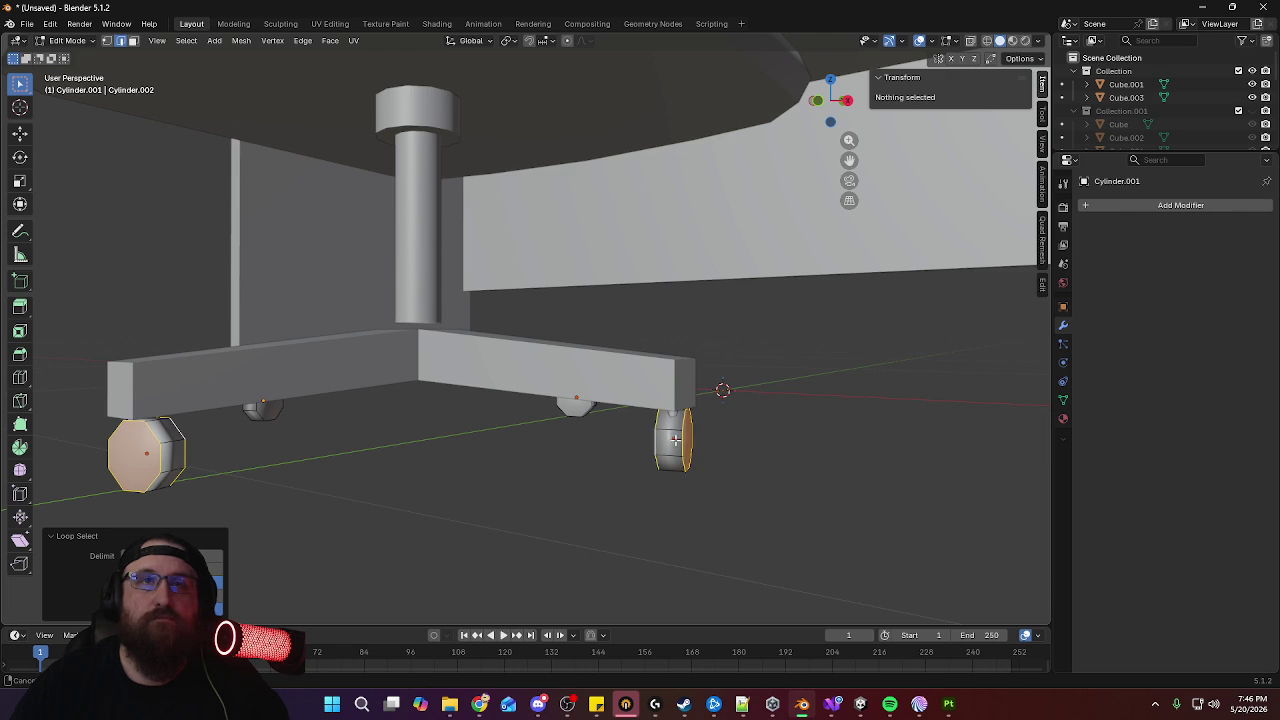
middle_drag(675, 440, 589, 434)
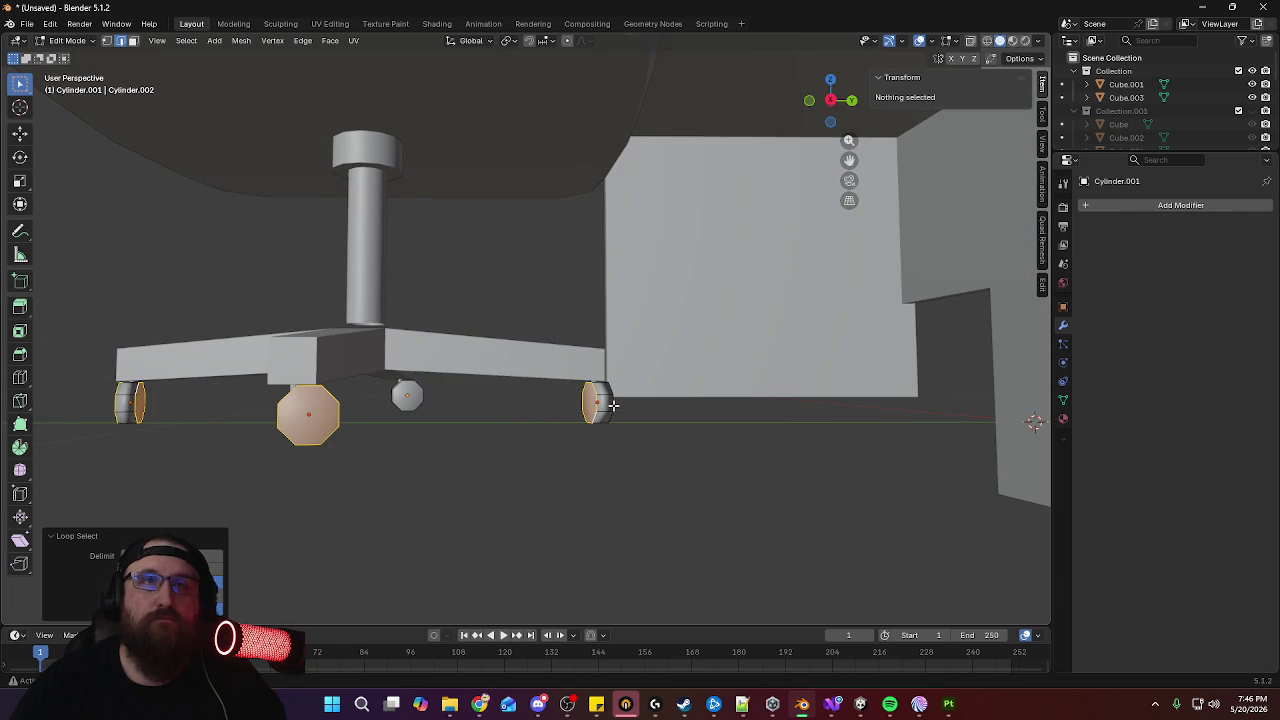
alt+shift+click(424, 396)
middle_drag(424, 396, 531, 430)
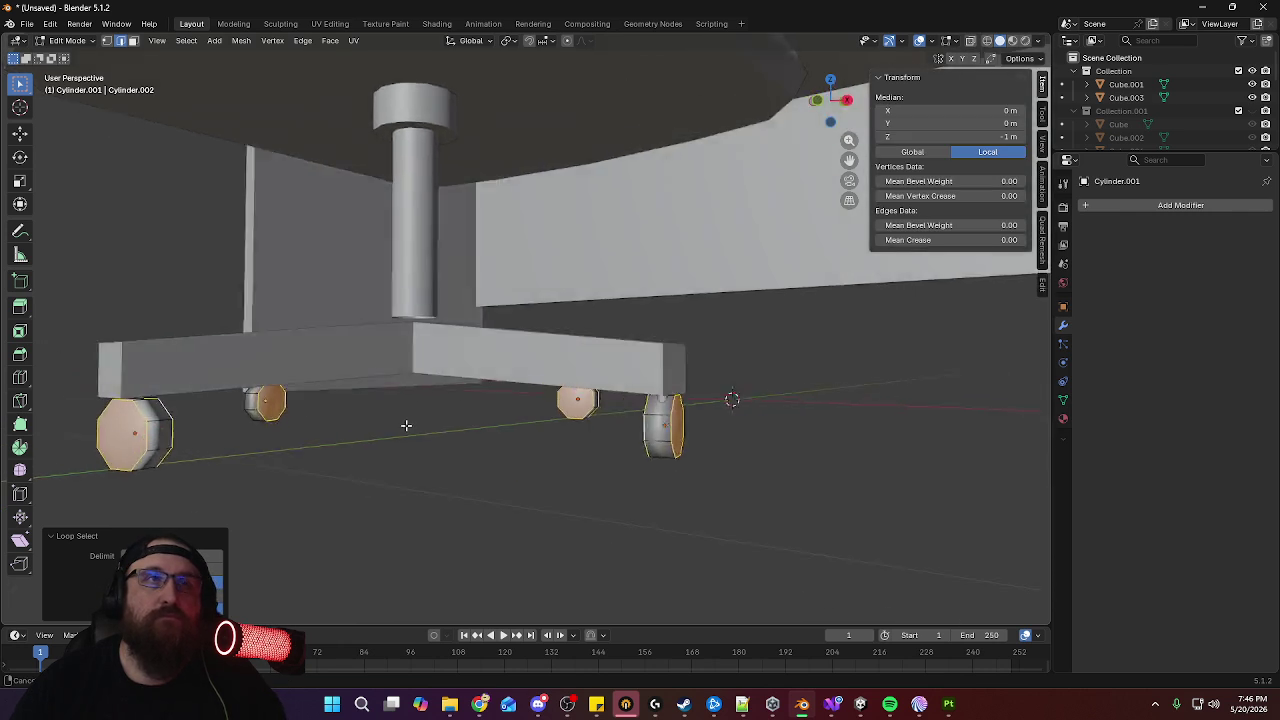
right_click(469, 434)
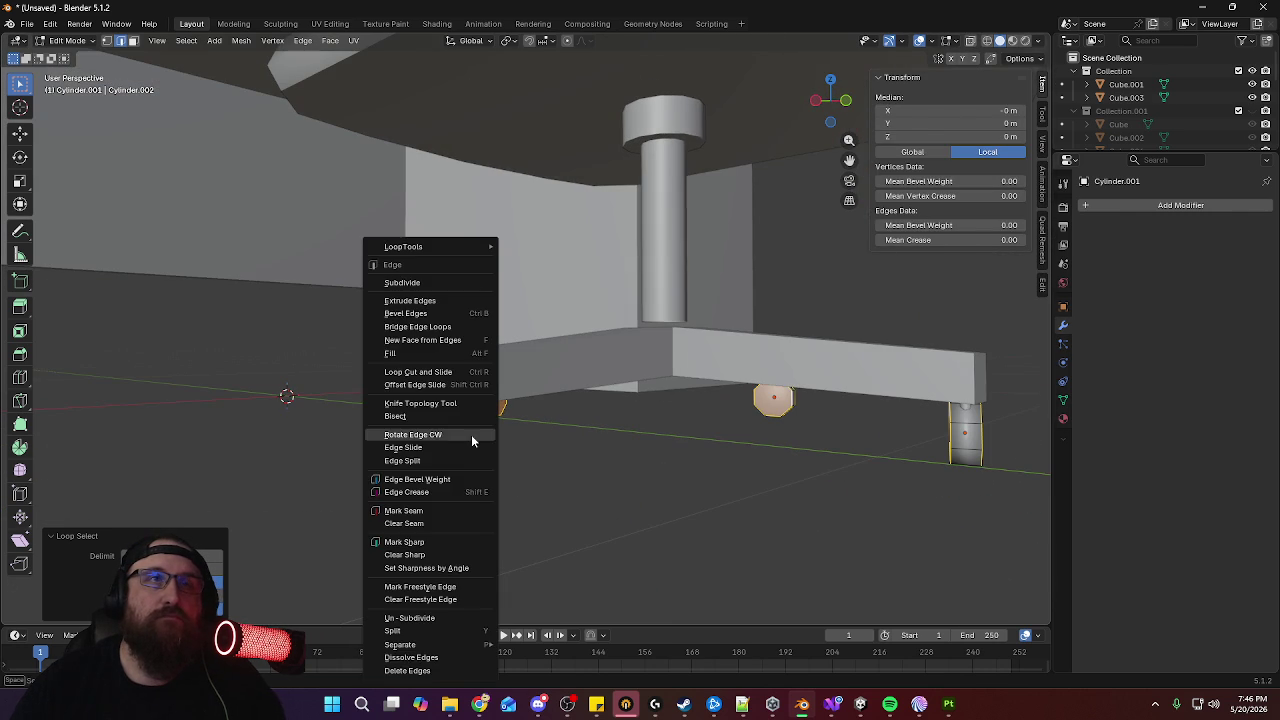
click(459, 512)
right_click(470, 480)
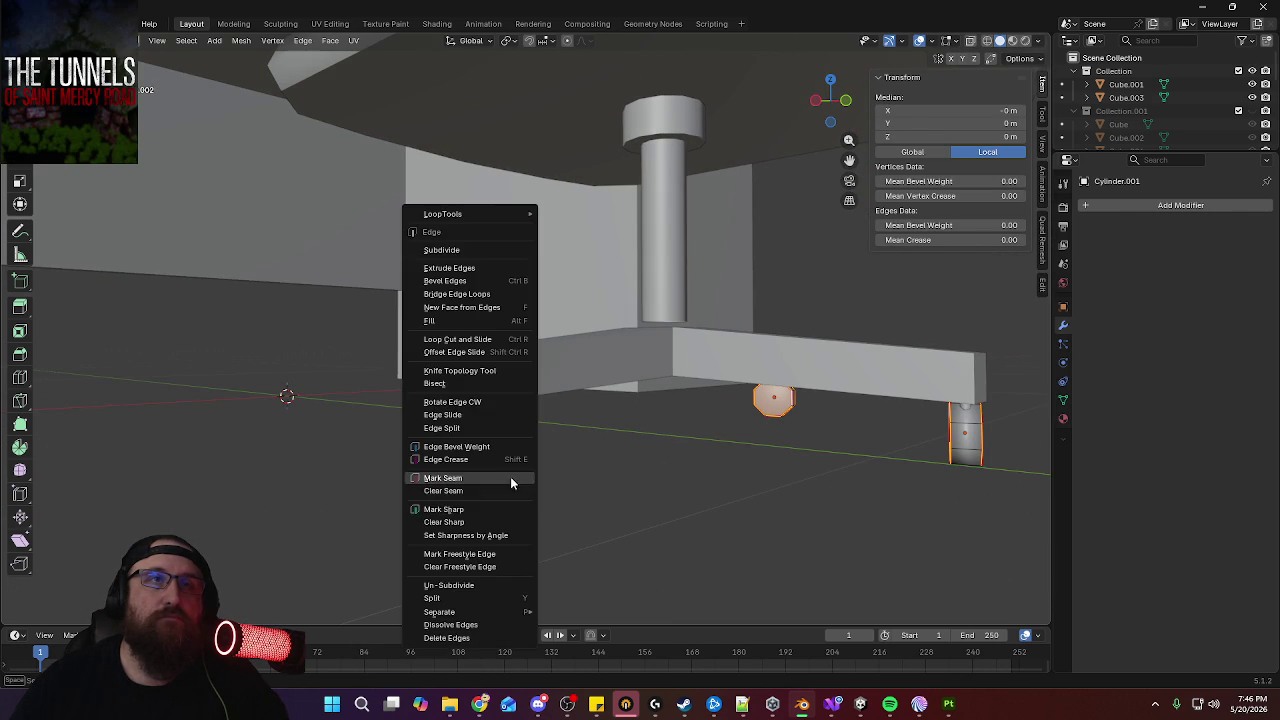
click(469, 510)
middle_drag(470, 511, 507, 452)
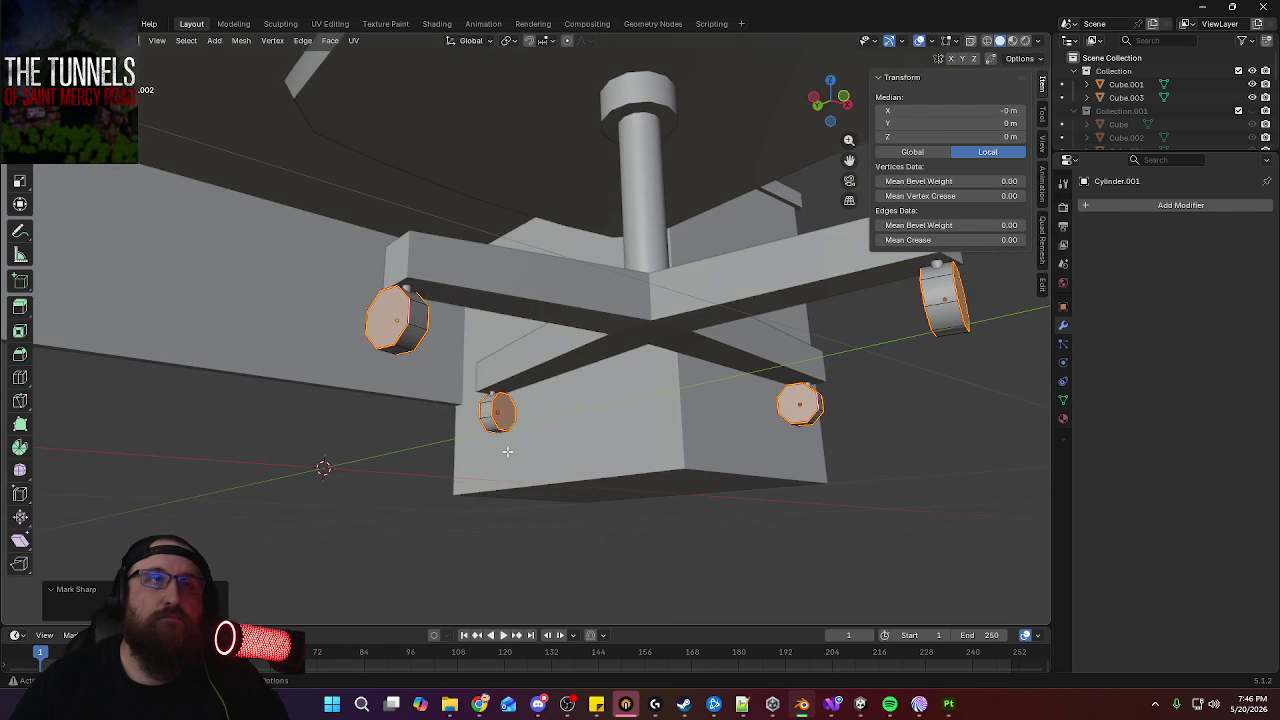
click(407, 352)
Mark the caster rim edge loops as UV seams and leave Edit Mode
mouse_move(496, 366)
middle_down()
mouse_move(450, 380)
mouse_move(386, 371)
middle_up()
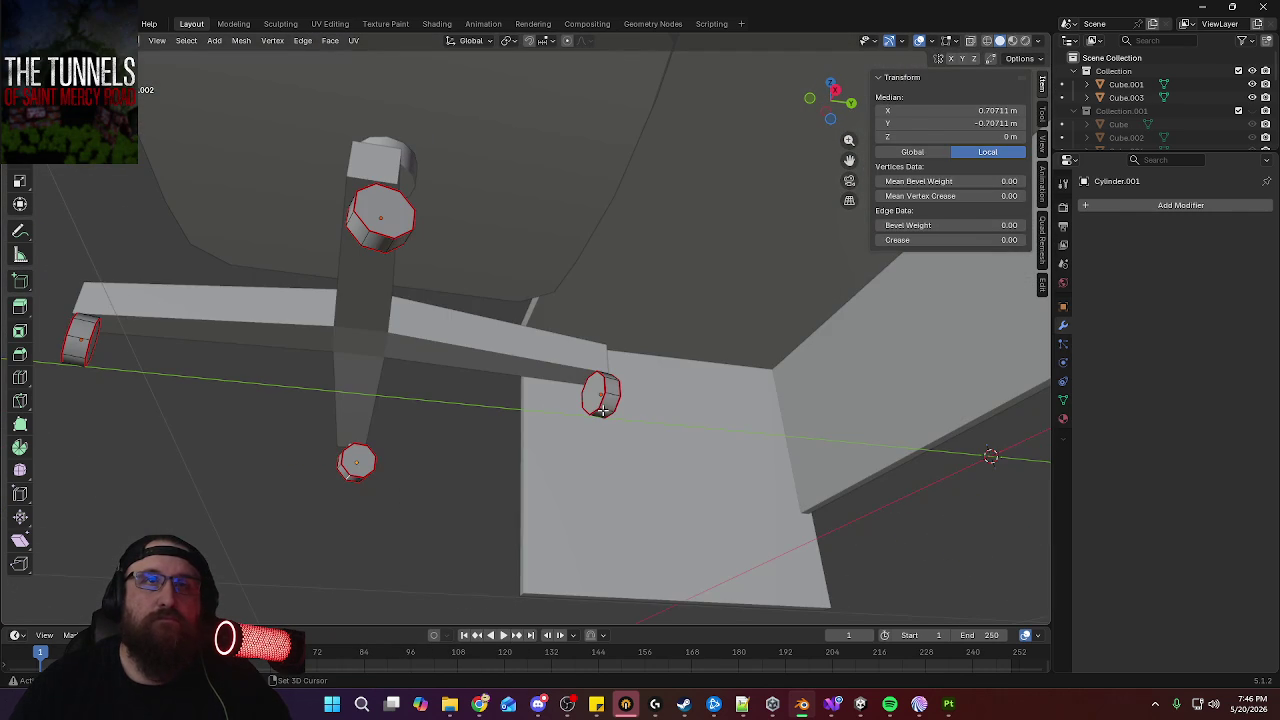
middle_drag(212, 290, 562, 191)
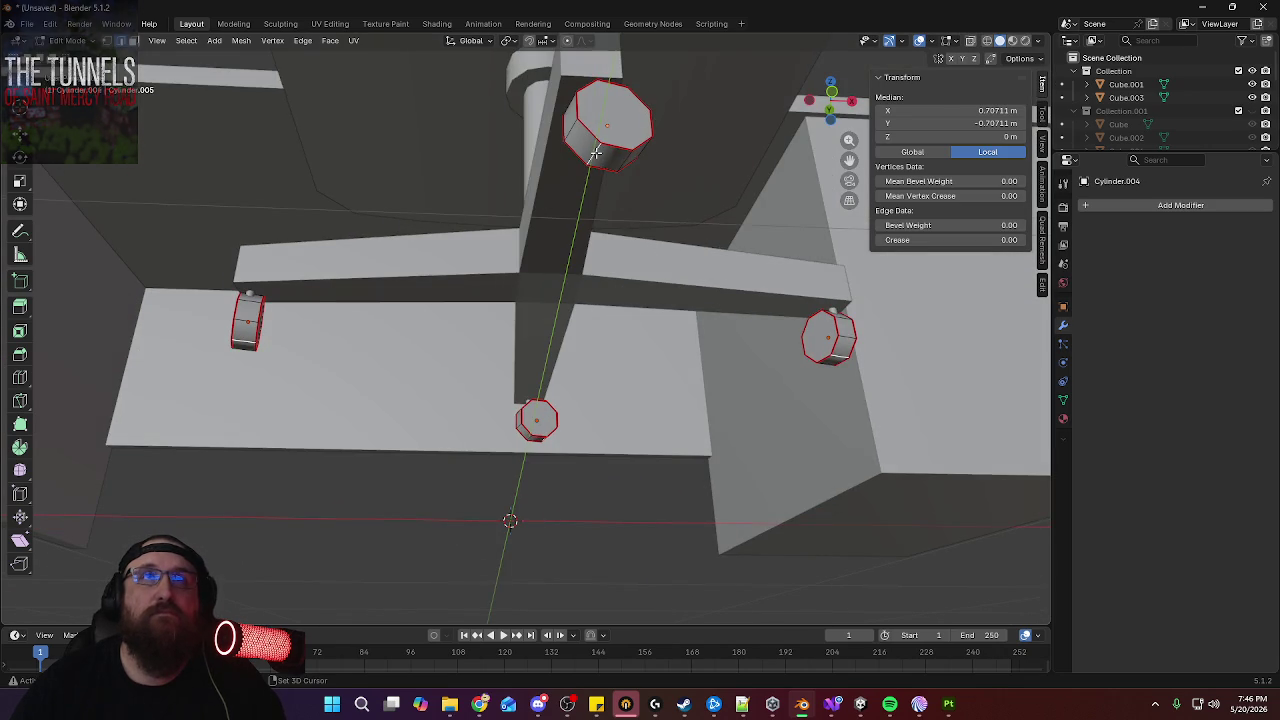
key(ctrl+e)
click(582, 302)
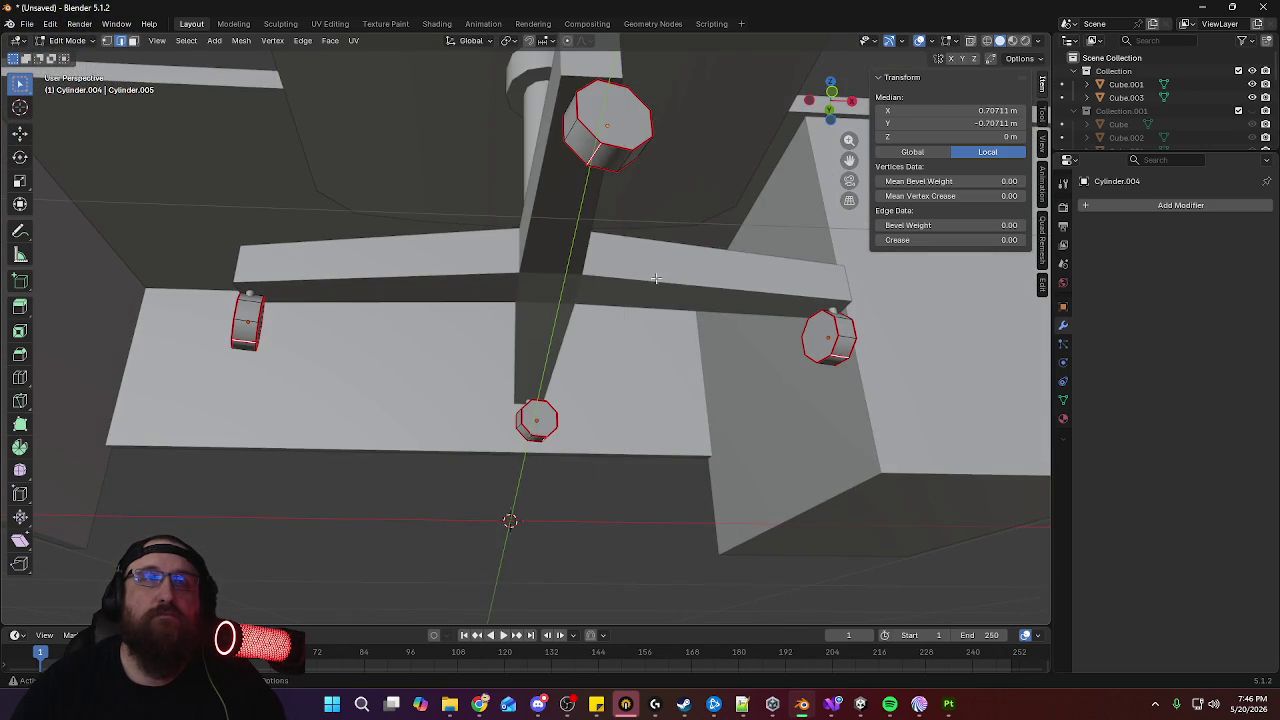
middle_drag(582, 302, 640, 294)
key(Tab)
scroll(640, 300, up, 2)
scroll(633, 316, down, 5)
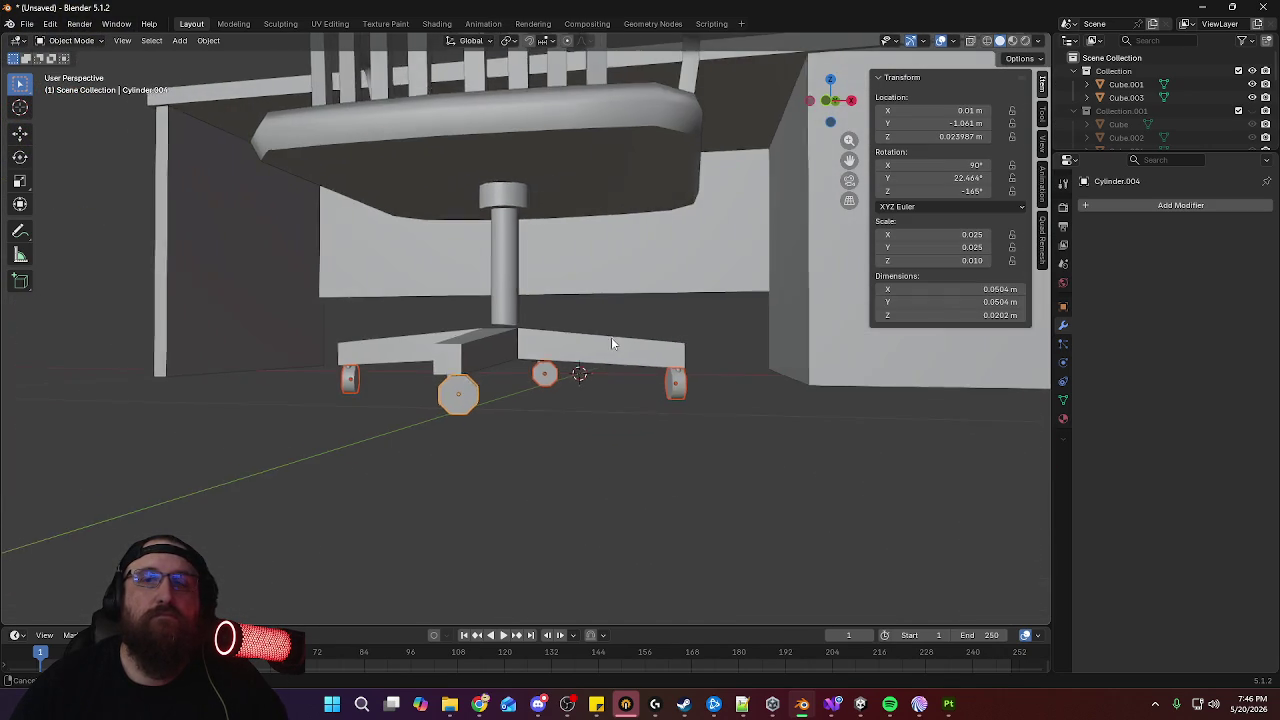
Select the central post and add a loop cut near its bottom
mouse_move(611, 337)
middle_down()
mouse_move(558, 383)
mouse_move(474, 403)
mouse_move(574, 362)
middle_up()
click(474, 403)
click(510, 331)
scroll(574, 362, up, 2)
scroll(626, 317, up, 2)
key(Tab)
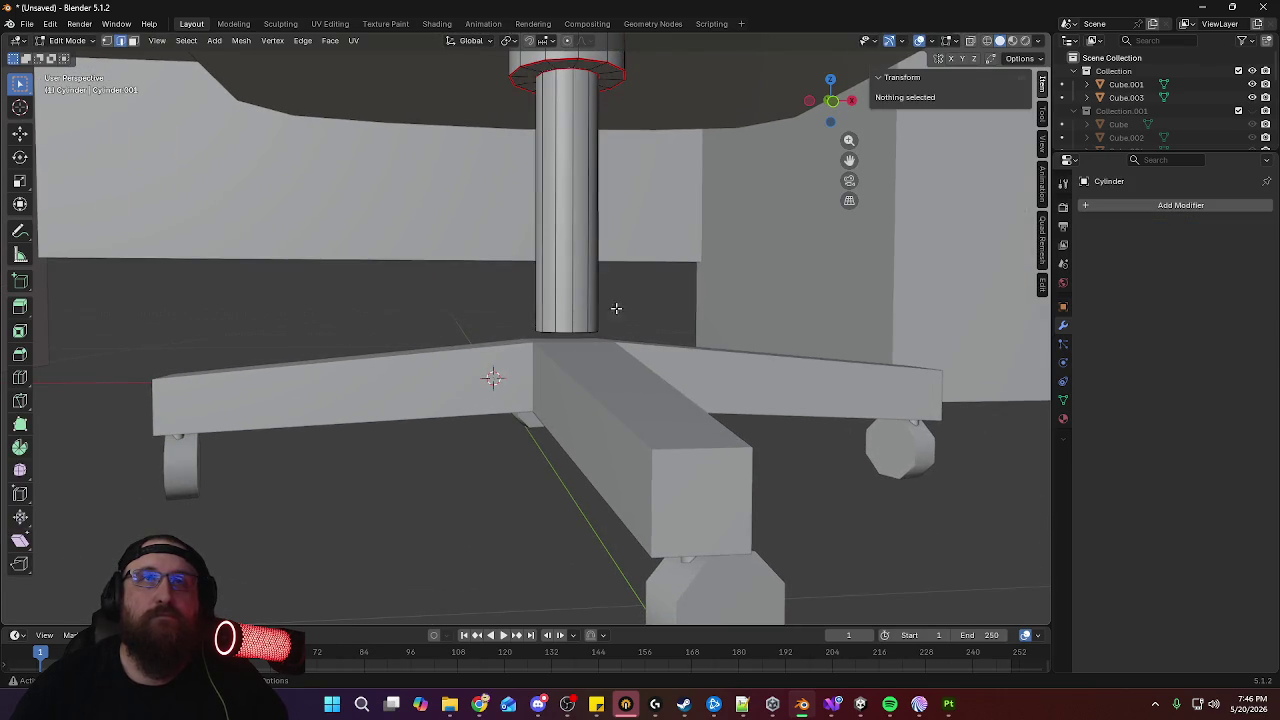
middle_drag(626, 317, 589, 306)
key(ctrl+r)
click(564, 195)
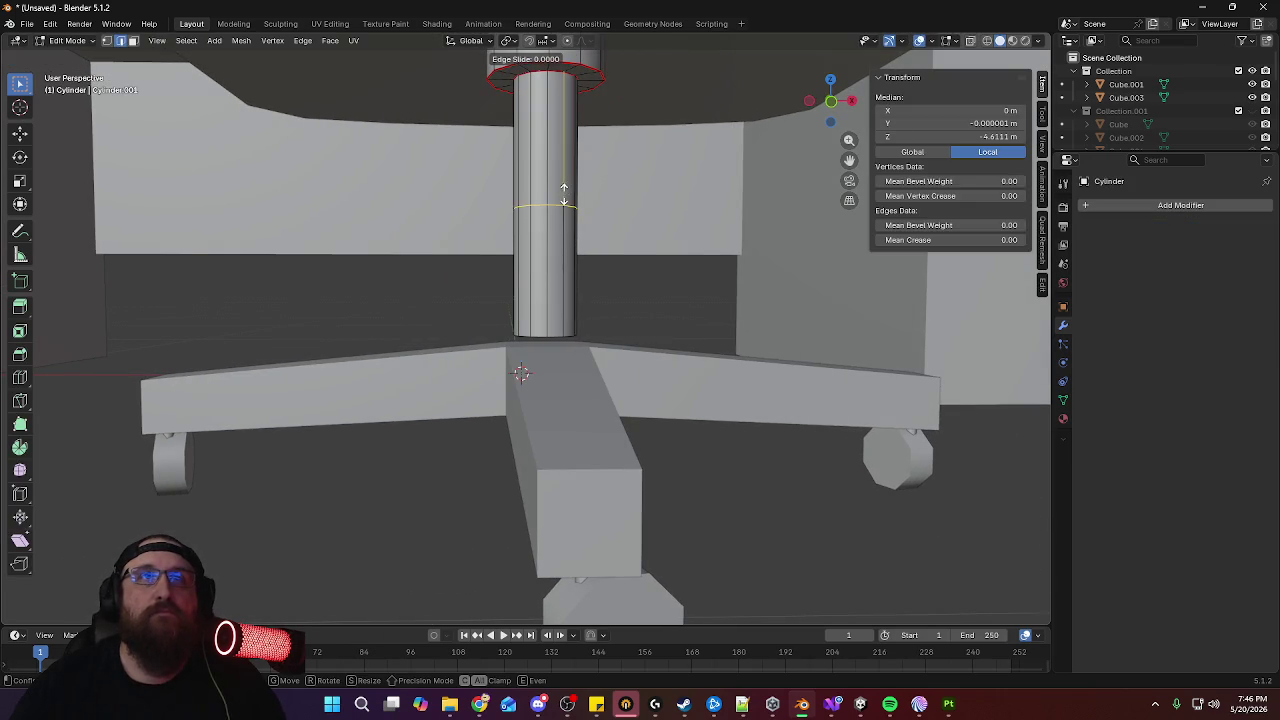
click(572, 290)
Extrude the bottom face ring in place and scale it about 1.25× into a collar
key(3)
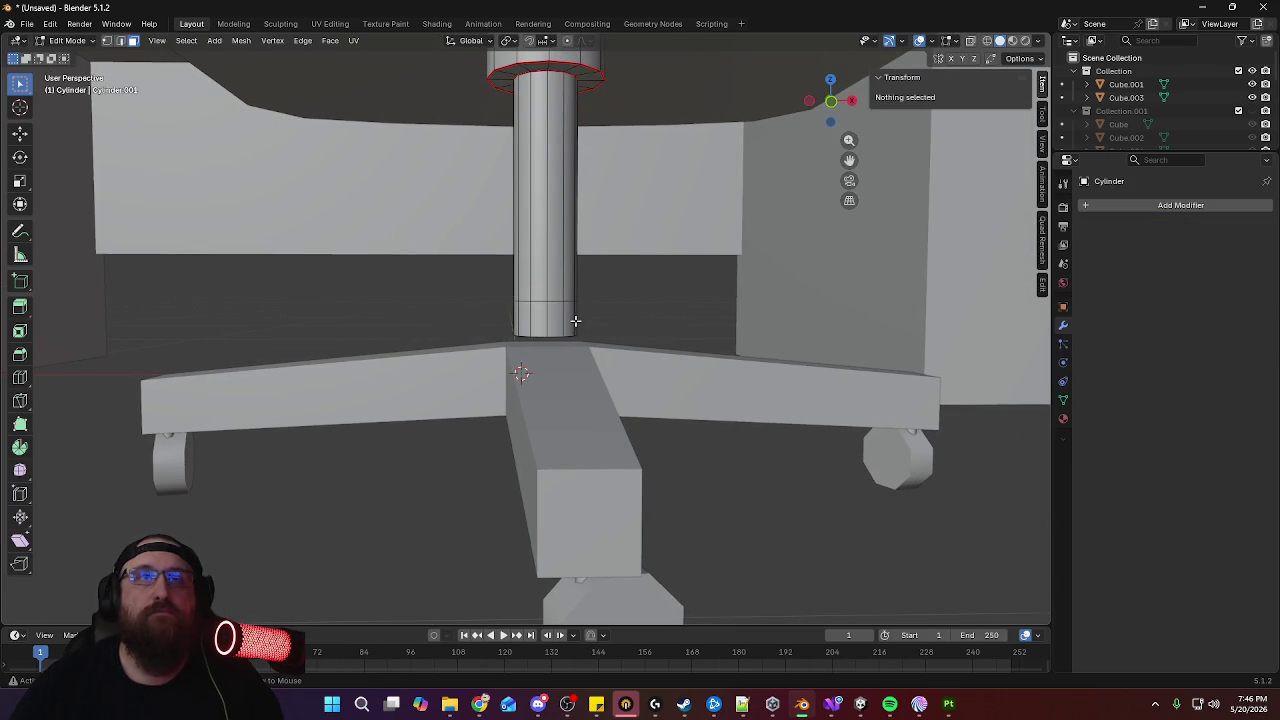
alt+click(613, 321)
key(e)
right_click(622, 322)
key(s)
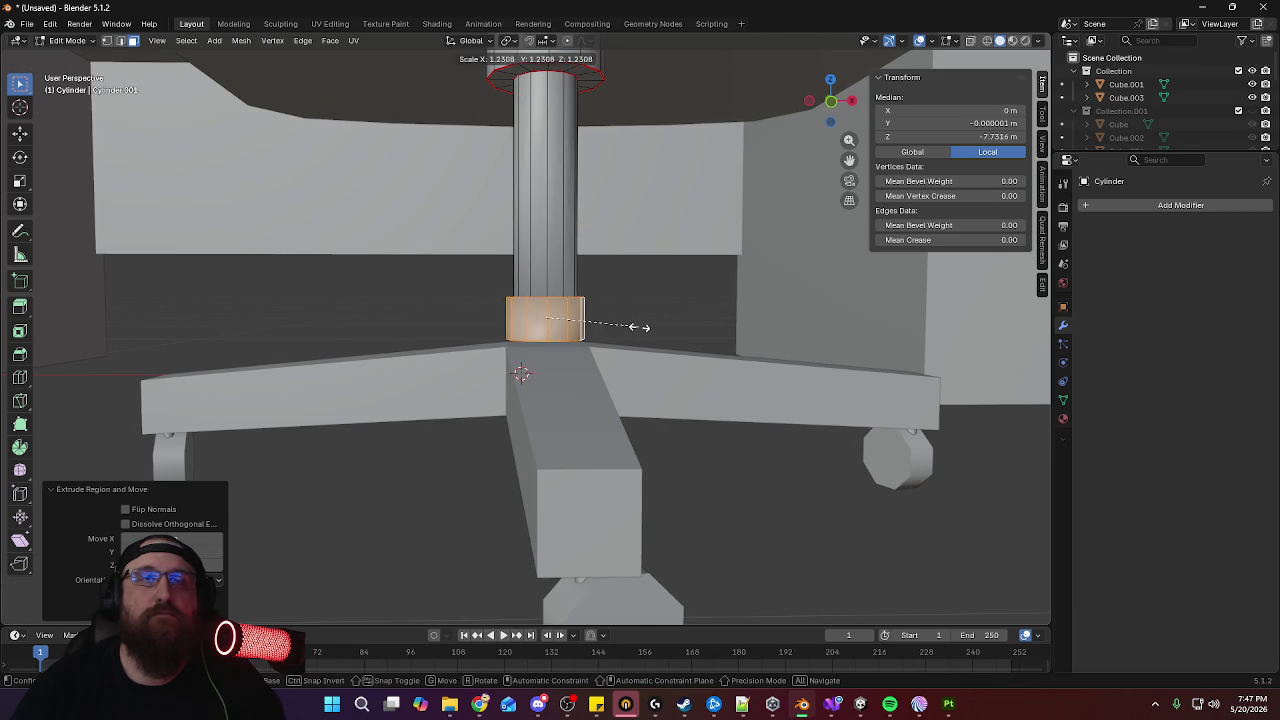
click(640, 324)
In Front view, move the collar vertically along Z to adjust its height
key(KP_1)
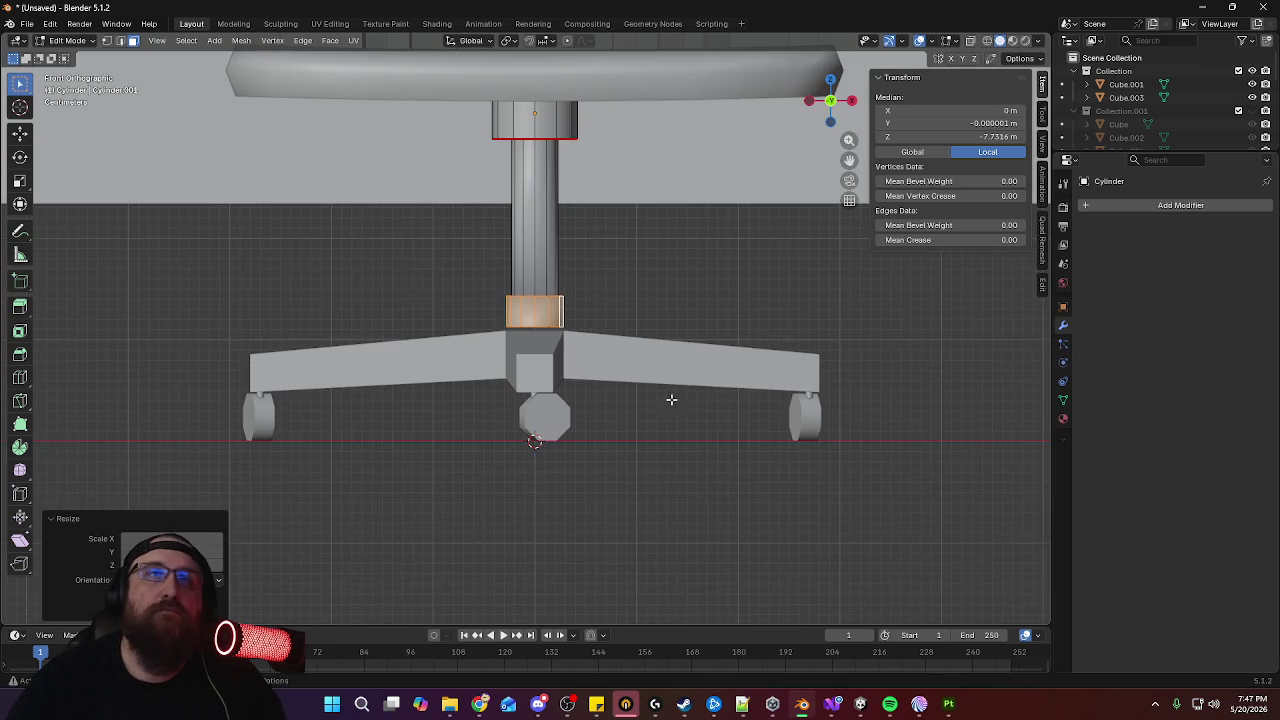
scroll(660, 310, up, 5)
key(g)
key(z)
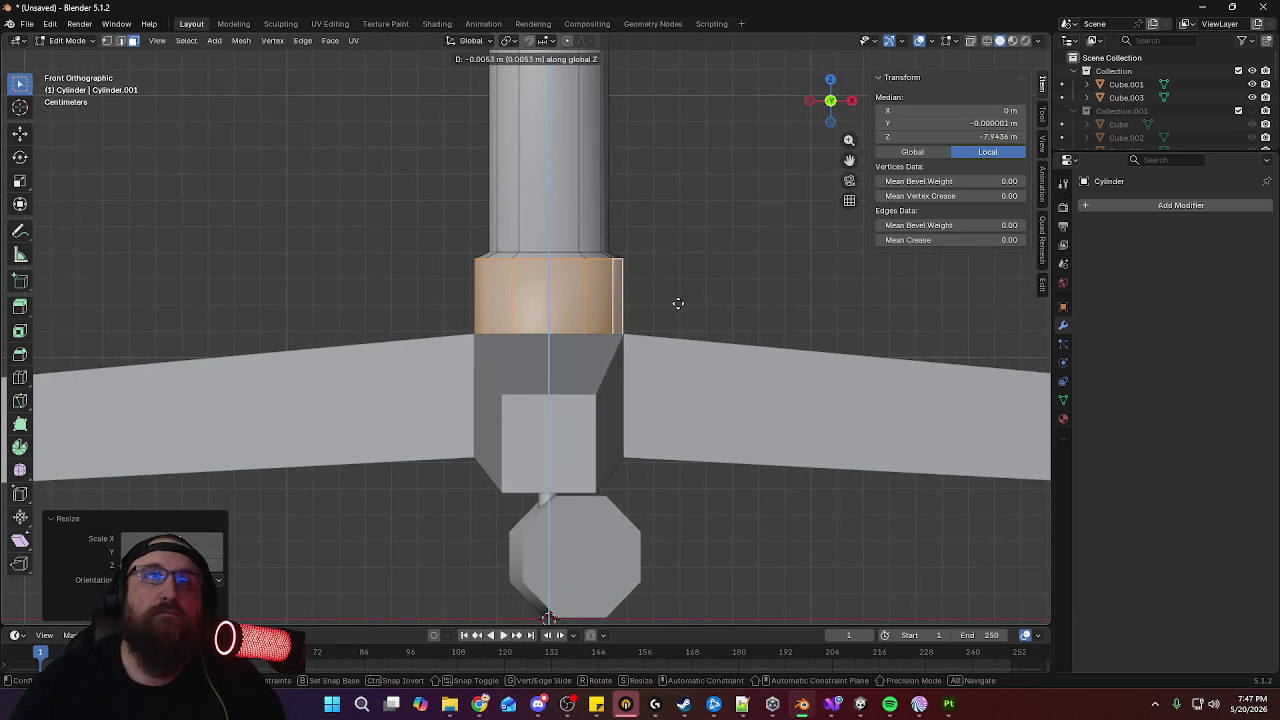
click(678, 303)
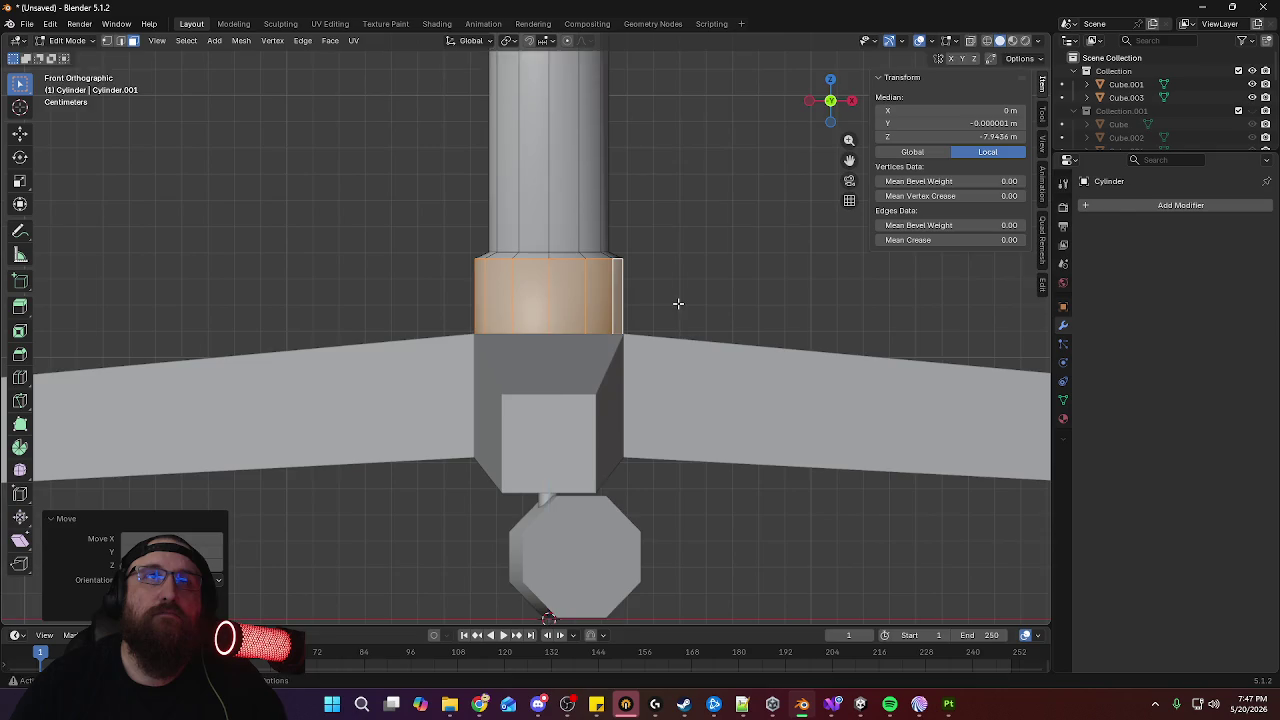
Raise a collar edge loop along Z to give the collar a sloped top rim
middle_drag(677, 303, 640, 343)
key(2)
alt+click(805, 328)
key(KP_1)
key(g)
key(z)
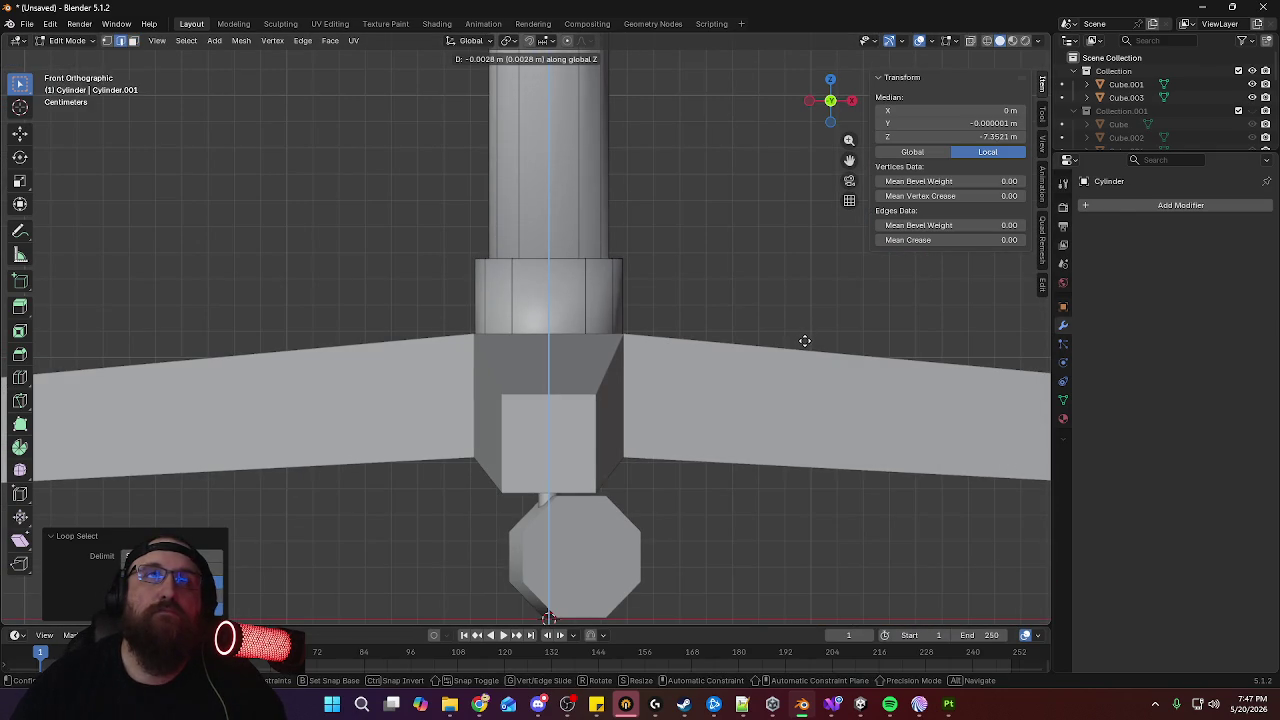
click(804, 340)
Mark the collar's top loop as seam and sharp, and another collar loop as seam
middle_drag(804, 340, 760, 420)
scroll(760, 420, up, 3)
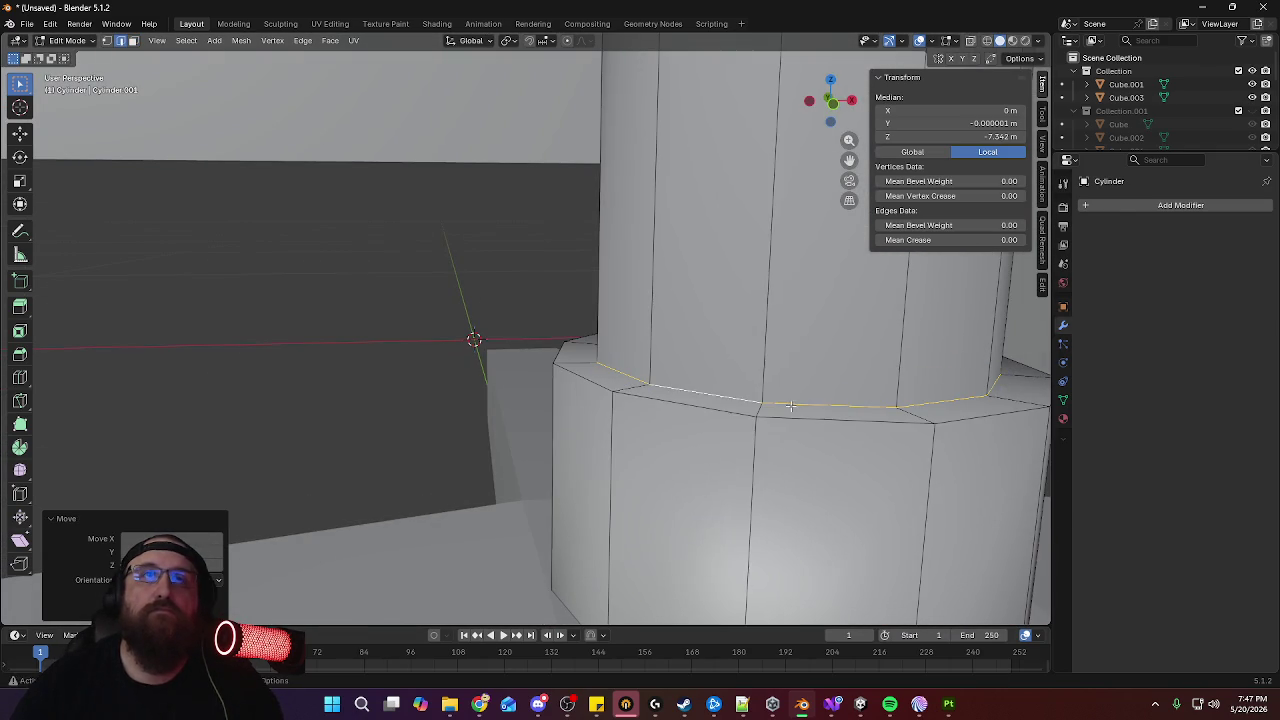
right_click(722, 428)
click(754, 407)
right_click(762, 404)
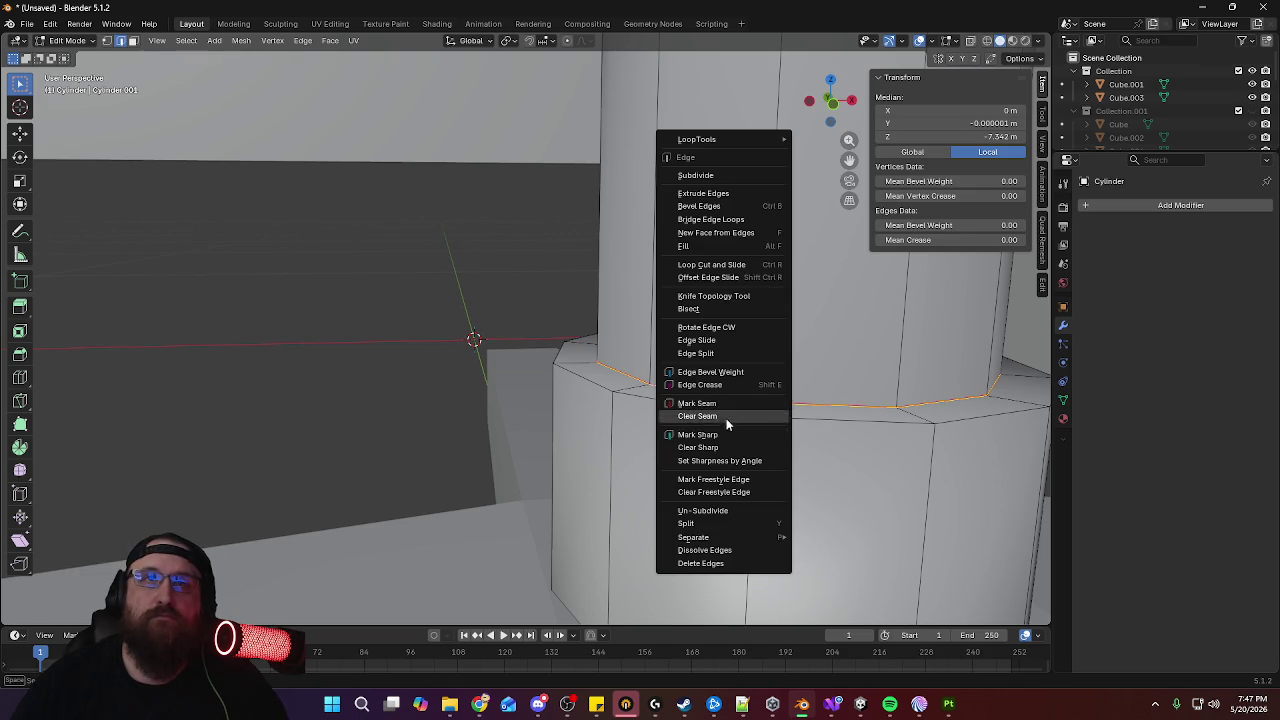
click(730, 437)
alt+click(821, 418)
right_click(821, 417)
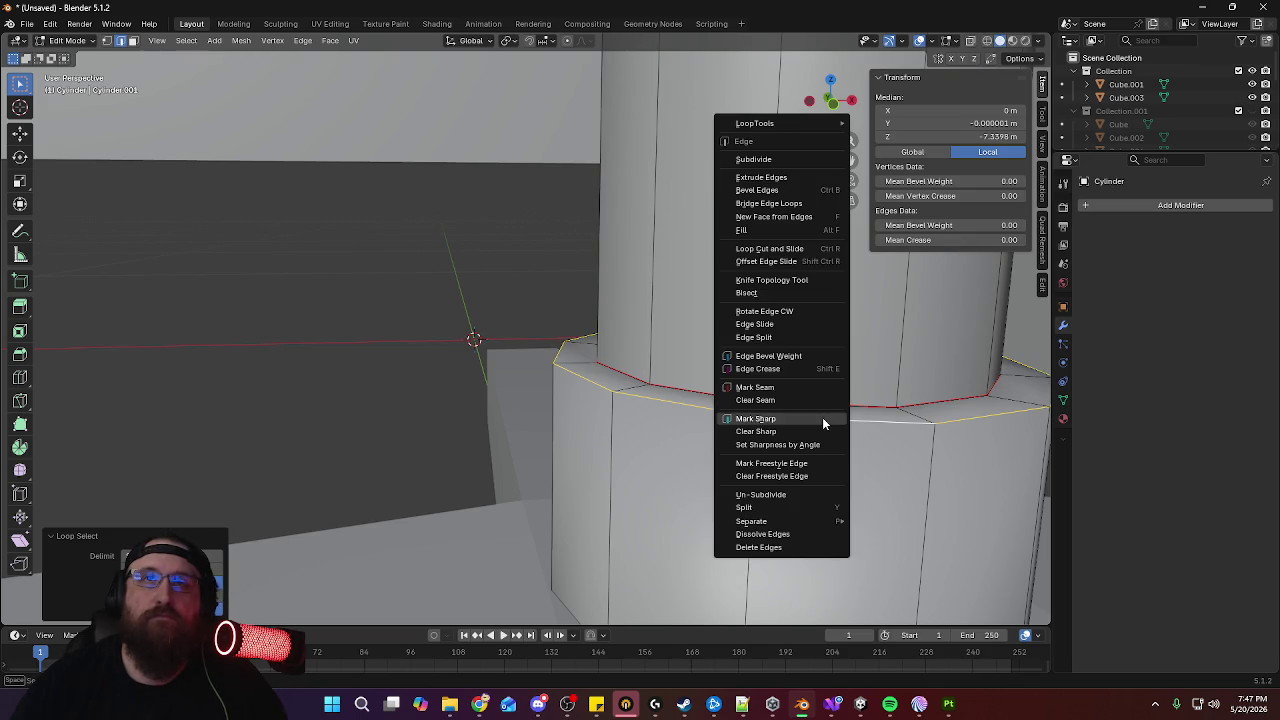
click(755, 387)
scroll(755, 387, down, 3)
Select a vertical edge loop running down the post and mark it as a seam
mouse_move(740, 385)
middle_down()
mouse_move(713, 393)
mouse_move(601, 366)
mouse_move(607, 318)
middle_up()
alt+click(591, 363)
scroll(600, 330, up, 2)
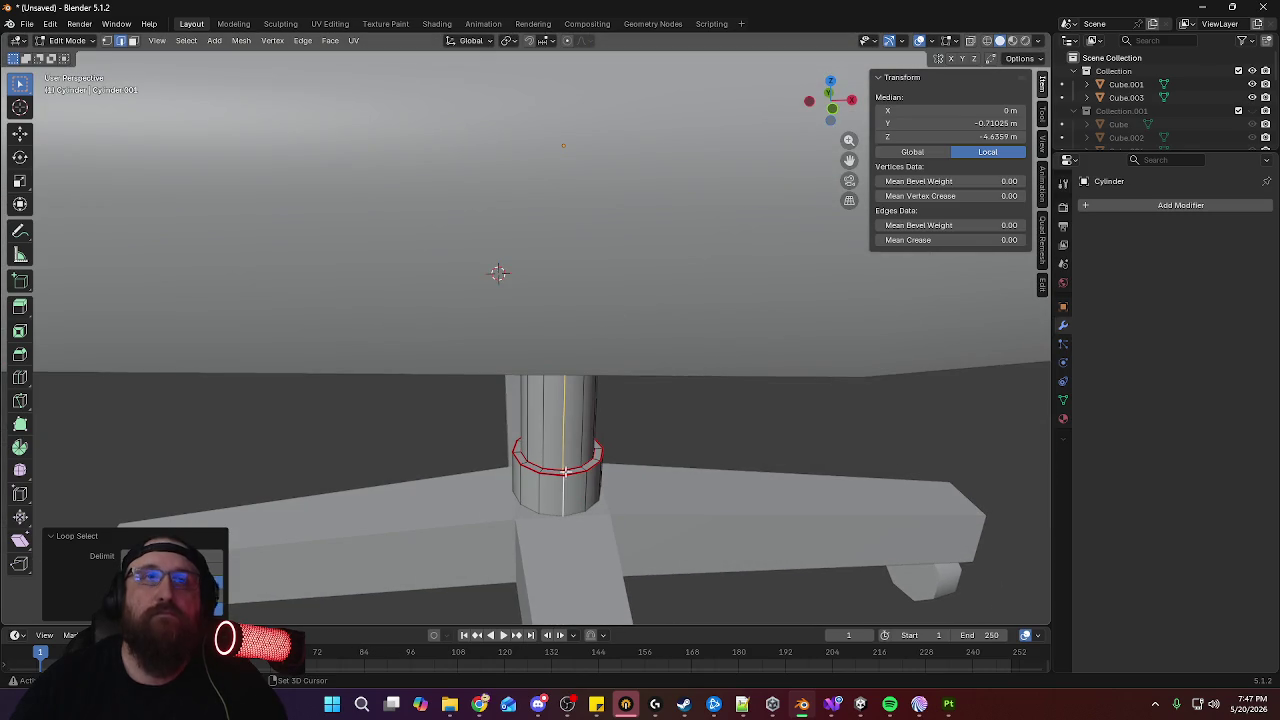
middle_drag(608, 457, 588, 159)
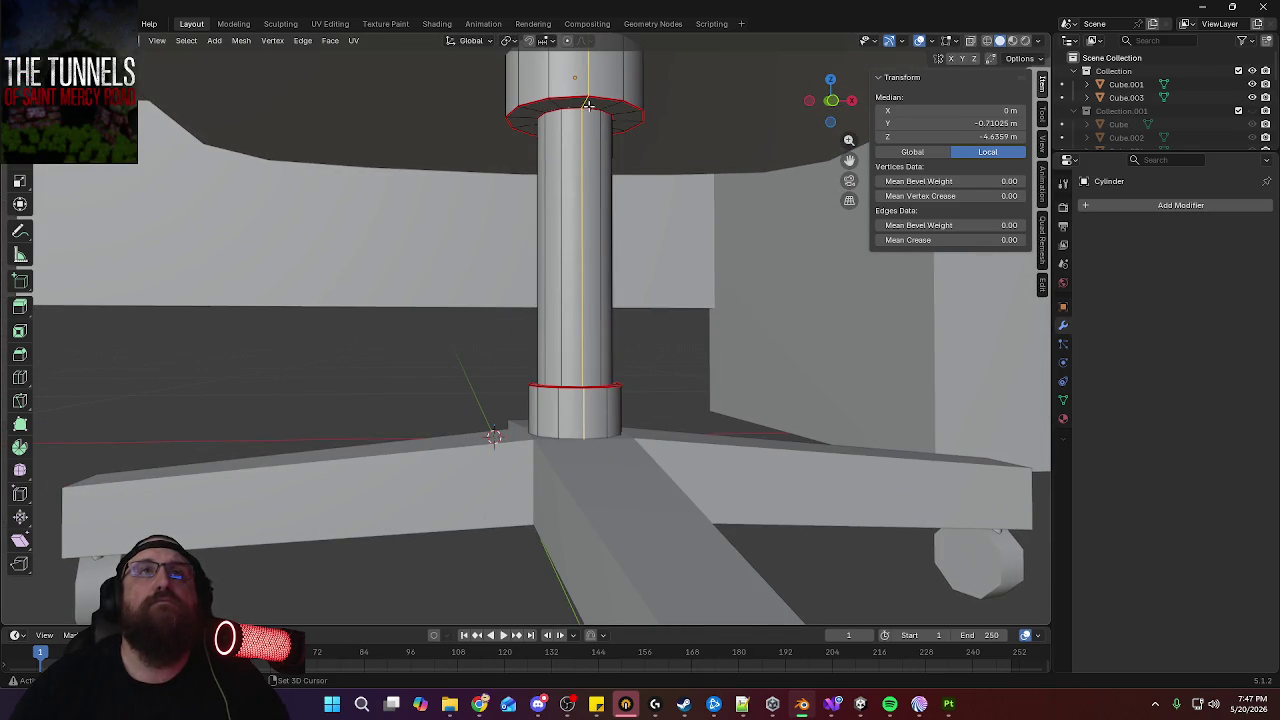
right_click(624, 140)
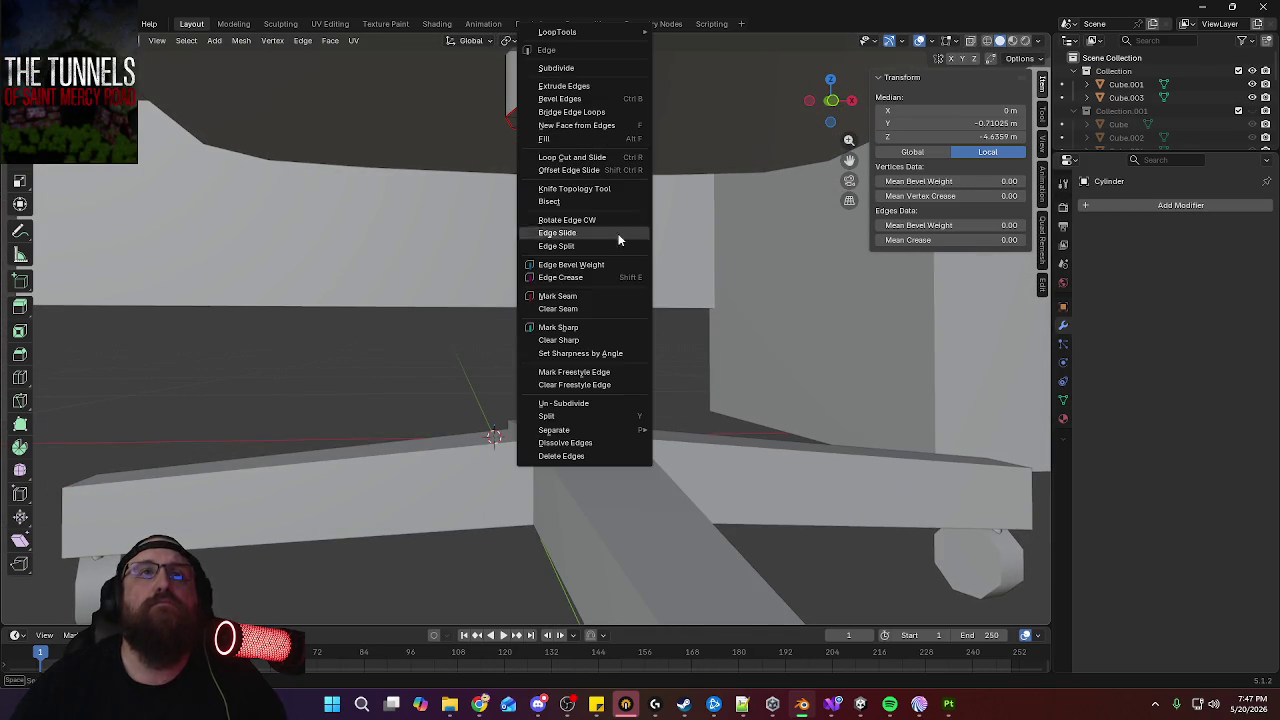
click(600, 297)
scroll(622, 280, down, 4)
middle_drag(622, 280, 640, 293)
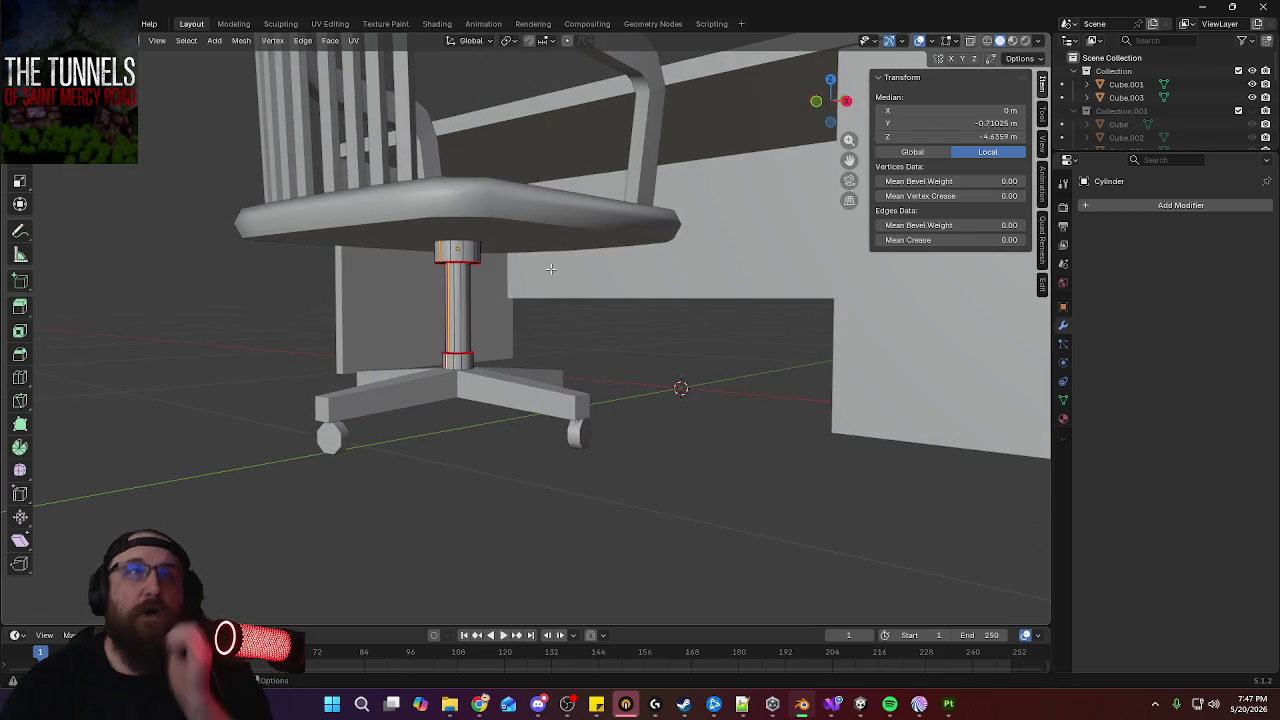
Put the seat cushion into Edit Mode and view it from high behind
key(Tab)
click(558, 432)
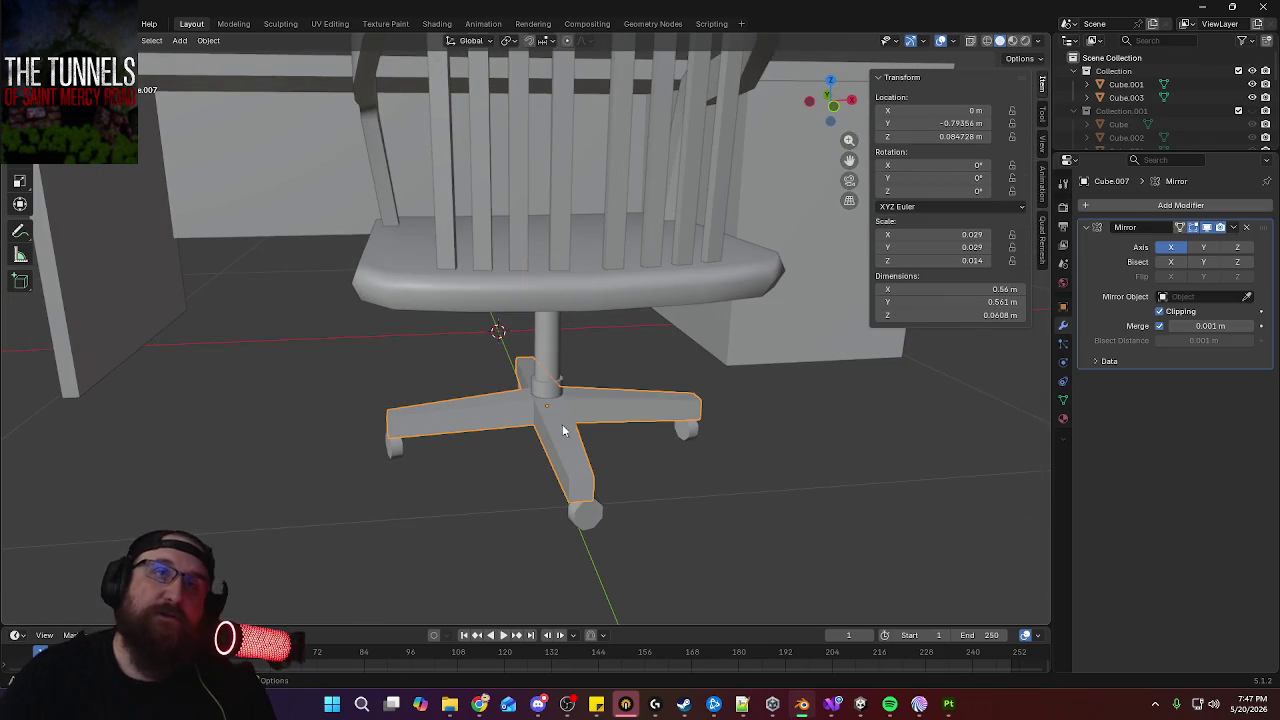
middle_drag(580, 380, 652, 390)
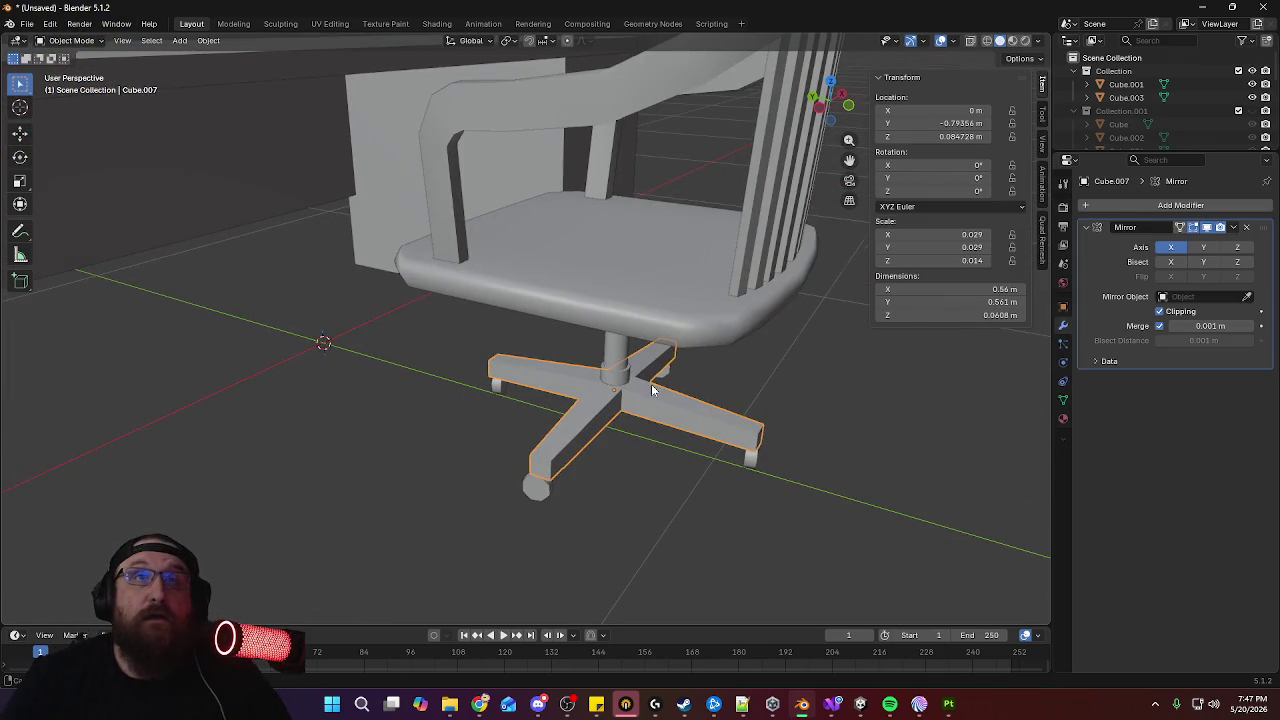
click(711, 328)
key(Tab)
mouse_move(711, 328)
middle_down()
mouse_move(770, 348)
mouse_move(711, 320)
middle_up()
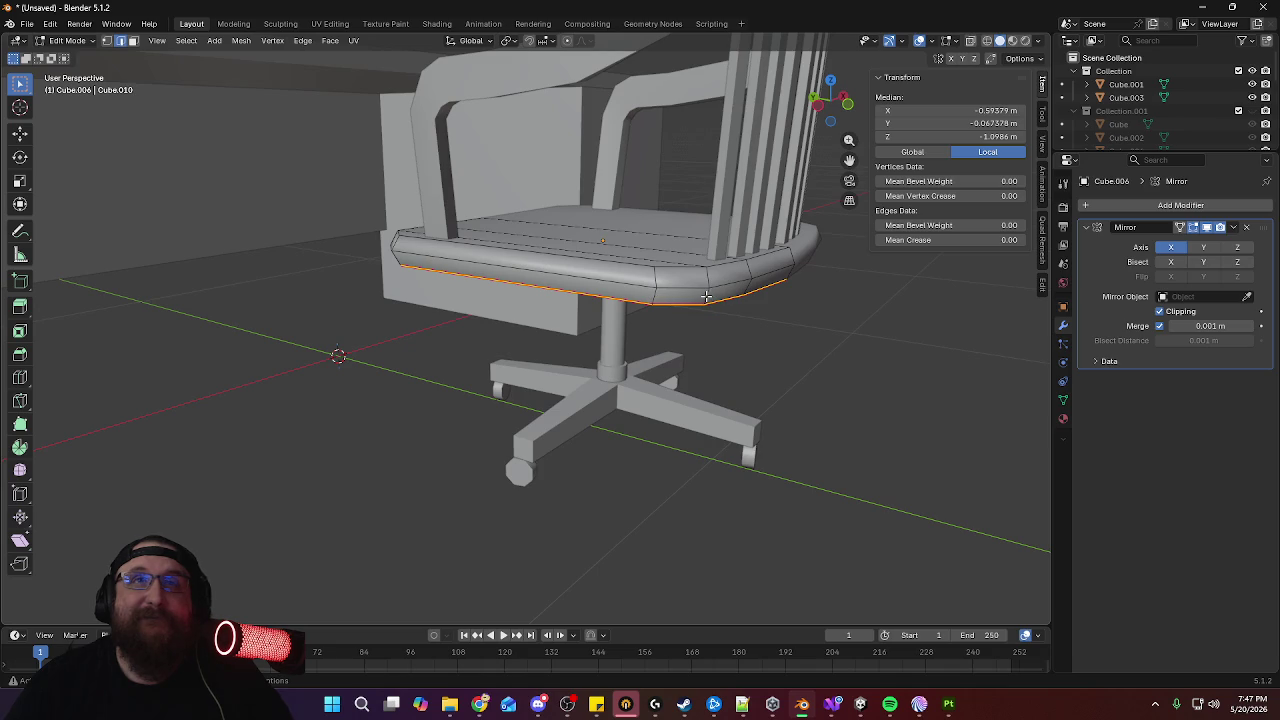
mouse_move(706, 296)
middle_down()
mouse_move(655, 345)
mouse_move(580, 381)
middle_up()
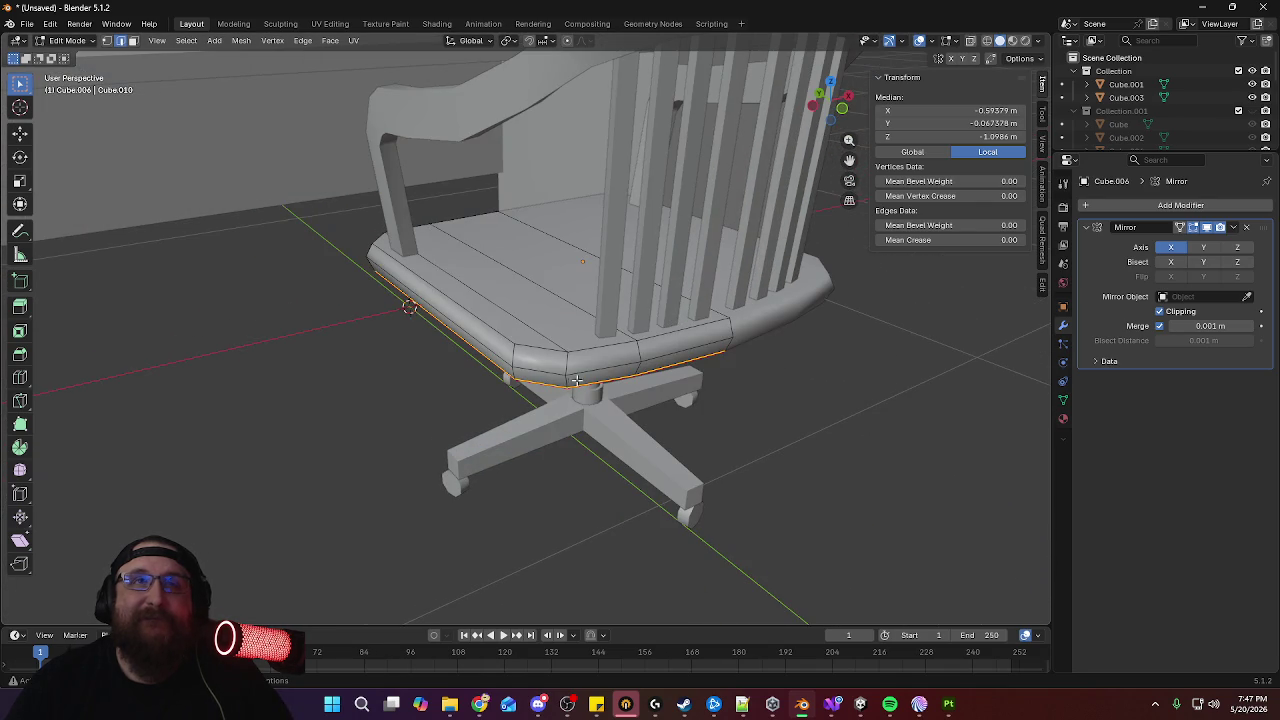
Select the seat's lower rim edge loop and mark it as a UV seam
click(563, 385)
alt+click(567, 378)
mouse_move(383, 334)
middle_down()
mouse_move(440, 354)
mouse_move(470, 340)
mouse_move(499, 318)
mouse_move(505, 267)
middle_up()
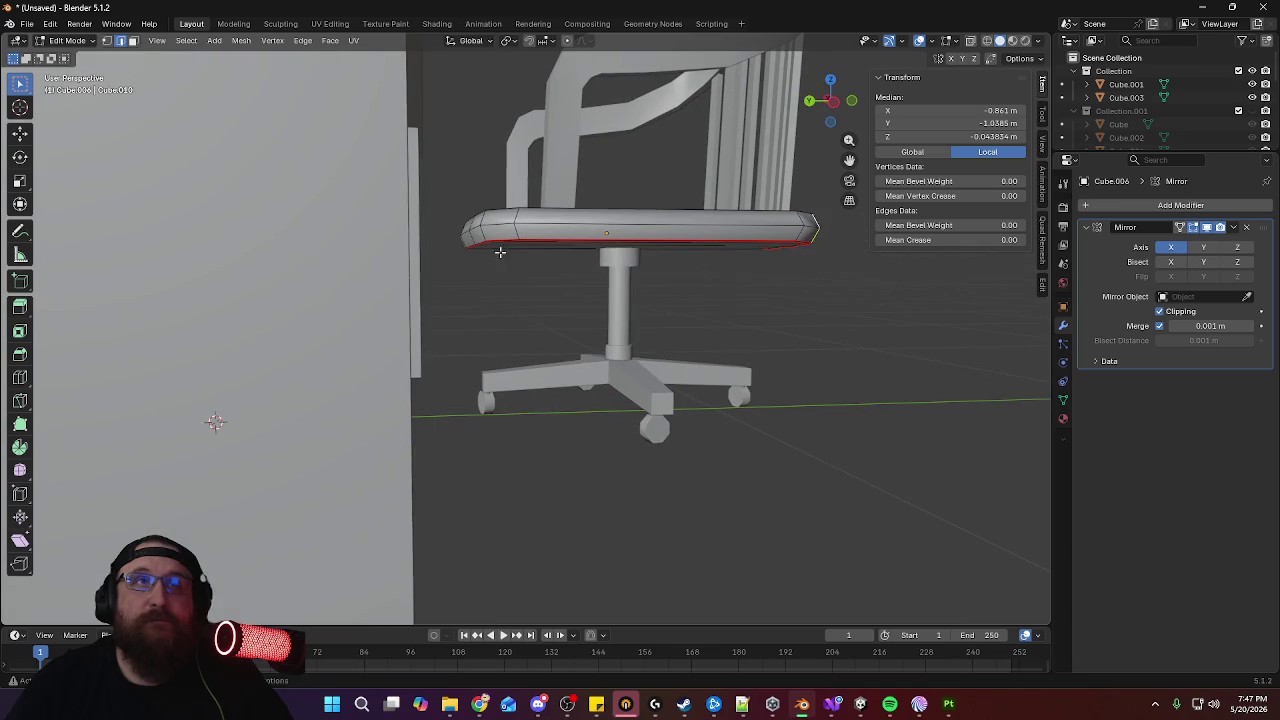
right_click(483, 215)
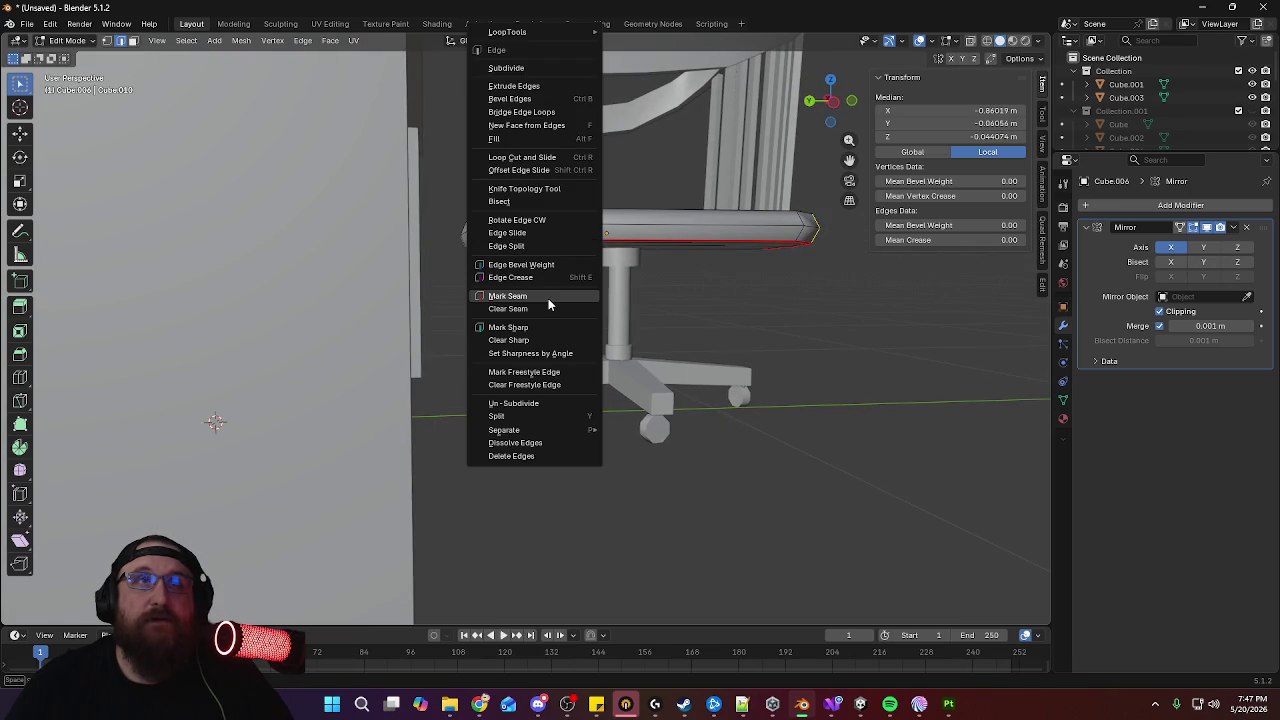
click(510, 296)
mouse_move(742, 207)
middle_down()
mouse_move(629, 293)
mouse_move(448, 213)
mouse_move(380, 242)
mouse_move(457, 235)
mouse_move(418, 372)
middle_up()
scroll(625, 280, up, 2)
scroll(619, 315, up, 2)
Select edge loops along the armrest frame
key(ctrl+l)
click(443, 215)
alt+click(385, 243)
alt+click(410, 241)
alt+click(432, 367)
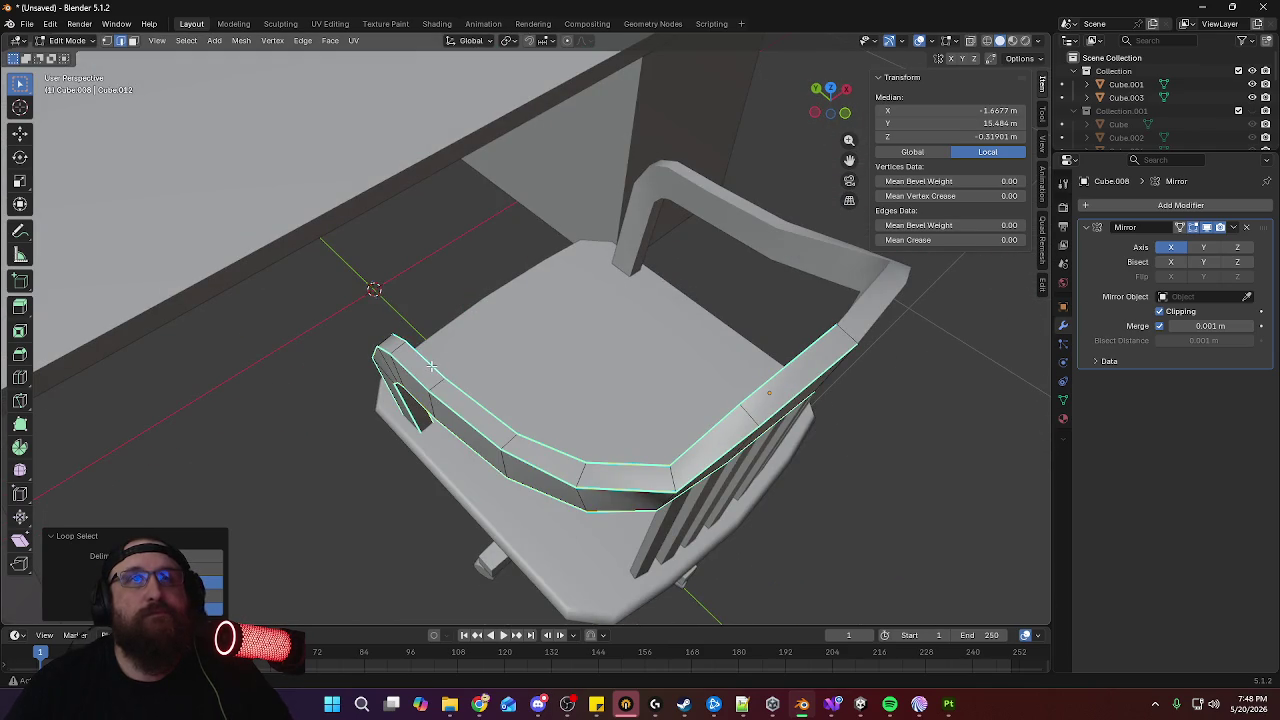
Mark the selected armrest edge loop as a UV seam and leave Edit Mode
right_click(433, 367)
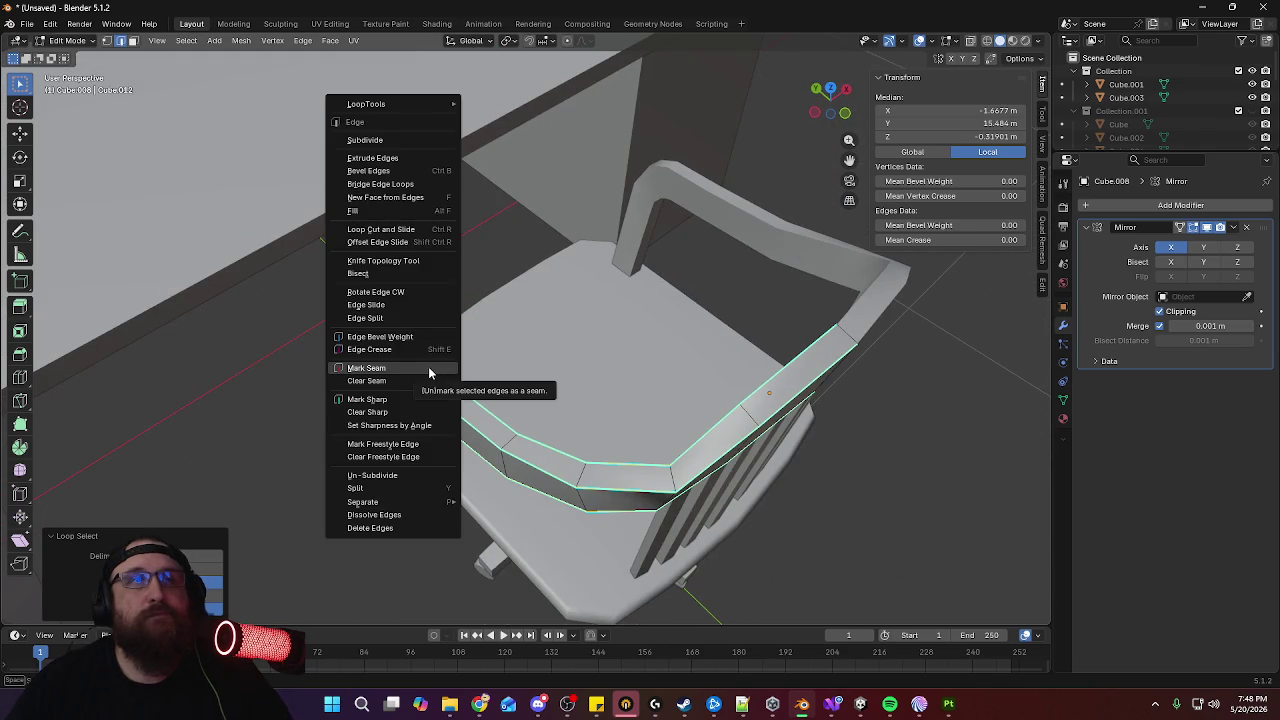
click(428, 367)
mouse_move(428, 367)
middle_down()
mouse_move(775, 387)
mouse_move(695, 360)
mouse_move(695, 273)
middle_up()
key(Tab)
Mark four vertical edges of the backrest slats as UV seams
click(557, 278)
key(Tab)
mouse_move(557, 278)
middle_down()
mouse_move(623, 300)
mouse_move(693, 376)
middle_up()
click(655, 367)
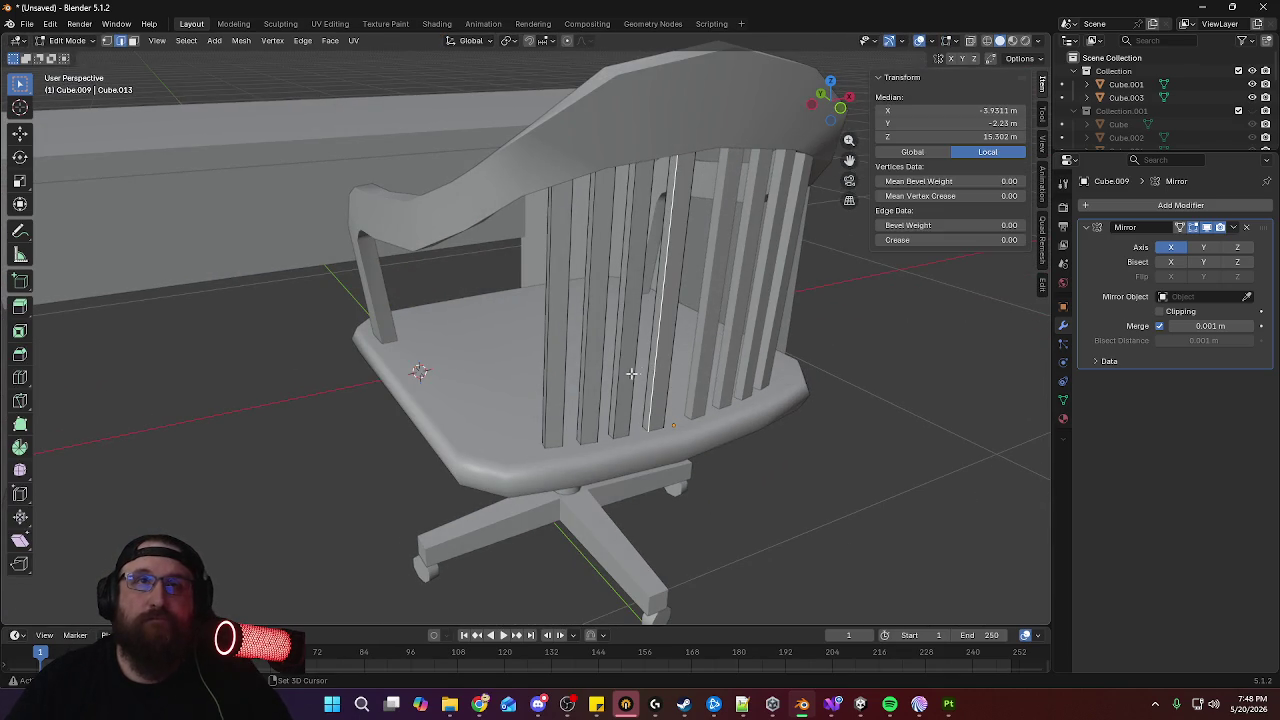
shift+click(620, 372)
shift+click(583, 380)
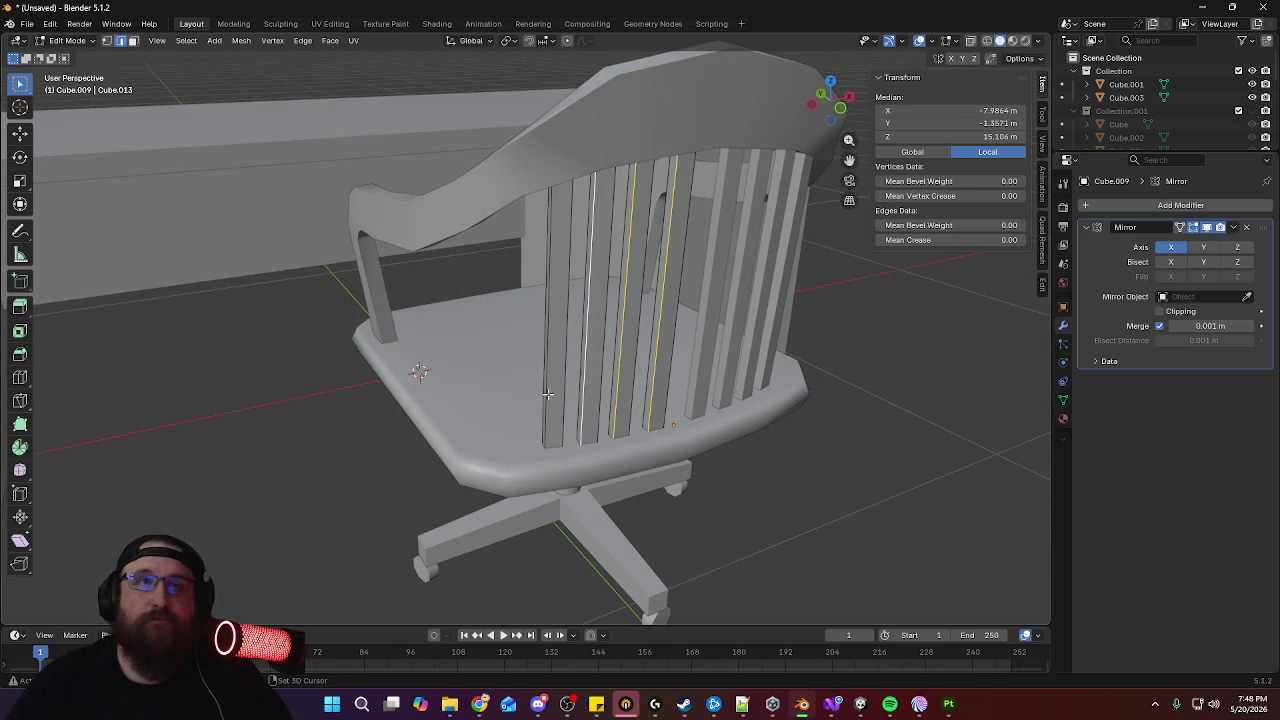
shift+click(547, 394)
right_click(548, 396)
click(480, 396)
Orbit to a rear view and select the backrest's top rail
scroll(628, 372, down, 3)
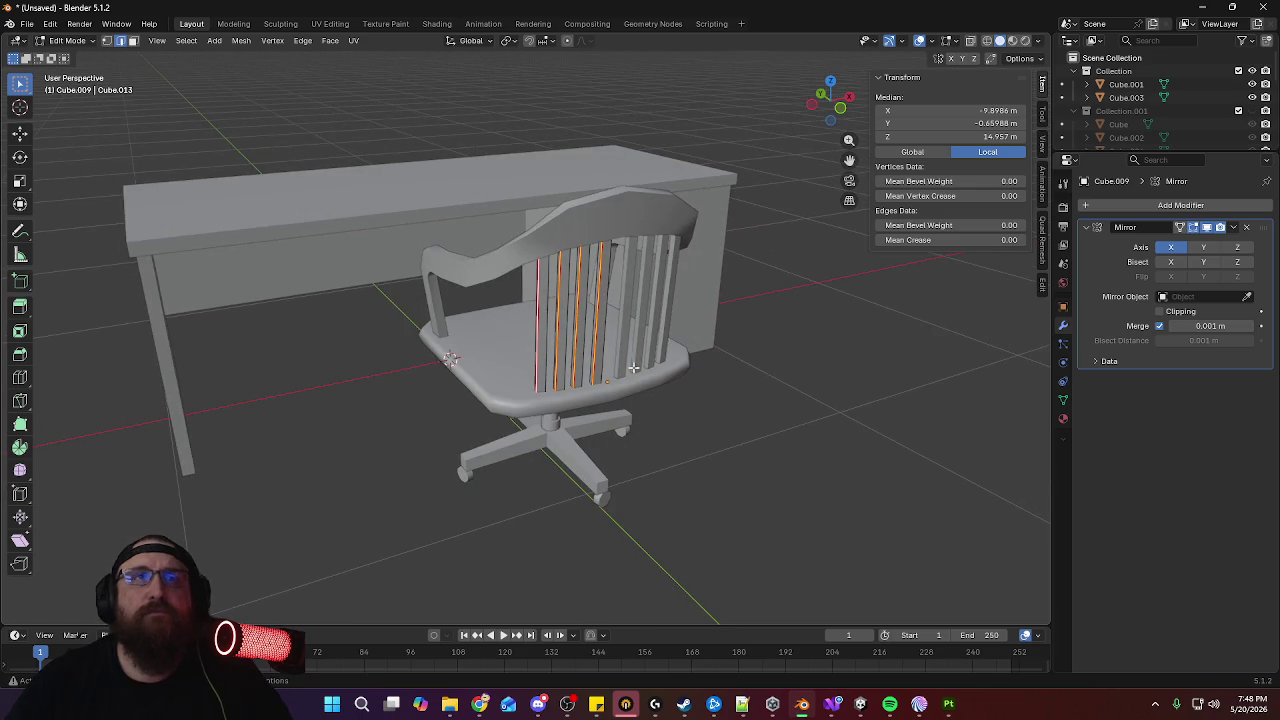
mouse_move(645, 348)
middle_down()
mouse_move(703, 343)
mouse_move(634, 186)
middle_up()
alt+click(563, 131)
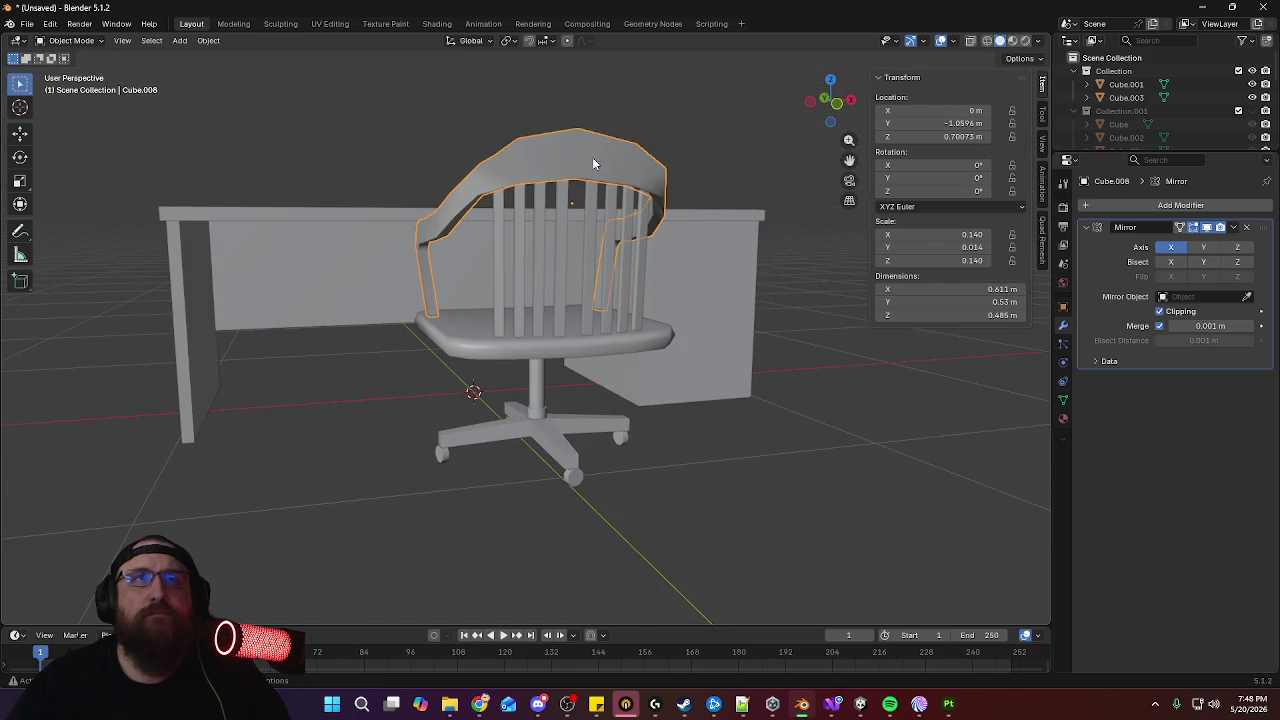
mouse_move(631, 236)
middle_down()
mouse_move(660, 255)
mouse_move(668, 208)
middle_up()
Move from the caster wheel to the chair base for edge editing
key(Tab)
middle_drag(717, 321, 731, 280)
scroll(731, 280, up, 3)
scroll(657, 271, up, 5)
scroll(657, 266, down, 2)
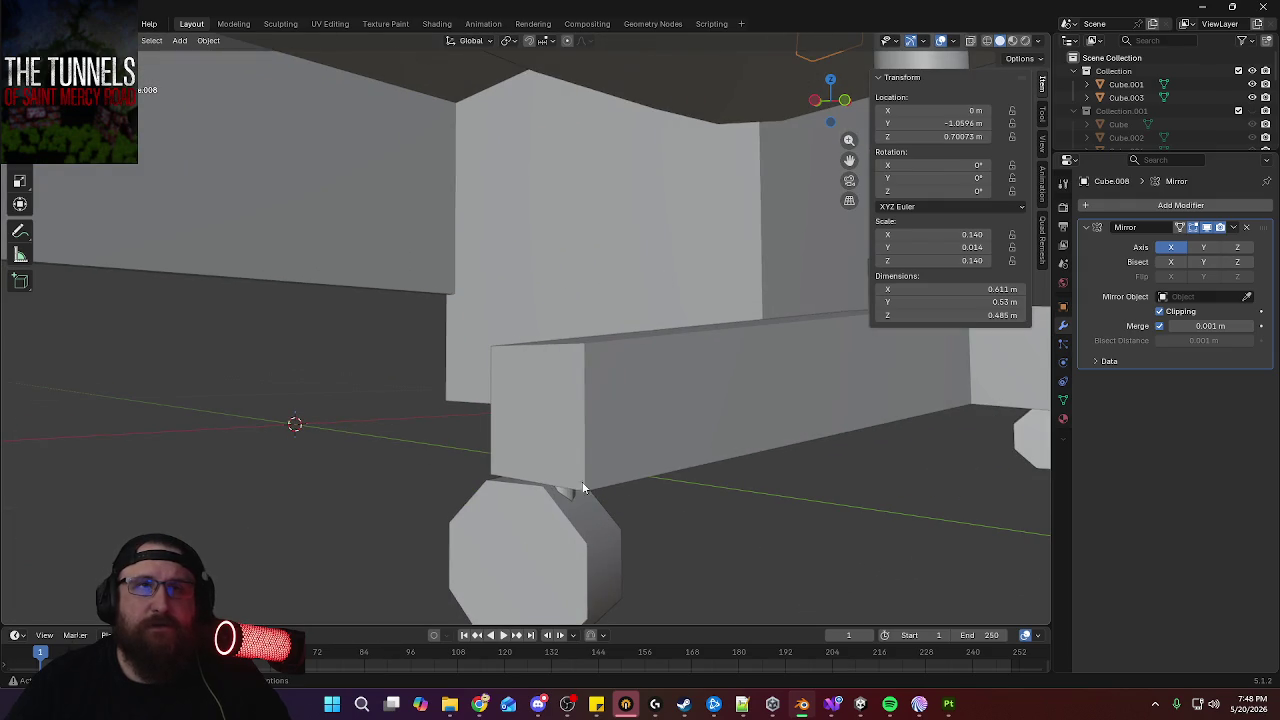
click(573, 493)
middle_drag(573, 493, 645, 474)
key(Tab)
key(Tab)
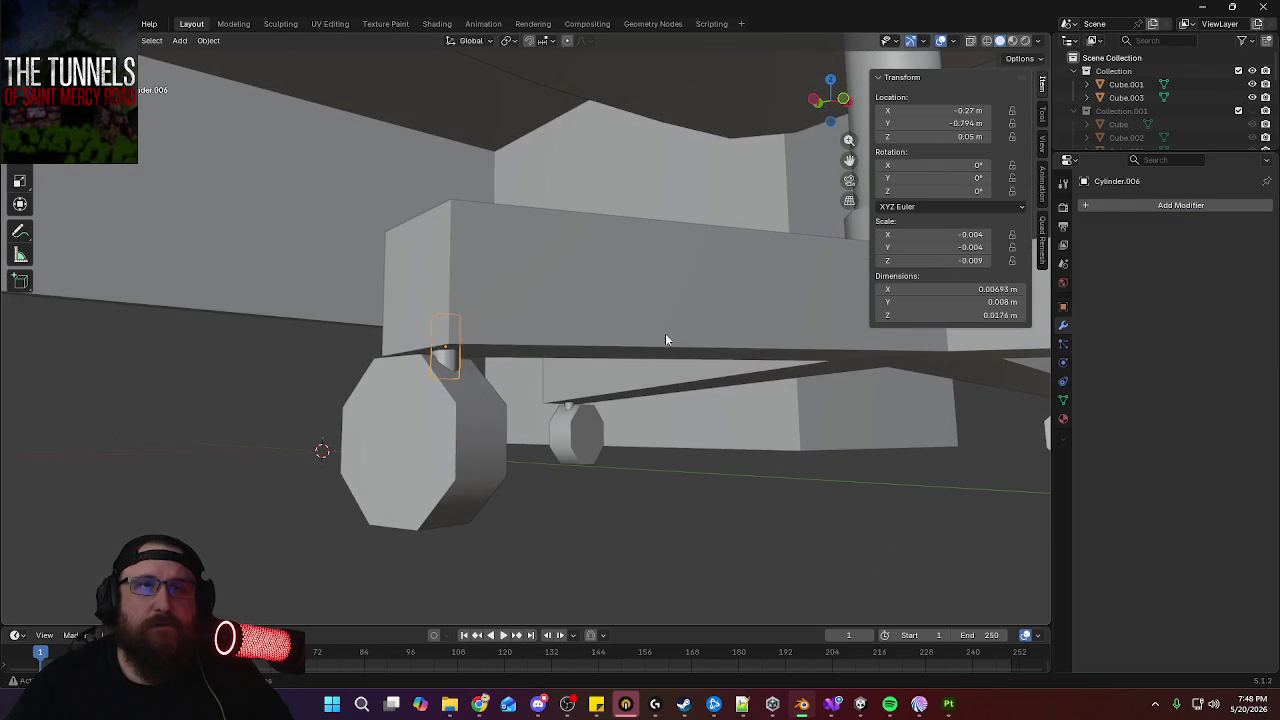
scroll(667, 340, down, 4)
mouse_move(692, 280)
middle_down()
mouse_move(692, 392)
mouse_move(544, 420)
mouse_move(620, 427)
mouse_move(609, 370)
middle_up()
click(692, 392)
key(Tab)
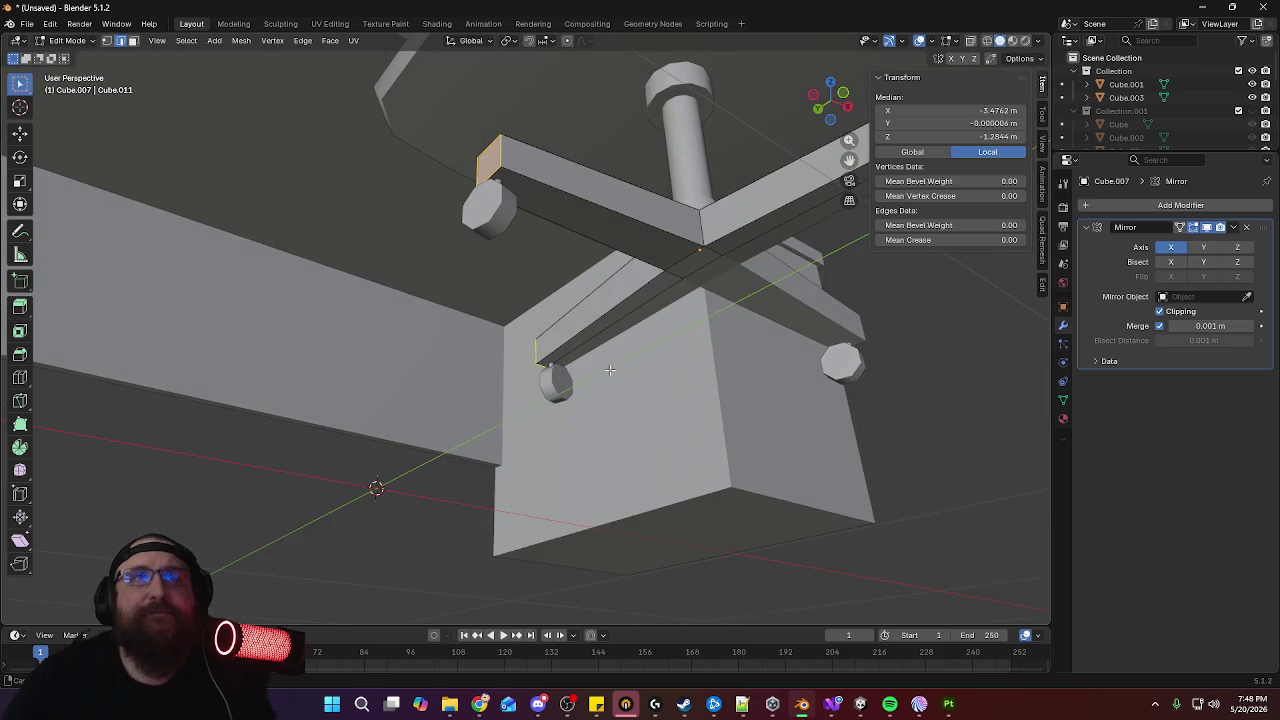
Mark the base cross-bar's top edge loop and a base arm edge as UV seams
alt+click(655, 221)
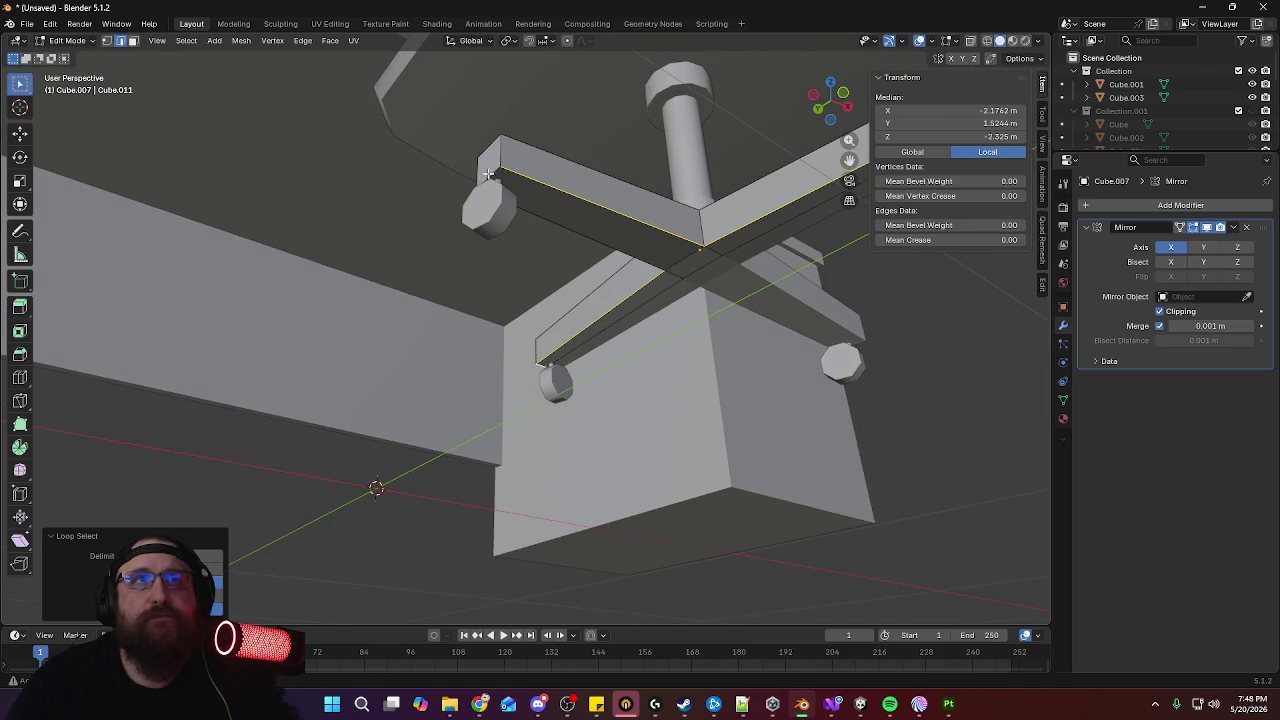
key(KP_Decimal)
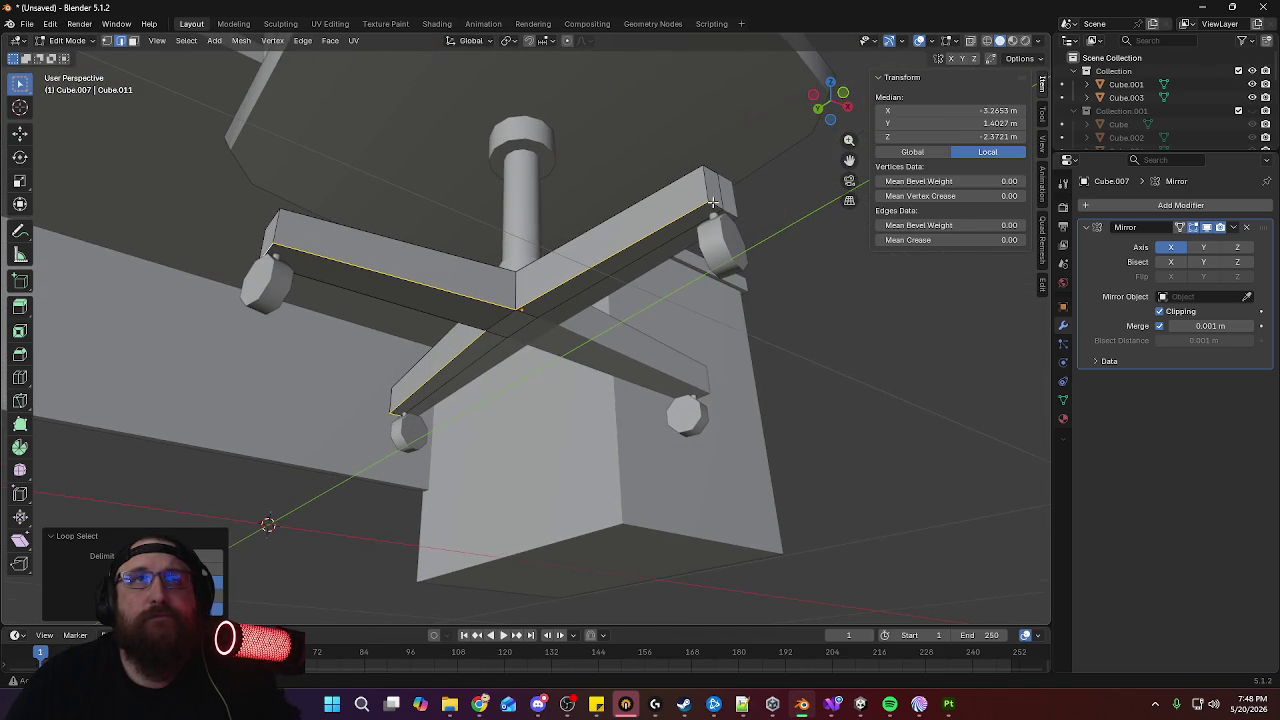
right_click(716, 203)
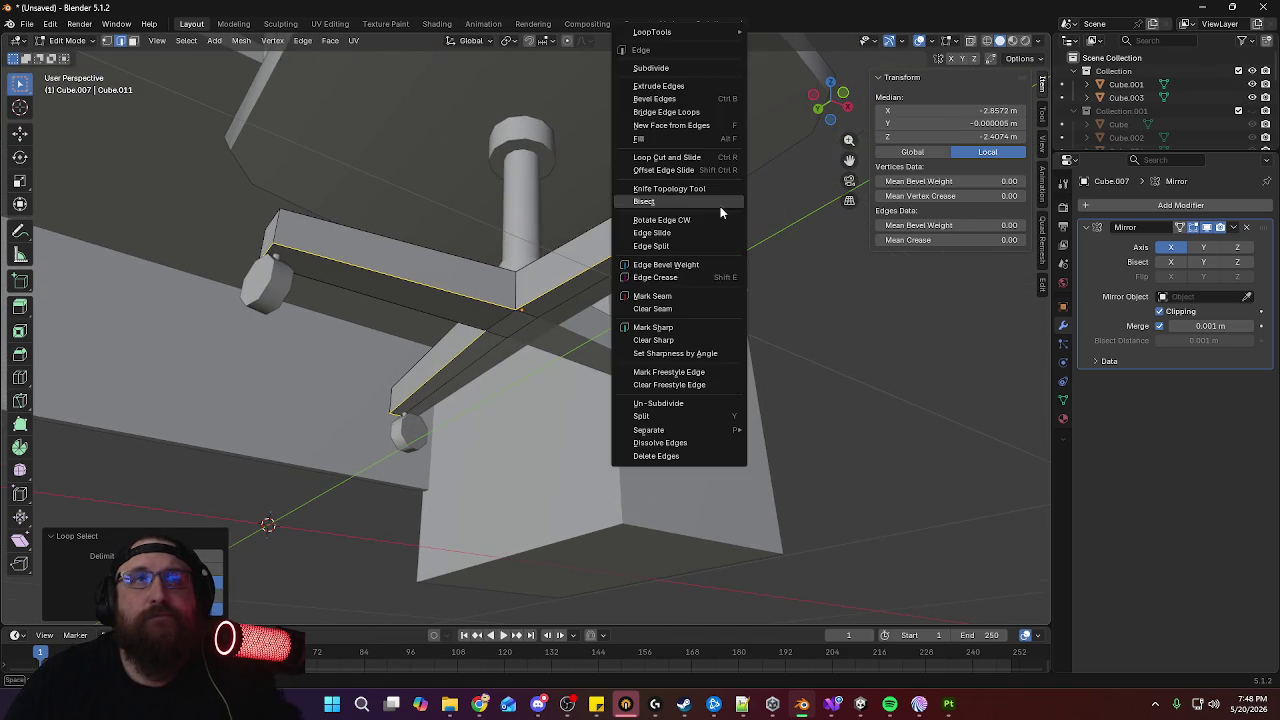
click(690, 298)
mouse_move(665, 290)
middle_down()
mouse_move(493, 298)
mouse_move(626, 299)
middle_up()
click(718, 388)
right_click(699, 391)
click(698, 386)
Mark the left base arm's top and lower edges as UV seams
middle_drag(698, 391, 662, 452)
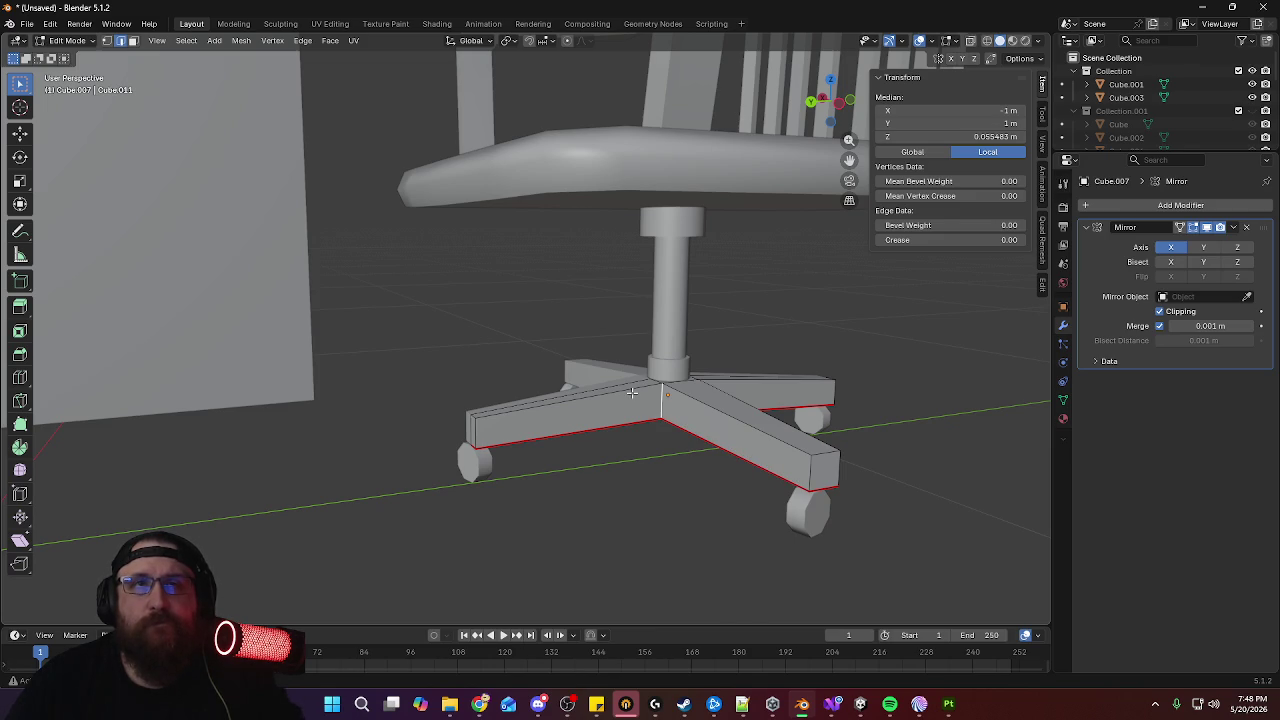
alt+click(631, 391)
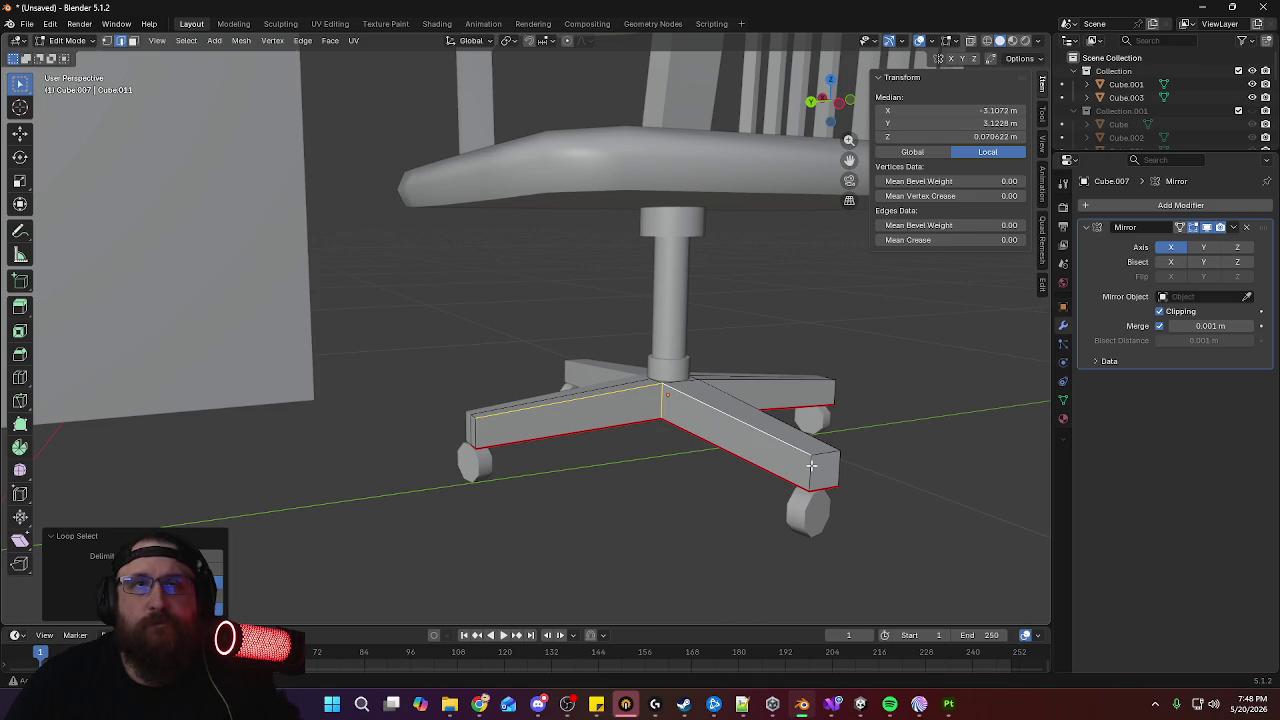
middle_drag(735, 431, 625, 423)
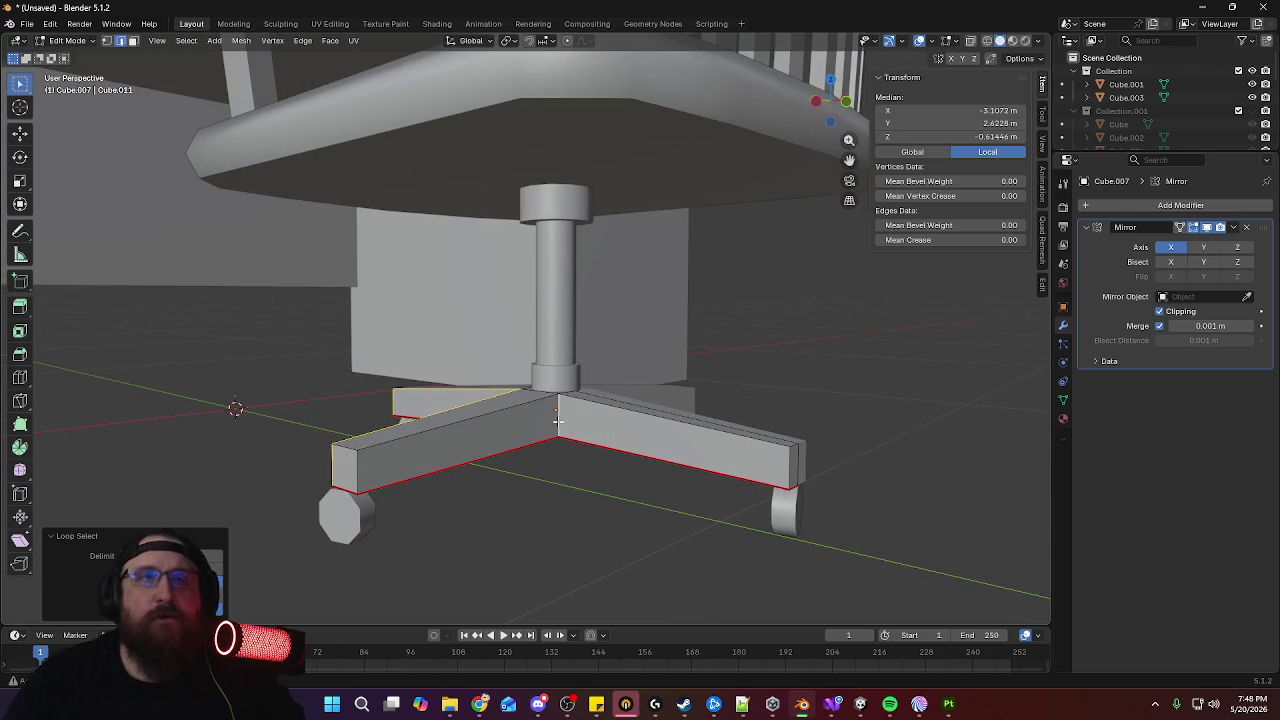
alt+click(377, 466)
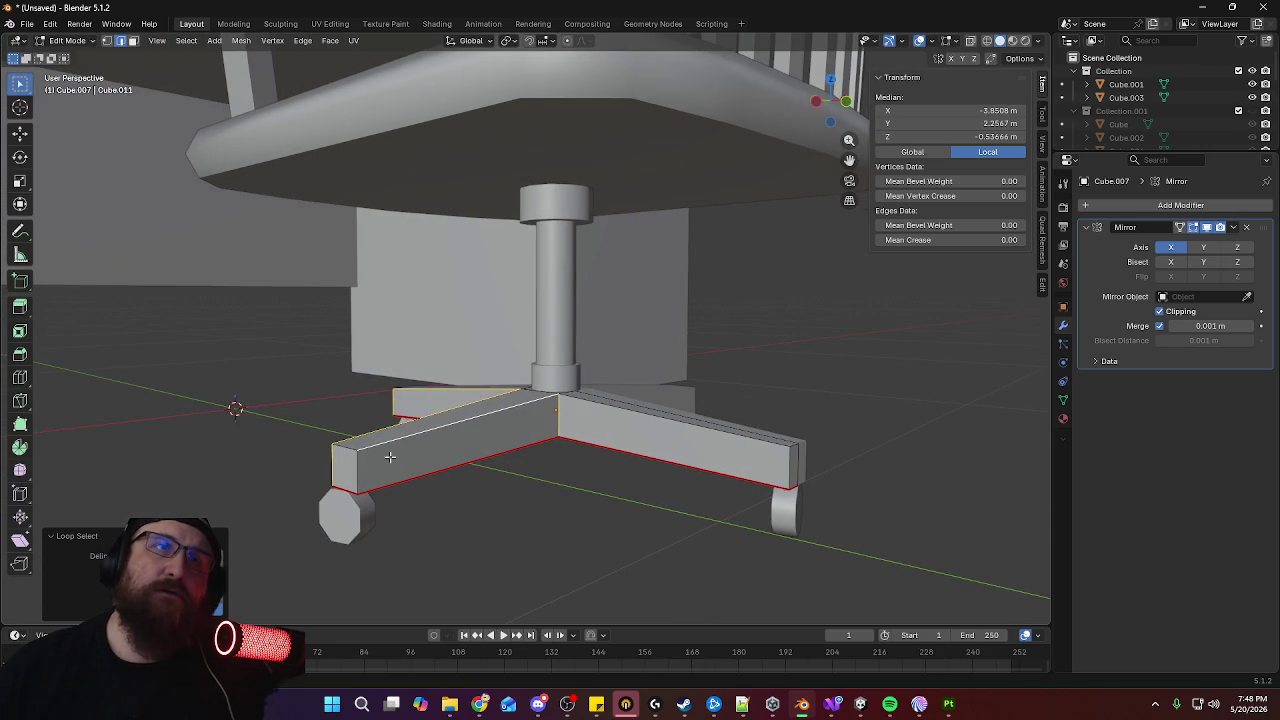
mouse_move(550, 425)
middle_down()
mouse_move(740, 413)
mouse_move(713, 402)
mouse_move(745, 435)
mouse_move(644, 415)
middle_up()
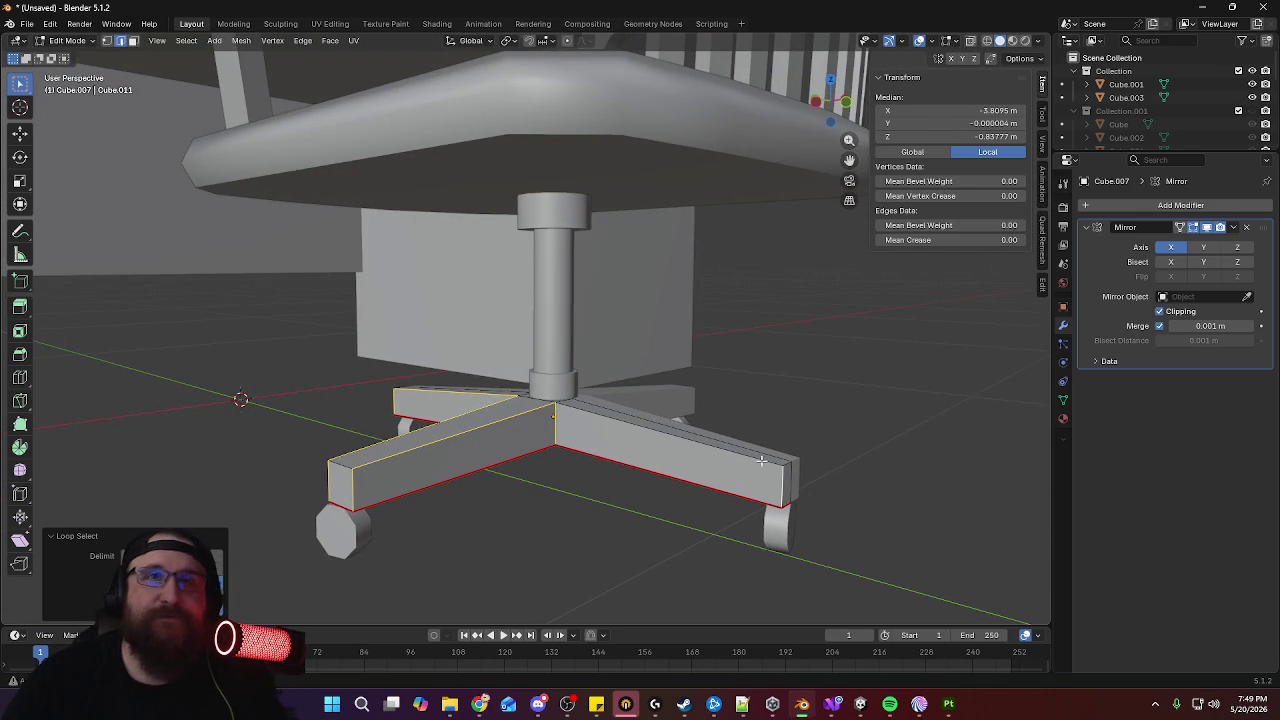
mouse_move(832, 445)
middle_down()
mouse_move(940, 437)
mouse_move(794, 436)
middle_up()
right_click(794, 436)
click(794, 436)
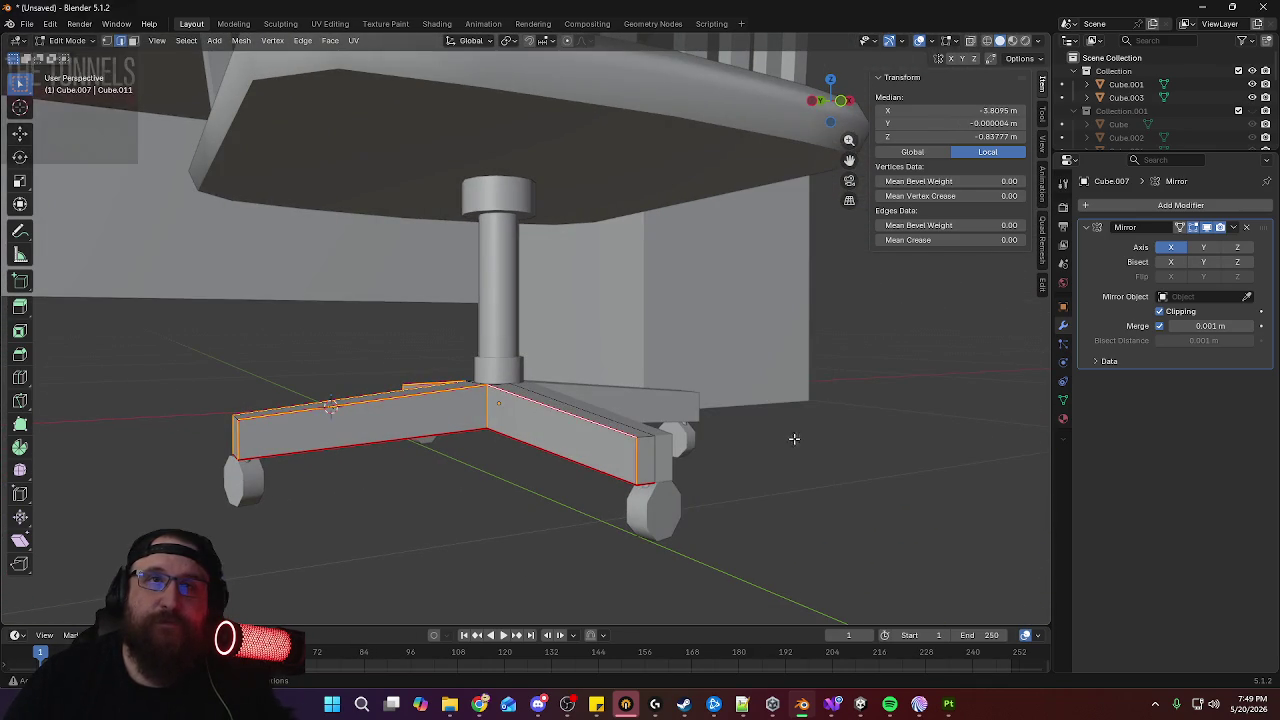
Return to Object Mode and view the chair from above the seat
mouse_move(644, 437)
middle_down()
mouse_move(640, 340)
mouse_move(651, 457)
middle_up()
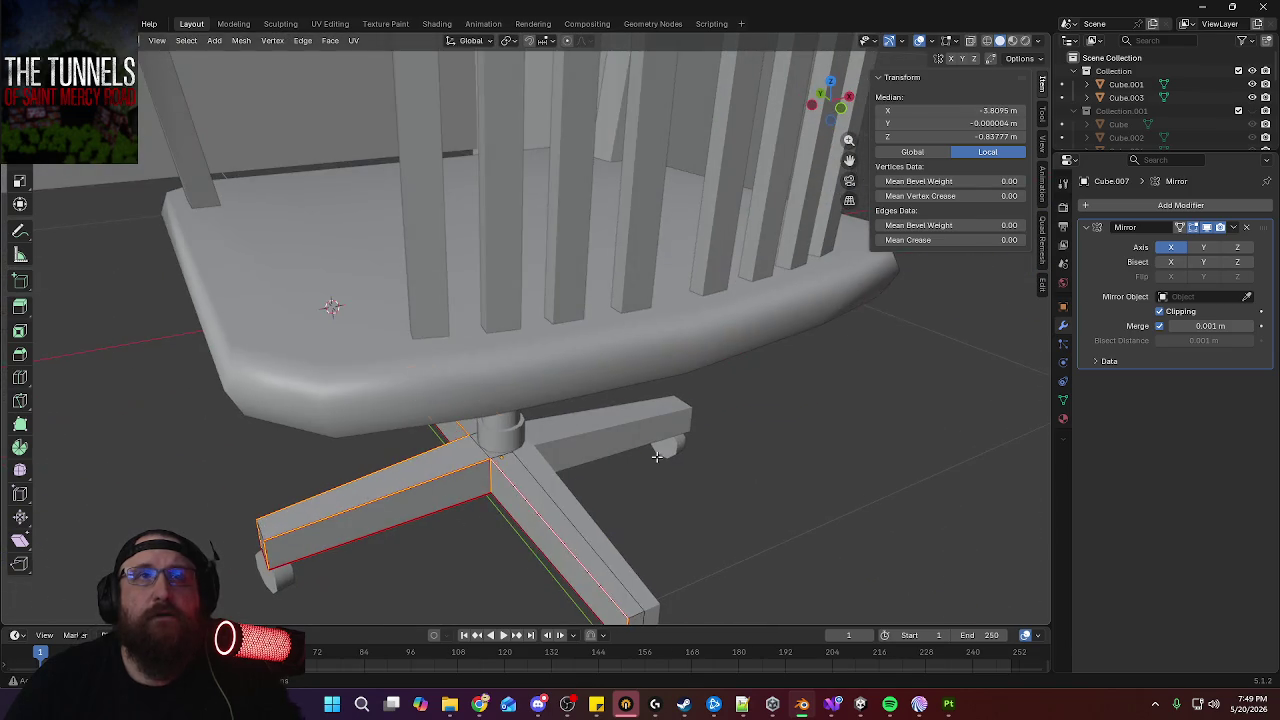
key(Tab)
scroll(652, 410, down, 3)
mouse_move(685, 384)
middle_down()
mouse_move(767, 347)
mouse_move(612, 393)
middle_up()
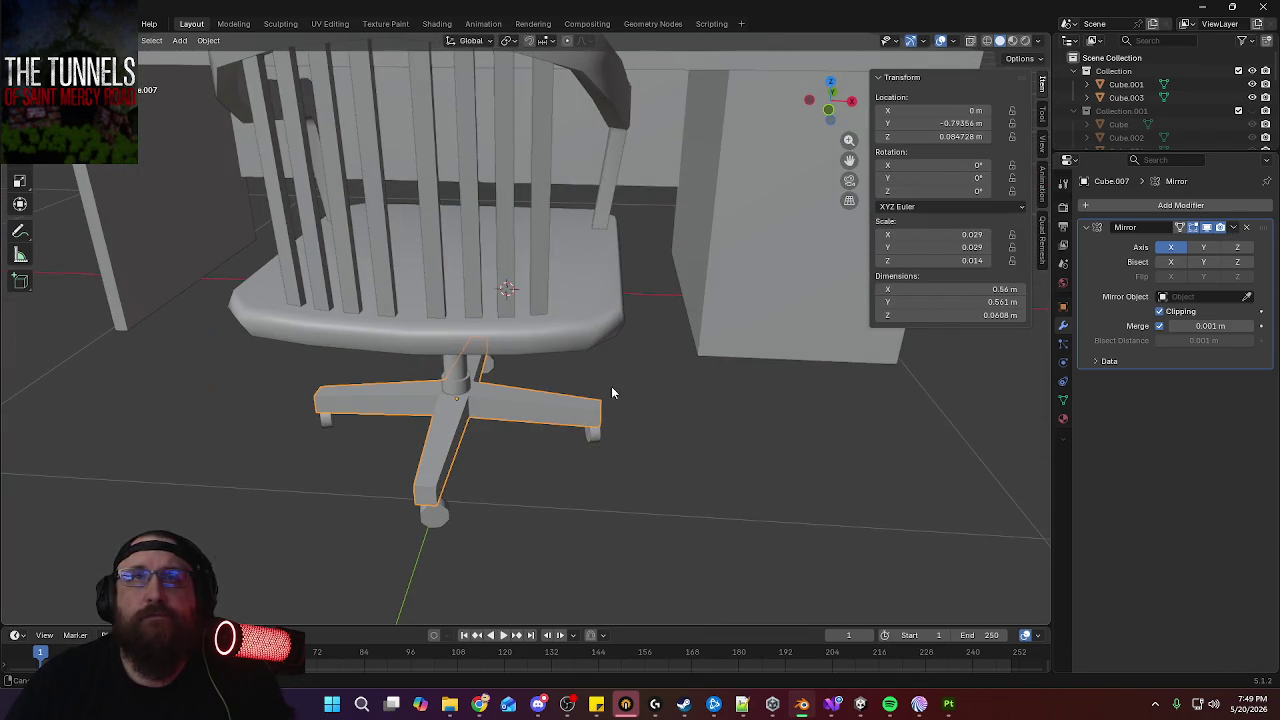
Apply the Mirror modifiers on the chair base and the seat
click(1233, 228)
click(1200, 244)
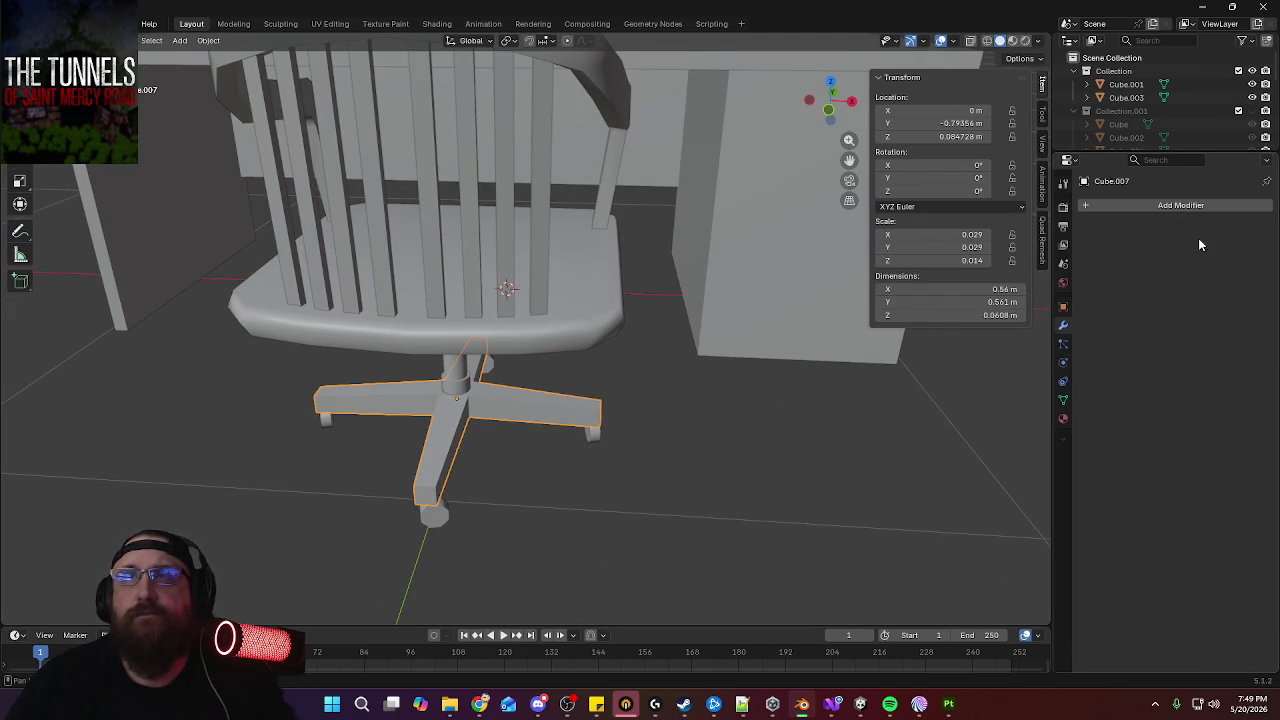
middle_drag(604, 361, 590, 357)
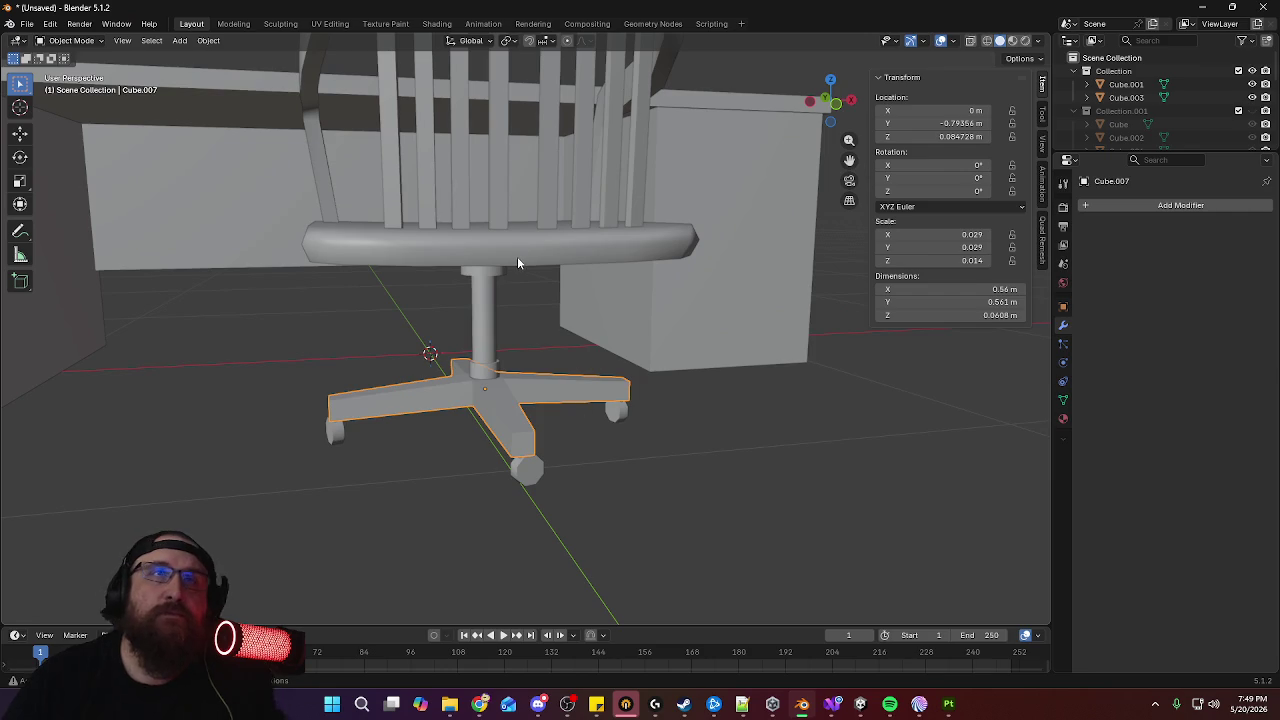
click(517, 256)
click(1233, 228)
click(1180, 244)
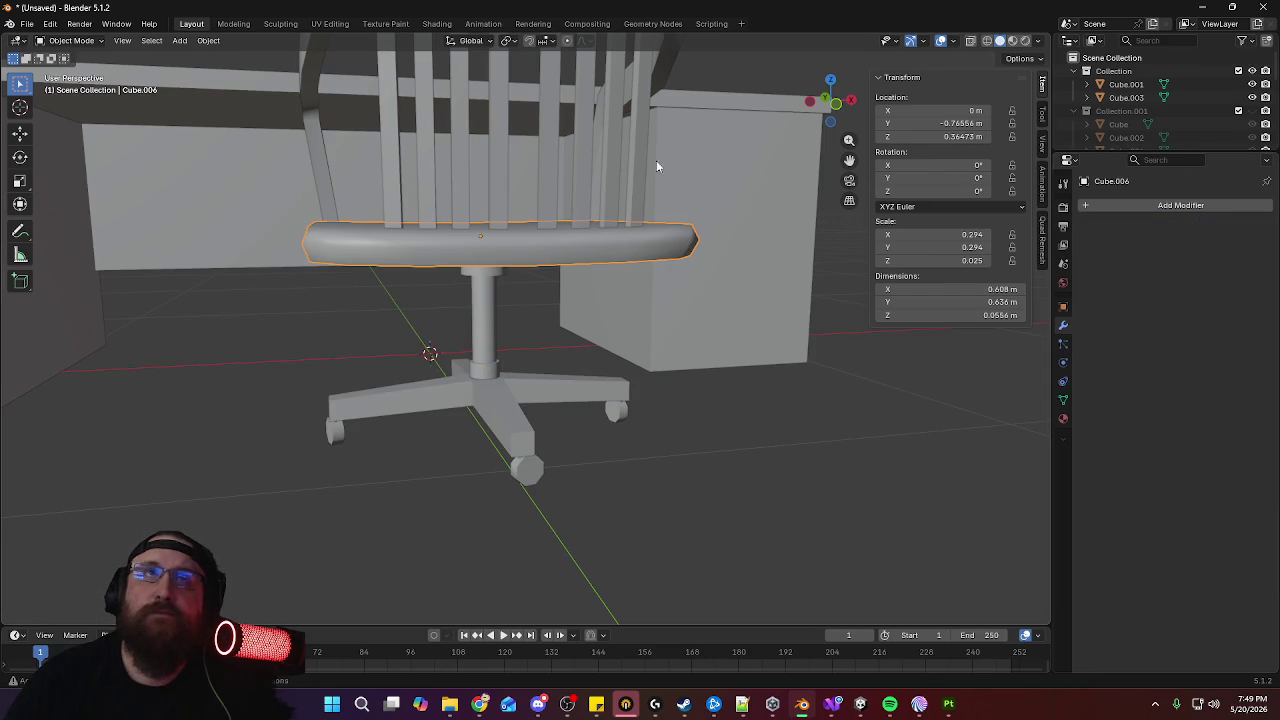
Apply the Mirror modifiers on the backrest spindles and the backrest top
click(503, 172)
key(KP_Decimal)
click(1238, 229)
click(1202, 238)
click(623, 152)
click(1237, 230)
click(1200, 246)
Check the spindles, seat and base for leftover modifiers, then select the backrest top
middle_drag(768, 329, 640, 309)
scroll(634, 357, down, 3)
scroll(634, 355, down, 1)
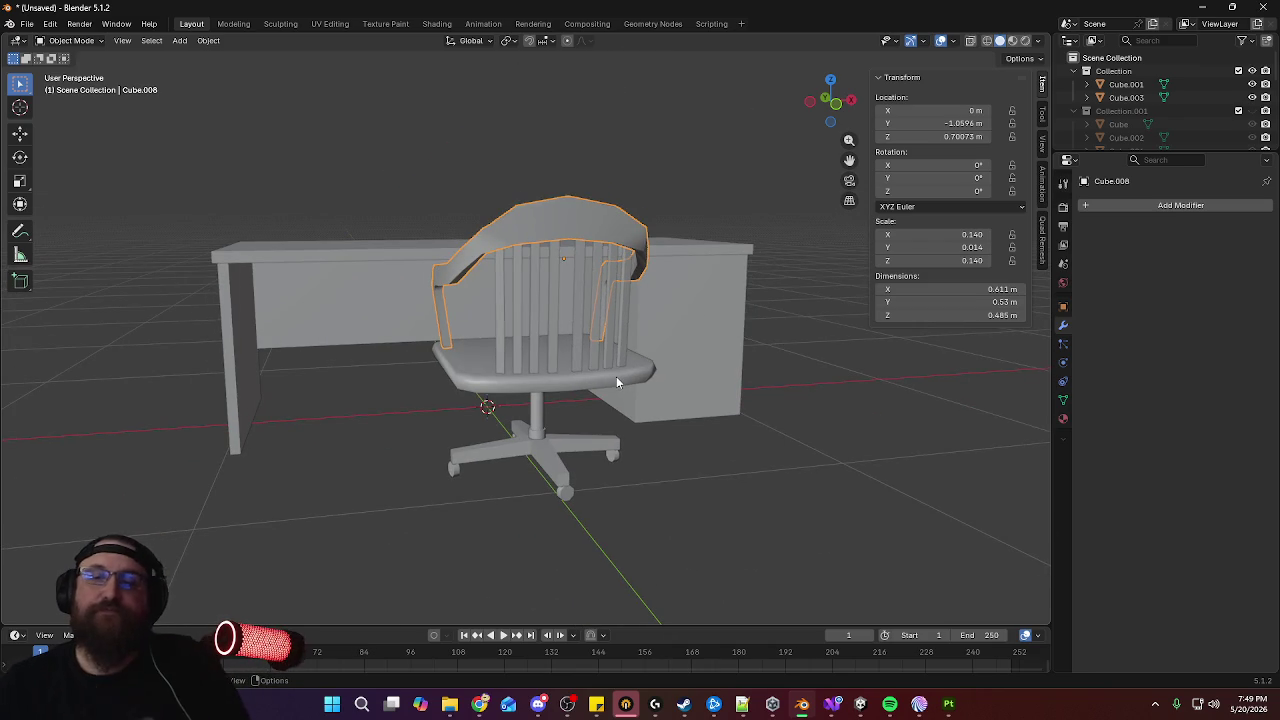
mouse_move(596, 386)
middle_down()
mouse_move(634, 411)
mouse_move(570, 382)
middle_up()
click(545, 405)
click(522, 436)
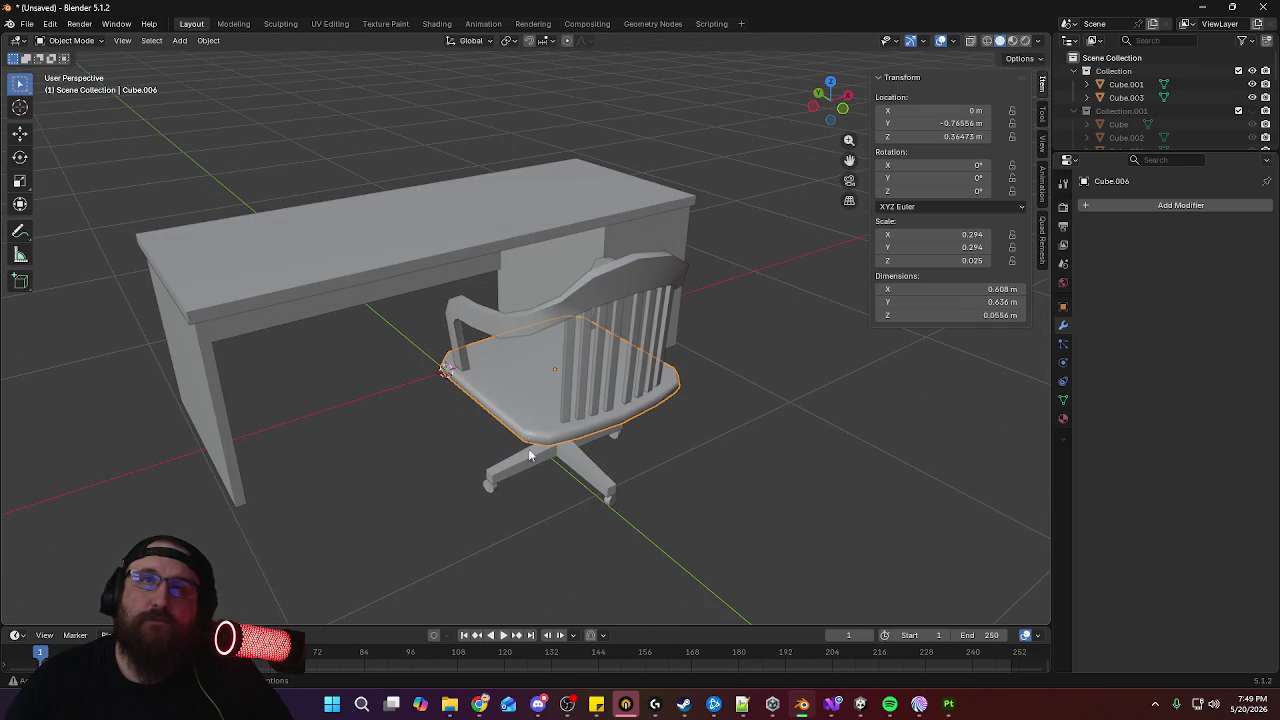
click(491, 489)
mouse_move(693, 447)
middle_down()
mouse_move(670, 390)
mouse_move(734, 426)
middle_up()
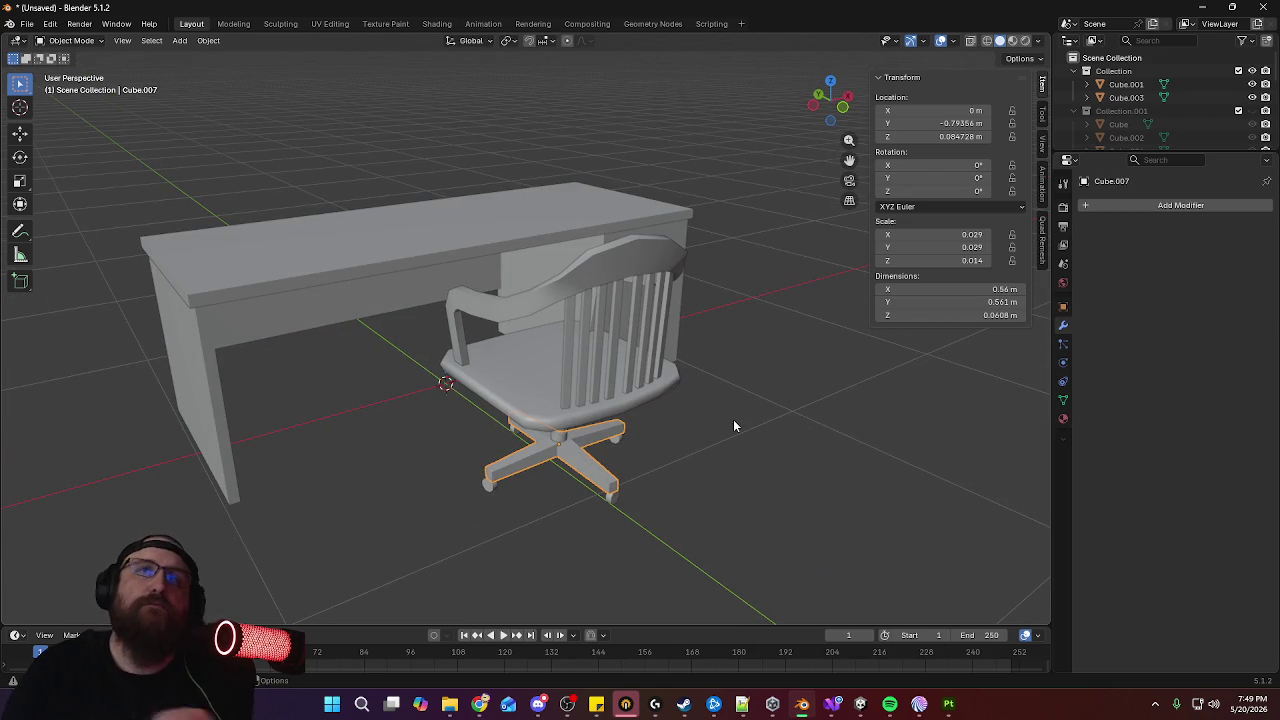
scroll(733, 419, up, 2)
scroll(830, 315, down, 4)
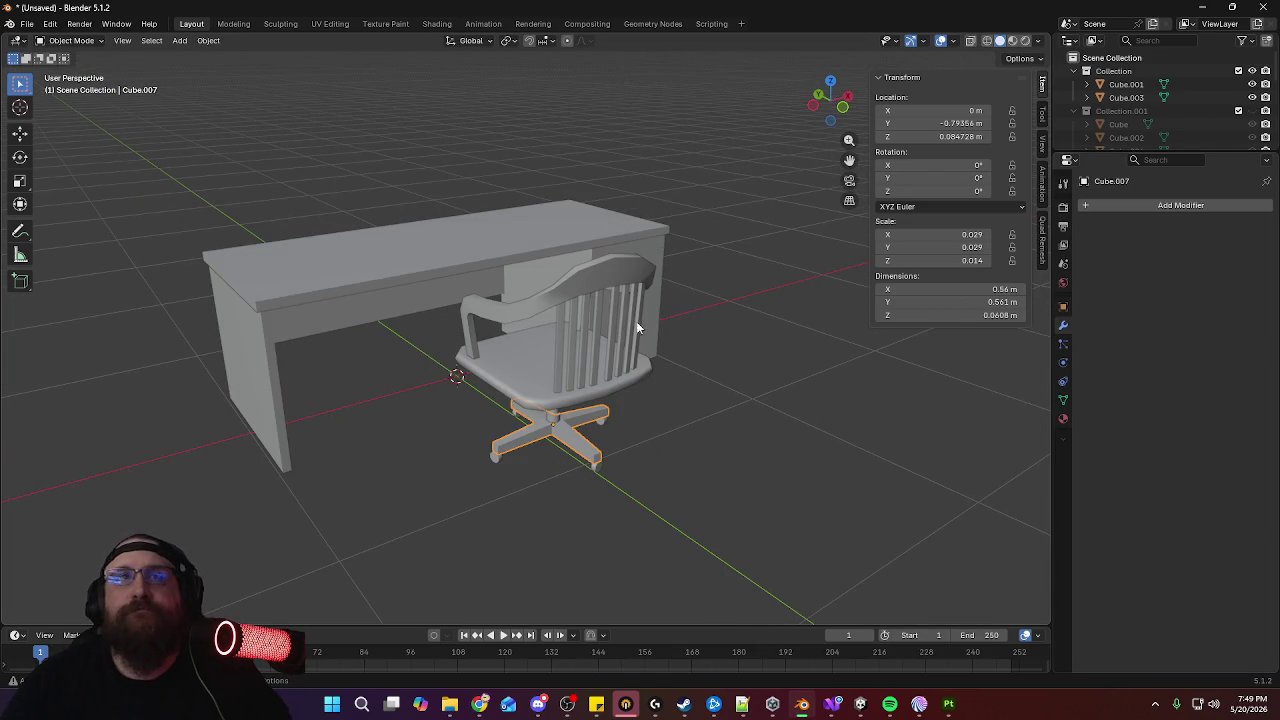
click(600, 272)
Create a new material named "Chair" on the backrest top
click(1063, 420)
click(1086, 262)
click(1172, 263)
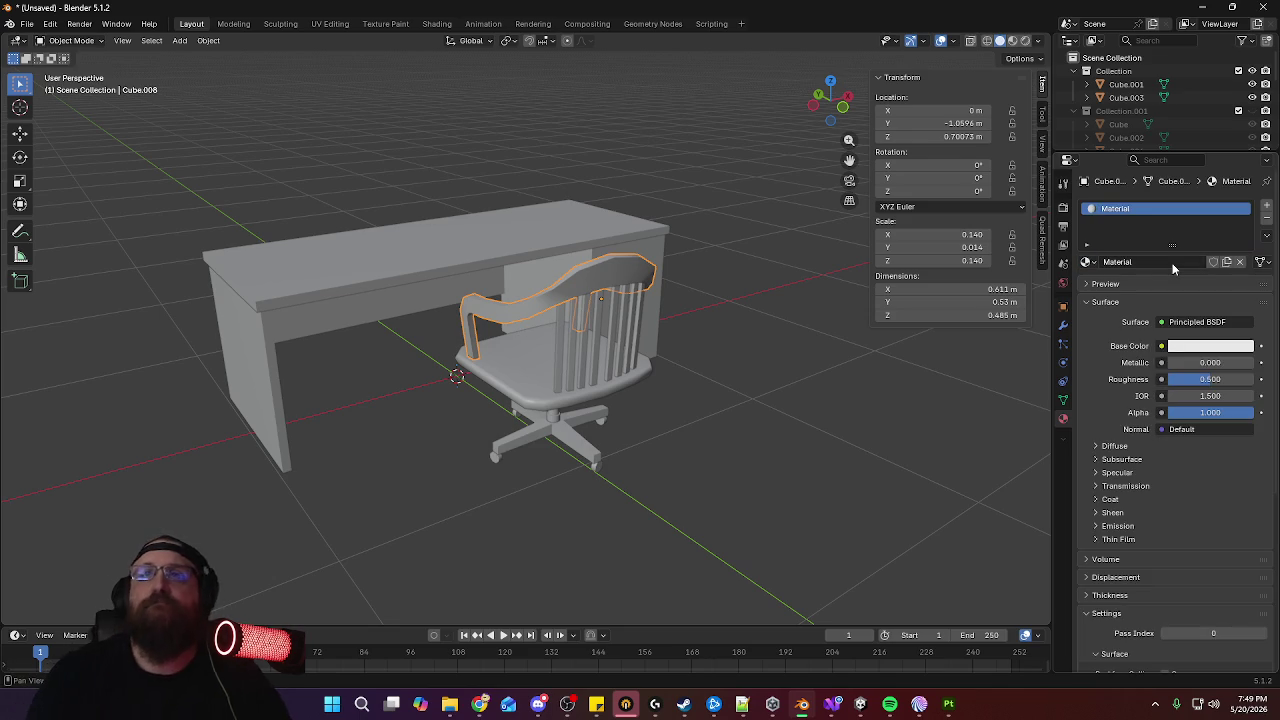
double_click(1173, 263)
text(Chai)
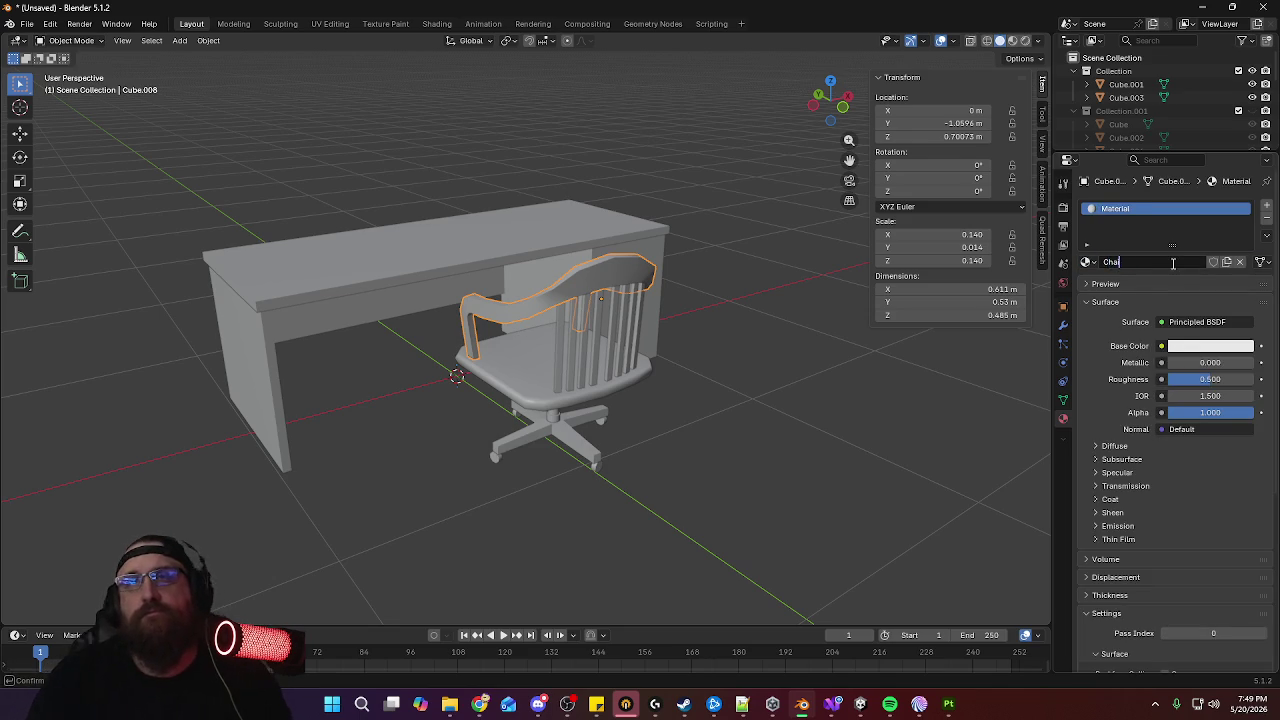
text(r)
key(Return)
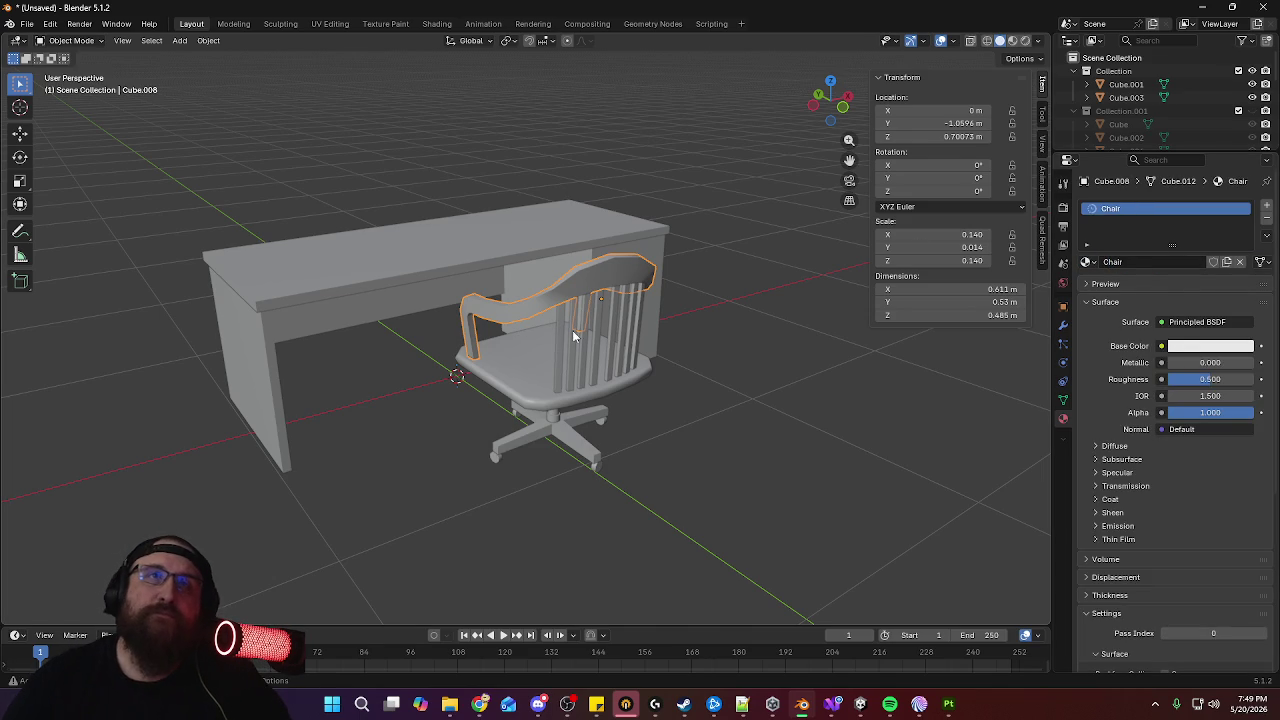
Assign the Chair material to the backrest spindles and the seat
click(574, 338)
click(1088, 264)
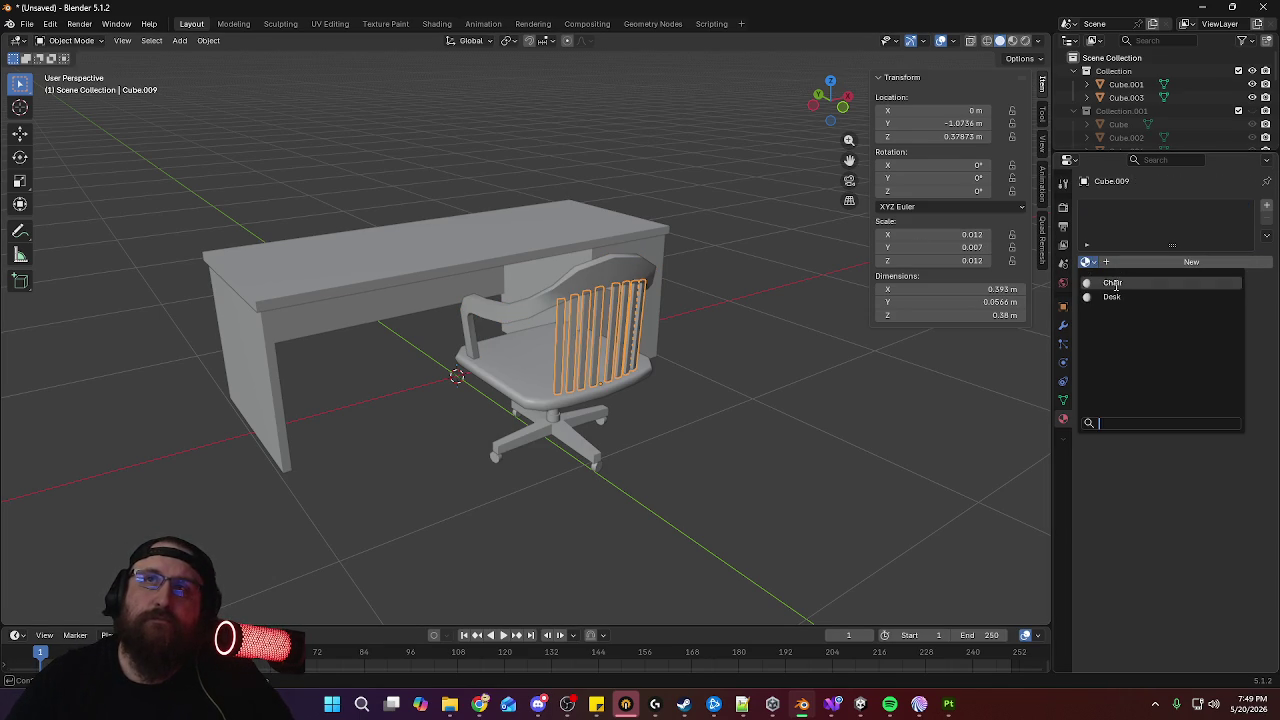
click(1150, 283)
click(505, 398)
click(1088, 264)
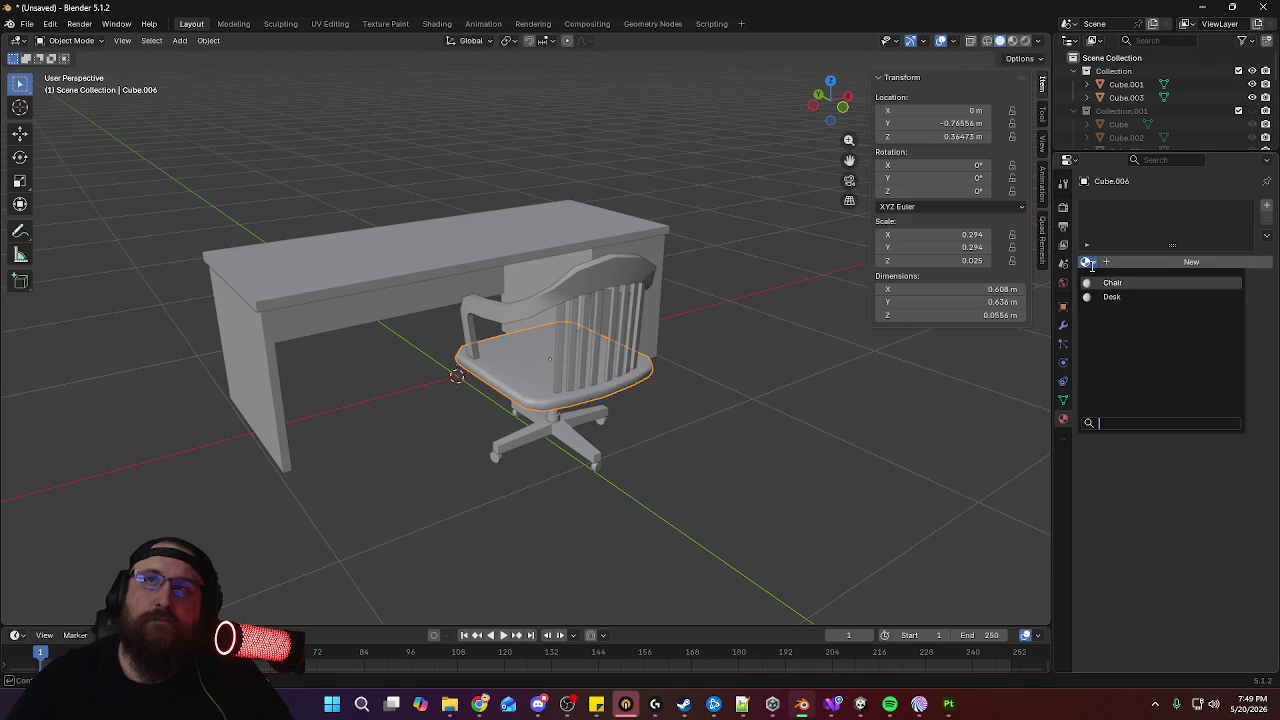
click(1150, 280)
Assign the Chair material to the central post and the chair base
middle_drag(566, 418, 600, 372)
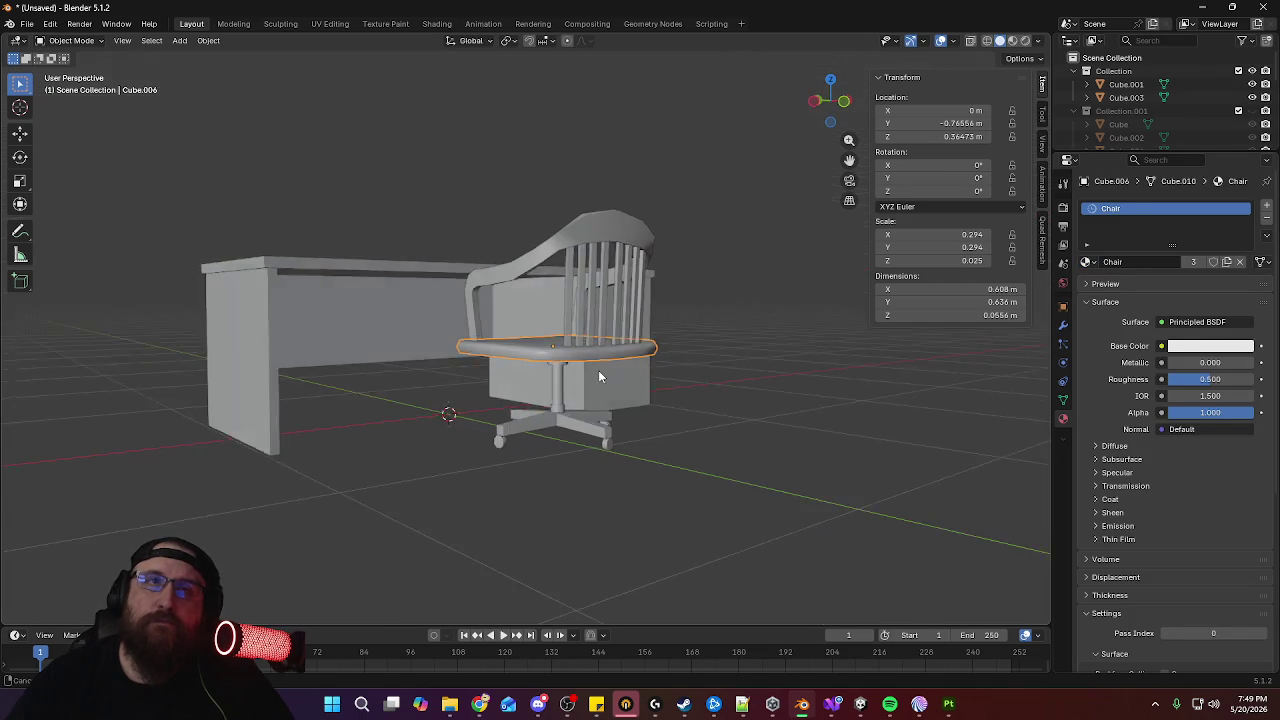
click(561, 385)
middle_drag(827, 315, 831, 307)
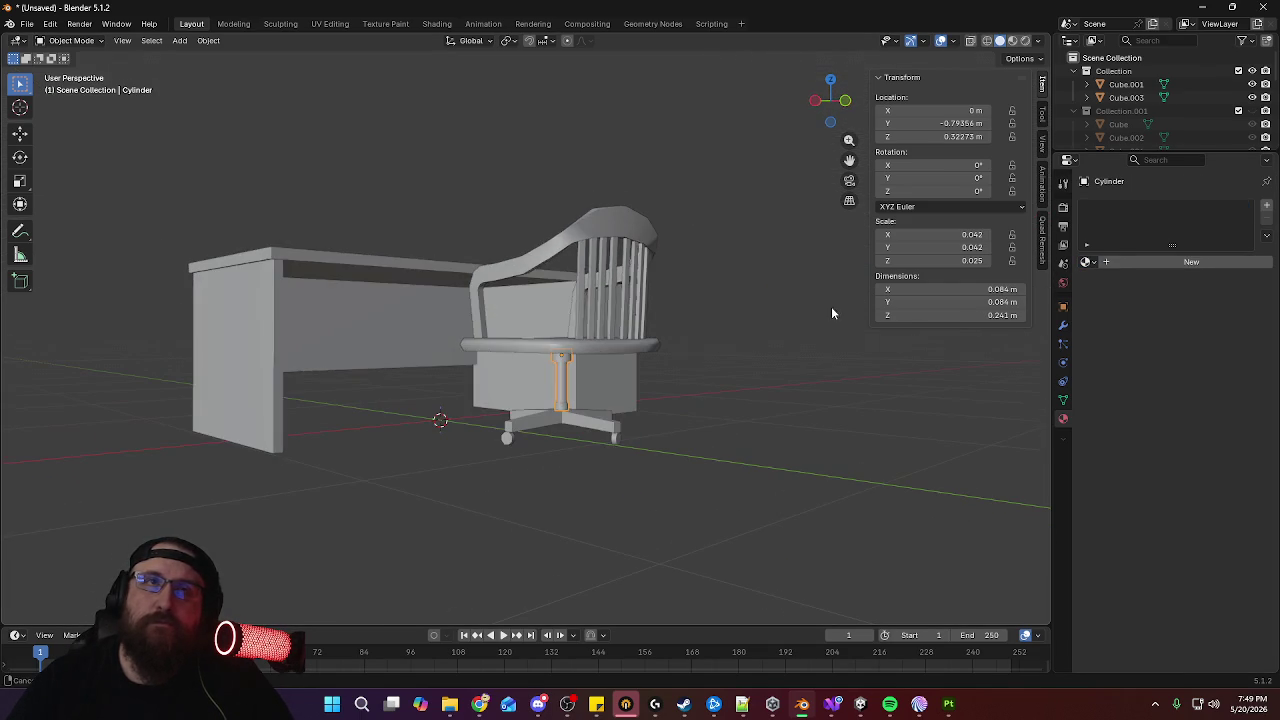
click(1087, 262)
click(1104, 283)
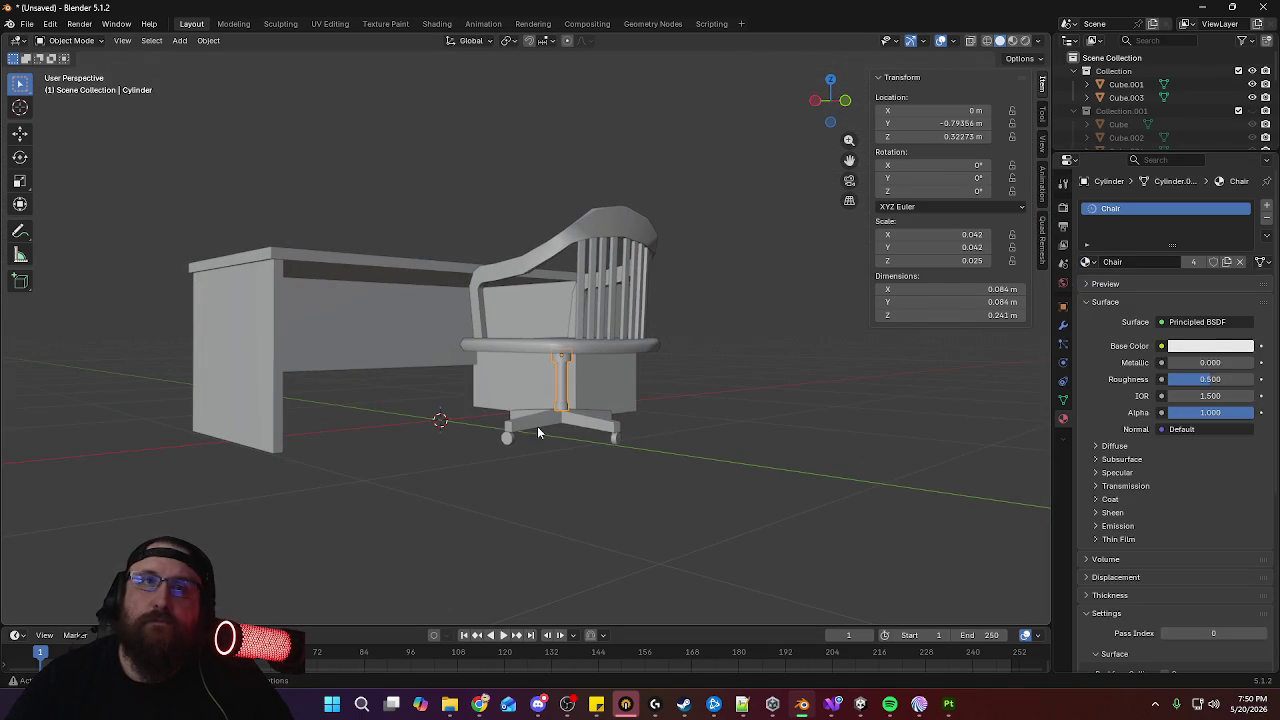
click(545, 428)
click(1088, 262)
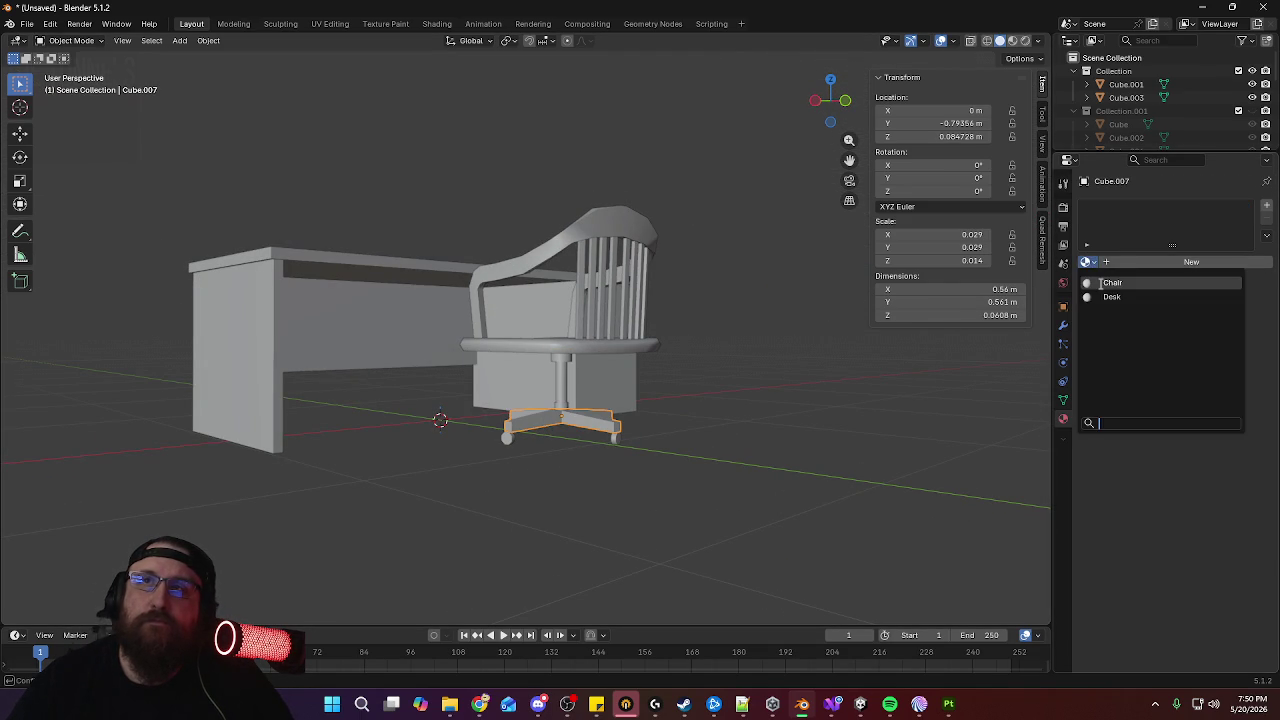
click(1104, 283)
Link the Chair material from the base to the casters, seat and backrest slats
mouse_move(612, 456)
middle_down()
mouse_move(563, 475)
mouse_move(632, 474)
middle_up()
drag(686, 391, 503, 486)
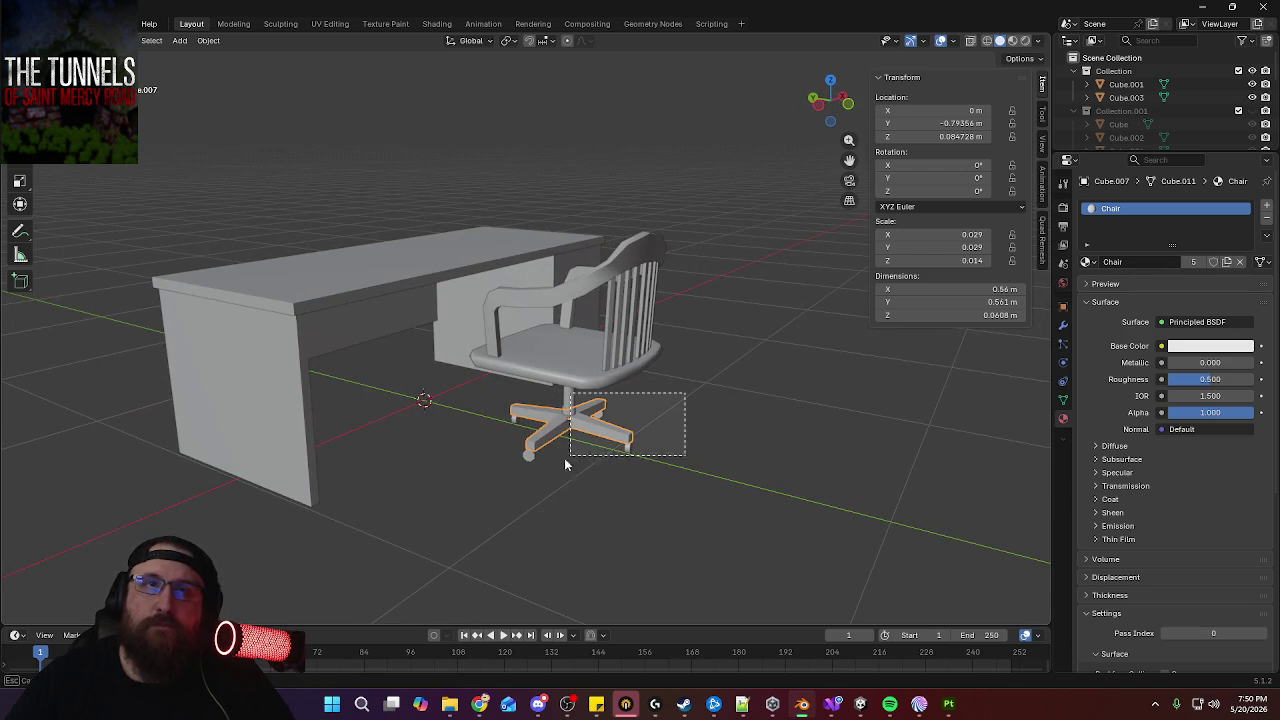
scroll(546, 484, up, 3)
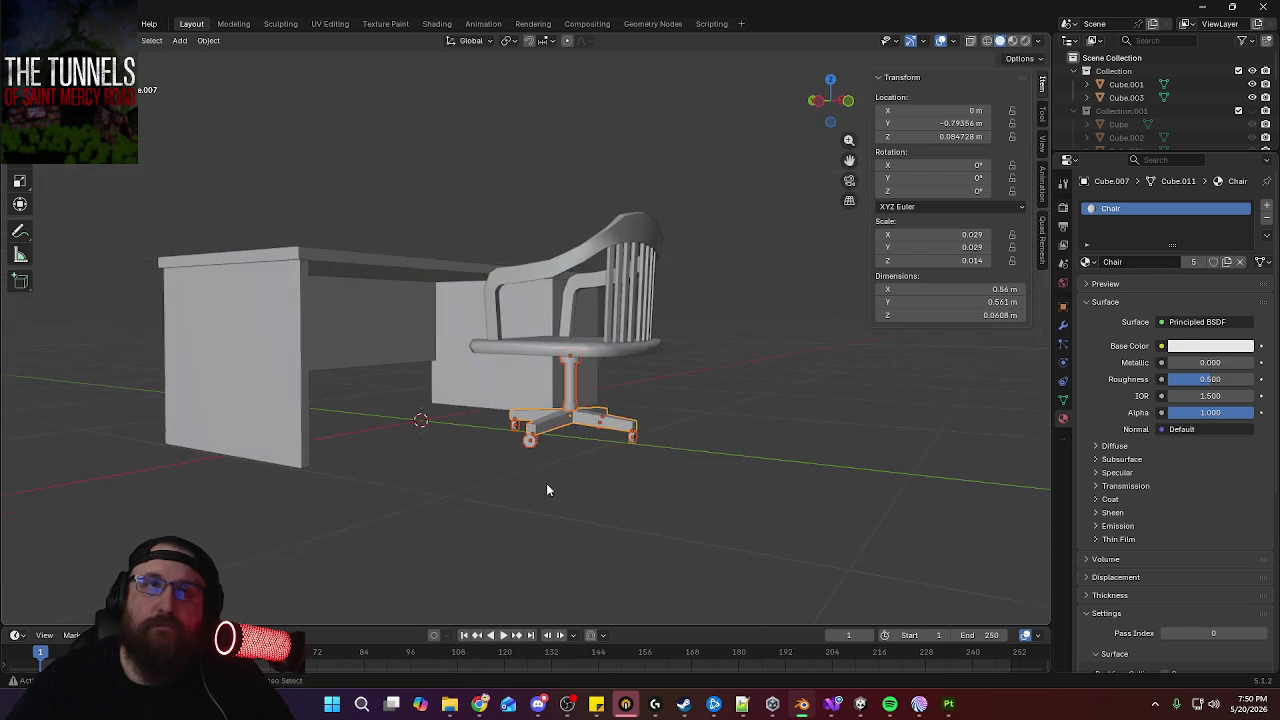
scroll(582, 374, up, 4)
middle_drag(582, 374, 634, 334)
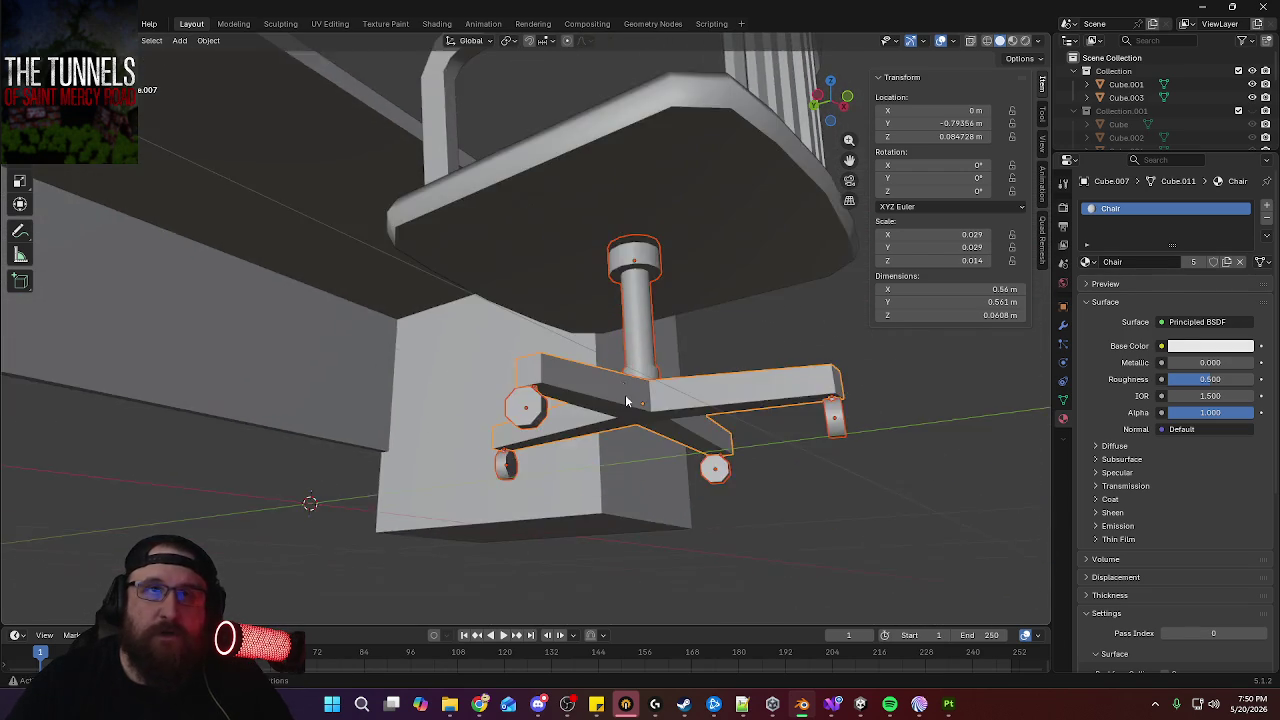
scroll(634, 334, up, 3)
scroll(637, 329, up, 1)
scroll(512, 382, down, 3)
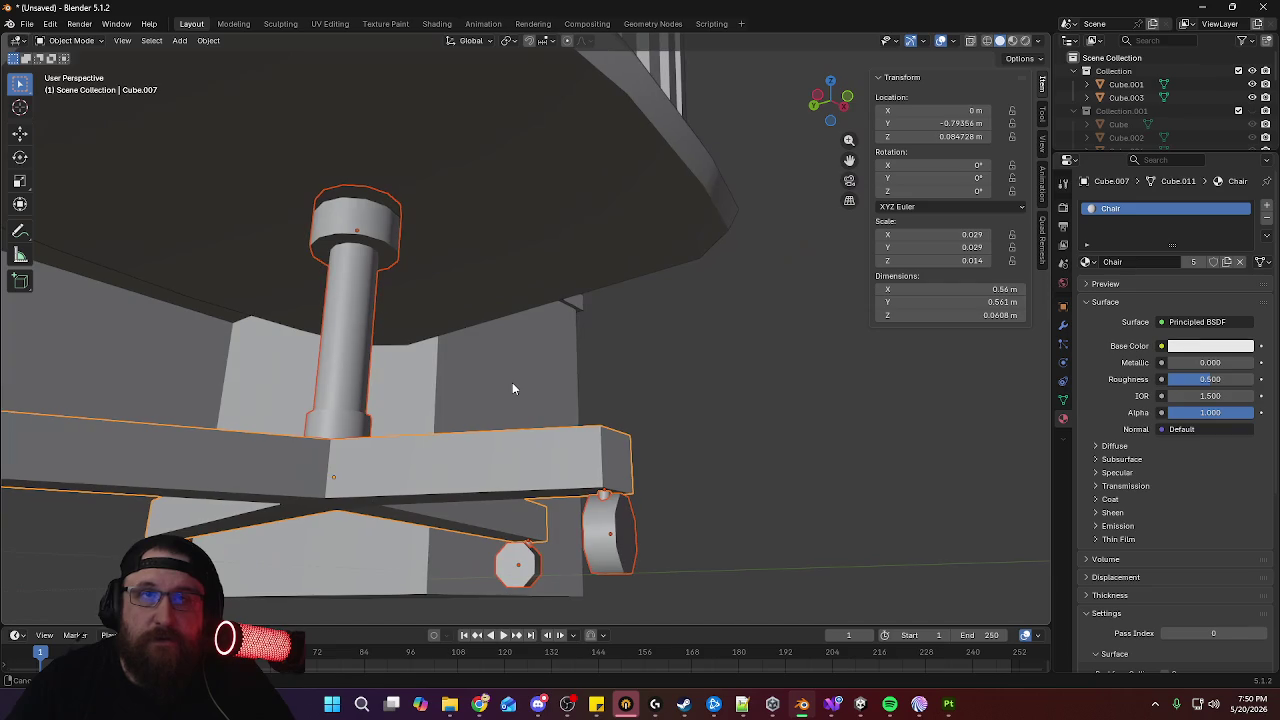
mouse_move(512, 382)
middle_down()
mouse_move(731, 371)
mouse_move(733, 429)
middle_up()
shift+click(726, 141)
shift+click(678, 93)
middle_drag(680, 93, 665, 145)
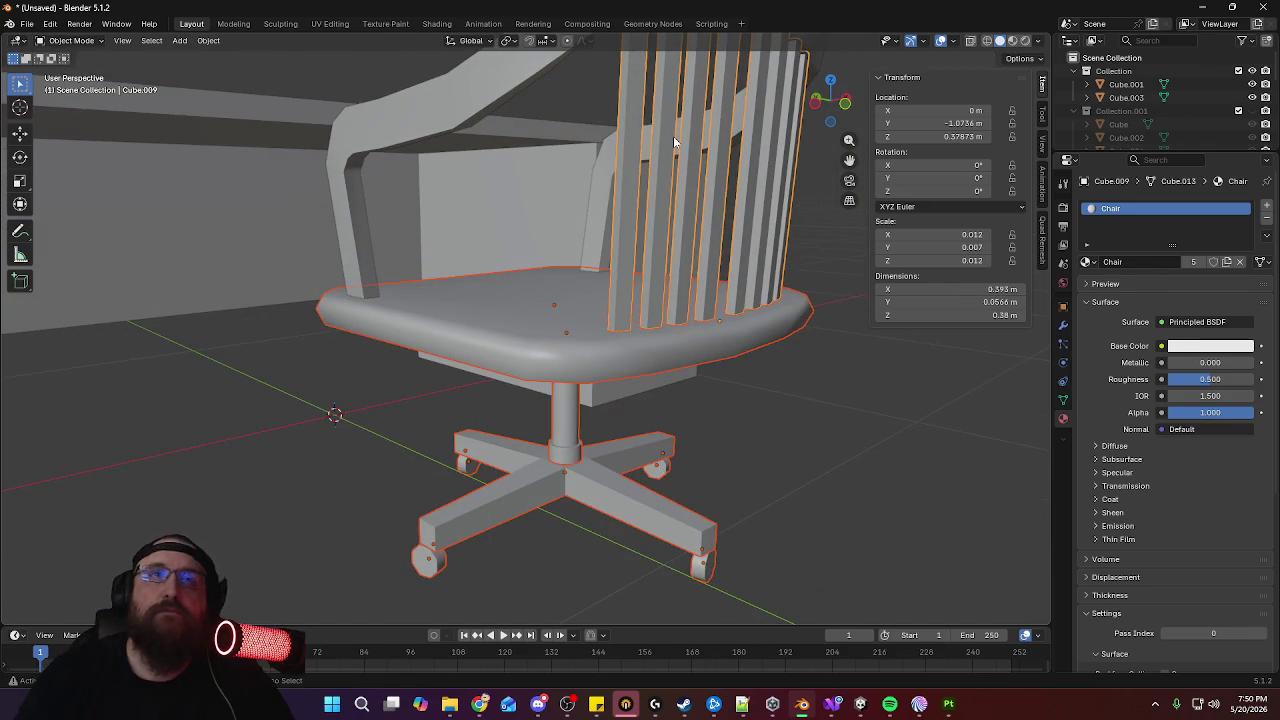
key(ctrl+l)
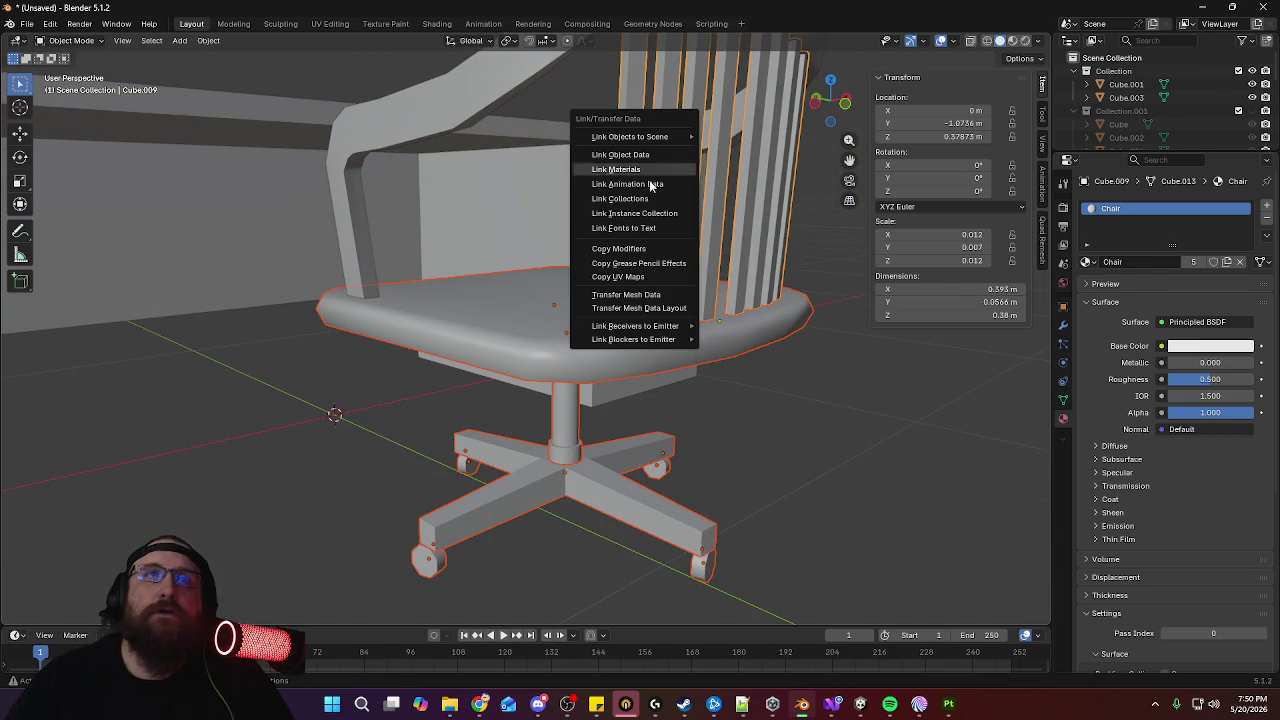
click(650, 169)
Box-select every chair part and make the seat the active object
click(703, 577)
click(684, 535)
mouse_move(684, 535)
middle_down()
mouse_move(715, 444)
mouse_move(613, 348)
mouse_move(585, 390)
mouse_move(579, 444)
mouse_move(674, 557)
middle_up()
scroll(613, 348, down, 3)
mouse_move(676, 560)
mouse_down()
mouse_move(428, 400)
mouse_move(366, 303)
mouse_up()
mouse_move(670, 490)
middle_down()
mouse_move(686, 474)
mouse_move(720, 323)
mouse_move(743, 329)
mouse_move(759, 356)
middle_up()
scroll(757, 359, up, 2)
shift+click(530, 330)
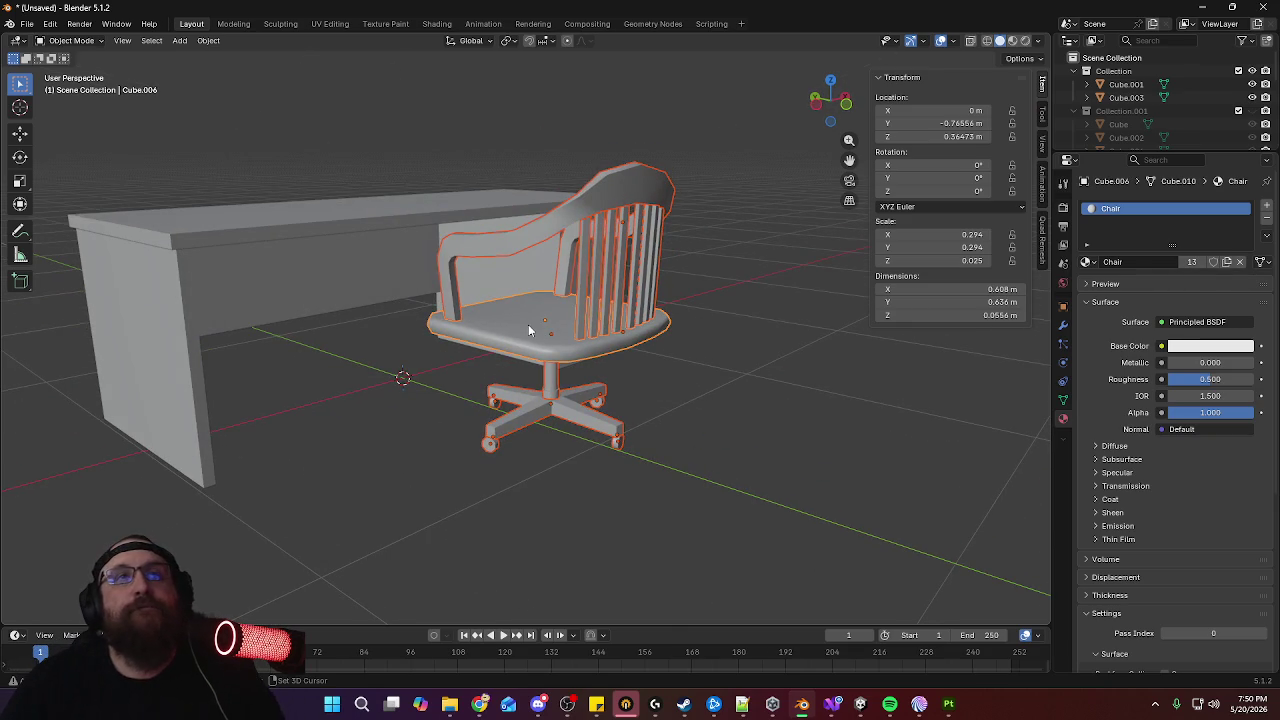
Select all the chair's faces in UV Editing and unwrap them Angle Based, redoing the unwrap once
click(330, 24)
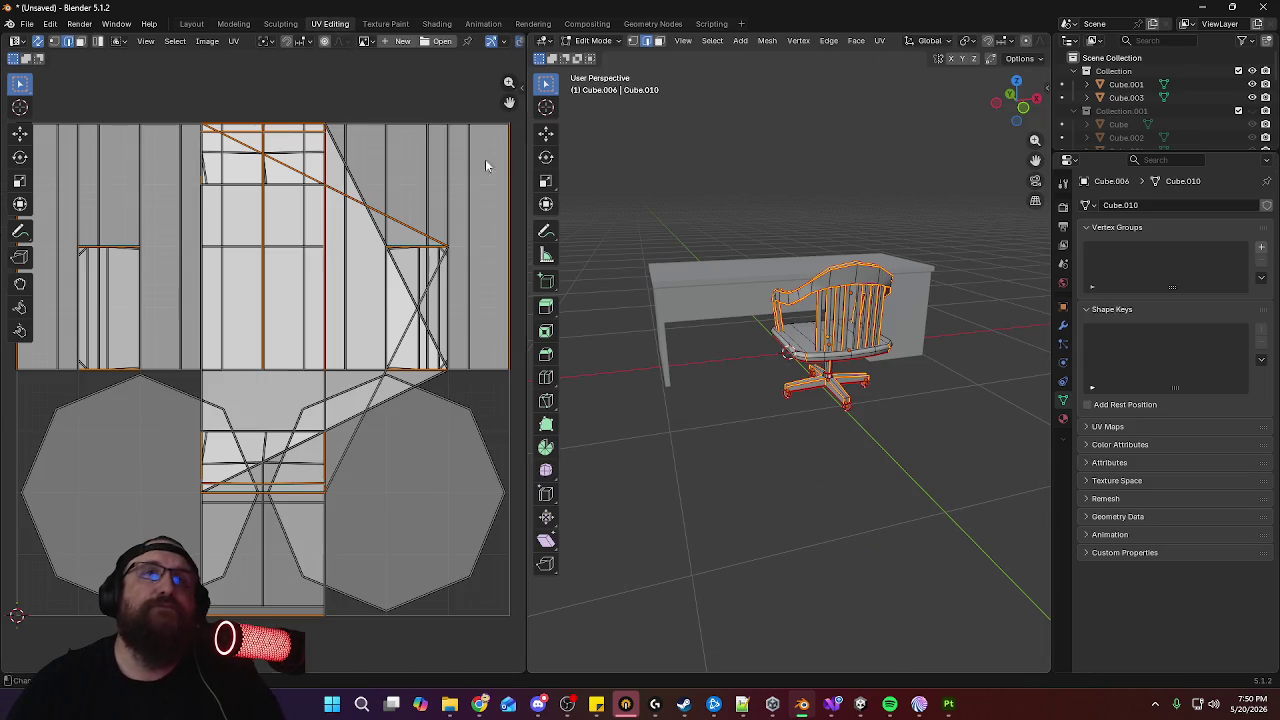
key(a)
key(u)
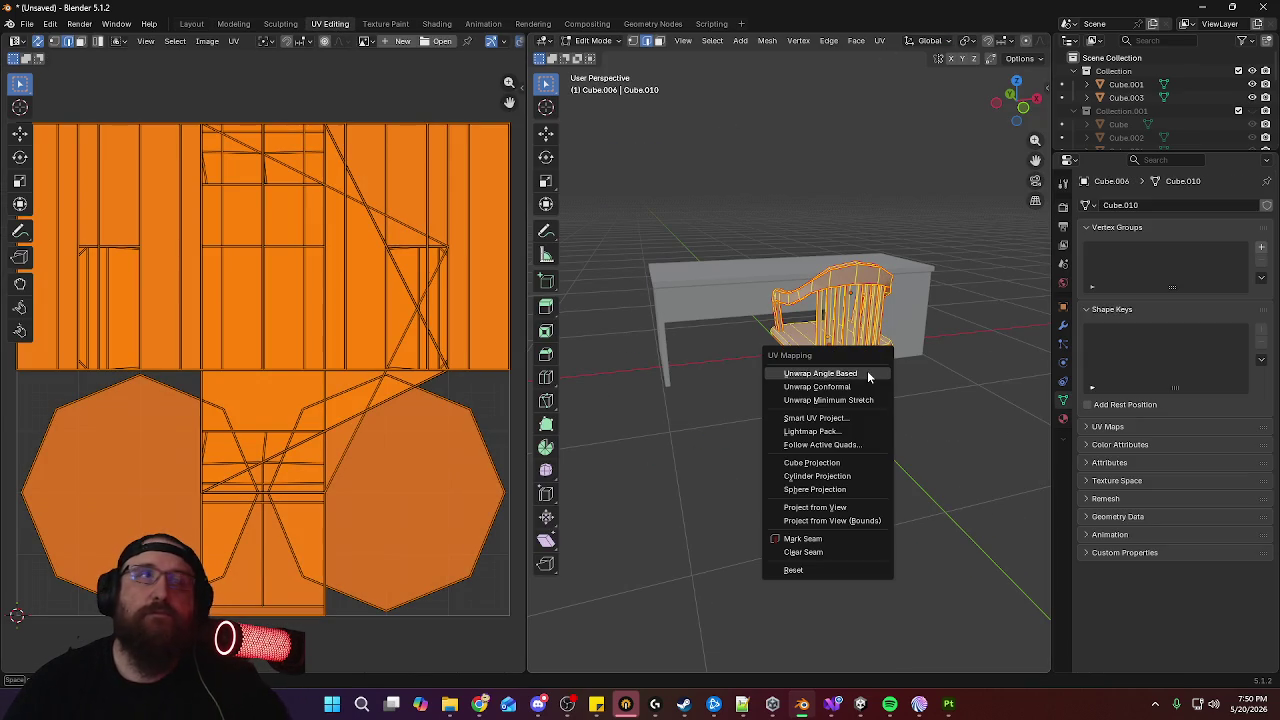
click(868, 374)
key(alt+a)
key(u)
click(904, 370)
key(ctrl+z)
key(ctrl+z)
key(u)
click(904, 371)
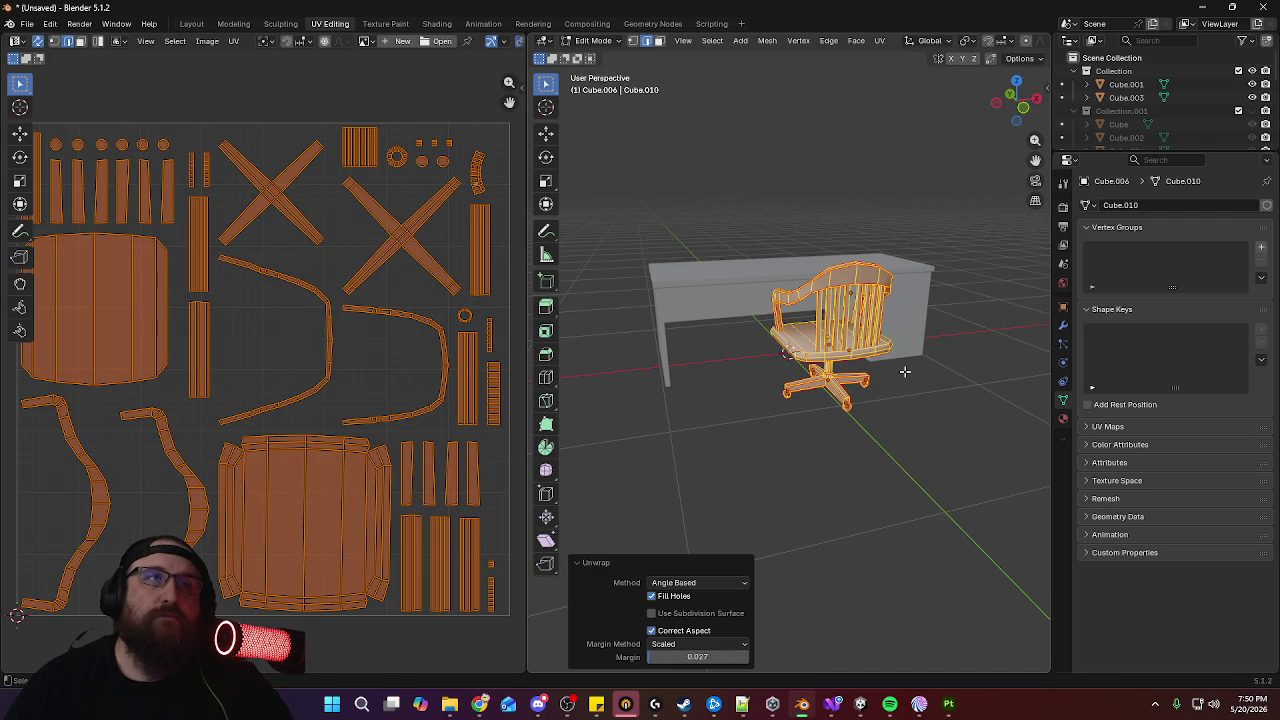
Pan the UV layout and orbit the 3D view to inspect the unwrapped chair and desk
middle_drag(337, 377, 372, 365)
mouse_move(790, 350)
middle_down()
mouse_move(867, 354)
mouse_move(838, 296)
mouse_move(879, 335)
mouse_move(969, 318)
mouse_move(903, 343)
mouse_move(843, 449)
mouse_move(846, 434)
mouse_move(783, 411)
mouse_move(1013, 433)
mouse_move(985, 384)
middle_up()
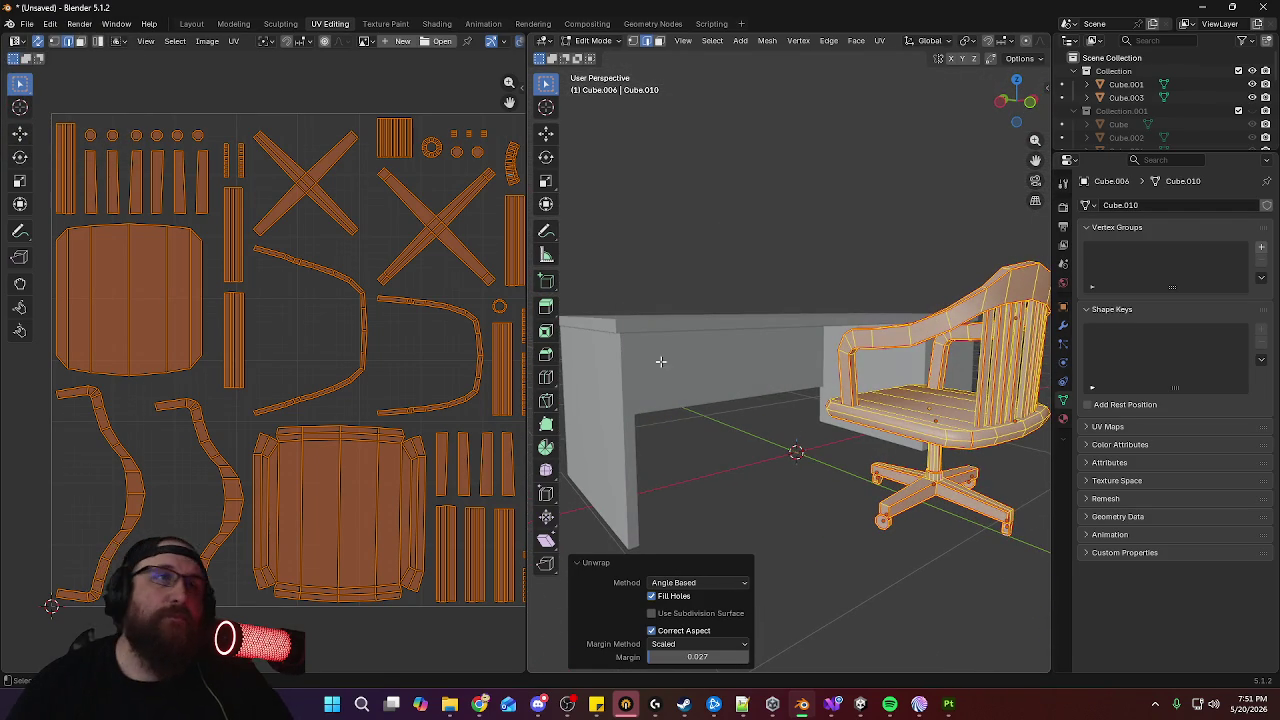
middle_drag(366, 371, 323, 337)
scroll(762, 290, down, 2)
mouse_move(762, 290)
middle_down()
mouse_move(947, 368)
mouse_move(800, 443)
middle_up()
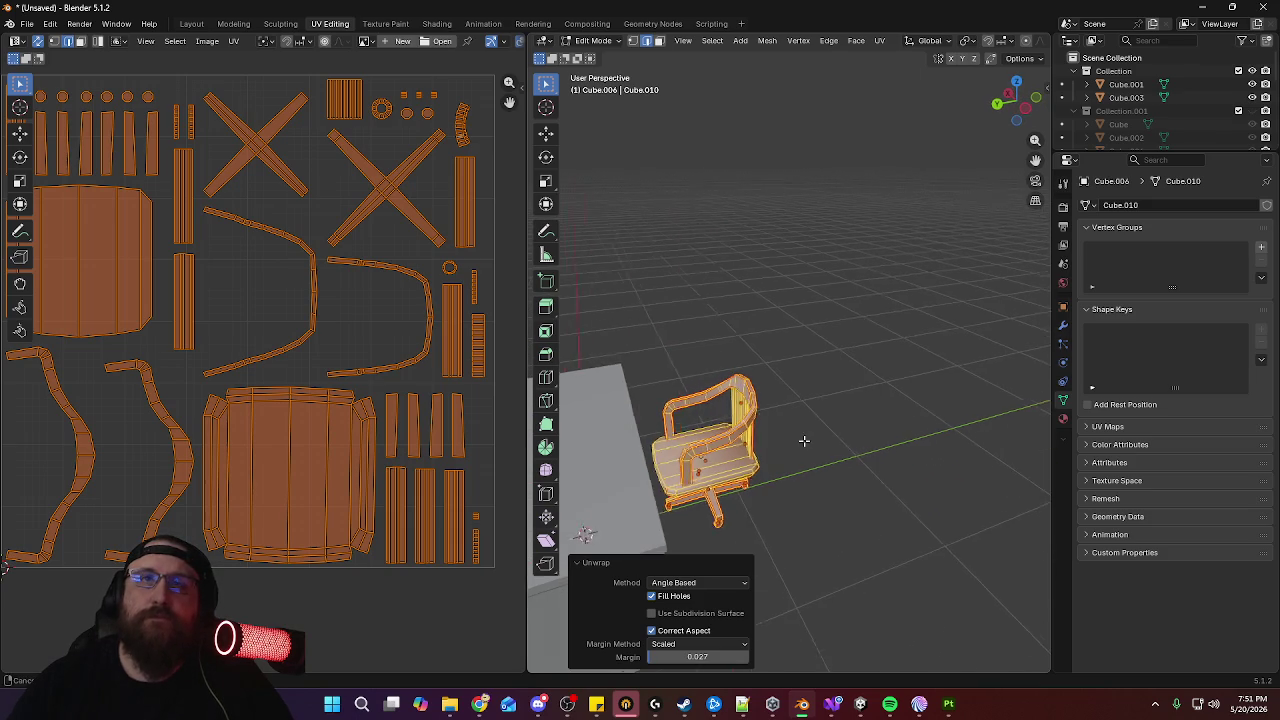
Bring up the Save As dialog from the File menu, then cancel without saving
click(29, 26)
click(27, 26)
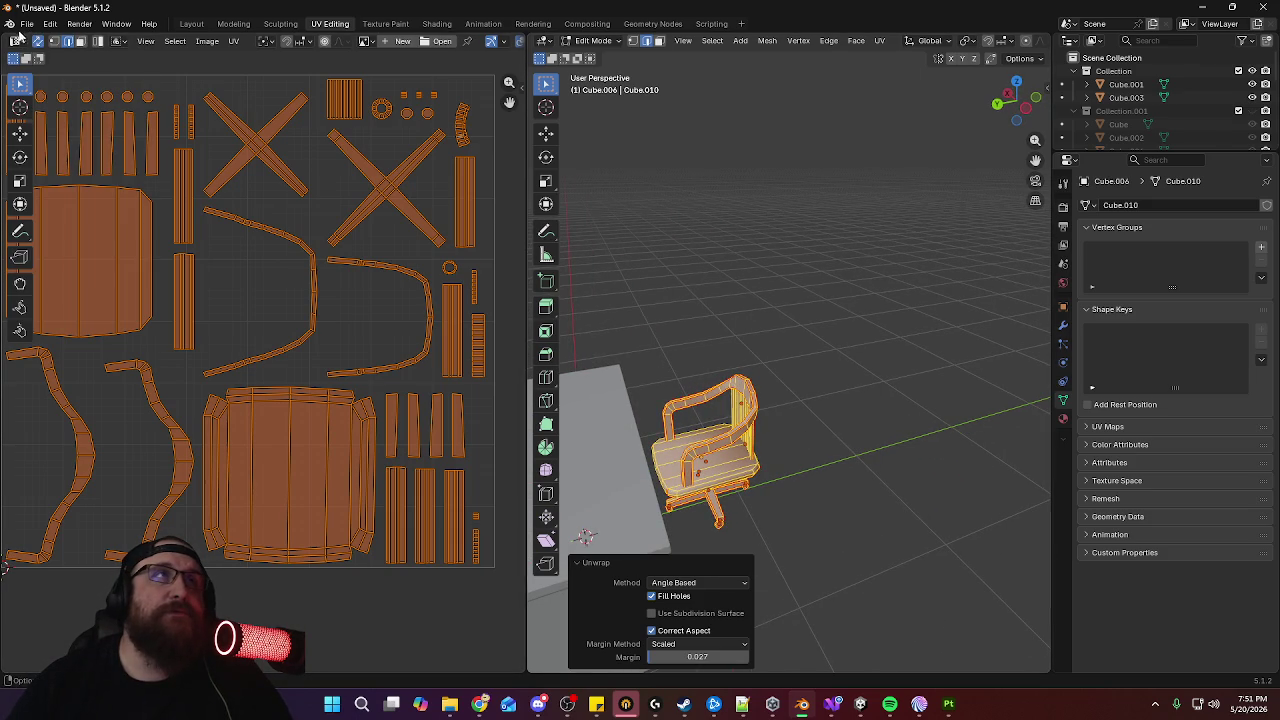
click(27, 24)
click(127, 124)
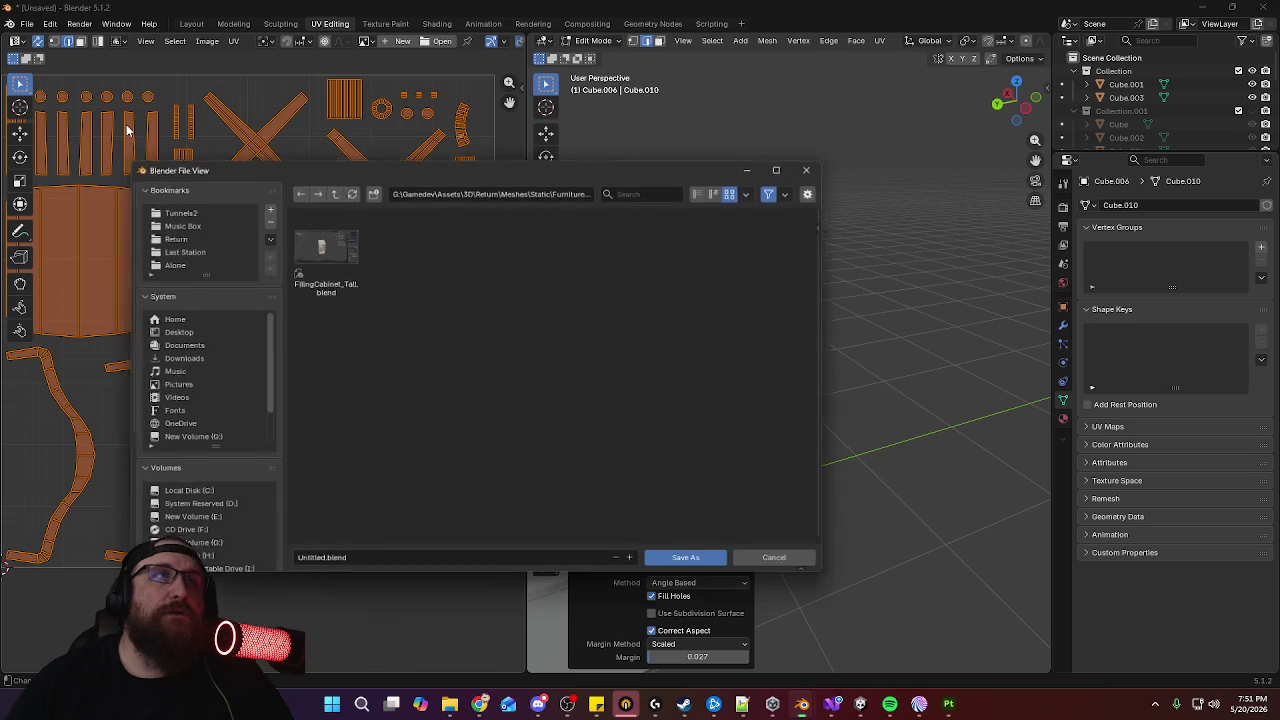
click(782, 562)
scroll(760, 340, down, 3)
middle_drag(720, 335, 760, 332)
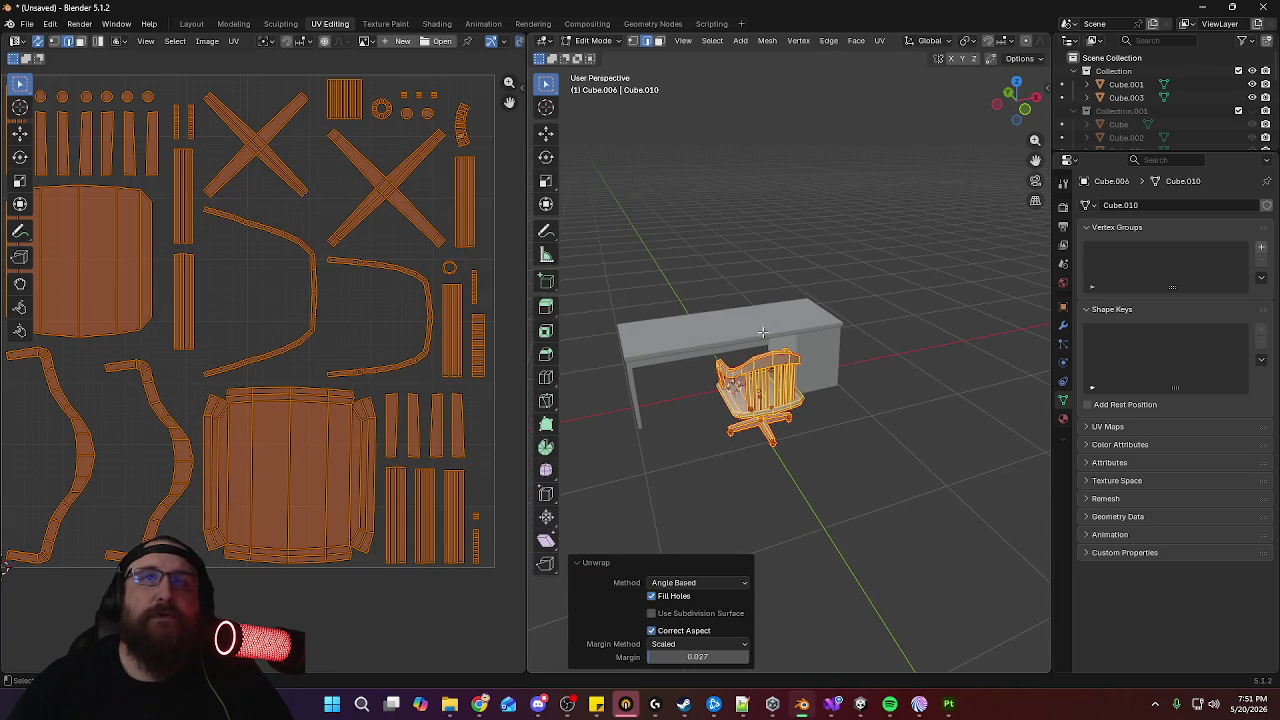
Return to object mode and hide the desk from the viewport via the outliner
key(Tab)
click(802, 324)
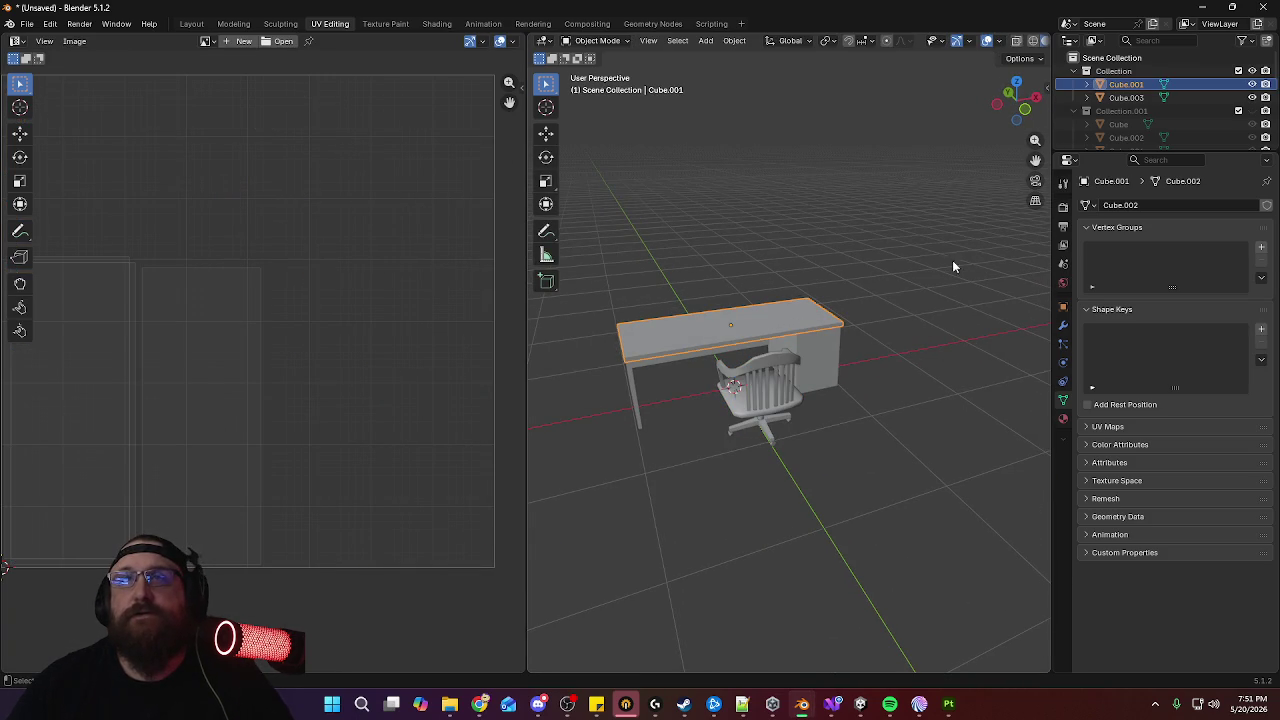
shift+click(1120, 97)
scroll(1084, 90, down, 2)
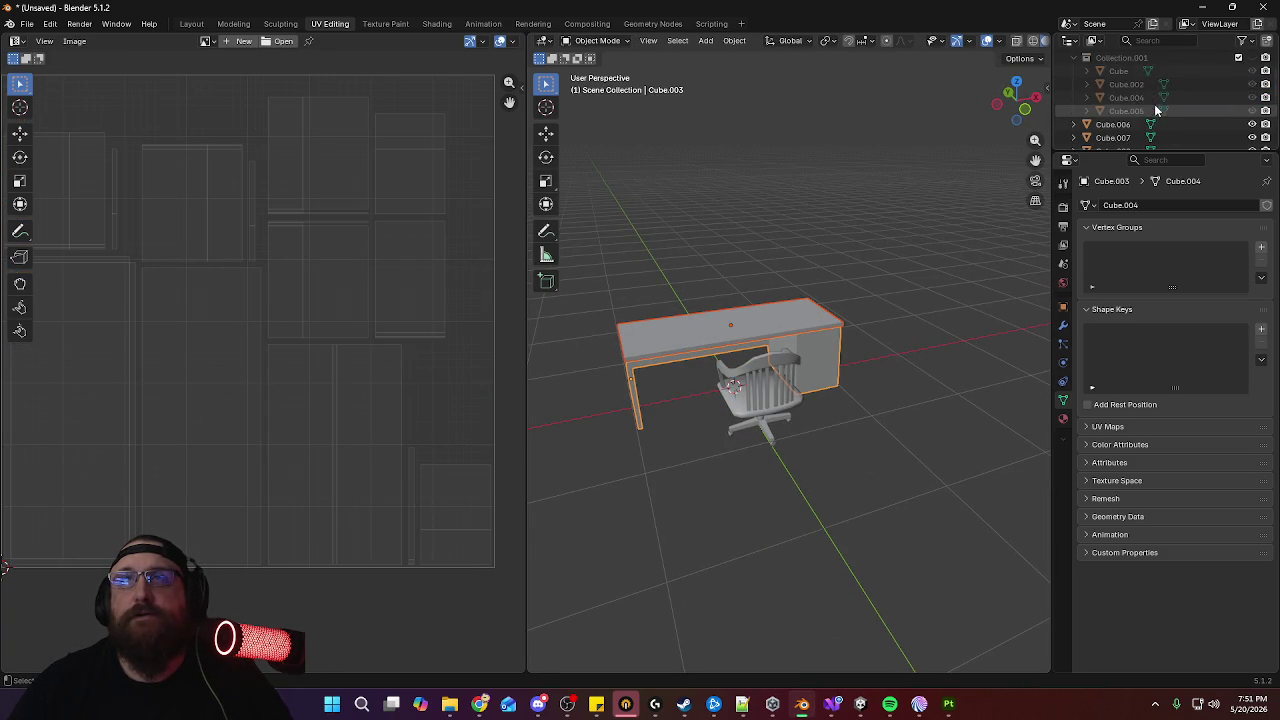
scroll(1084, 90, up, 1)
click(1086, 84)
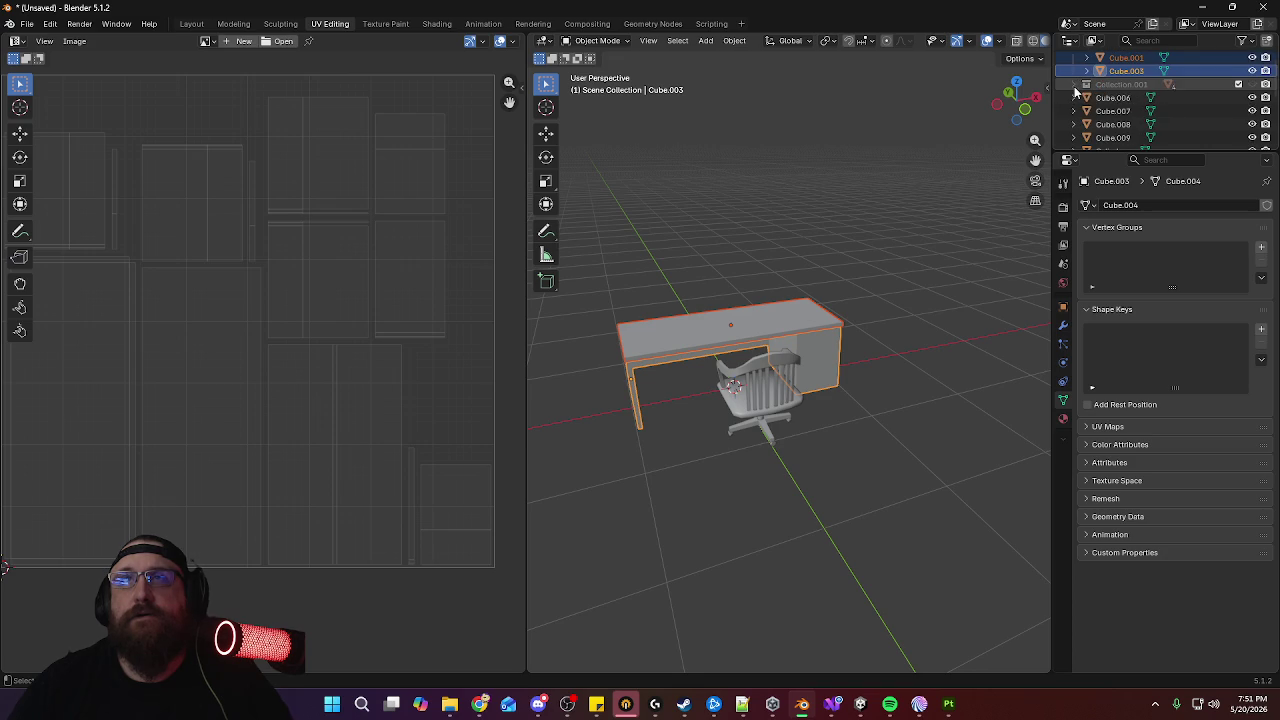
scroll(1080, 92, up, 2)
click(1253, 71)
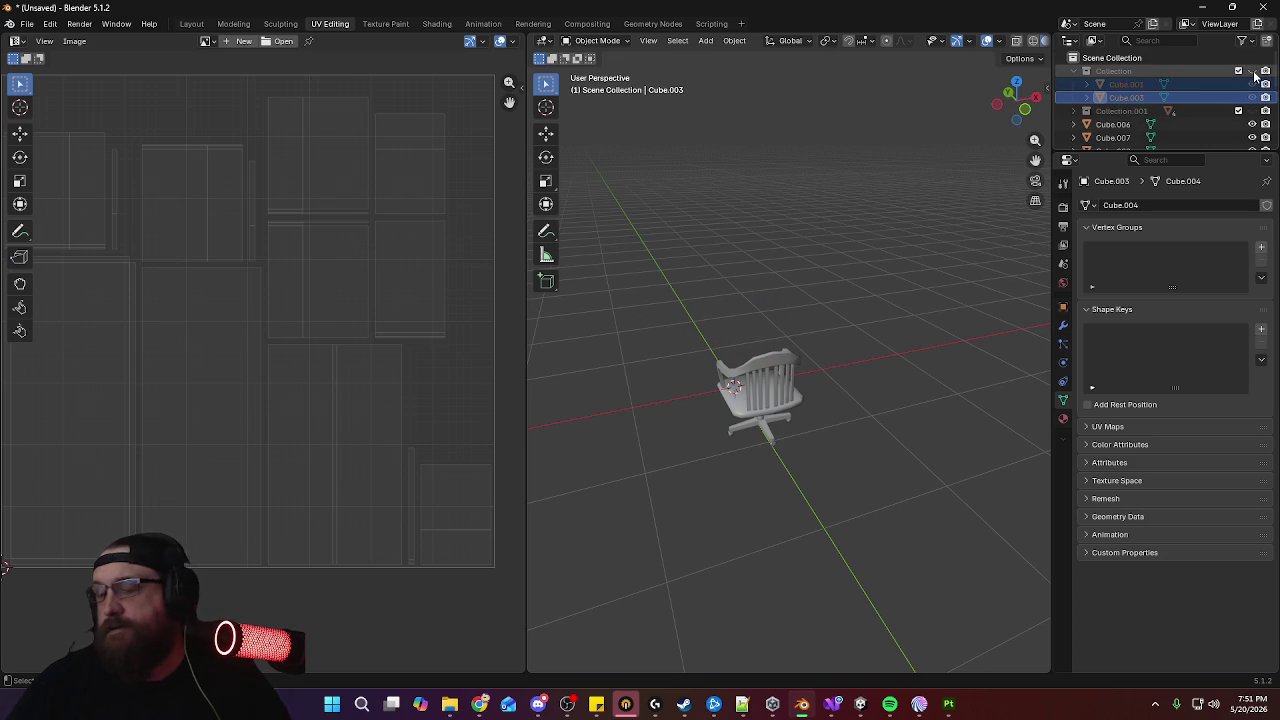
Select all visible chair parts in top orthographic view with X-ray enabled
middle_drag(812, 333, 784, 386)
key(a)
key(KP_7)
shift+middle_drag(875, 340, 898, 526)
scroll(920, 390, up, 3)
click(1017, 42)
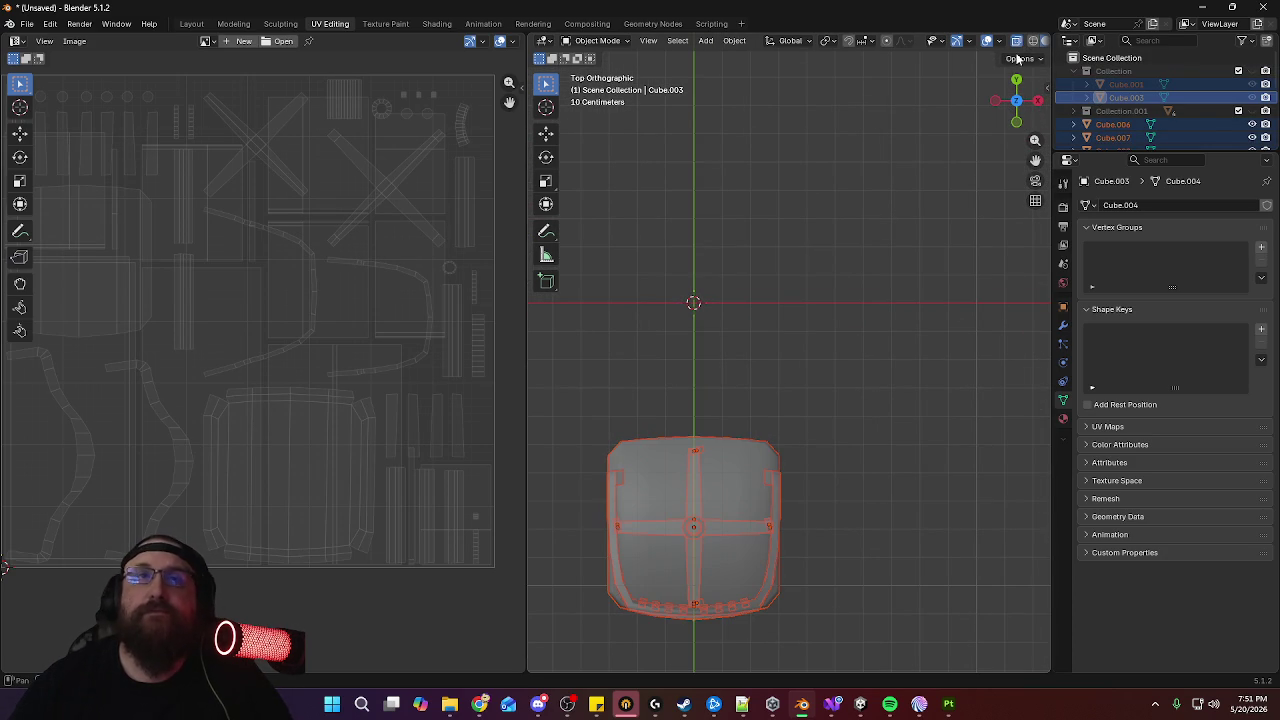
Move the chair 0.8 m along the Y axis
key(g)
key(y)
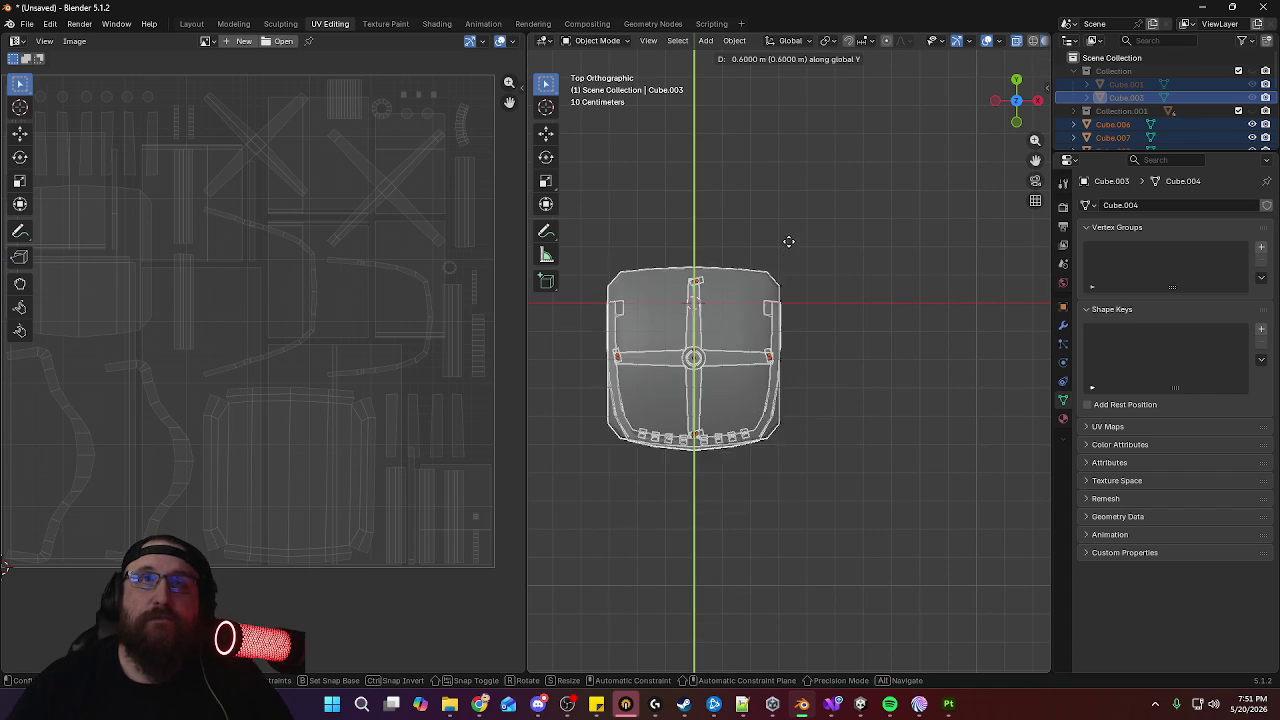
click(790, 183)
scroll(800, 318, up, 1)
scroll(680, 271, up, 4)
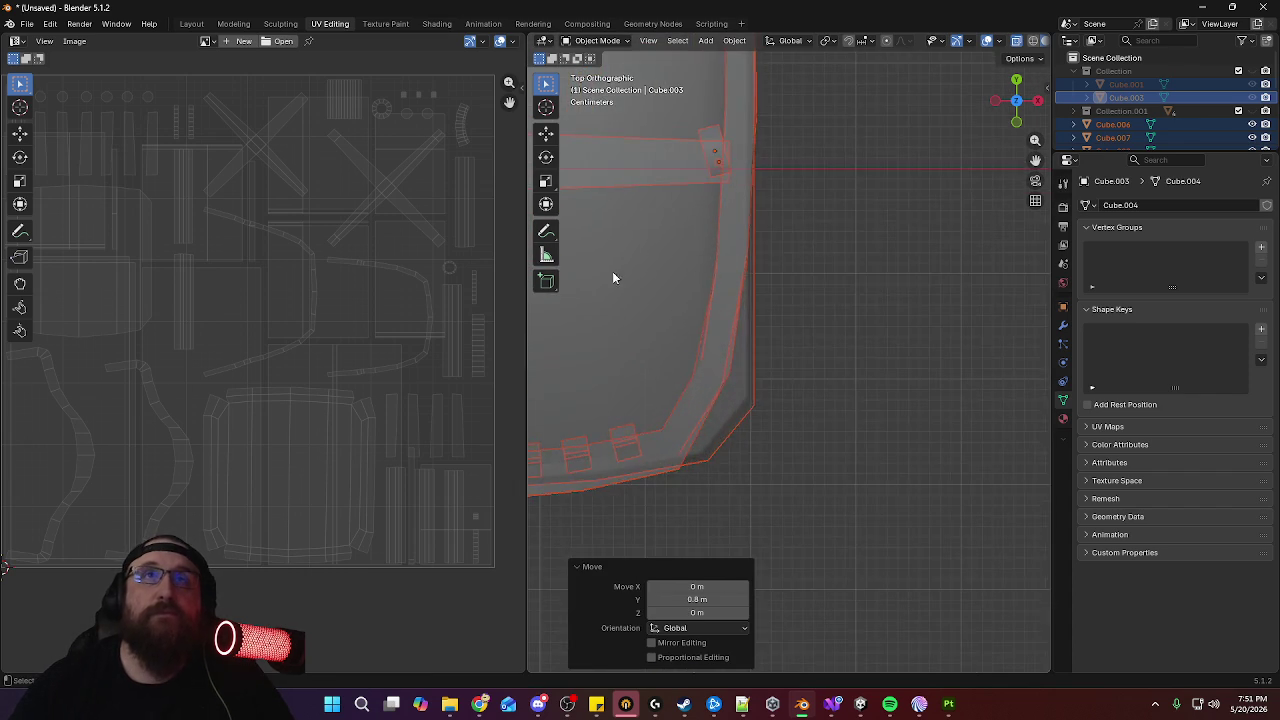
scroll(954, 367, up, 2)
scroll(892, 411, up, 1)
scroll(892, 310, up, 1)
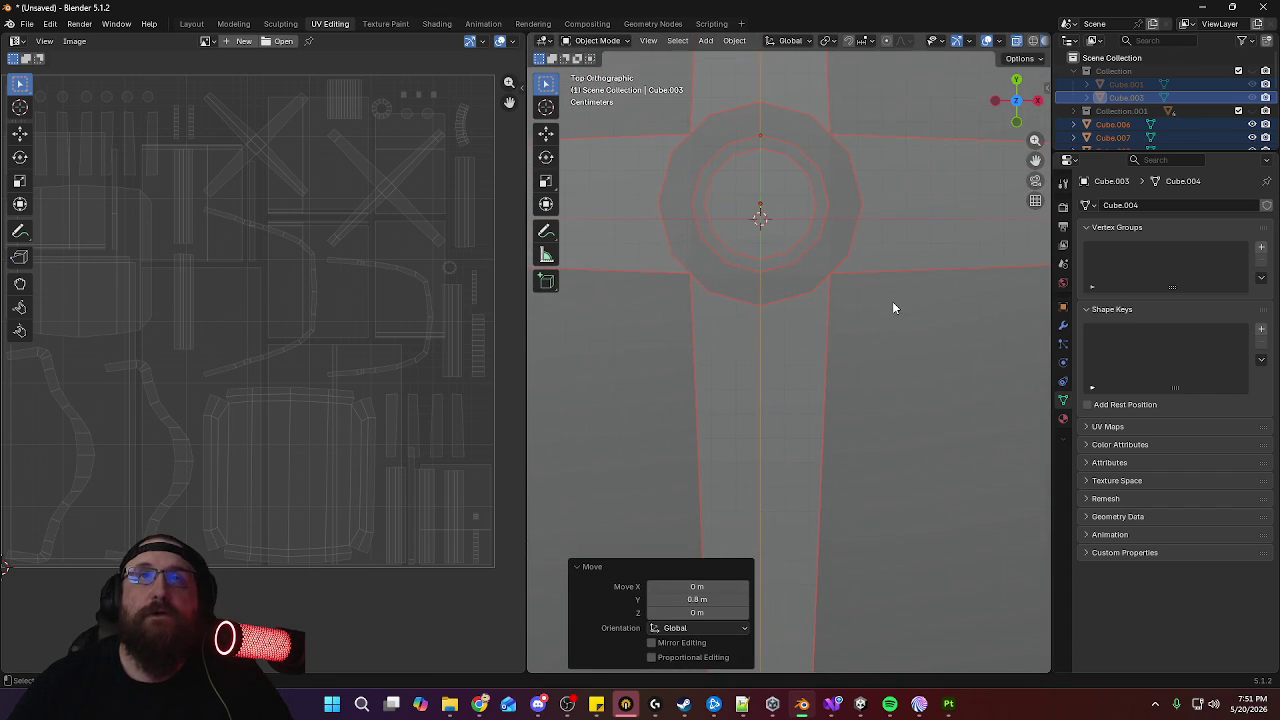
Adjust the chair's Y position so it sits centred on the world origin
key(g)
key(y)
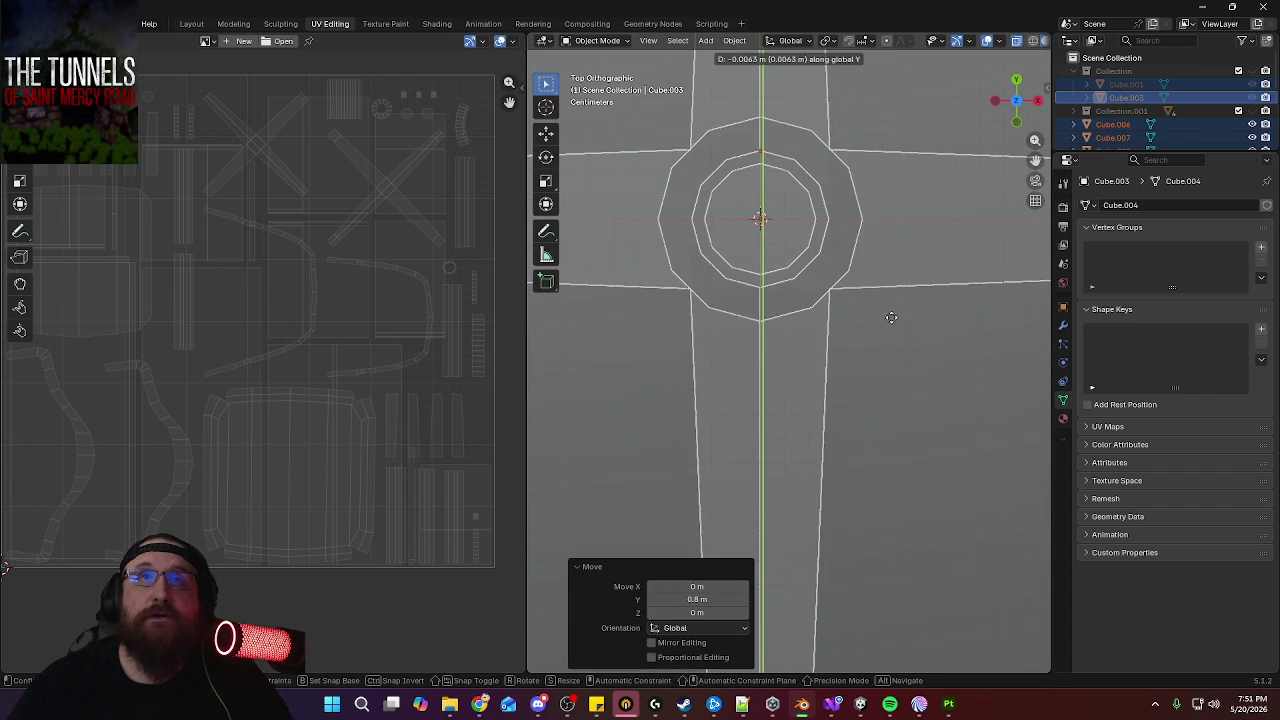
click(892, 302)
scroll(892, 300, down, 4)
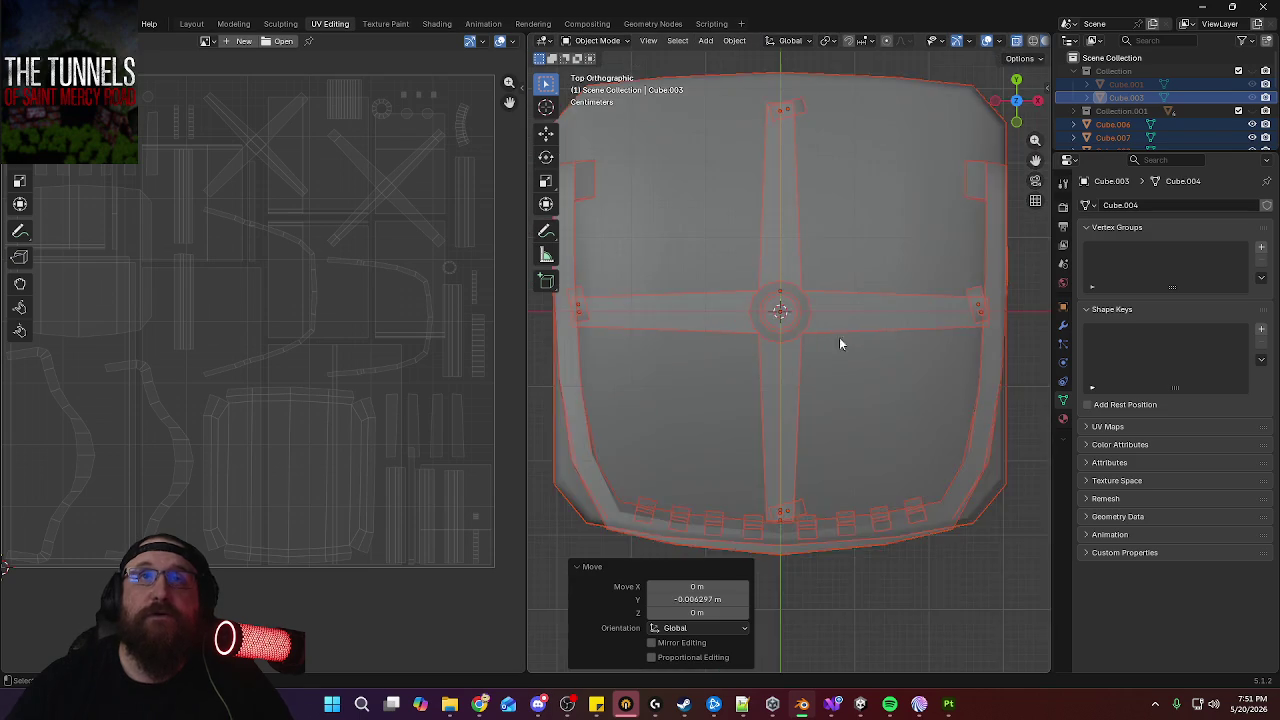
scroll(839, 336, down, 3)
Orbit to a perspective view showing the grid floor and return to the Layout workspace
mouse_move(837, 477)
middle_down()
mouse_move(894, 343)
mouse_move(831, 317)
middle_up()
scroll(831, 317, down, 2)
scroll(831, 317, down, 4)
mouse_move(846, 386)
middle_down()
mouse_move(903, 437)
mouse_move(909, 418)
middle_up()
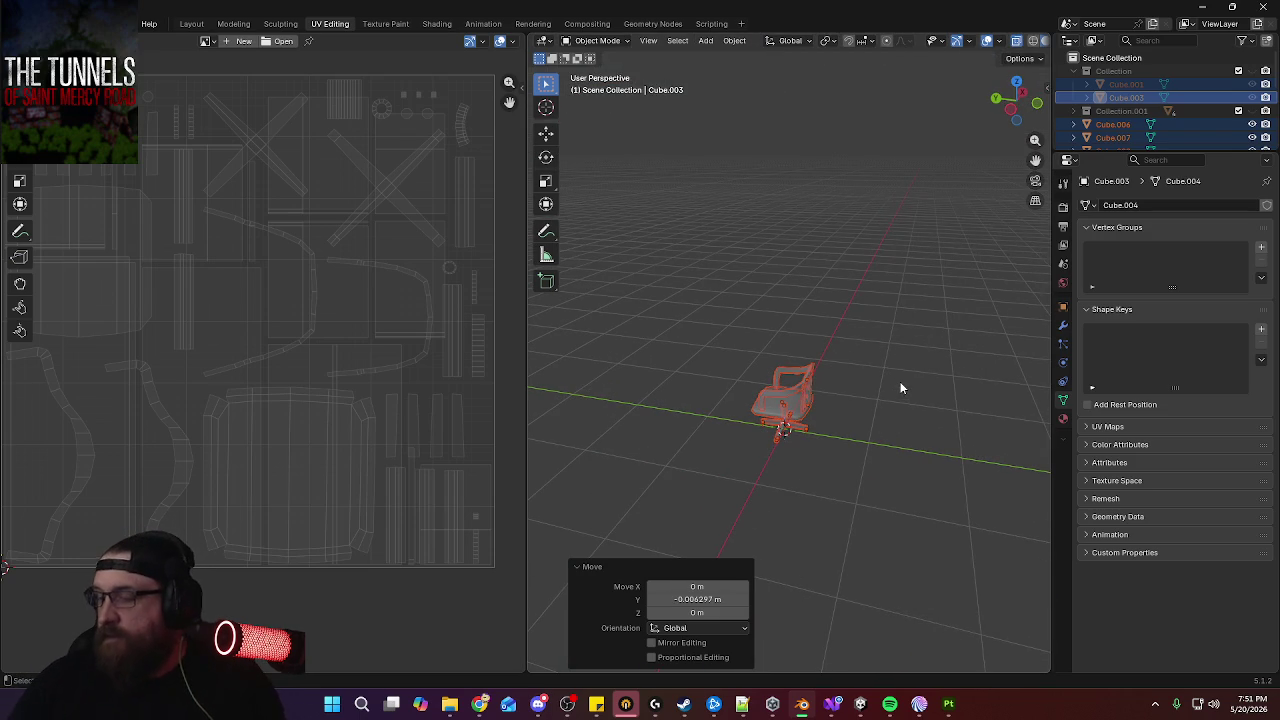
click(185, 24)
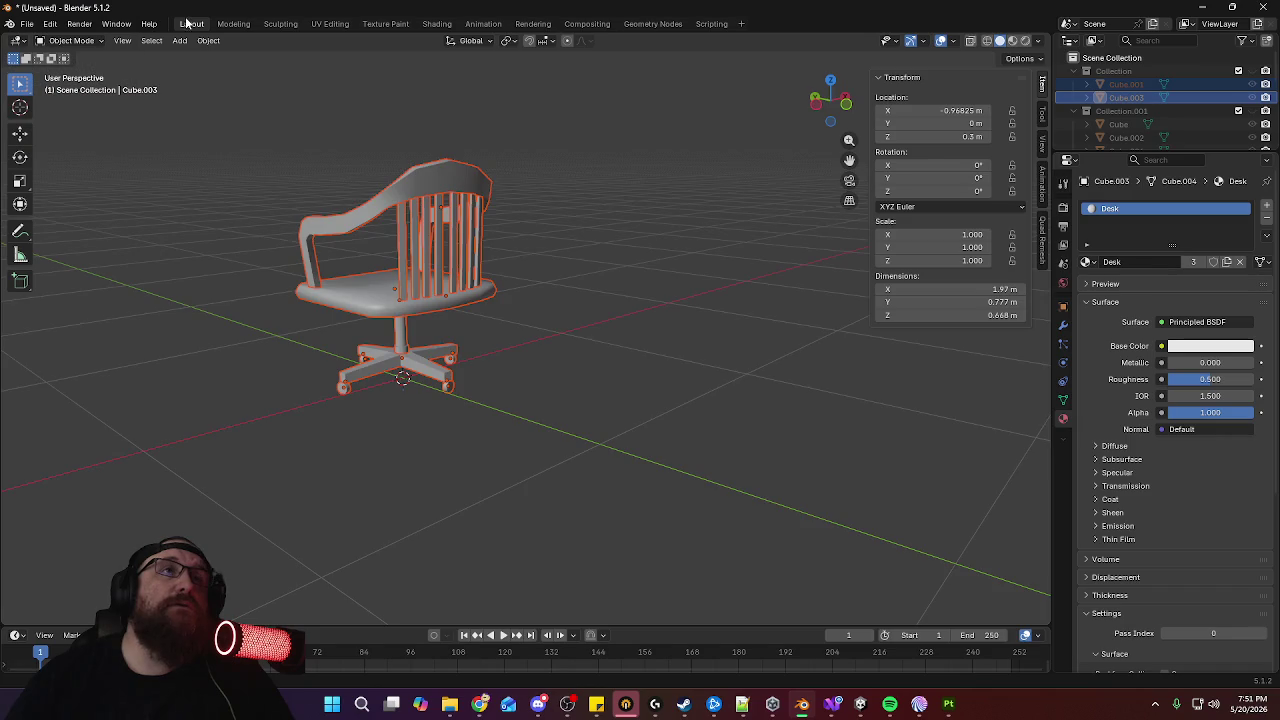
Save the Blender scene as DeskAndChair.blend
scroll(482, 253, up, 1)
scroll(618, 243, up, 3)
mouse_move(618, 243)
shift+middle_down()
mouse_move(699, 277)
mouse_move(655, 321)
shift+middle_up()
scroll(649, 207, down, 4)
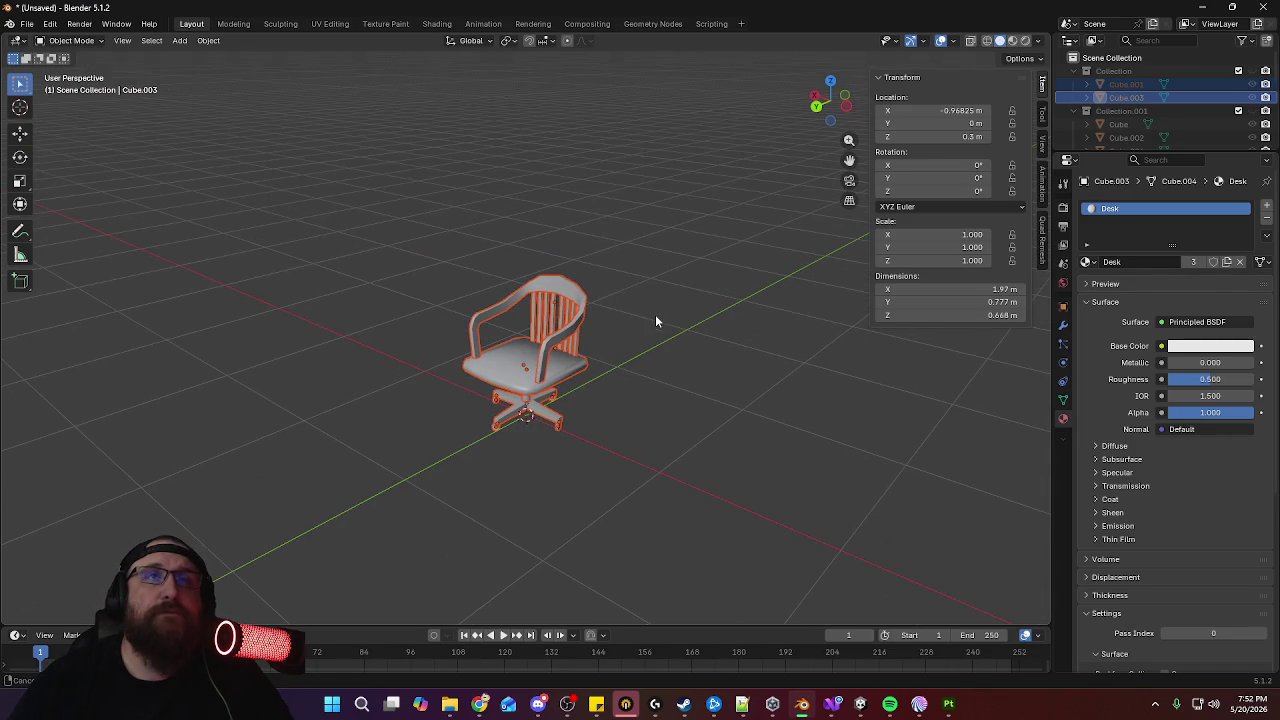
click(28, 22)
click(99, 124)
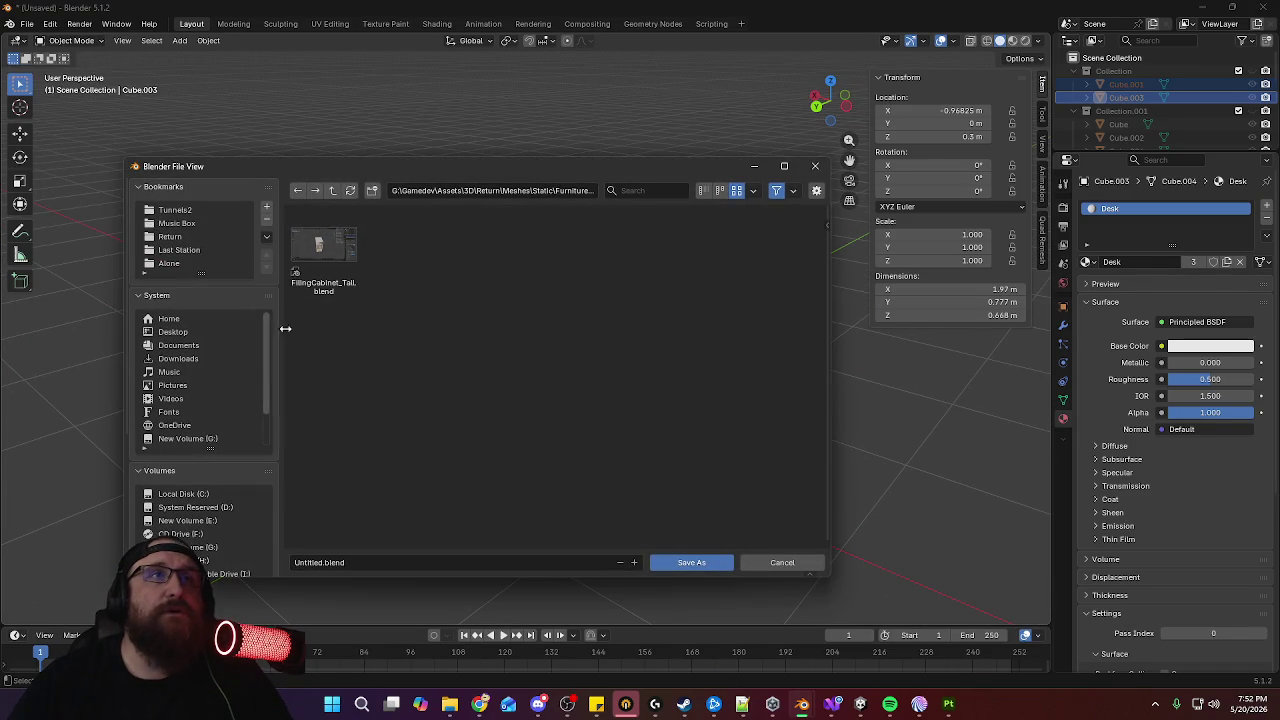
click(432, 562)
text(c)
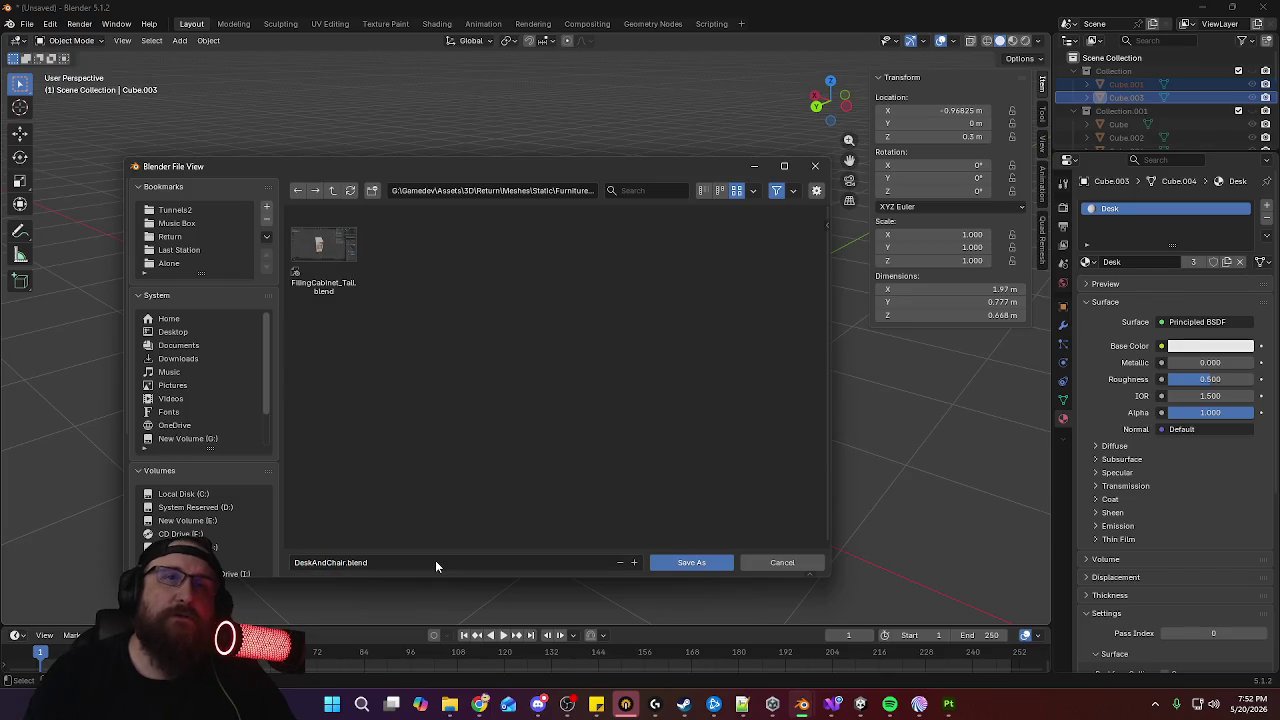
key(Return)
click(702, 564)
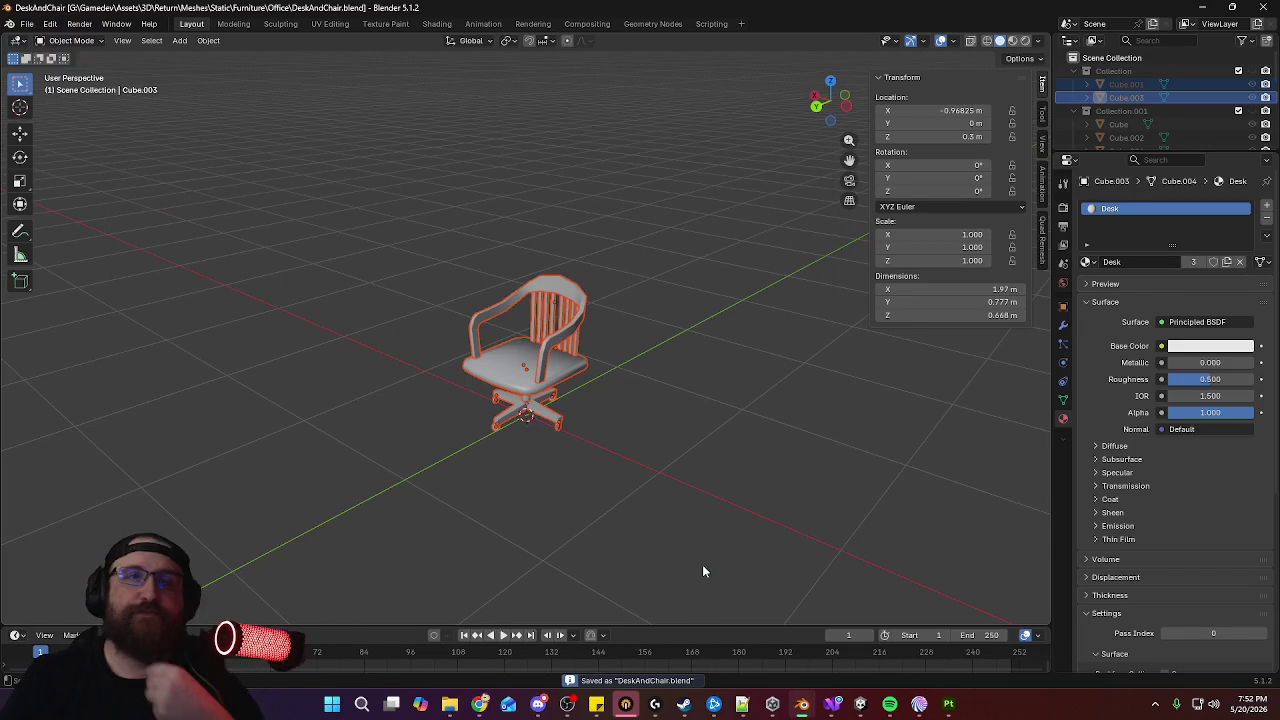
Export the chair as Chair_A.fbx, leaving the operator presets unchanged
click(31, 25)
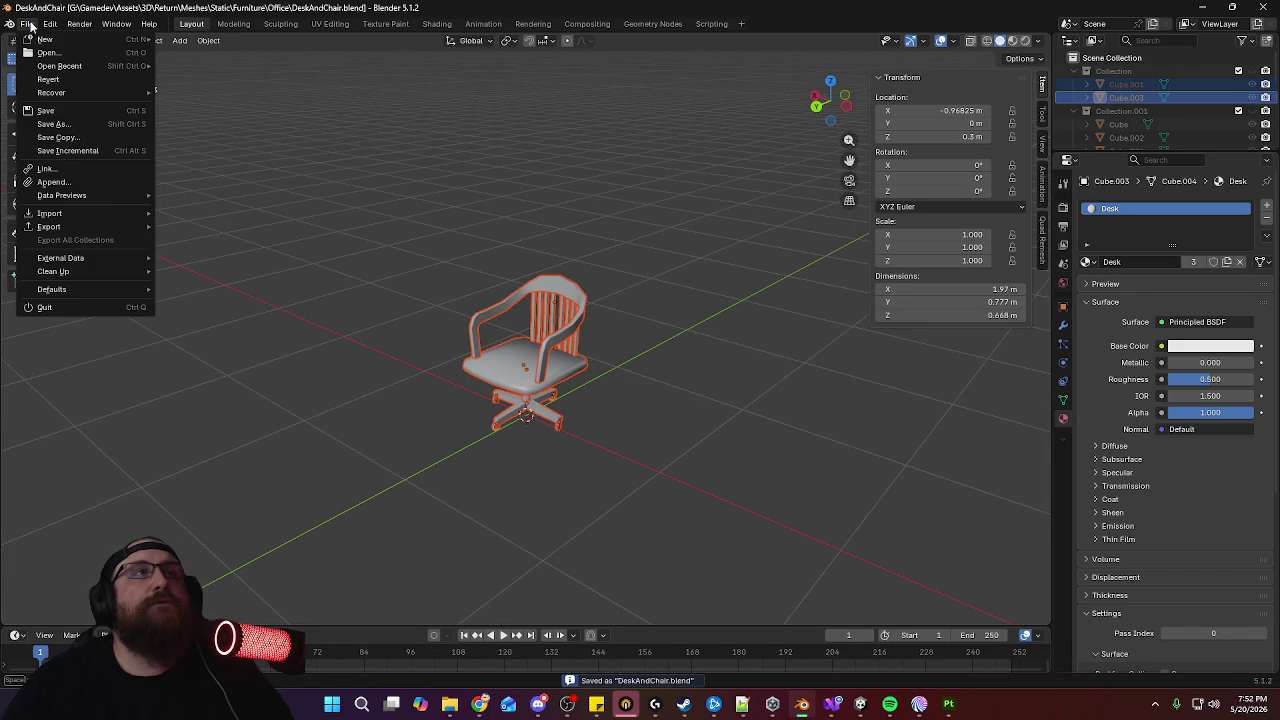
mouse_move(49, 226)
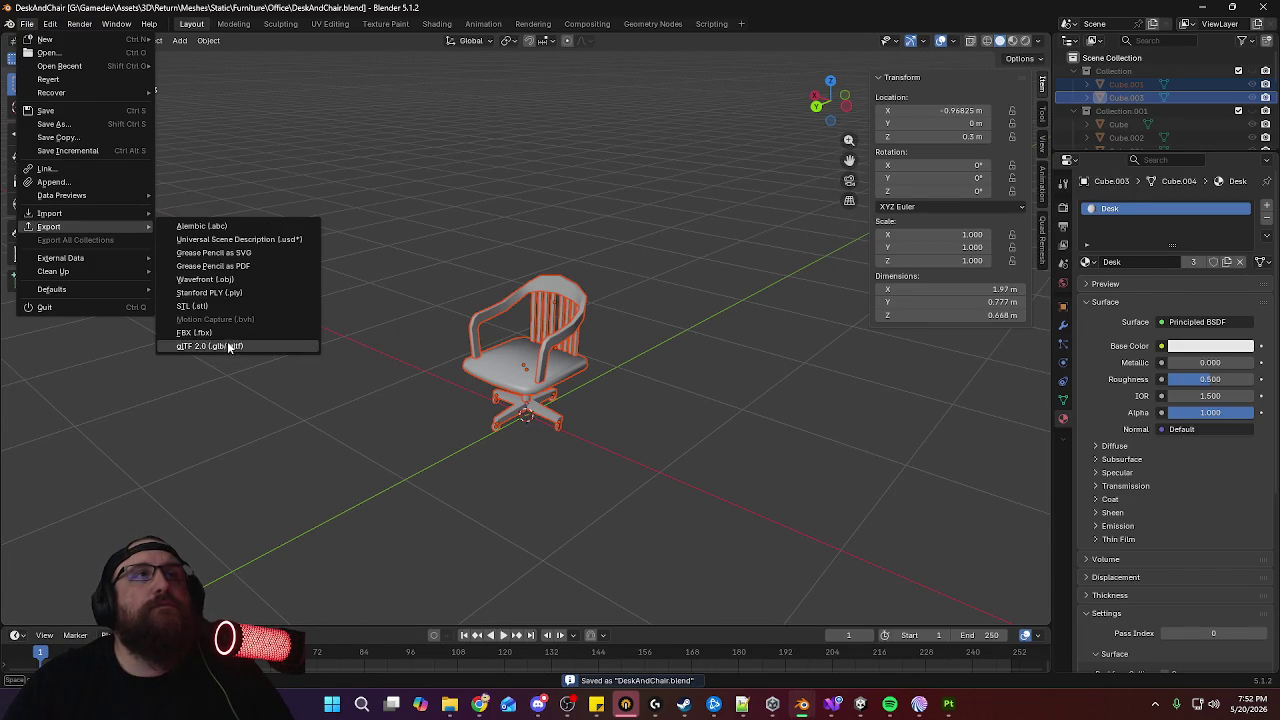
click(232, 333)
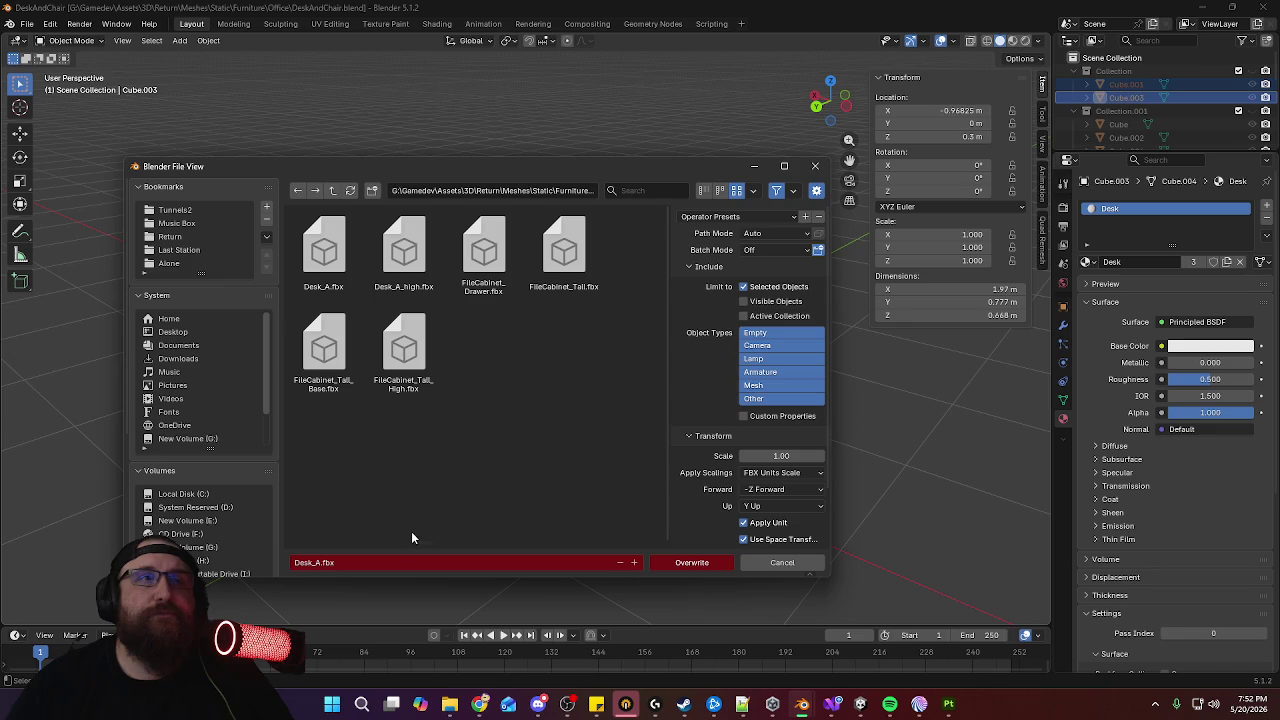
click(405, 565)
text(Chair)
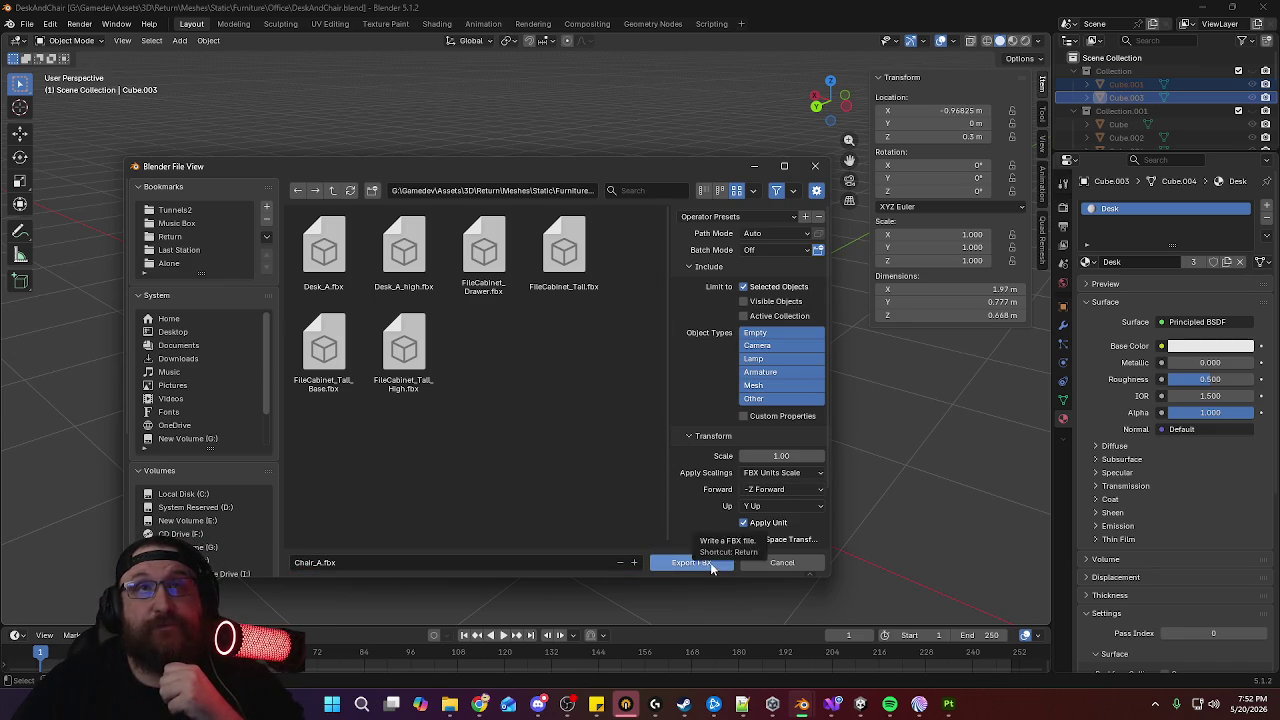
click(745, 216)
click(731, 275)
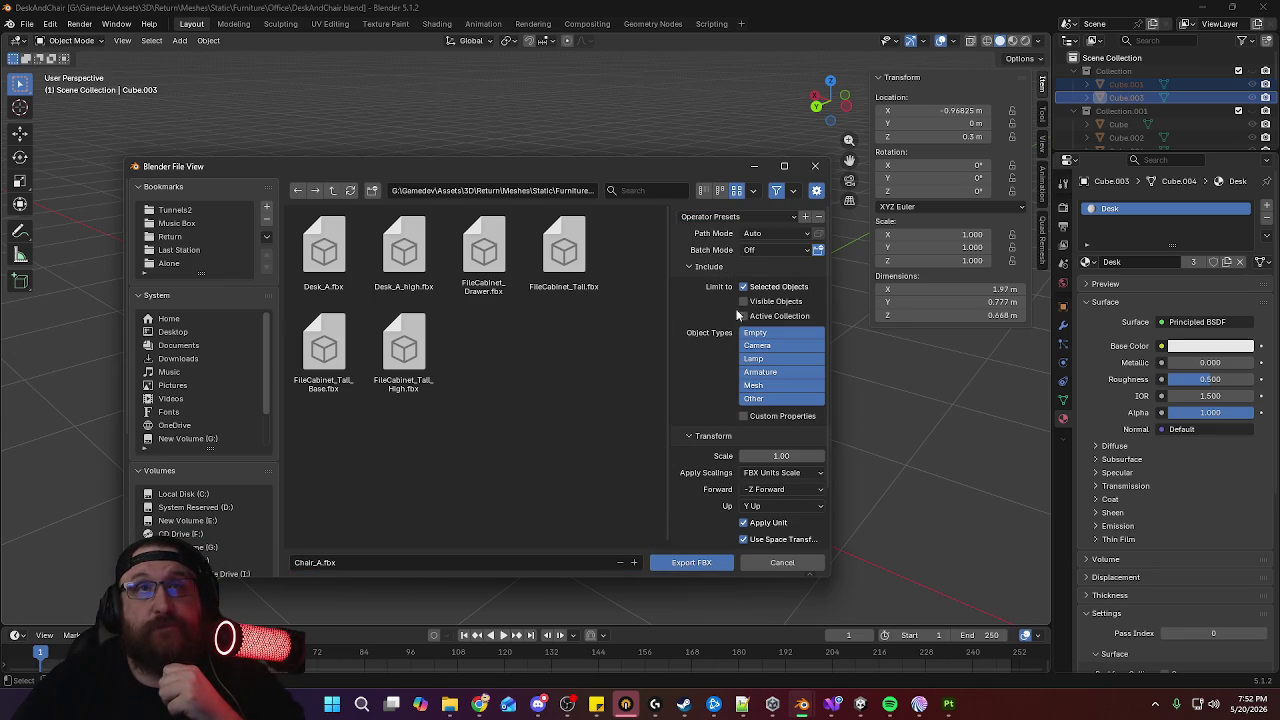
click(694, 563)
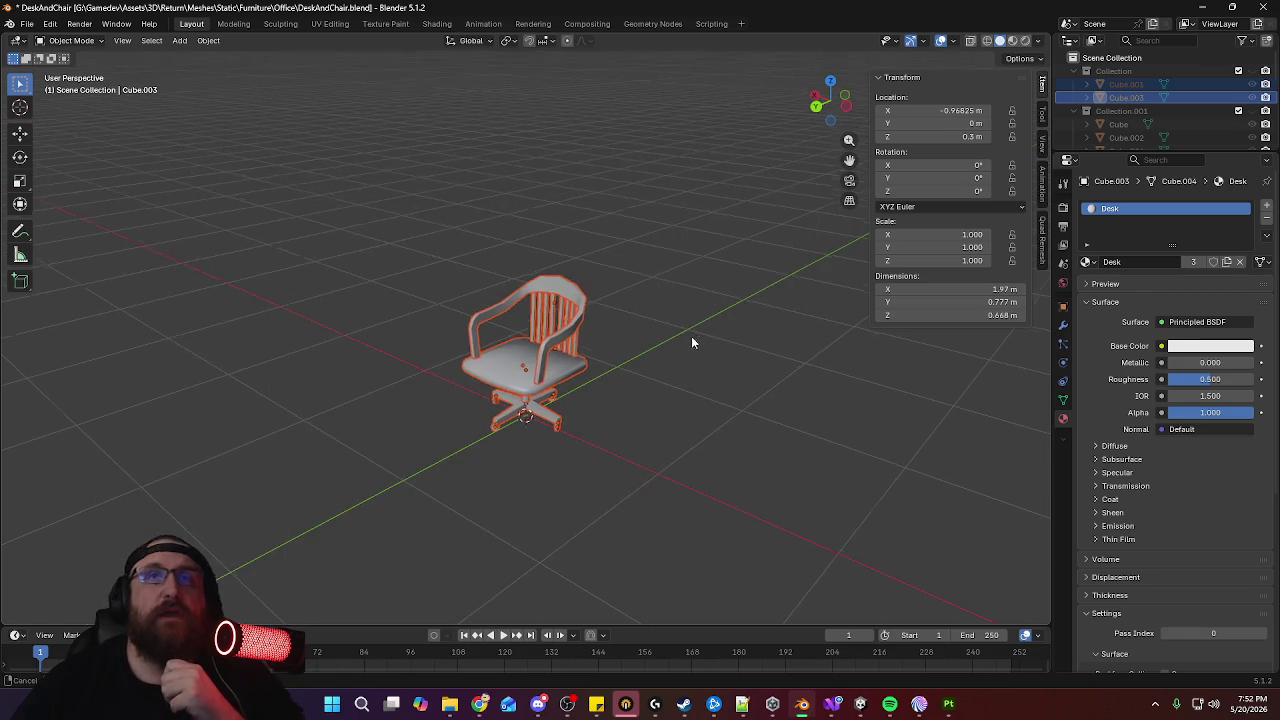
middle_drag(694, 334, 612, 344)
In Substance 3D Painter, save the desk project and start a new project using Chair_A.fbx
click(949, 705)
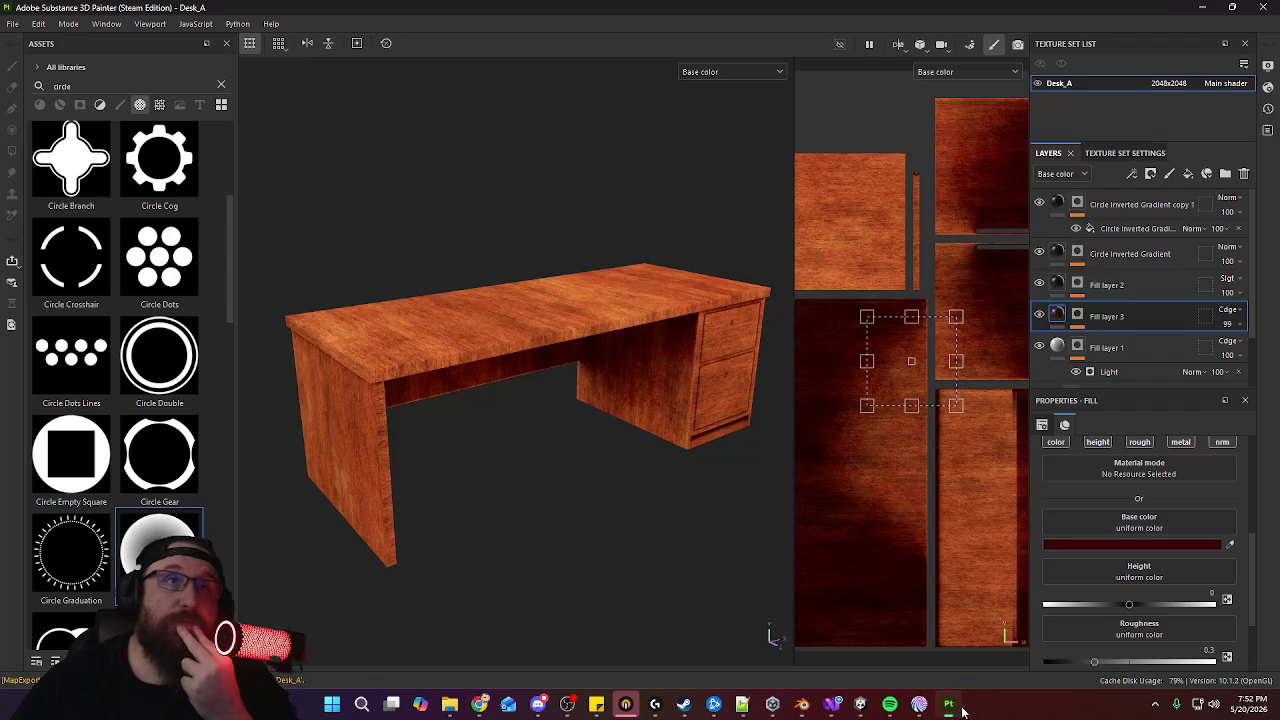
click(12, 24)
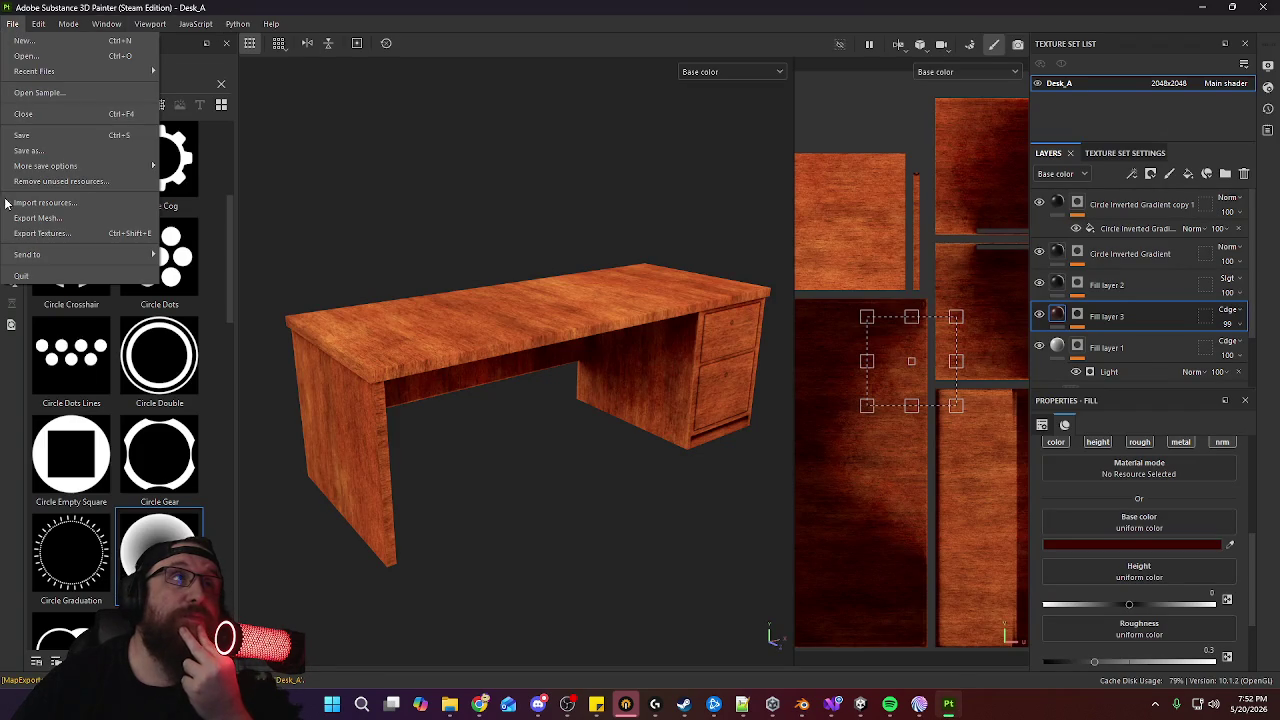
click(24, 137)
click(13, 24)
click(128, 42)
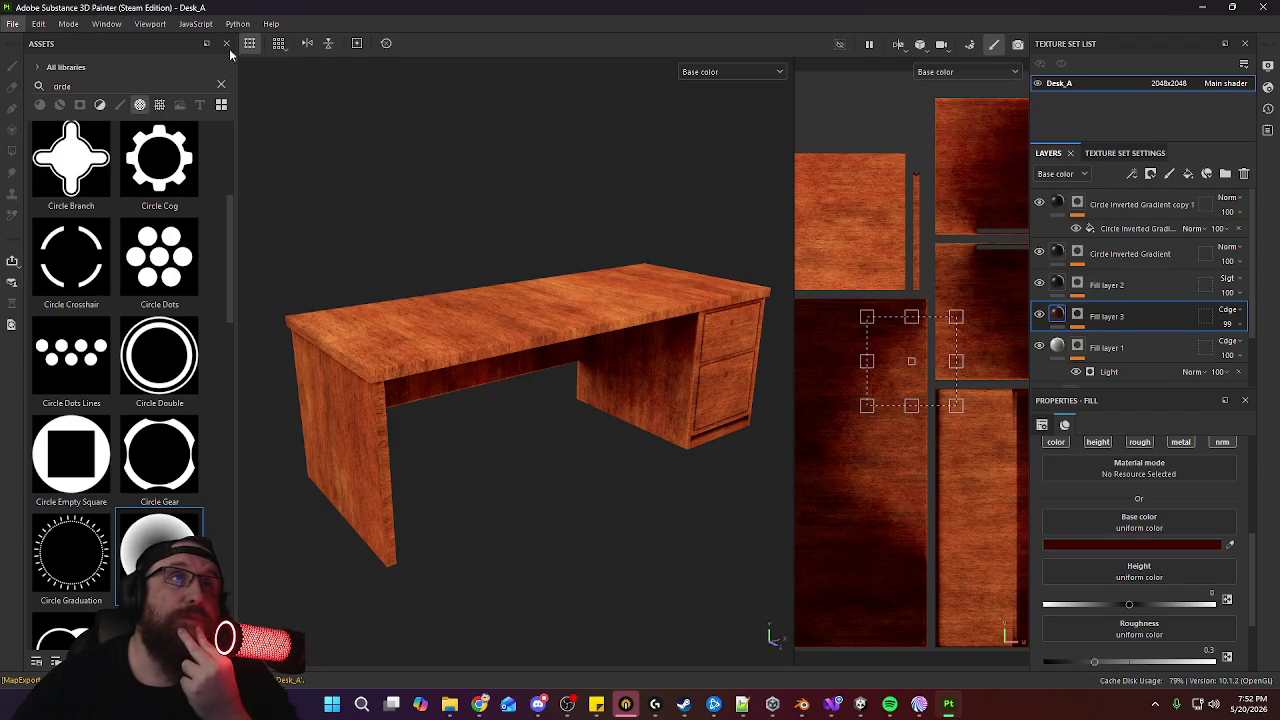
click(764, 196)
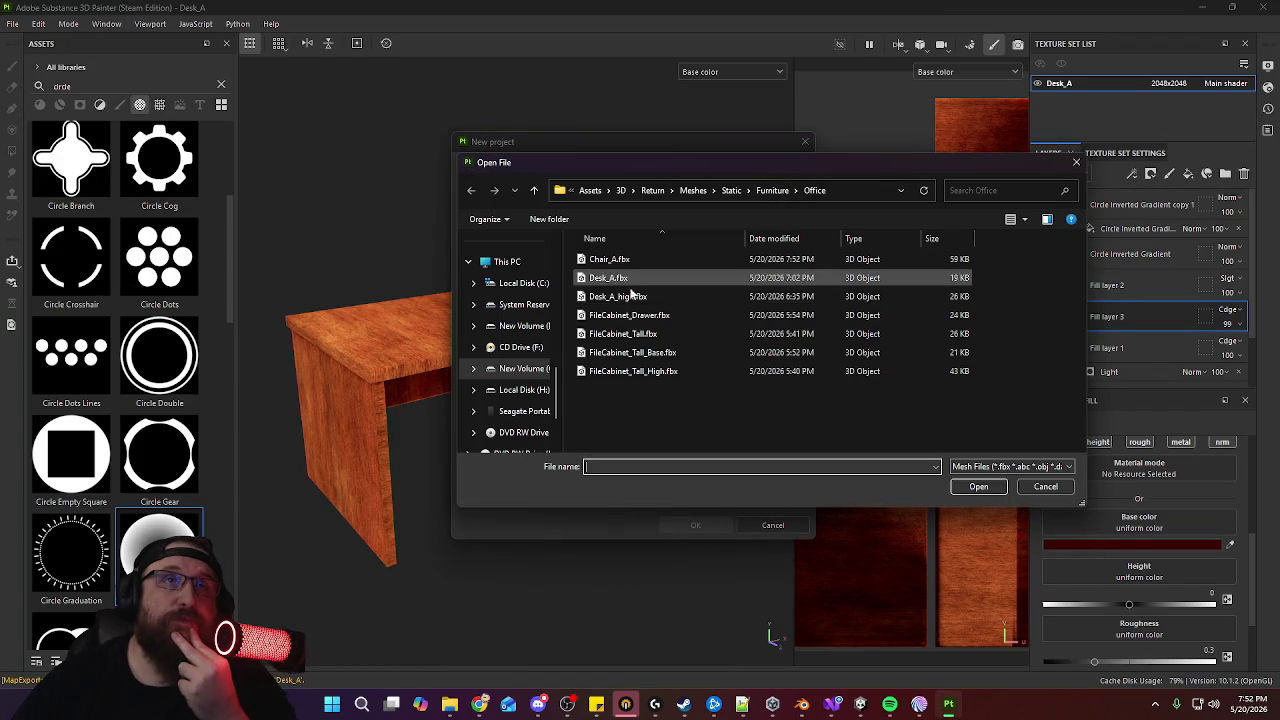
click(657, 260)
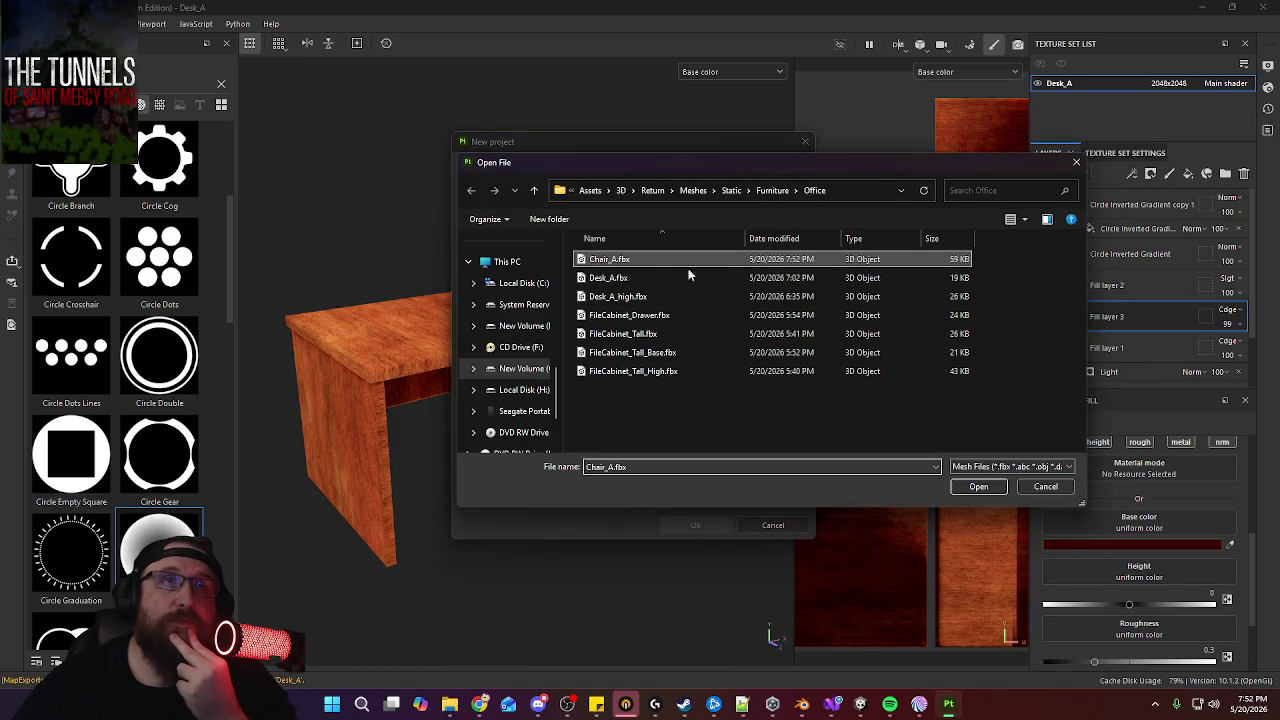
click(991, 492)
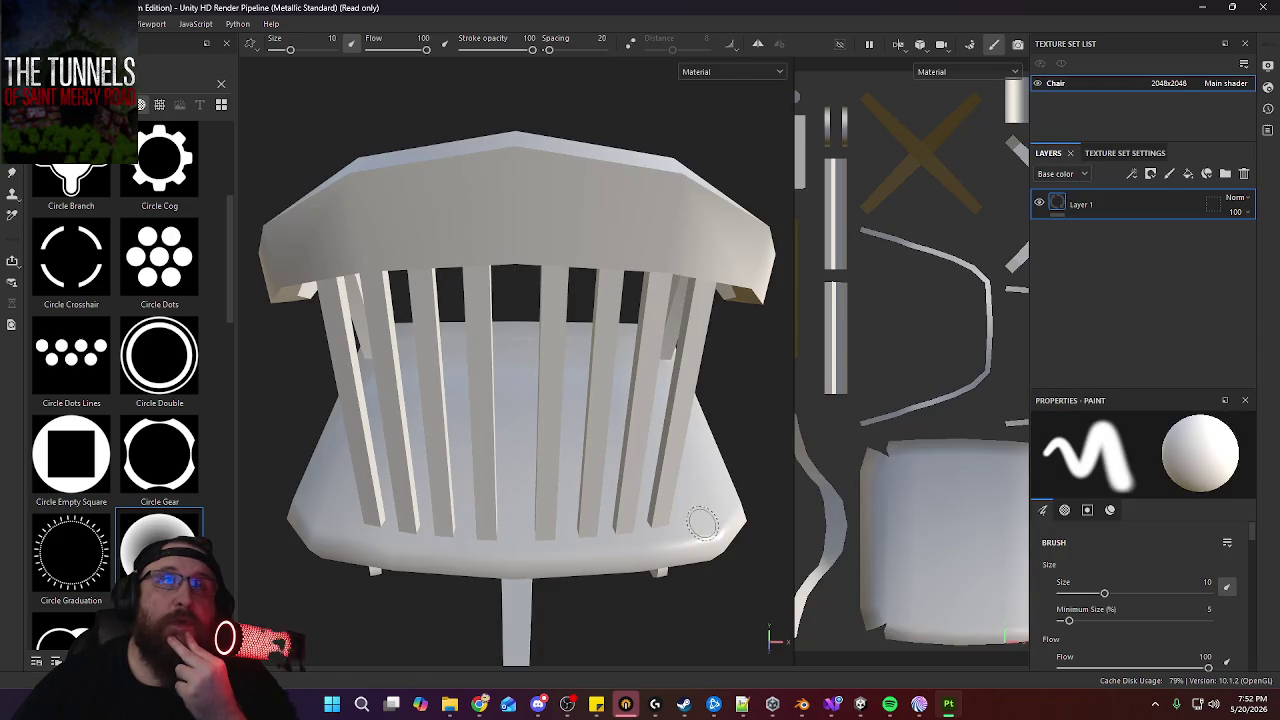
Orbit around the loaded chair to inspect its underside, stem, base, seat, backrest and arms
mouse_move(650, 415)
alt+mouse_down()
mouse_move(648, 159)
mouse_move(627, 398)
mouse_move(718, 403)
mouse_move(718, 366)
mouse_move(529, 434)
alt+mouse_up()
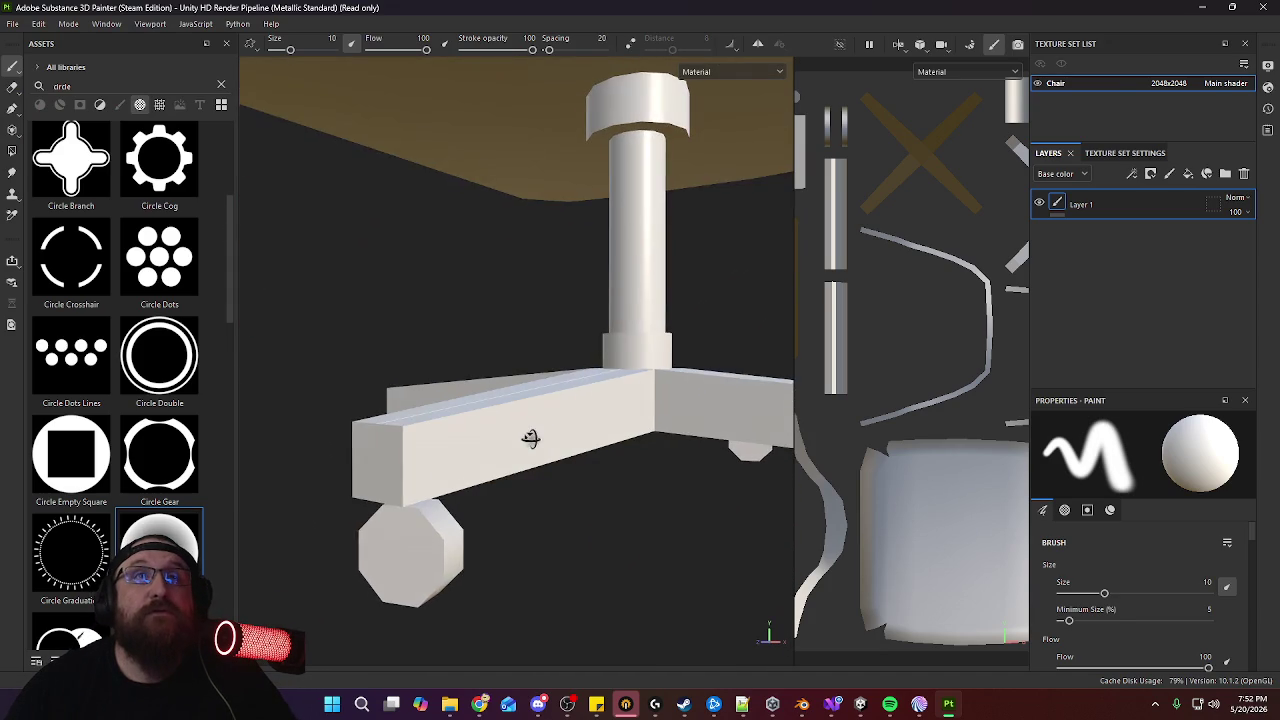
alt+middle_drag(529, 434, 457, 538)
alt+right_drag(457, 538, 480, 223)
alt+drag(480, 223, 551, 343)
alt+right_drag(551, 343, 423, 374)
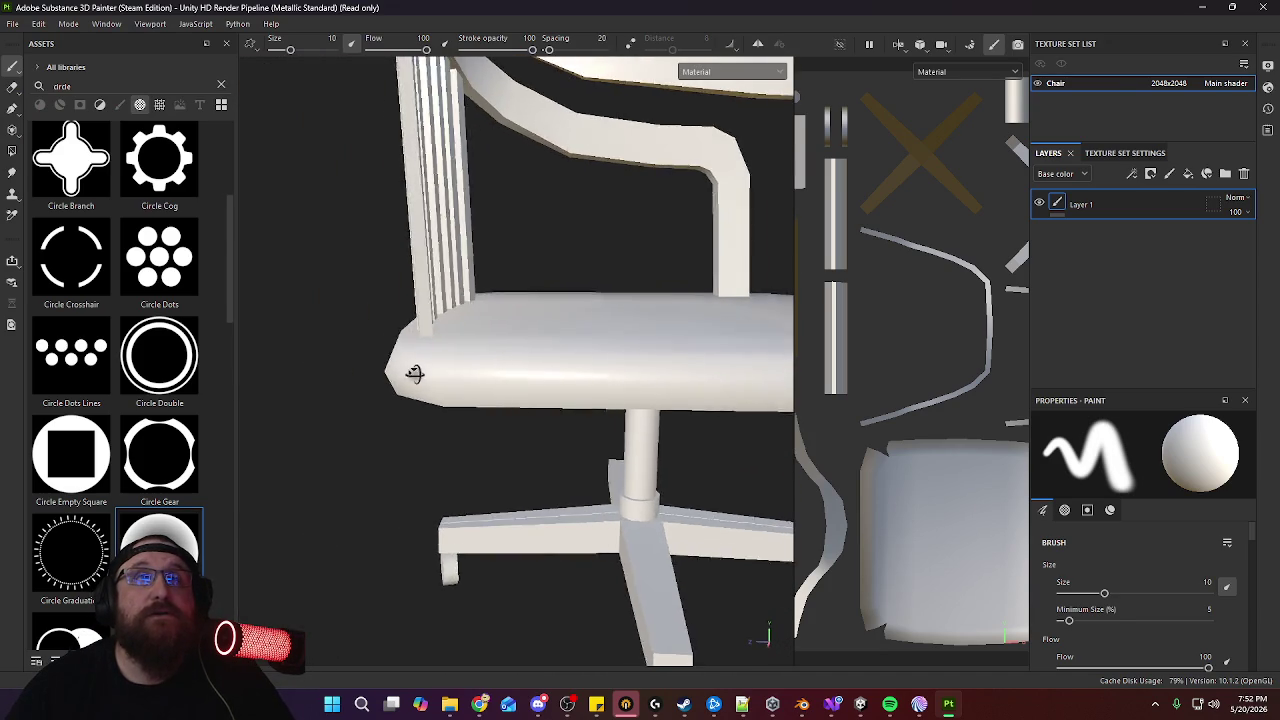
mouse_move(602, 377)
alt+mouse_down()
mouse_move(588, 543)
mouse_move(457, 514)
mouse_move(654, 449)
mouse_move(627, 309)
alt+mouse_up()
In Baking mode, load Chair_A.fbx as the high-definition mesh
alt+right_drag(627, 309, 620, 326)
alt+drag(620, 326, 640, 351)
alt+right_drag(640, 351, 648, 368)
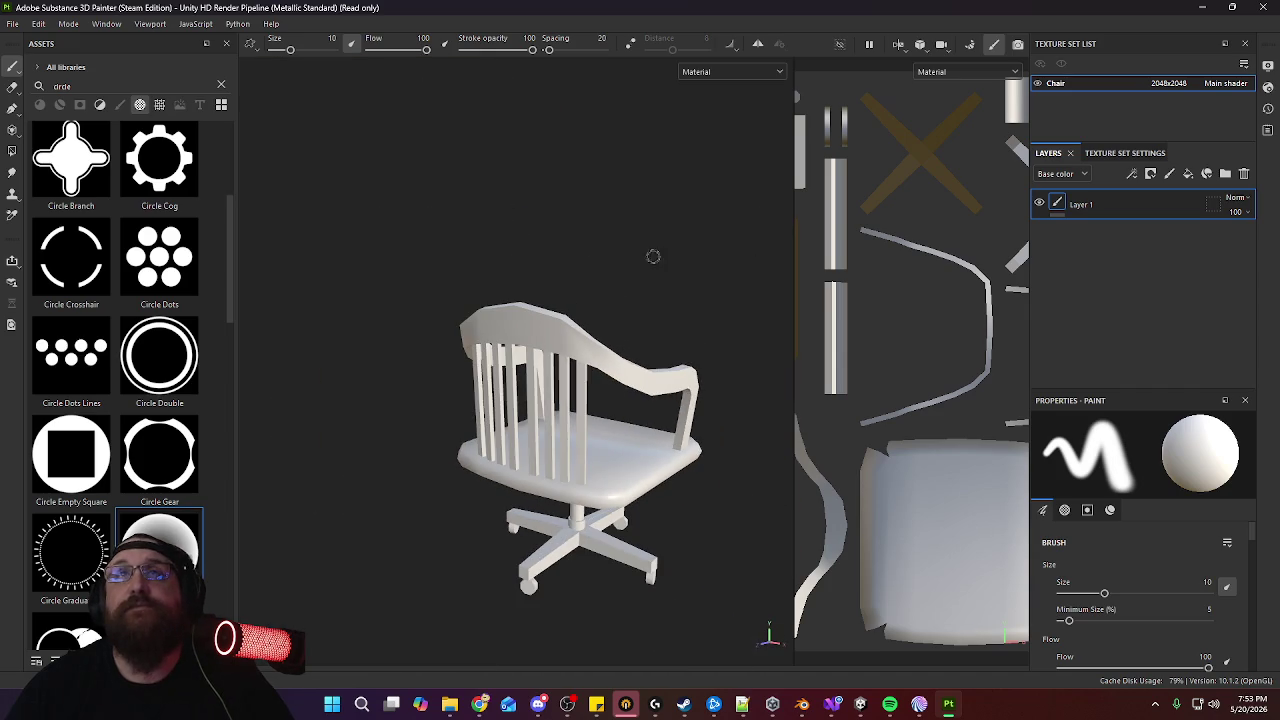
click(961, 47)
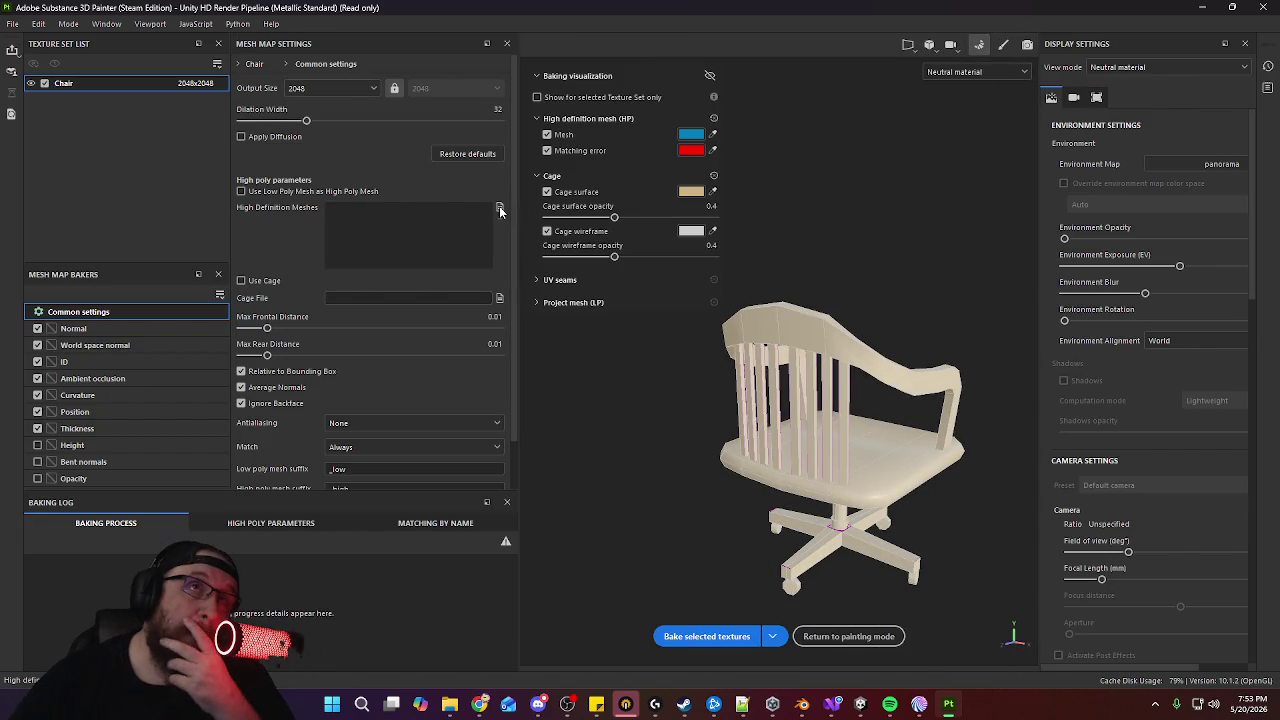
click(500, 210)
click(157, 122)
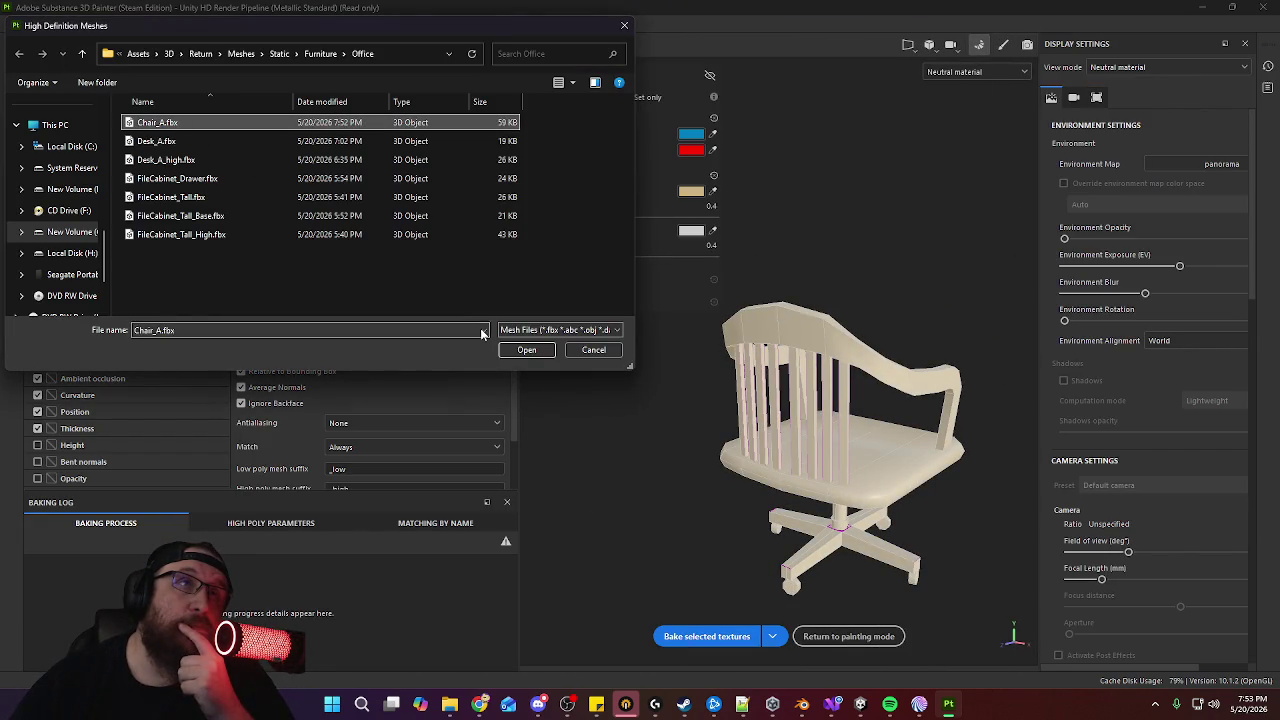
click(527, 350)
Lower the Max Frontal Distance and bake the chair's mesh maps
mouse_move(892, 360)
alt+mouse_down()
mouse_move(688, 374)
mouse_move(709, 391)
mouse_move(889, 366)
alt+mouse_up()
scroll(857, 440, up, 3)
scroll(857, 440, up, 2)
drag(266, 327, 258, 328)
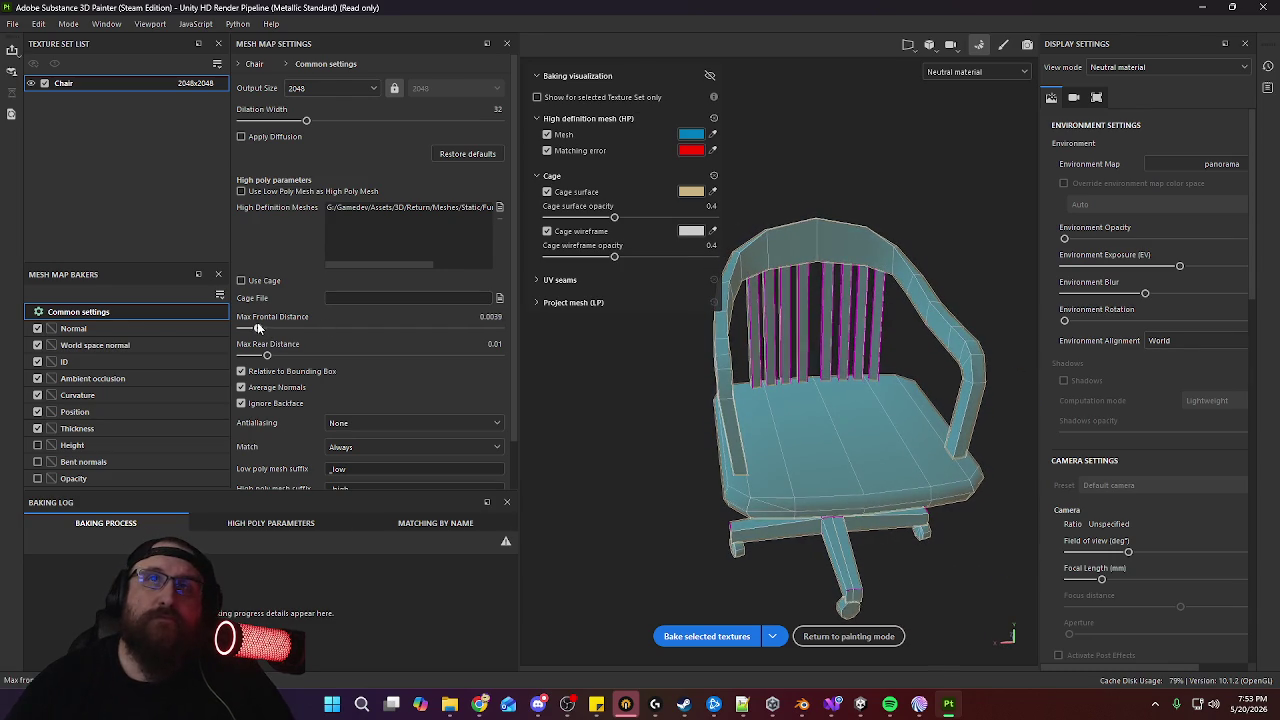
click(714, 642)
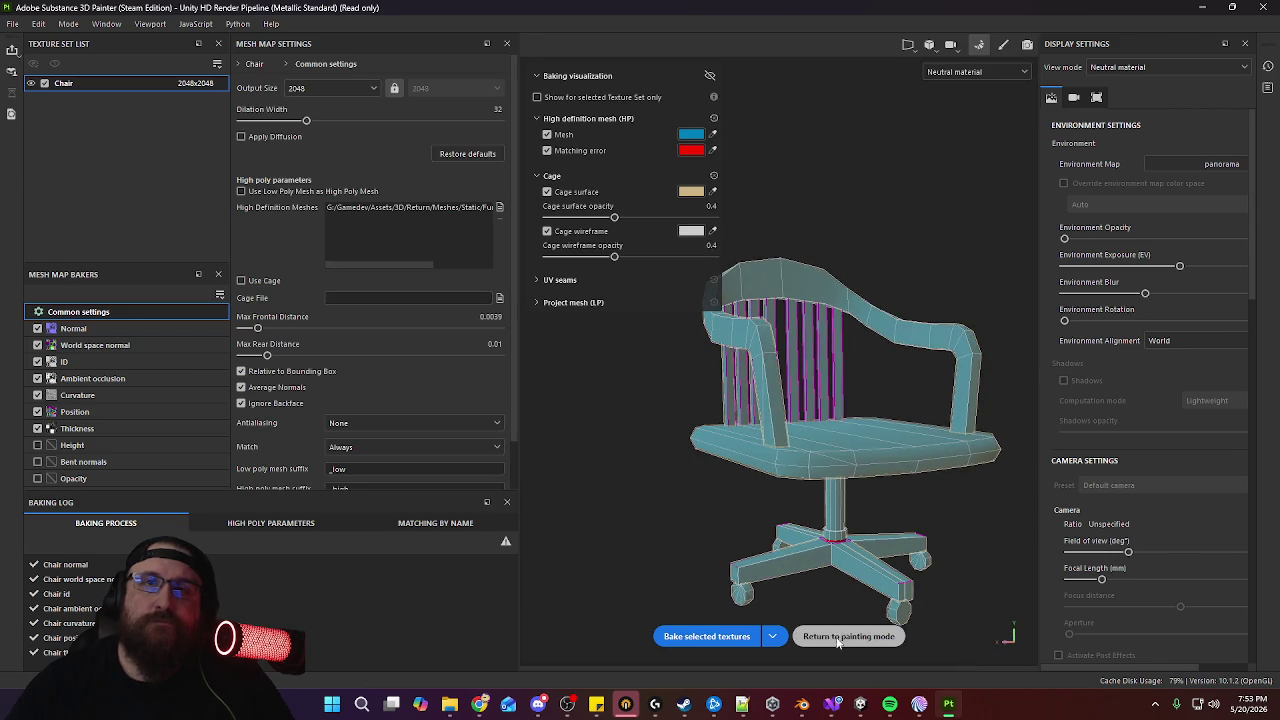
Inspect the baked seat and base, then raise Max Frontal Distance to 0.0087
alt+drag(847, 548, 894, 471)
scroll(866, 610, up, 3)
scroll(868, 610, up, 5)
mouse_move(887, 384)
alt+mouse_down()
mouse_move(892, 424)
mouse_move(896, 413)
alt+mouse_up()
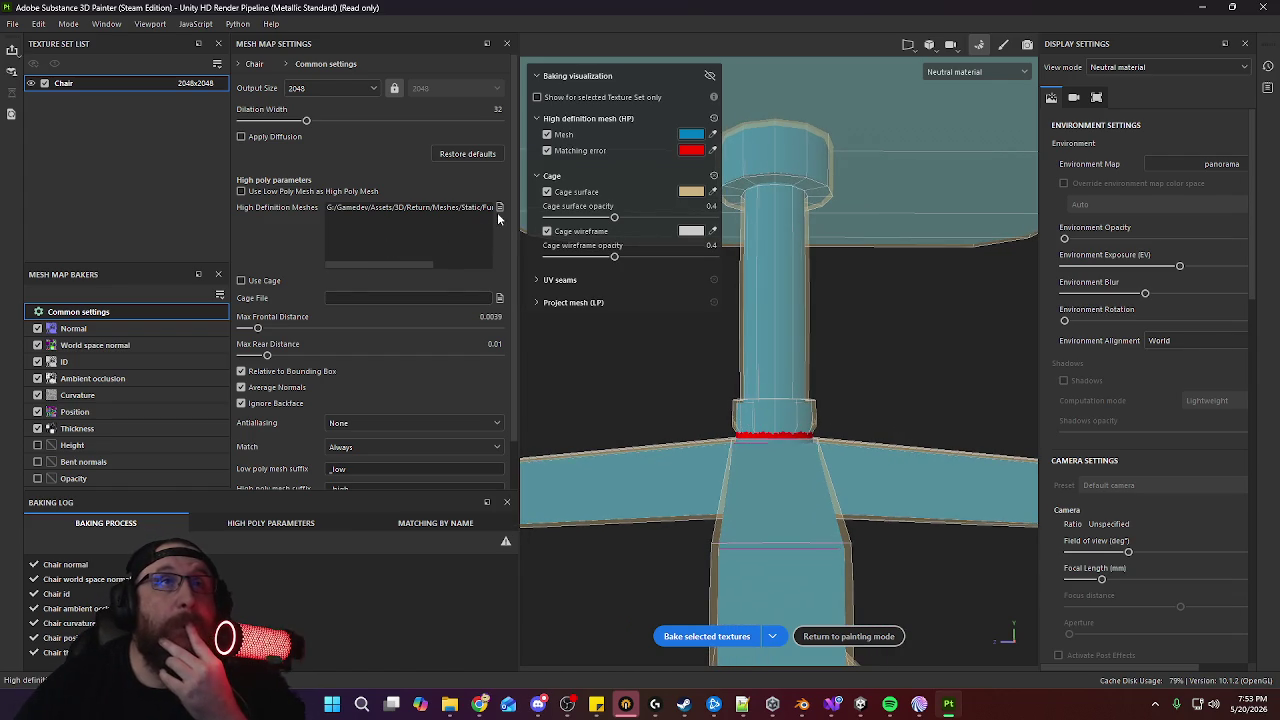
mouse_move(259, 329)
mouse_down()
mouse_move(273, 330)
mouse_move(265, 350)
mouse_up()
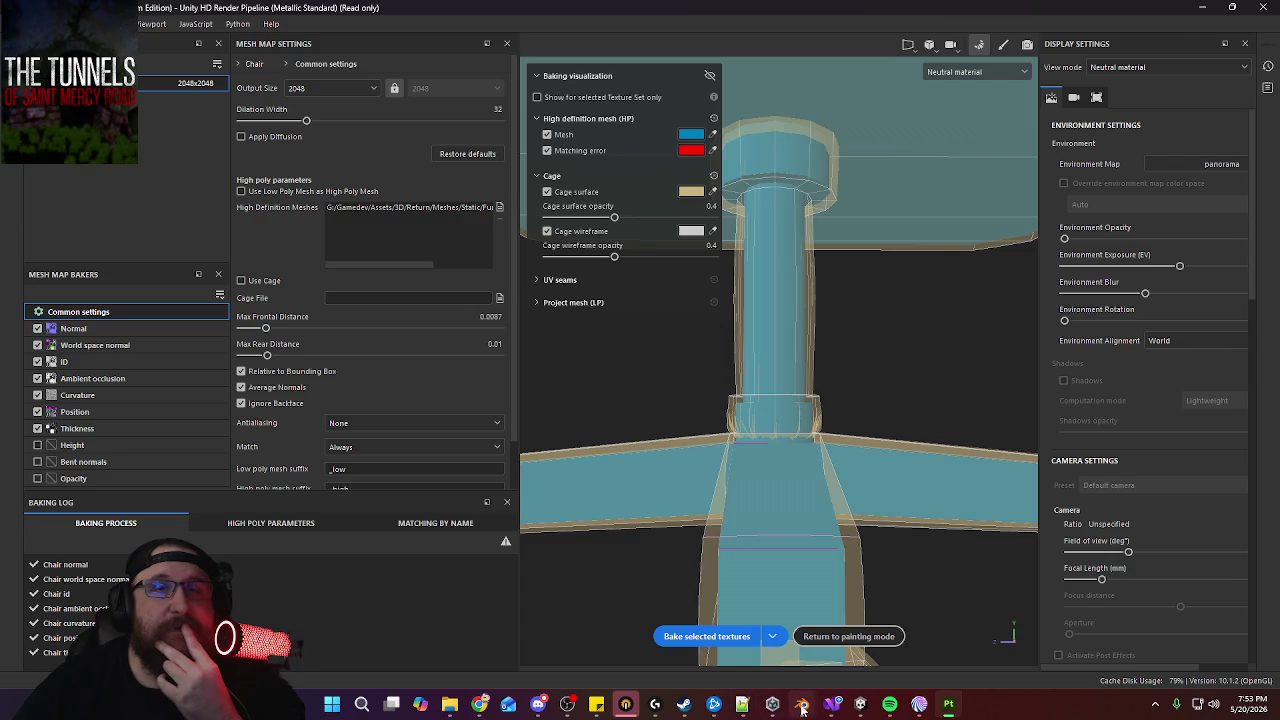
click(802, 705)
mouse_move(554, 399)
middle_down()
mouse_move(540, 367)
mouse_move(622, 427)
middle_up()
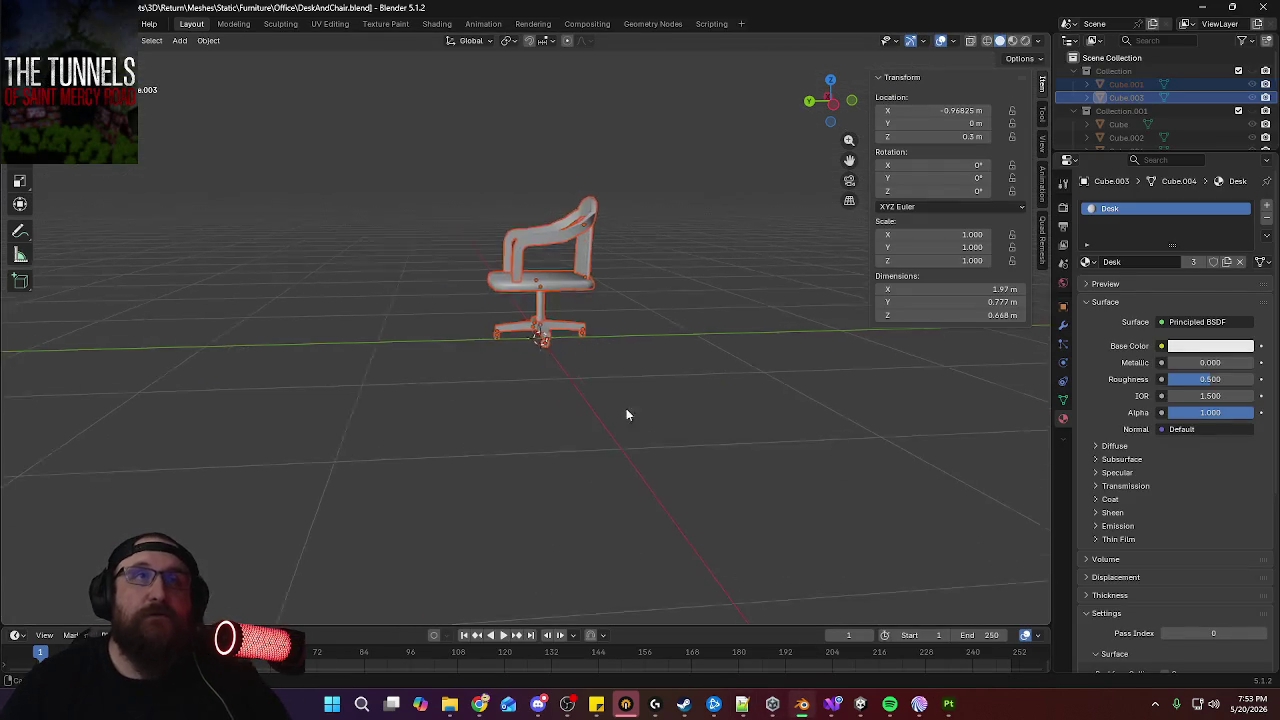
Move the stem cylinder's bottom edge loop vertically along Z
scroll(622, 427, up, 8)
scroll(640, 330, up, 4)
scroll(600, 300, down, 3)
mouse_move(503, 391)
middle_down()
mouse_move(466, 516)
mouse_move(522, 495)
middle_up()
click(466, 516)
key(Tab)
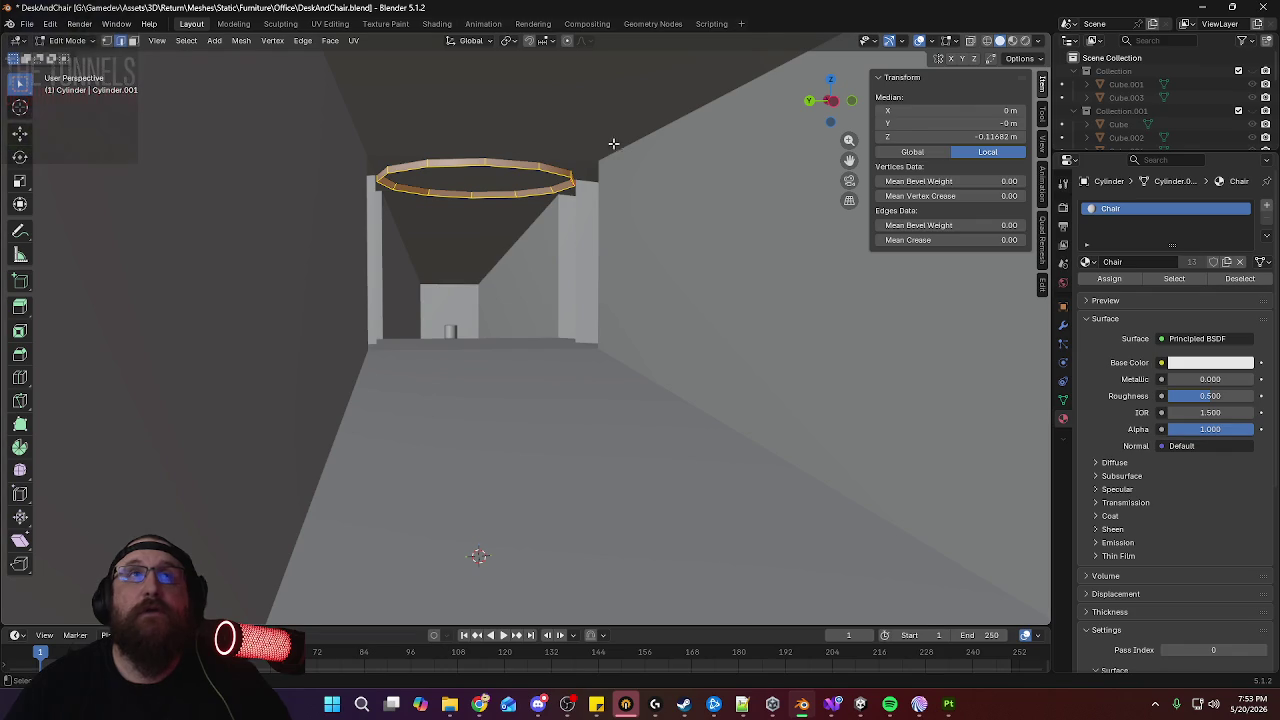
alt+click(565, 175)
key(KP_Decimal)
key(g)
key(z)
click(603, 190)
key(Tab)
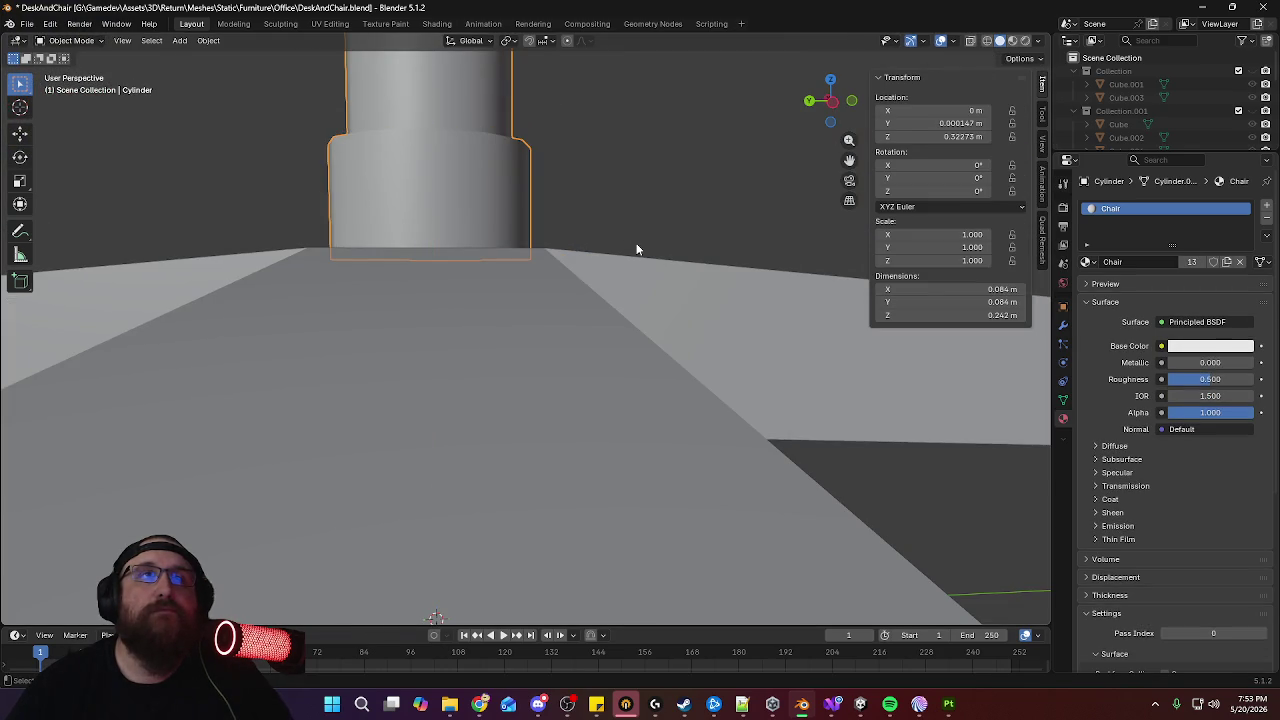
Readjust the height of the stem cylinder's edge loop along Z
scroll(640, 249, up, 2)
key(Tab)
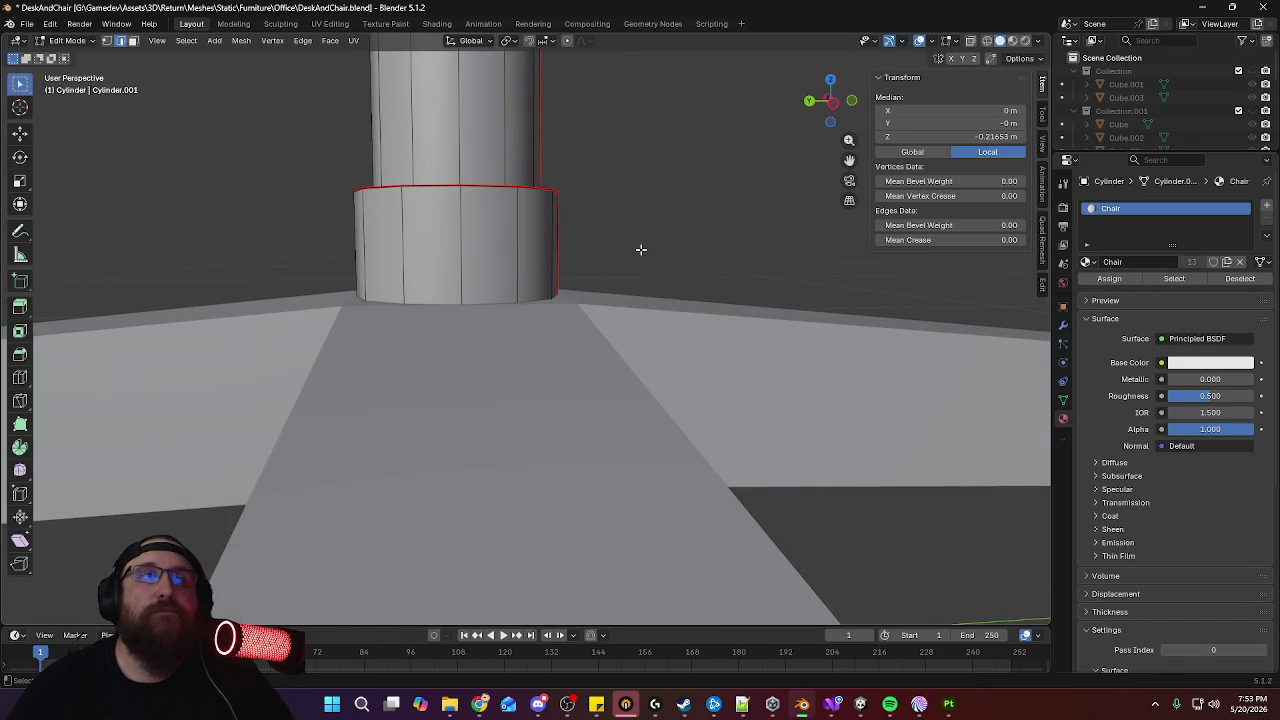
key(g)
key(z)
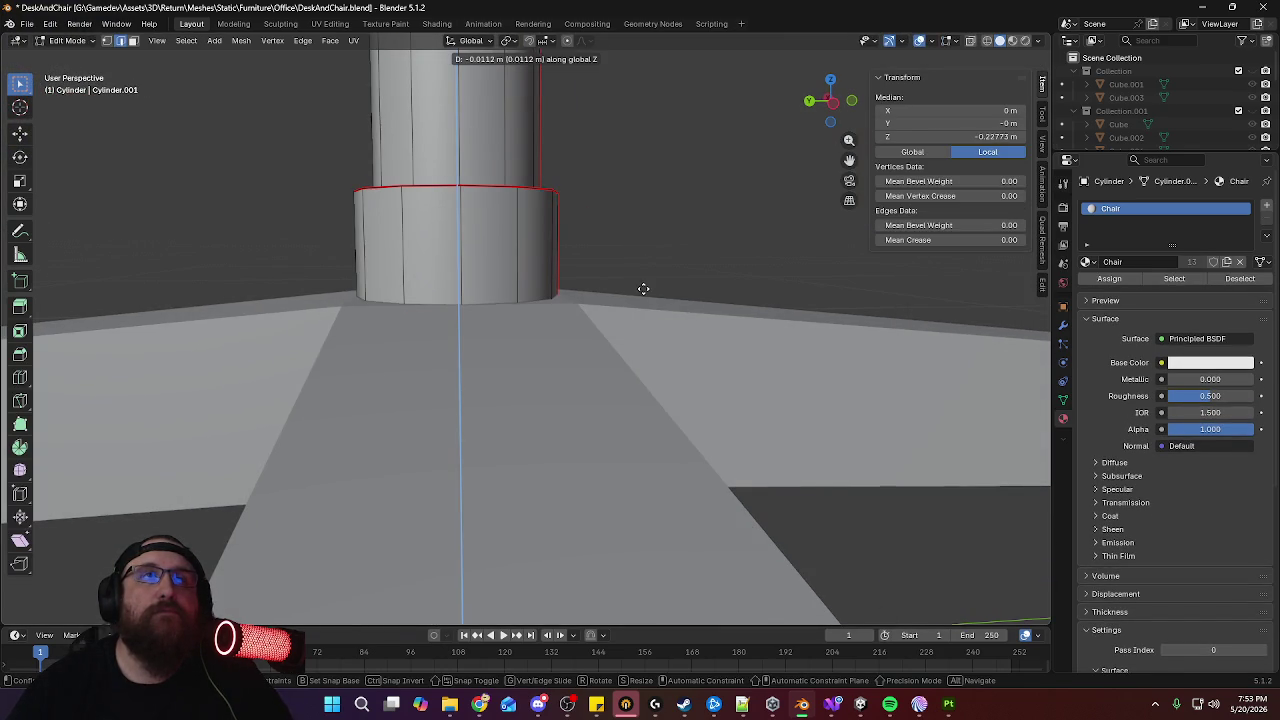
click(642, 288)
key(Tab)
Select all chair parts and export them as FBX, overwriting Chair_A.fbx
scroll(651, 277, down, 3)
scroll(682, 253, down, 2)
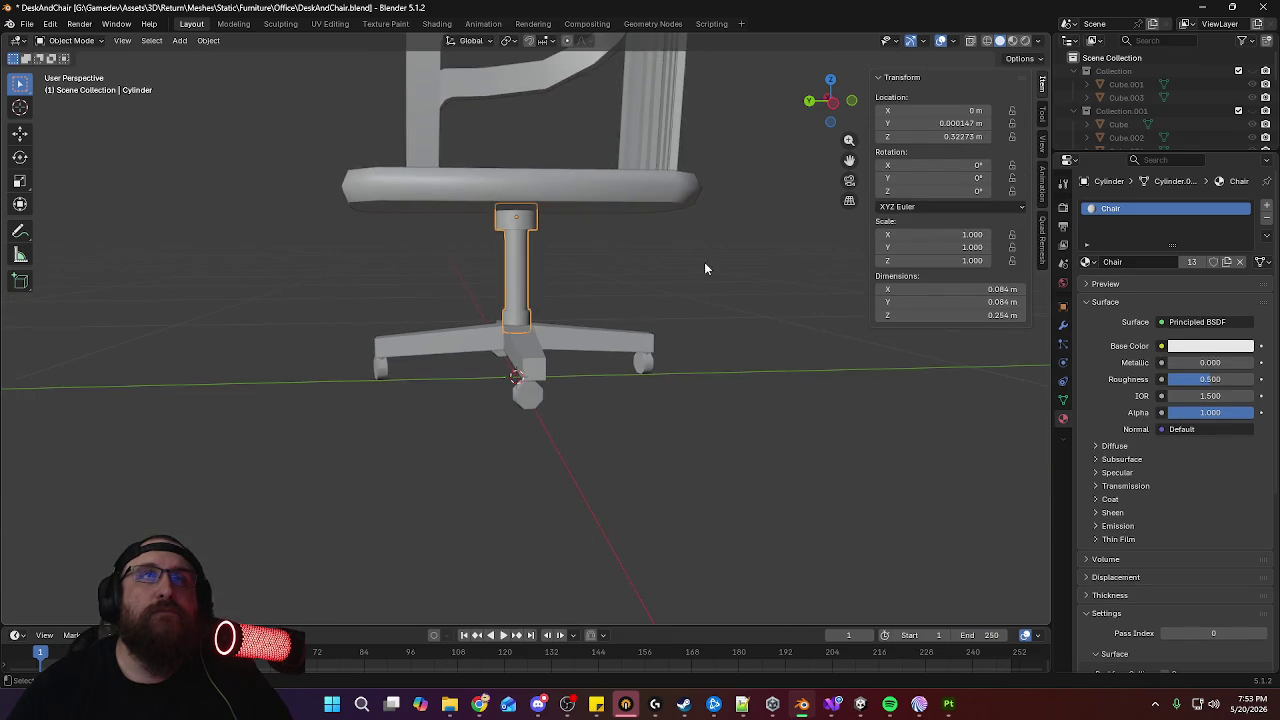
middle_drag(704, 267, 661, 268)
key(a)
scroll(642, 217, down, 3)
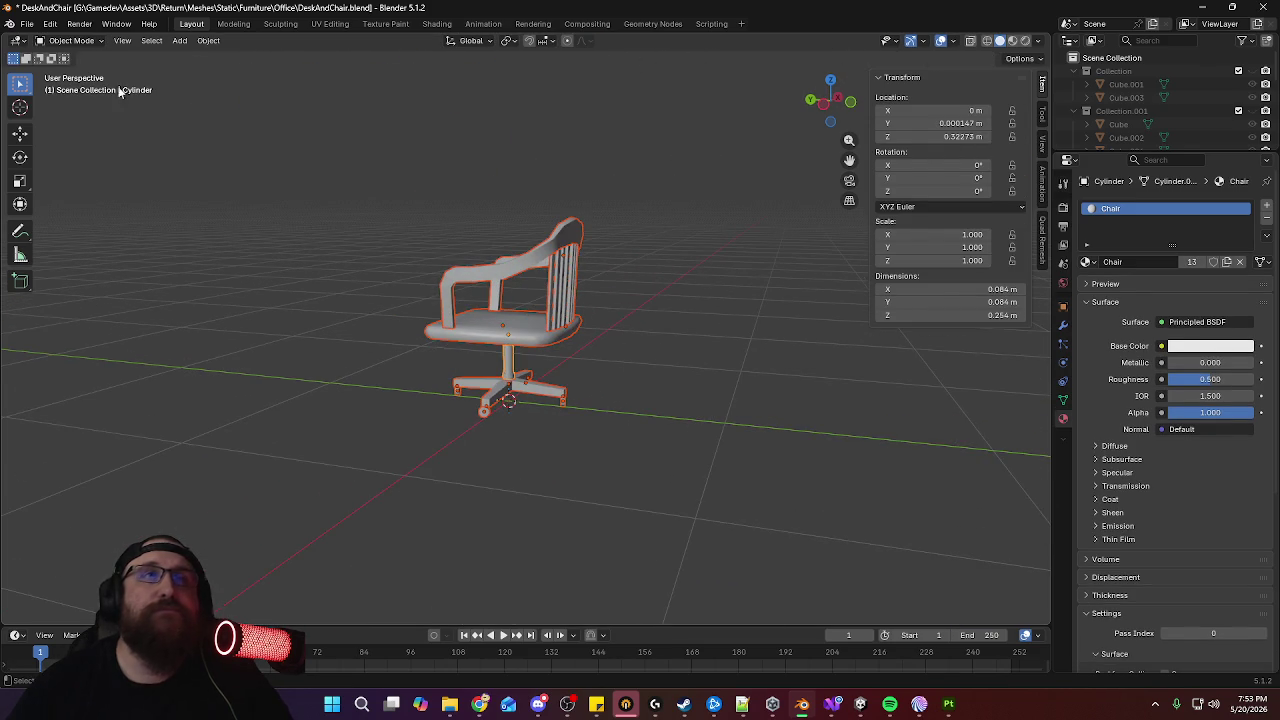
click(26, 21)
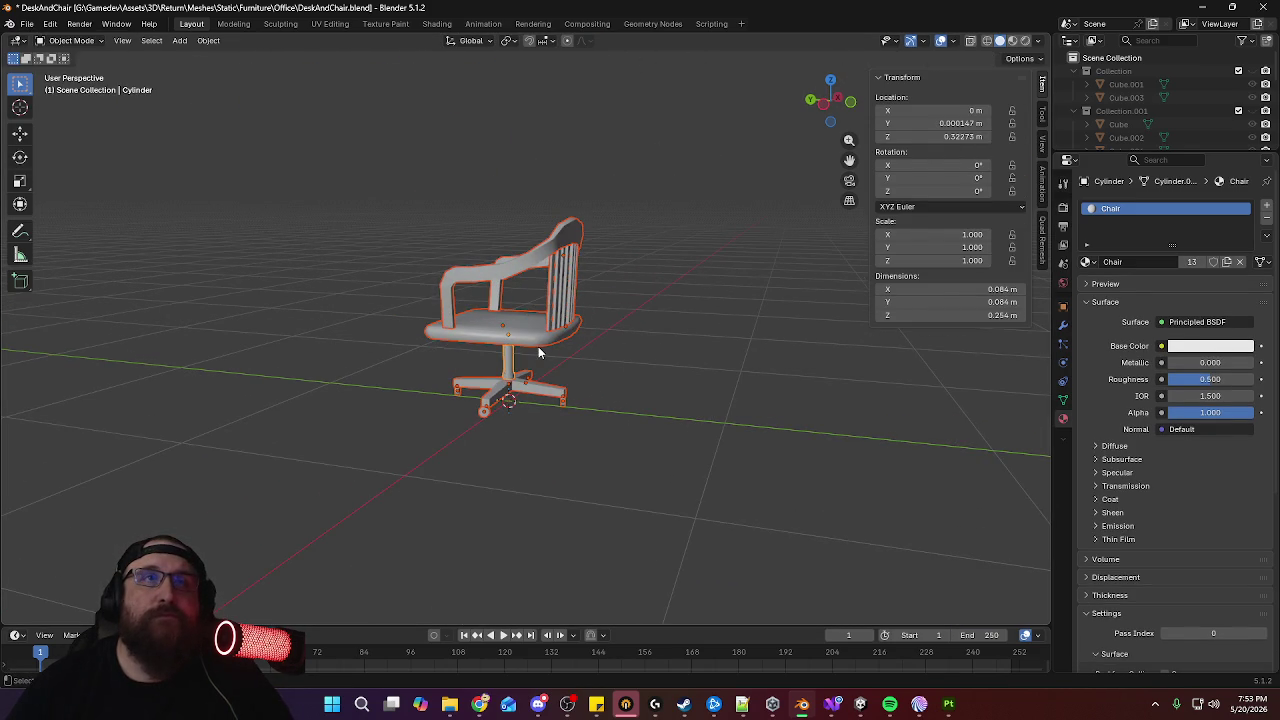
click(27, 24)
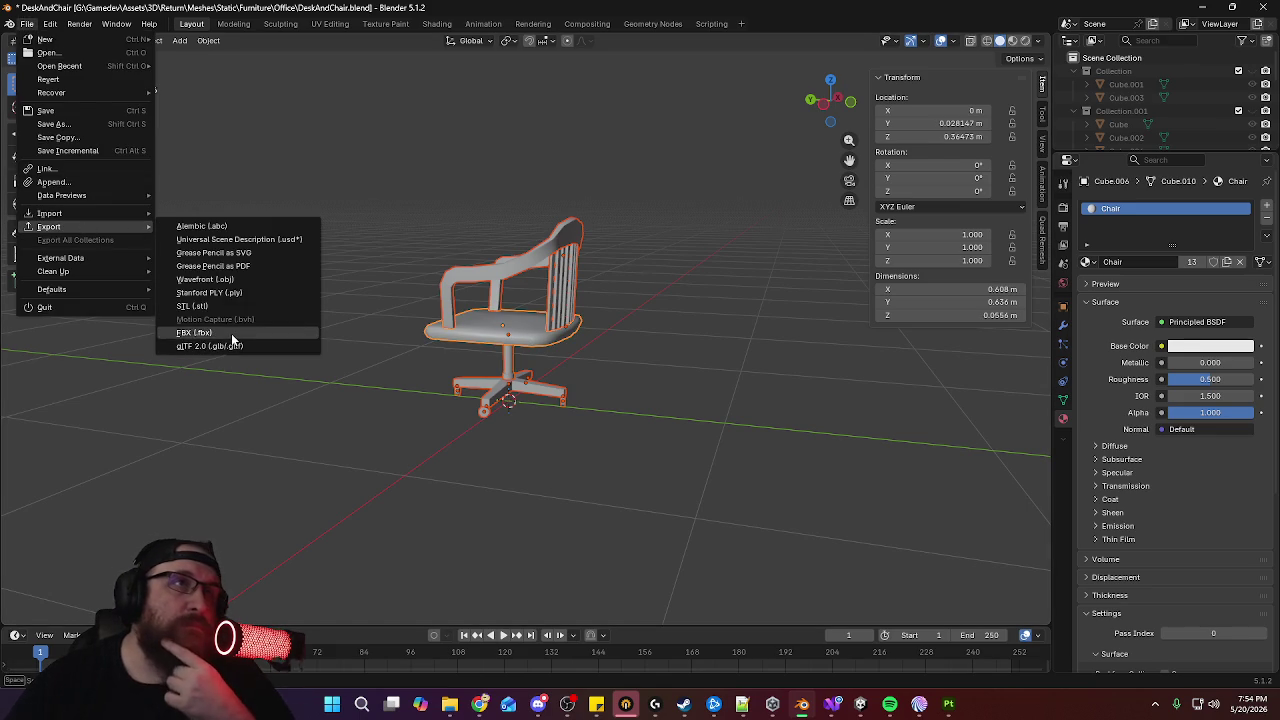
click(231, 333)
click(707, 564)
Apply scale to the chair parts and re-export, overwriting Chair_A.fbx again
key(ctrl+a)
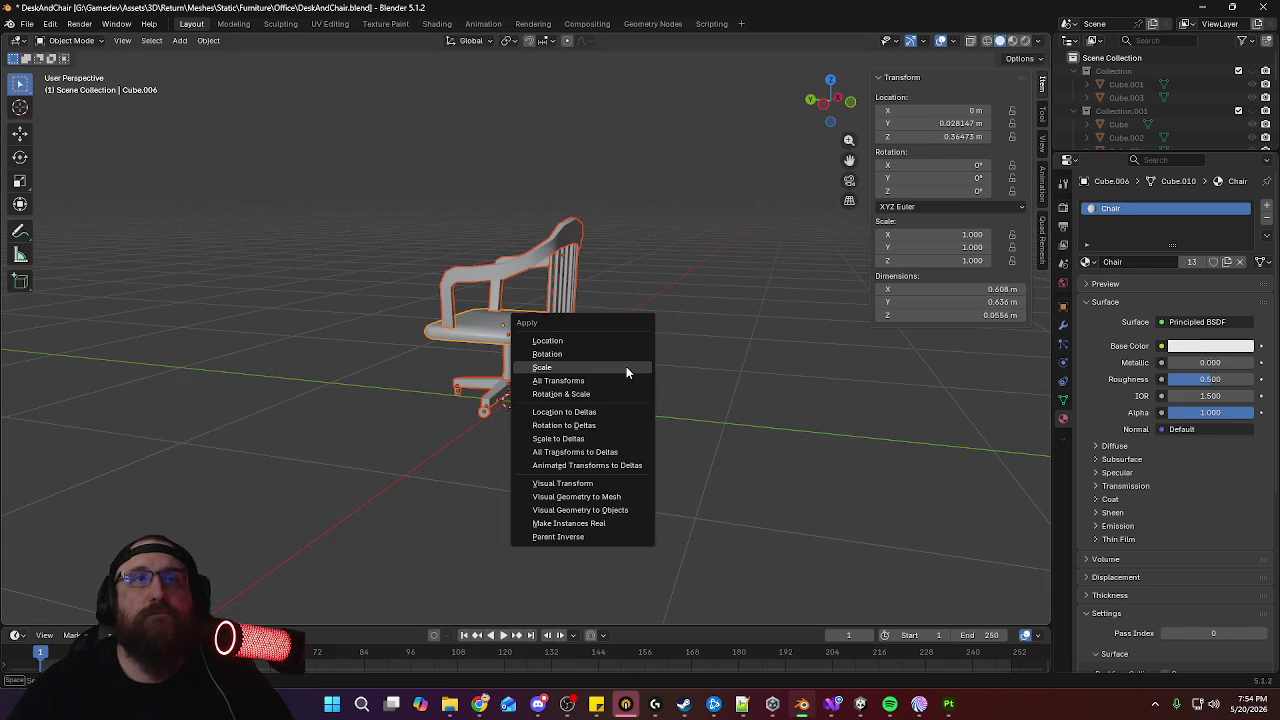
click(626, 367)
click(25, 24)
mouse_move(49, 227)
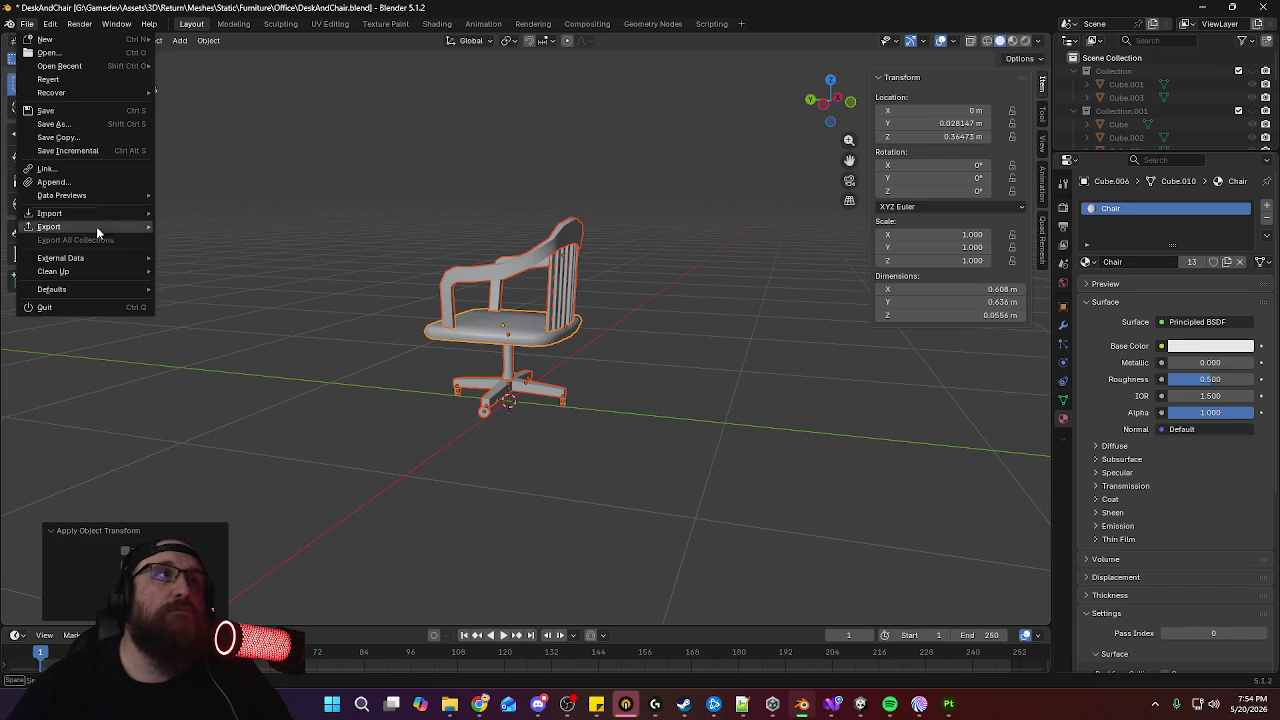
click(223, 340)
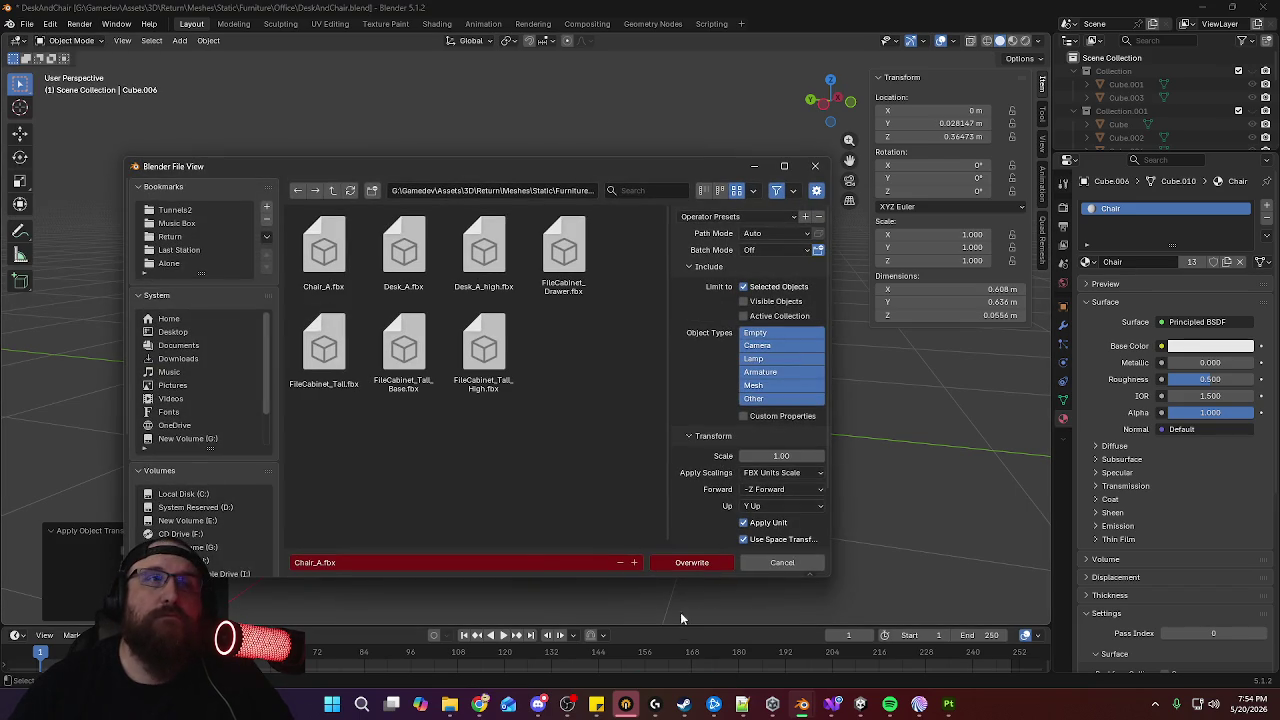
click(697, 565)
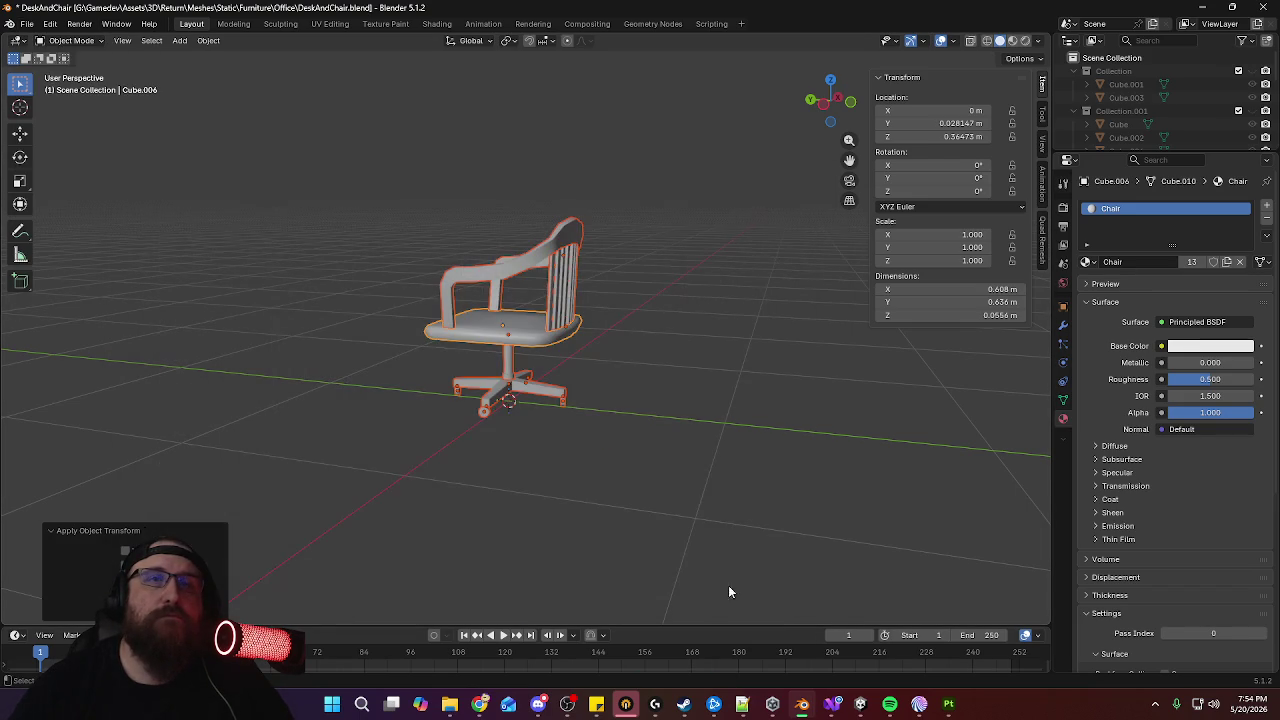
click(945, 706)
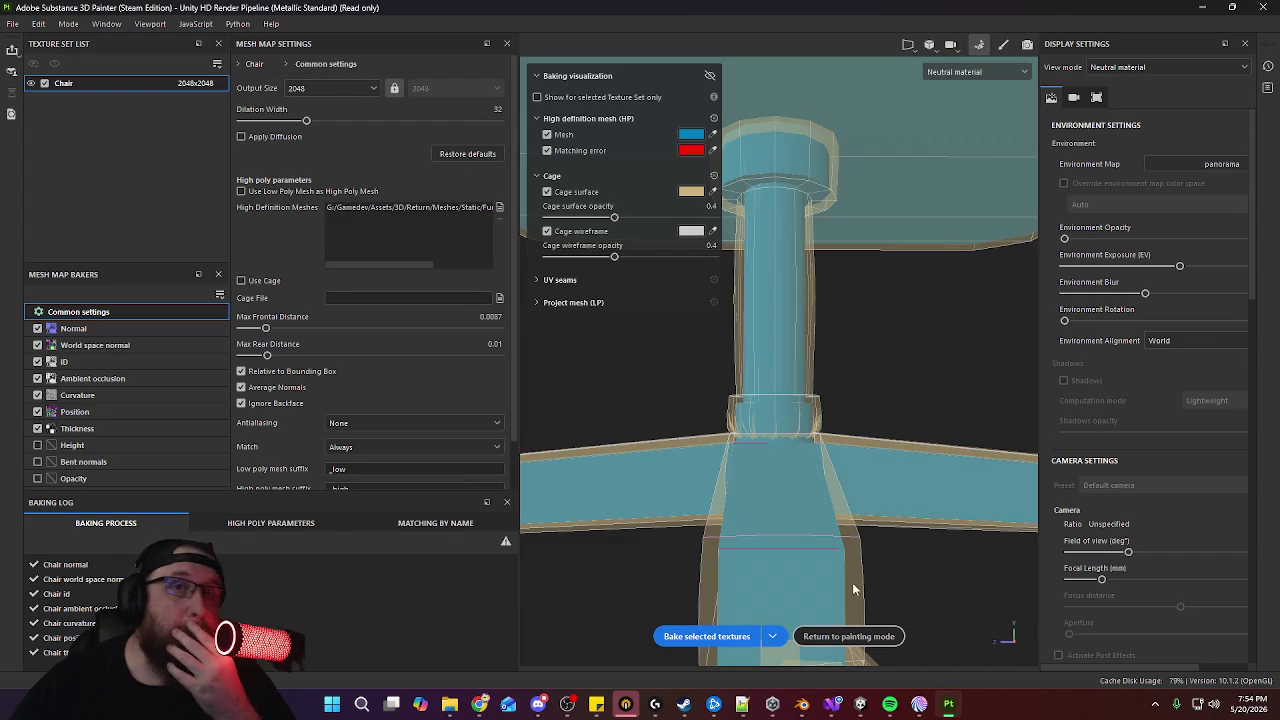
Return to painting mode and reimport the updated chair mesh
click(849, 637)
click(42, 27)
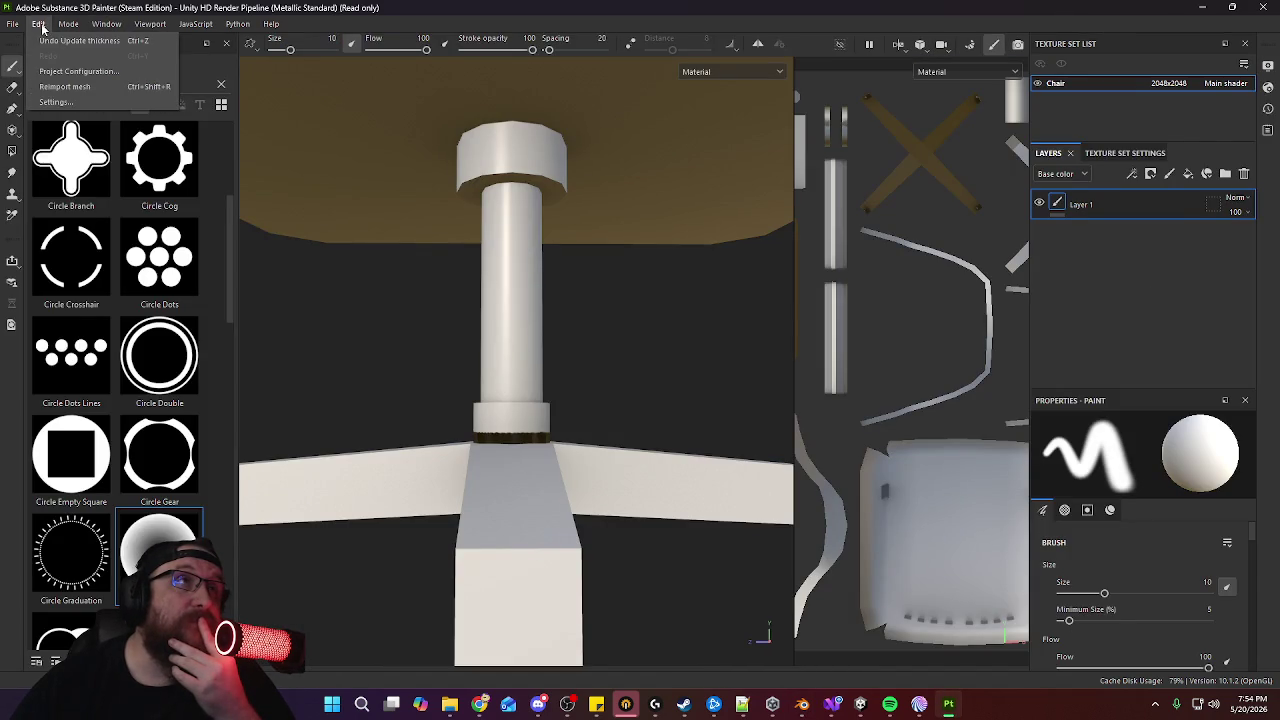
click(71, 88)
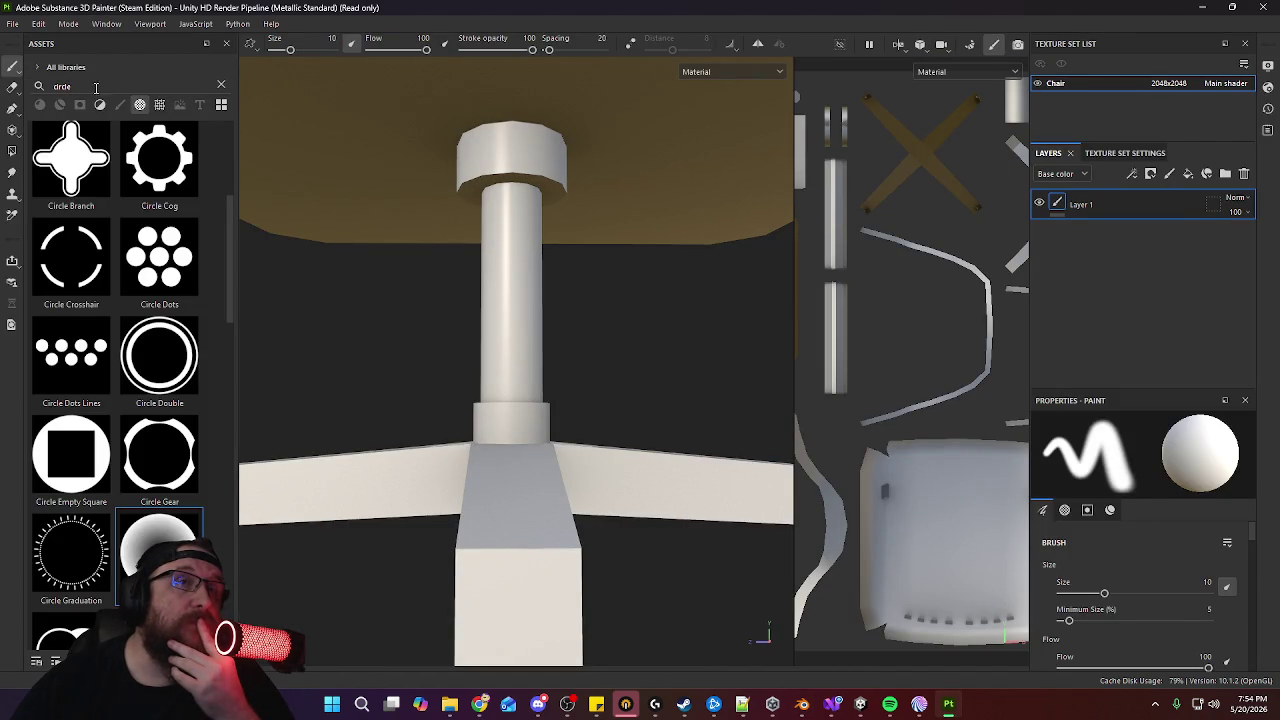
In the baker, set Max Frontal Distance to 0.0019 at the column base, then bring up Blender
click(971, 45)
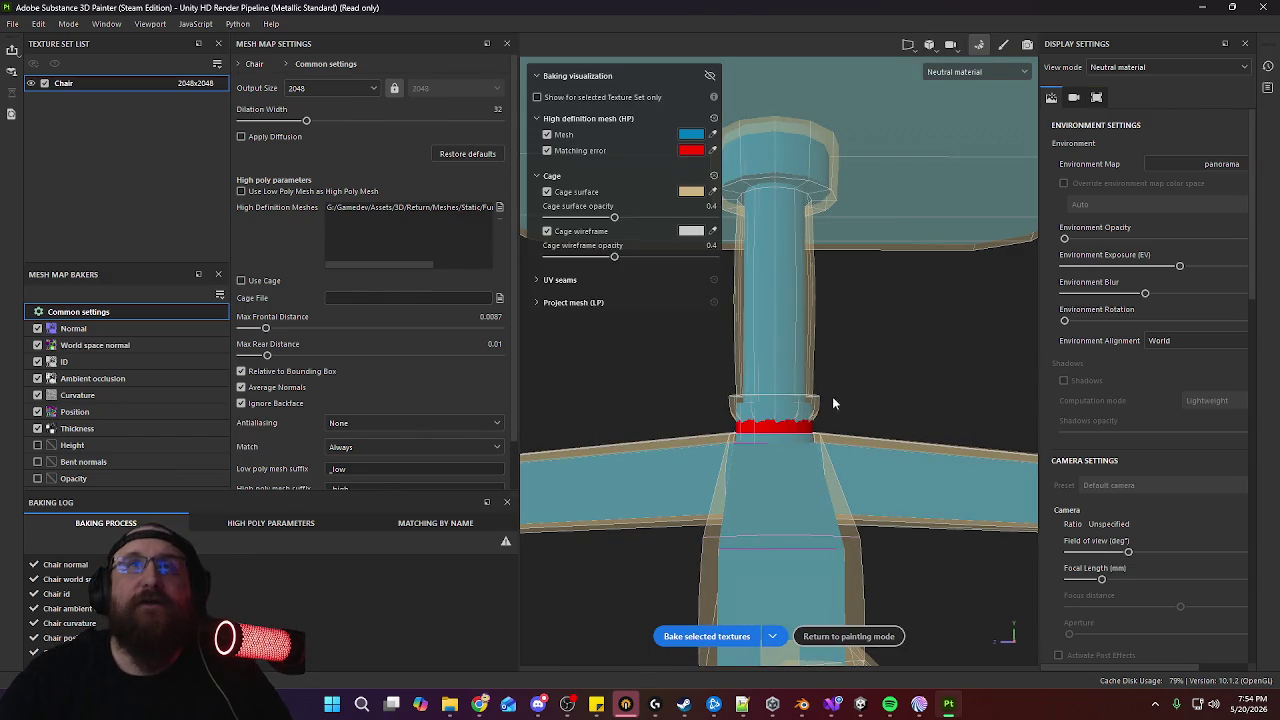
alt+drag(887, 385, 810, 400)
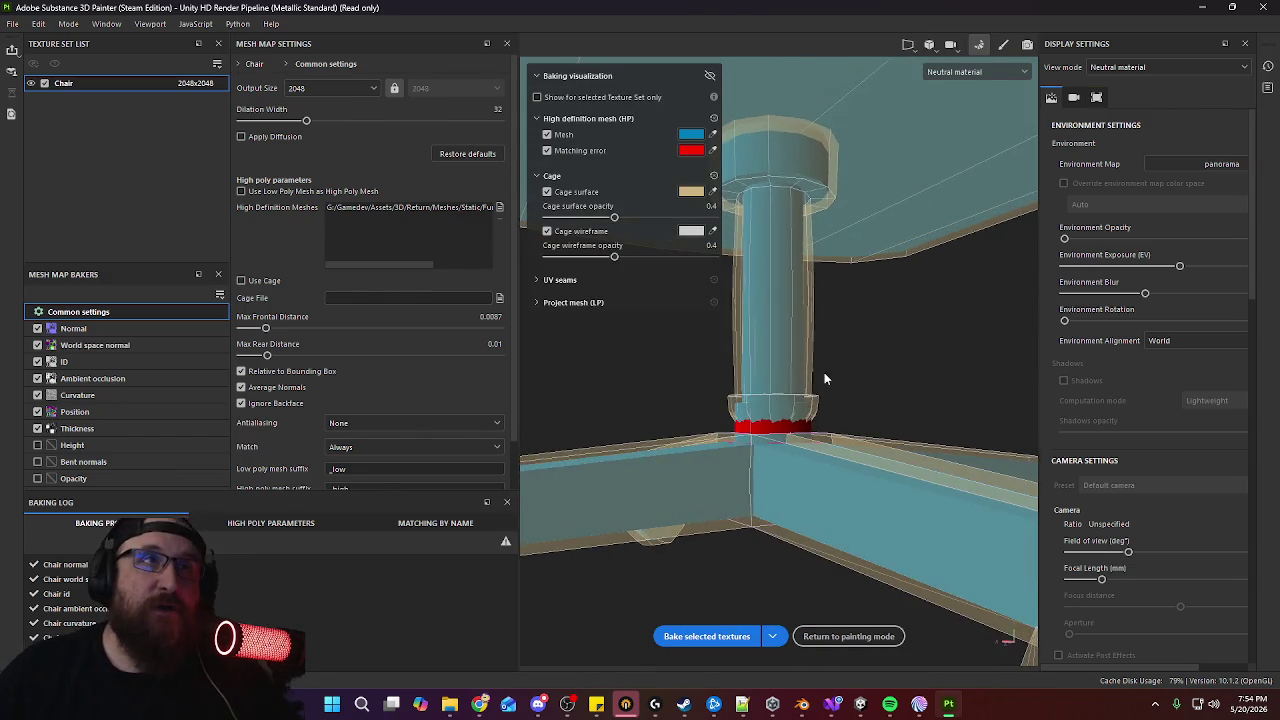
alt+middle_drag(810, 400, 831, 283)
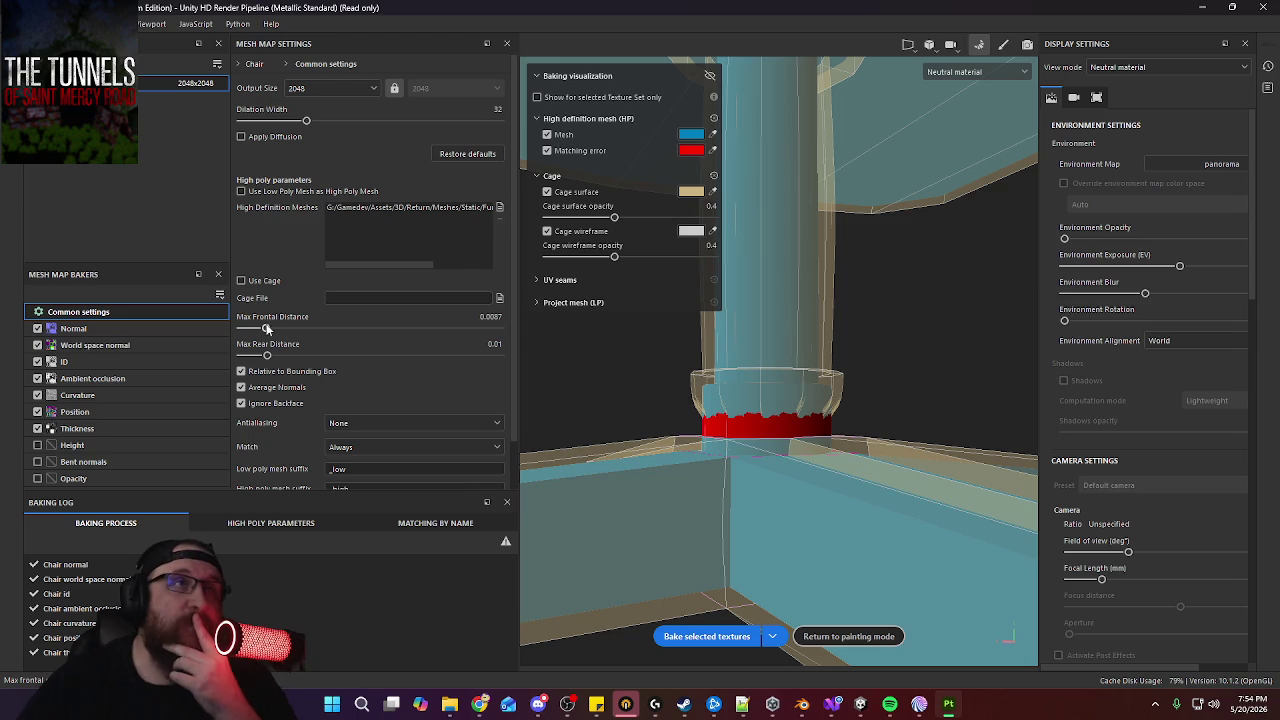
mouse_move(267, 331)
mouse_down()
mouse_move(227, 330)
mouse_move(247, 332)
mouse_up()
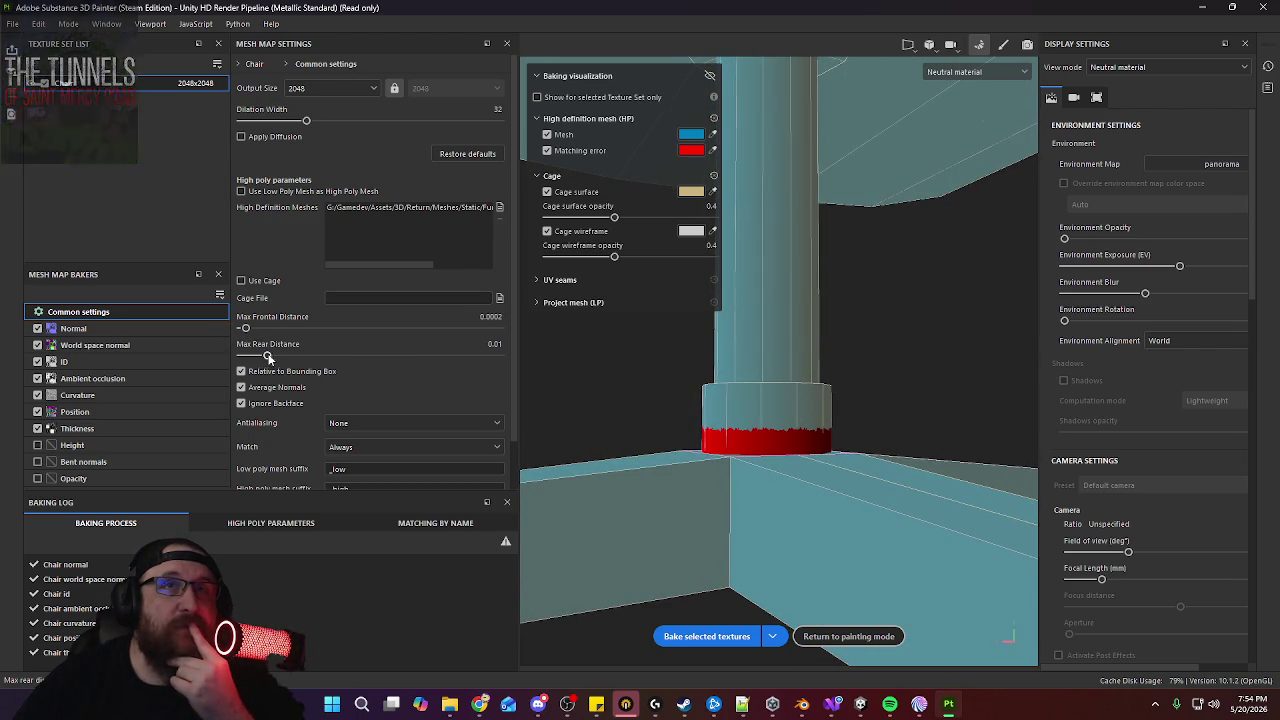
mouse_move(245, 331)
mouse_down()
mouse_move(270, 330)
mouse_move(254, 347)
mouse_up()
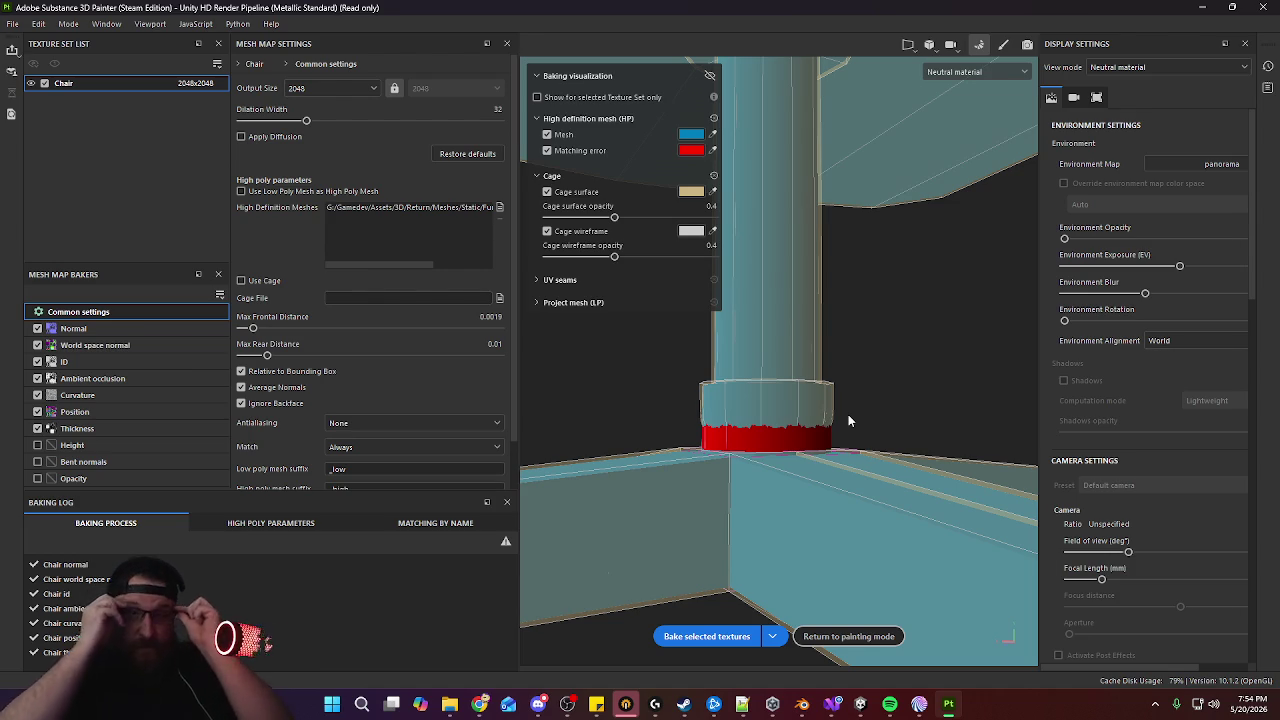
click(860, 705)
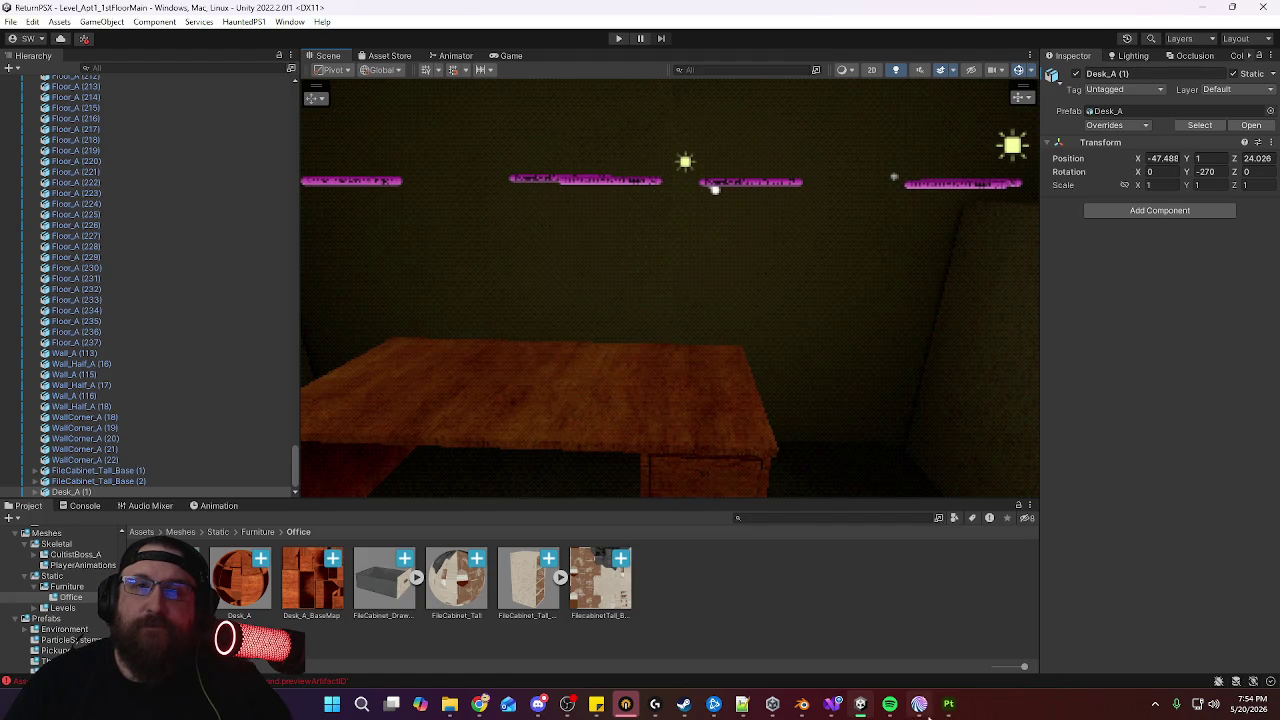
click(802, 704)
Put the chair's central column into Edit Mode with X-ray, viewed from below
mouse_move(625, 460)
middle_down()
mouse_move(636, 369)
mouse_move(567, 392)
middle_up()
scroll(678, 348, up, 5)
scroll(678, 330, up, 3)
click(635, 335)
key(Tab)
middle_drag(706, 442, 694, 423)
scroll(703, 360, up, 3)
scroll(662, 424, up, 3)
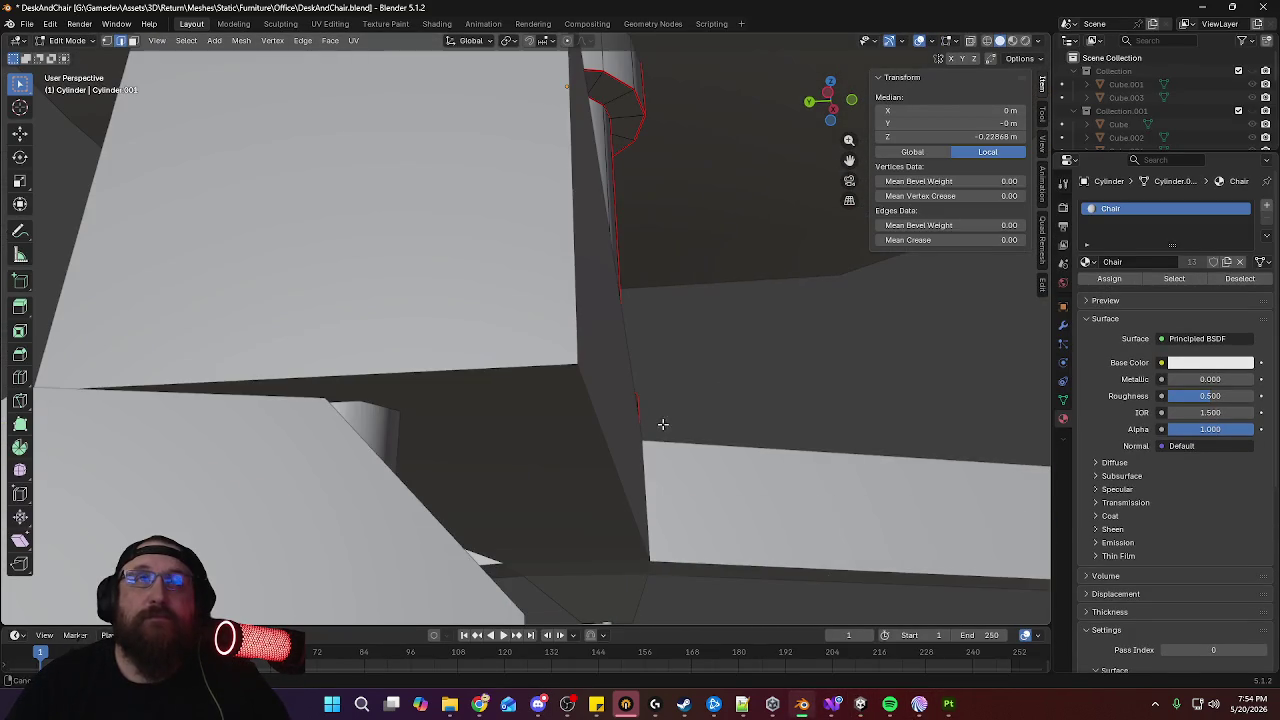
click(972, 41)
scroll(880, 205, down, 3)
middle_drag(880, 205, 677, 383)
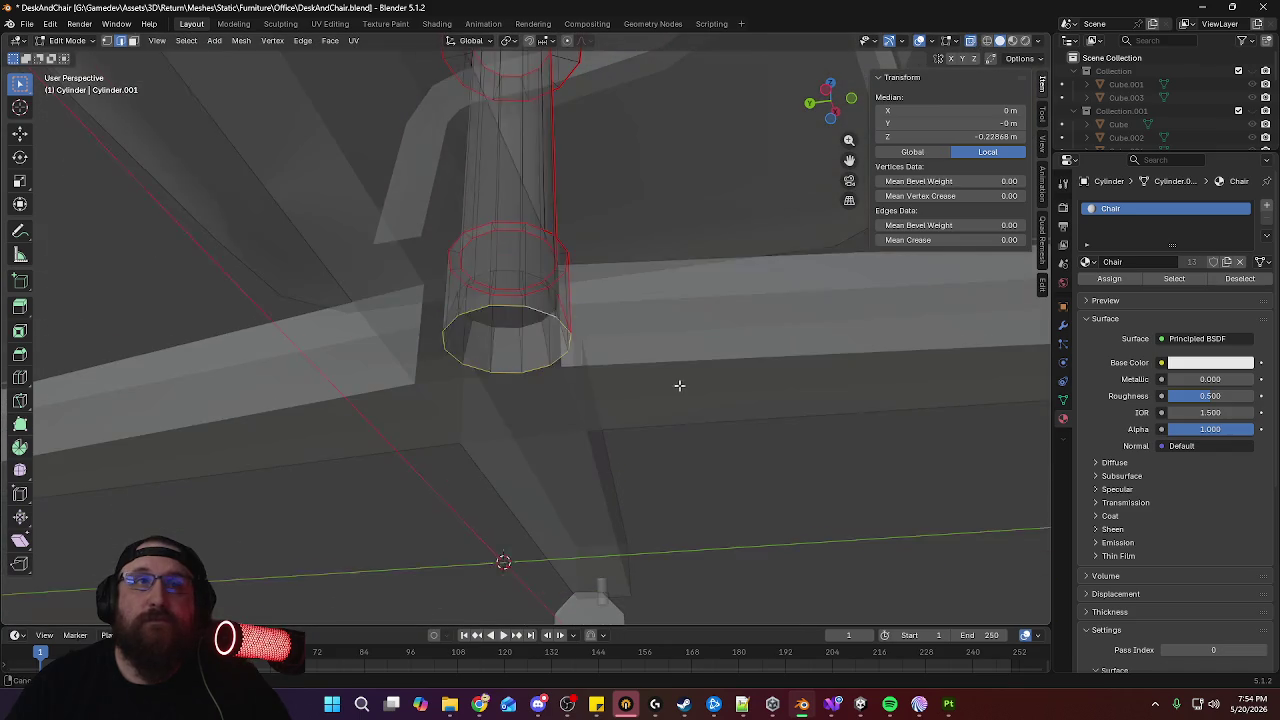
scroll(507, 338, up, 2)
Mark the column's bottom edge loop as sharp and as a UV seam
key(alt+a)
click(510, 325)
mouse_move(510, 325)
middle_down()
mouse_move(729, 437)
mouse_move(712, 440)
middle_up()
alt+click(700, 433)
right_click(720, 500)
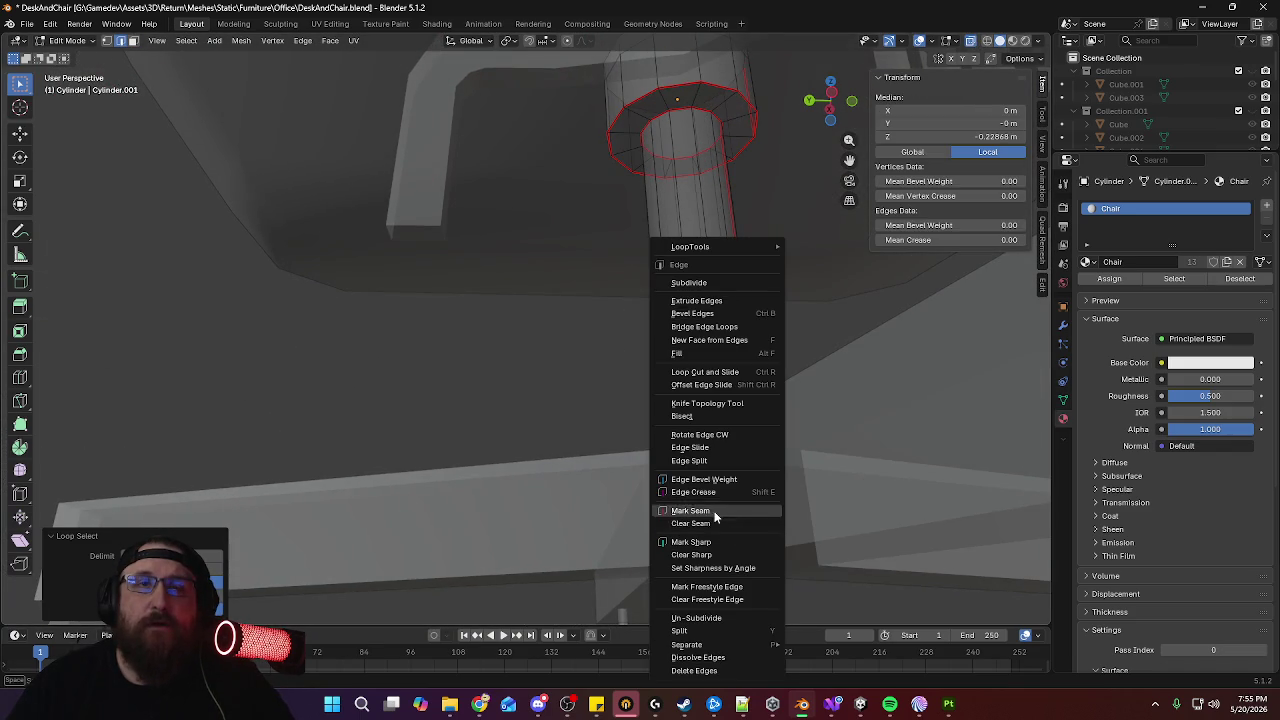
click(712, 545)
right_click(722, 477)
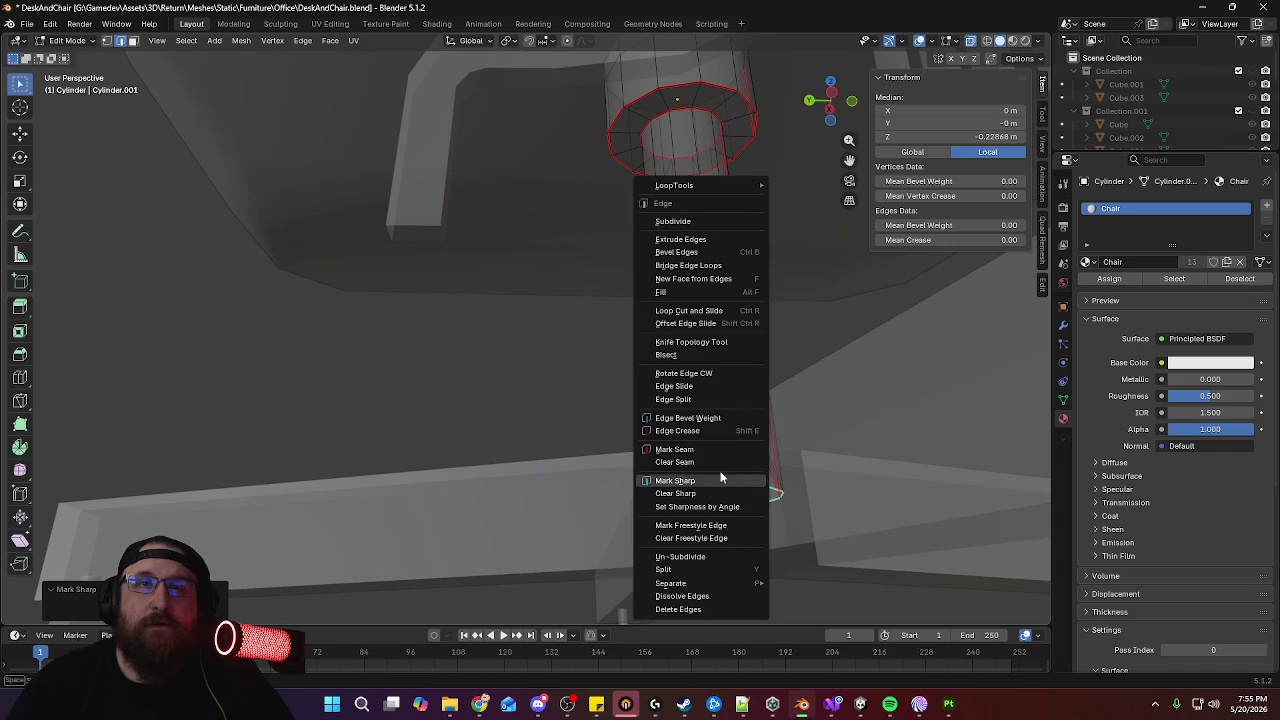
click(706, 448)
scroll(683, 394, down, 4)
middle_drag(683, 394, 651, 414)
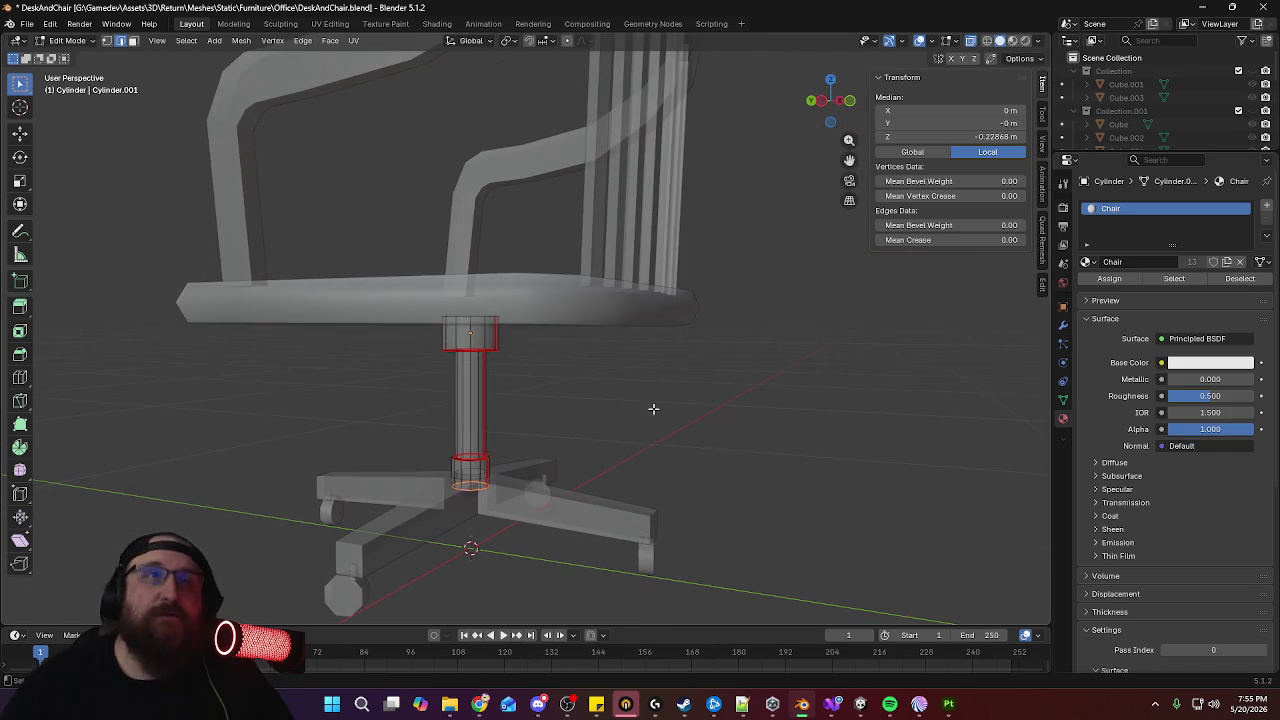
key(Tab)
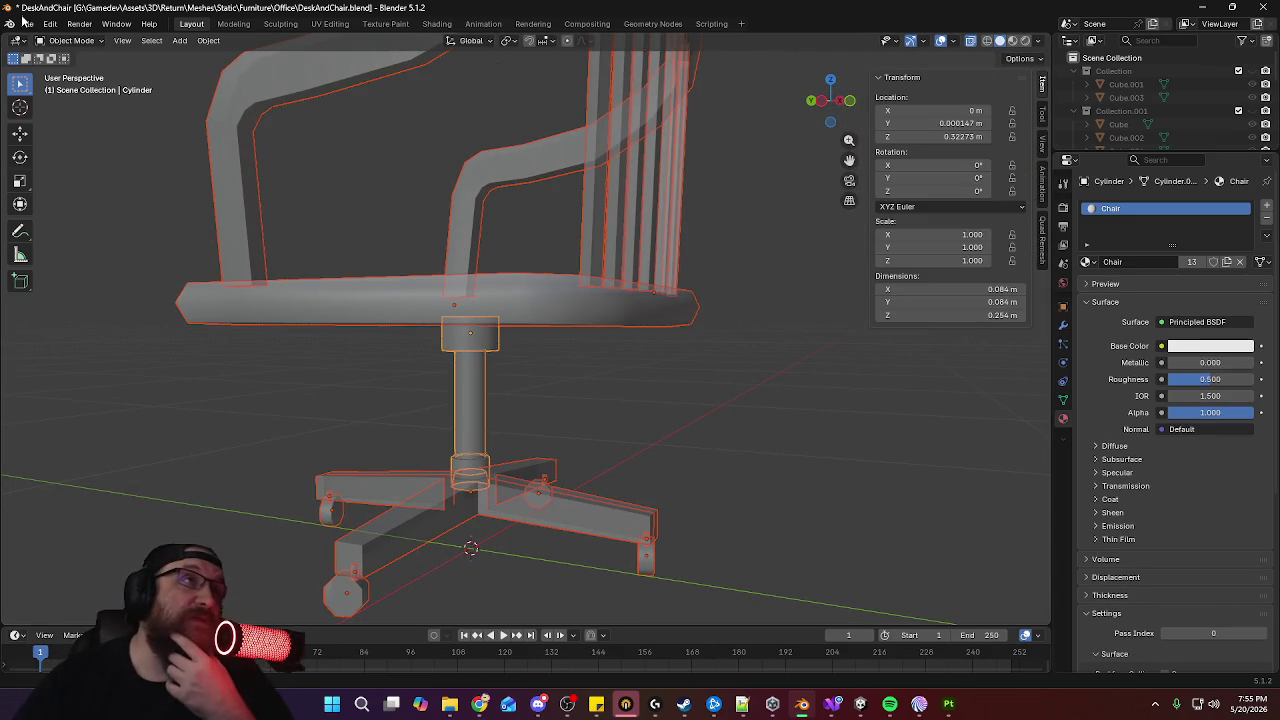
Re-export the chair as FBX overwriting Chair_A.fbx, and return to Substance 3D Painter
click(27, 24)
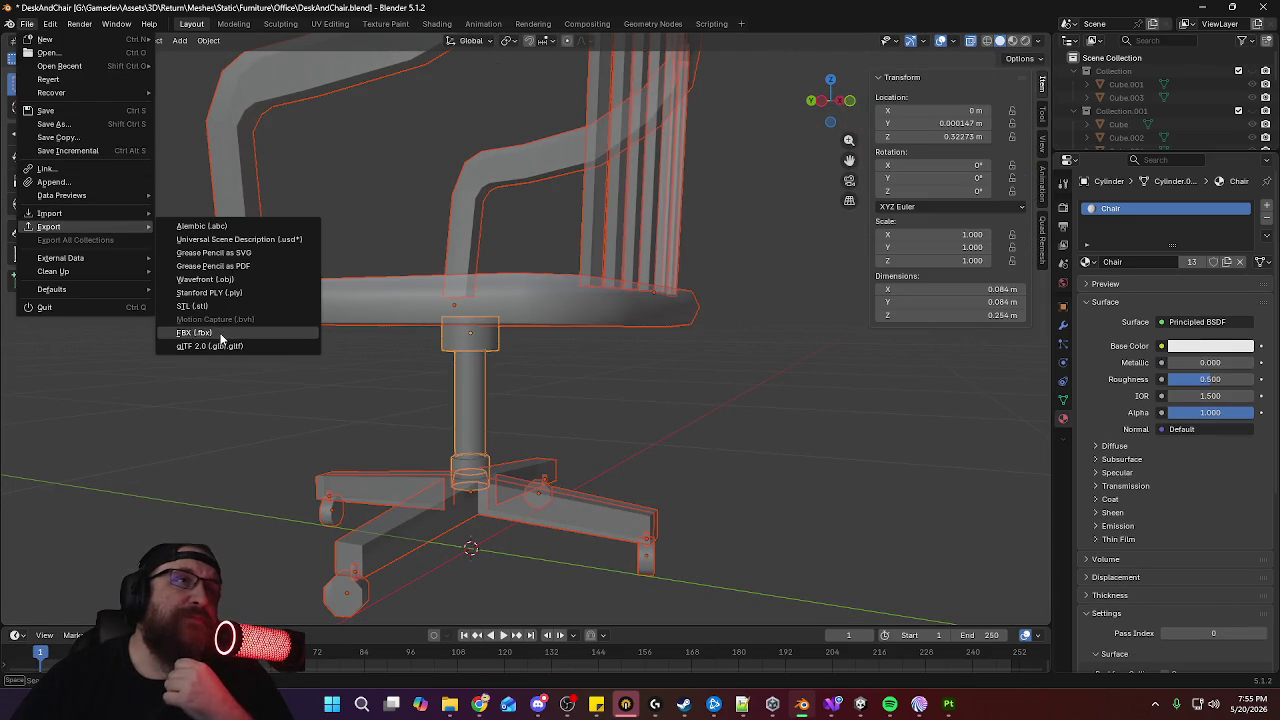
mouse_move(49, 226)
click(210, 332)
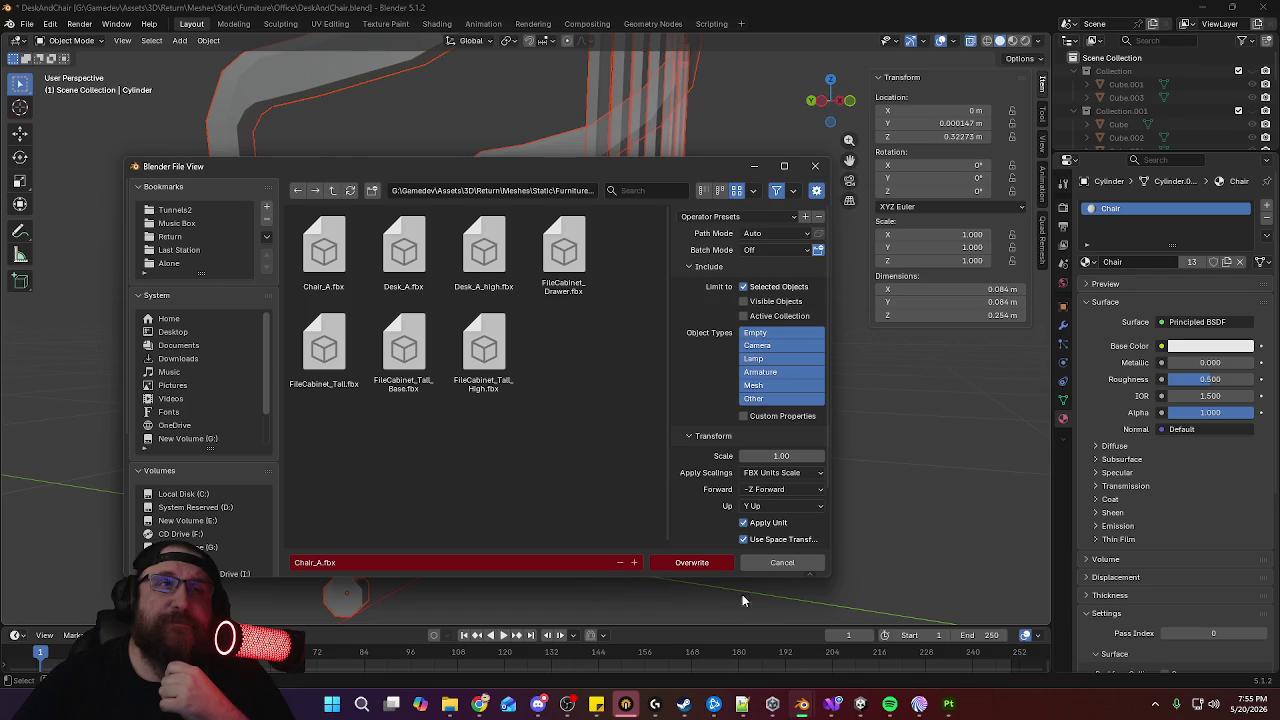
click(724, 567)
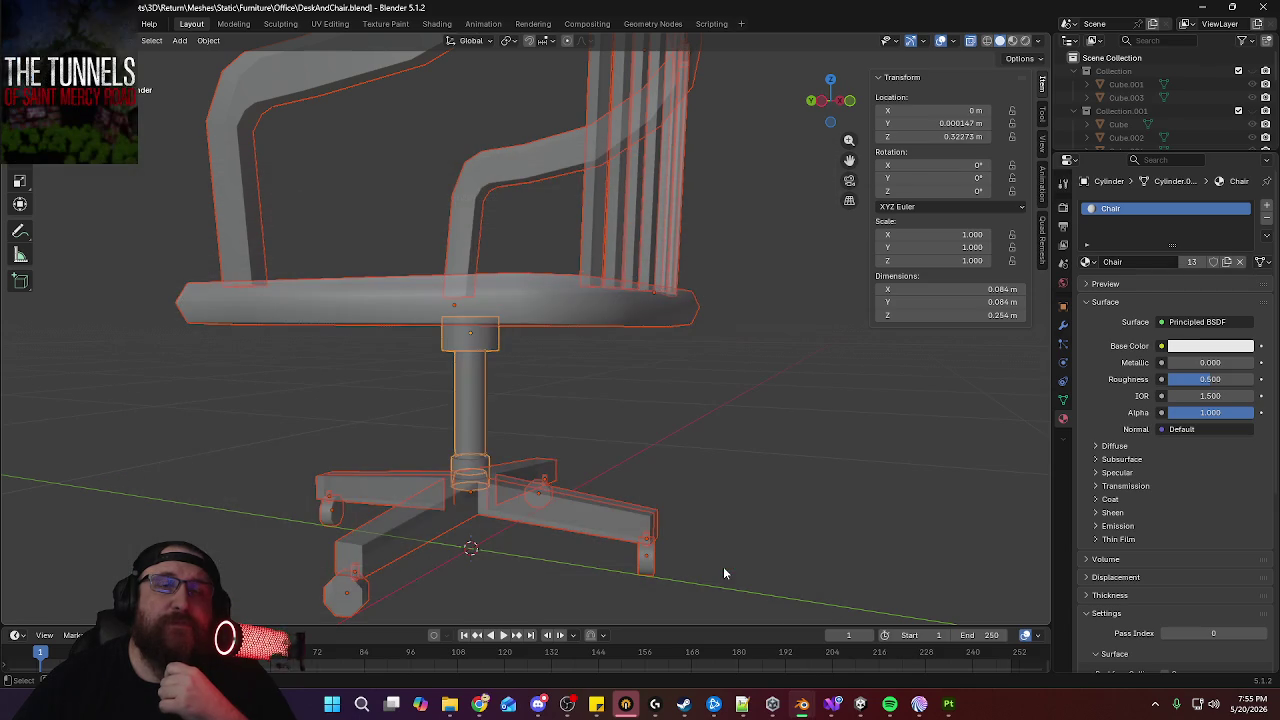
key(alt+Tab)
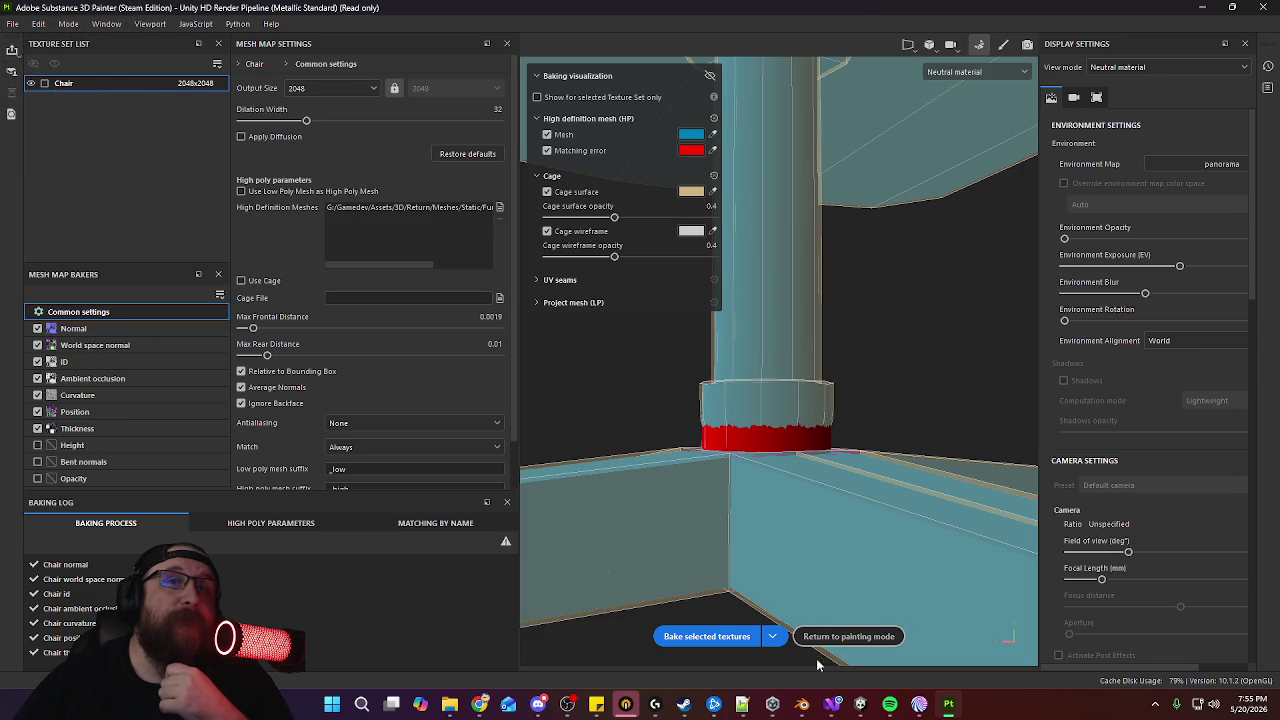
Return to painting mode and reimport the updated chair mesh
click(848, 636)
click(38, 23)
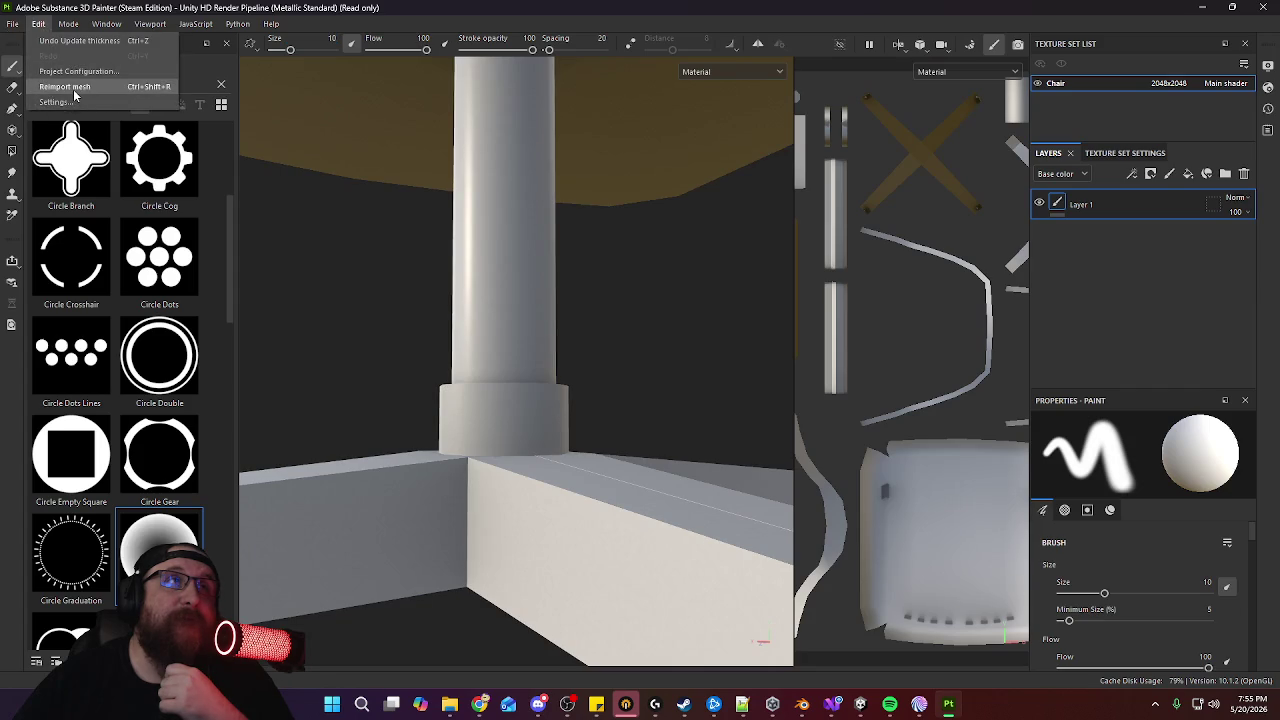
click(100, 100)
drag(360, 190, 725, 550)
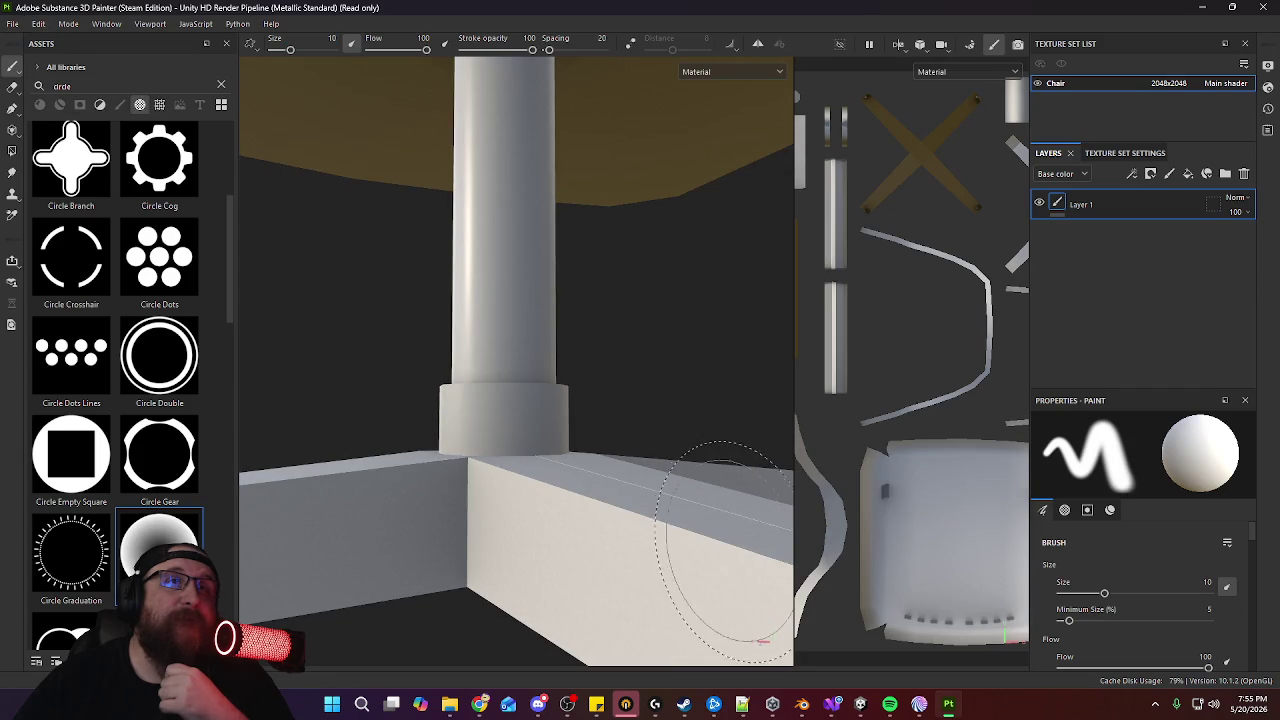
In the baker, reload Chair_A.fbx as the high definition mesh
click(973, 47)
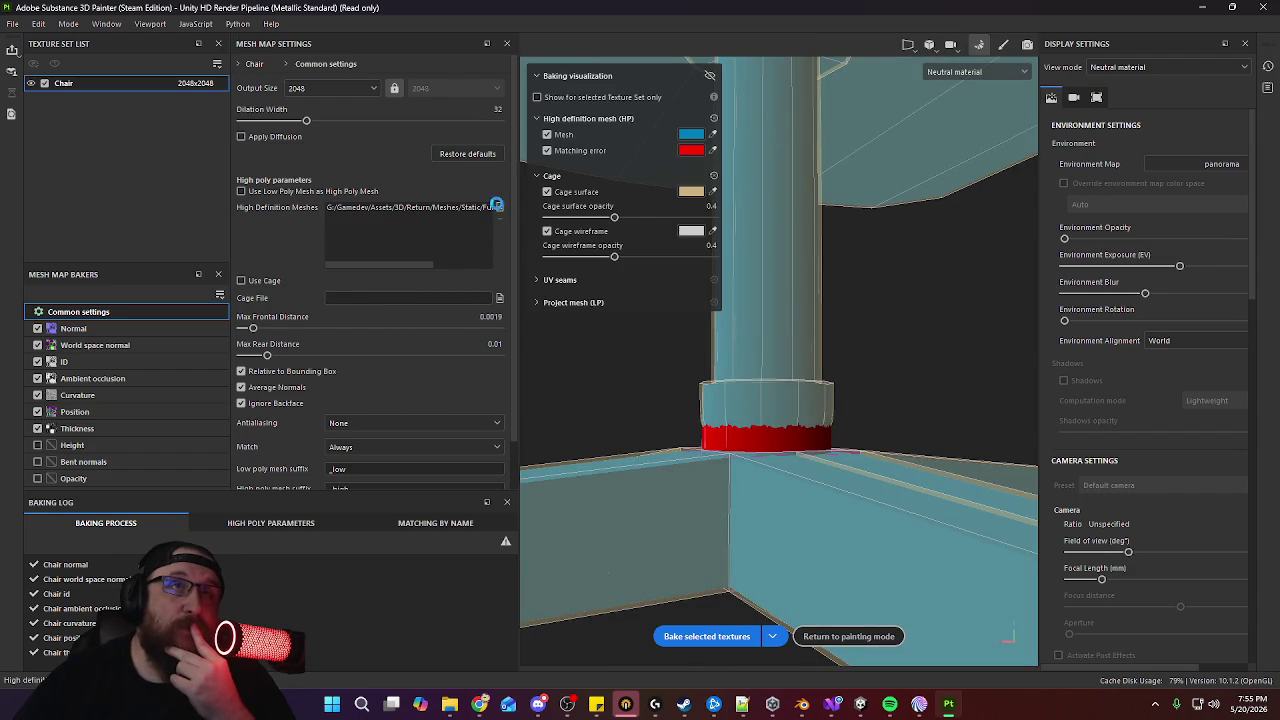
click(499, 207)
click(200, 123)
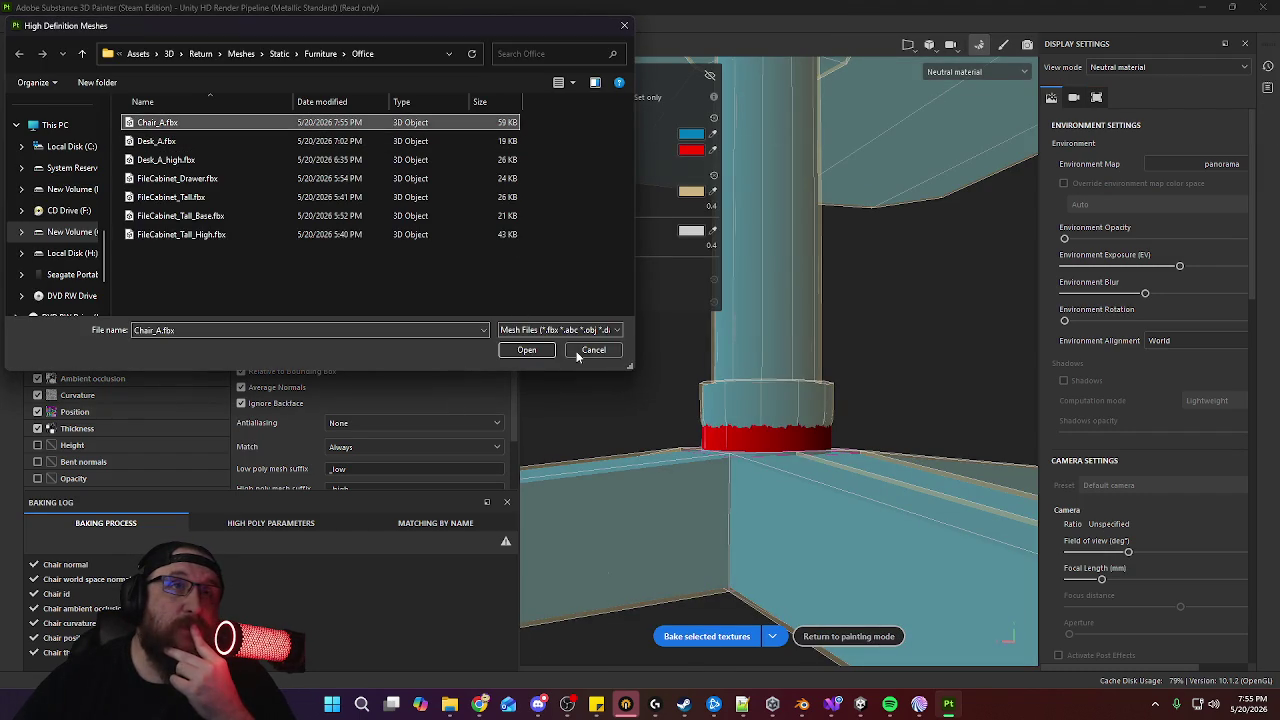
click(518, 347)
Set Max Frontal Distance to 0.0015 and orbit to check the column's remaining red band
mouse_move(254, 328)
mouse_down()
mouse_move(291, 329)
mouse_move(275, 344)
mouse_up()
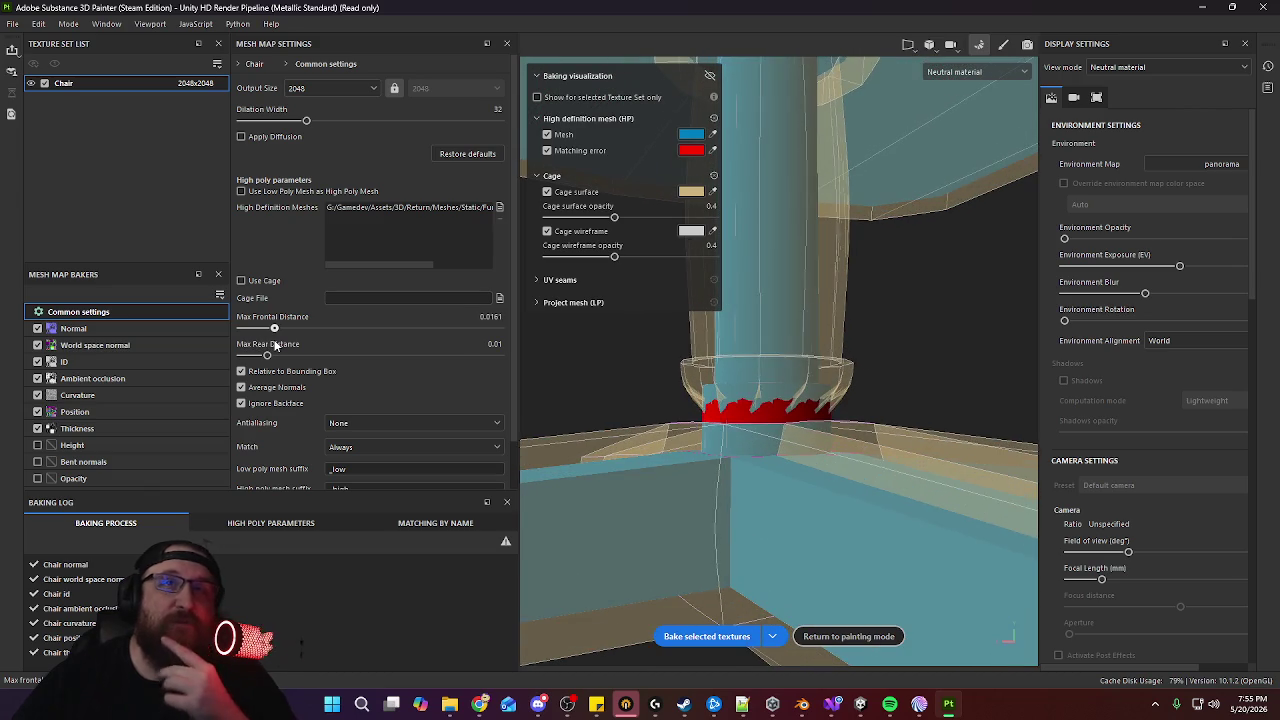
mouse_move(275, 344)
mouse_down()
mouse_move(295, 345)
mouse_move(255, 347)
mouse_up()
scroll(800, 400, down, 5)
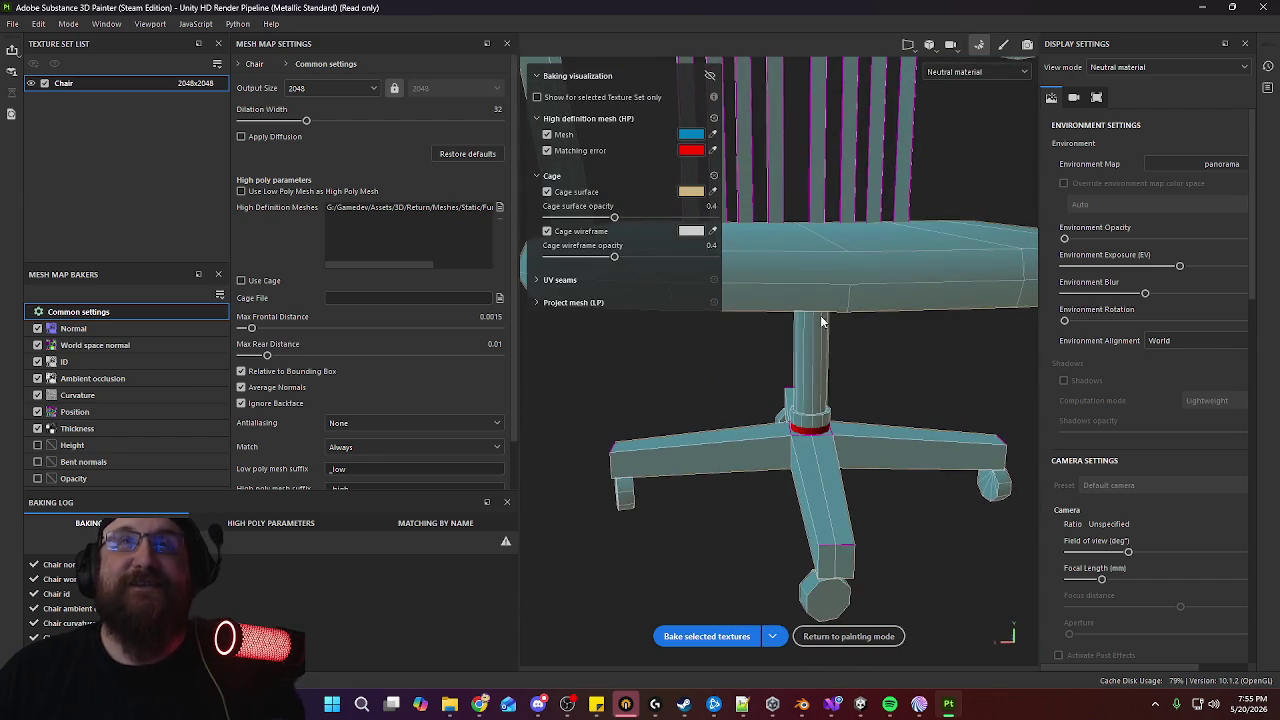
mouse_move(820, 314)
alt+mouse_down()
mouse_move(854, 362)
mouse_move(1118, 327)
mouse_move(782, 327)
alt+mouse_up()
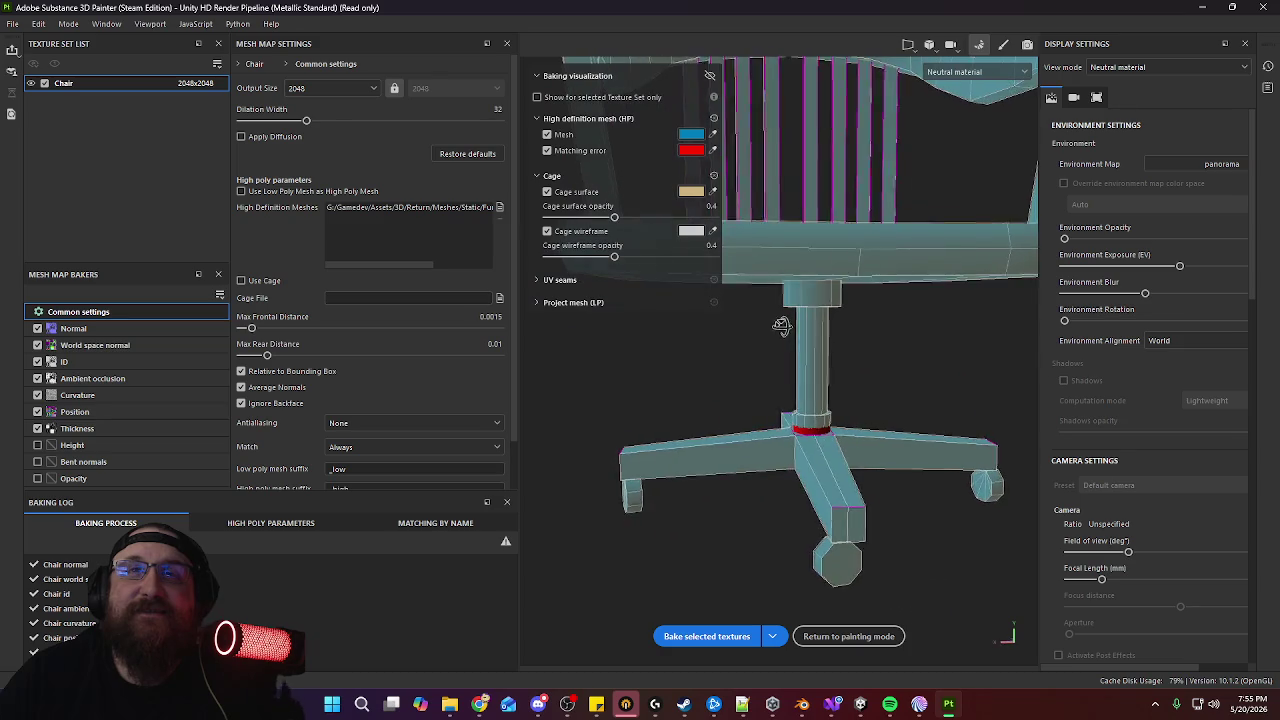
alt+drag(782, 327, 886, 333)
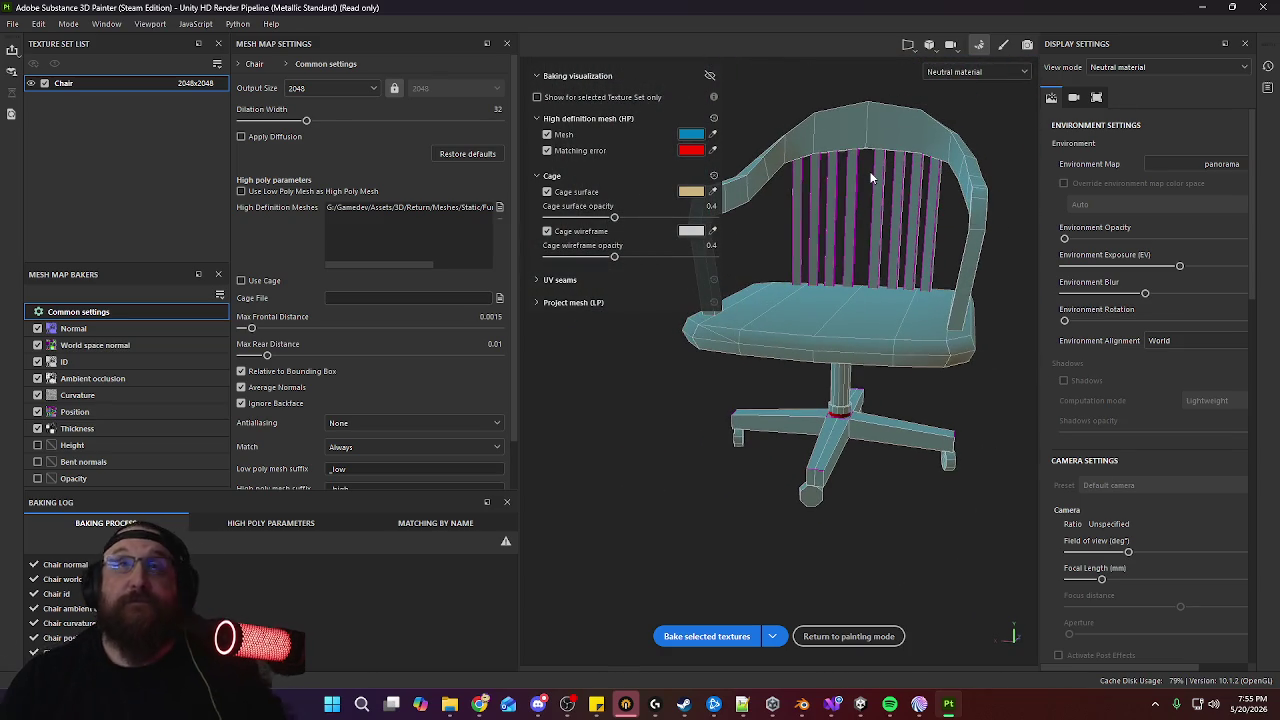
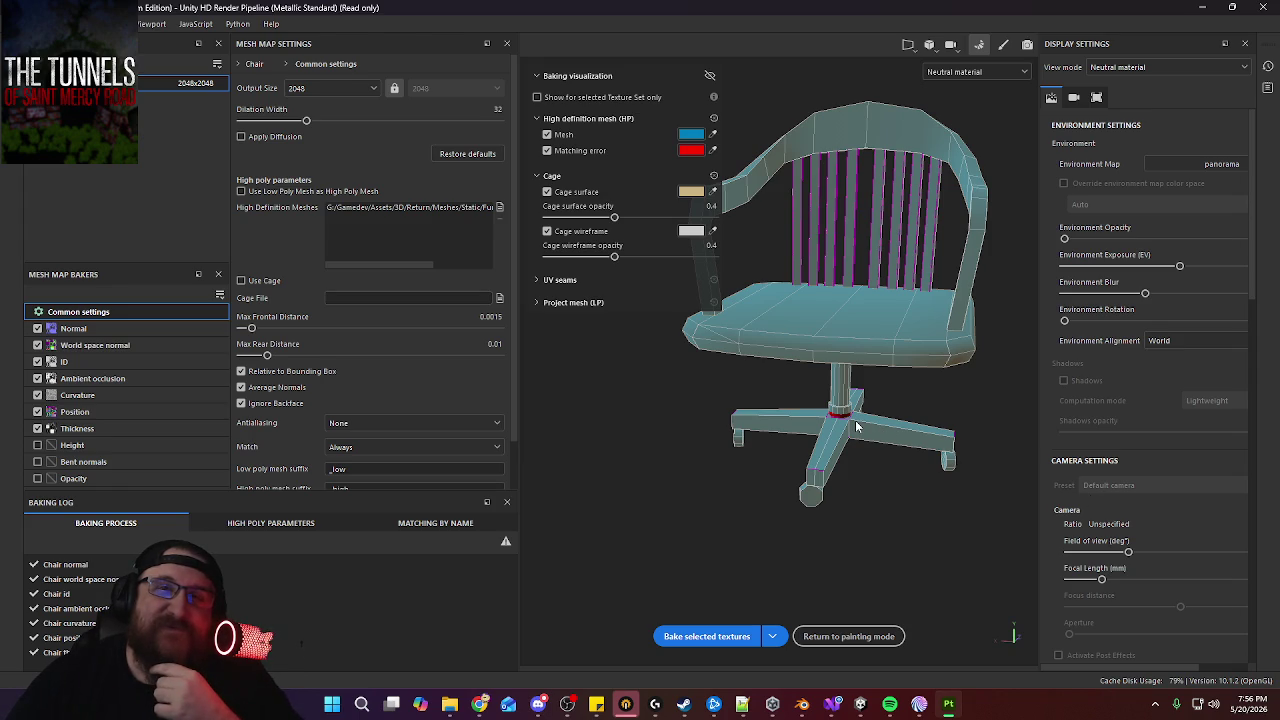
Back in Blender's DeskAndChair.blend, orbit and frame the chair's selected base cylinder close up
click(802, 704)
mouse_move(573, 482)
middle_down()
mouse_move(610, 430)
mouse_move(651, 459)
middle_up()
scroll(671, 346, up, 5)
key(KP_Decimal)
key(Tab)
key(Tab)
mouse_move(737, 457)
middle_down()
mouse_move(723, 469)
mouse_move(728, 454)
middle_up()
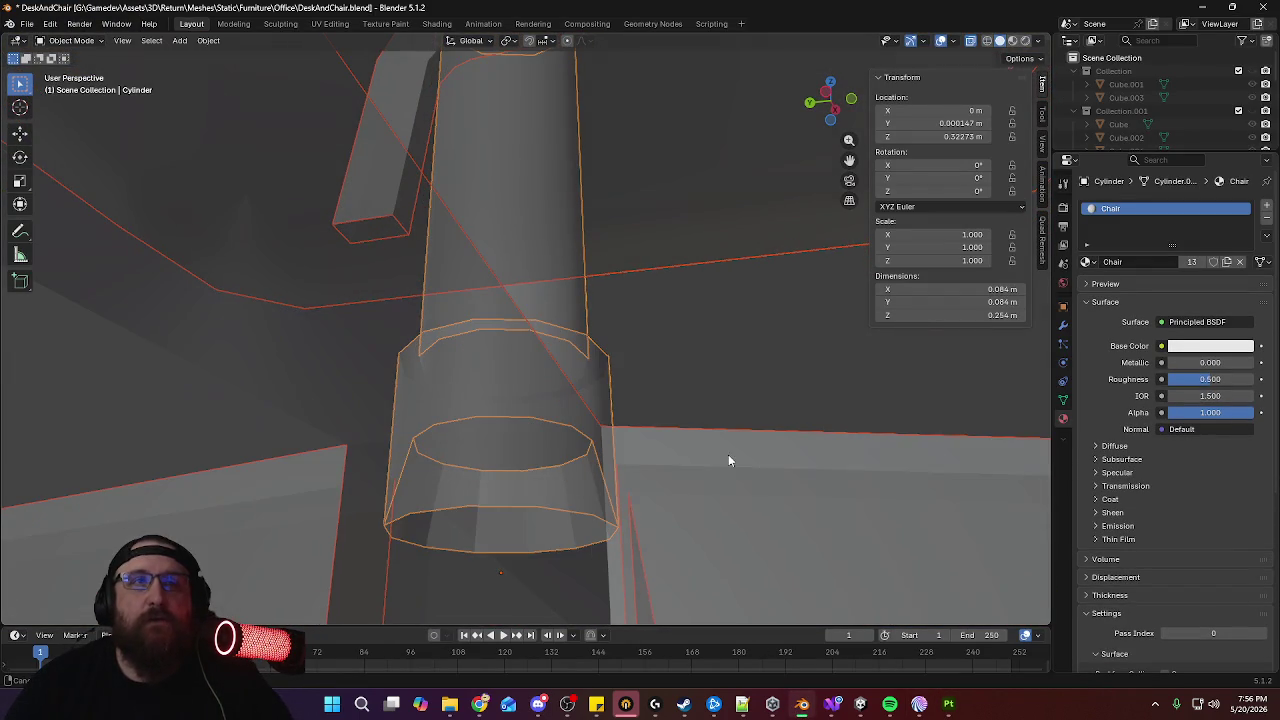
In Edit Mode, lower the stem cylinder's middle edge loop along Z
click(567, 323)
key(Tab)
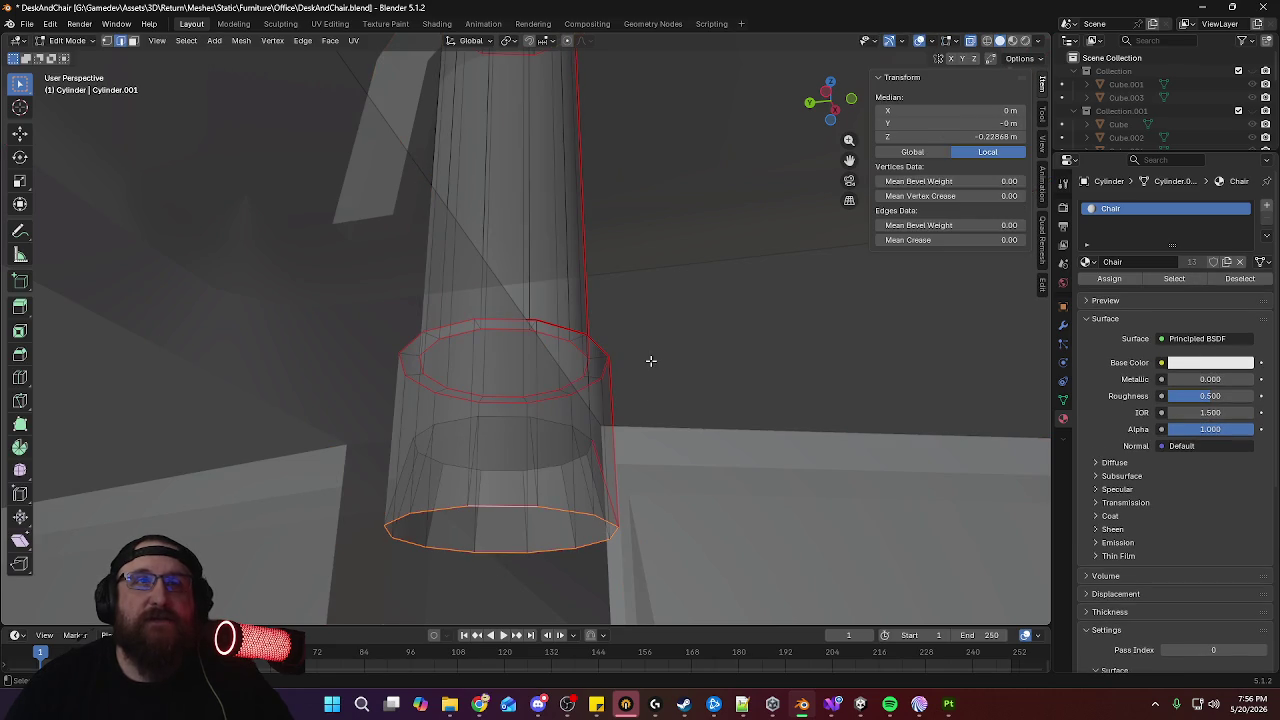
alt+click(578, 428)
mouse_move(563, 428)
middle_down()
mouse_move(577, 434)
mouse_move(566, 423)
middle_up()
key(g)
key(z)
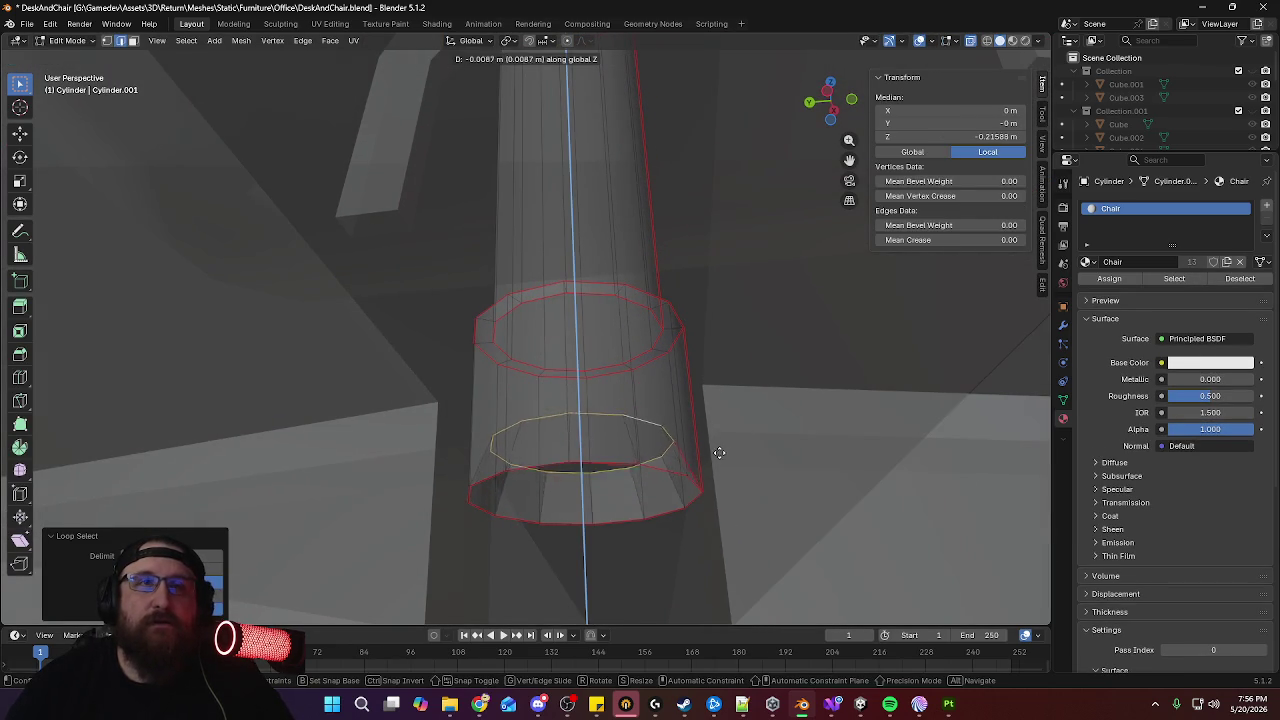
click(724, 497)
click(698, 497)
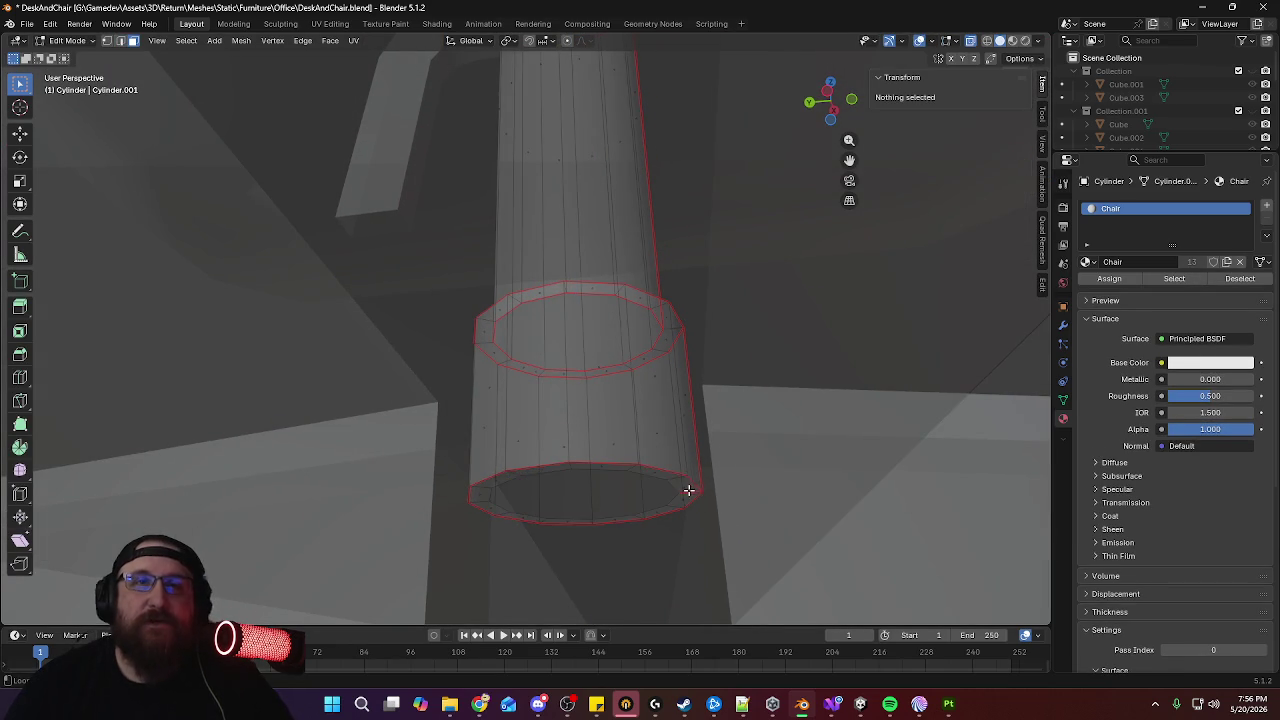
Apply an edit operation to the stem's bottom edge loop, then select all and leave Edit Mode
alt+click(688, 488)
right_click(712, 509)
click(728, 564)
mouse_move(728, 564)
middle_down()
mouse_move(700, 528)
mouse_move(705, 354)
mouse_move(697, 363)
middle_up()
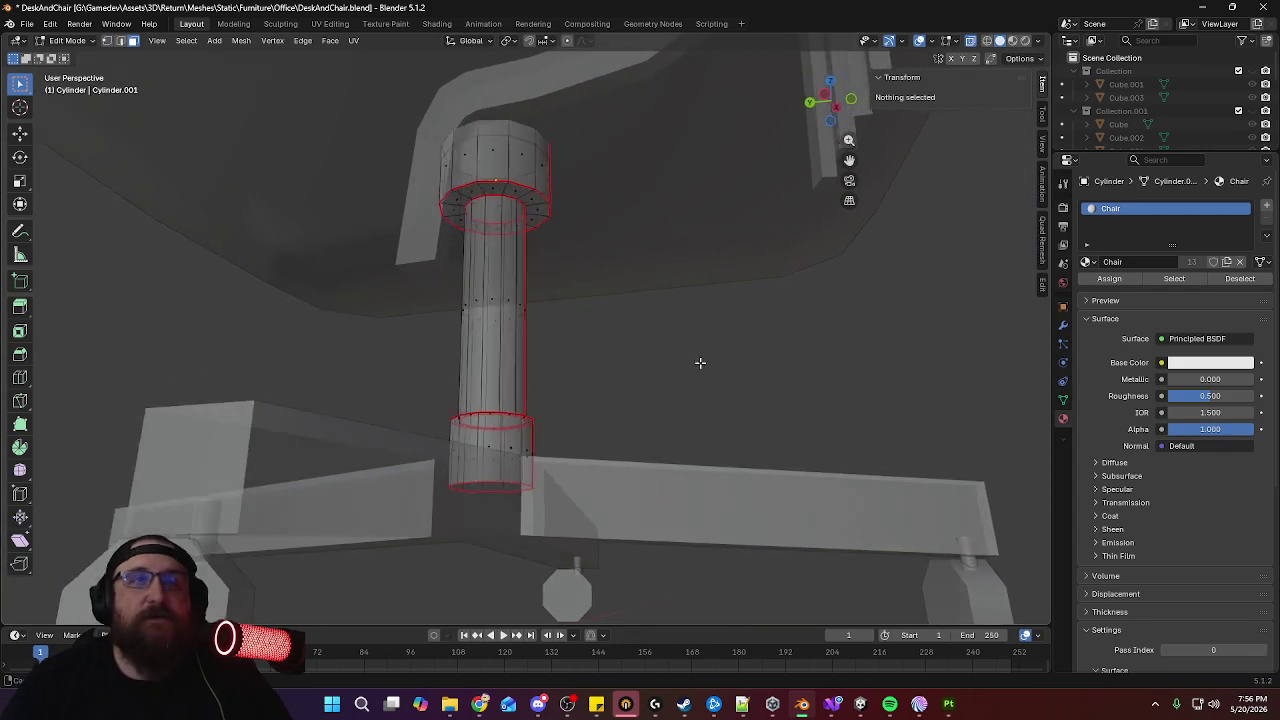
scroll(690, 380, down, 5)
middle_drag(674, 408, 626, 467)
scroll(625, 455, down, 2)
key(a)
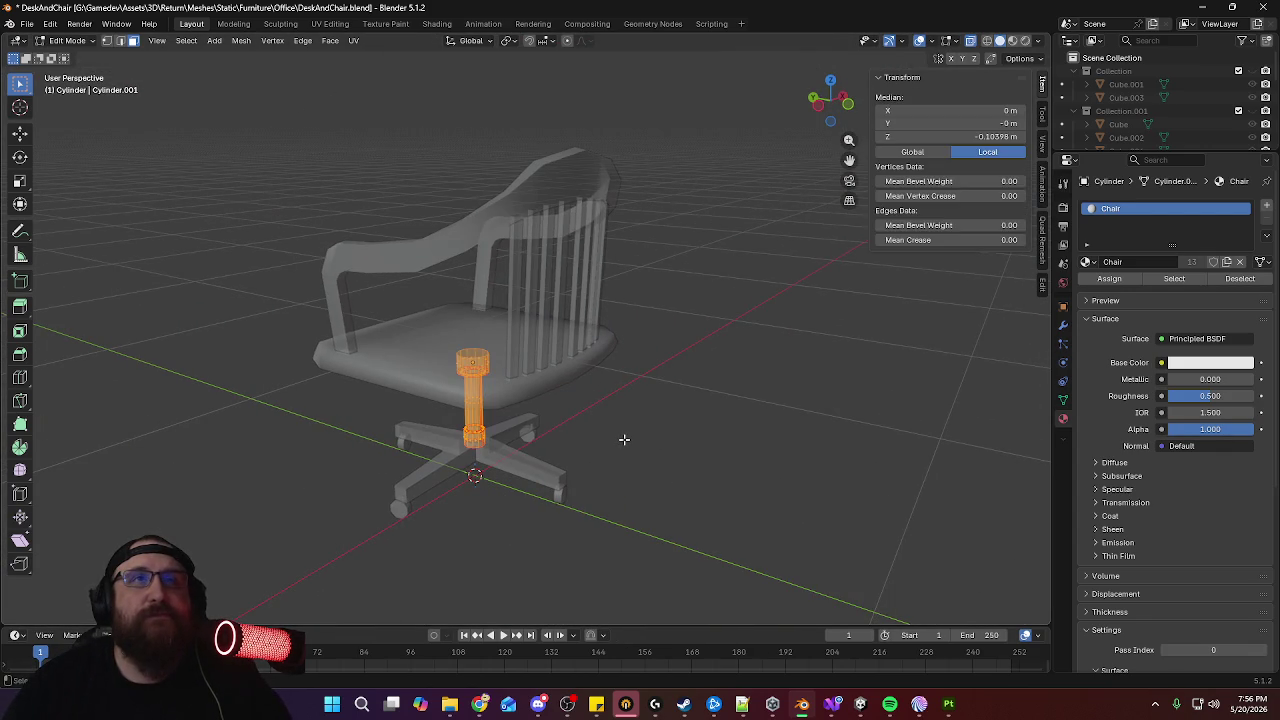
key(Tab)
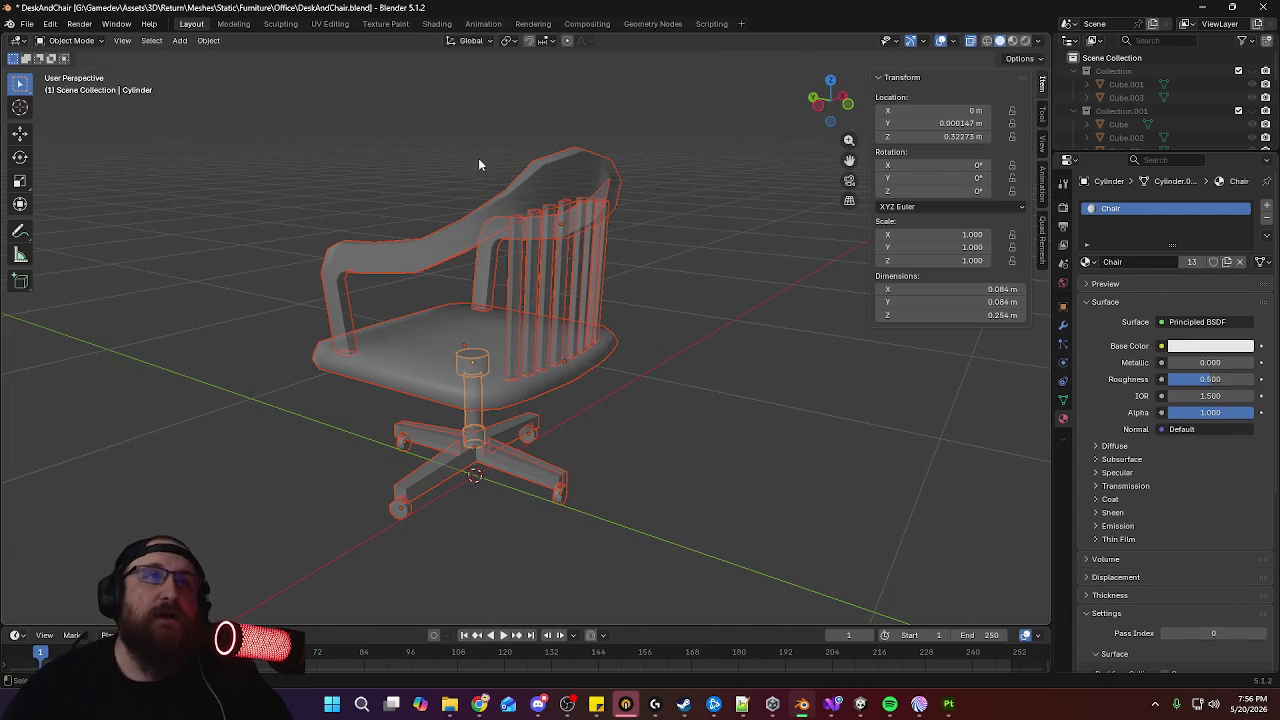
Re-unwrap the chair's UVs in the UV Editing workspace
click(329, 24)
scroll(846, 306, up, 5)
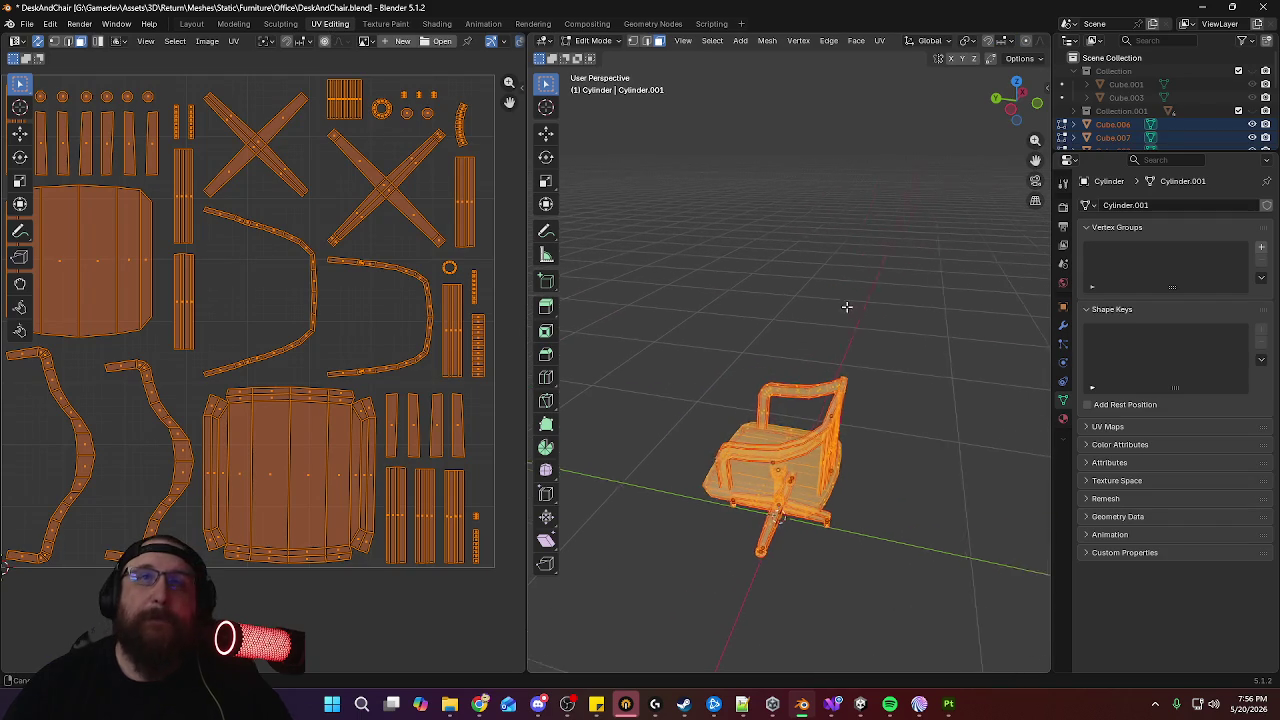
key(u)
click(851, 317)
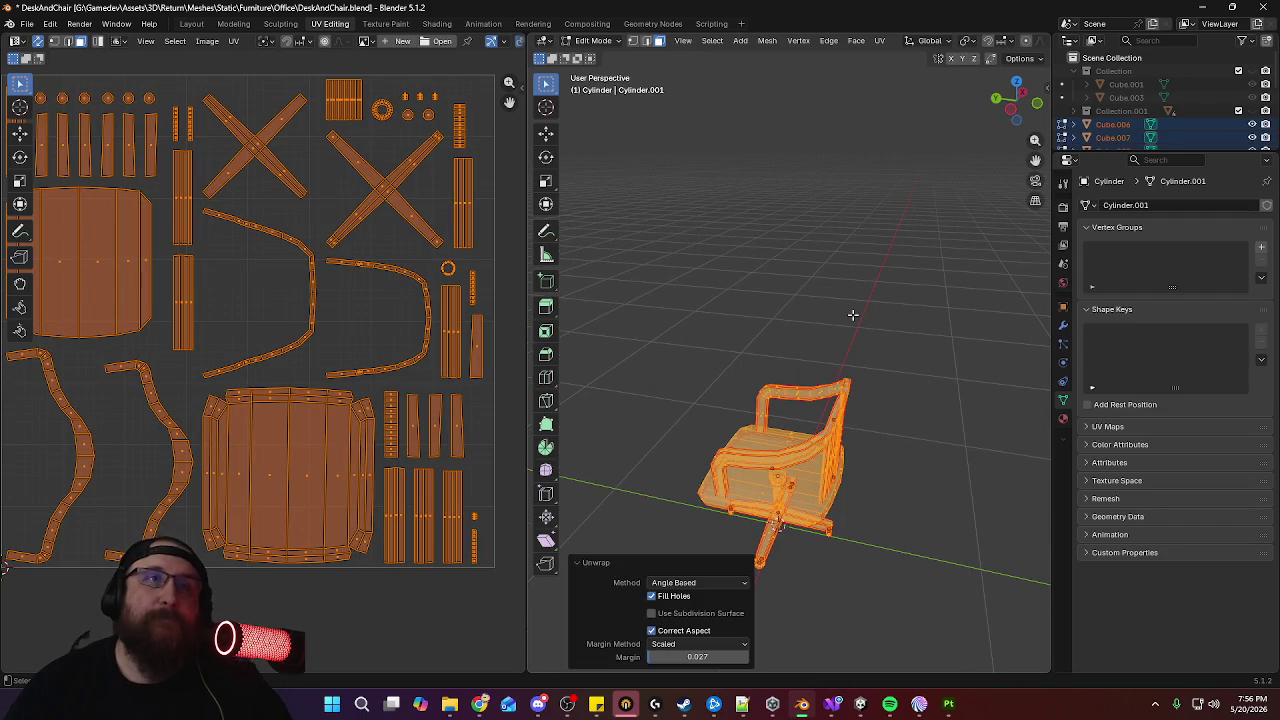
key(Tab)
click(191, 24)
Export the chair as FBX, overwriting Chair_A.fbx
mouse_move(560, 330)
middle_down()
mouse_move(624, 358)
mouse_move(637, 379)
middle_up()
shift+click(617, 357)
click(27, 25)
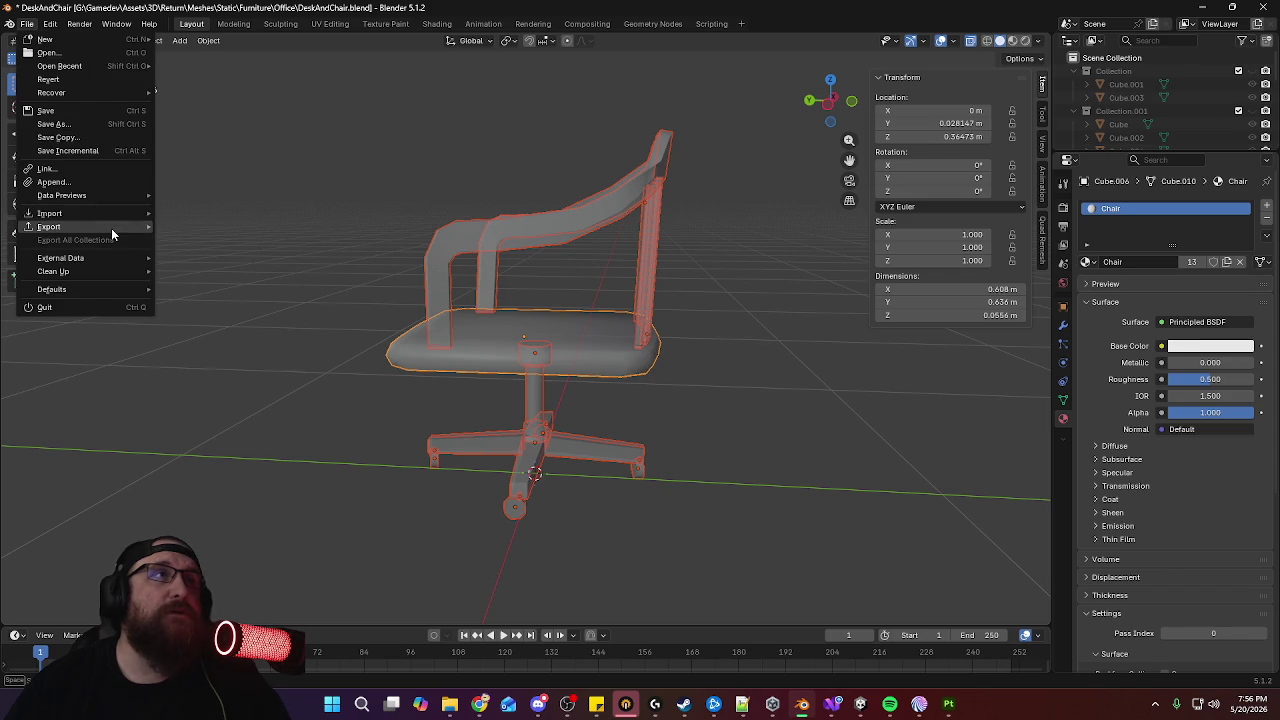
mouse_move(50, 227)
click(240, 334)
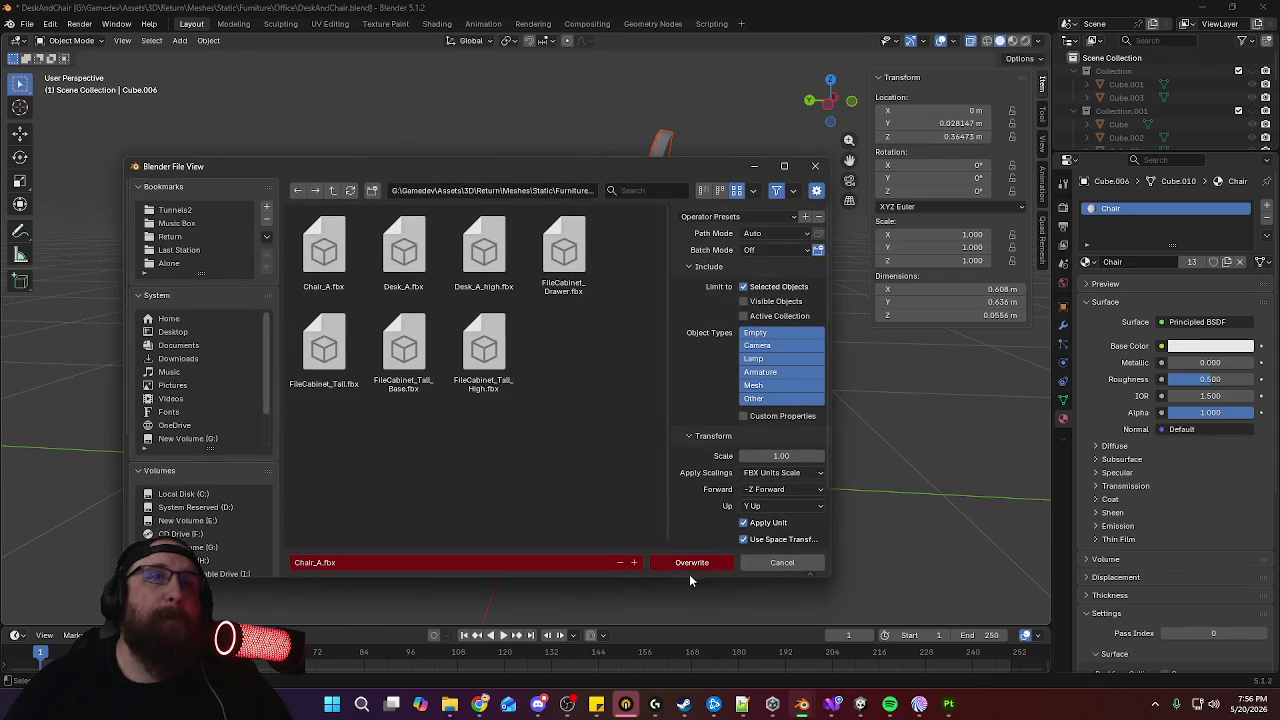
click(690, 563)
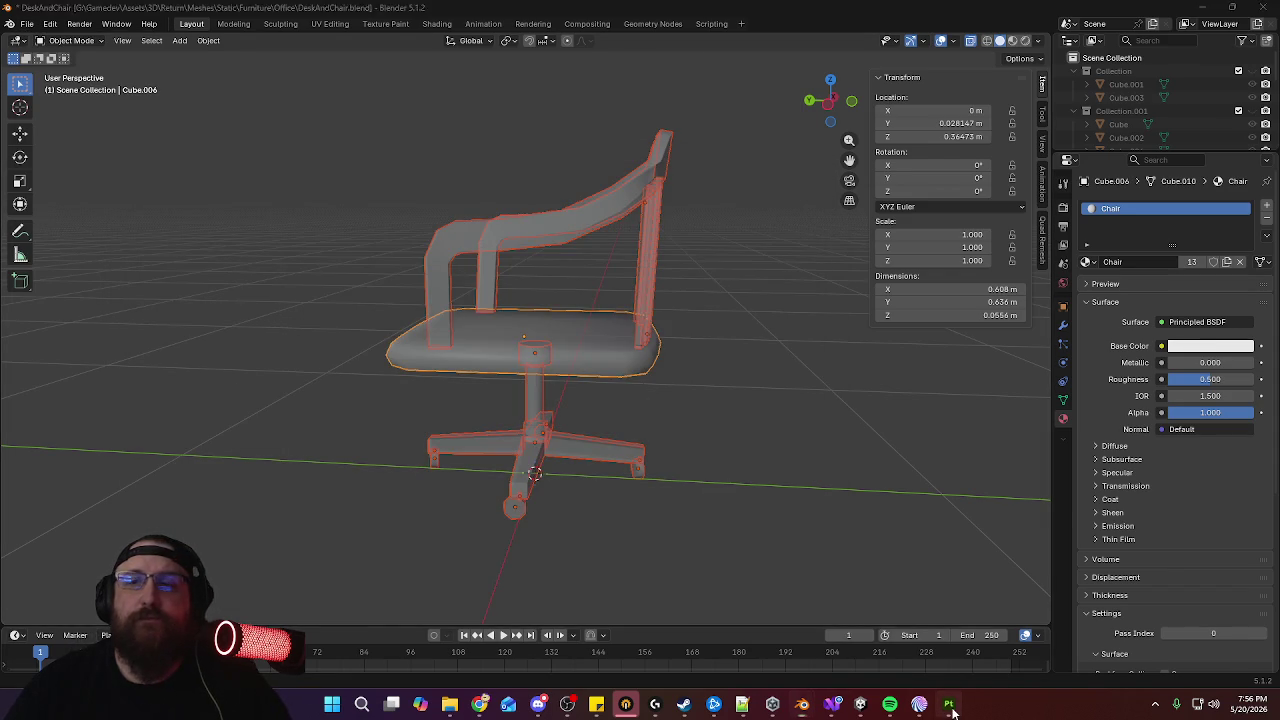
click(952, 707)
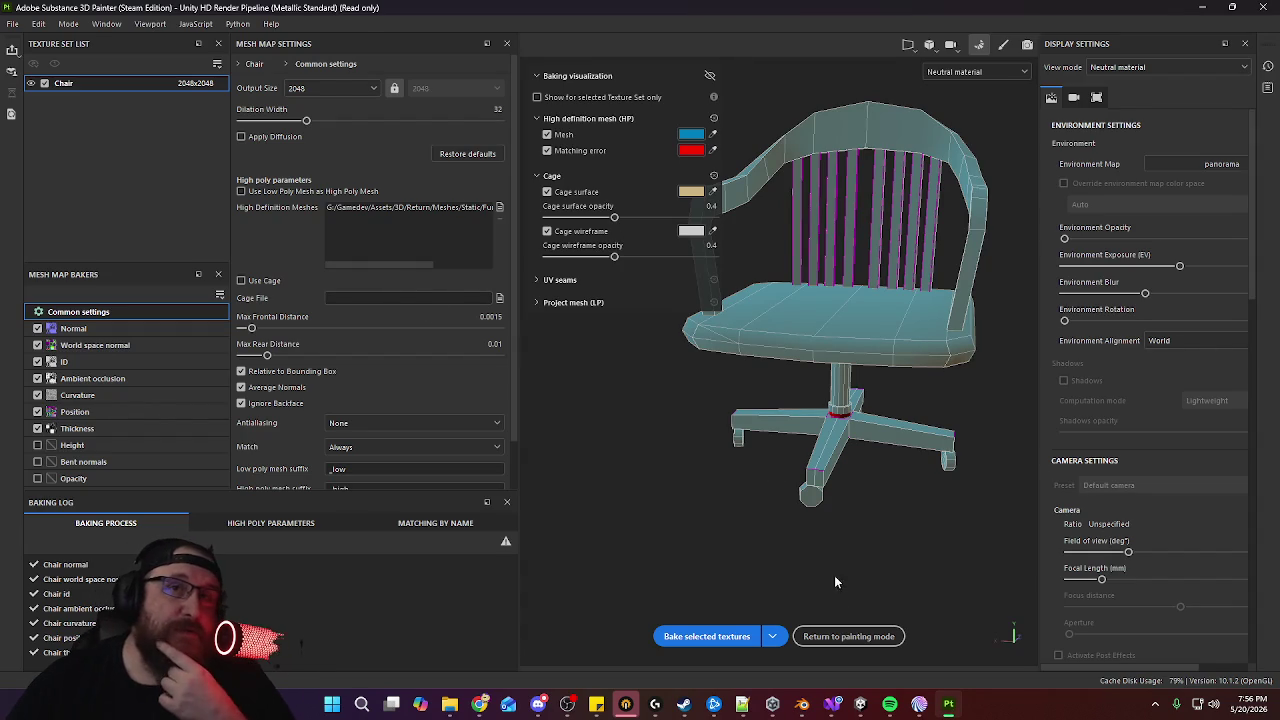
Load Chair_A.fbx as the high-definition mesh in the Bake Mesh Maps settings
click(849, 636)
click(38, 23)
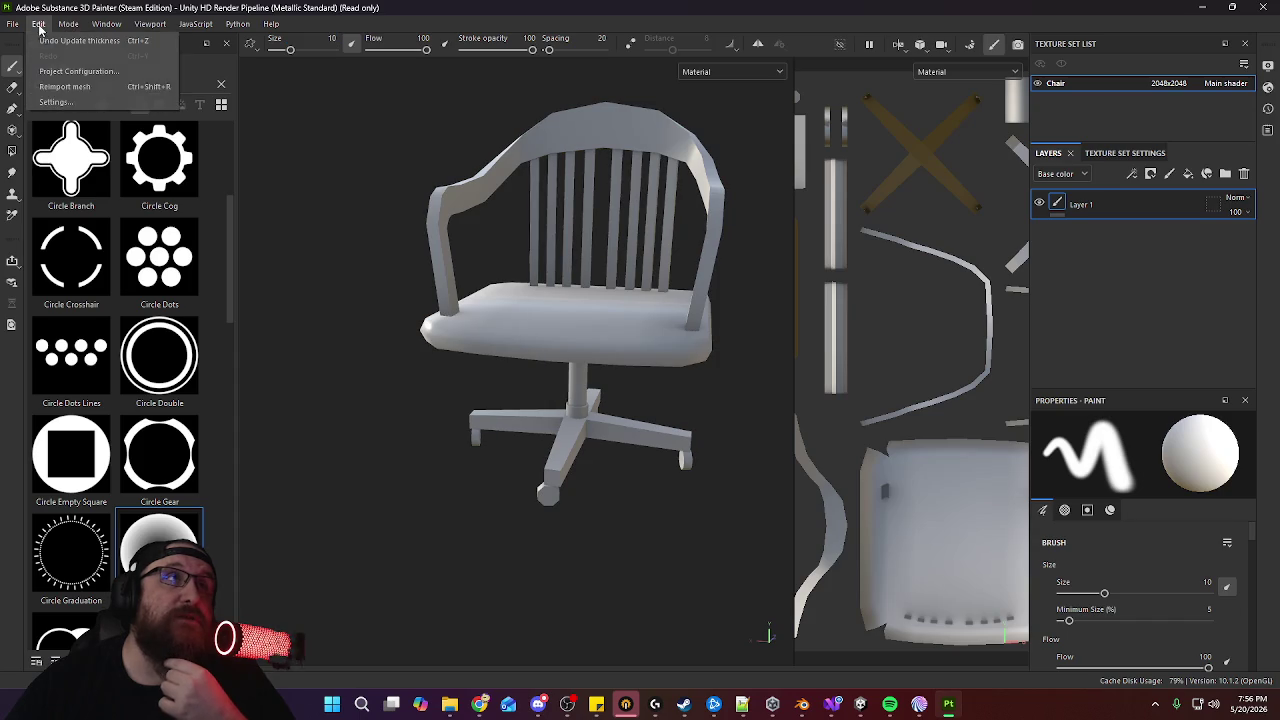
click(80, 88)
click(970, 45)
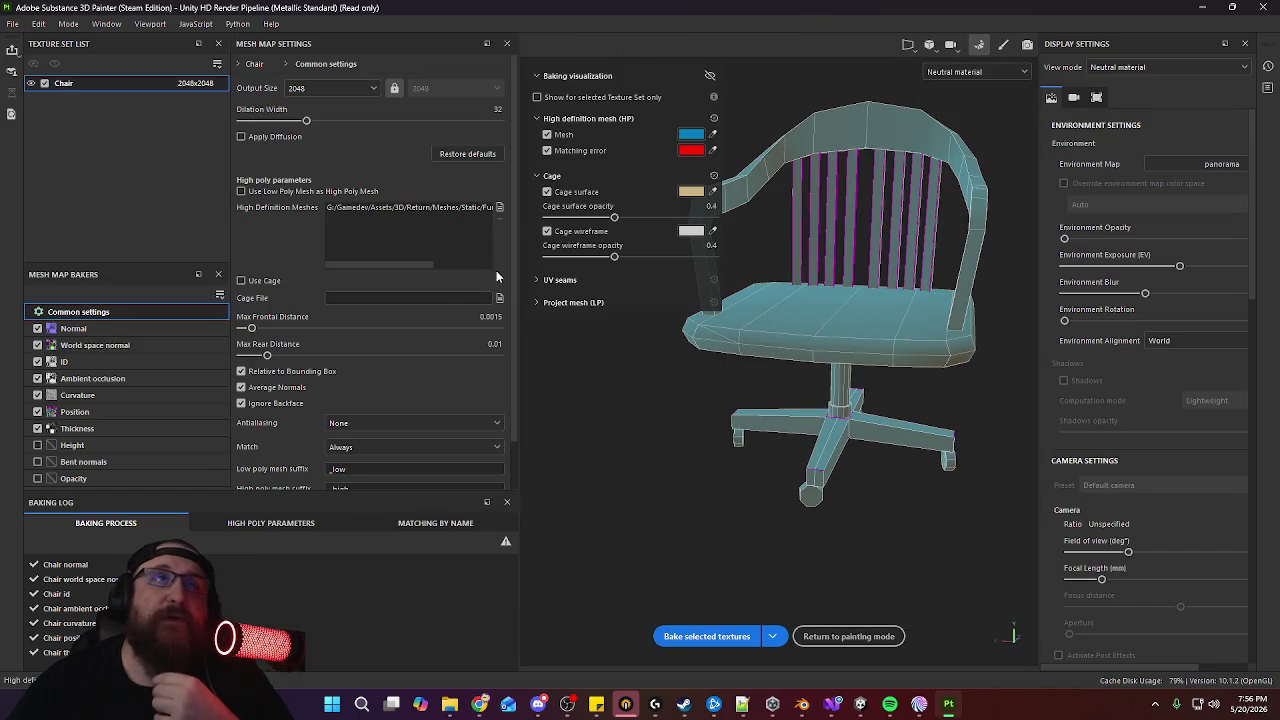
click(499, 206)
click(157, 122)
click(526, 349)
Set Max Frontal Distance to 0.0042, bake the mesh maps and return to painting mode
alt+drag(690, 338, 749, 338)
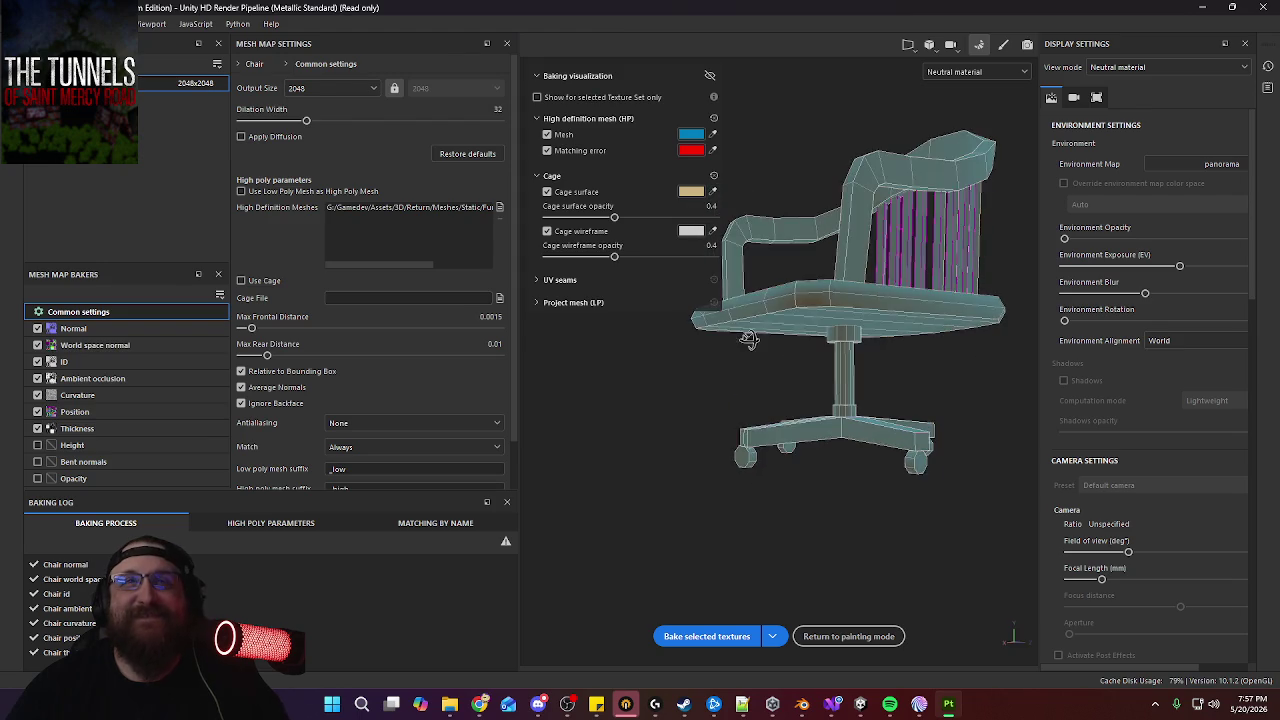
alt+right_drag(749, 338, 880, 380)
mouse_move(880, 380)
alt+mouse_down()
mouse_move(886, 423)
mouse_move(831, 323)
mouse_move(832, 400)
alt+mouse_up()
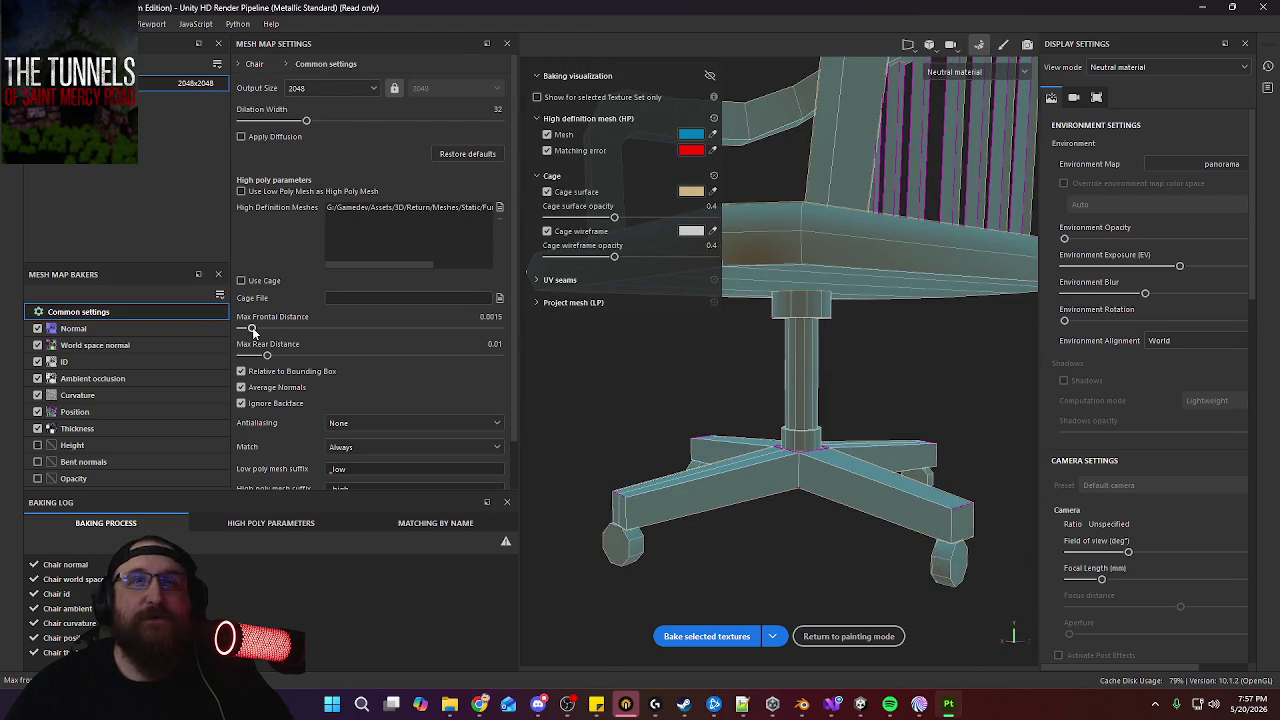
drag(252, 327, 259, 330)
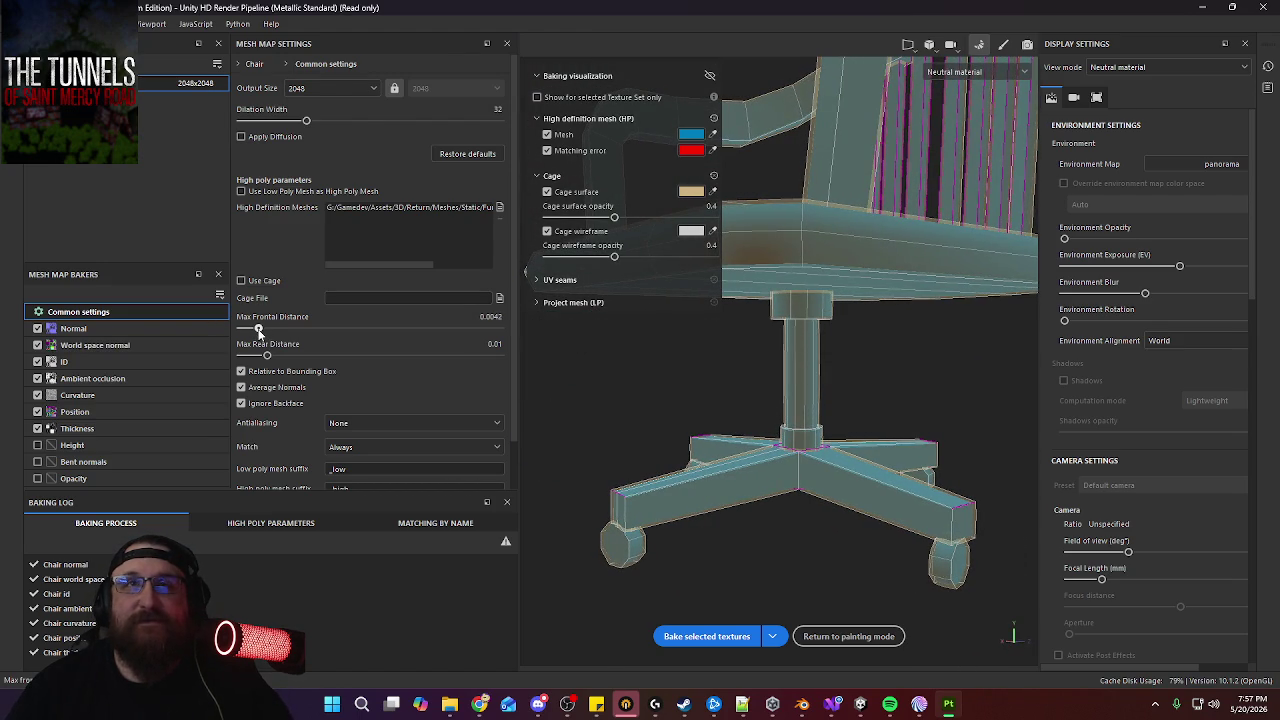
mouse_move(824, 347)
alt+mouse_down()
mouse_move(834, 343)
mouse_move(839, 575)
alt+mouse_up()
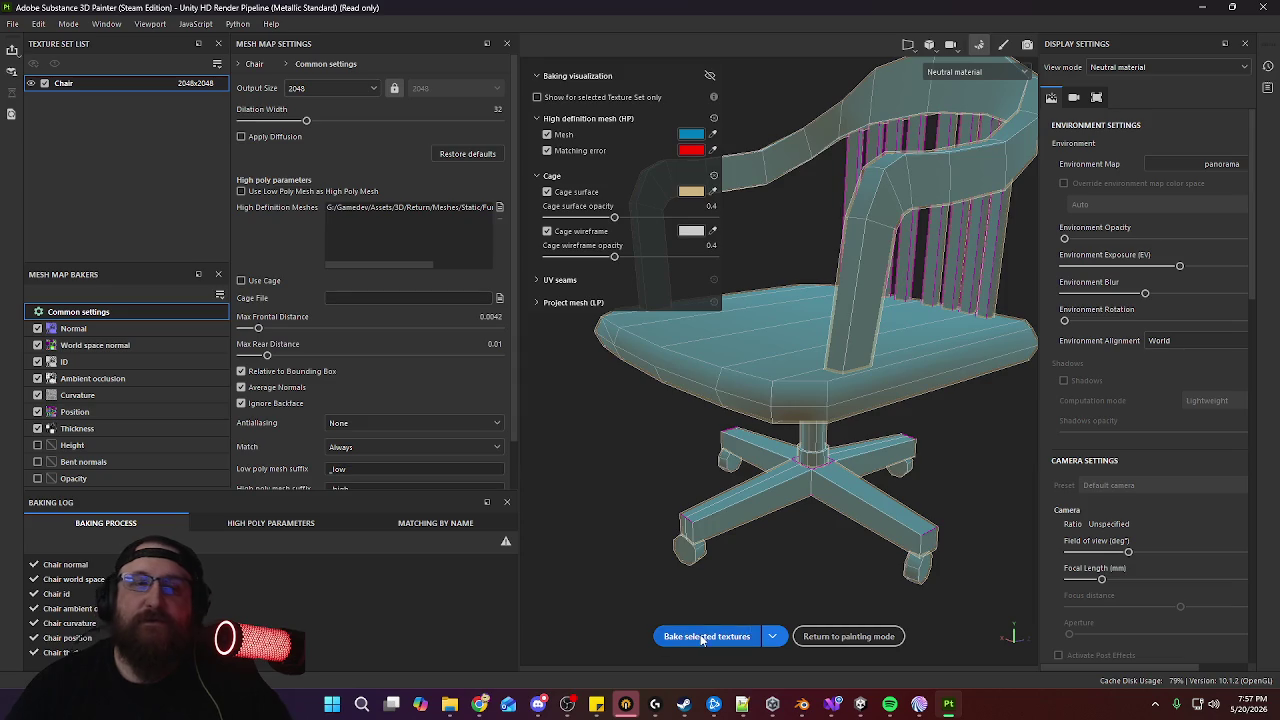
click(703, 637)
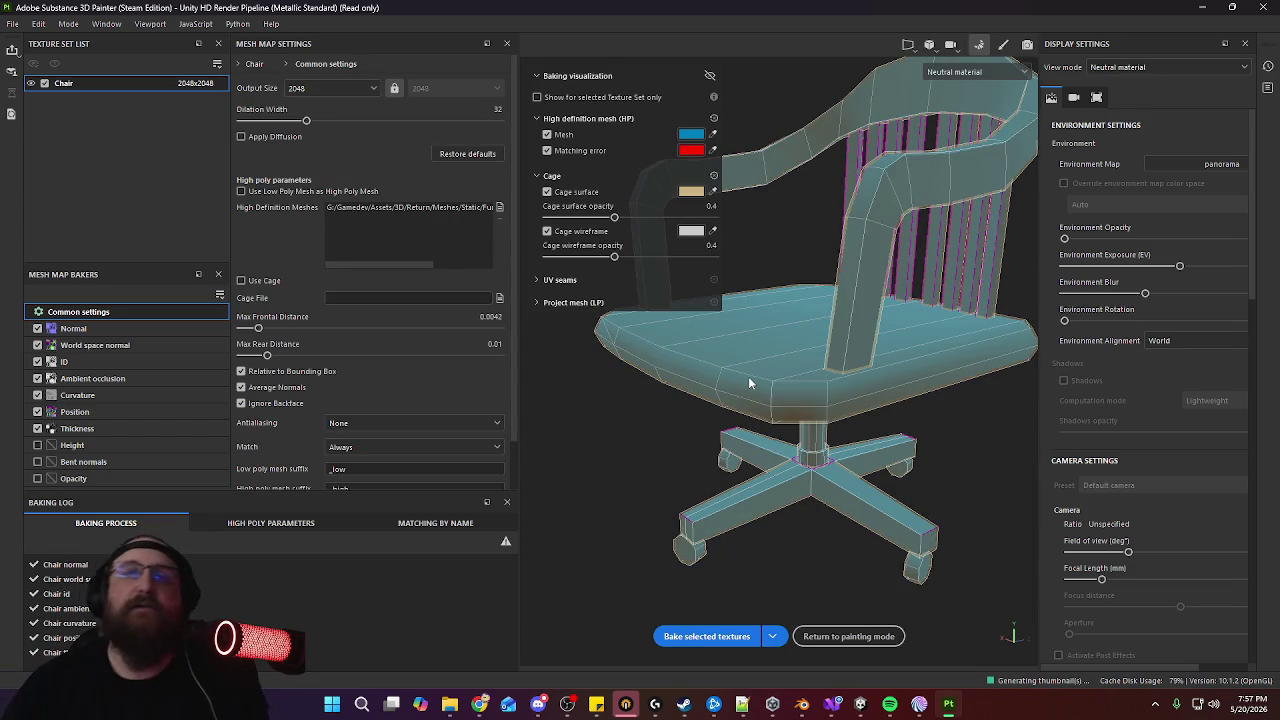
click(848, 637)
mouse_move(868, 632)
alt+mouse_down()
mouse_move(603, 267)
mouse_move(673, 380)
alt+mouse_up()
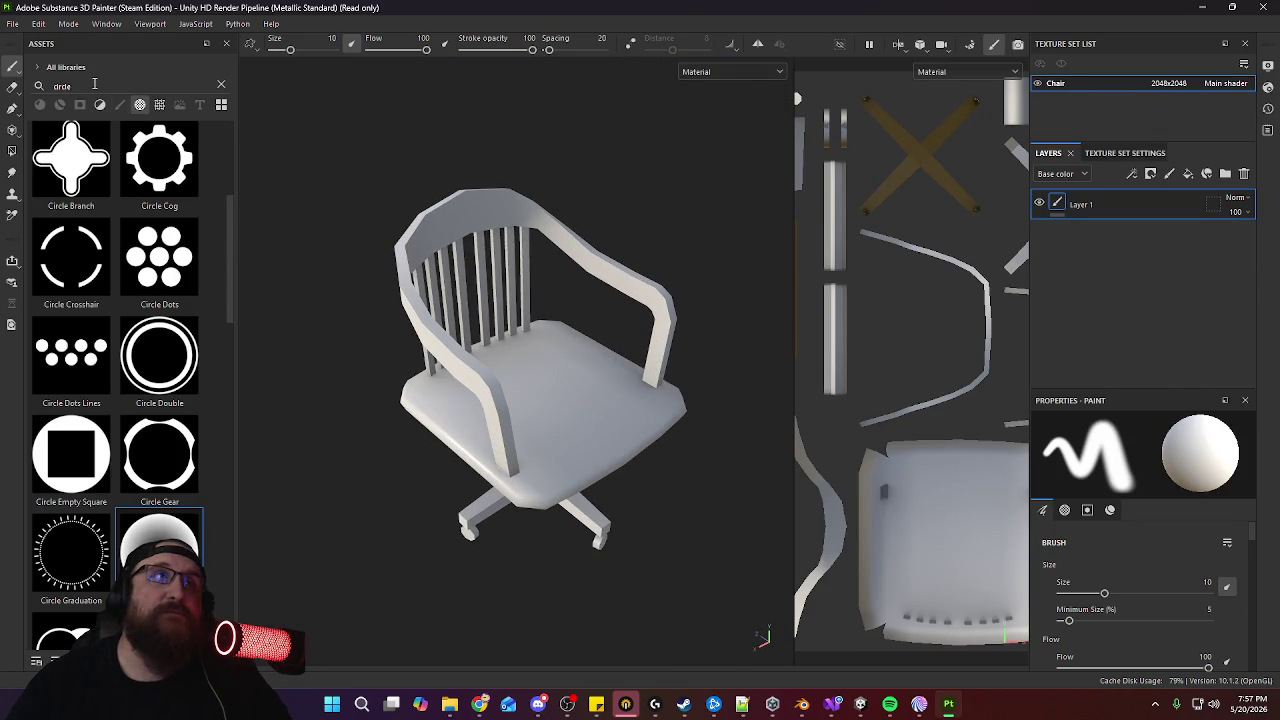
Search the materials for 'wood' and apply Wood Acajou to the chair
double_click(94, 84)
text(wood)
click(40, 104)
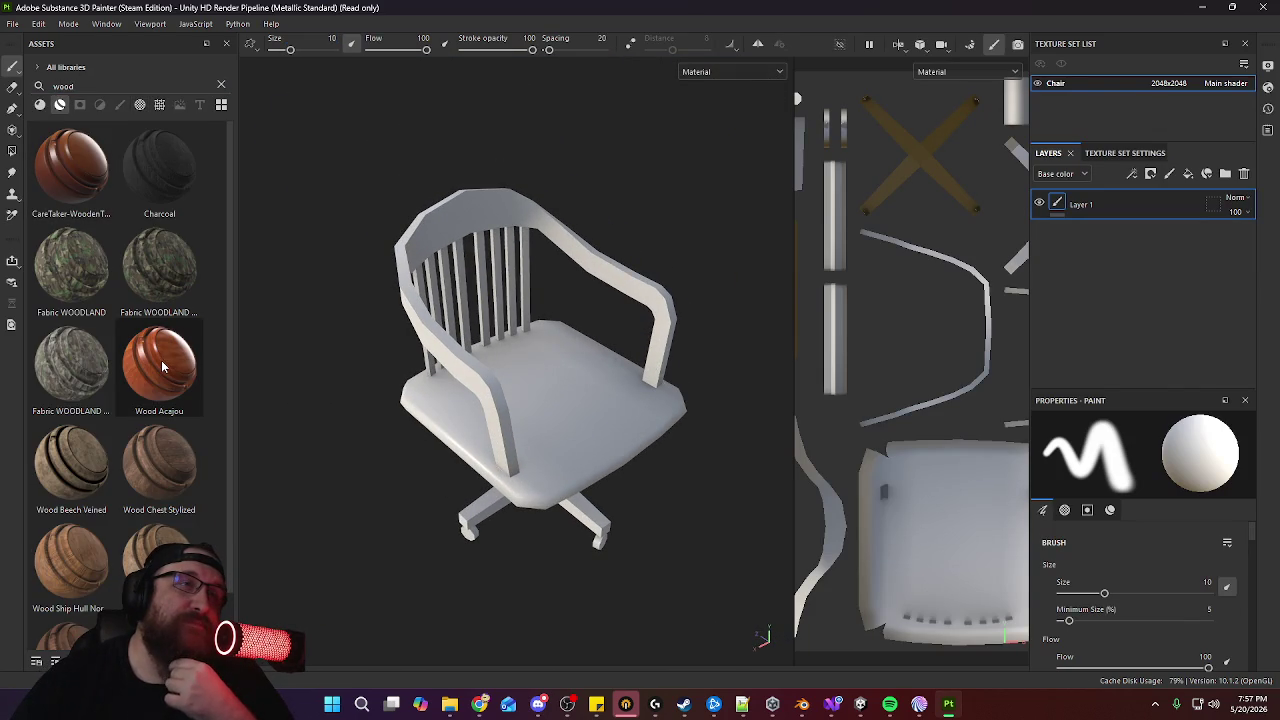
mouse_move(159, 363)
mouse_move(163, 367)
mouse_down()
mouse_move(586, 410)
mouse_move(623, 380)
mouse_move(543, 349)
mouse_move(420, 346)
mouse_move(563, 381)
mouse_move(560, 420)
mouse_up()
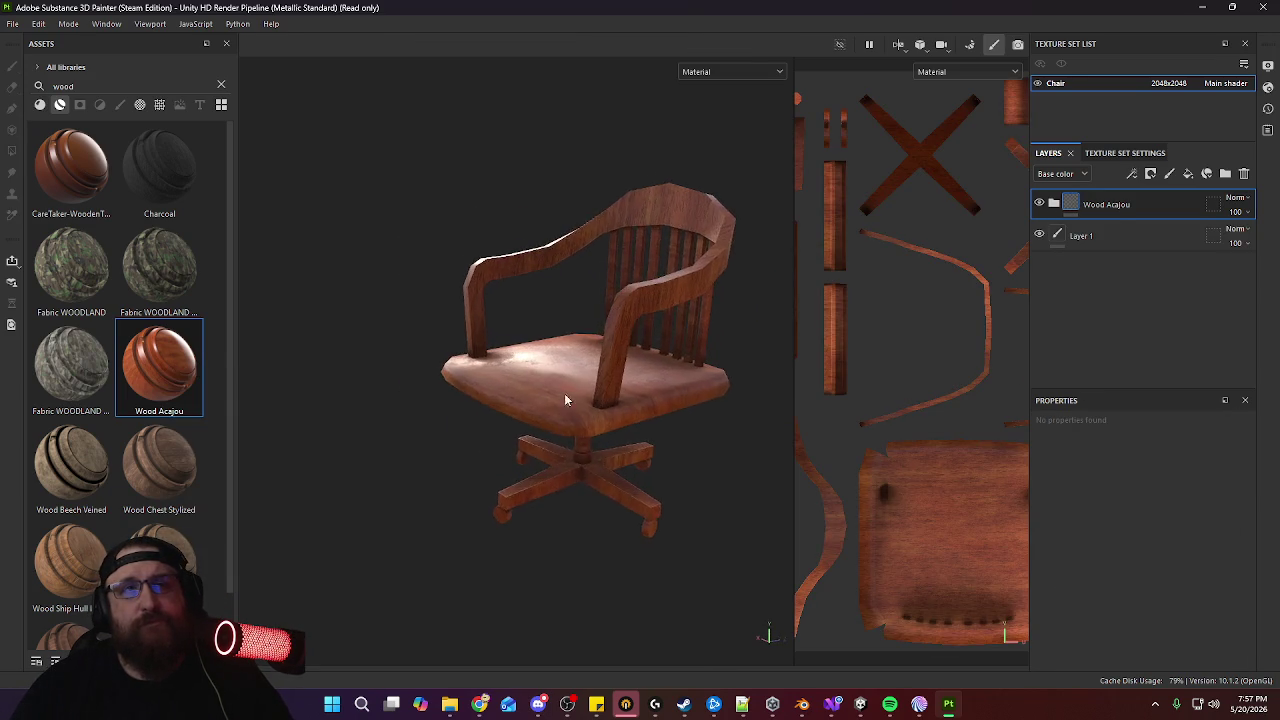
alt+right_drag(560, 420, 563, 543)
mouse_move(563, 543)
alt+mouse_down()
mouse_move(604, 471)
mouse_move(583, 396)
mouse_move(589, 409)
alt+mouse_up()
alt+right_drag(589, 409, 606, 494)
mouse_move(634, 426)
alt+mouse_down()
mouse_move(608, 398)
mouse_move(608, 349)
mouse_move(629, 380)
alt+mouse_up()
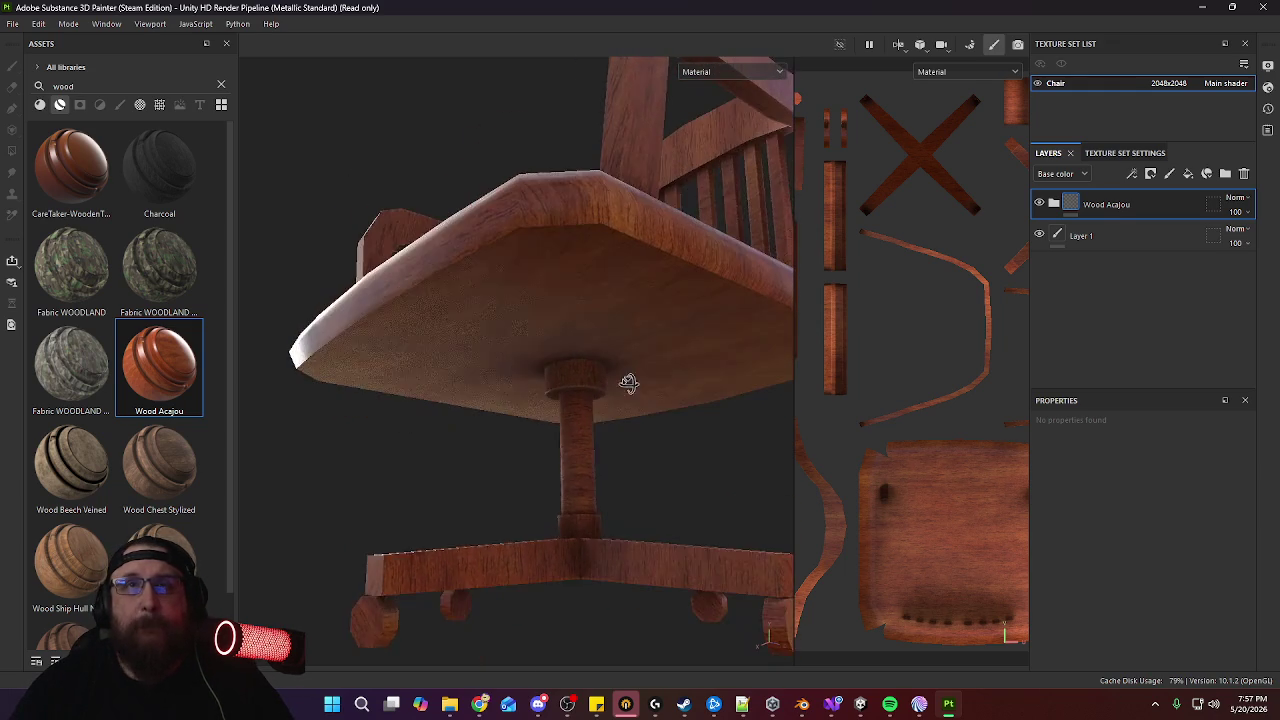
Nest the Wood Acajou folder inside a new Folder 1 and add a mask to Folder 1
click(1150, 175)
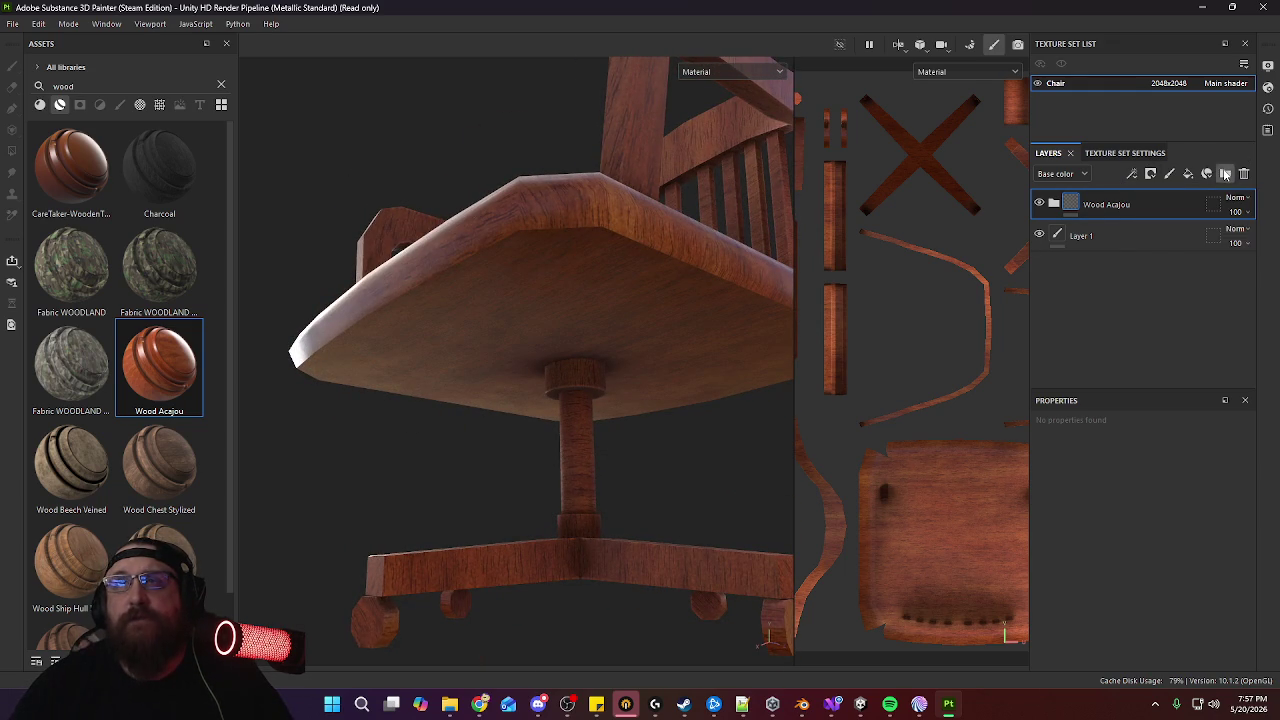
click(1226, 175)
mouse_move(1158, 240)
mouse_down()
mouse_move(1153, 206)
mouse_move(1160, 222)
mouse_up()
click(1134, 207)
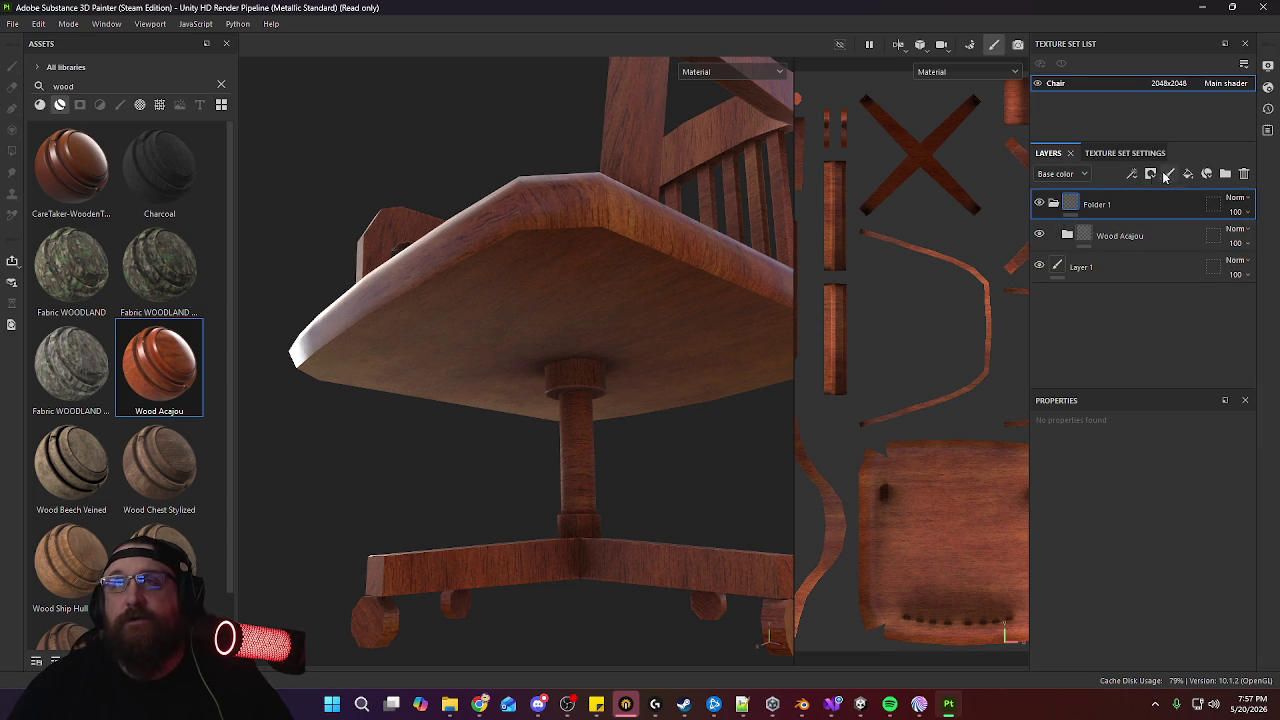
click(1168, 175)
click(1174, 206)
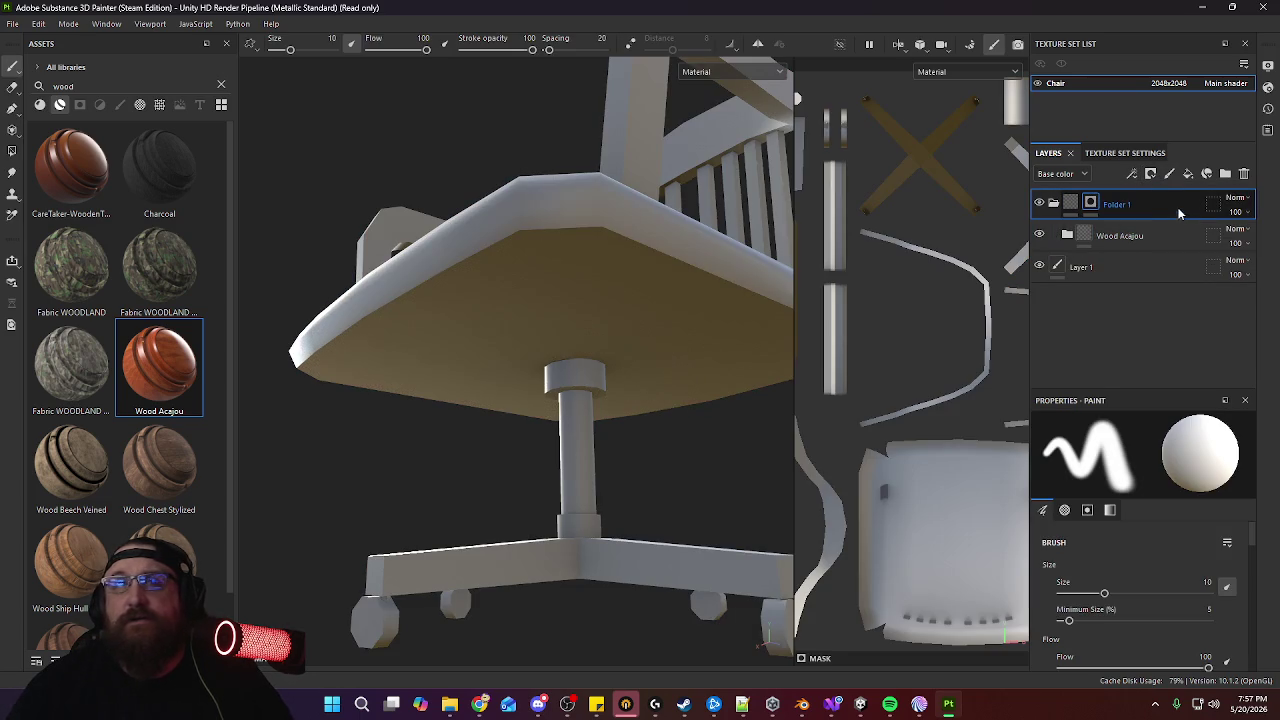
click(1135, 236)
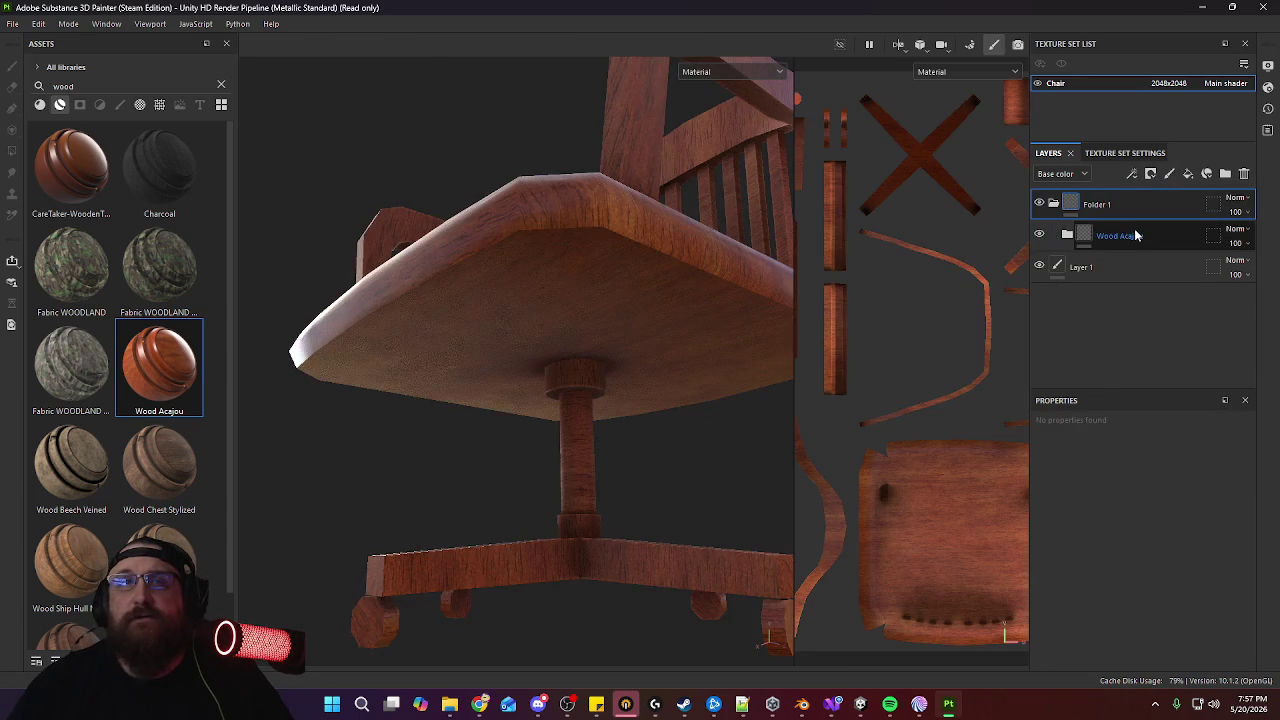
click(1158, 203)
right_click(1158, 200)
click(1160, 200)
alt+drag(674, 391, 671, 414)
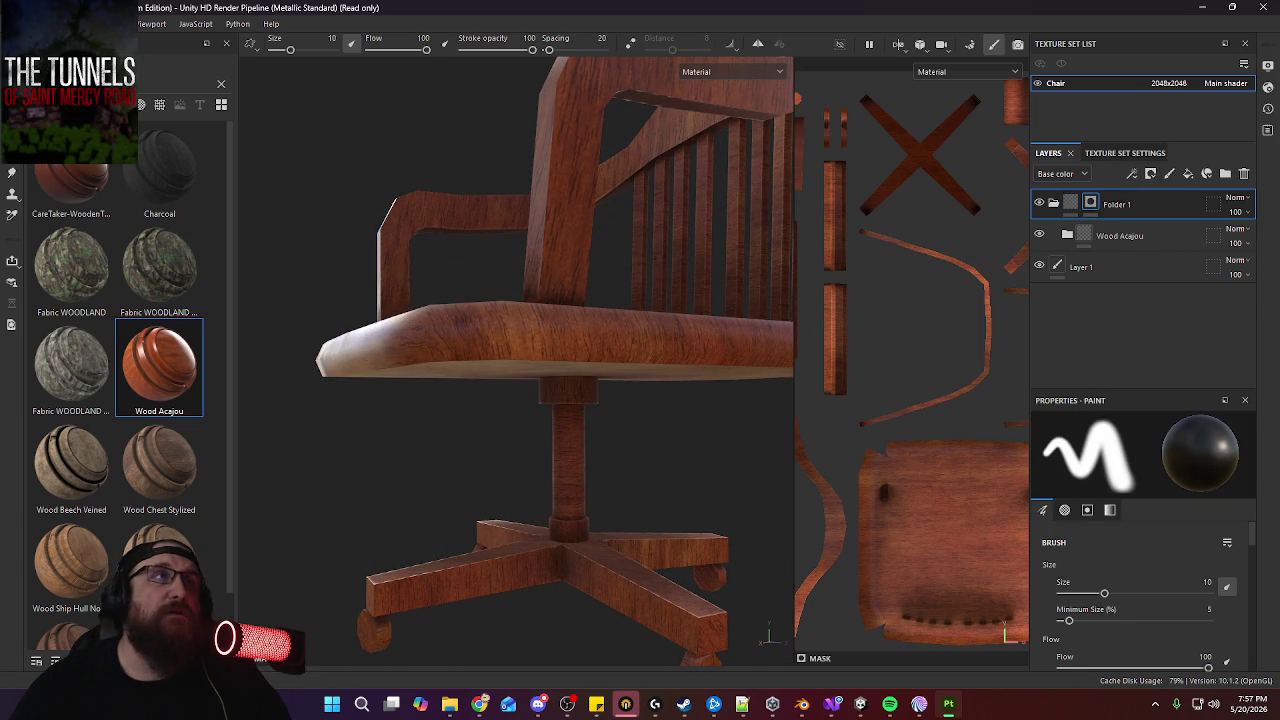
With Polygon Fill (key 4), mask the chair stem out of the wood in Folder 1
key(4)
mouse_move(614, 398)
mouse_down()
mouse_move(517, 489)
mouse_move(702, 449)
mouse_move(509, 506)
mouse_move(681, 397)
mouse_move(677, 360)
mouse_move(663, 369)
mouse_move(646, 346)
mouse_move(643, 292)
mouse_move(660, 349)
mouse_up()
mouse_move(660, 349)
alt+right_down()
mouse_move(649, 397)
mouse_move(674, 417)
alt+right_up()
alt+middle_drag(674, 417, 694, 337)
alt+drag(694, 337, 654, 451)
alt+right_drag(654, 451, 584, 563)
alt+middle_drag(584, 563, 652, 448)
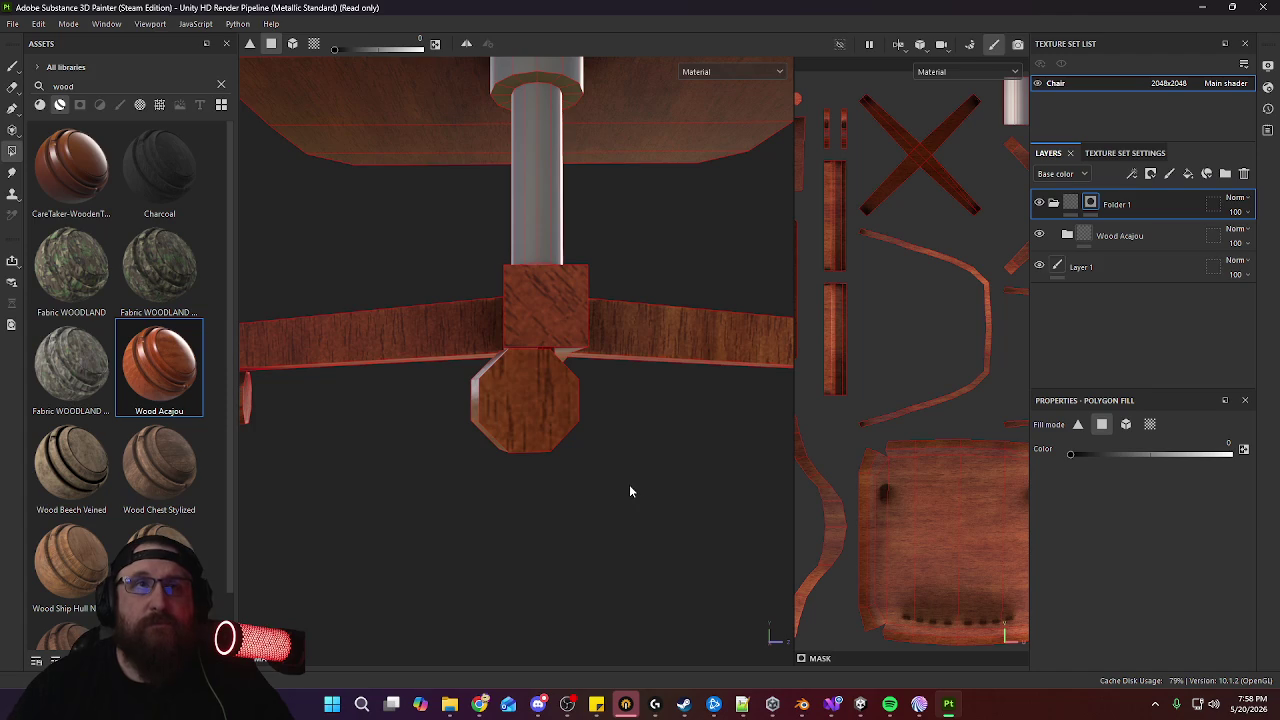
mouse_move(650, 477)
alt+mouse_down()
mouse_move(626, 429)
mouse_move(574, 466)
mouse_move(541, 469)
alt+mouse_up()
Mask the left, small and right casters out of the wood as well
drag(348, 437, 286, 389)
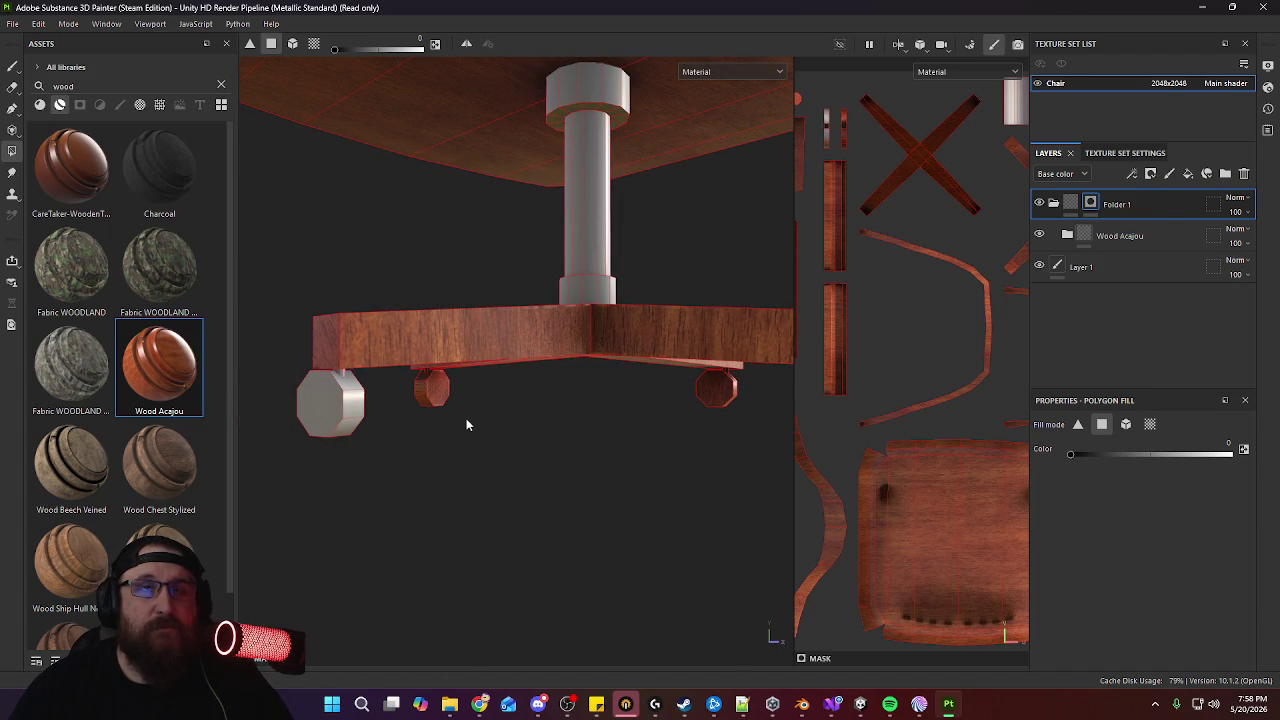
drag(410, 374, 410, 373)
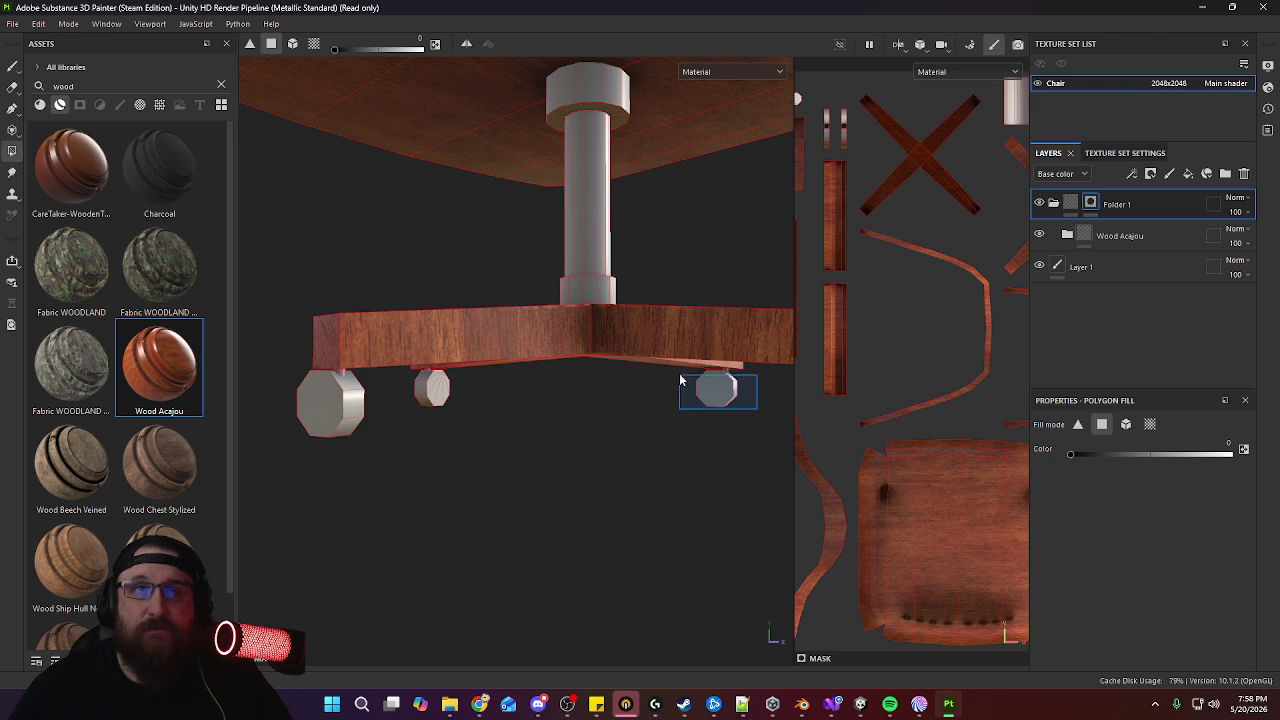
mouse_move(669, 419)
alt+mouse_down()
mouse_move(703, 423)
mouse_move(417, 403)
alt+mouse_up()
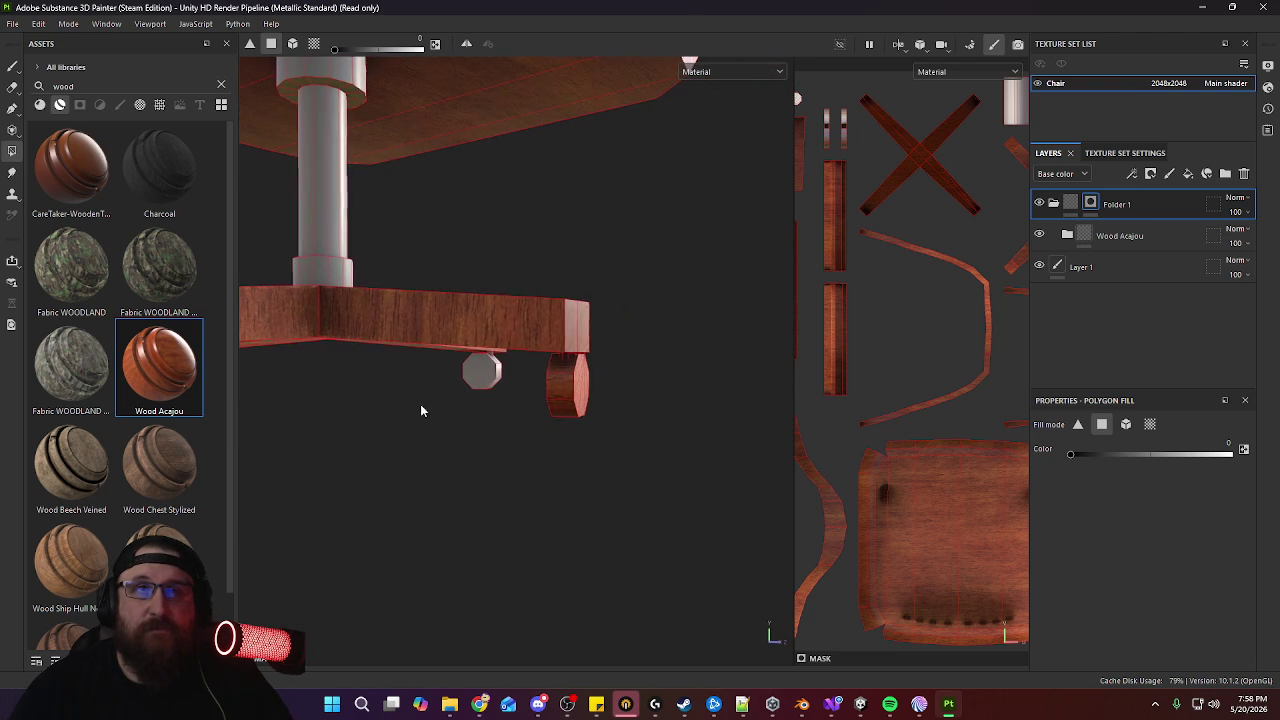
mouse_move(628, 422)
mouse_down()
mouse_move(545, 381)
mouse_move(503, 397)
mouse_move(386, 394)
mouse_move(572, 418)
mouse_up()
mouse_move(572, 418)
alt+right_down()
mouse_move(517, 263)
mouse_move(500, 340)
alt+right_up()
mouse_move(500, 340)
alt+mouse_down()
mouse_move(480, 403)
mouse_move(634, 452)
mouse_move(600, 440)
mouse_move(594, 386)
mouse_move(518, 412)
mouse_move(726, 397)
mouse_move(450, 390)
mouse_move(543, 357)
mouse_move(580, 377)
mouse_move(586, 360)
mouse_move(578, 389)
alt+mouse_up()
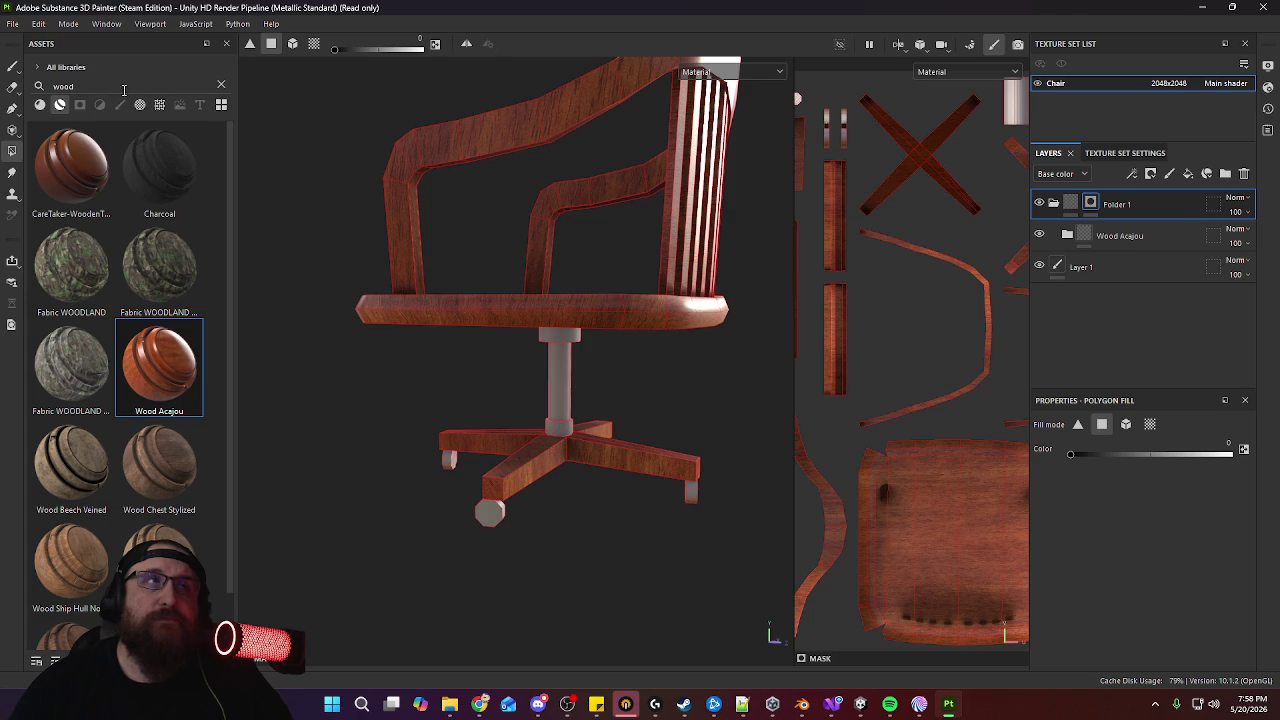
alt+drag(640, 356, 532, 405)
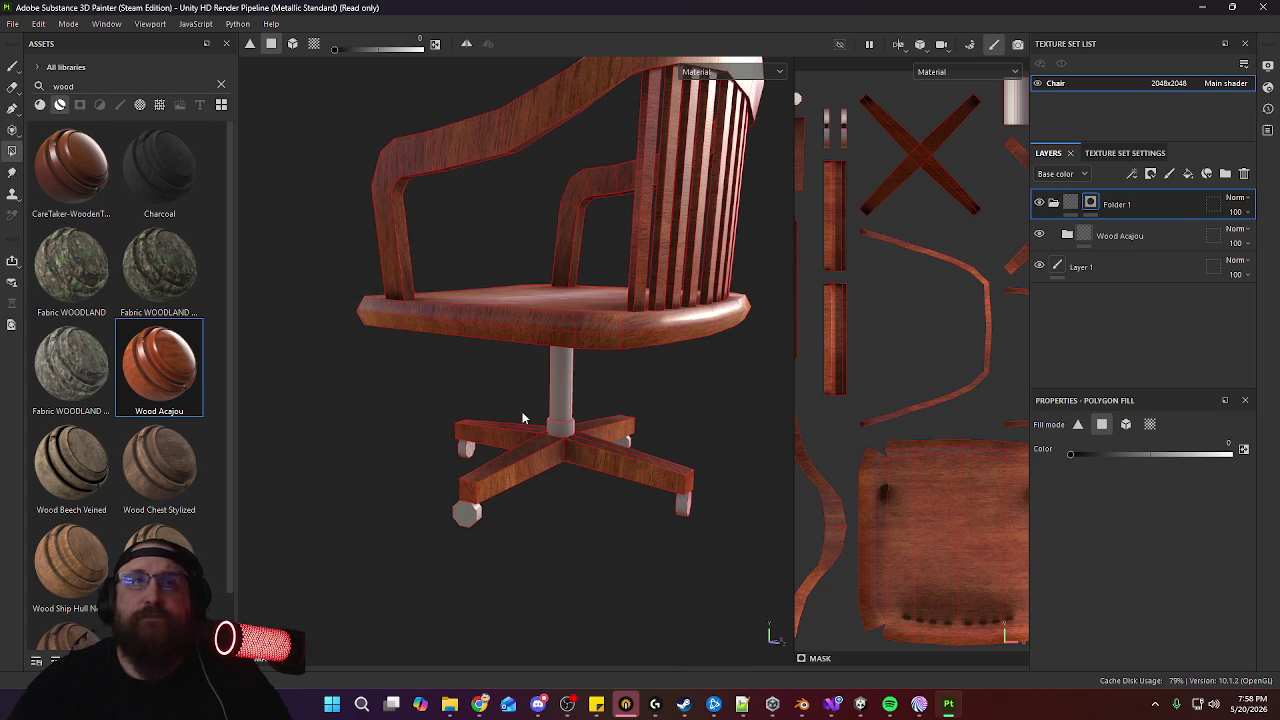
click(1190, 175)
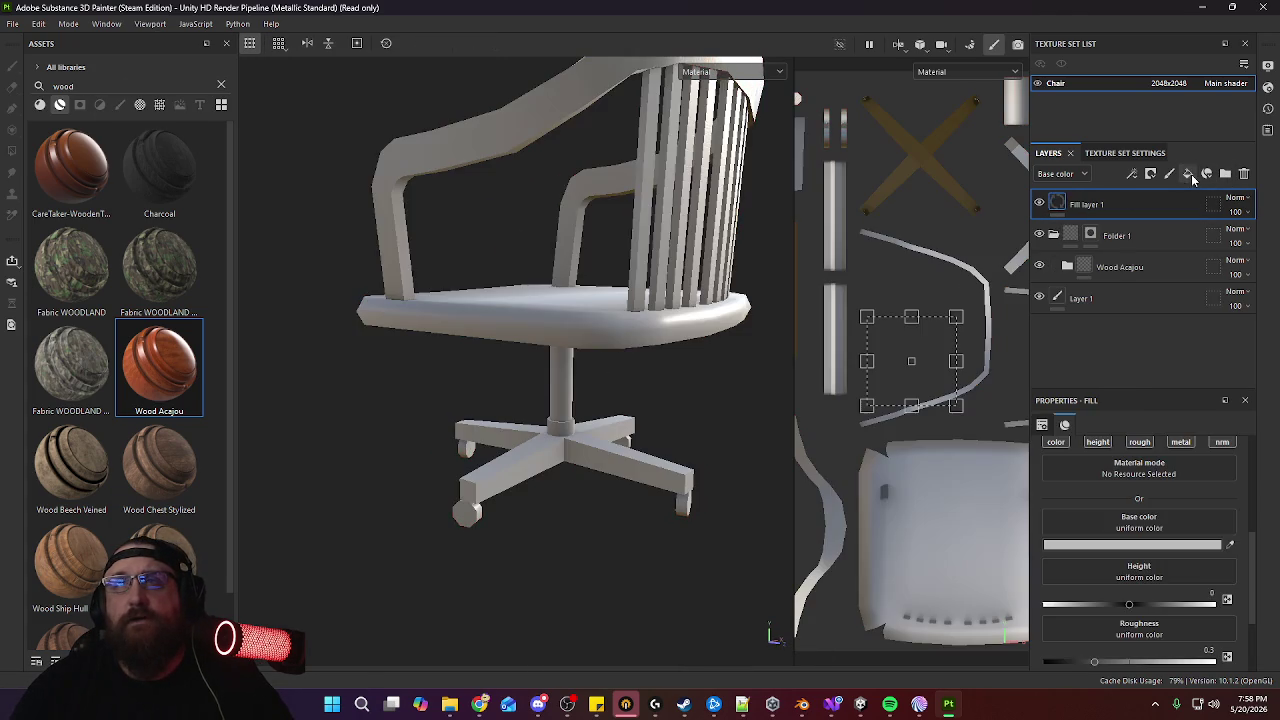
Make the new fill layer black with a black mask, viewing only the base colour channel
click(1110, 548)
drag(882, 378, 824, 478)
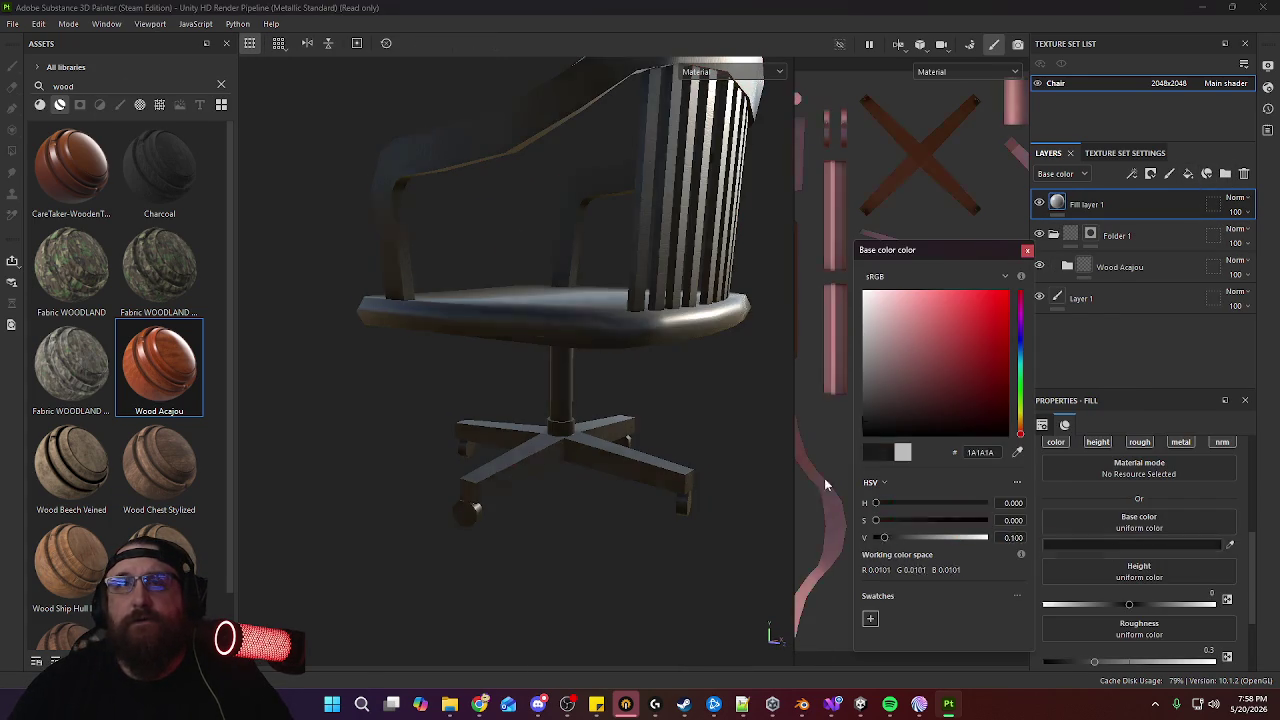
click(1028, 251)
click(758, 75)
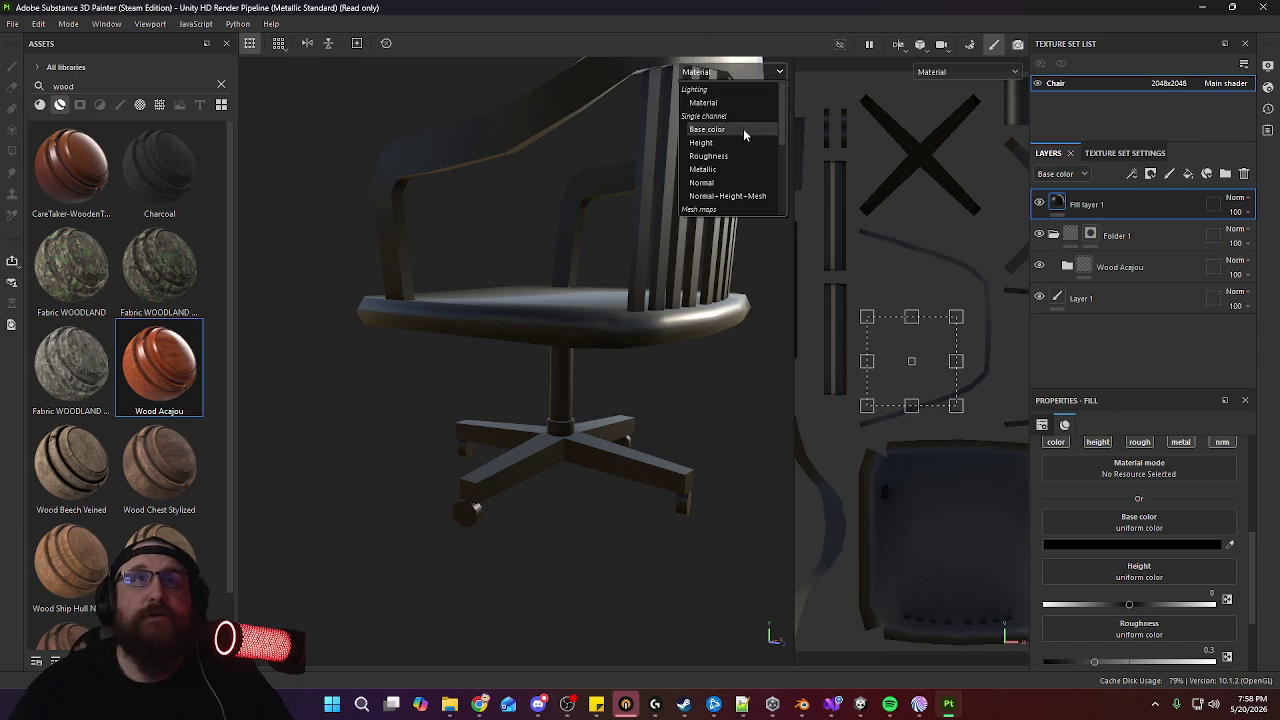
click(743, 128)
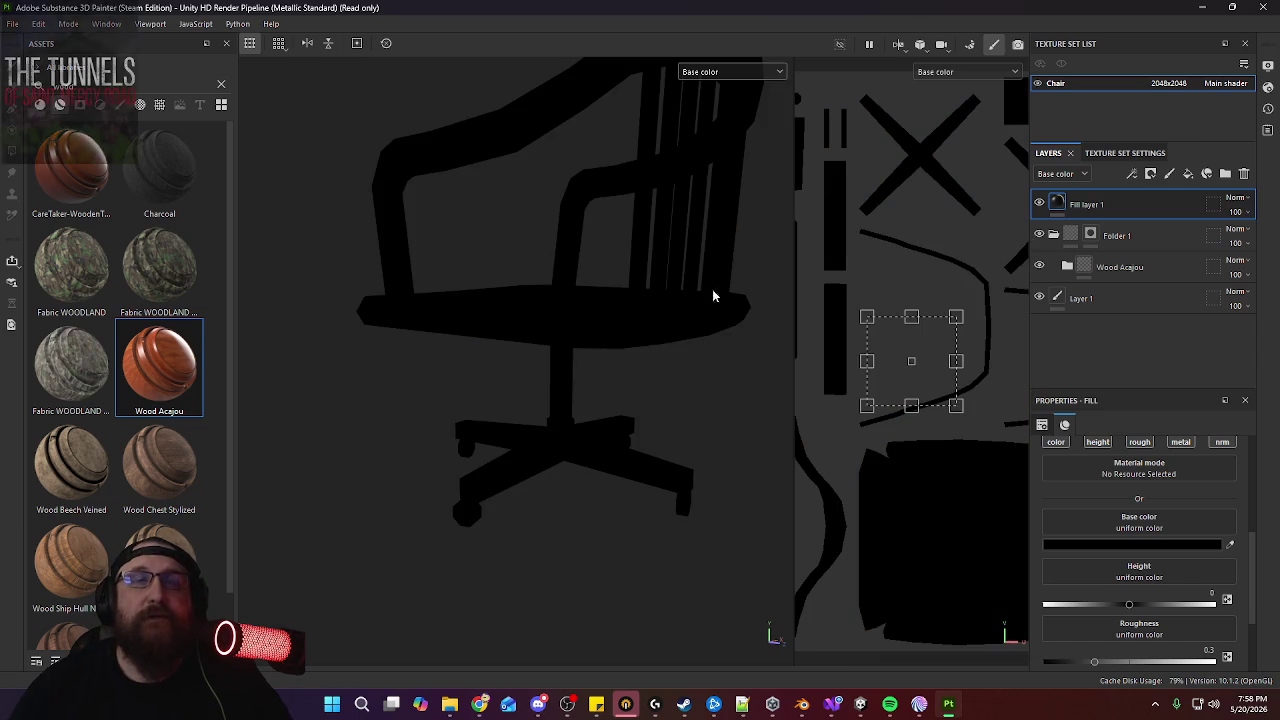
click(1149, 175)
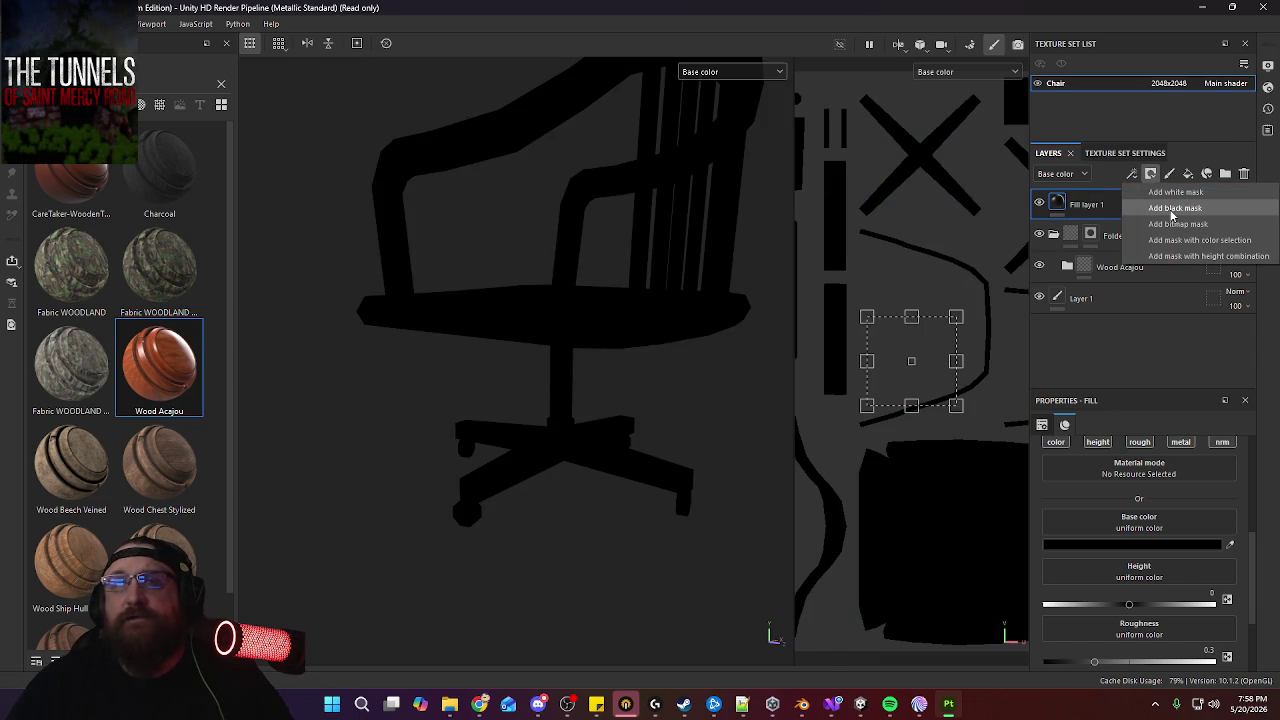
click(1175, 208)
Polygon-fill the stem and three casters into the black fill layer's mask
mouse_move(640, 434)
alt+mouse_down()
mouse_move(564, 445)
mouse_move(576, 443)
alt+mouse_up()
mouse_move(598, 340)
mouse_down()
mouse_move(527, 435)
mouse_move(708, 412)
mouse_move(600, 409)
mouse_up()
scroll(600, 409, up, 3)
alt+middle_drag(600, 409, 619, 442)
alt+drag(619, 442, 583, 416)
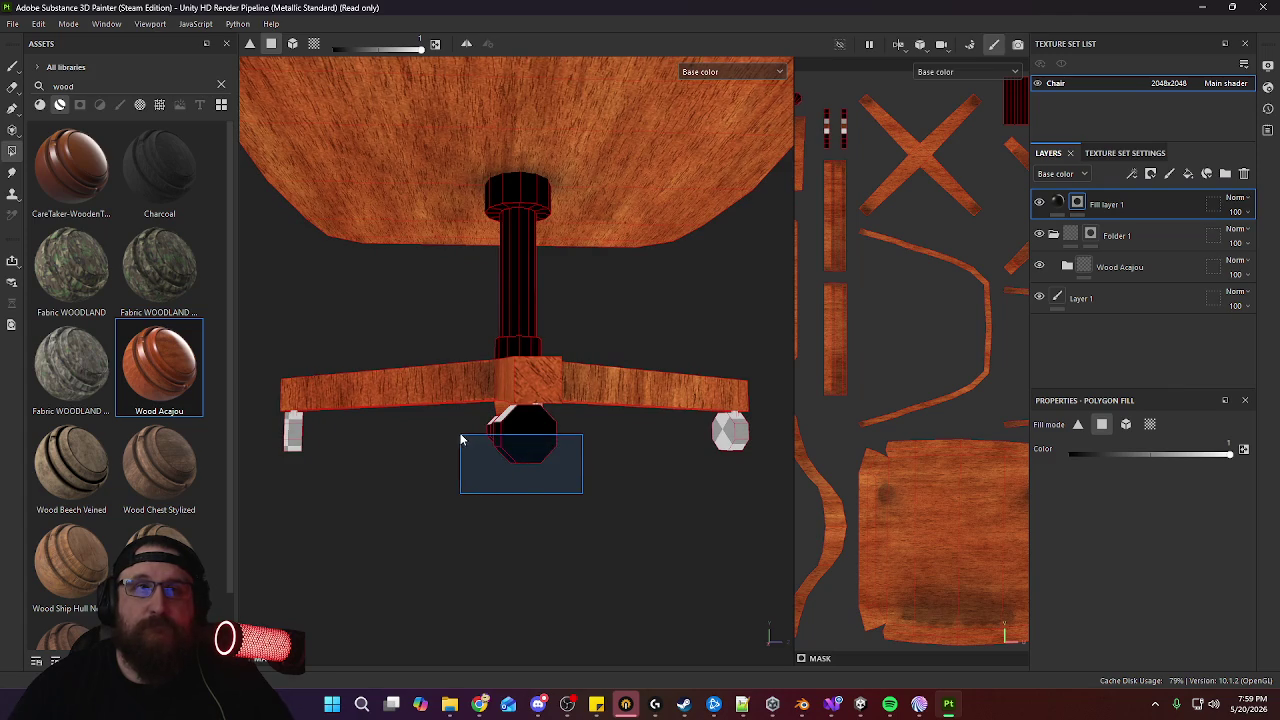
drag(455, 435, 455, 435)
alt+drag(594, 434, 537, 437)
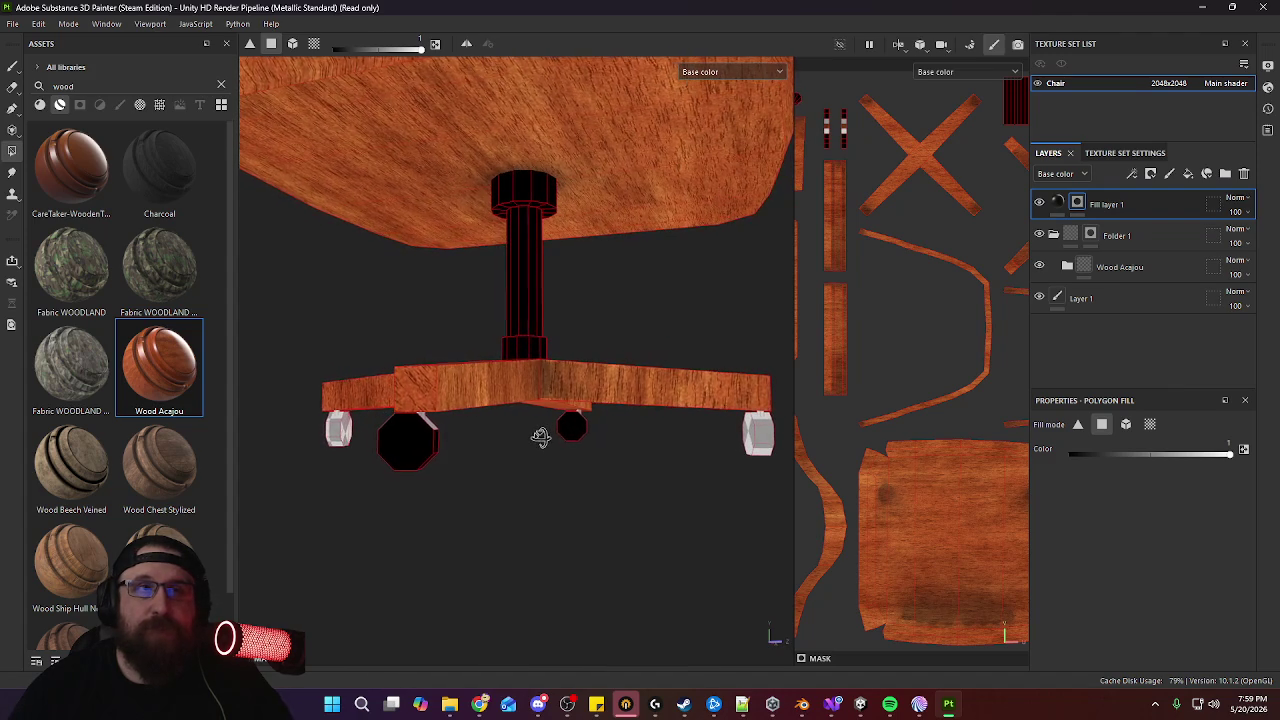
drag(375, 425, 375, 425)
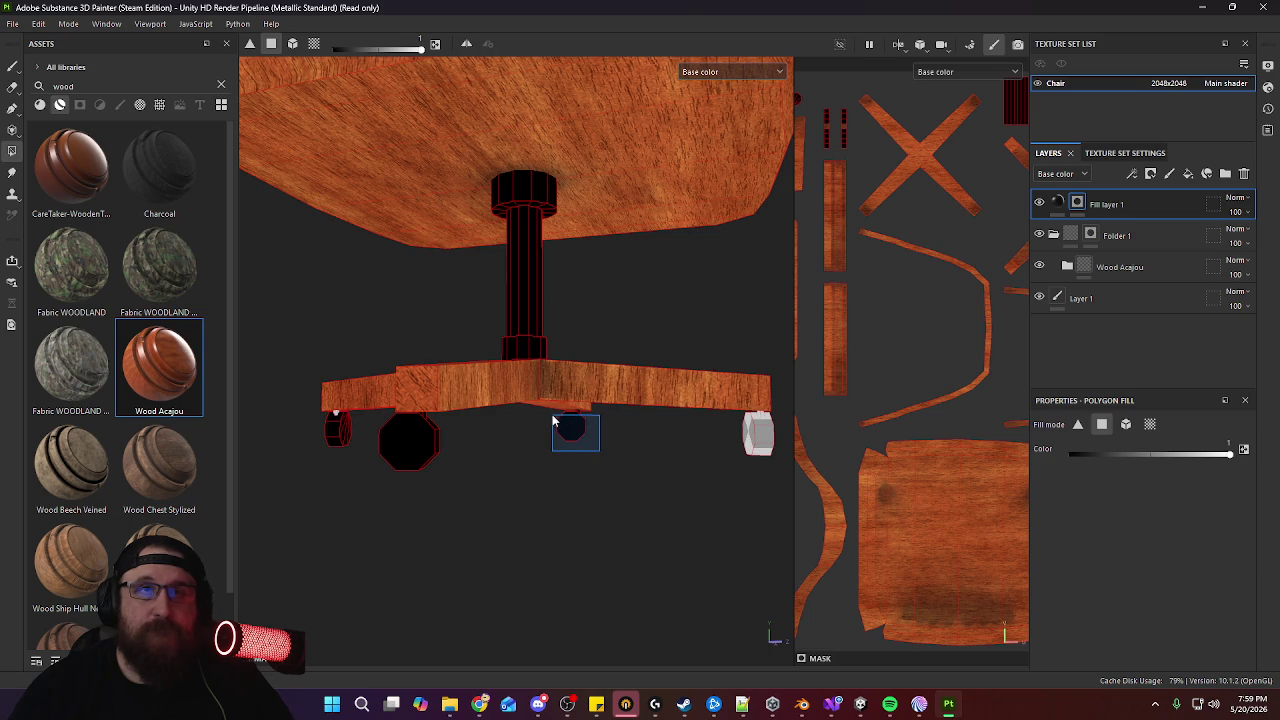
drag(553, 420, 553, 420)
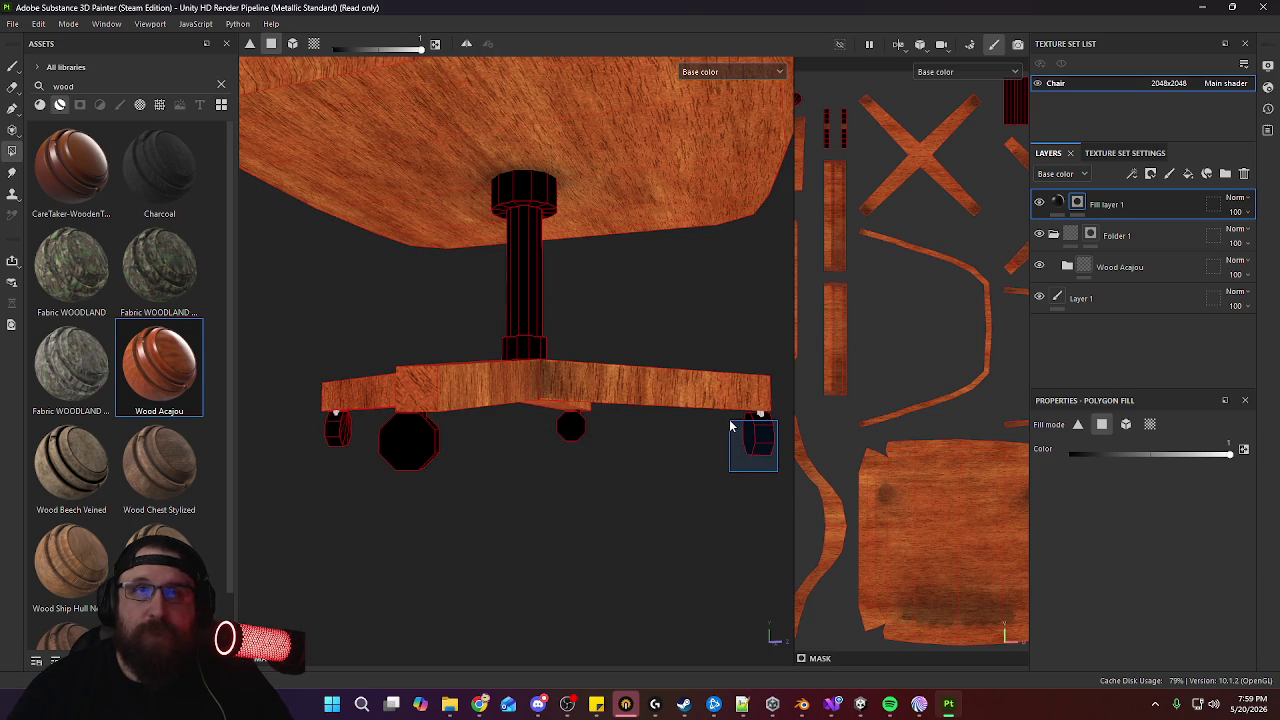
mouse_move(679, 416)
alt+mouse_down()
mouse_move(571, 449)
mouse_move(523, 289)
mouse_move(595, 346)
mouse_move(537, 363)
mouse_move(760, 354)
mouse_move(680, 371)
mouse_move(602, 417)
alt+mouse_up()
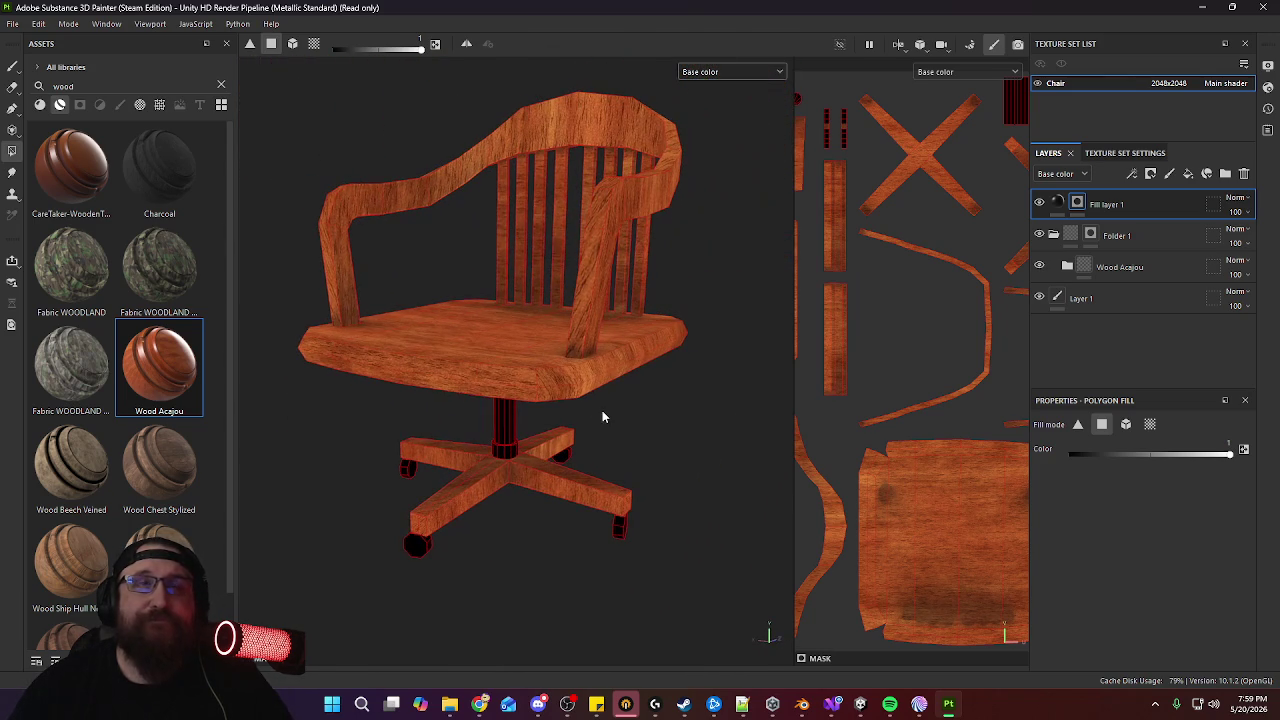
Move Fill layer 1 into a new Folder 2 and transfer its mask onto the folder
click(1225, 173)
drag(1143, 240, 1139, 202)
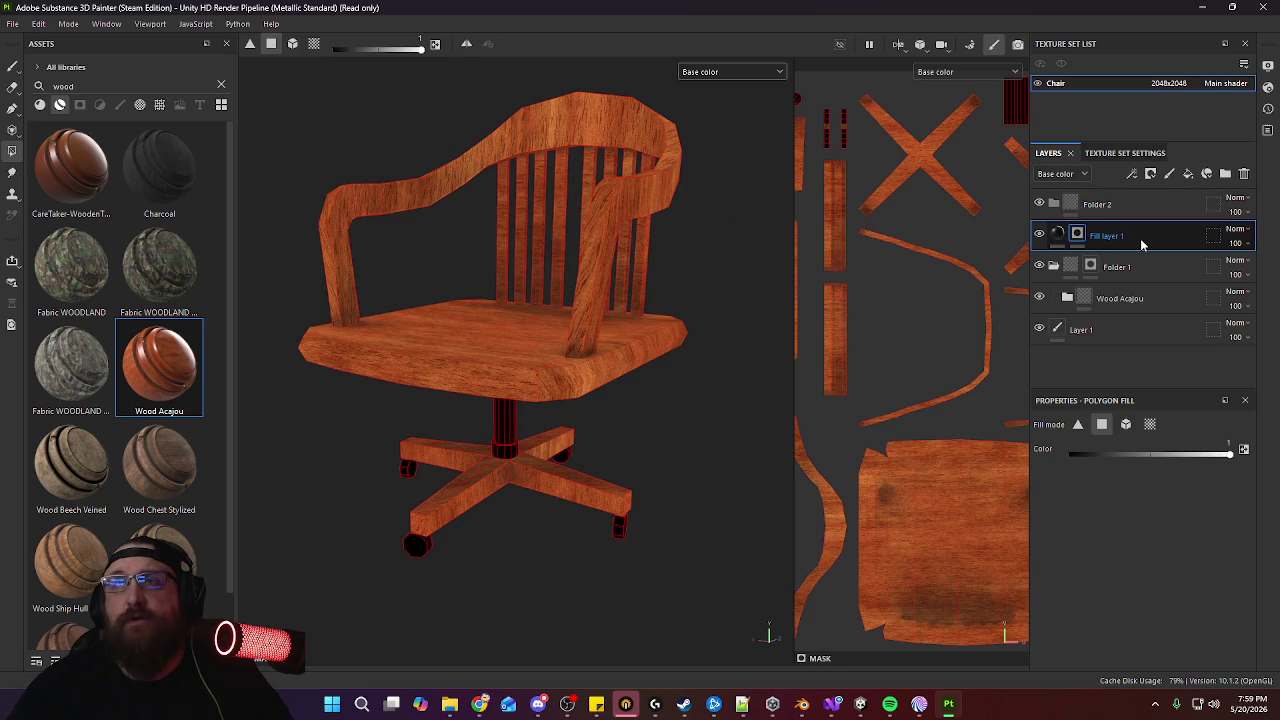
right_click(1098, 238)
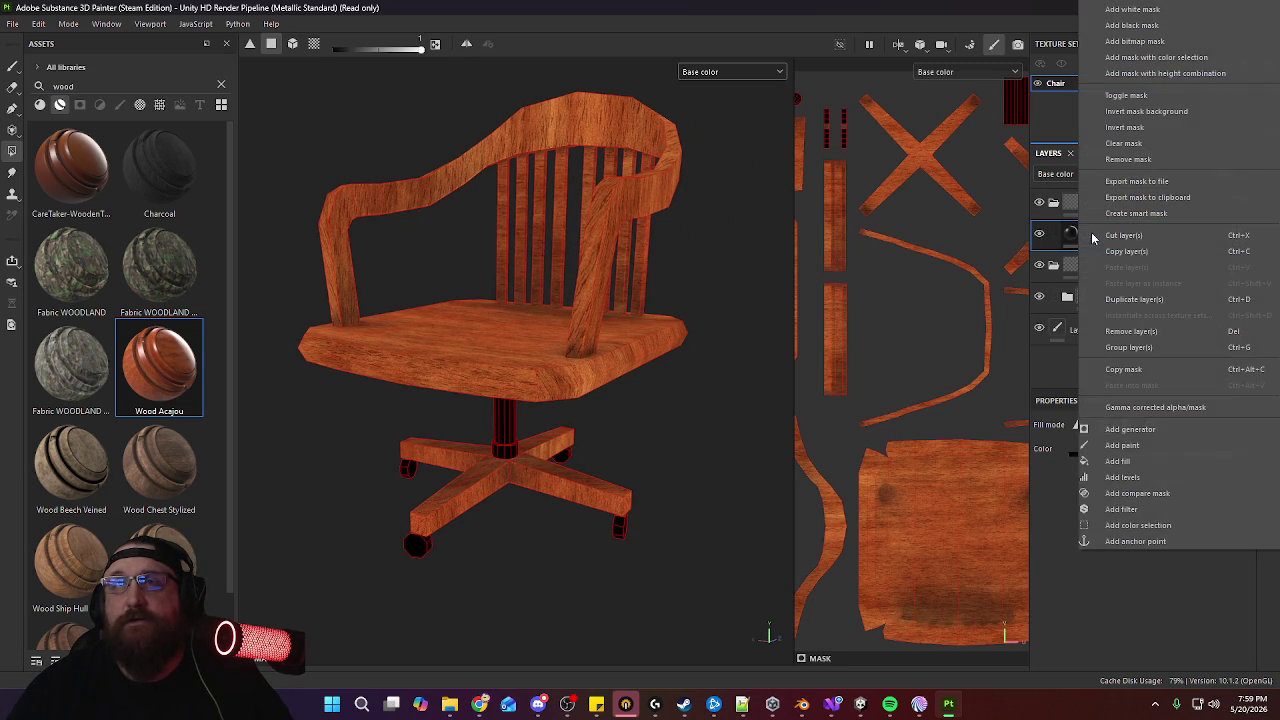
click(1160, 369)
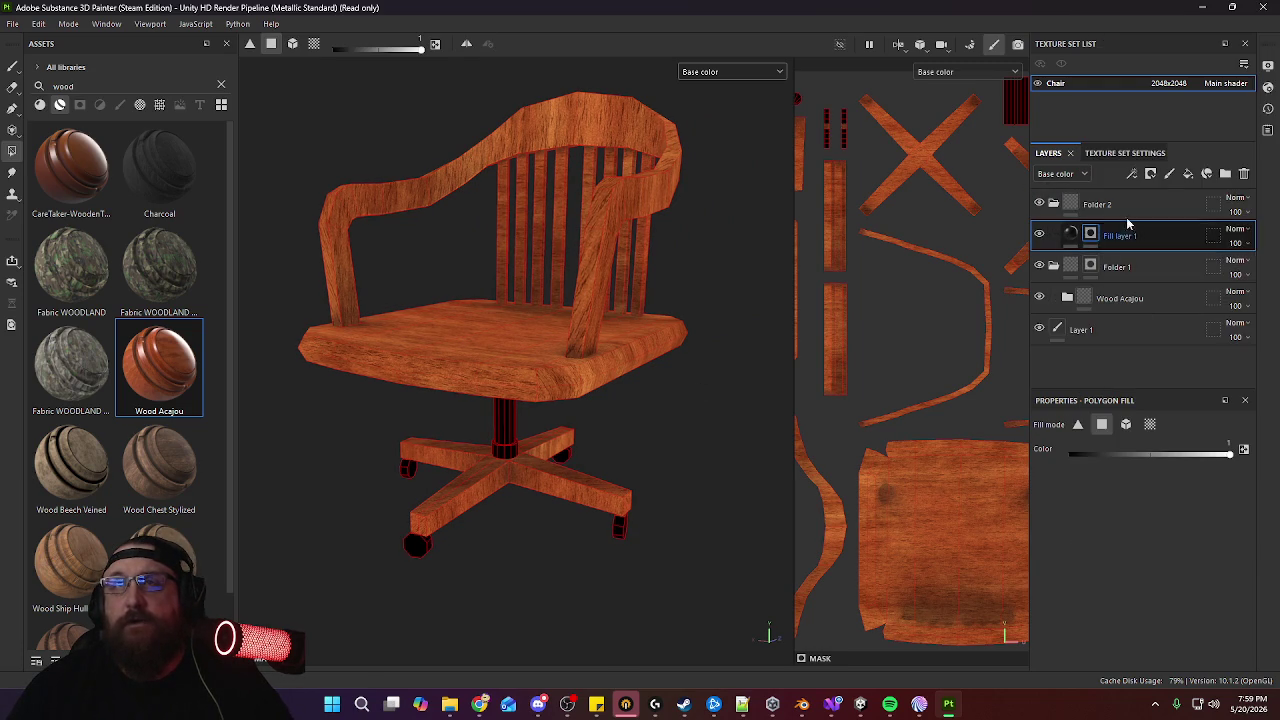
click(1123, 205)
right_click(1123, 205)
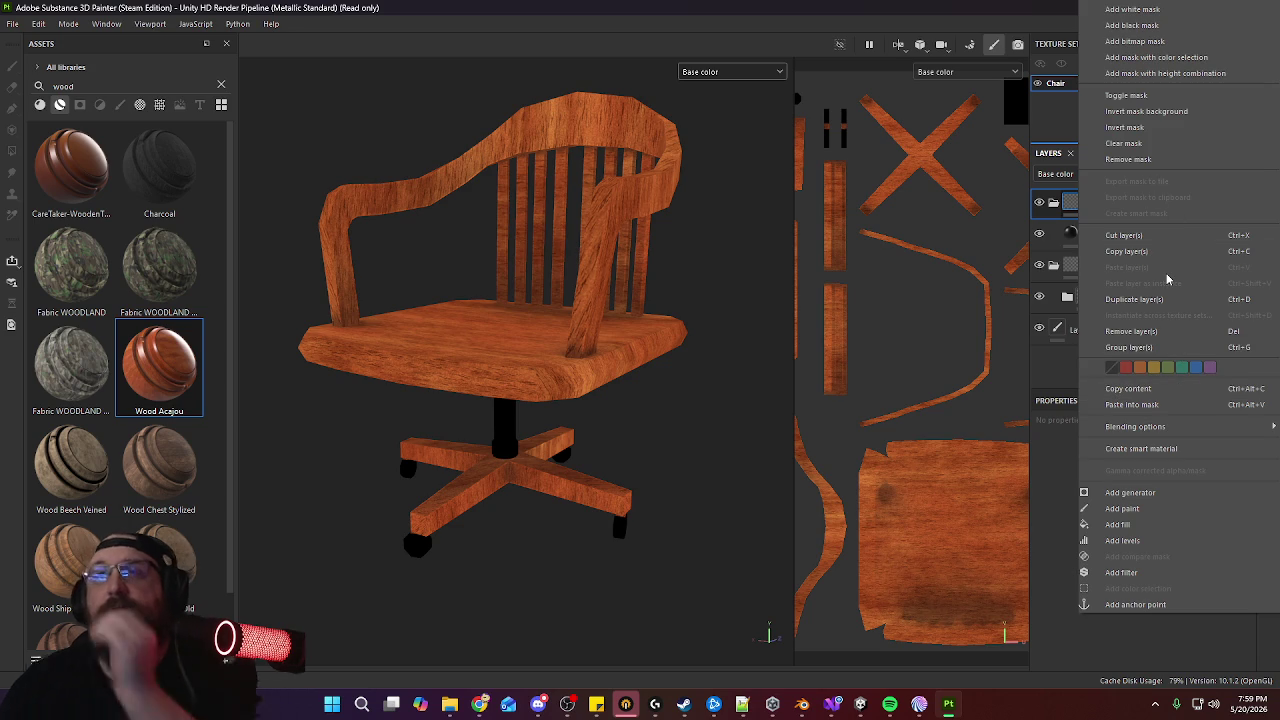
click(1149, 406)
click(1090, 235)
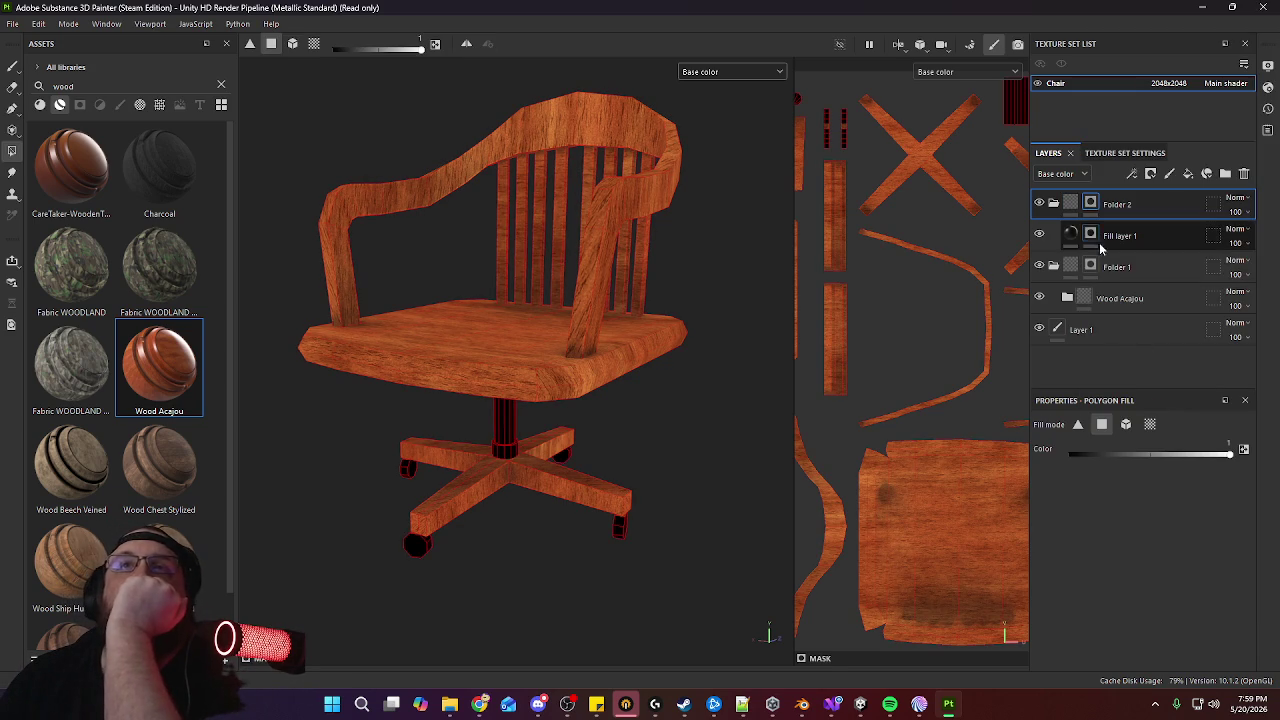
right_click(1090, 240)
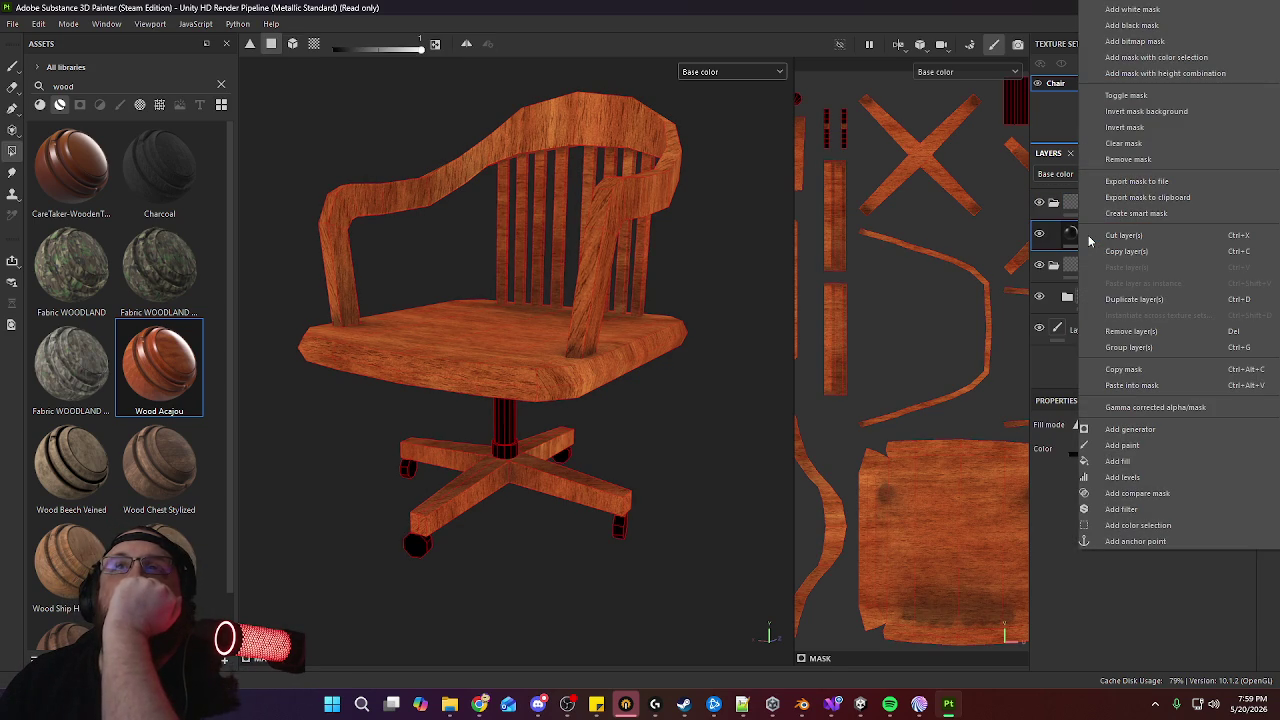
click(1153, 161)
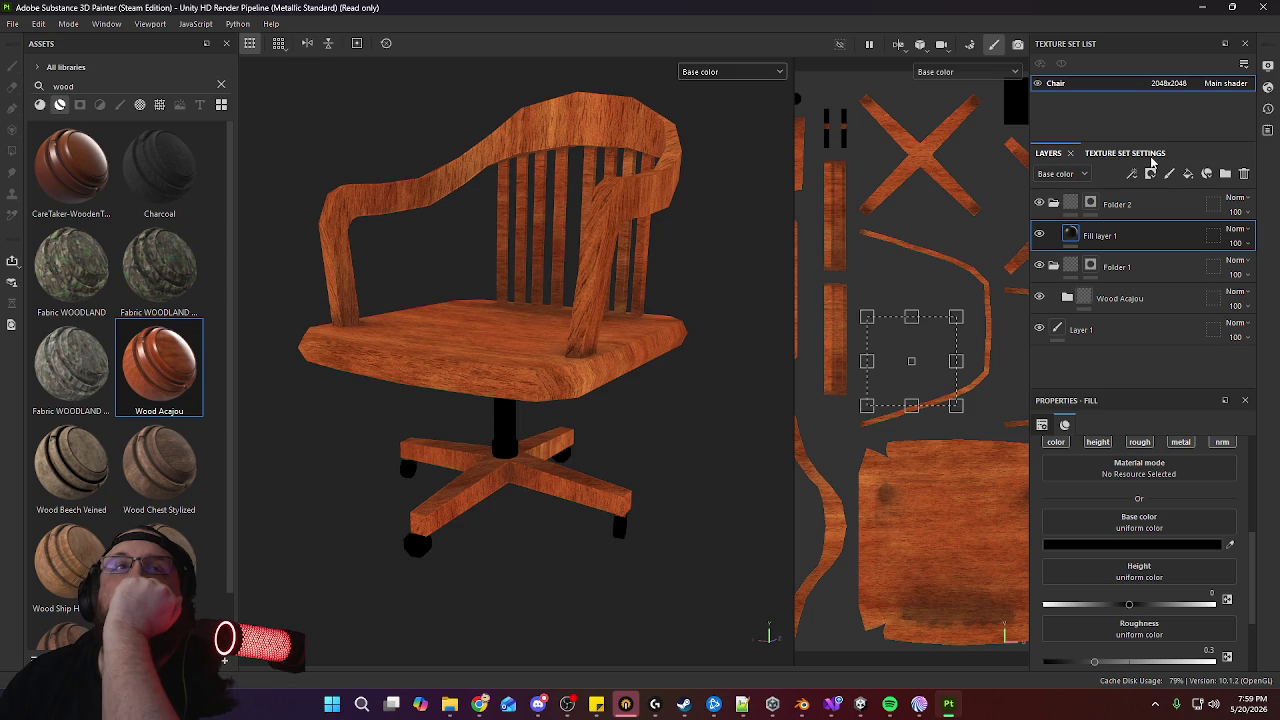
Orbit to check the black stem and casters from below, then select Fill layer 1
mouse_move(689, 425)
alt+mouse_down()
mouse_move(675, 333)
mouse_move(586, 380)
alt+mouse_up()
scroll(569, 317, up, 3)
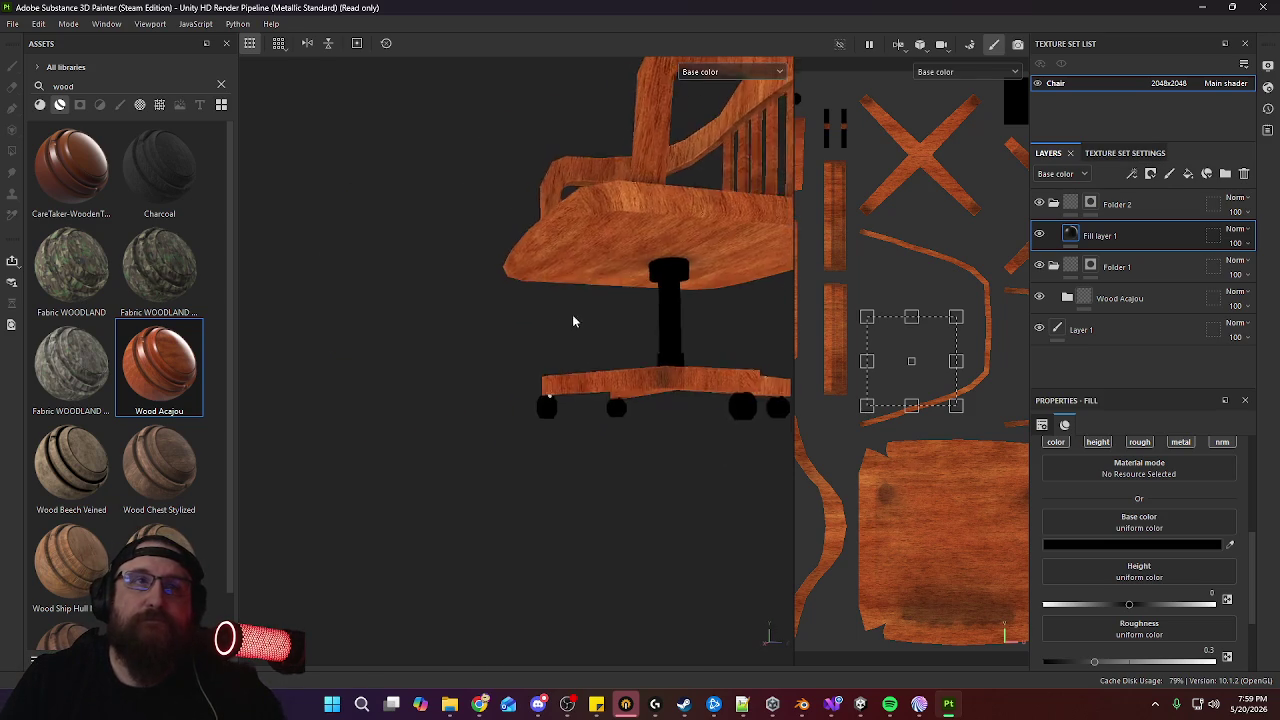
scroll(624, 306, up, 3)
scroll(624, 306, up, 2)
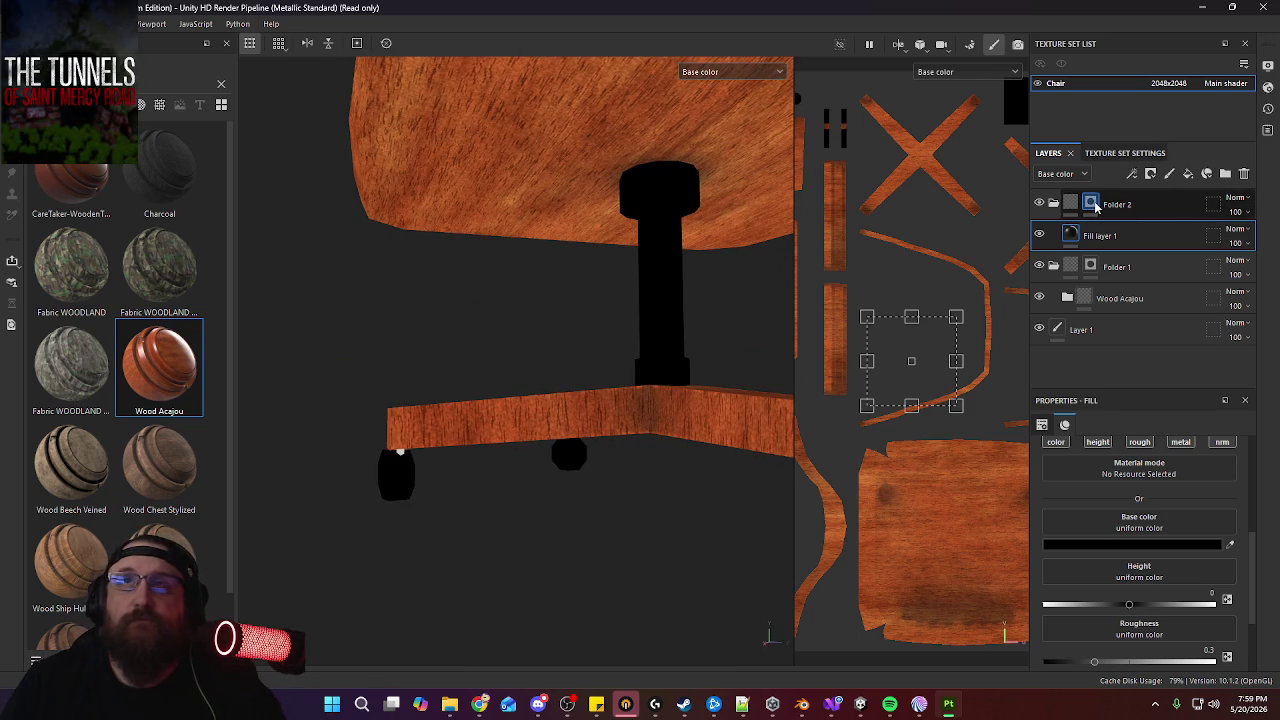
click(1091, 204)
mouse_move(430, 475)
alt+mouse_down()
mouse_move(723, 491)
mouse_move(374, 489)
mouse_move(490, 508)
mouse_move(486, 409)
mouse_move(569, 420)
mouse_move(514, 429)
mouse_move(687, 441)
alt+mouse_up()
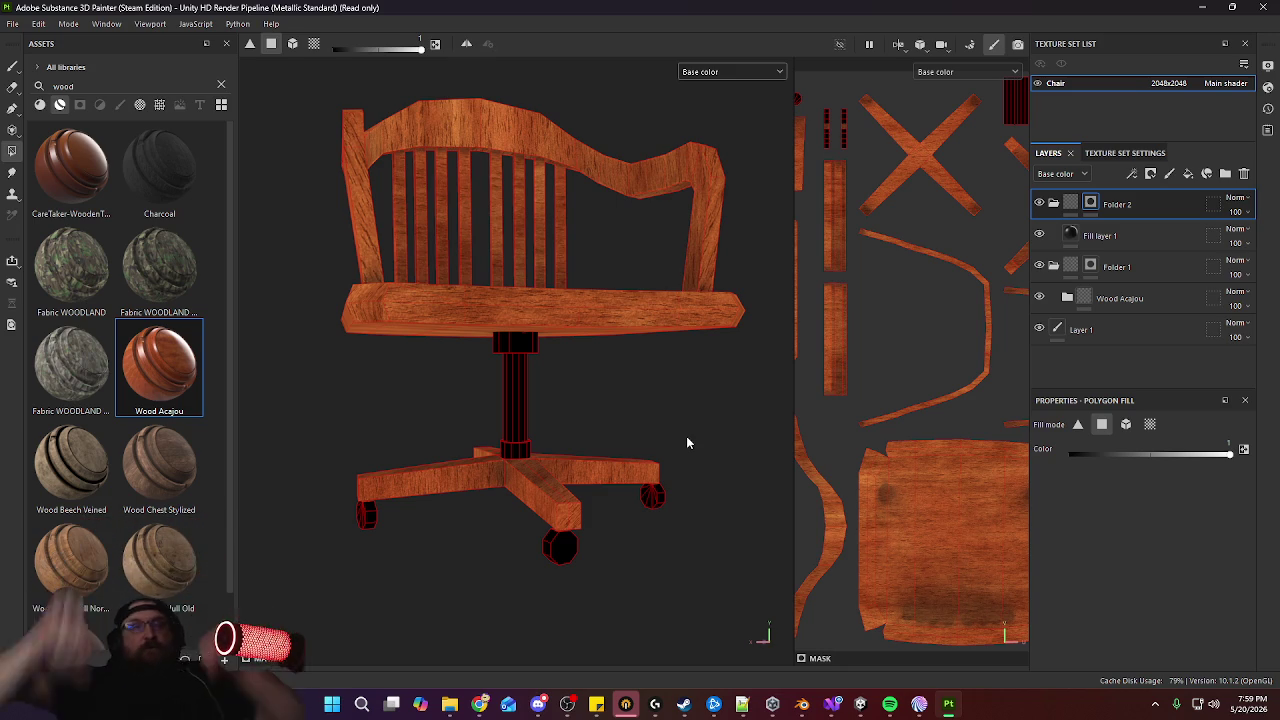
mouse_move(704, 423)
alt+mouse_down()
mouse_move(578, 437)
mouse_move(557, 406)
alt+mouse_up()
click(1232, 236)
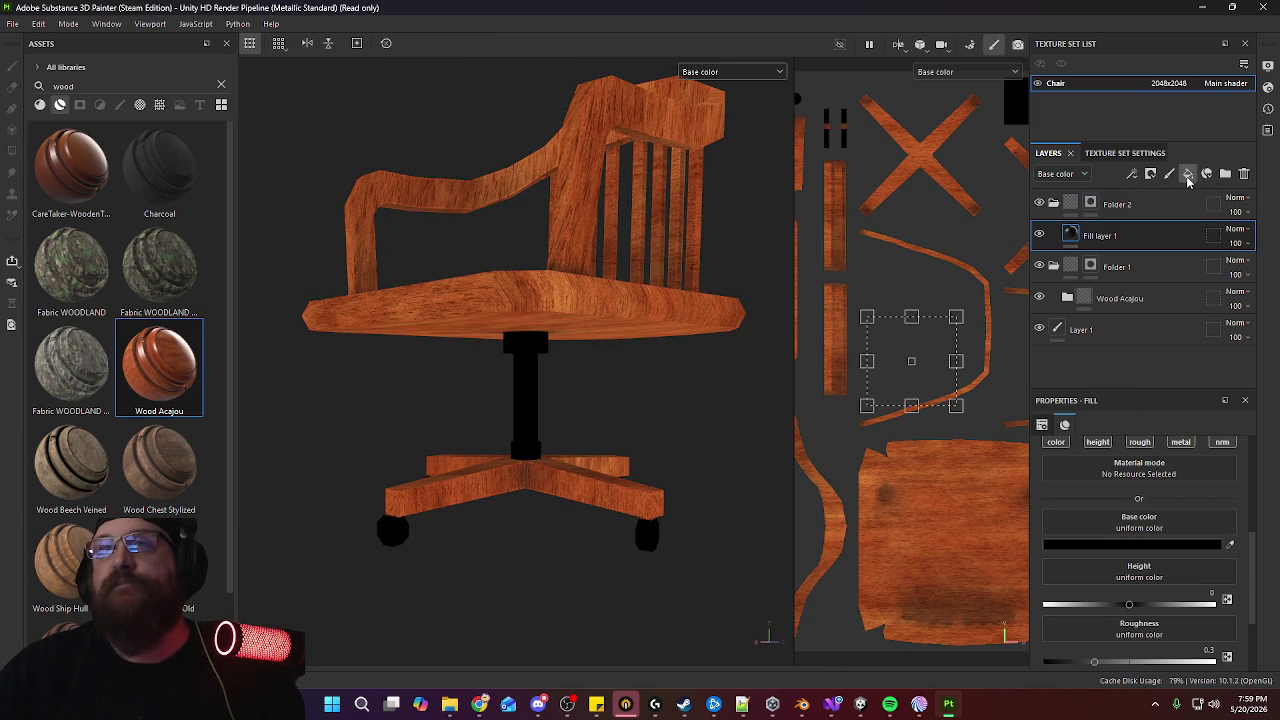
Add Fill layer 2 with a black mask driven by a Light generator
click(1188, 175)
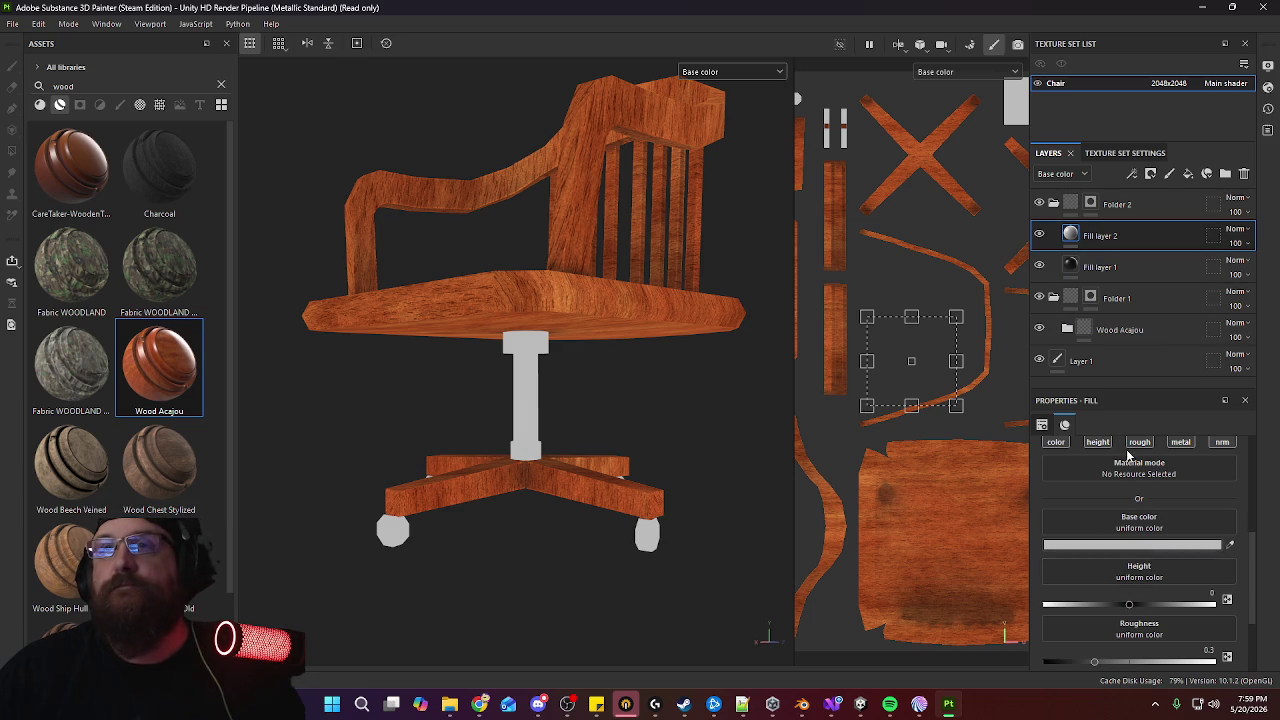
scroll(1128, 460, up, 3)
scroll(1128, 470, up, 3)
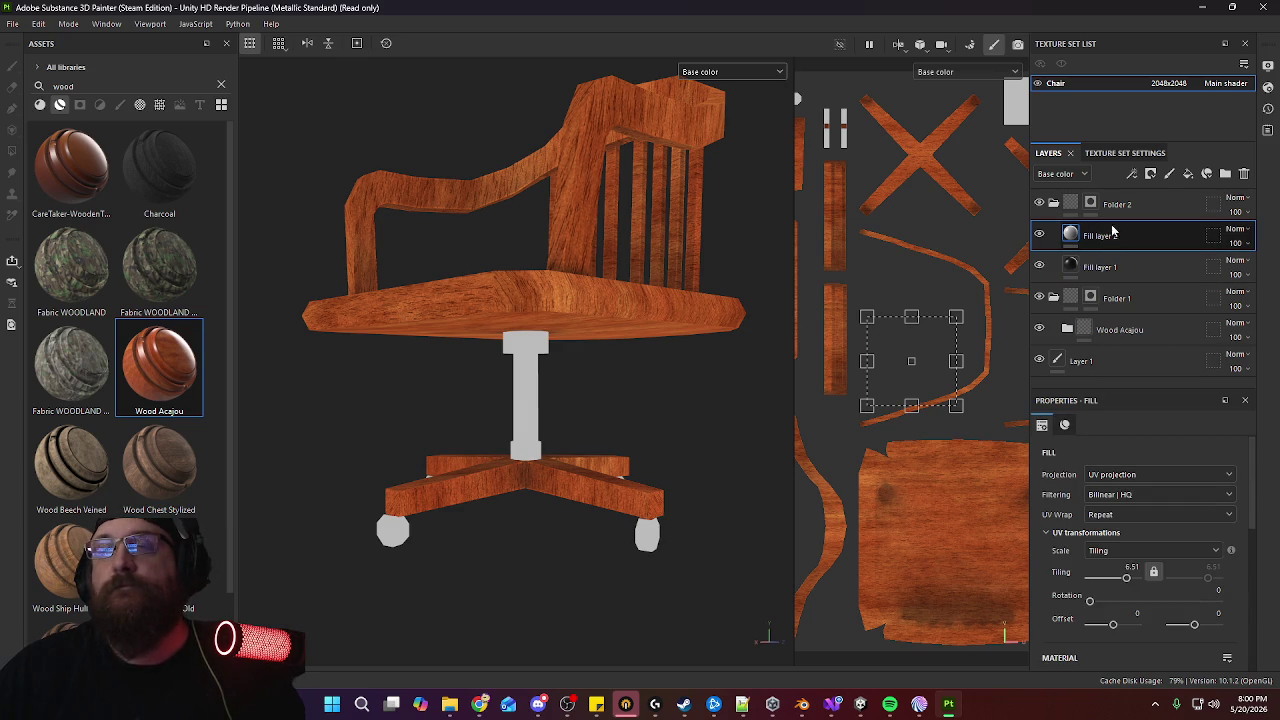
click(1151, 175)
click(1180, 223)
click(1132, 174)
click(1152, 201)
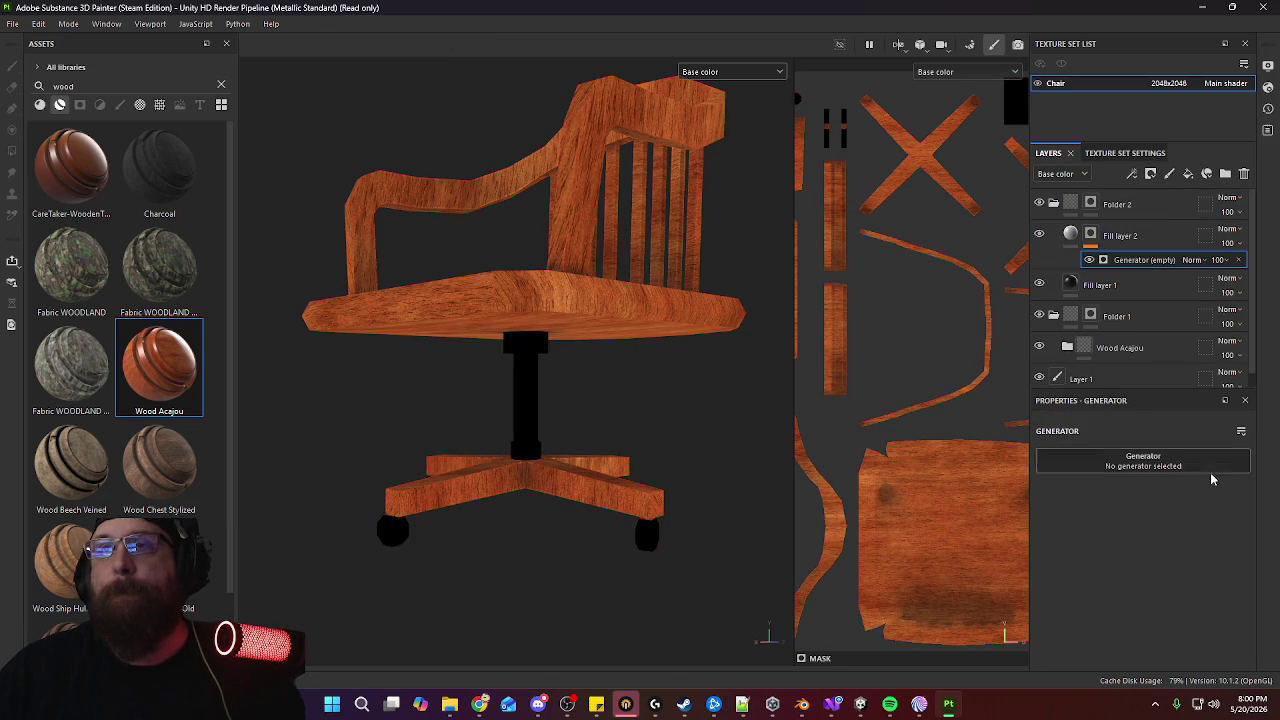
click(1138, 466)
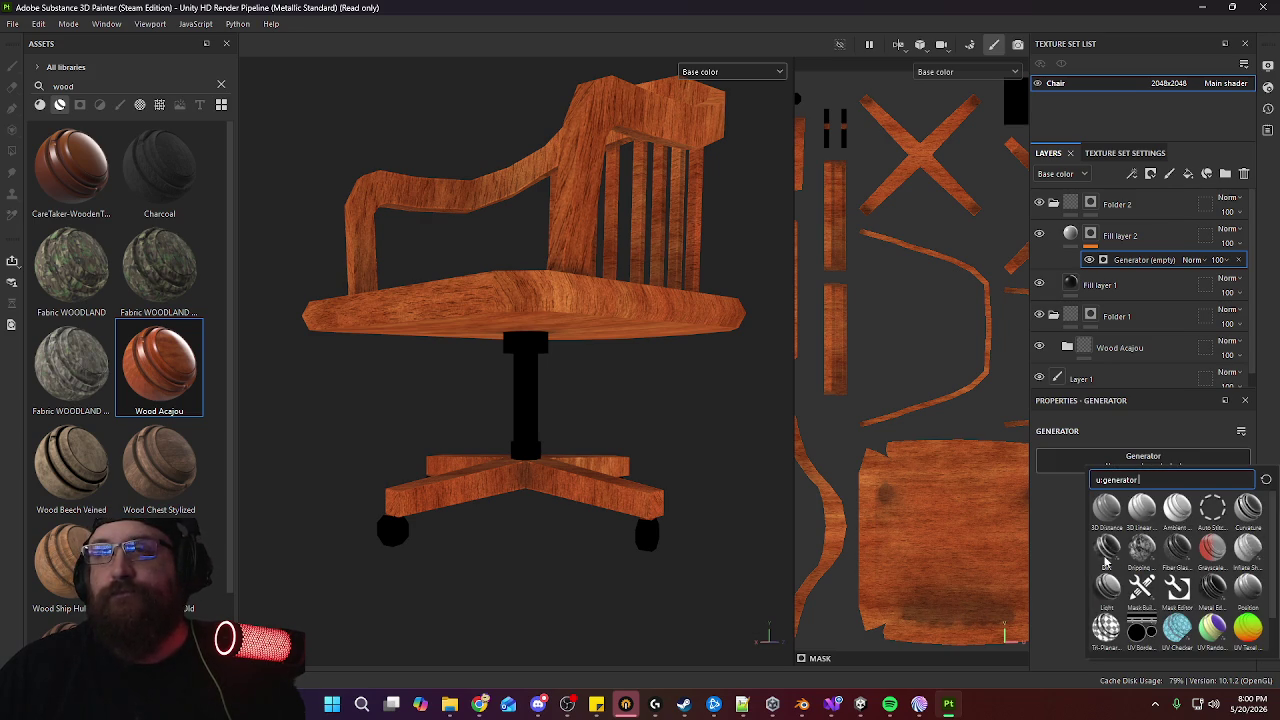
click(1107, 598)
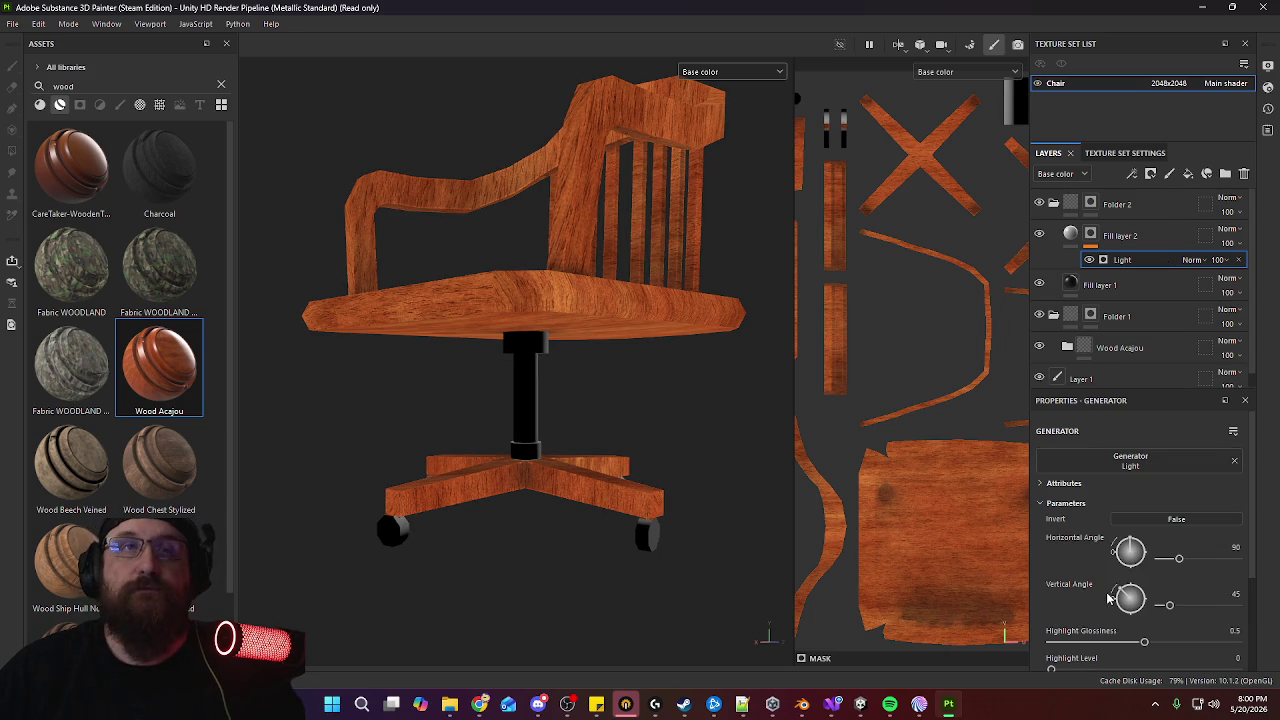
Set the Light generator's Highlight Glossiness to about 0.72 and Highlight Level to 0.42
mouse_move(611, 429)
alt+mouse_down()
mouse_move(388, 443)
mouse_move(196, 430)
mouse_move(403, 437)
mouse_move(693, 404)
alt+mouse_up()
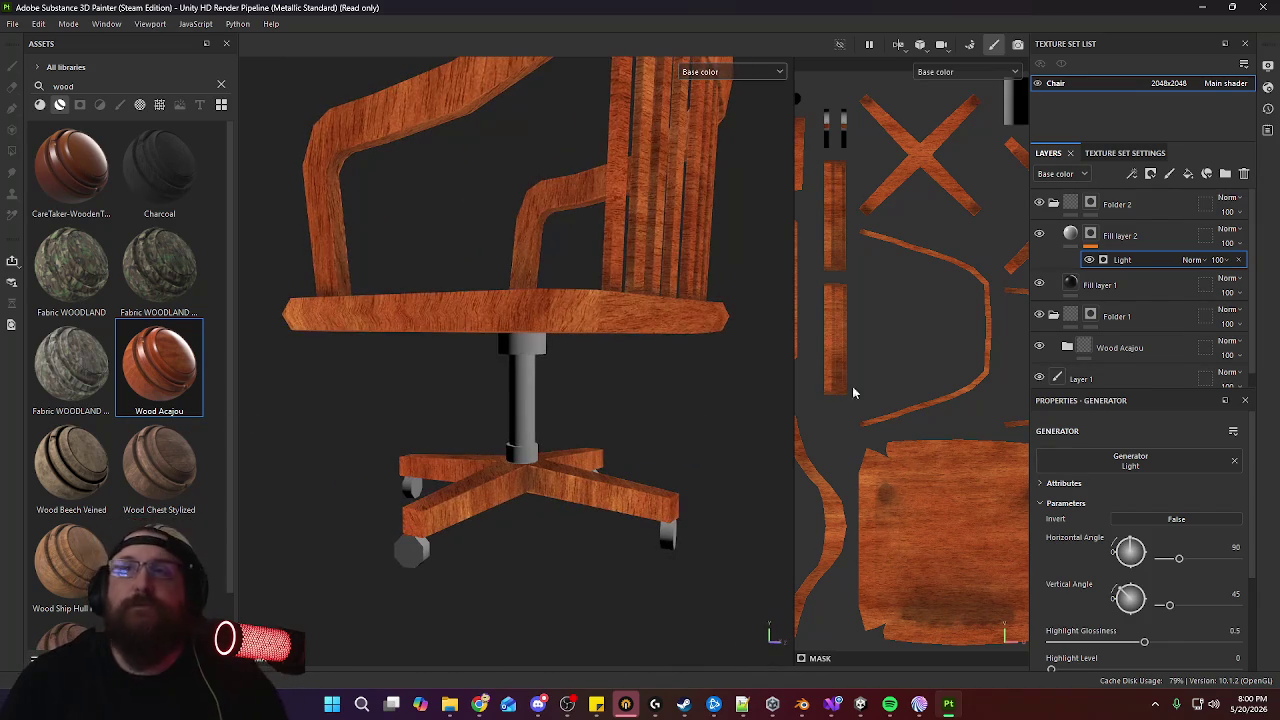
scroll(1120, 590, down, 1)
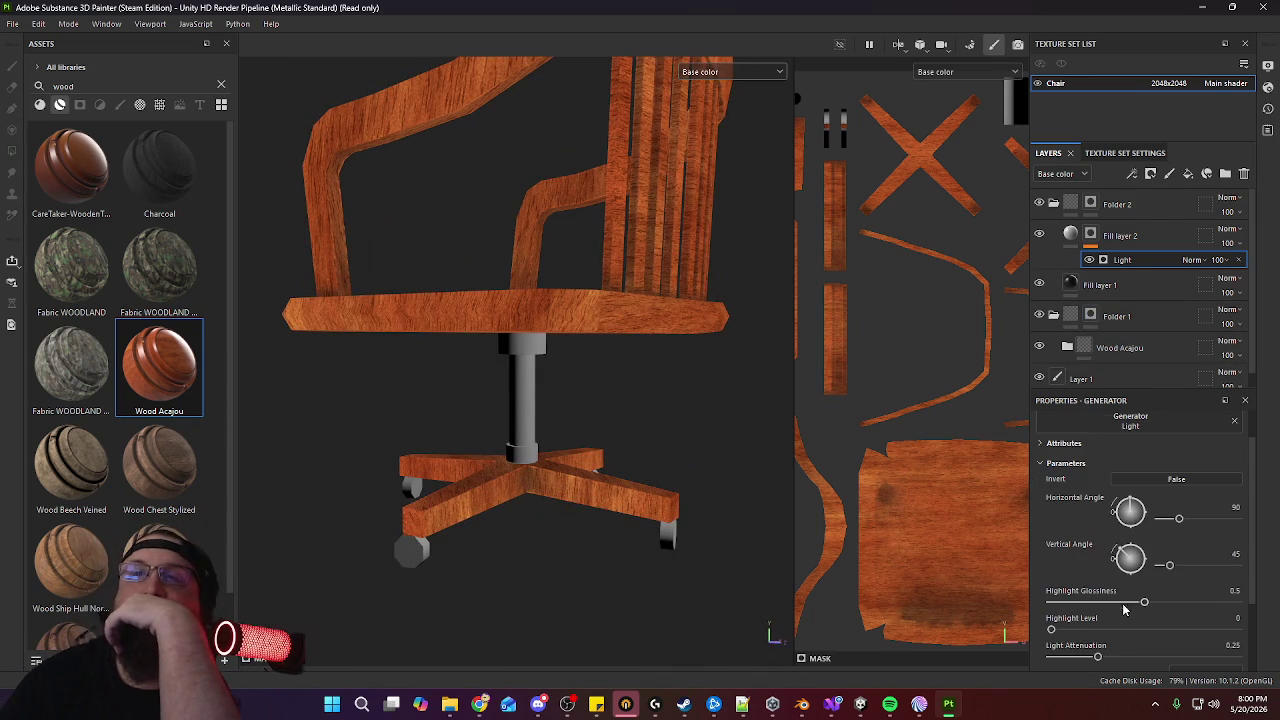
drag(1144, 605, 1196, 614)
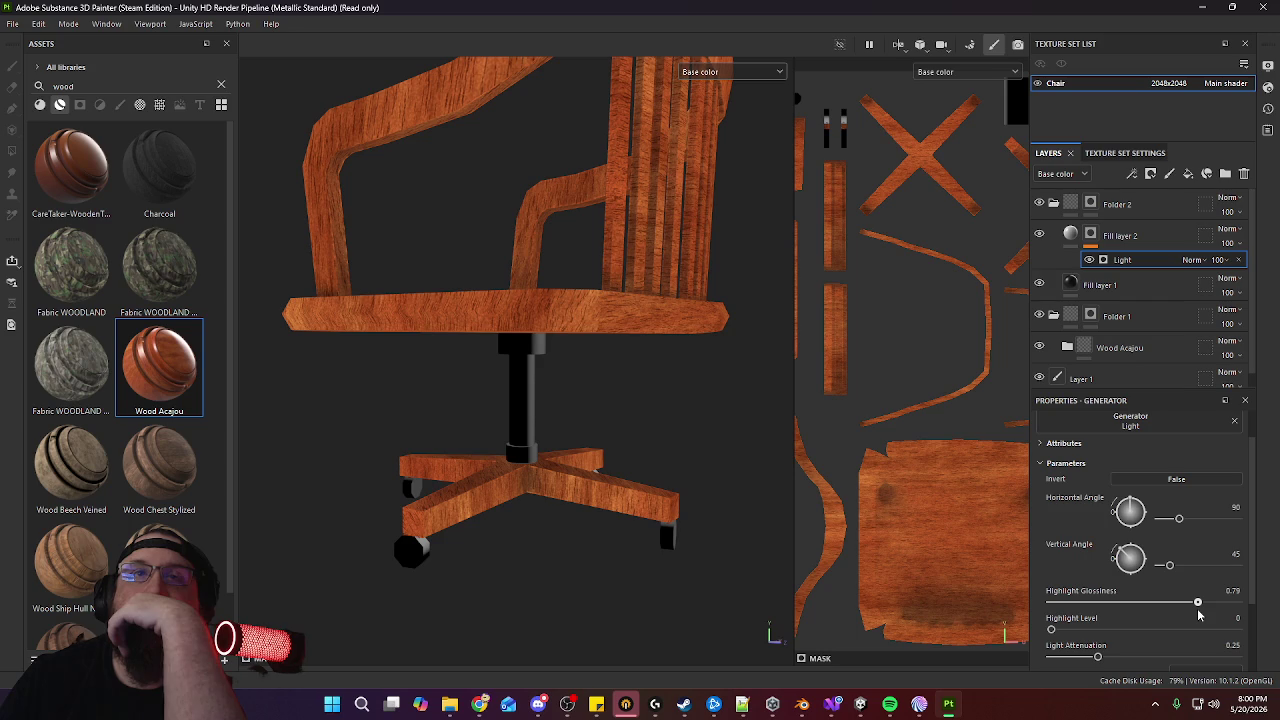
mouse_move(706, 400)
alt+mouse_down()
mouse_move(487, 392)
mouse_move(600, 406)
mouse_move(700, 380)
alt+mouse_up()
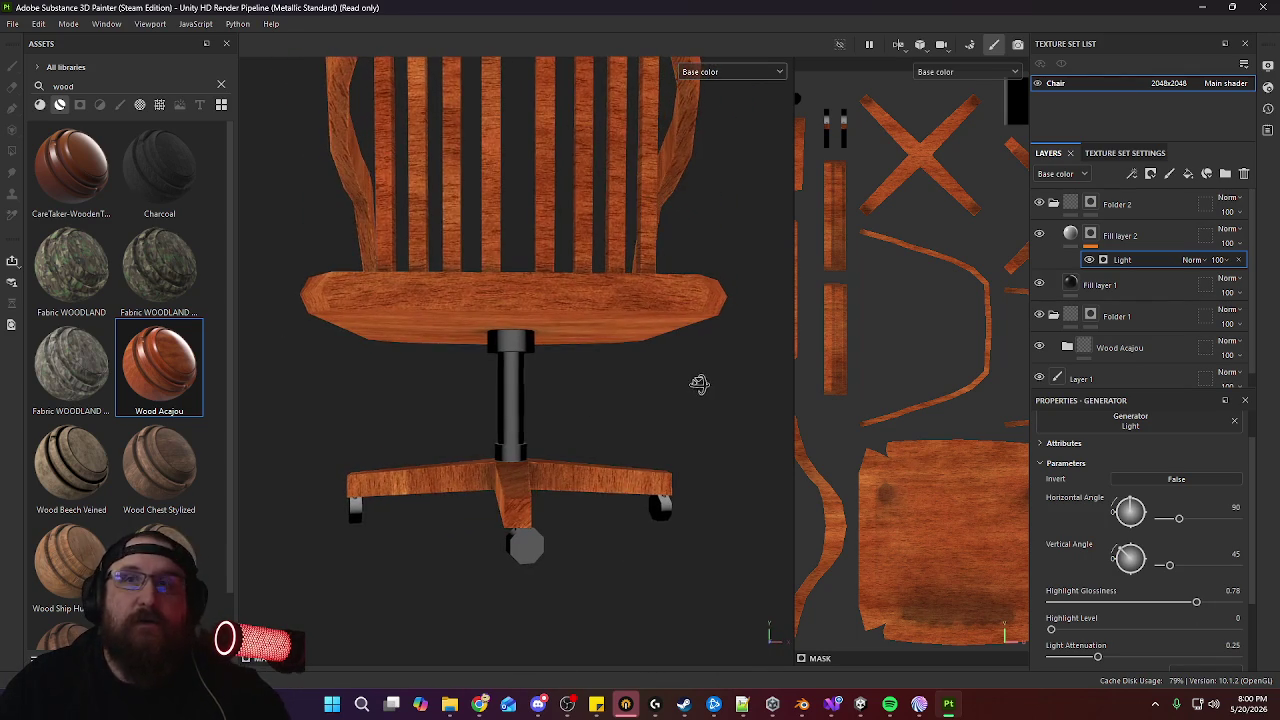
scroll(1143, 565, down, 2)
drag(1053, 550, 1129, 549)
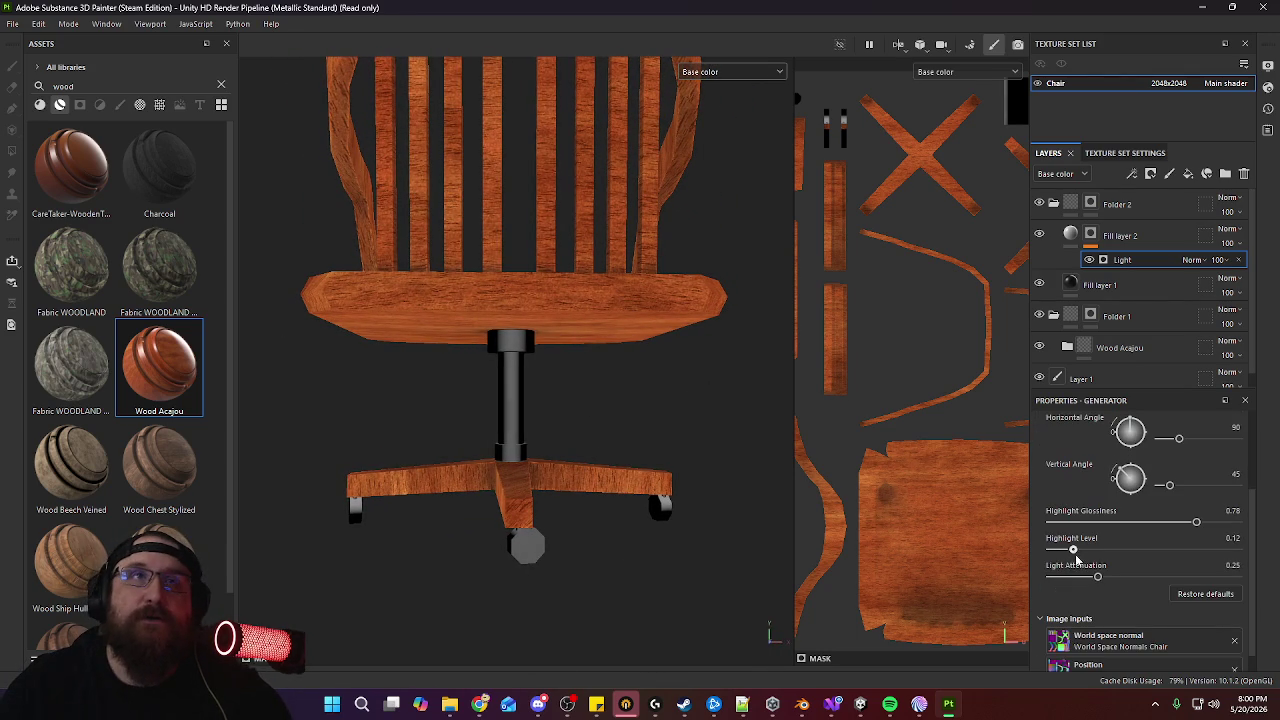
mouse_move(1194, 524)
mouse_down()
mouse_move(1156, 524)
mouse_move(1185, 535)
mouse_up()
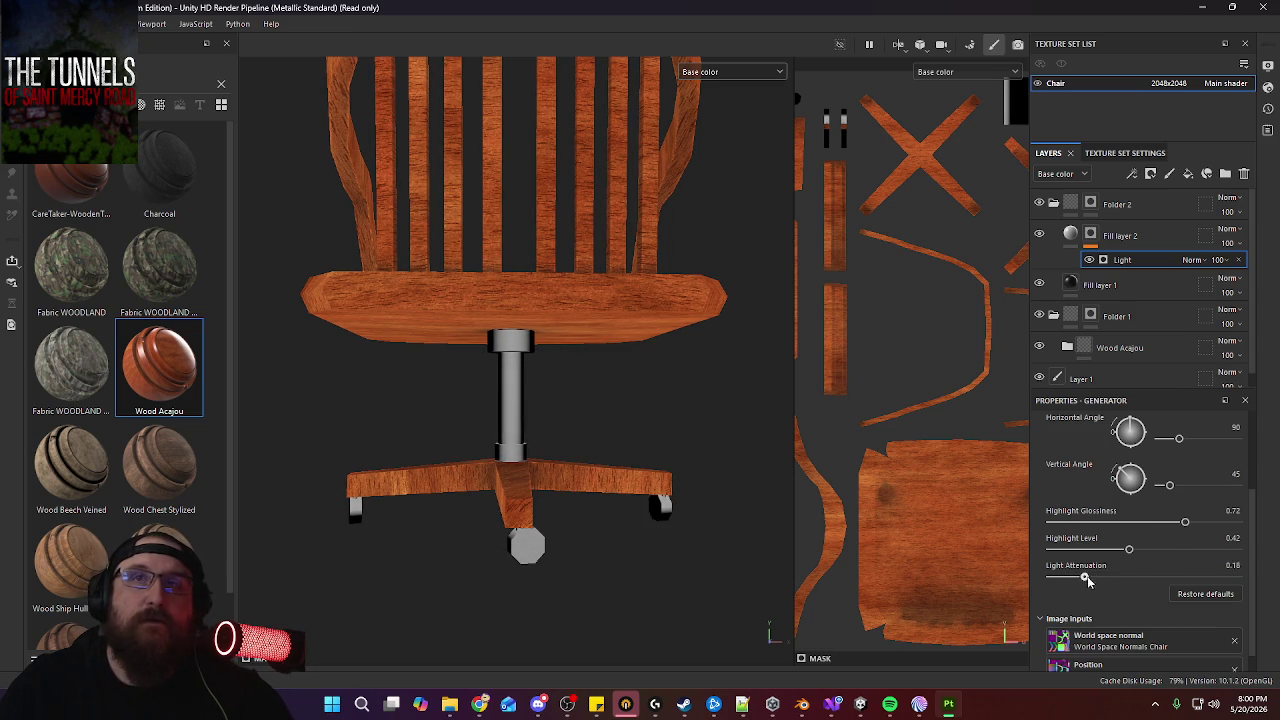
Raise Light Attenuation to 0.98, checking the lit backrest and seat from several angles
drag(1081, 580, 1223, 578)
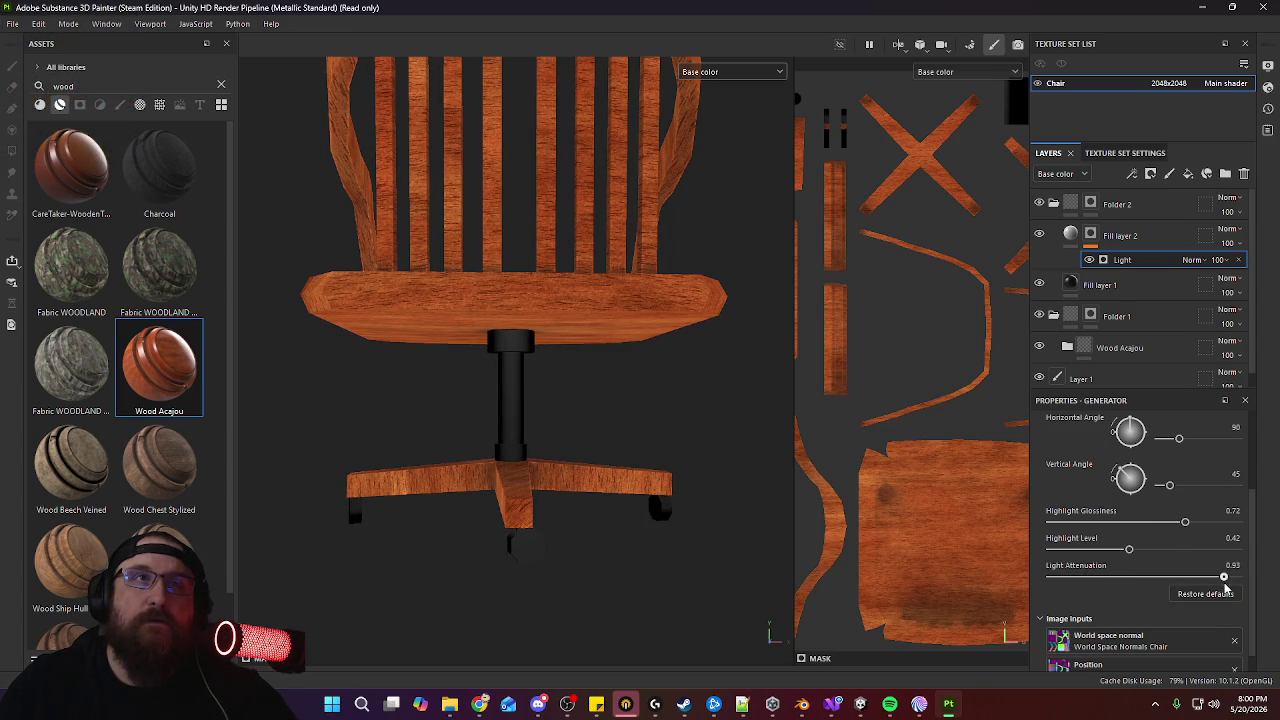
mouse_move(454, 423)
alt+mouse_down()
mouse_move(751, 386)
mouse_move(474, 429)
mouse_move(634, 440)
mouse_move(560, 466)
mouse_move(627, 442)
alt+mouse_up()
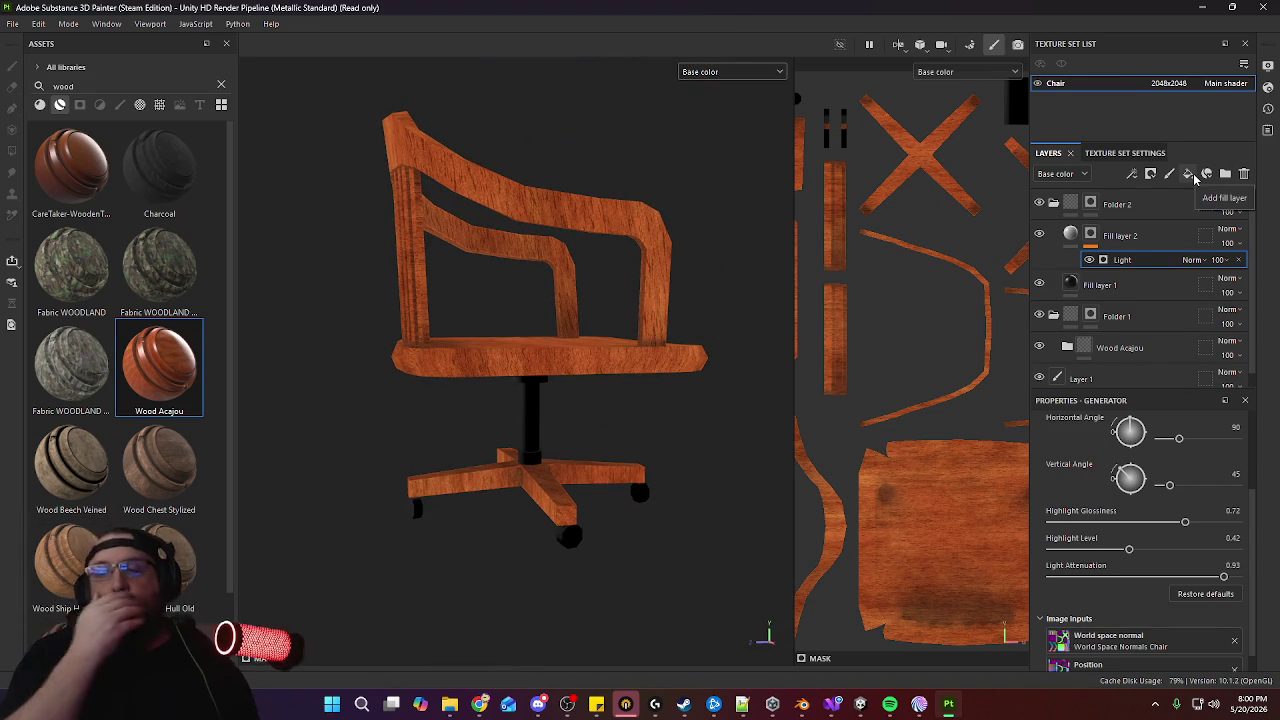
alt+drag(555, 432, 730, 441)
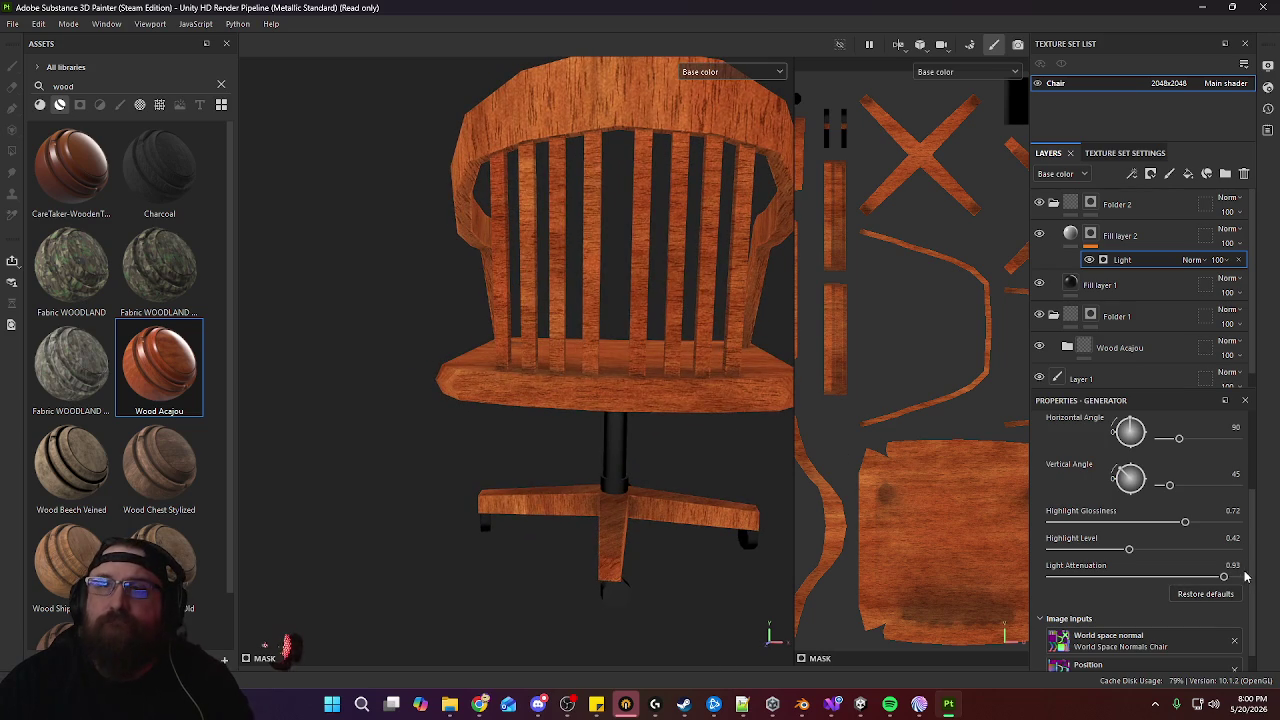
drag(1226, 588, 1236, 587)
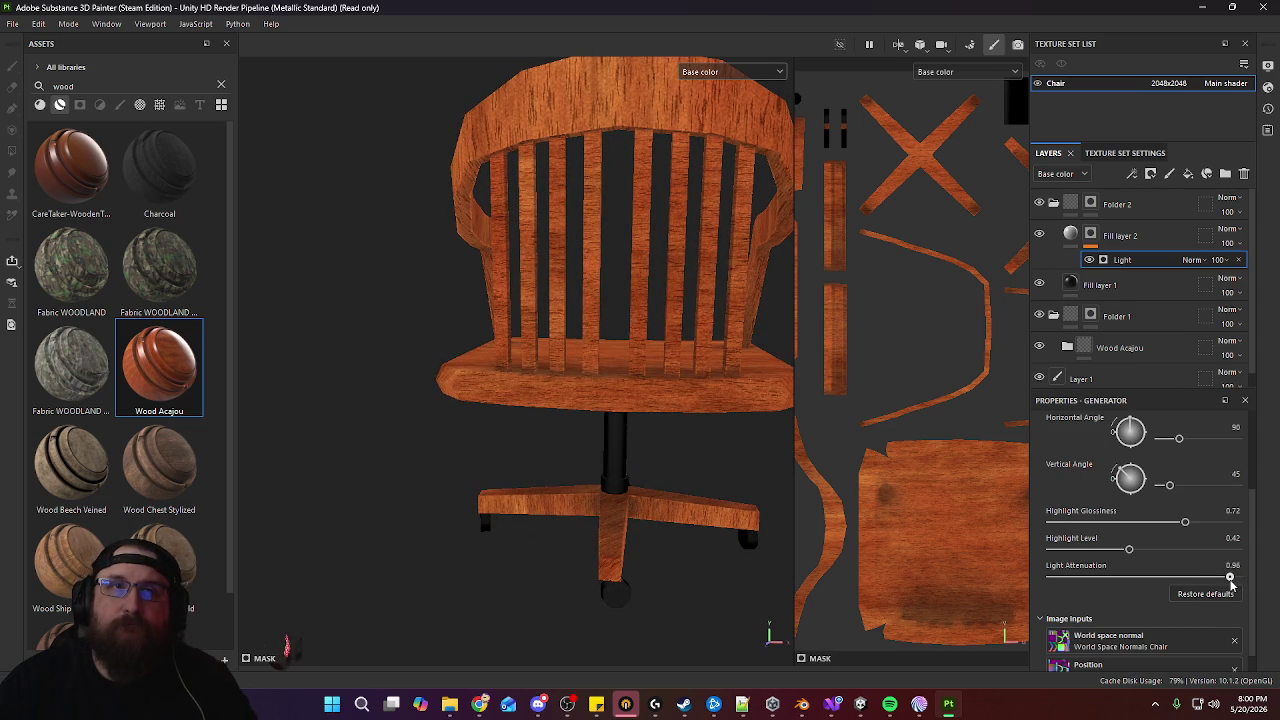
mouse_move(462, 464)
alt+mouse_down()
mouse_move(580, 434)
mouse_move(670, 435)
mouse_move(456, 432)
alt+mouse_up()
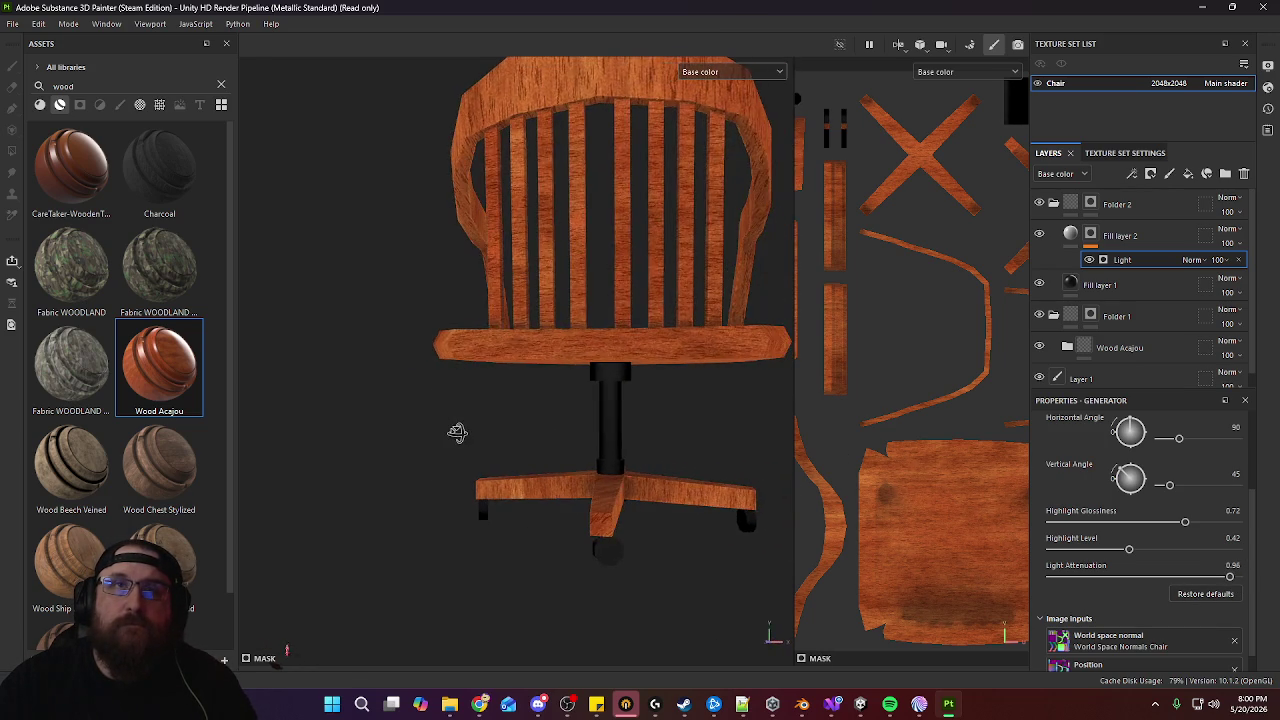
mouse_move(698, 353)
alt+mouse_down()
mouse_move(537, 391)
mouse_move(346, 480)
mouse_move(443, 420)
mouse_move(623, 436)
mouse_move(580, 449)
mouse_move(771, 357)
alt+mouse_up()
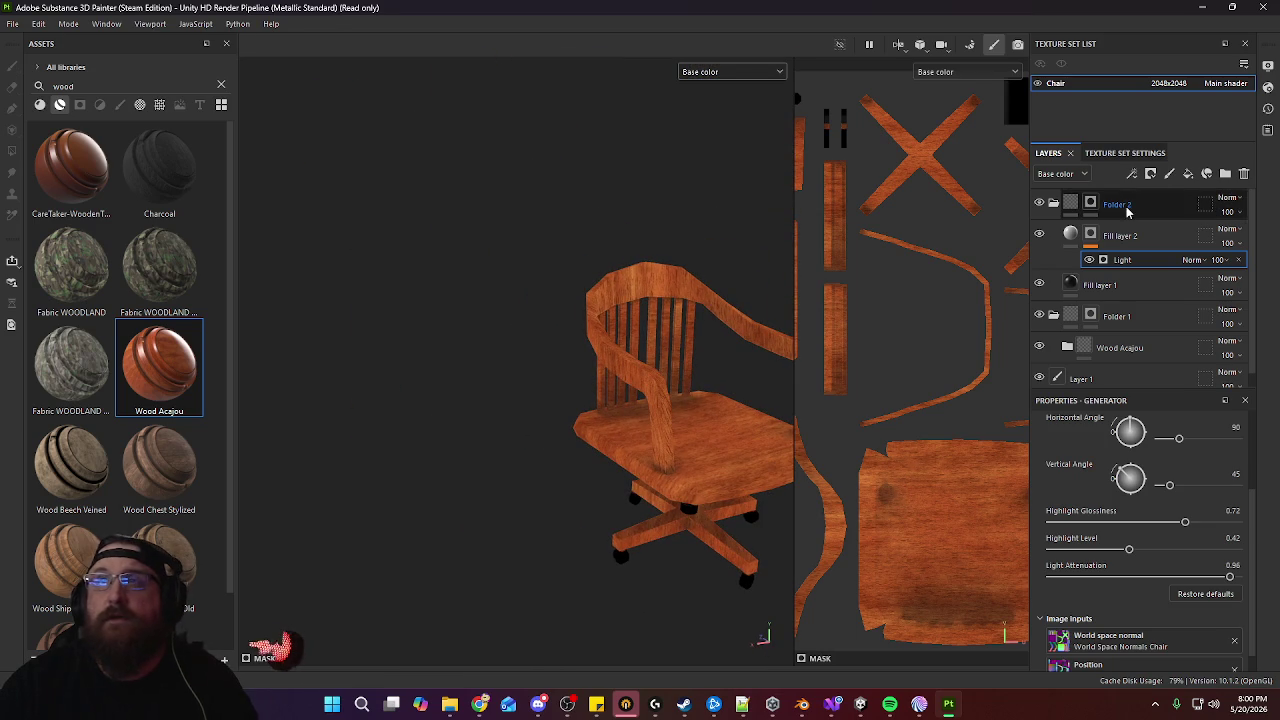
click(1183, 195)
Add a black Fill layer 3 with a black mask holding a Curvature generator
click(1188, 177)
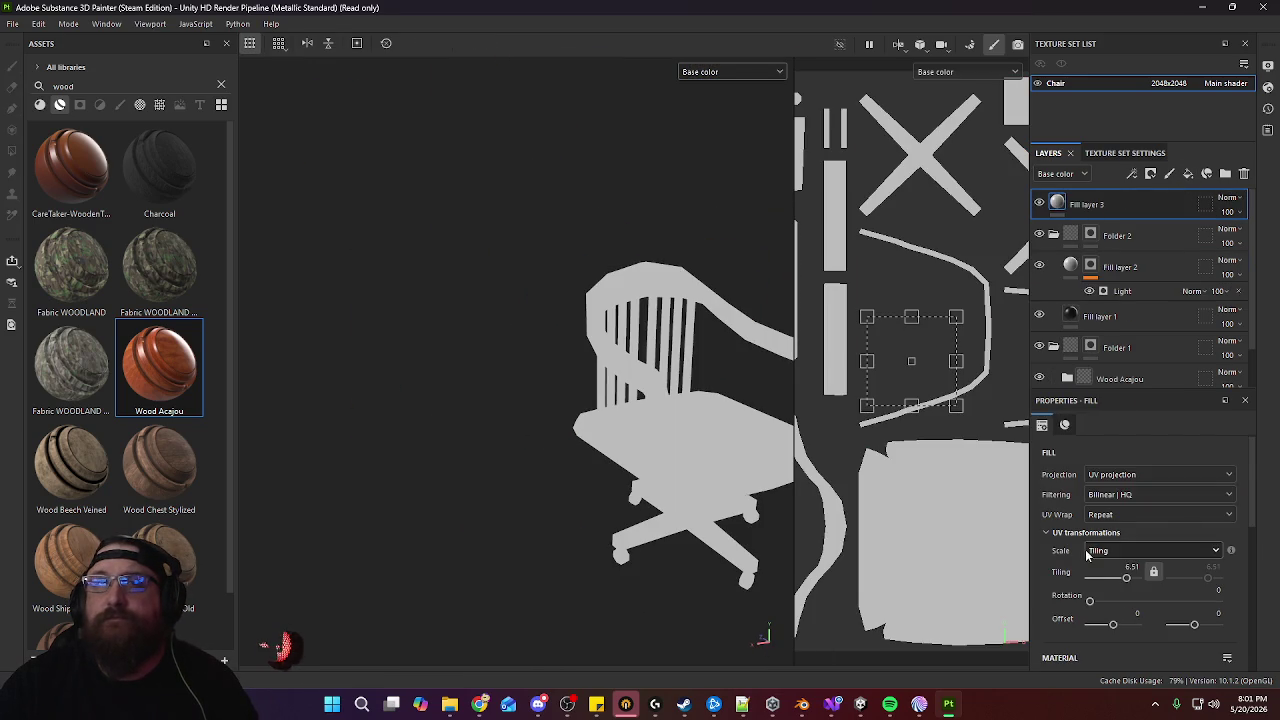
scroll(1087, 556, down, 3)
click(1132, 625)
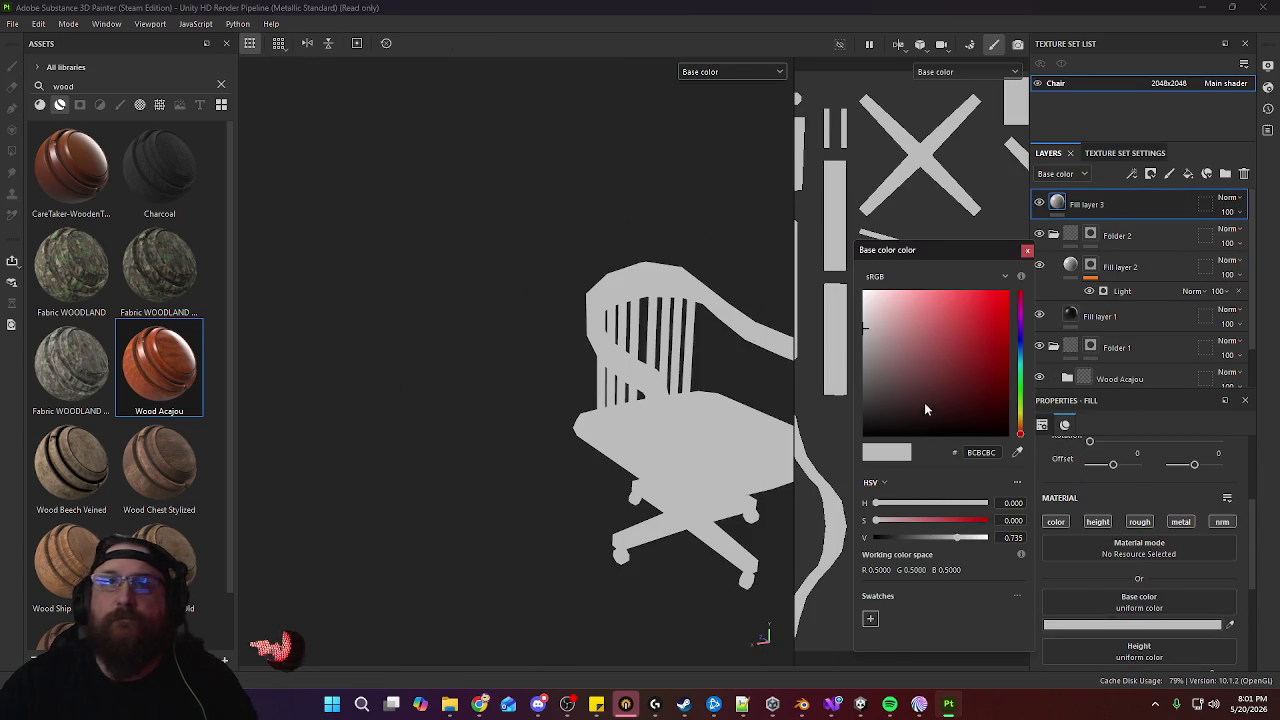
drag(926, 409, 767, 490)
click(1143, 200)
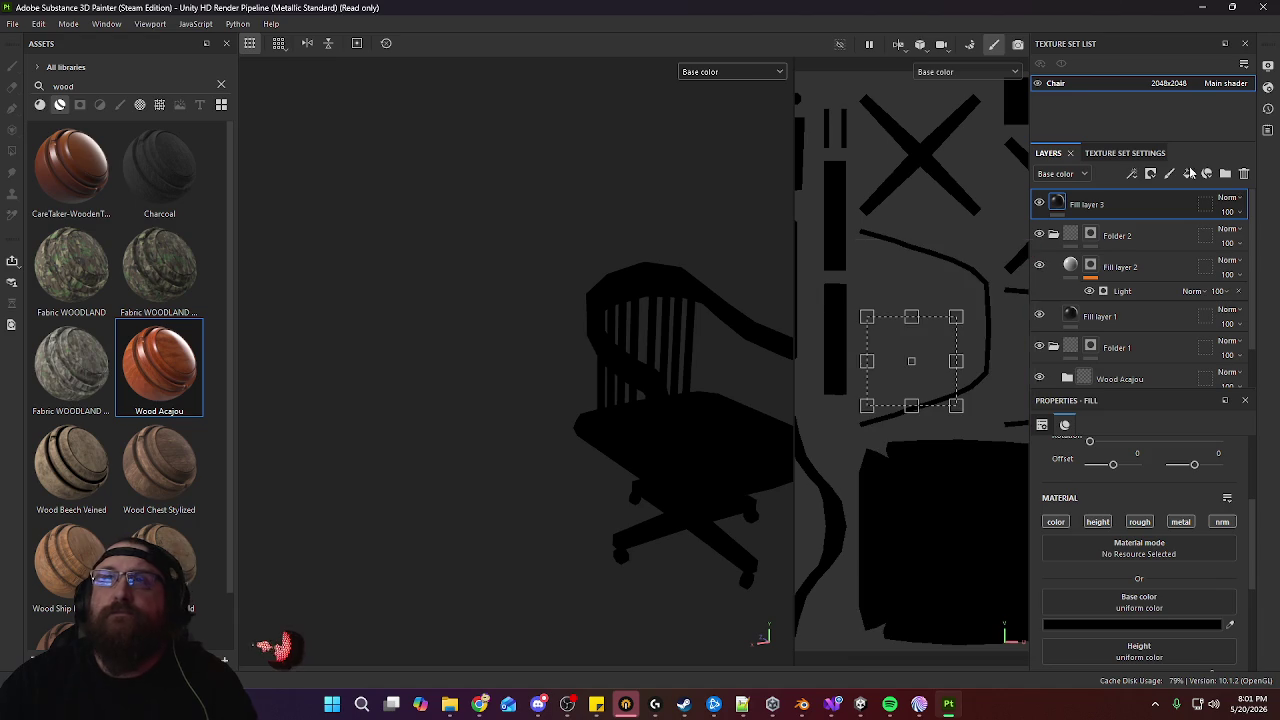
click(1152, 175)
click(1171, 209)
click(1132, 174)
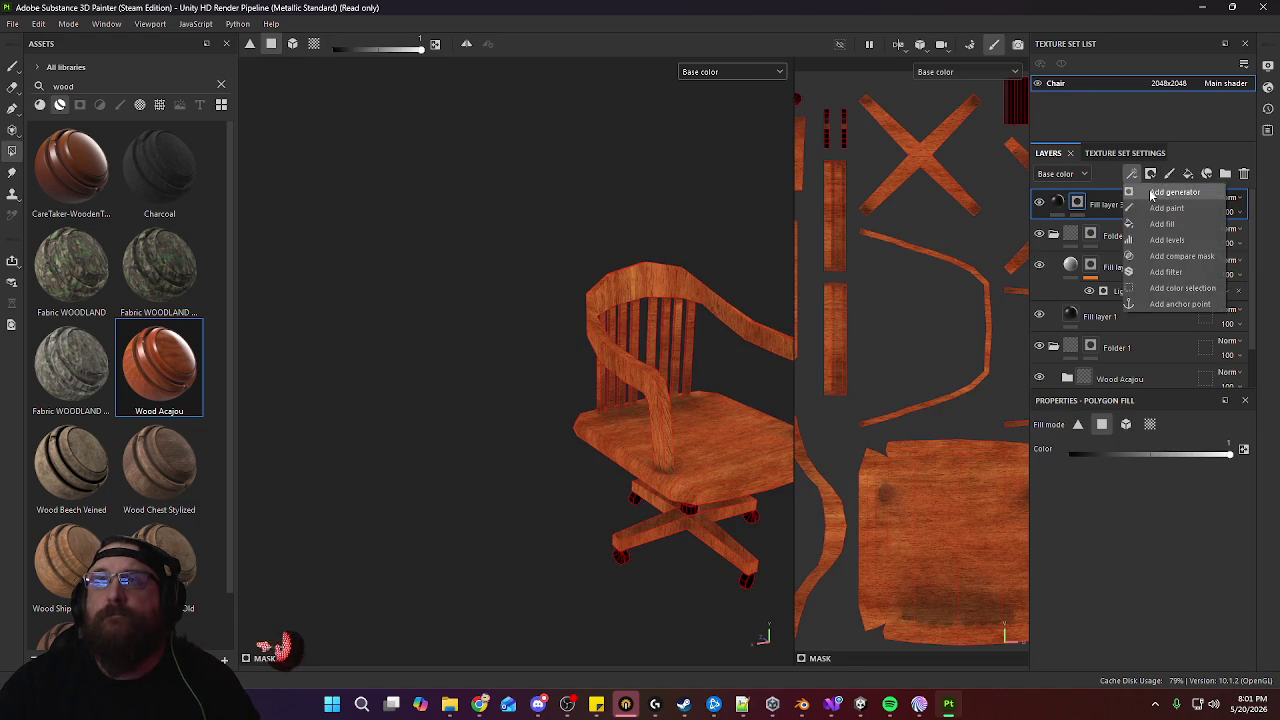
click(1160, 192)
click(1158, 463)
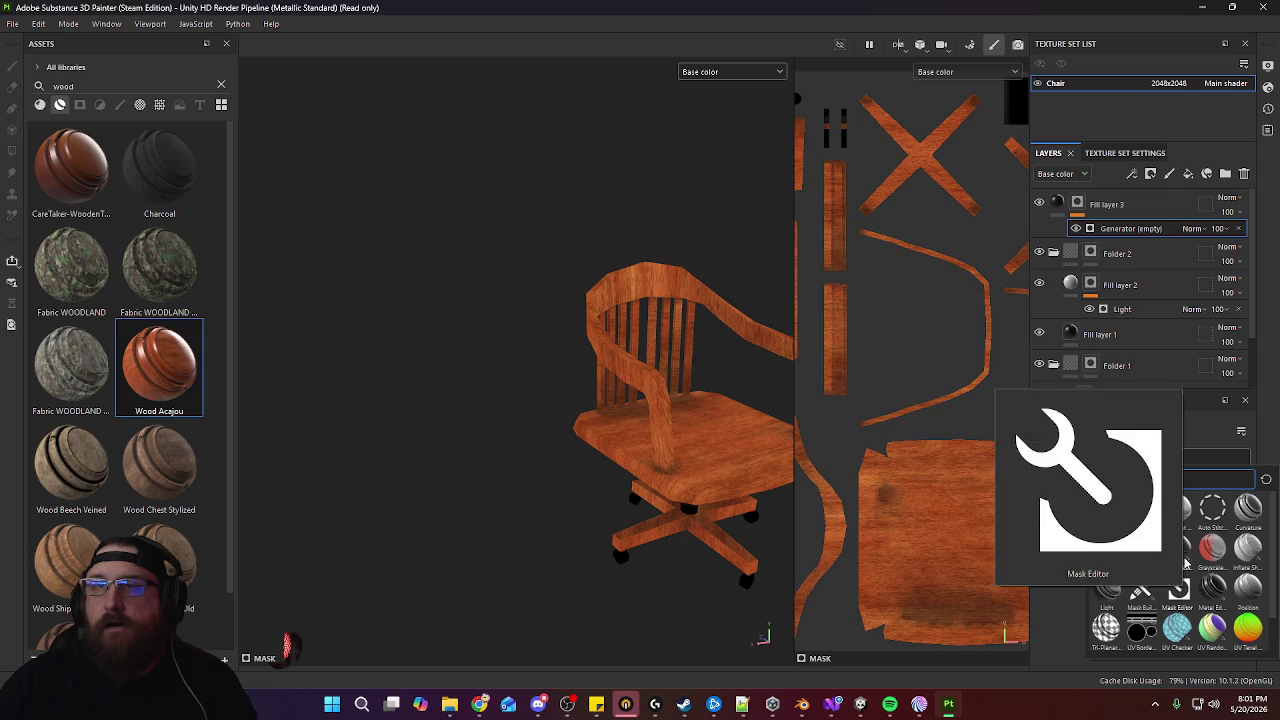
click(1248, 507)
Change Fill layer 3's base colour to white
mouse_move(770, 443)
alt+mouse_down()
mouse_move(640, 400)
mouse_move(691, 477)
mouse_move(540, 443)
alt+mouse_up()
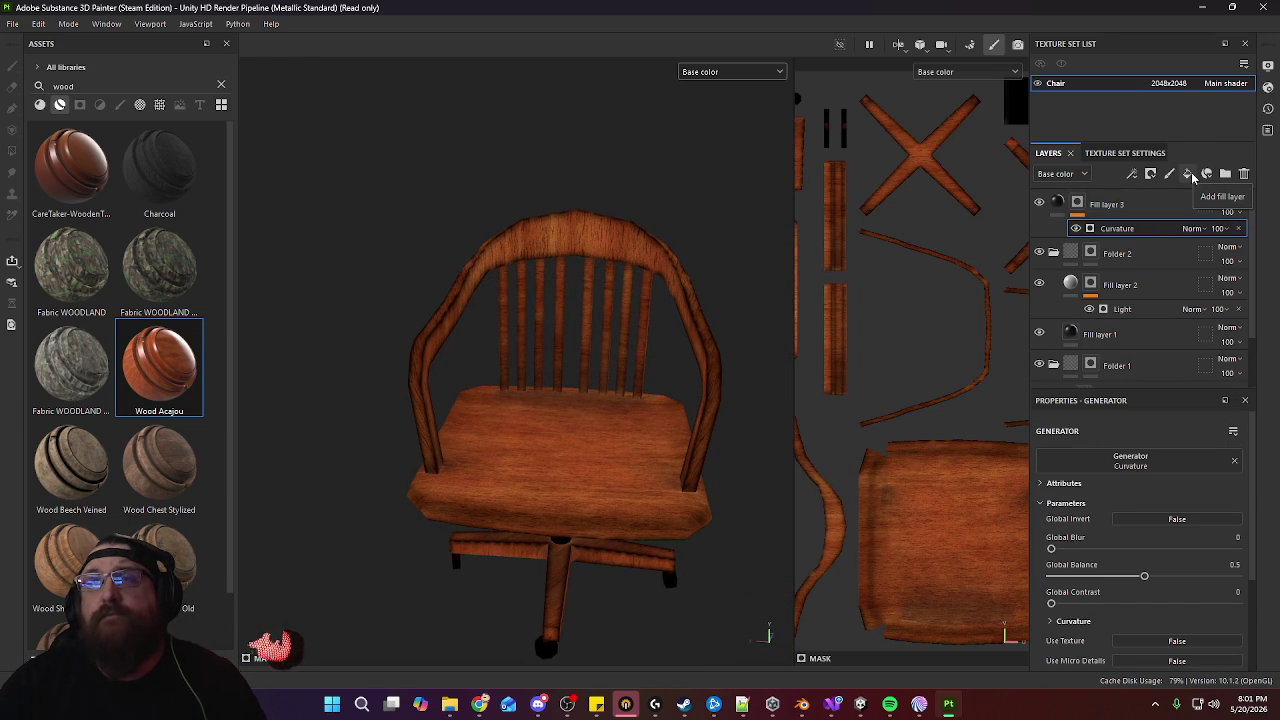
alt+drag(588, 414, 504, 390)
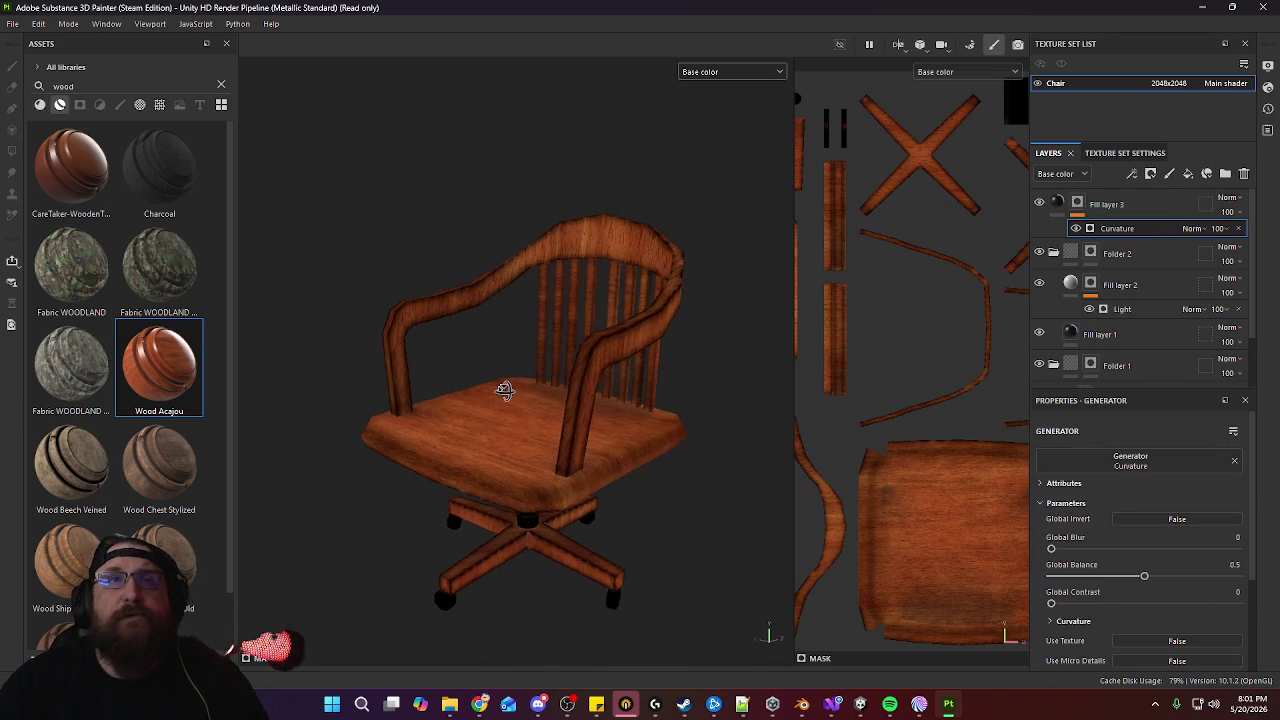
scroll(545, 390, up, 3)
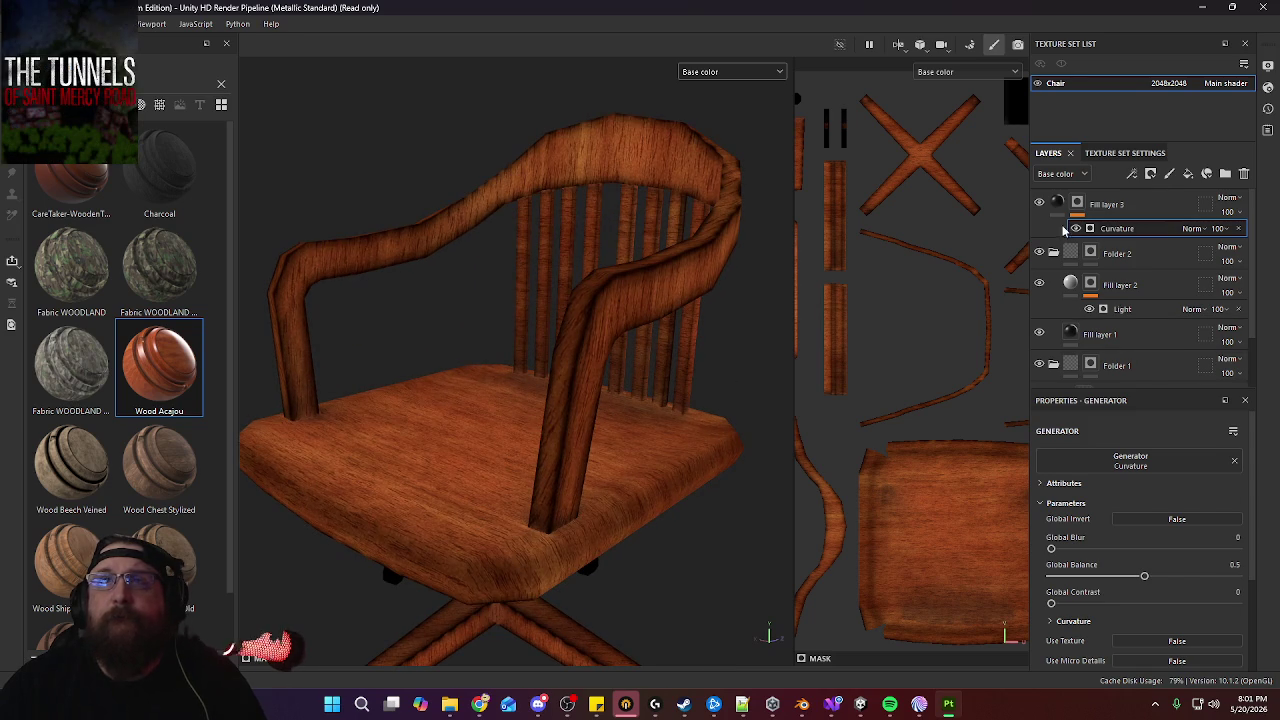
click(1060, 205)
click(1139, 627)
drag(886, 375, 840, 229)
click(1026, 252)
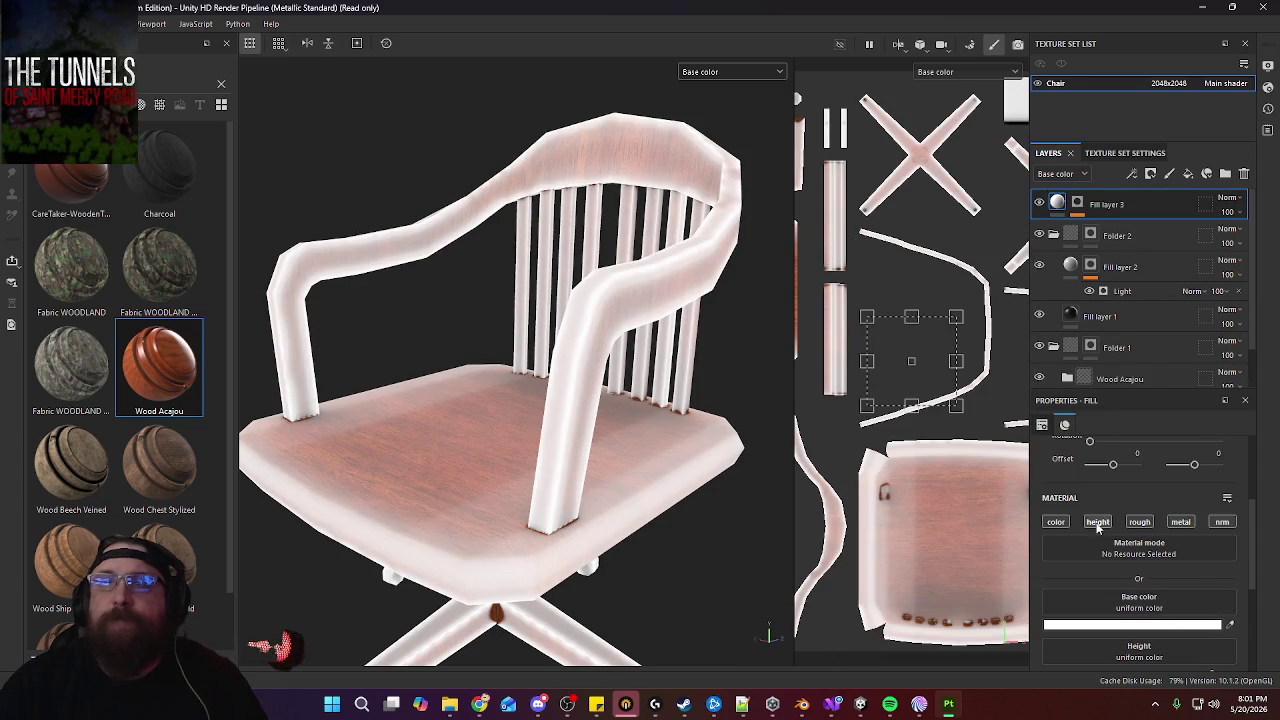
Set the Curvature Global Balance to 0.03 for thin white edge highlights
scroll(1064, 484, down, 2)
scroll(1108, 460, down, 1)
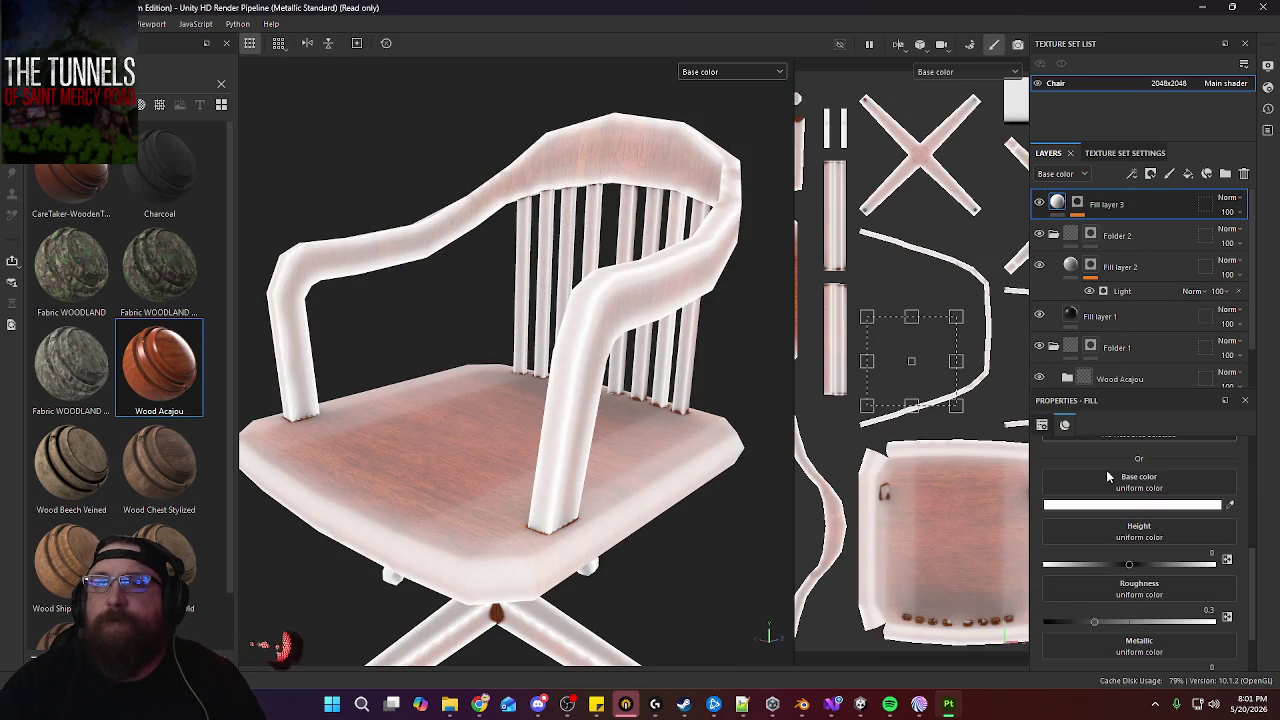
click(1100, 208)
scroll(1105, 589, down, 1)
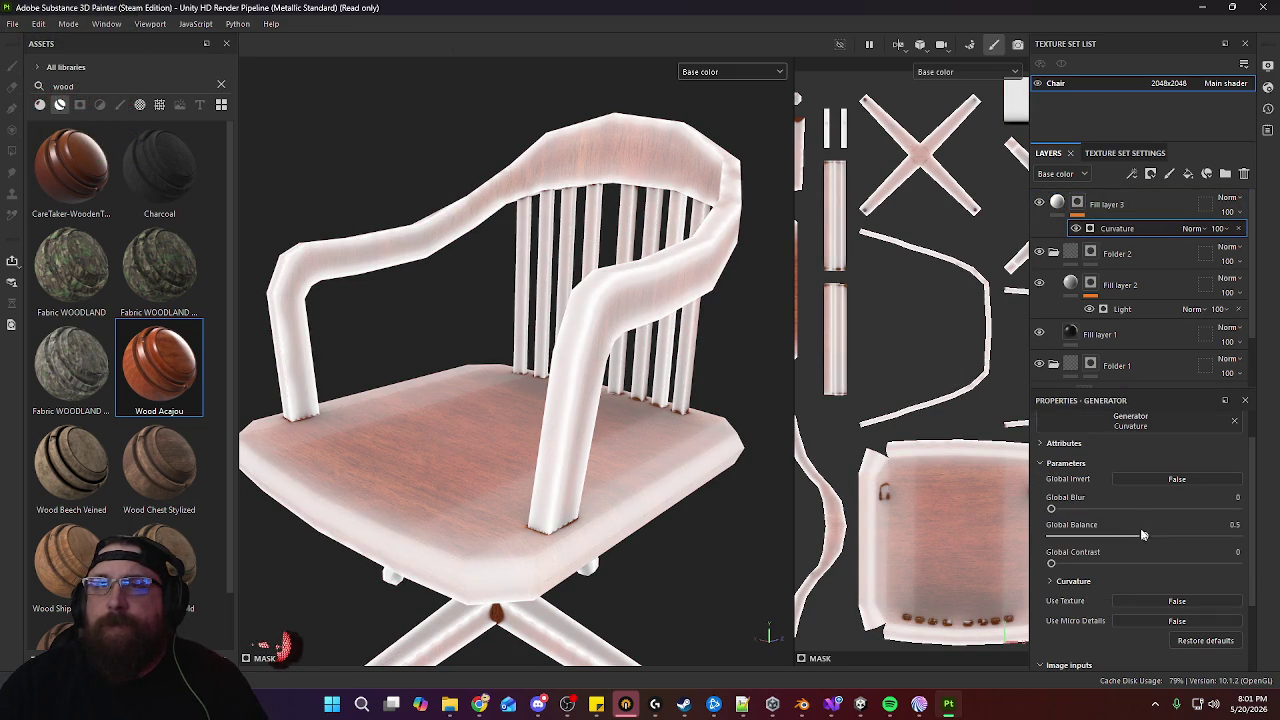
drag(1147, 538, 1057, 541)
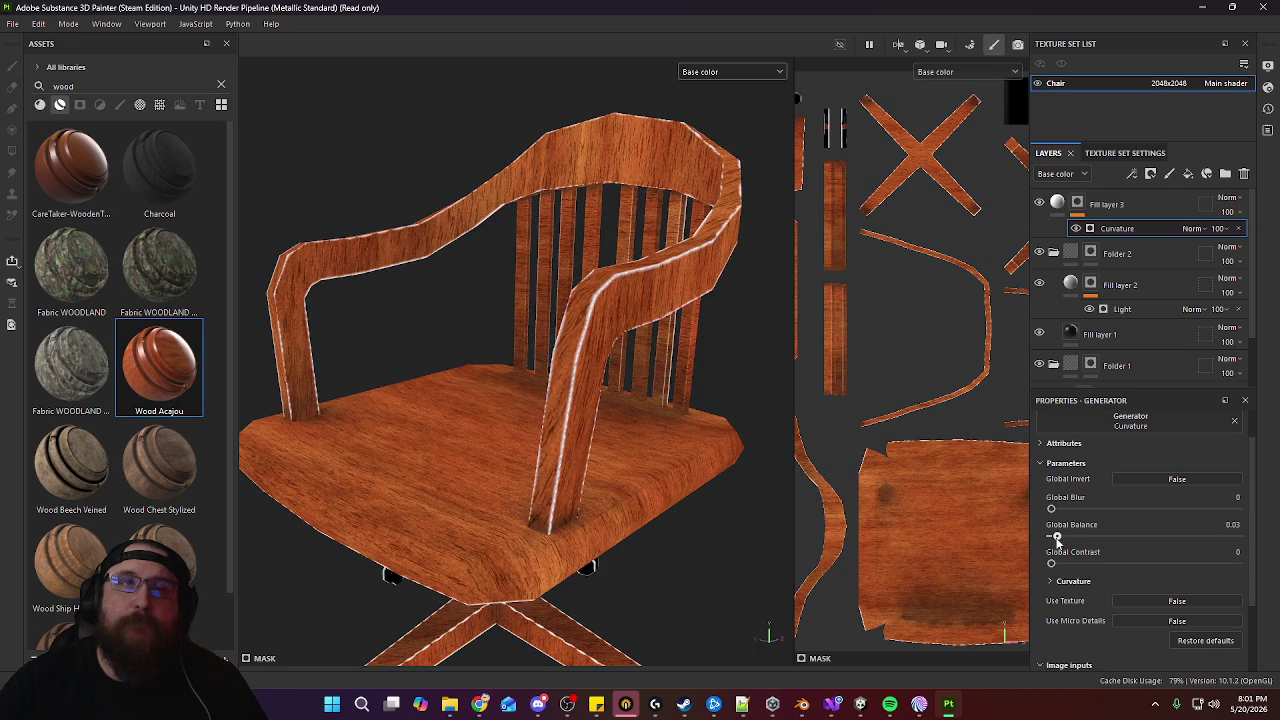
mouse_move(543, 537)
alt+mouse_down()
mouse_move(600, 560)
mouse_move(583, 451)
mouse_move(471, 402)
mouse_move(537, 371)
mouse_move(557, 380)
mouse_move(469, 407)
mouse_move(515, 390)
mouse_move(557, 403)
alt+mouse_up()
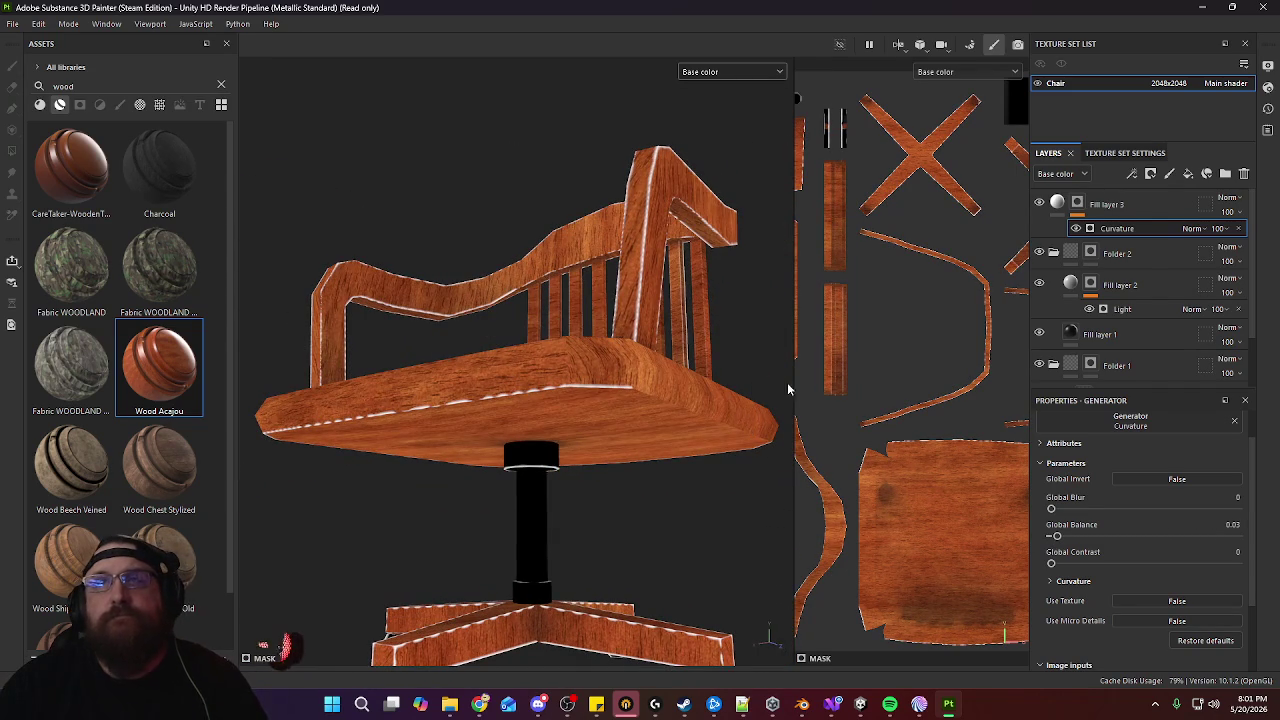
mouse_move(643, 474)
alt+mouse_down()
mouse_move(669, 471)
mouse_move(654, 386)
mouse_move(577, 529)
mouse_move(637, 546)
alt+mouse_up()
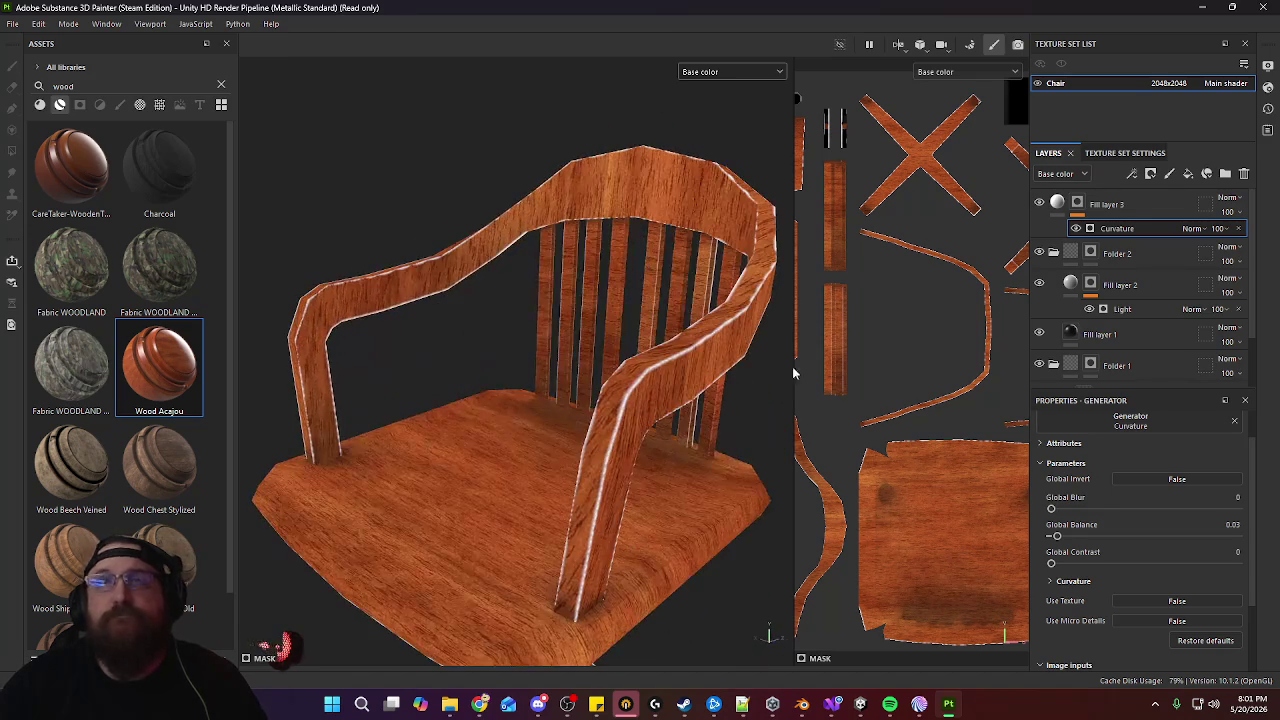
Switch Fill layer 3 to Soft light blending and group it into Folder 3
click(1230, 199)
click(1205, 488)
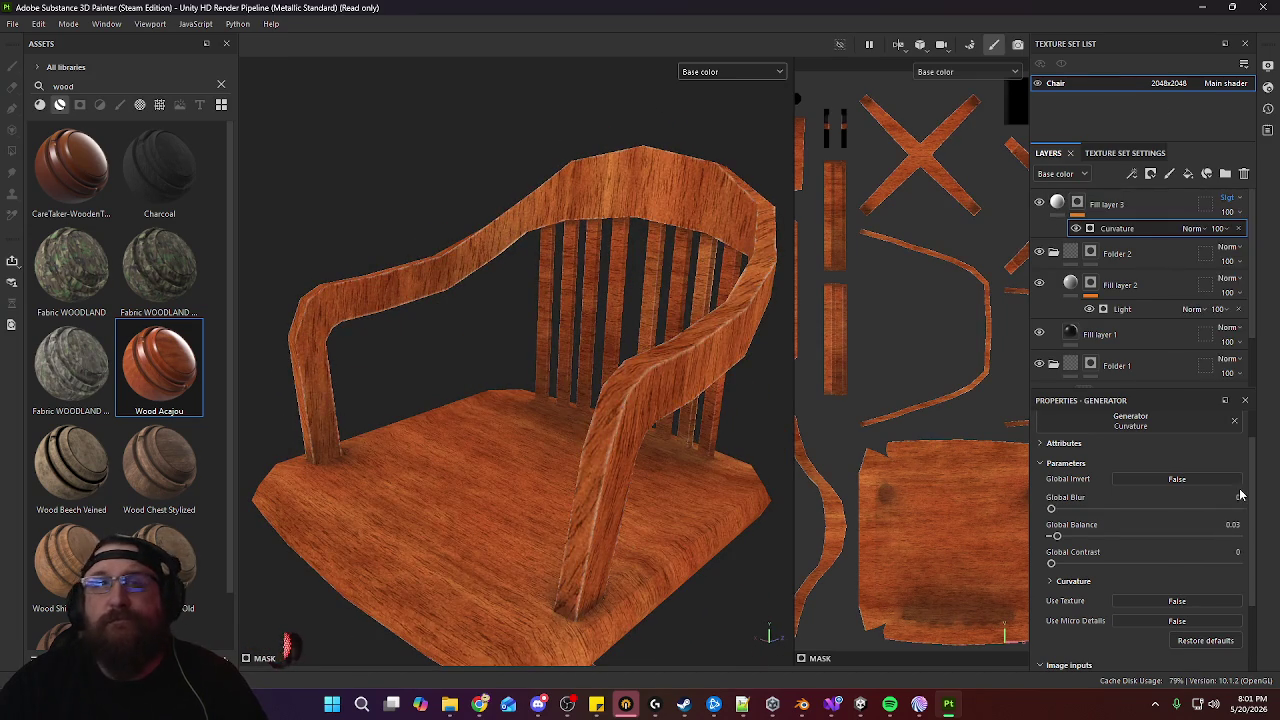
mouse_move(650, 480)
alt+mouse_down()
mouse_move(600, 373)
mouse_move(656, 341)
mouse_move(666, 309)
mouse_move(651, 426)
alt+mouse_up()
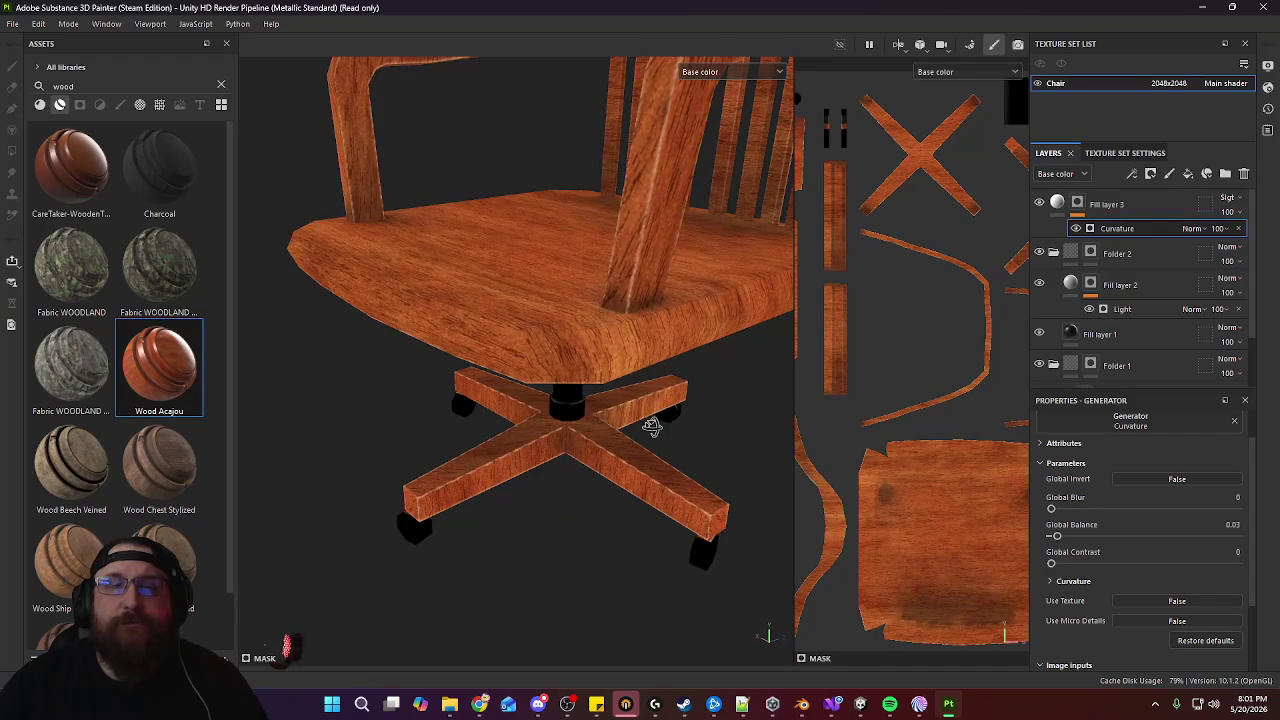
click(1146, 206)
key(ctrl+d)
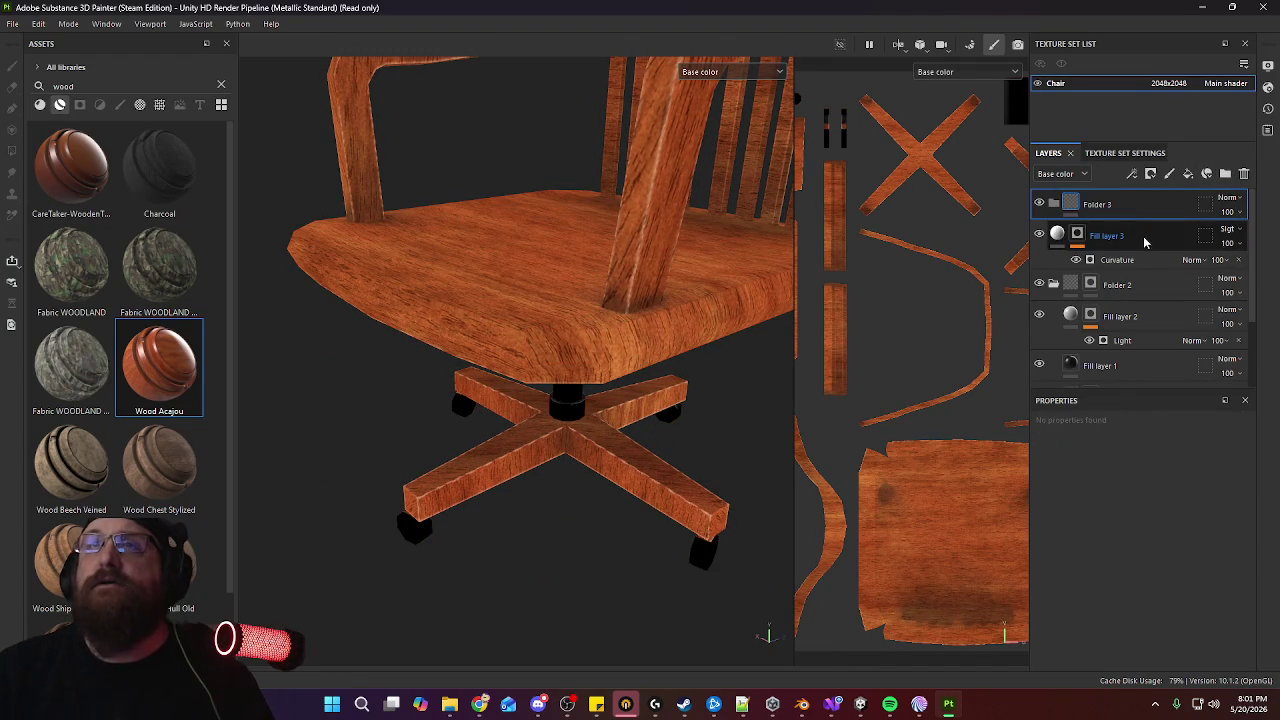
drag(1157, 243, 1150, 205)
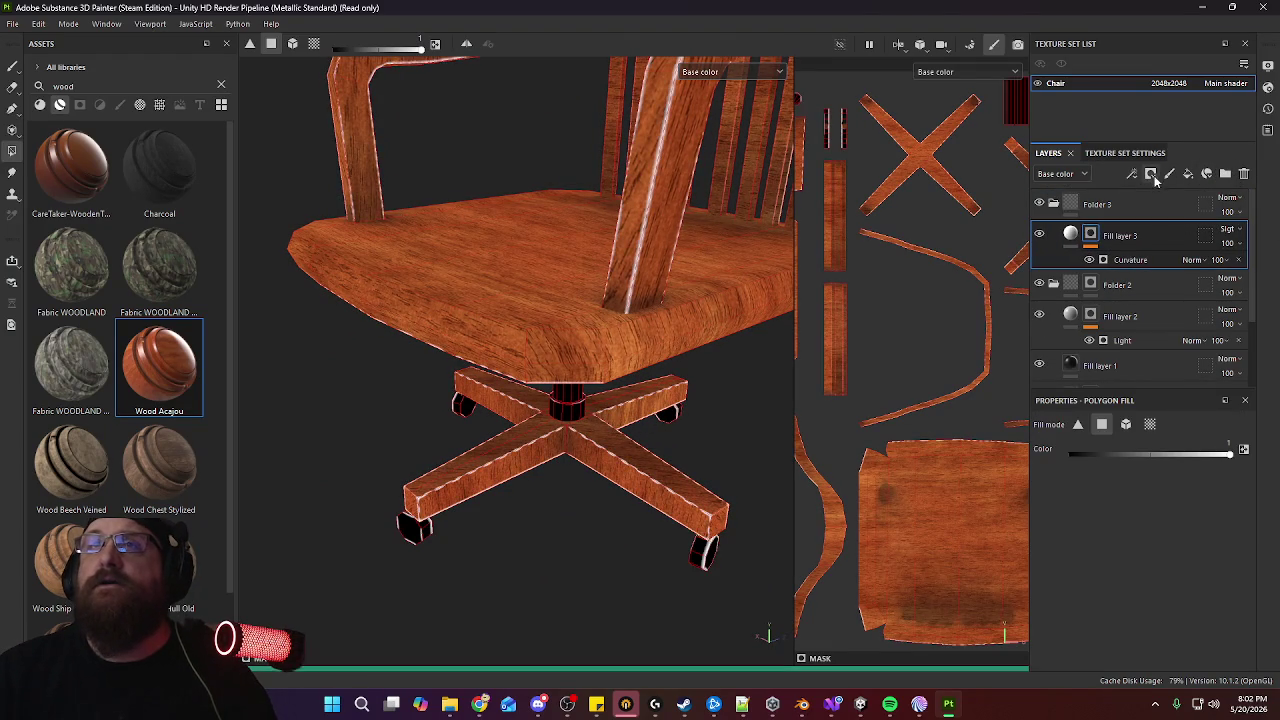
Set Folder 3 to Passthrough blending, give it a black mask, and select the Paint brush
key(ctrl+g)
click(1150, 174)
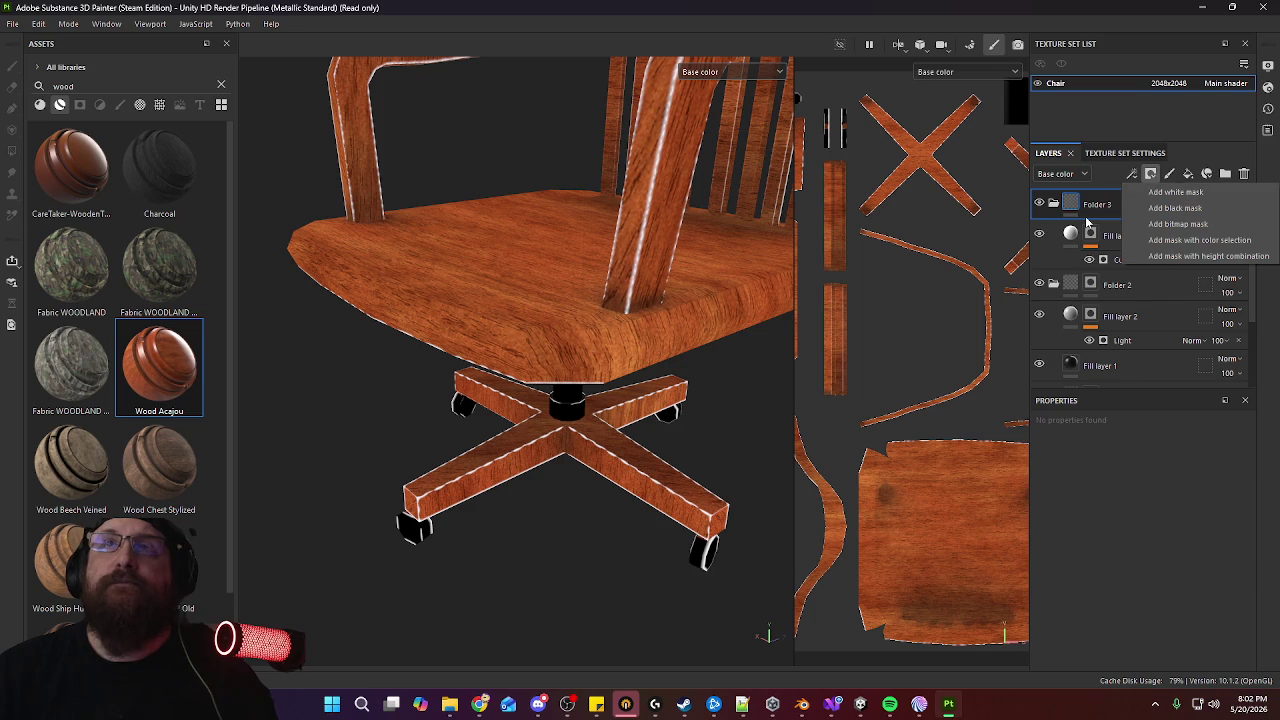
click(1236, 200)
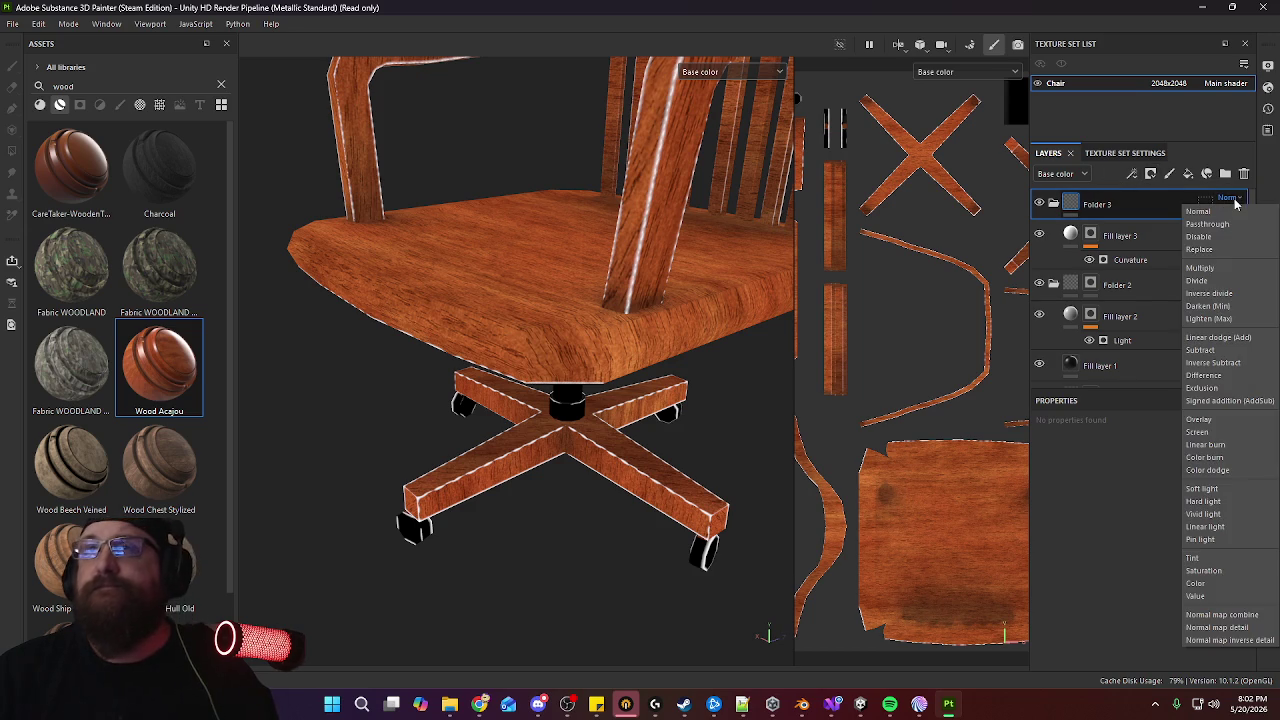
click(1234, 225)
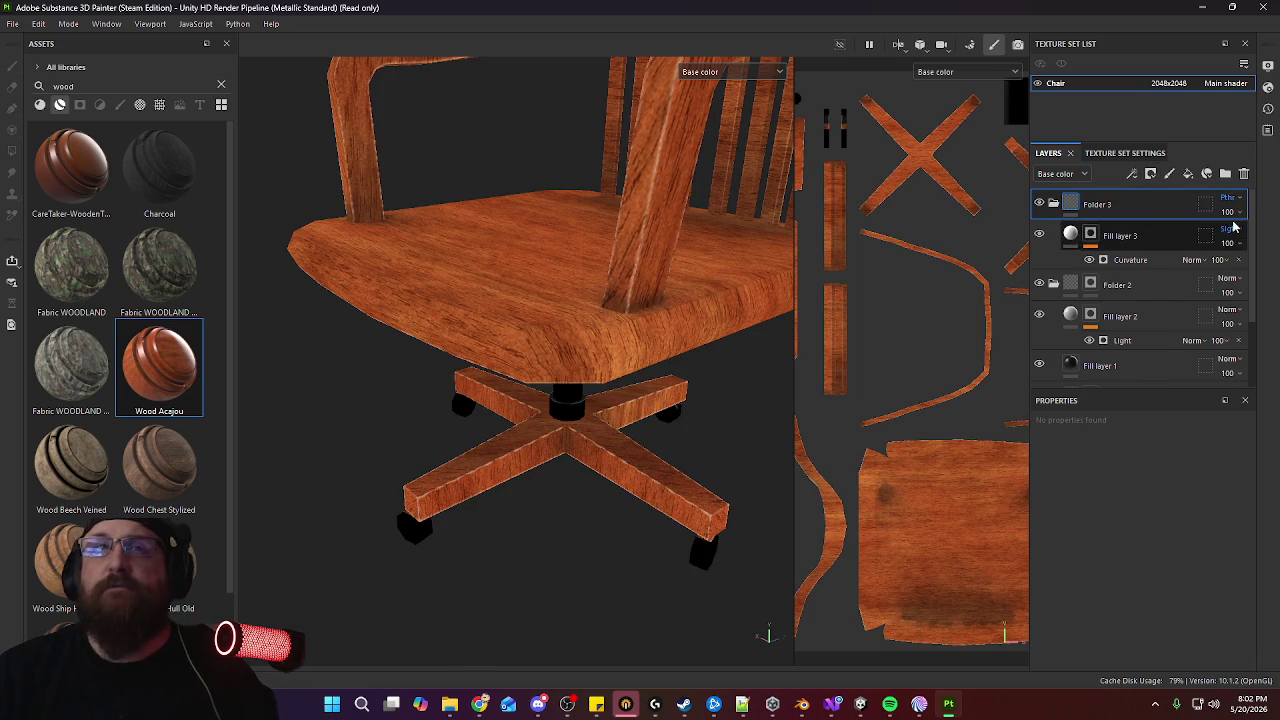
click(1151, 173)
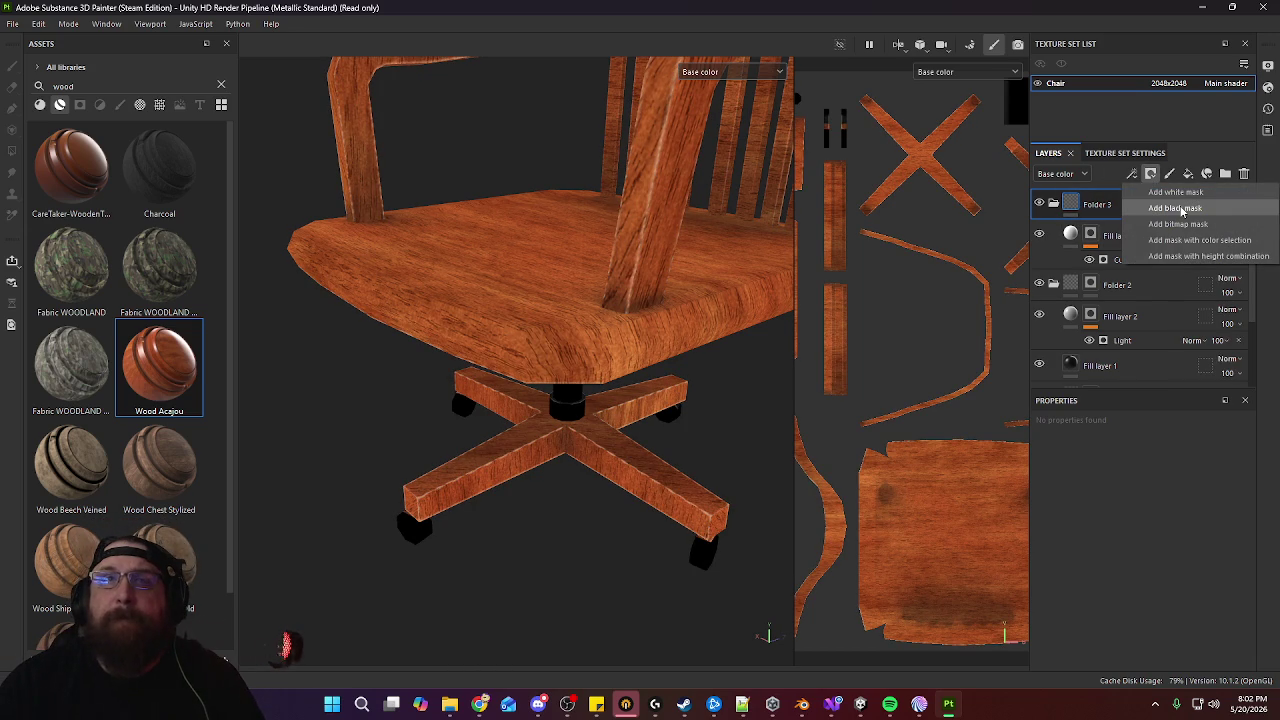
click(1183, 209)
alt+drag(640, 446, 650, 430)
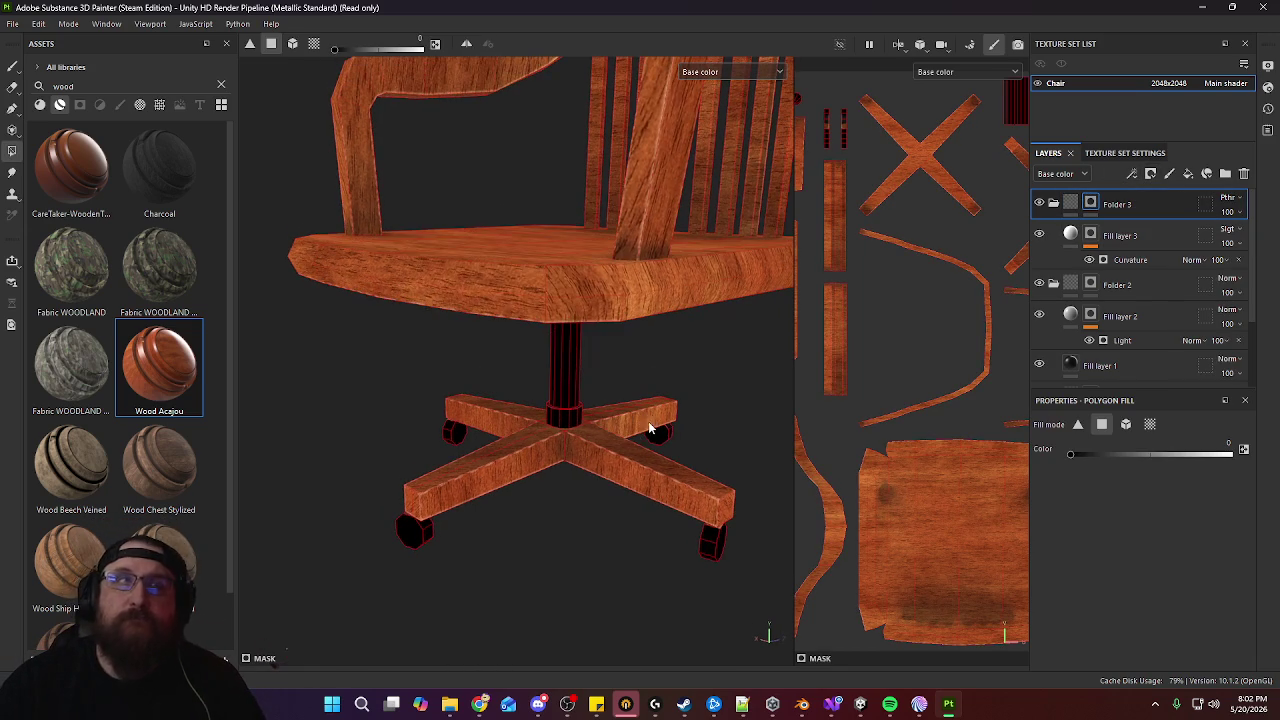
click(12, 65)
mouse_move(638, 487)
alt+mouse_down()
mouse_move(669, 294)
mouse_move(629, 234)
mouse_move(586, 325)
alt+mouse_up()
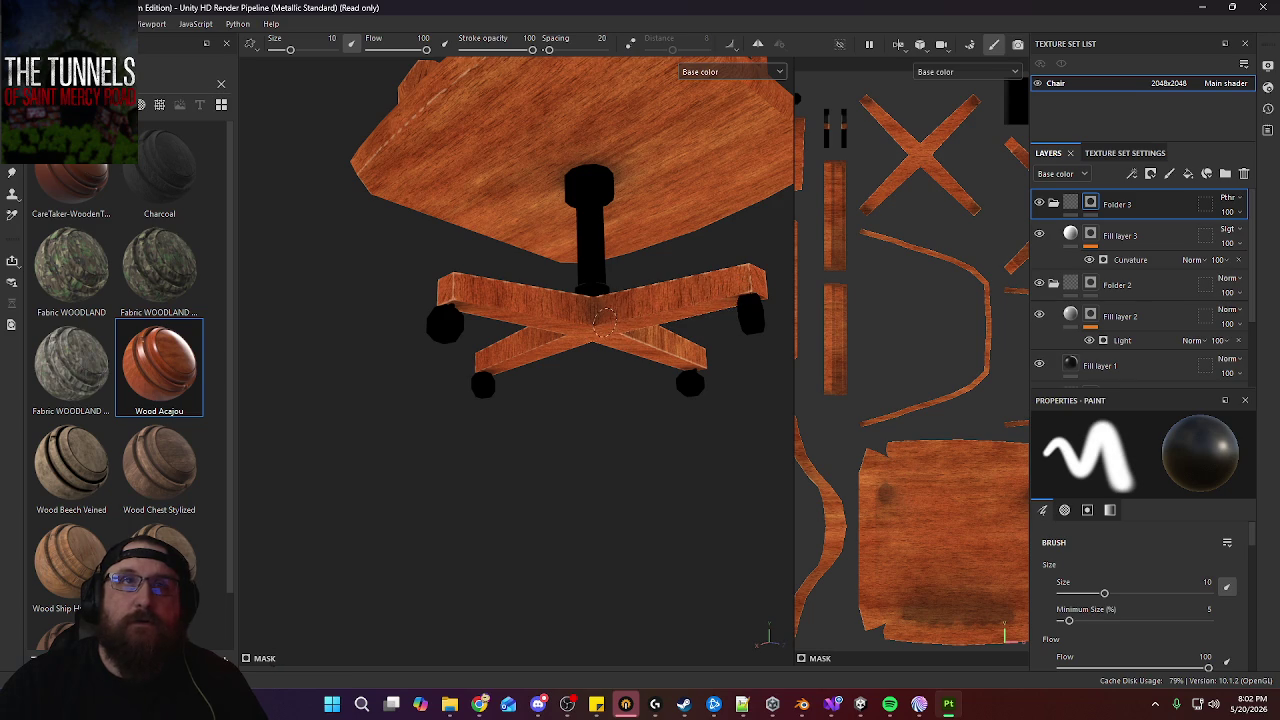
mouse_move(688, 328)
alt+mouse_down()
mouse_move(600, 315)
mouse_move(615, 305)
alt+mouse_up()
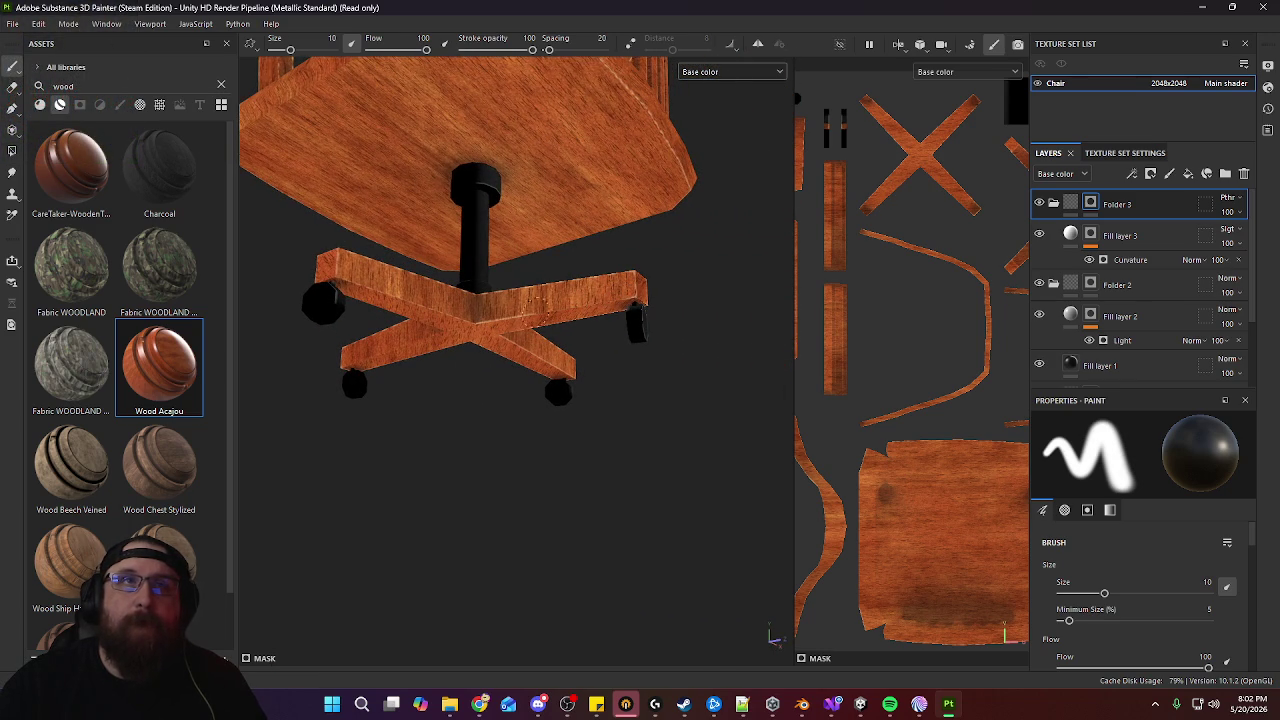
mouse_move(486, 315)
alt+mouse_down()
mouse_move(663, 323)
mouse_move(520, 320)
alt+mouse_up()
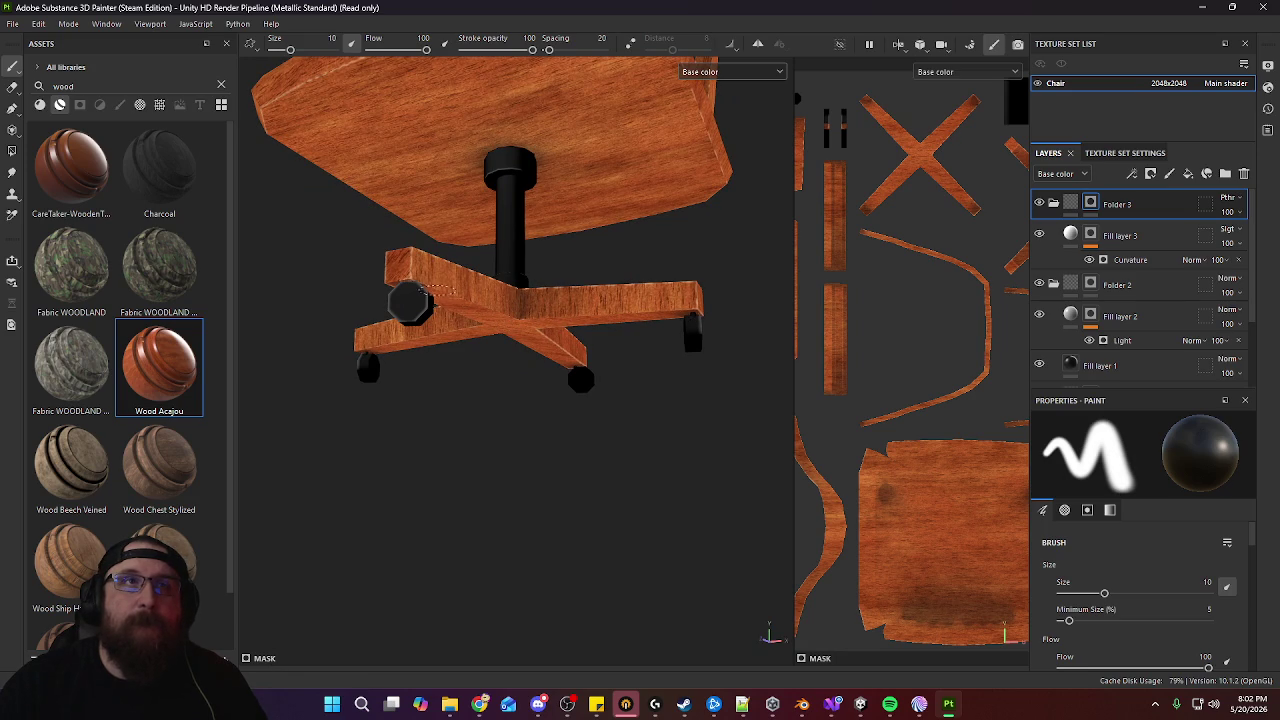
mouse_move(641, 388)
alt+mouse_down()
mouse_move(500, 349)
mouse_move(537, 295)
alt+mouse_up()
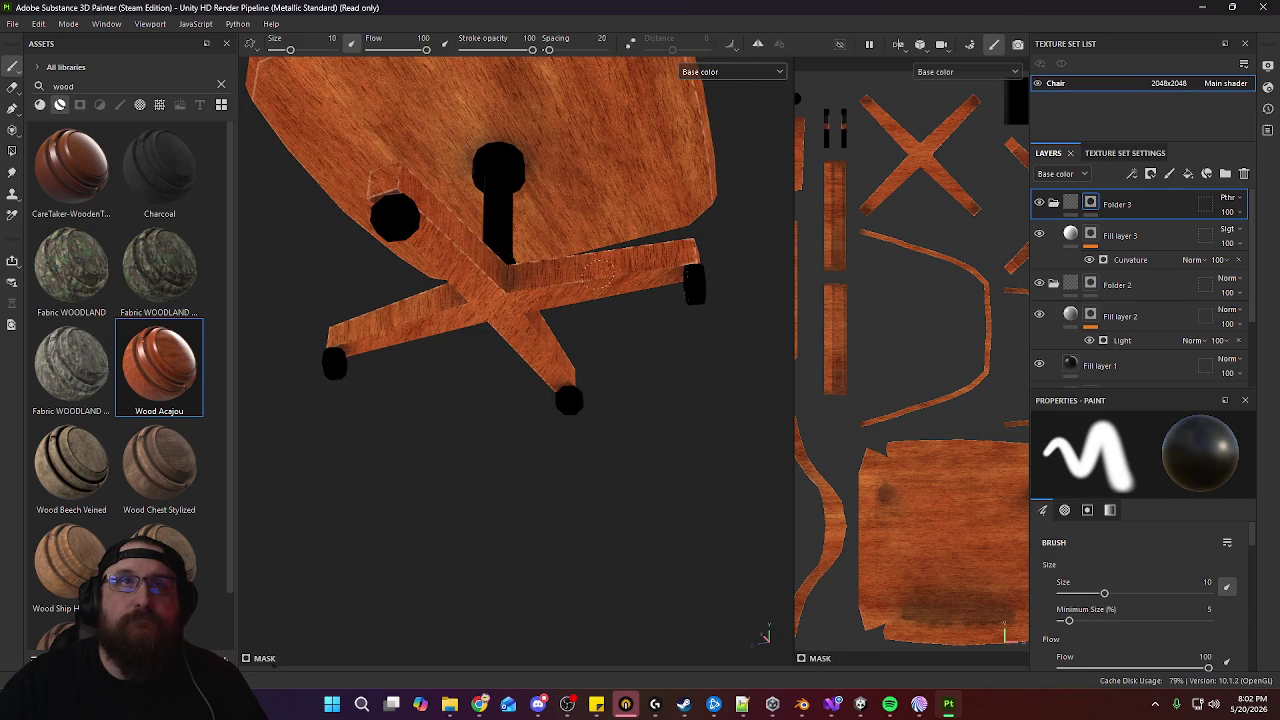
alt+drag(641, 276, 570, 296)
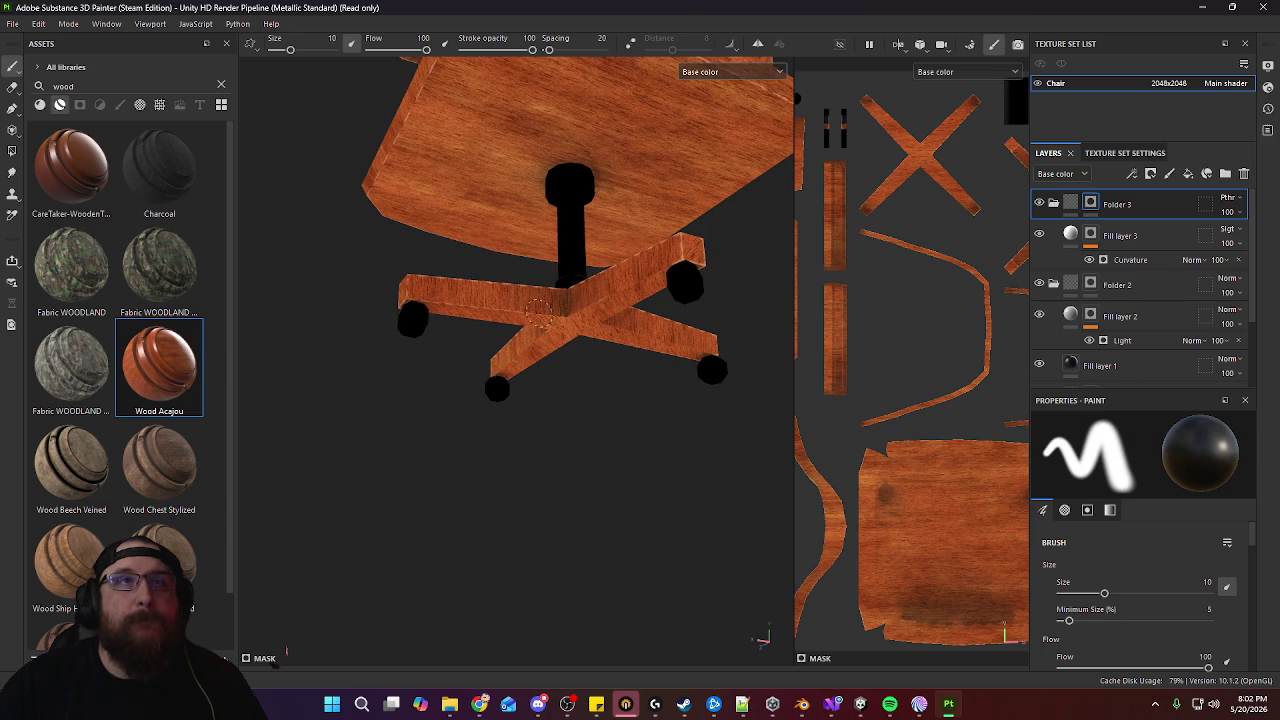
mouse_move(621, 362)
alt+mouse_down()
mouse_move(694, 363)
mouse_move(734, 483)
mouse_move(523, 314)
alt+mouse_up()
alt+right_drag(523, 314, 634, 314)
alt+drag(634, 314, 560, 340)
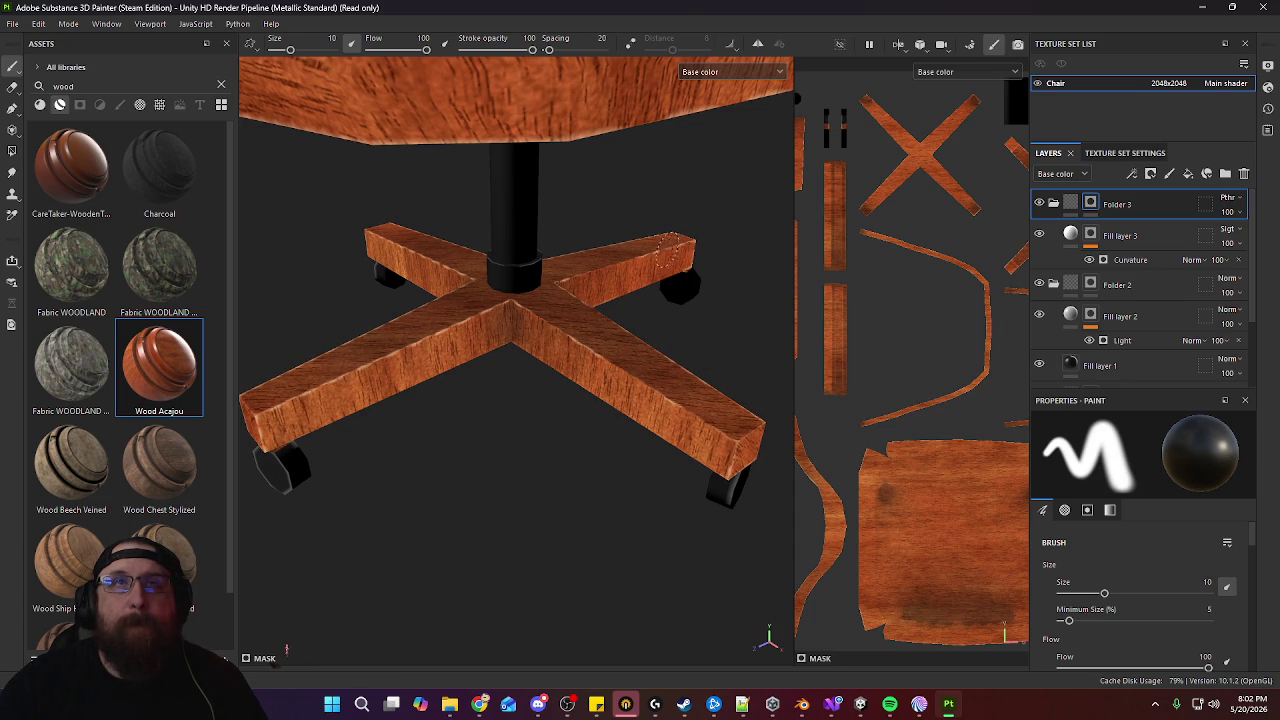
scroll(486, 297, down, 3)
scroll(528, 237, up, 2)
scroll(553, 265, up, 2)
scroll(520, 385, down, 3)
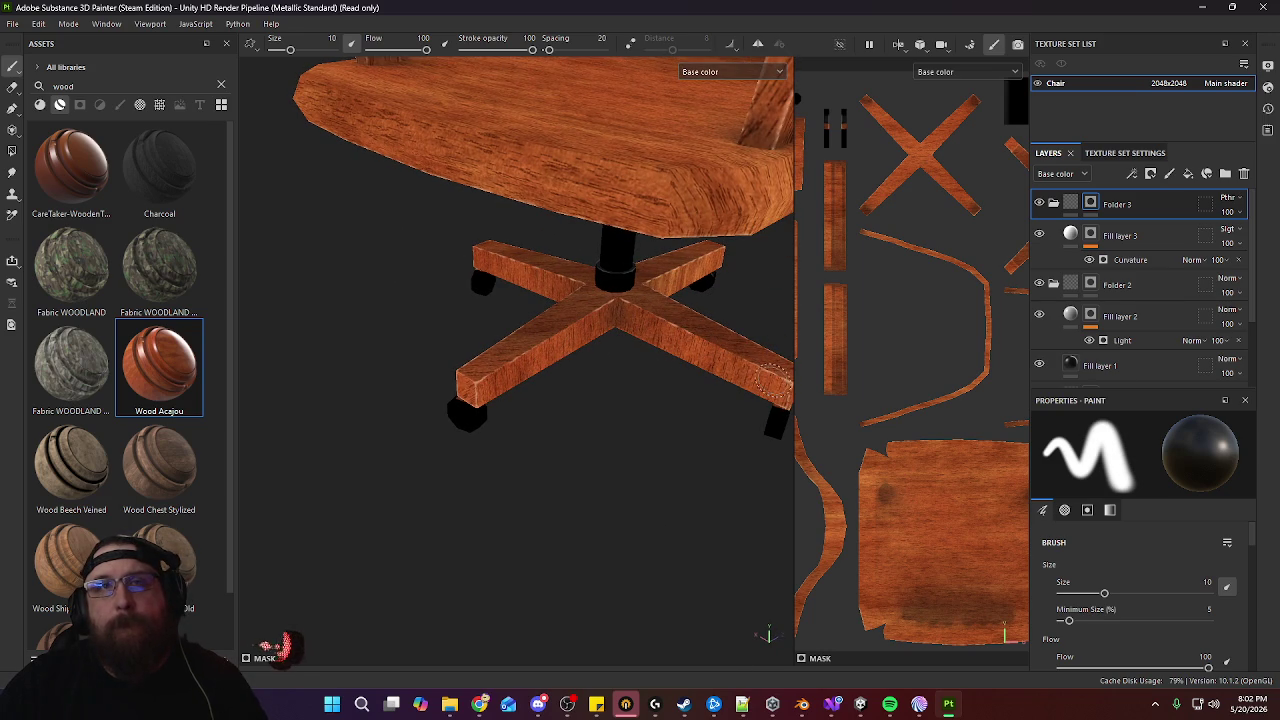
mouse_move(769, 383)
alt+mouse_down()
mouse_move(587, 379)
mouse_move(585, 430)
alt+mouse_up()
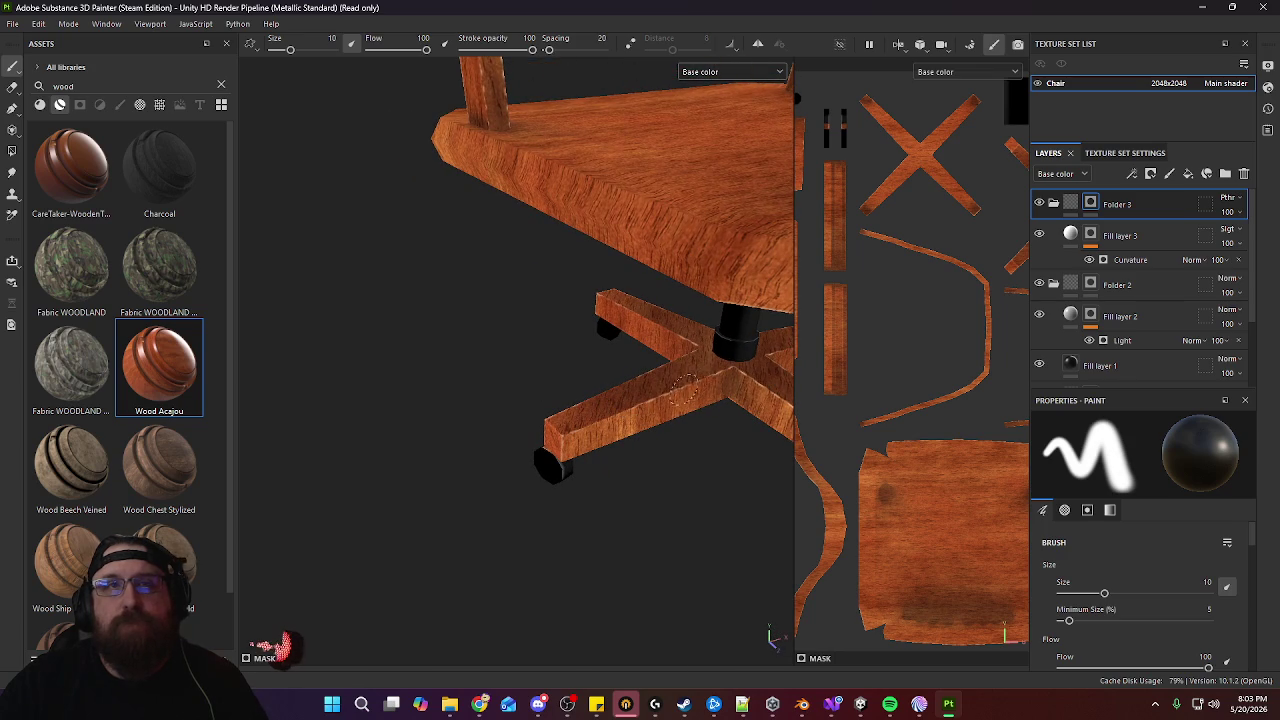
alt+drag(710, 400, 555, 350)
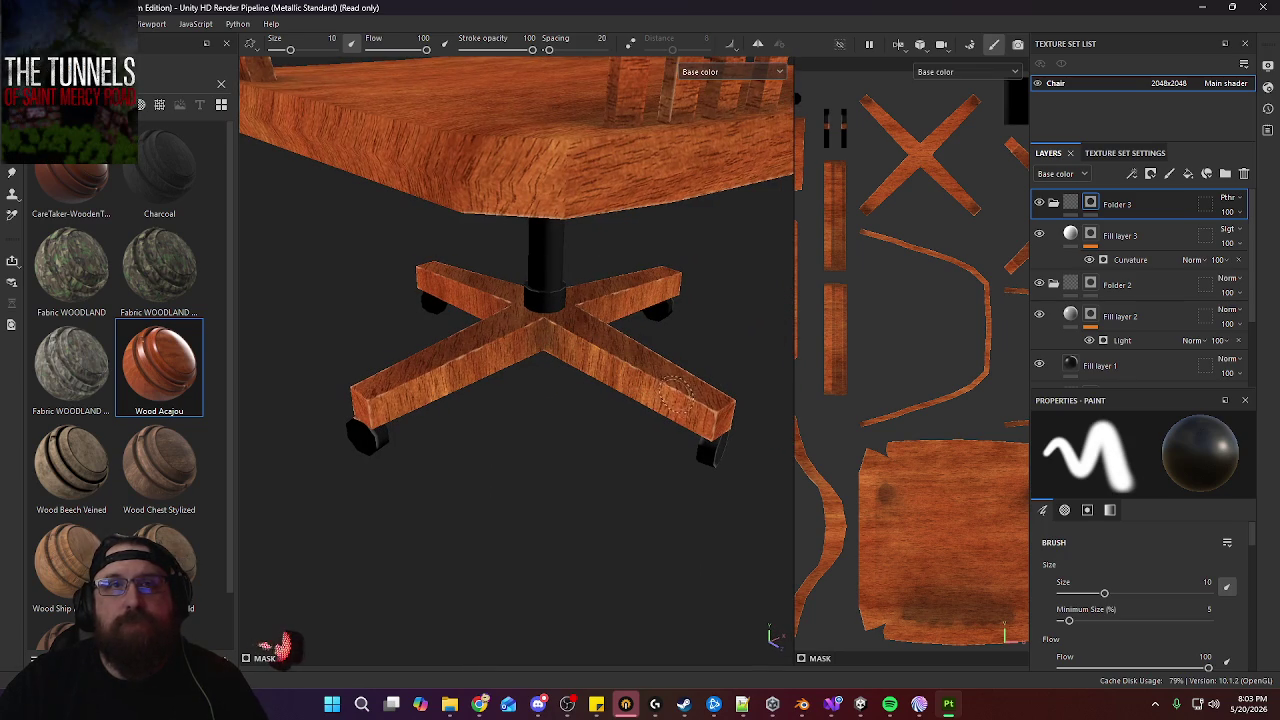
mouse_move(697, 400)
alt+mouse_down()
mouse_move(723, 398)
mouse_move(650, 332)
mouse_move(640, 265)
alt+mouse_up()
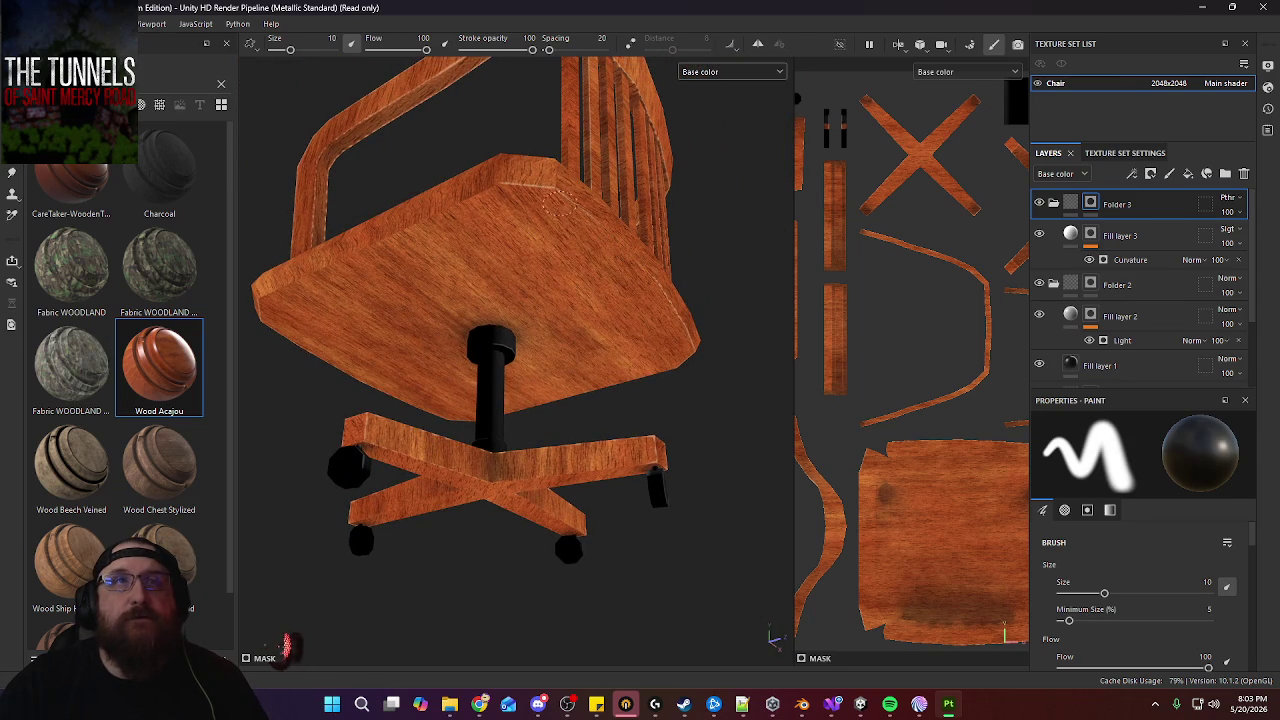
mouse_move(645, 263)
alt+mouse_down()
mouse_move(514, 286)
mouse_move(586, 323)
mouse_move(459, 290)
alt+mouse_up()
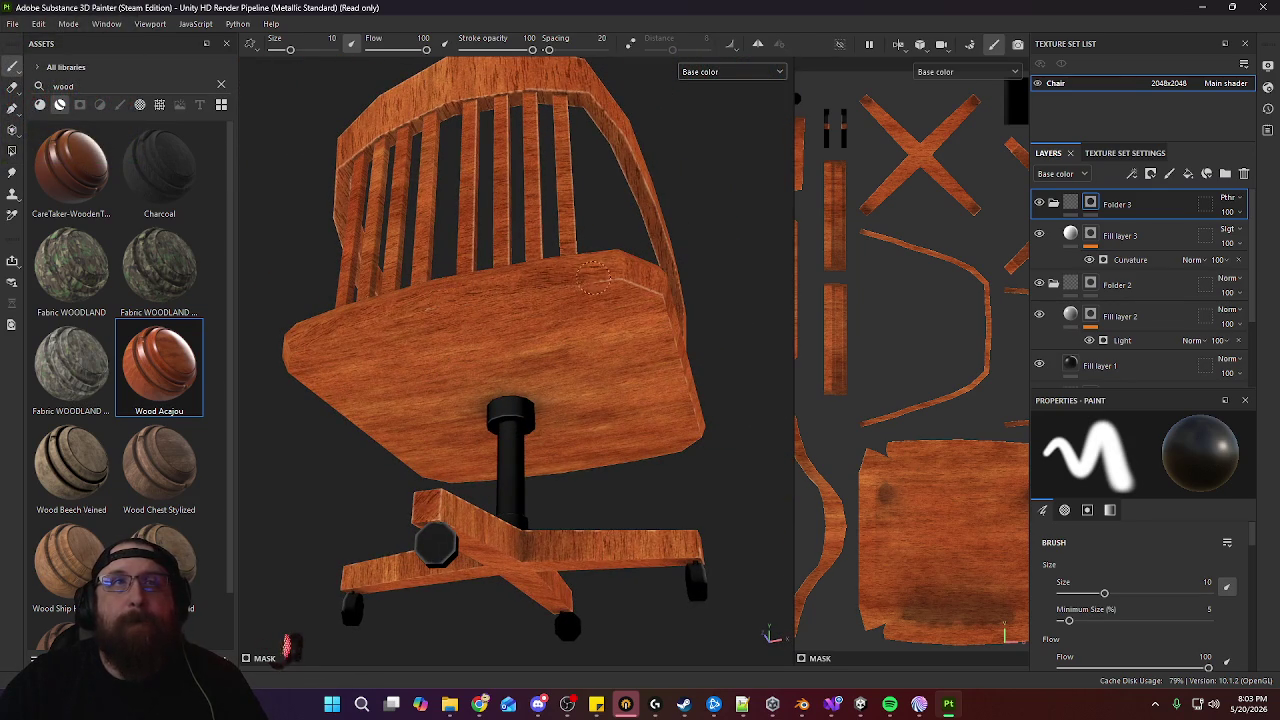
alt+drag(679, 315, 600, 346)
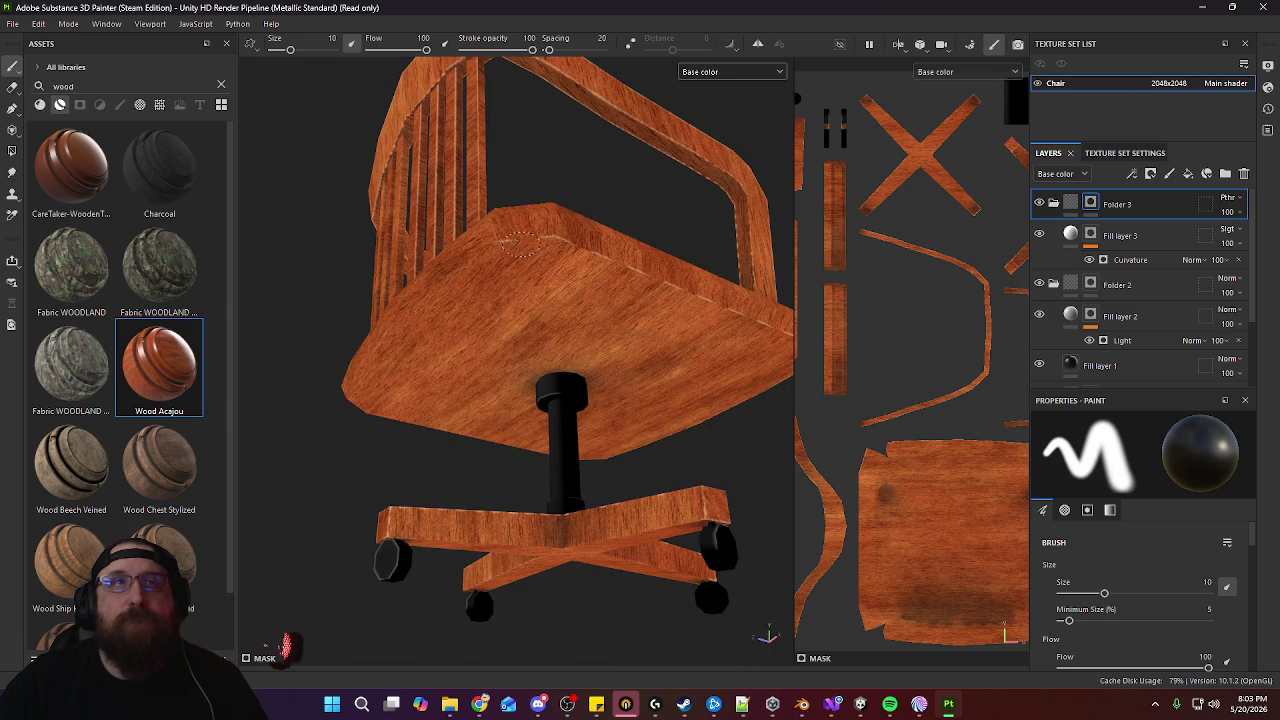
alt+drag(716, 310, 541, 343)
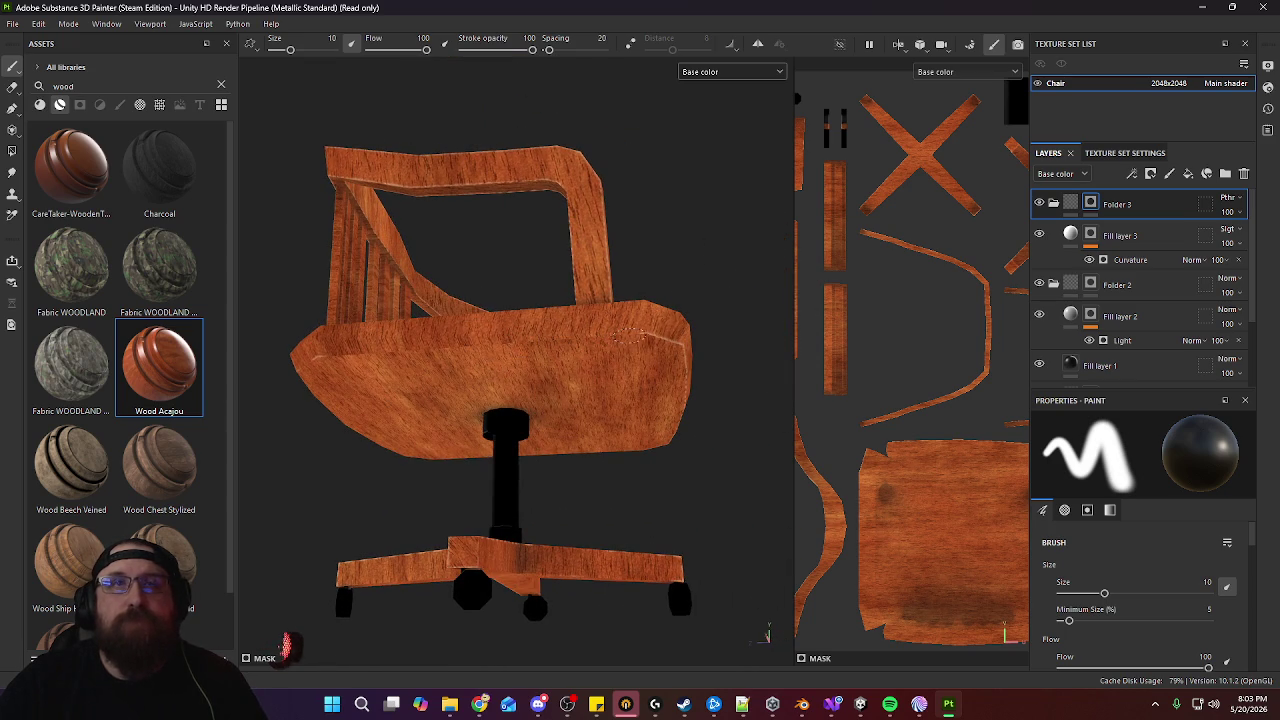
mouse_move(668, 343)
alt+mouse_down()
mouse_move(654, 386)
mouse_move(560, 325)
alt+mouse_up()
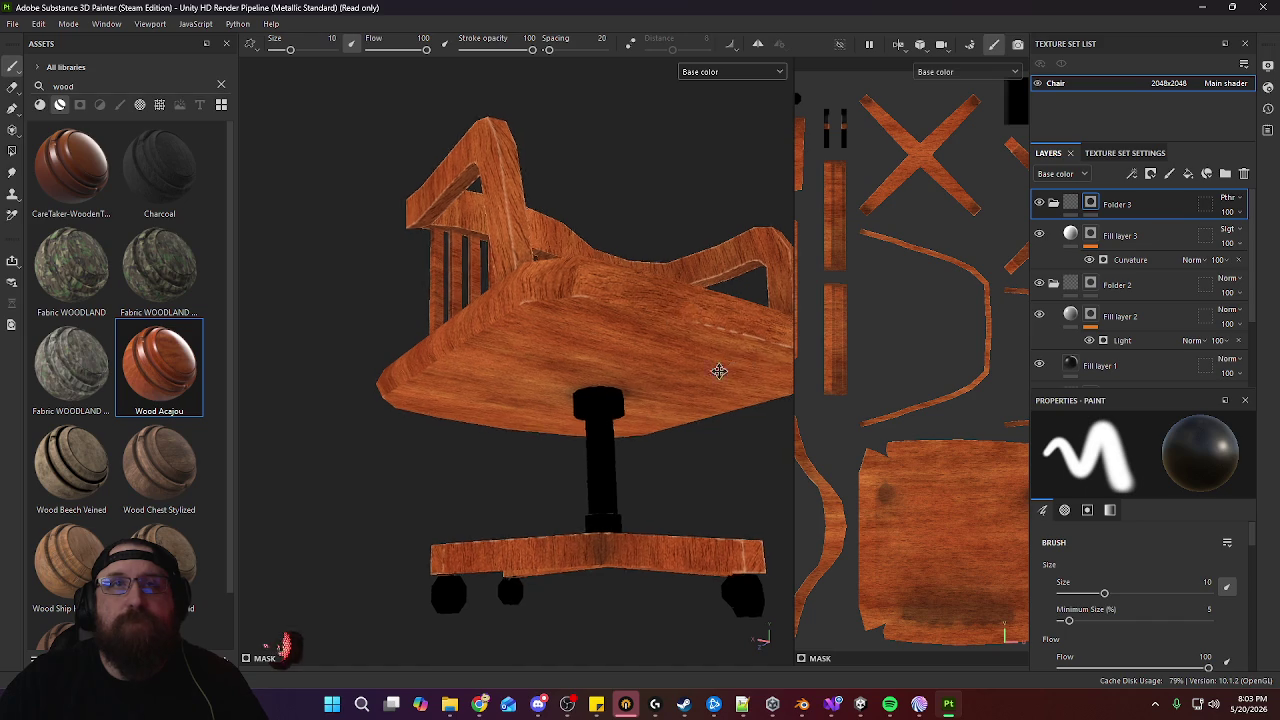
alt+drag(755, 354, 568, 340)
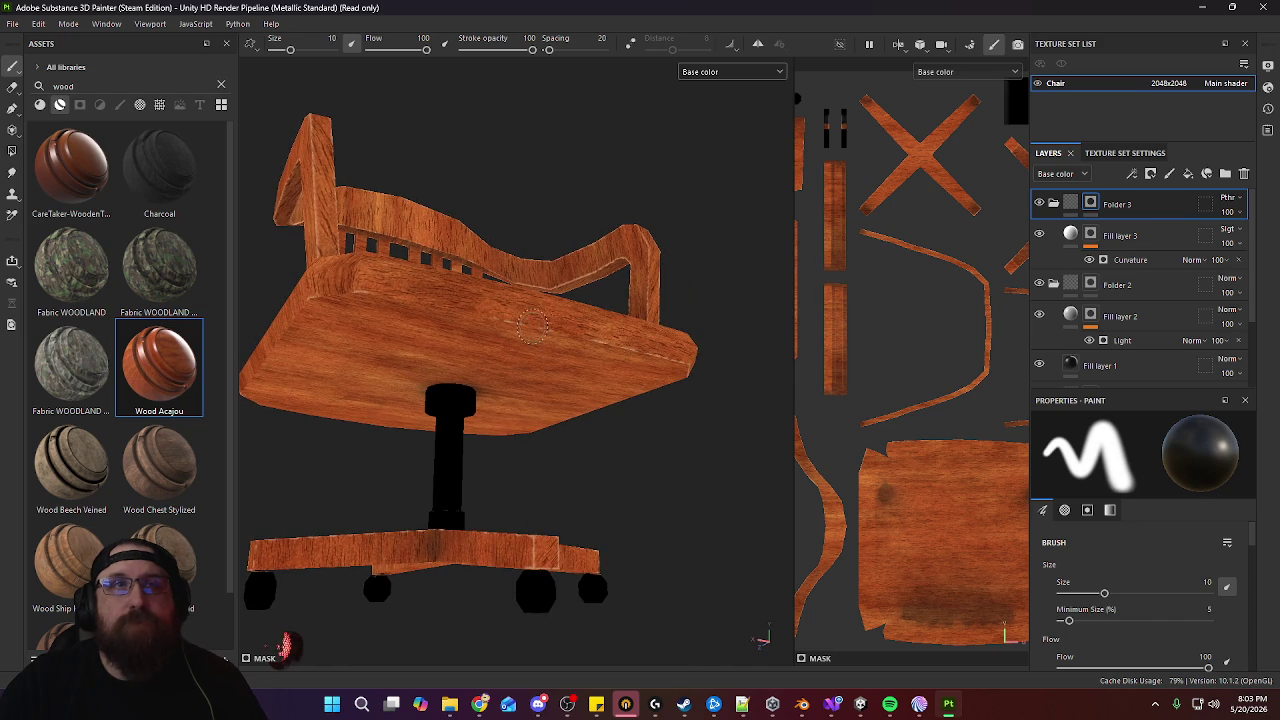
mouse_move(663, 355)
alt+mouse_down()
mouse_move(571, 366)
mouse_move(646, 313)
mouse_move(634, 386)
mouse_move(714, 400)
mouse_move(666, 400)
mouse_move(674, 451)
mouse_move(651, 349)
alt+mouse_up()
alt+right_drag(651, 349, 446, 297)
mouse_move(446, 297)
alt+mouse_down()
mouse_move(586, 383)
mouse_move(666, 383)
mouse_move(548, 318)
alt+mouse_up()
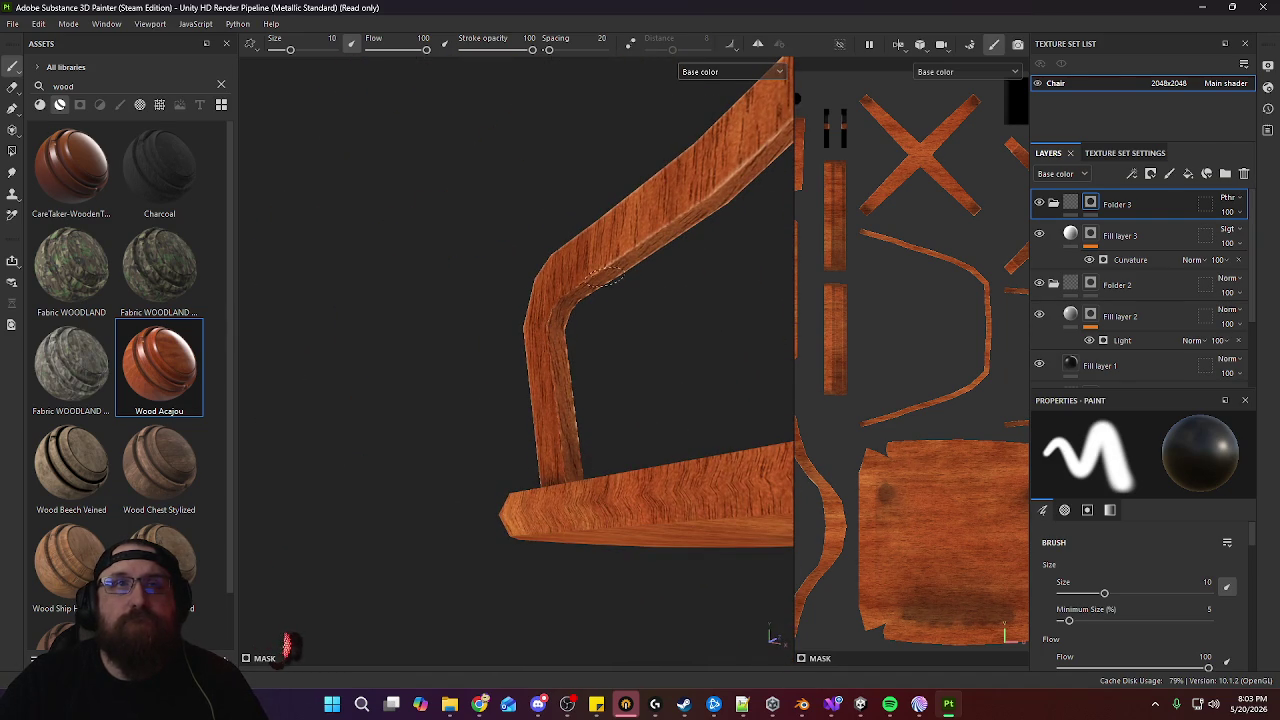
mouse_move(634, 227)
alt+mouse_down()
mouse_move(611, 326)
mouse_move(583, 266)
alt+mouse_up()
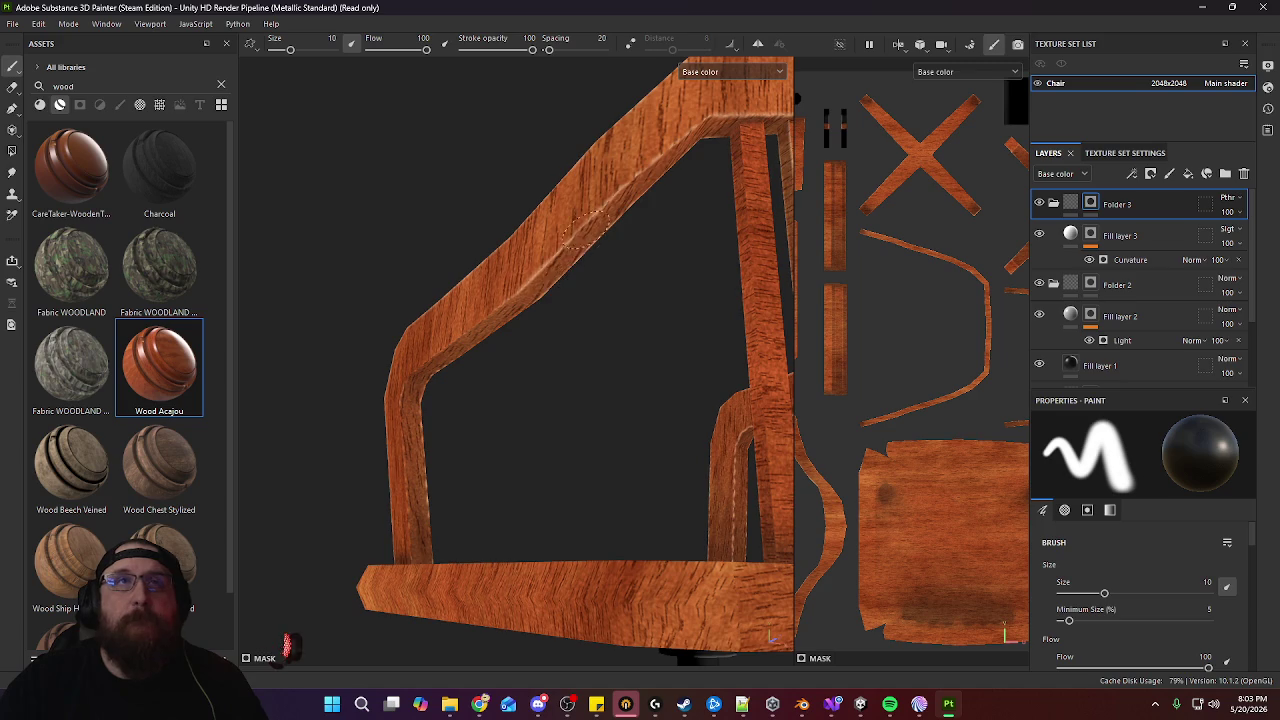
mouse_move(635, 165)
alt+mouse_down()
mouse_move(509, 371)
mouse_move(511, 222)
alt+mouse_up()
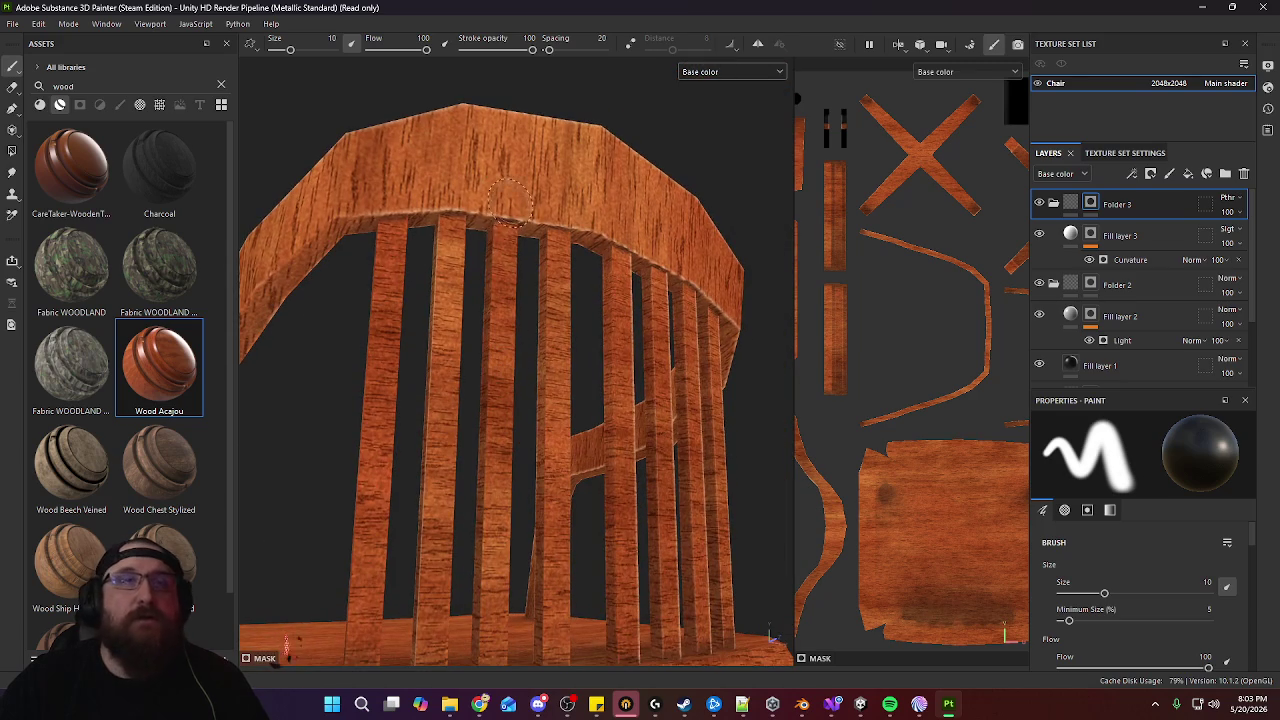
mouse_move(701, 256)
alt+mouse_down()
mouse_move(643, 286)
mouse_move(681, 301)
mouse_move(694, 366)
mouse_move(700, 350)
mouse_move(682, 336)
mouse_move(720, 329)
mouse_move(568, 312)
alt+mouse_up()
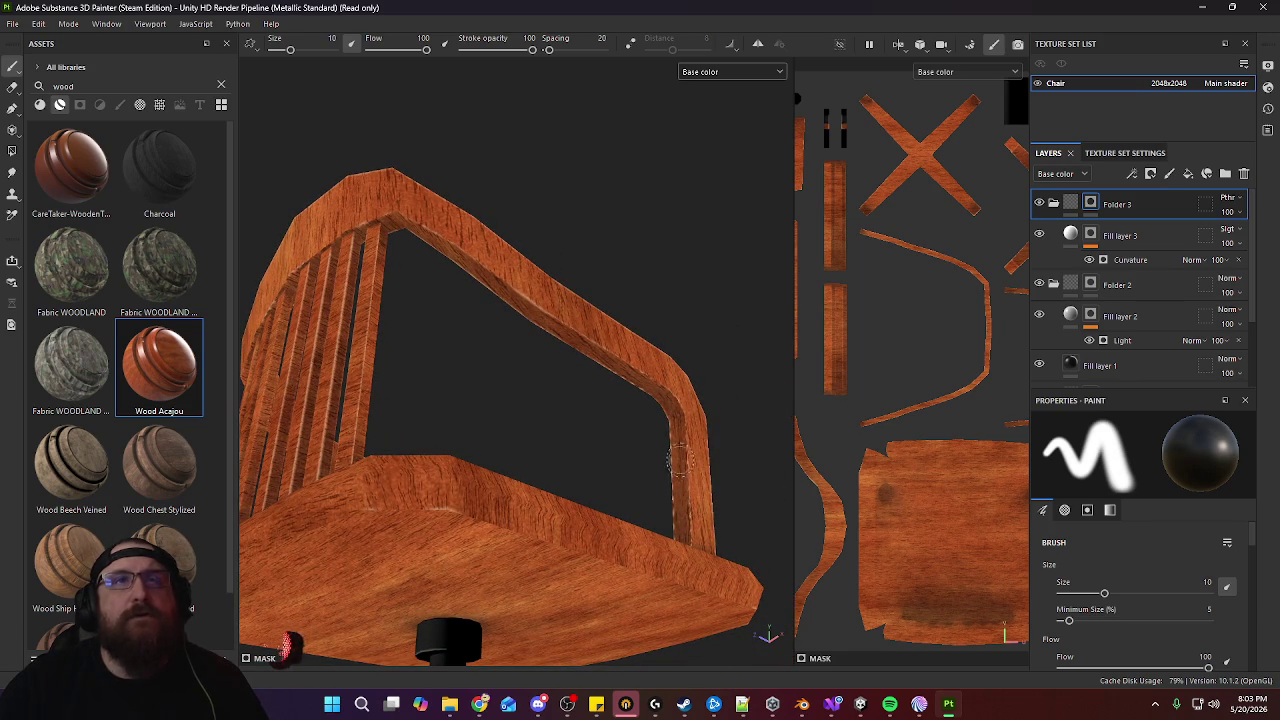
mouse_move(534, 434)
alt+mouse_down()
mouse_move(820, 543)
mouse_move(503, 392)
mouse_move(537, 446)
mouse_move(580, 303)
mouse_move(563, 409)
mouse_move(416, 451)
mouse_move(603, 437)
mouse_move(594, 323)
mouse_move(670, 412)
alt+mouse_up()
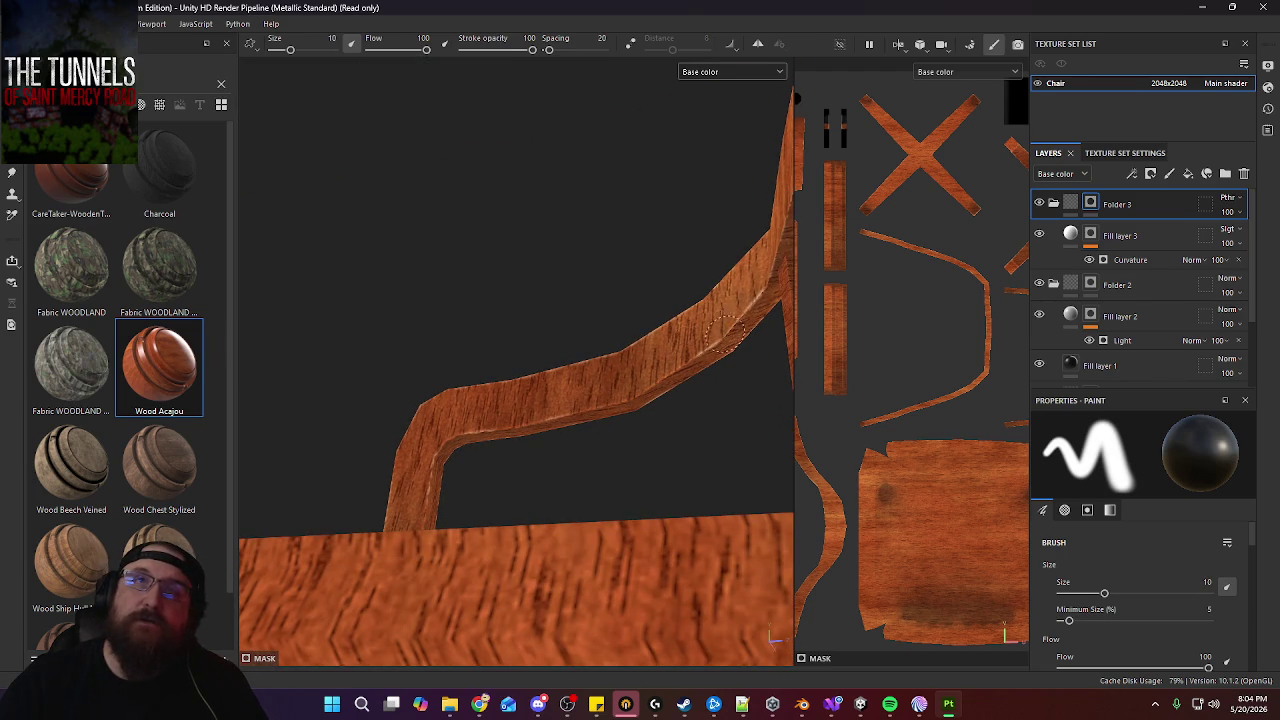
mouse_move(745, 311)
alt+mouse_down()
mouse_move(600, 457)
mouse_move(629, 500)
mouse_move(640, 450)
mouse_move(629, 328)
alt+mouse_up()
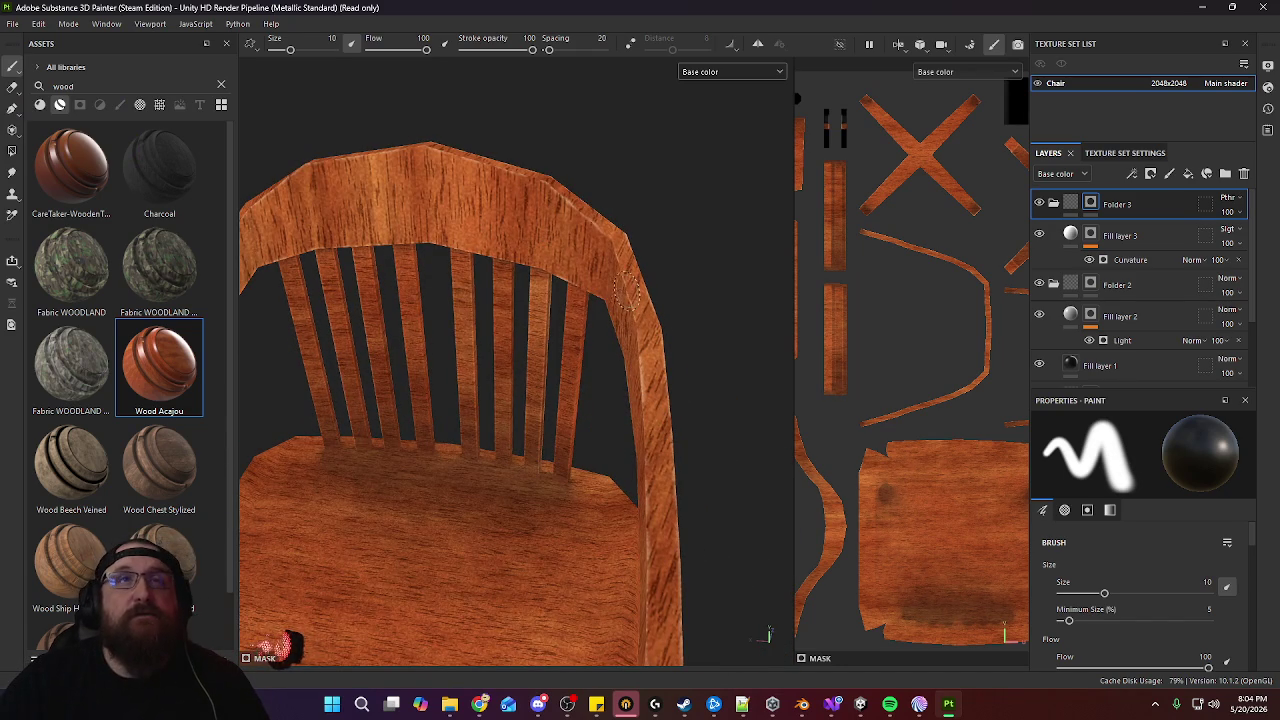
alt+drag(404, 218, 484, 223)
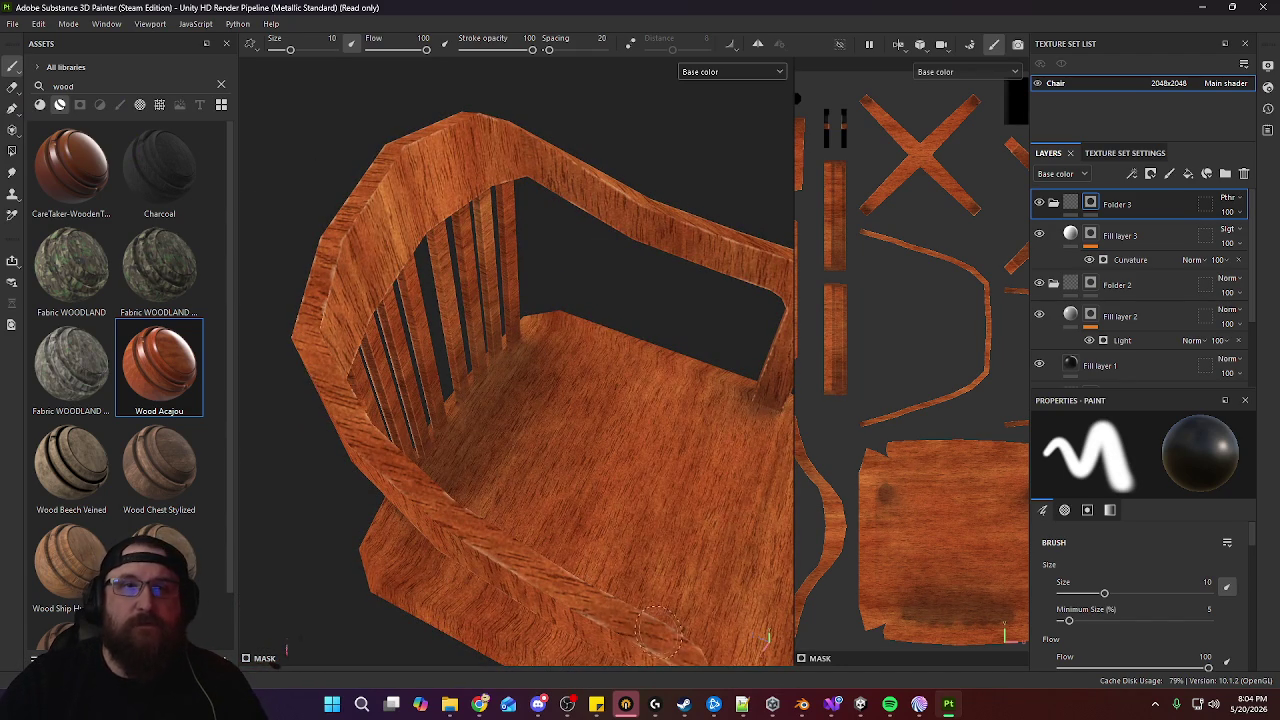
mouse_move(690, 648)
alt+mouse_down()
mouse_move(671, 551)
mouse_move(515, 390)
alt+mouse_up()
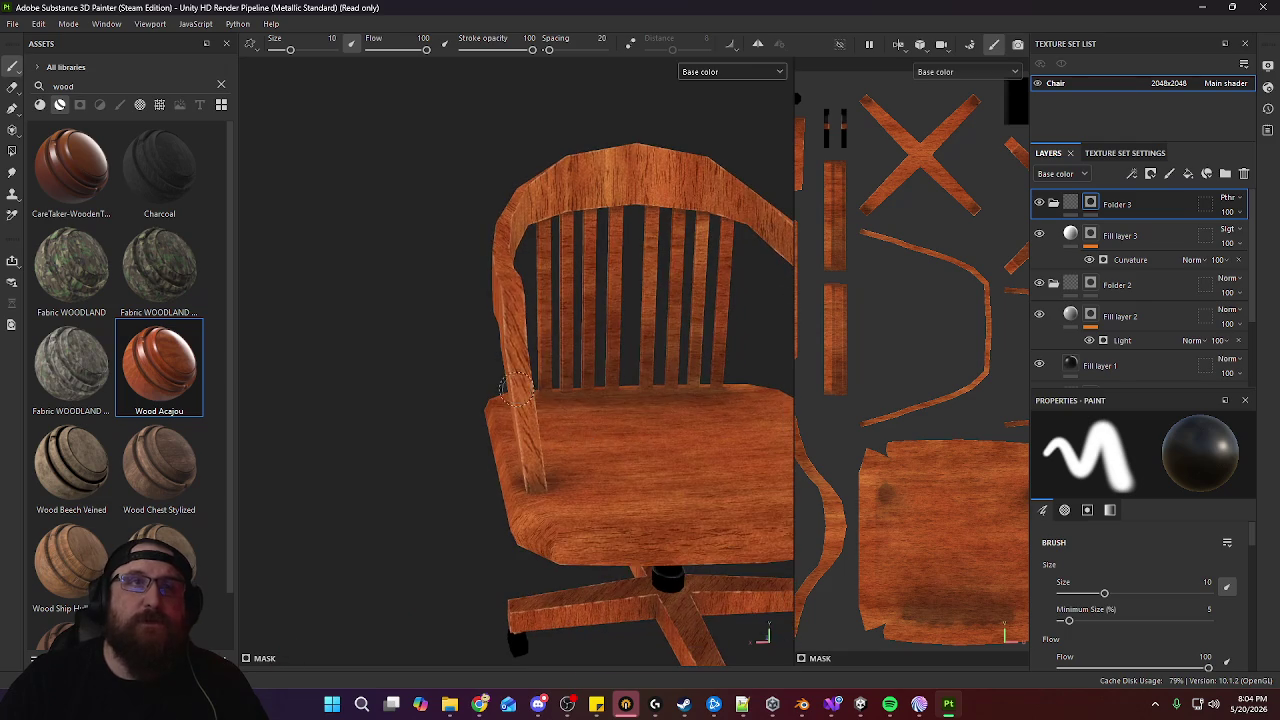
alt+drag(652, 419, 362, 424)
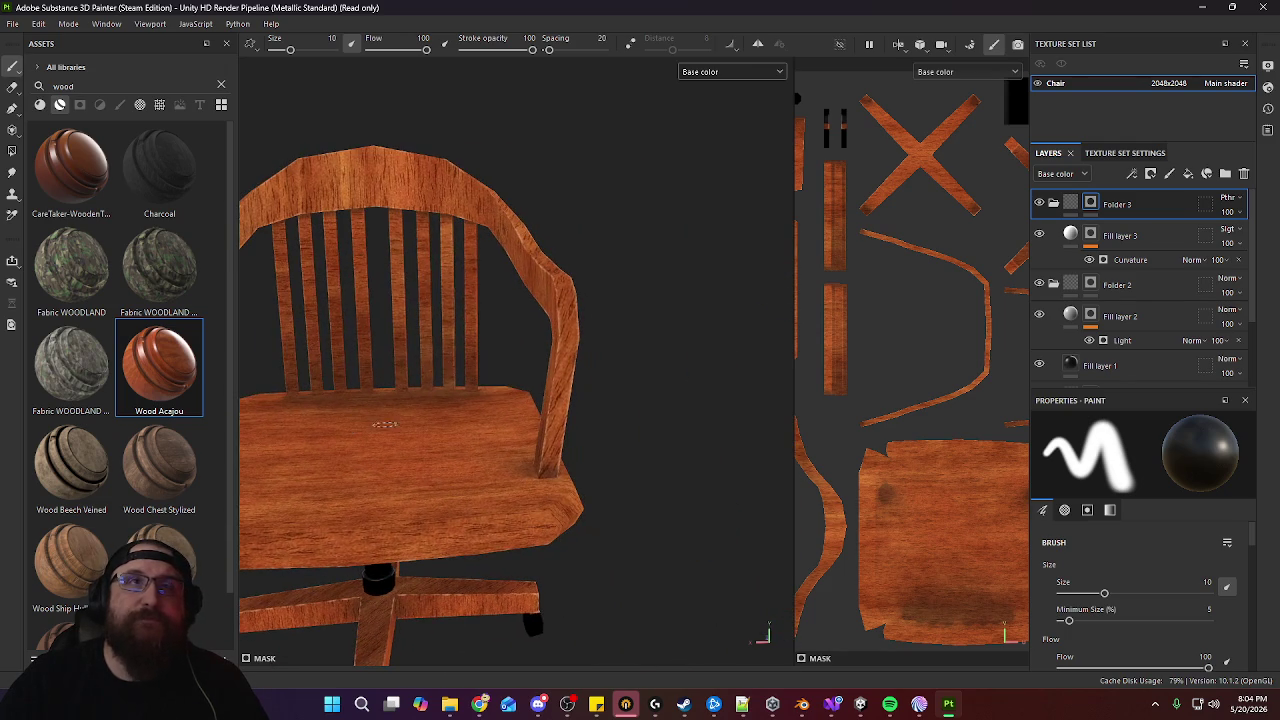
mouse_move(639, 295)
alt+mouse_down()
mouse_move(520, 314)
mouse_move(623, 386)
mouse_move(446, 377)
mouse_move(528, 316)
mouse_move(695, 415)
alt+mouse_up()
scroll(583, 397, down, 5)
mouse_move(583, 397)
alt+mouse_down()
mouse_move(606, 435)
mouse_move(674, 443)
mouse_move(717, 534)
mouse_move(700, 477)
mouse_move(595, 390)
mouse_move(649, 297)
mouse_move(640, 331)
mouse_move(575, 369)
mouse_move(590, 362)
alt+mouse_up()
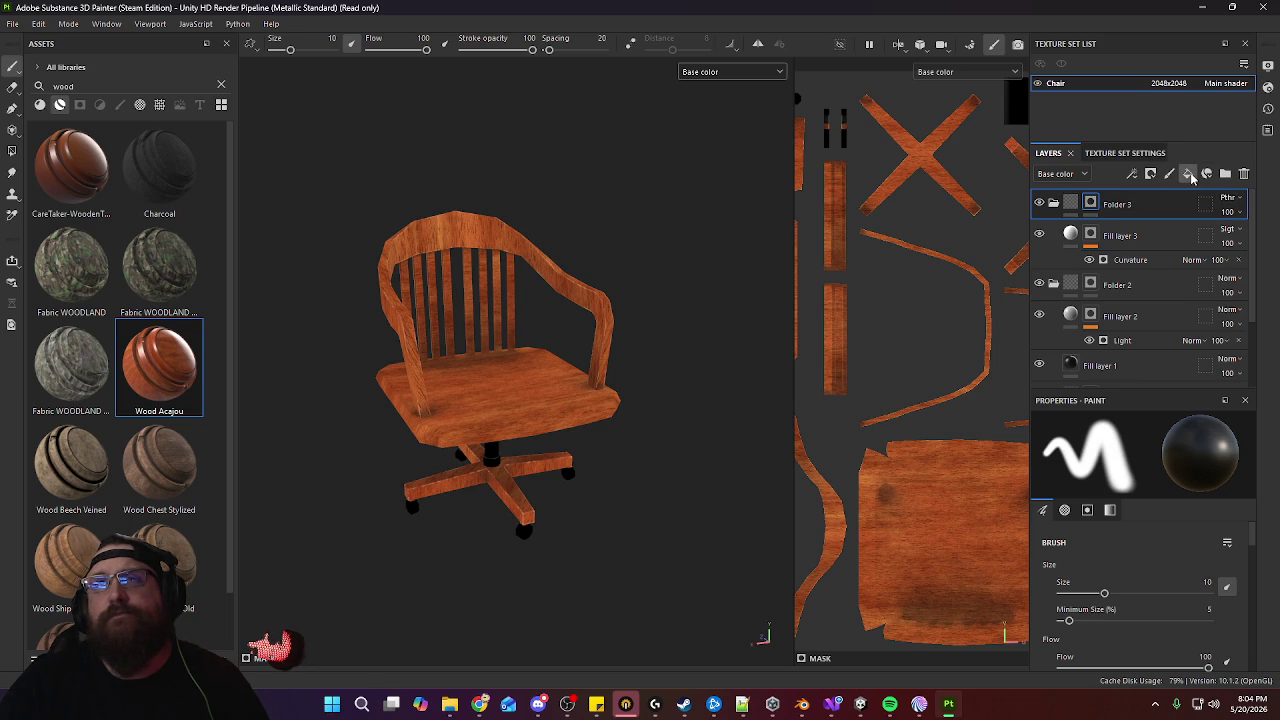
Add Fill layer 4 with a black base colour and a black mask
click(1189, 175)
click(1150, 506)
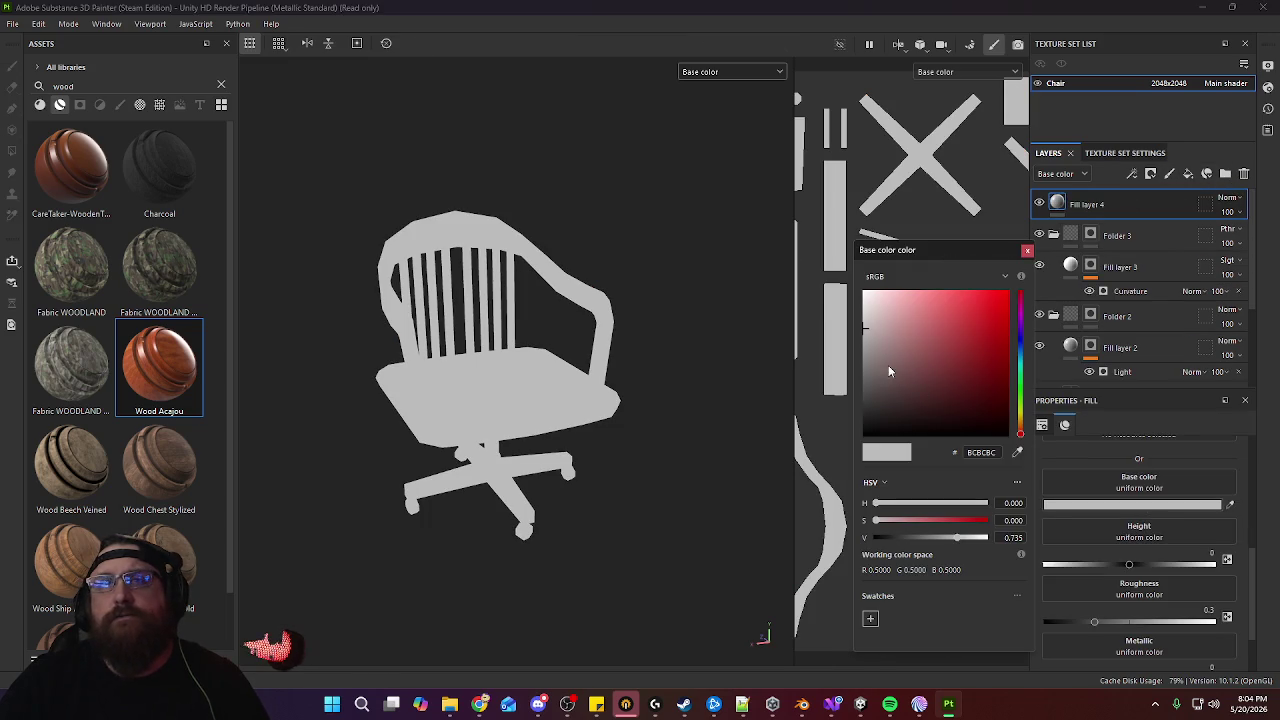
drag(890, 371, 890, 436)
click(1027, 250)
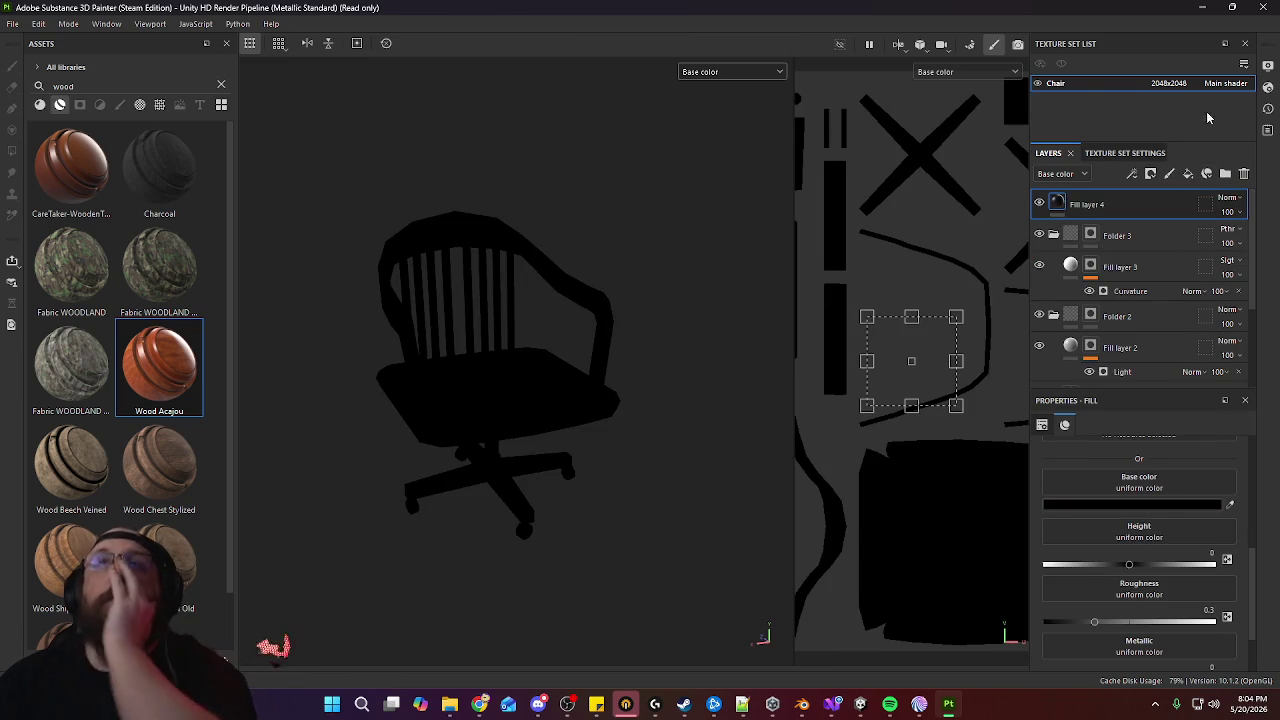
click(1150, 174)
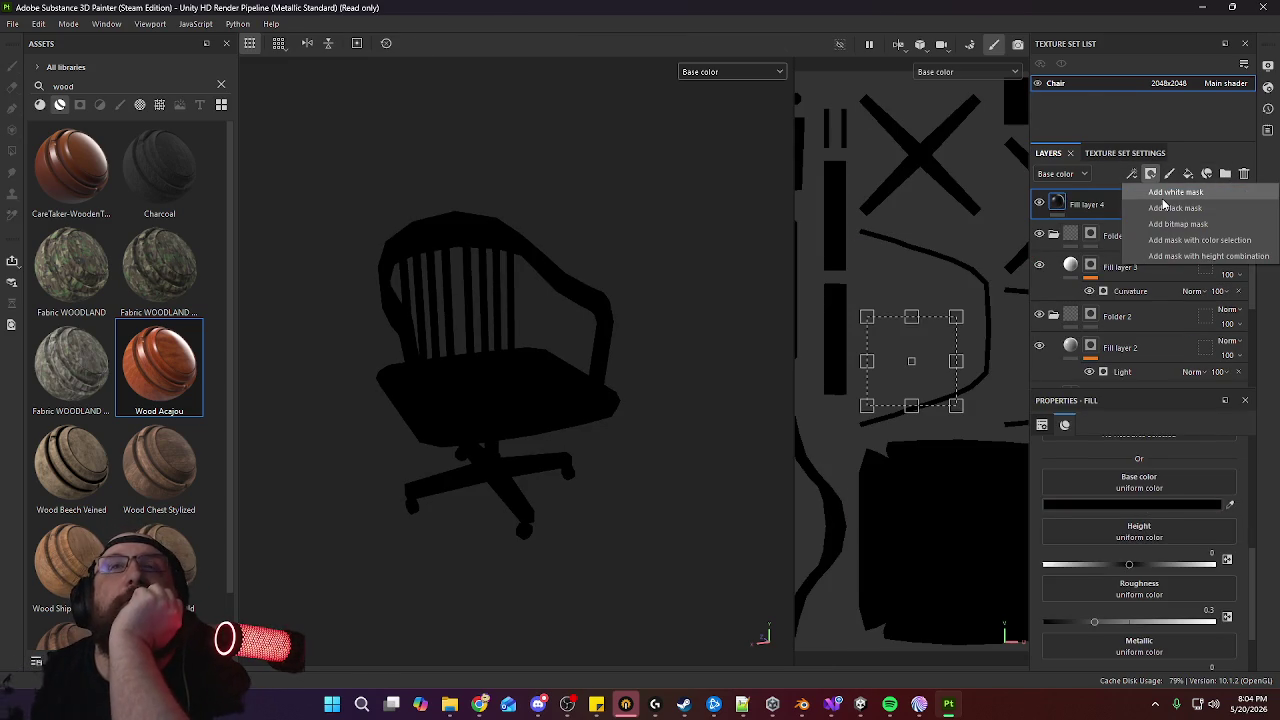
click(1170, 208)
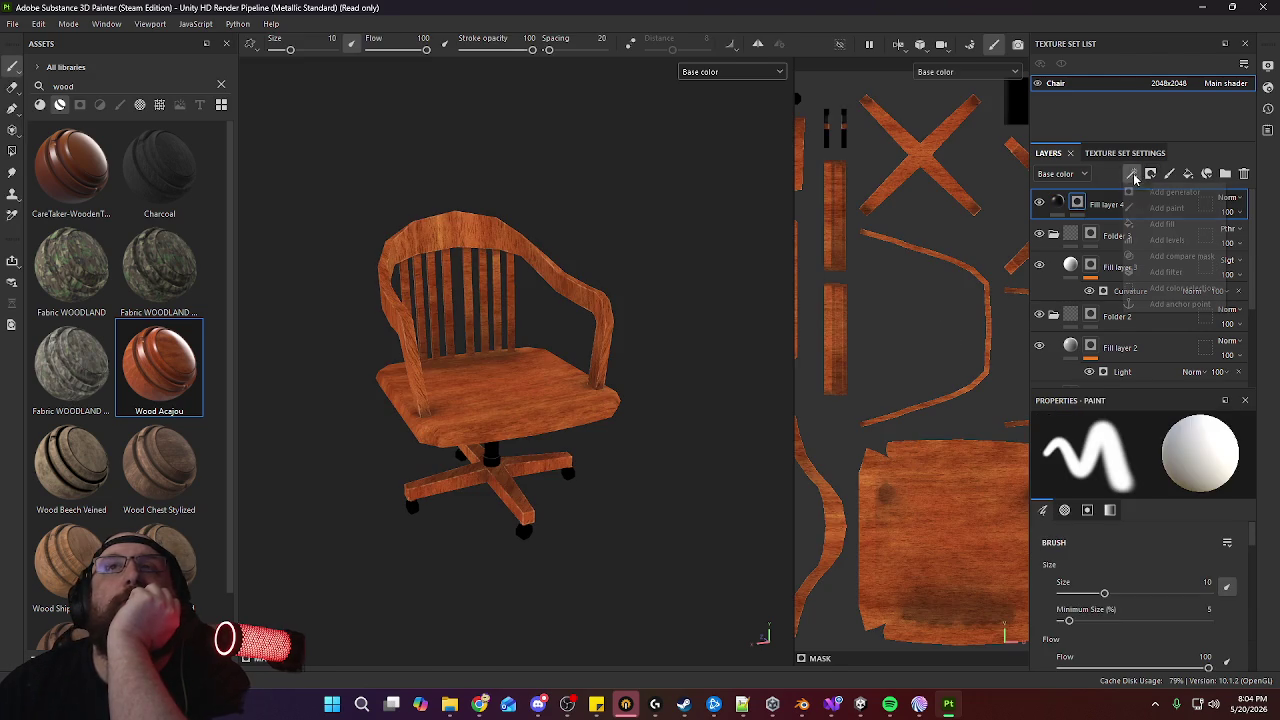
Fill the mask with a Dirt generator at Dirt Level 0.54 and Grunge Amount 0.5
click(1189, 226)
click(1150, 460)
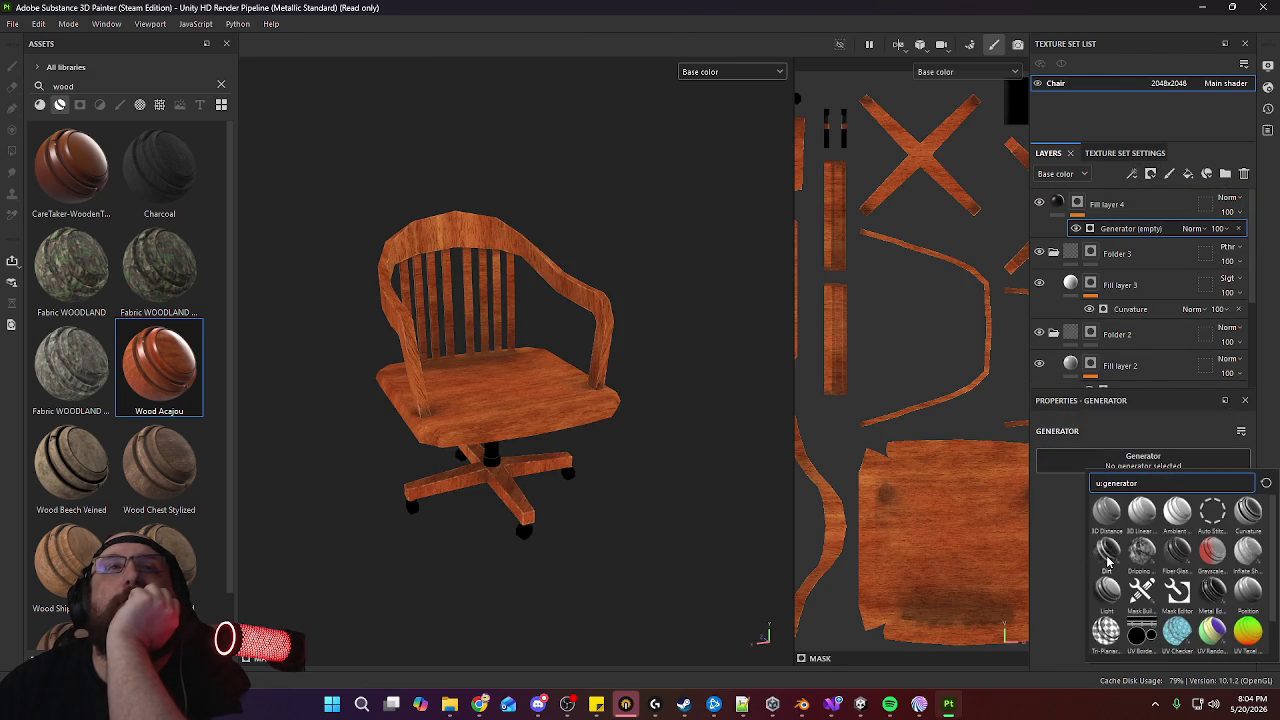
click(1108, 551)
drag(1189, 570, 1154, 569)
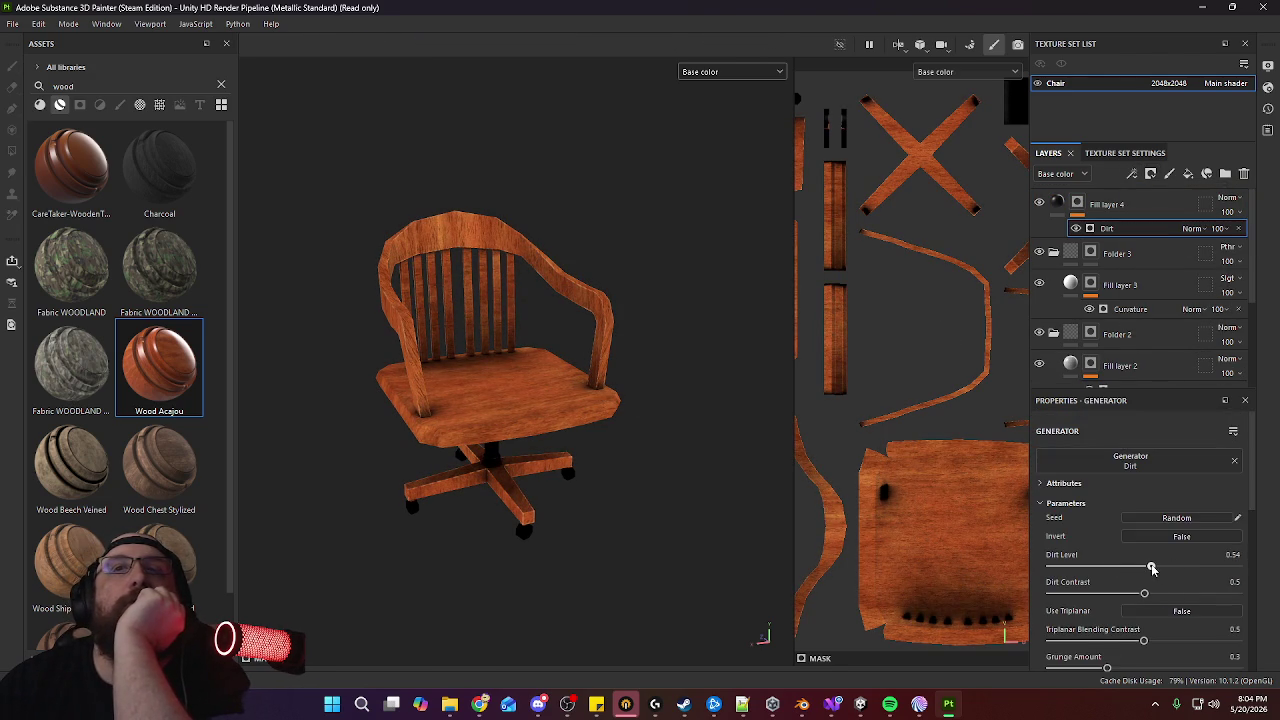
scroll(1119, 601, down, 1)
drag(1108, 629, 1156, 638)
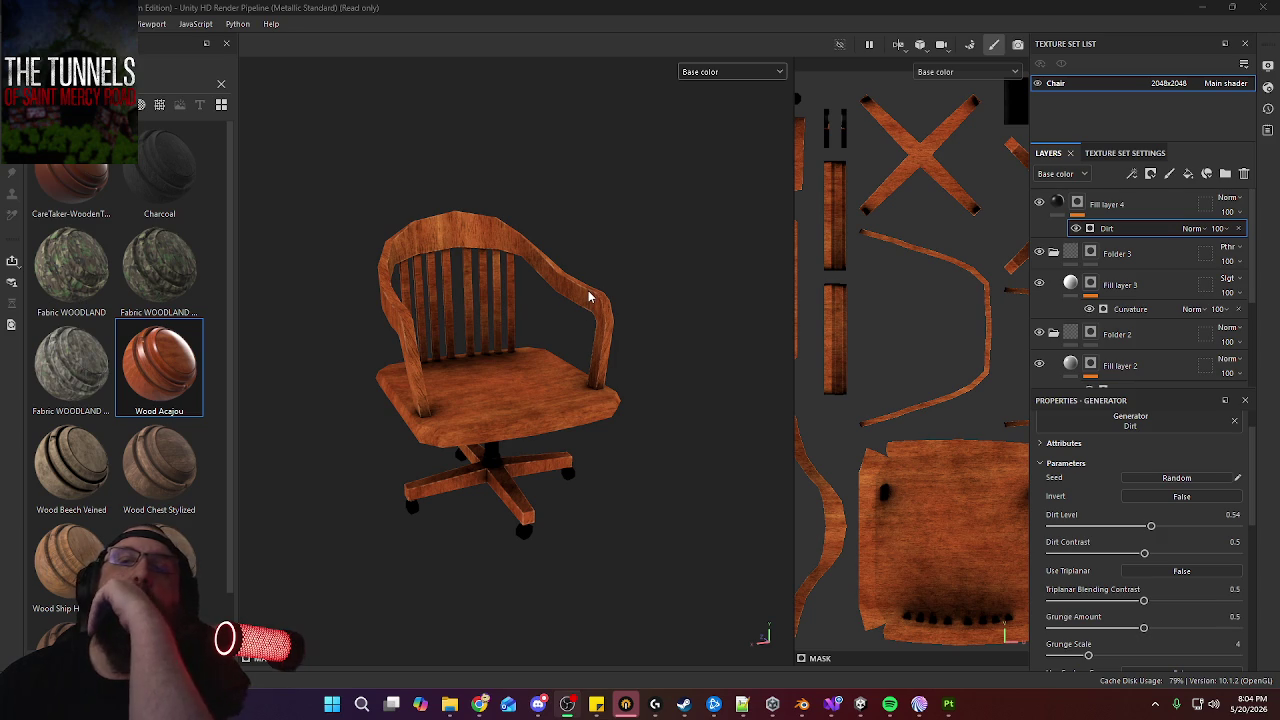
Set the dirt layer to Soft light blending and orbit the chair to check the subtler dirt
click(1244, 199)
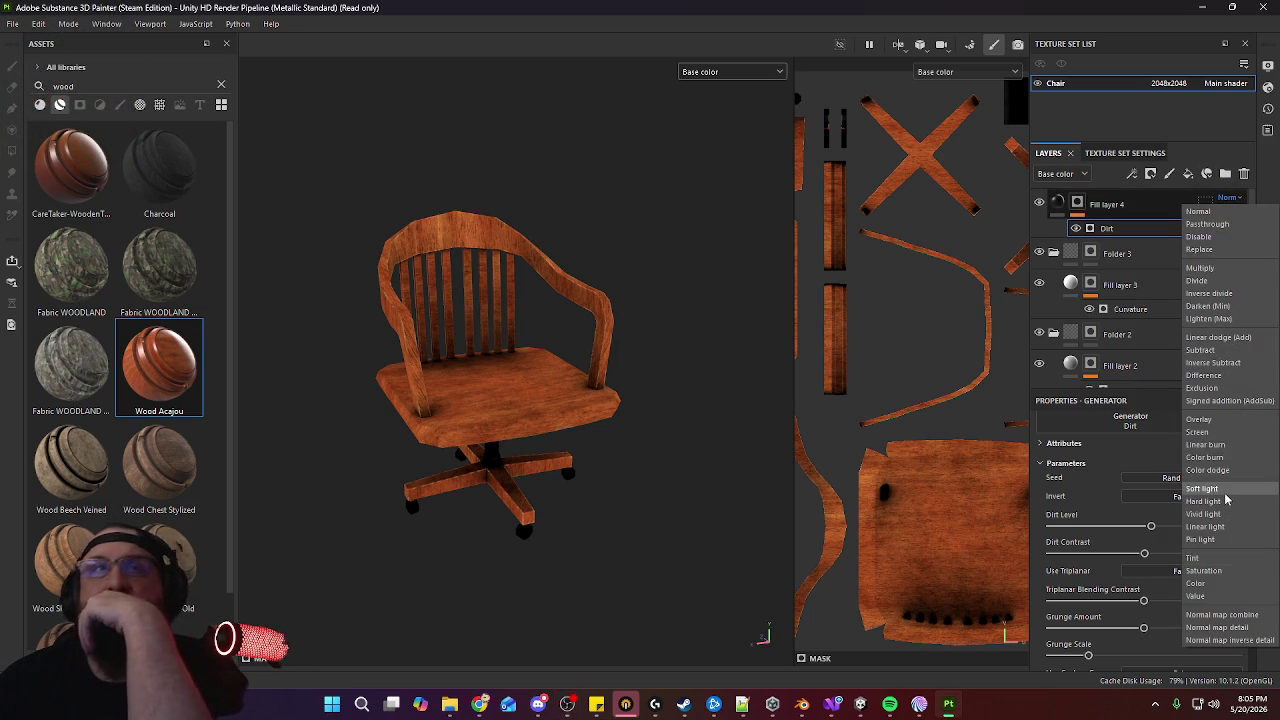
click(1228, 400)
mouse_move(528, 418)
alt+mouse_down()
mouse_move(679, 343)
mouse_move(491, 414)
mouse_move(506, 349)
mouse_move(577, 323)
mouse_move(610, 356)
mouse_move(380, 380)
mouse_move(531, 354)
mouse_move(411, 386)
mouse_move(486, 337)
mouse_move(563, 420)
alt+mouse_up()
mouse_move(563, 420)
alt+right_down()
mouse_move(630, 489)
mouse_move(575, 420)
alt+right_up()
mouse_move(575, 420)
alt+mouse_down()
mouse_move(606, 366)
mouse_move(583, 352)
mouse_move(614, 403)
mouse_move(526, 349)
alt+mouse_up()
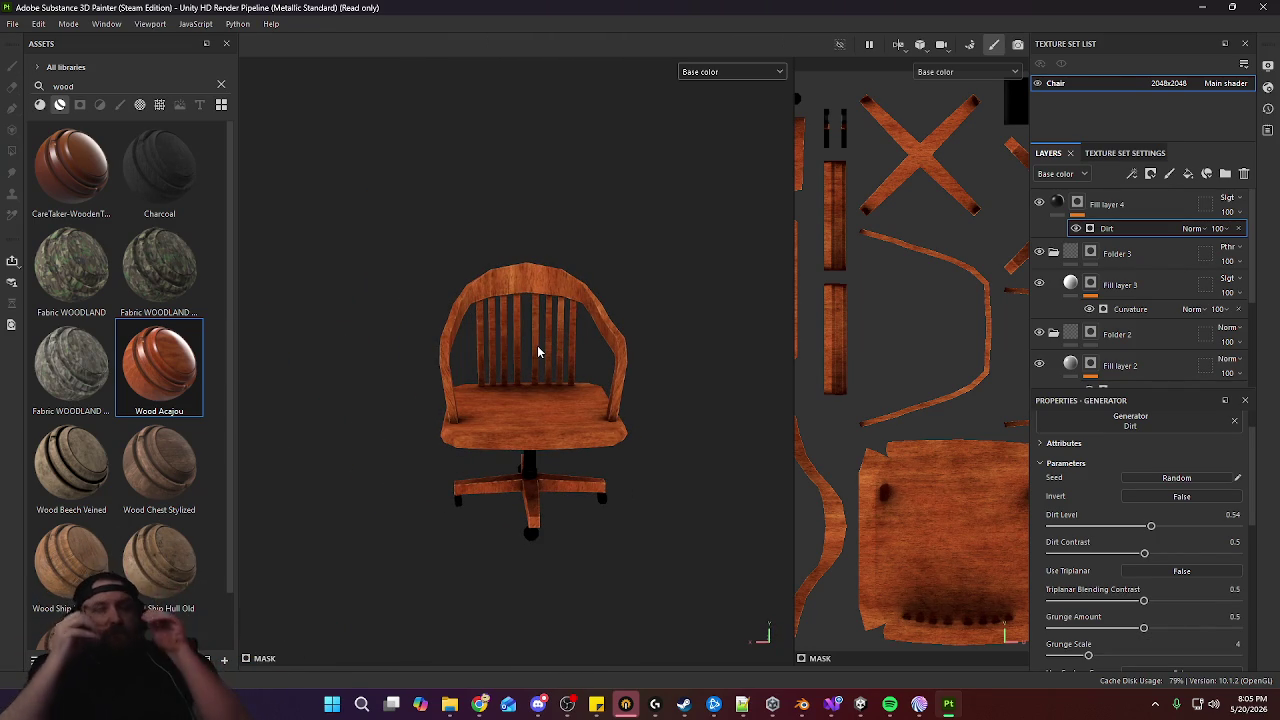
Save the project as Chair_A and bring up the Export Textures settings
click(13, 23)
key(Escape)
key(ctrl+s)
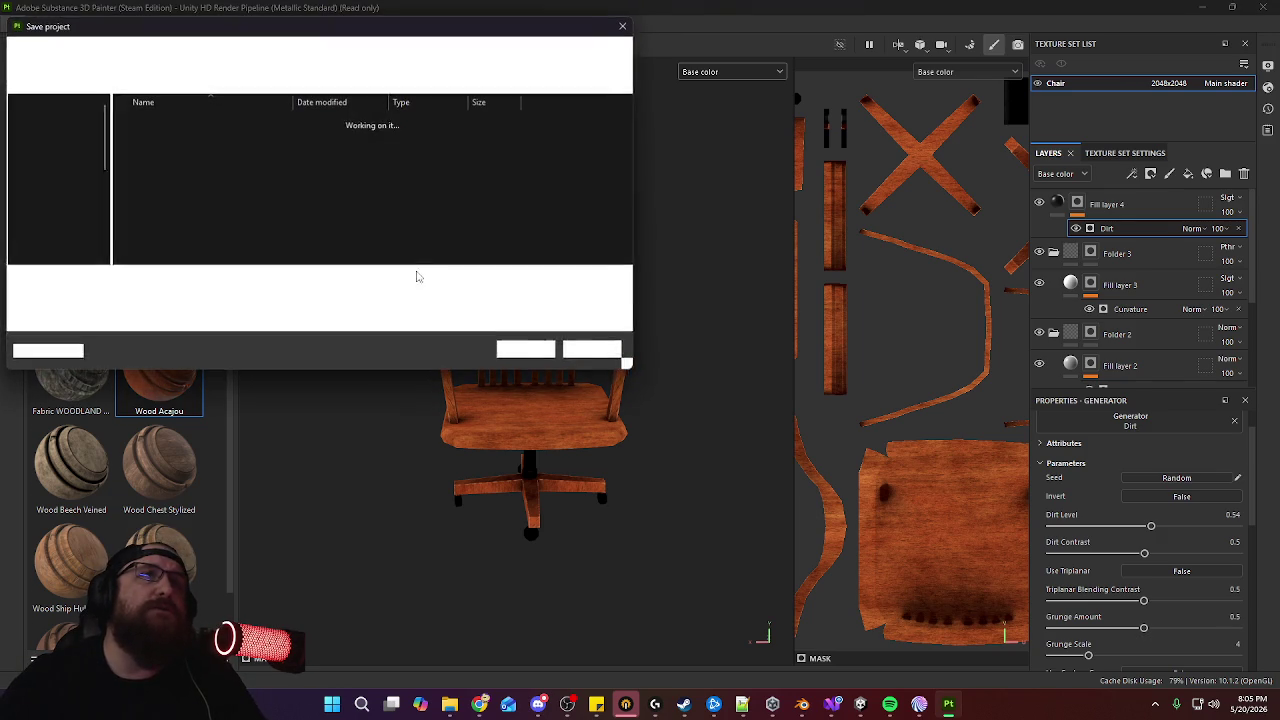
text(Cha)
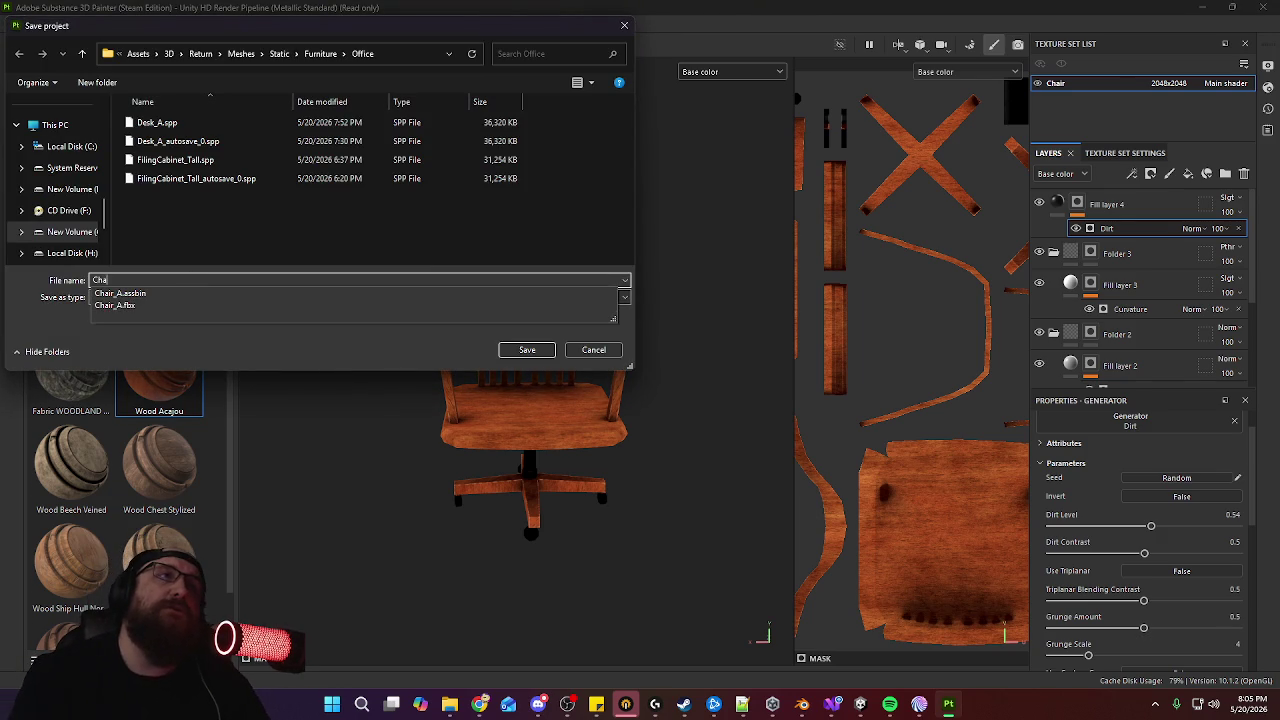
text(A)
key(Return)
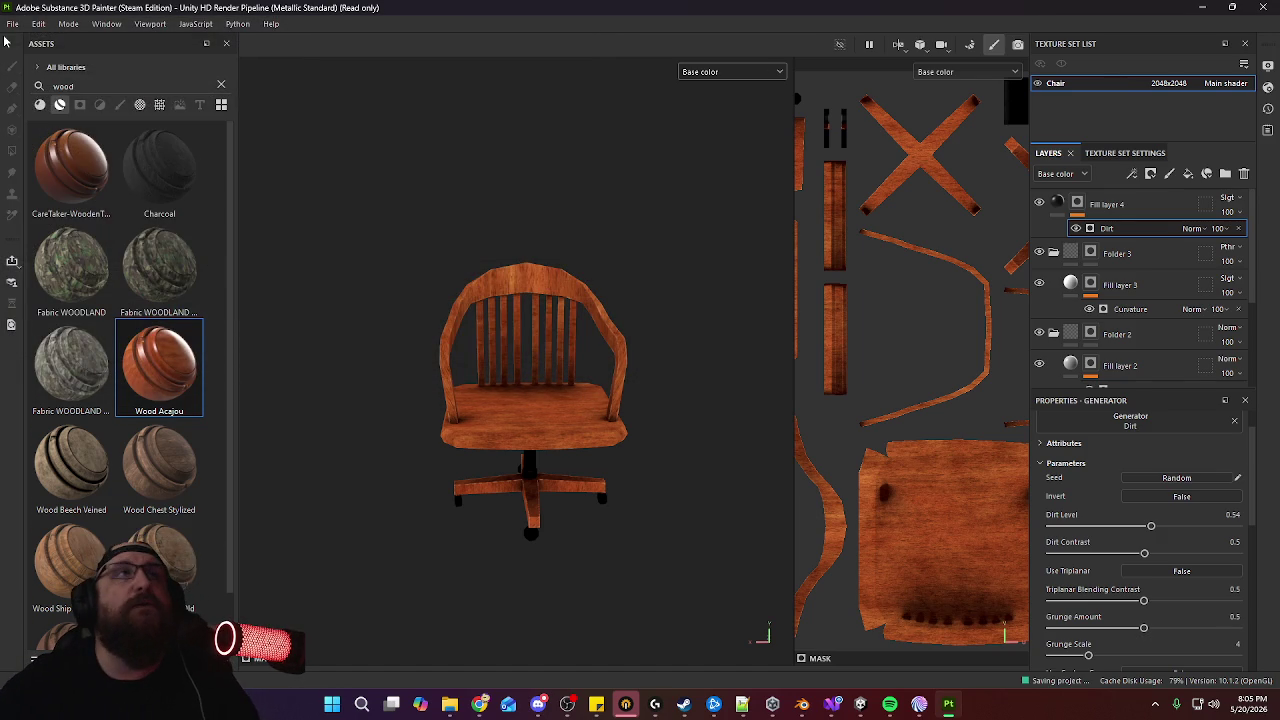
click(13, 24)
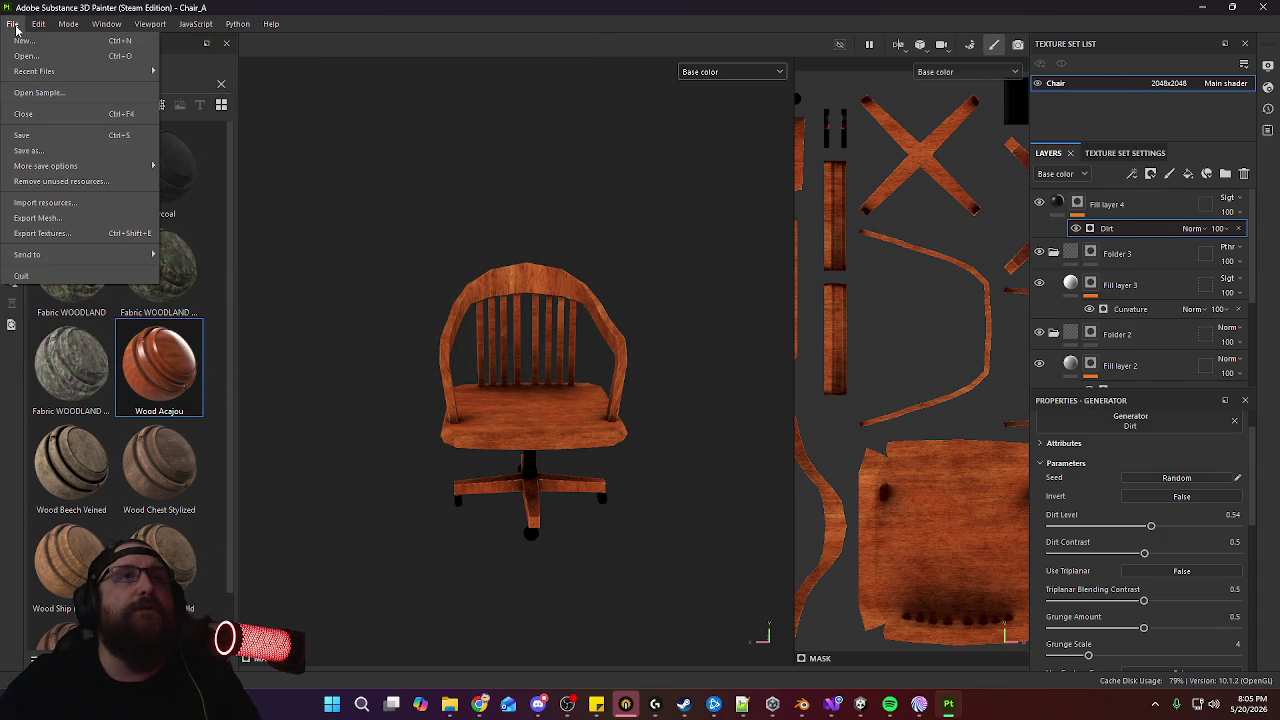
click(60, 233)
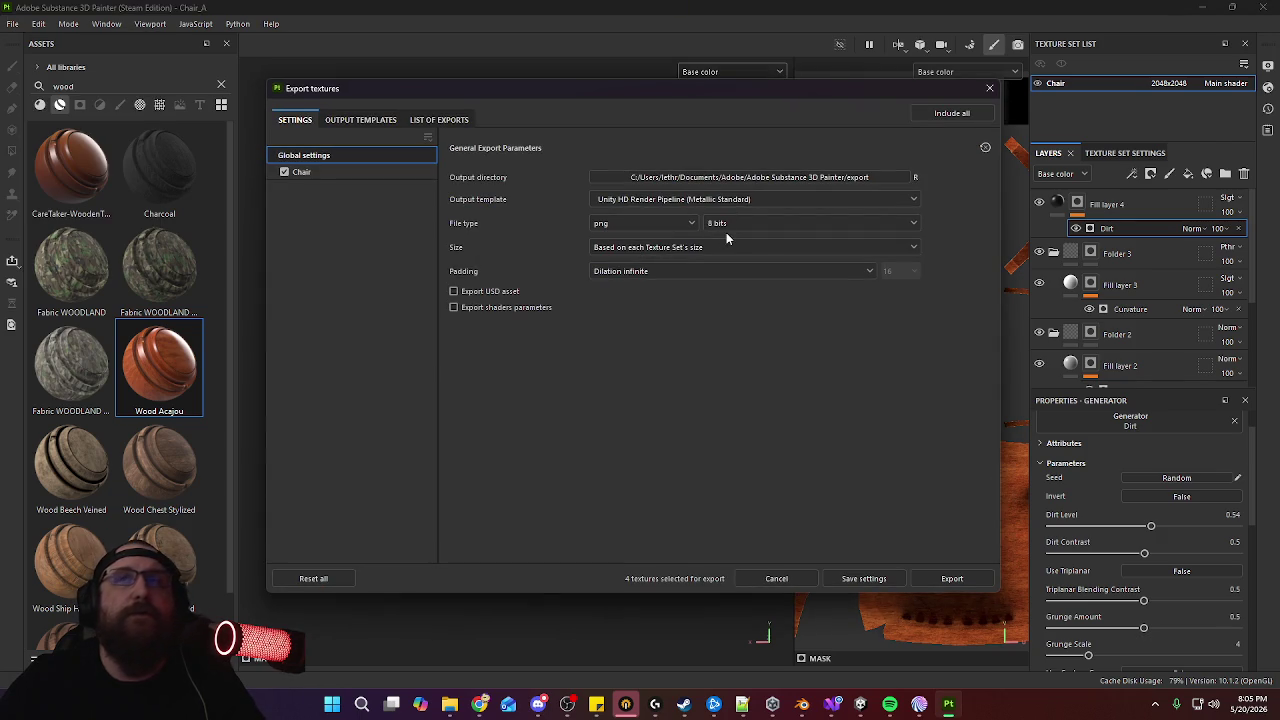